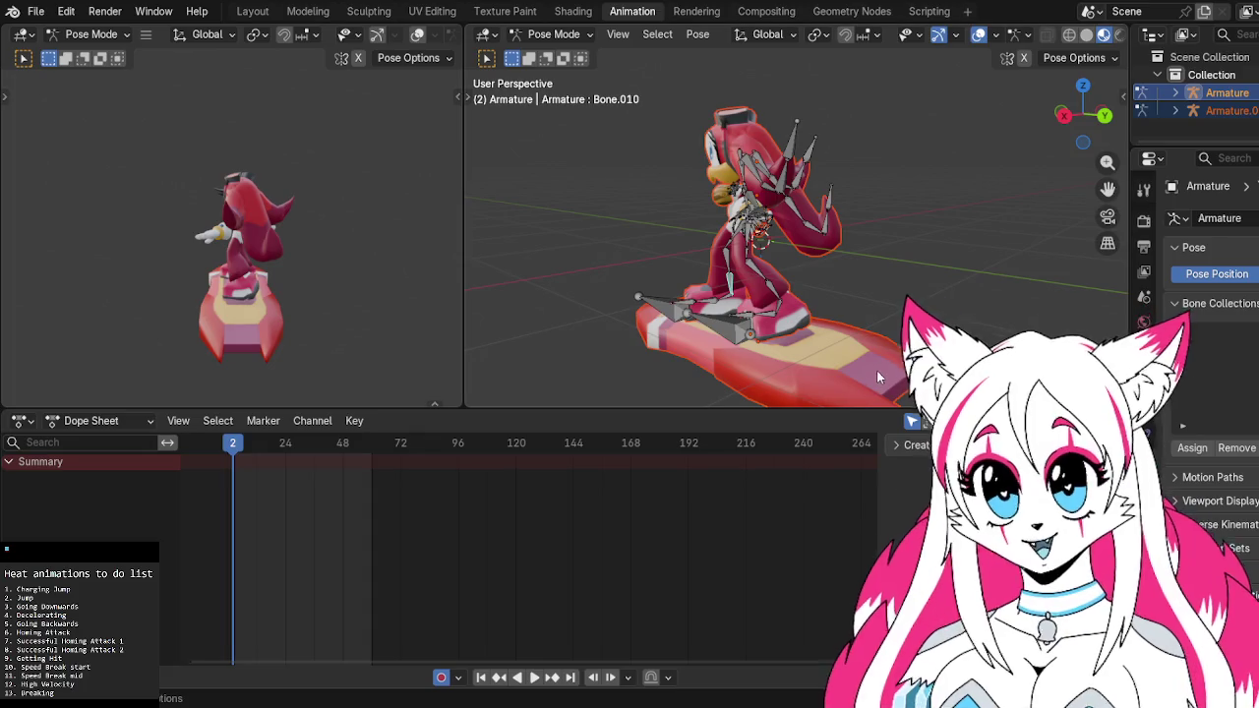
Orbit around the hedgehog and select chest bone Bone.036 in front view
{"action": "mouse_move", "coordinate": [828, 316]}
{"action": "middle_mouse_down"}
{"action": "mouse_move", "coordinate": [883, 312]}
{"action": "mouse_move", "coordinate": [852, 309]}
{"action": "middle_mouse_up"}
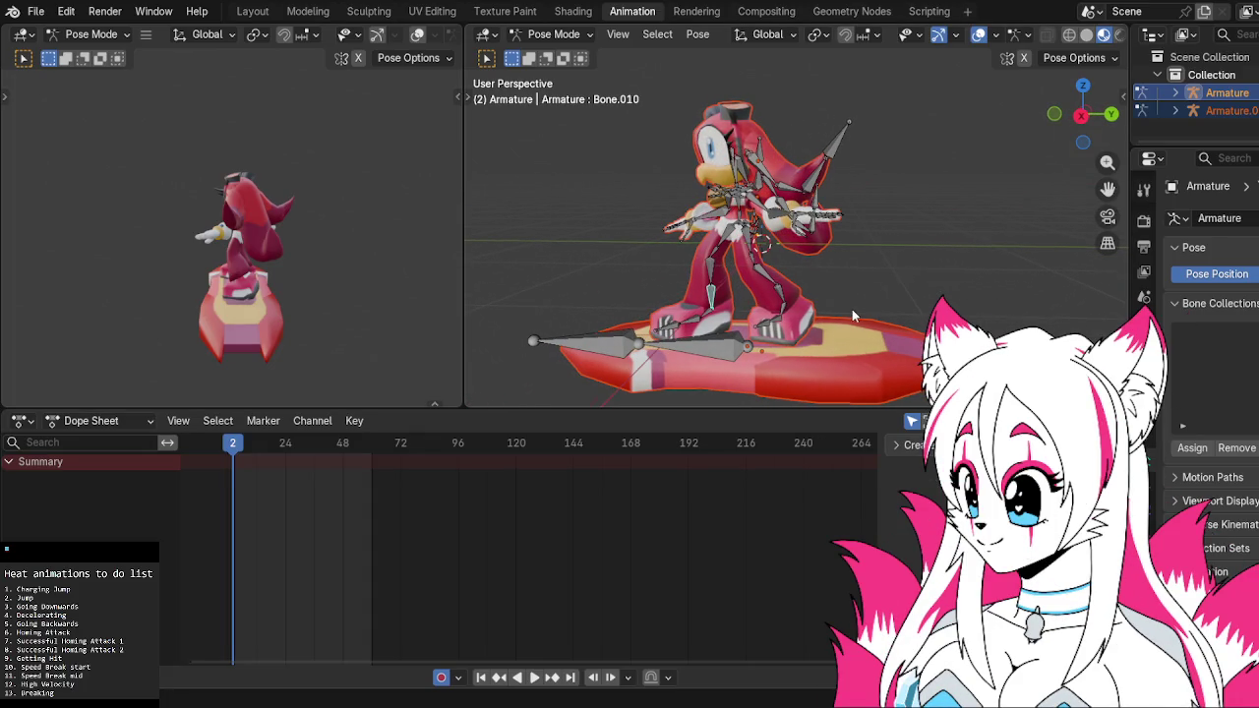
{"action": "left_click", "coordinate": [1055, 116]}
{"action": "middle_click_drag", "start_coordinate": [960, 200], "coordinate": [806, 202]}
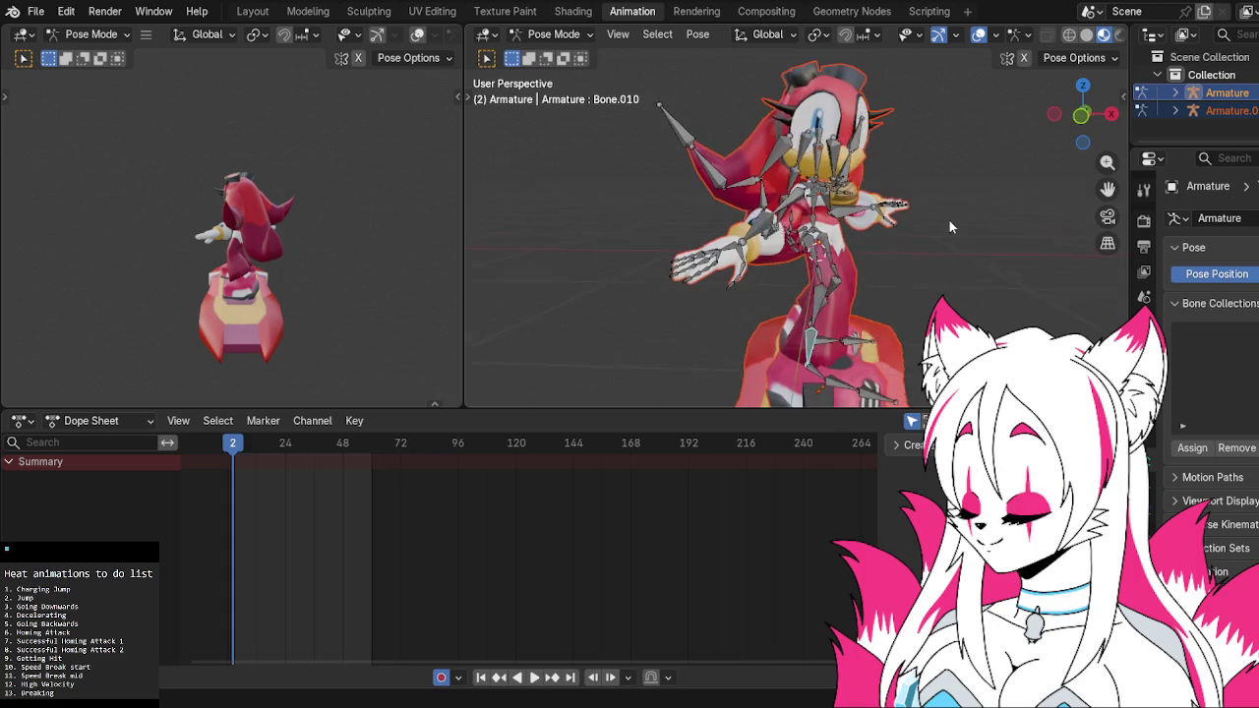
{"action": "left_click", "coordinate": [806, 202]}
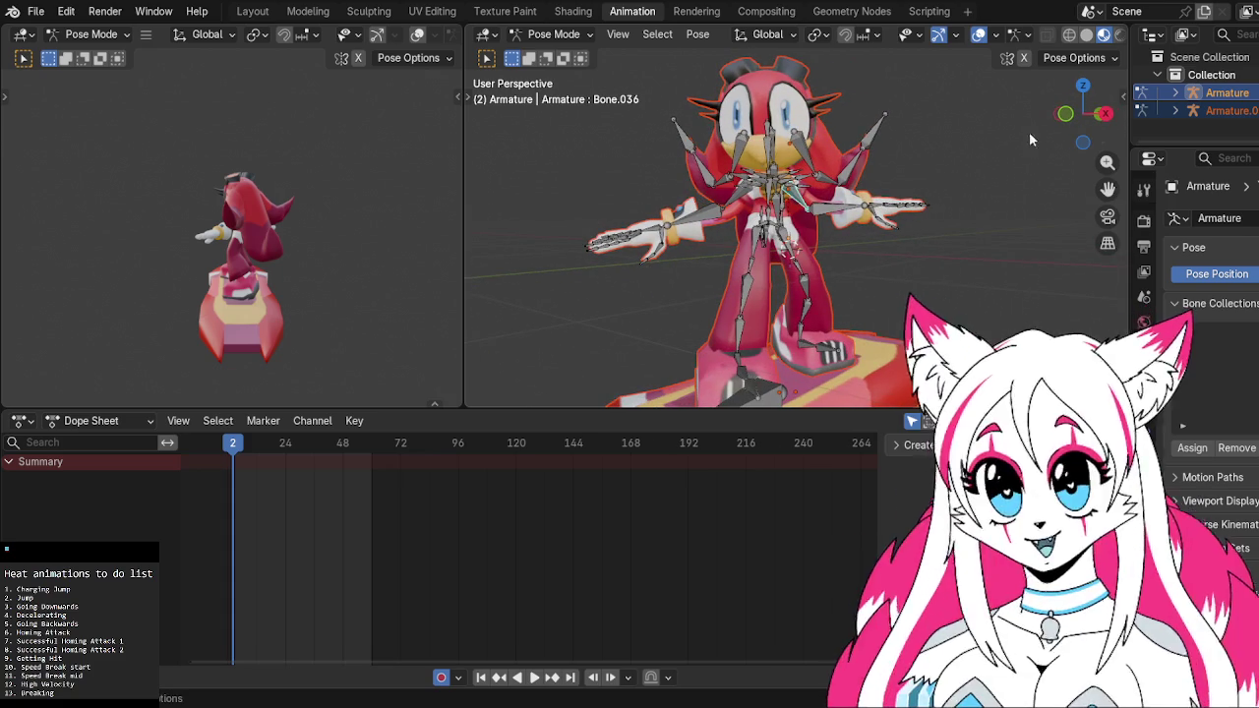
{"action": "left_click", "coordinate": [1105, 115]}
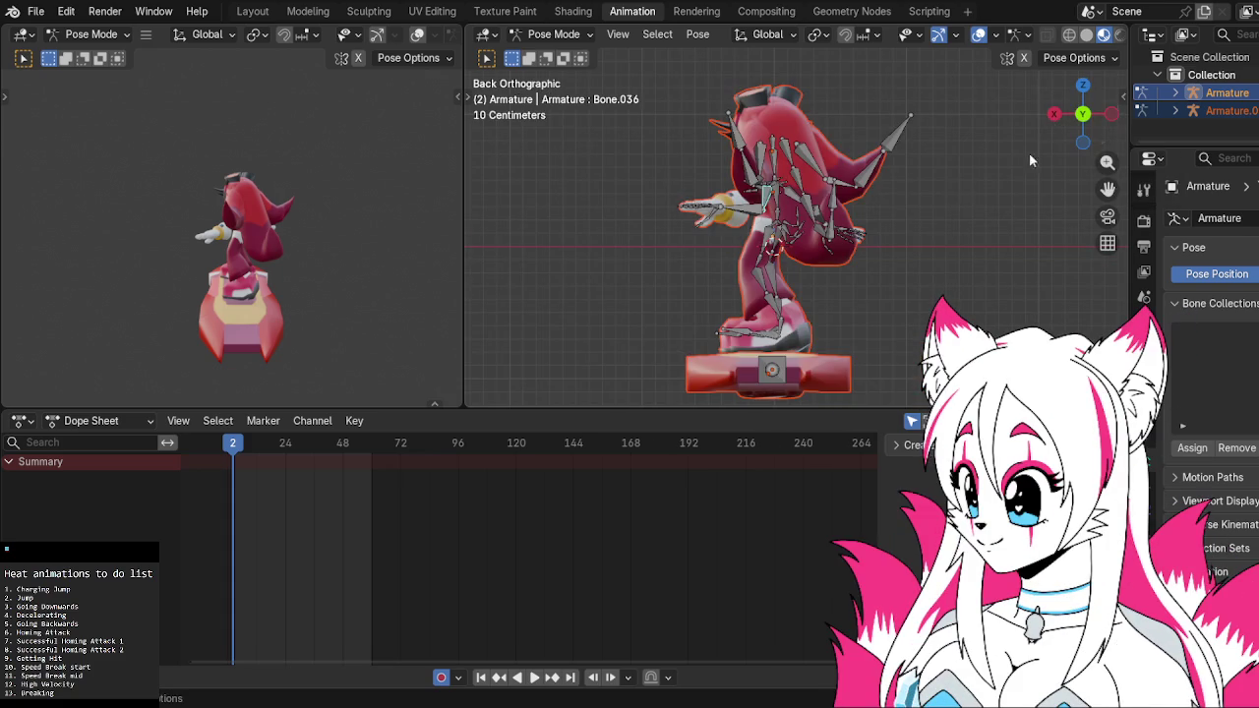
{"action": "mouse_move", "coordinate": [1029, 153]}
{"action": "middle_mouse_down"}
{"action": "mouse_move", "coordinate": [872, 208]}
{"action": "mouse_move", "coordinate": [1038, 208]}
{"action": "middle_mouse_up"}
{"action": "mouse_move", "coordinate": [1042, 158]}
{"action": "middle_mouse_down"}
{"action": "mouse_move", "coordinate": [899, 211]}
{"action": "mouse_move", "coordinate": [965, 193]}
{"action": "middle_mouse_up"}
{"action": "scroll", "coordinate": [899, 211], "scroll_direction": "down", "scroll_amount": 3}
{"action": "scroll", "coordinate": [964, 194], "scroll_direction": "up", "scroll_amount": 3}
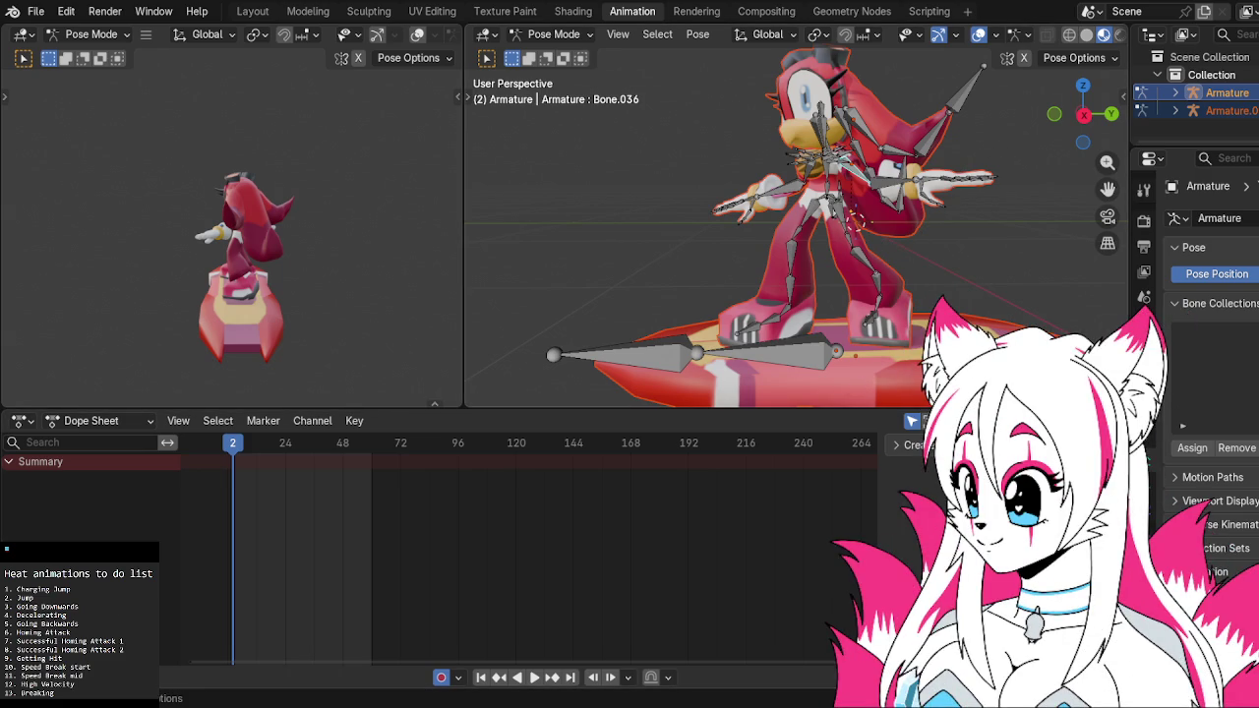
{"action": "left_click", "coordinate": [807, 209]}
{"action": "left_click", "coordinate": [861, 177]}
{"action": "left_click", "coordinate": [1054, 114]}
Rotate the hand bone Bone.037 downward, redoing the rotation until it sits right
{"action": "left_click", "coordinate": [890, 182]}
{"action": "key", "text": "r"}
{"action": "left_click", "coordinate": [992, 207]}
{"action": "key", "text": "ctrl+z"}
{"action": "key", "text": "r"}
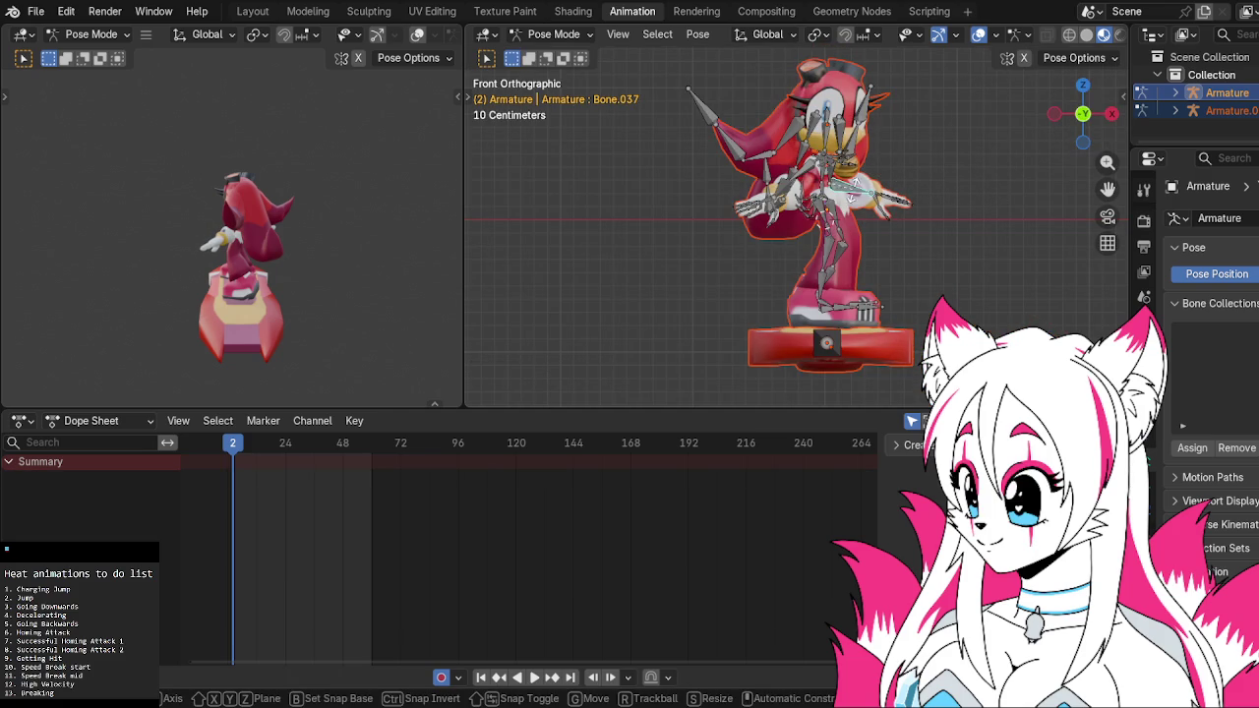
{"action": "left_click", "coordinate": [857, 224]}
{"action": "key", "text": "r"}
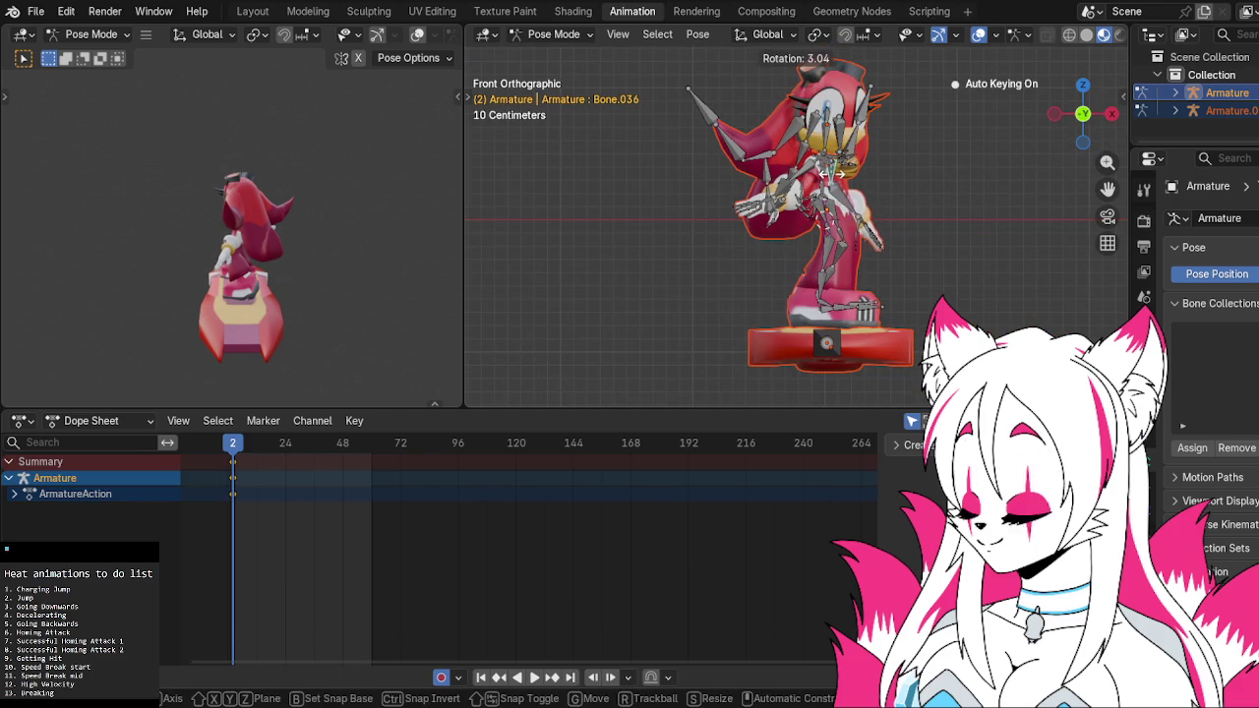
{"action": "left_click", "coordinate": [870, 207]}
{"action": "key", "text": "r"}
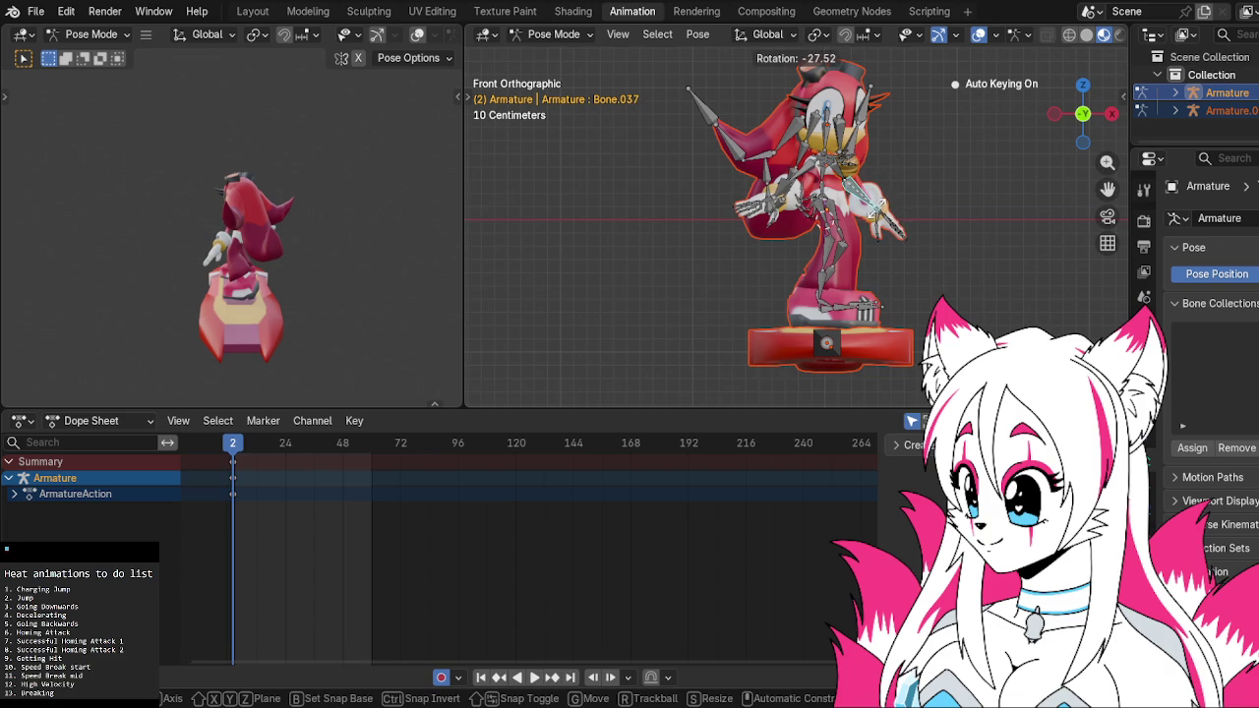
{"action": "left_click", "coordinate": [875, 208]}
Rotate the forearm bone Bone.067 and upper-arm bone Bone.068 to lower the arm
{"action": "left_click", "coordinate": [818, 179]}
{"action": "key", "text": "r"}
{"action": "left_click", "coordinate": [806, 187]}
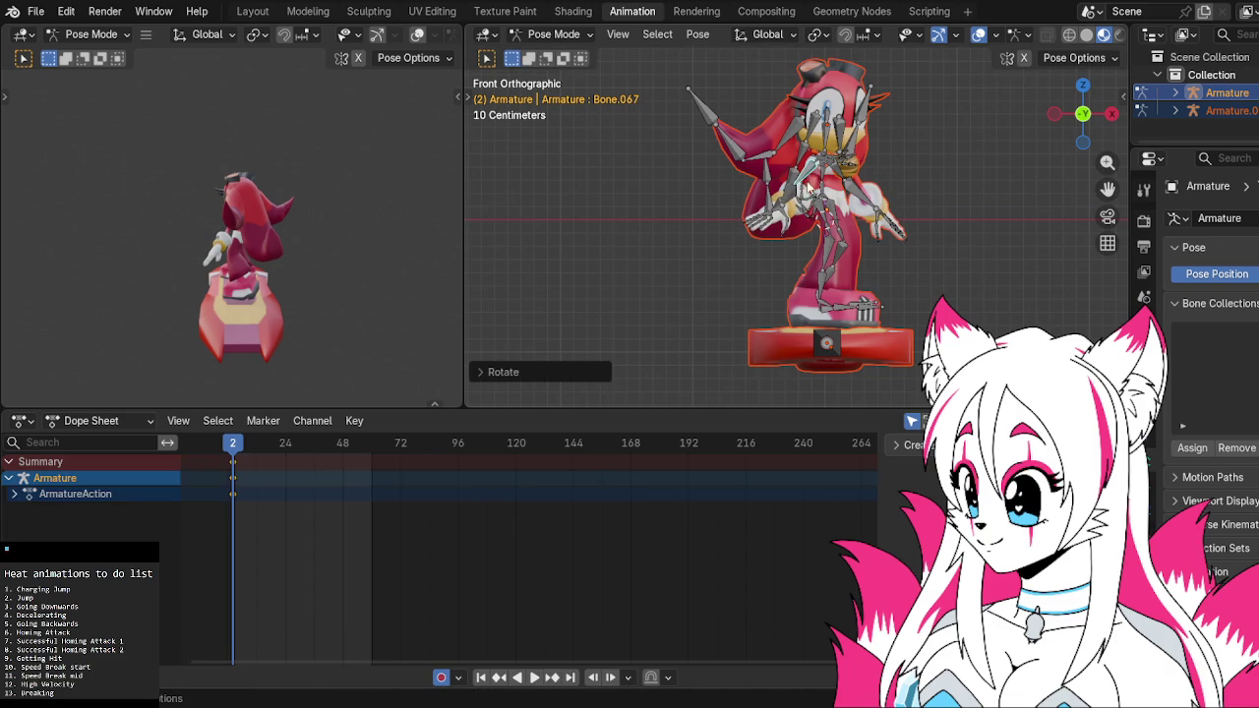
{"action": "left_click", "coordinate": [799, 196]}
{"action": "key", "text": "r"}
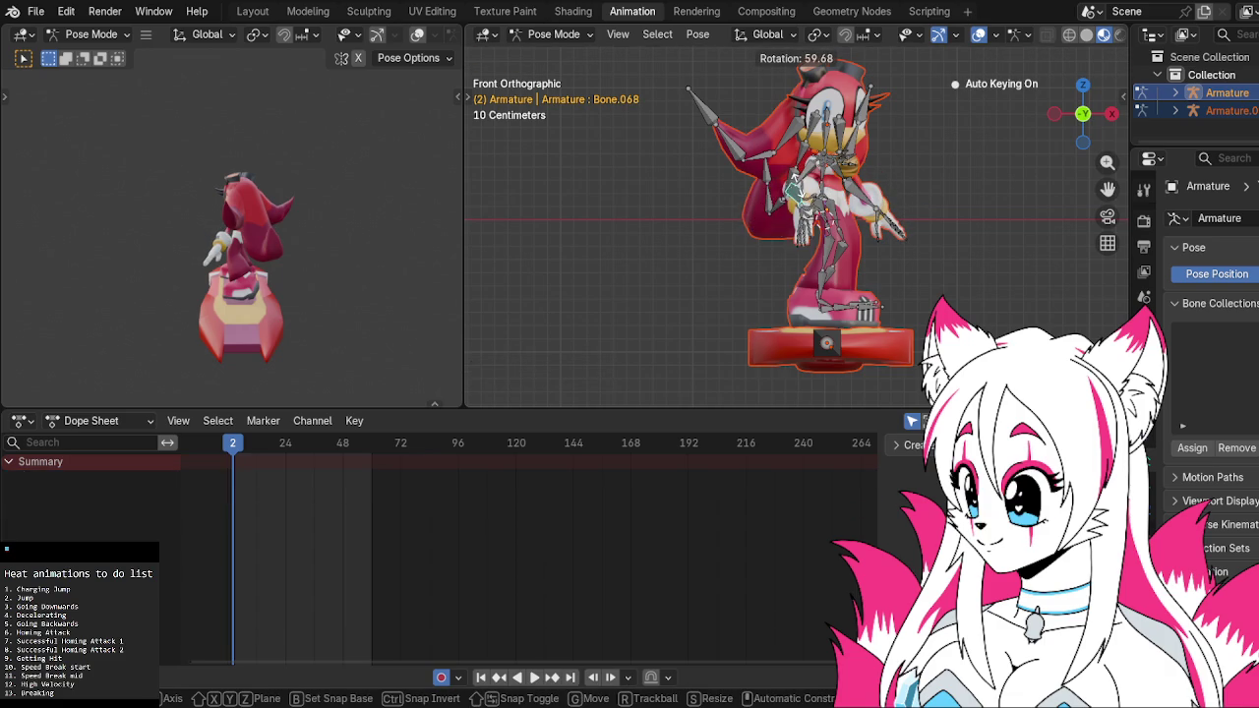
{"action": "left_click", "coordinate": [796, 193]}
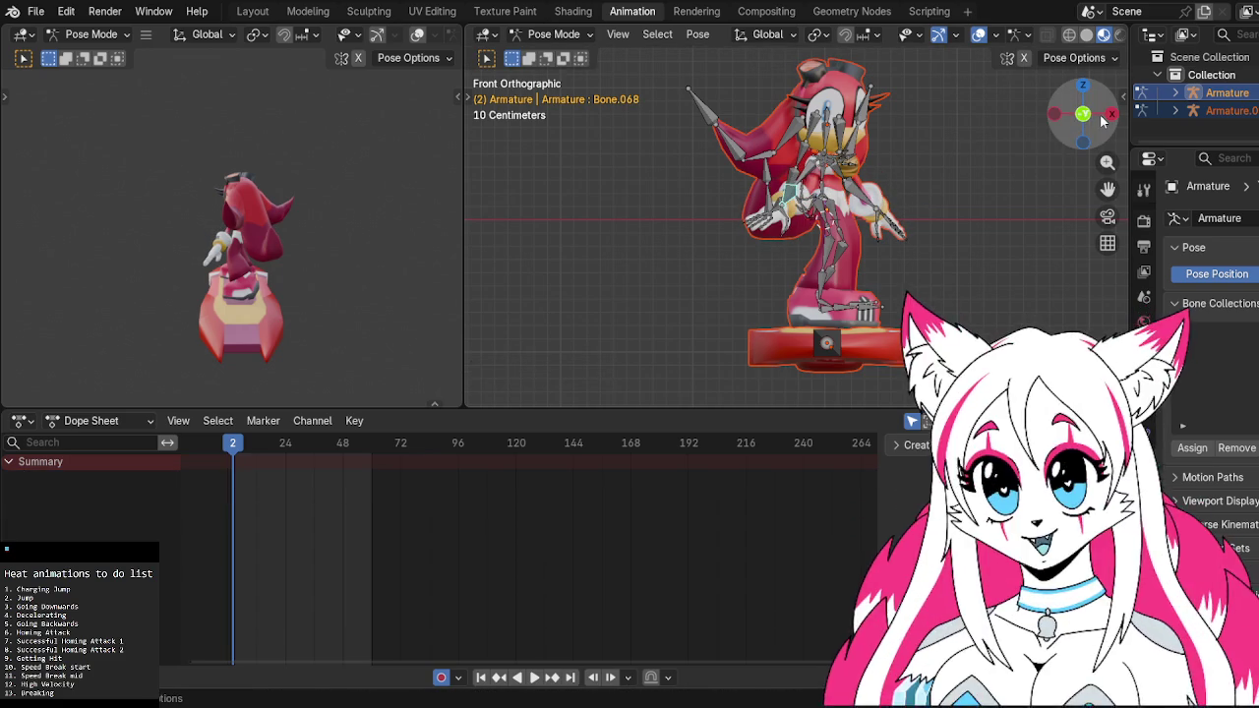
In side view, lower the upper arm further and rotate the forearm outward
{"action": "left_click", "coordinate": [1109, 115]}
{"action": "key", "text": "r"}
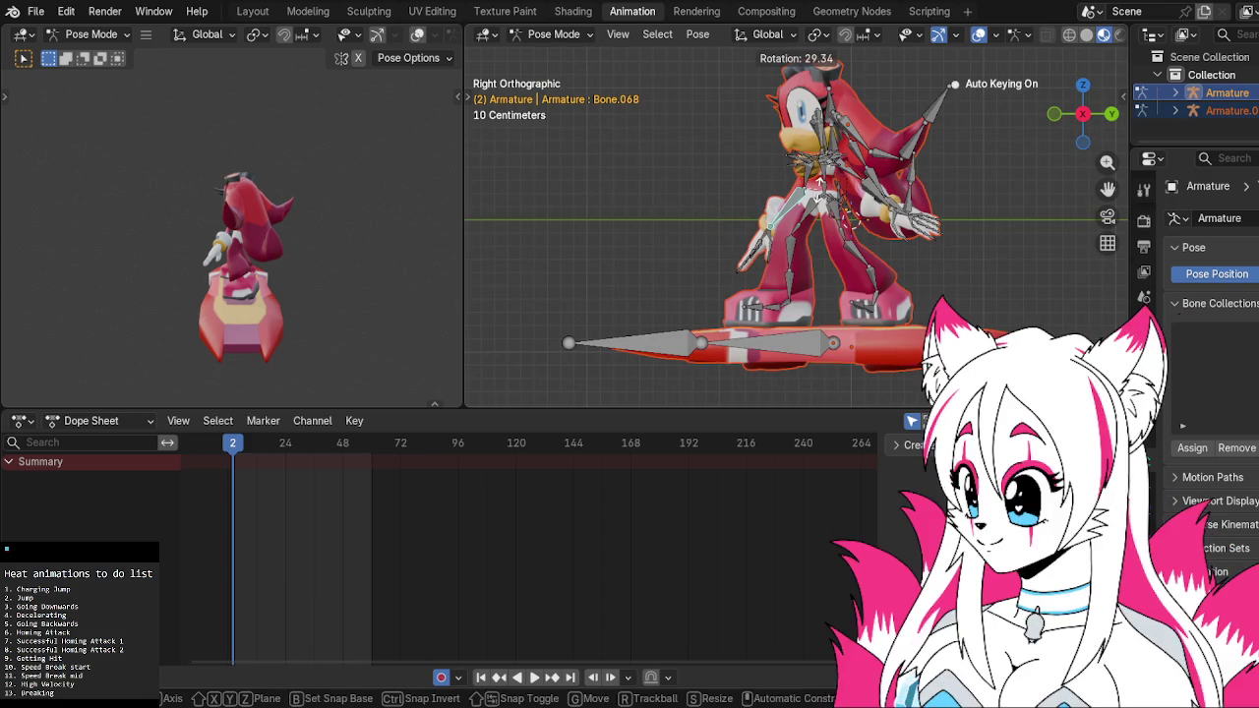
{"action": "left_click", "coordinate": [809, 175]}
{"action": "left_click", "coordinate": [786, 202]}
{"action": "key", "text": "r"}
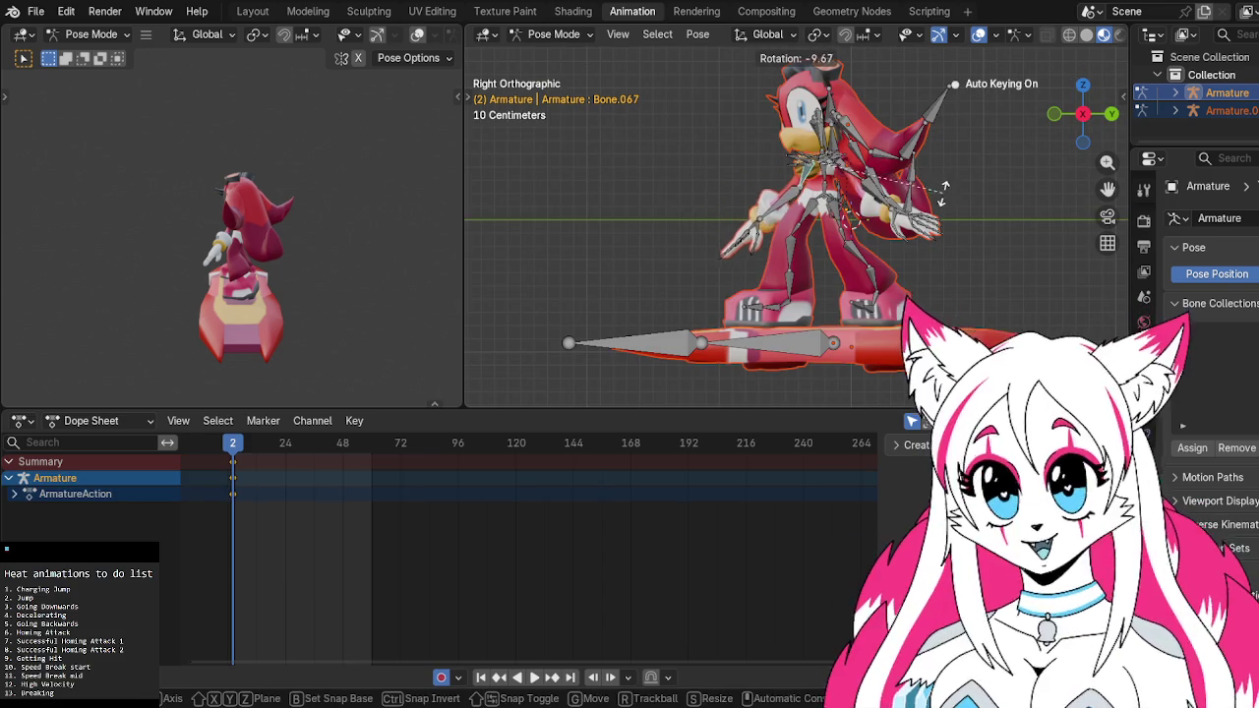
{"action": "left_click", "coordinate": [747, 227]}
Adjust the upper-arm bone Bone.068 twice more to finish the lowered arm pose
{"action": "left_click", "coordinate": [784, 201]}
{"action": "key", "text": "r"}
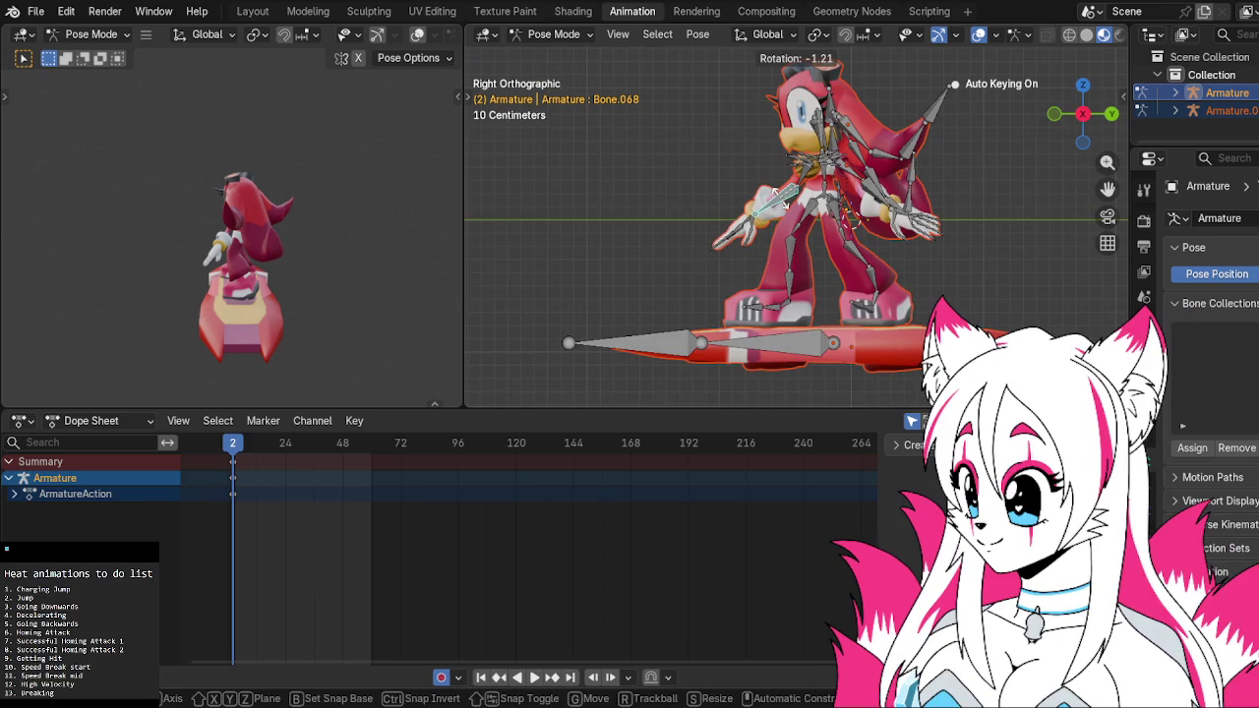
{"action": "left_click", "coordinate": [777, 193]}
{"action": "key", "text": "r"}
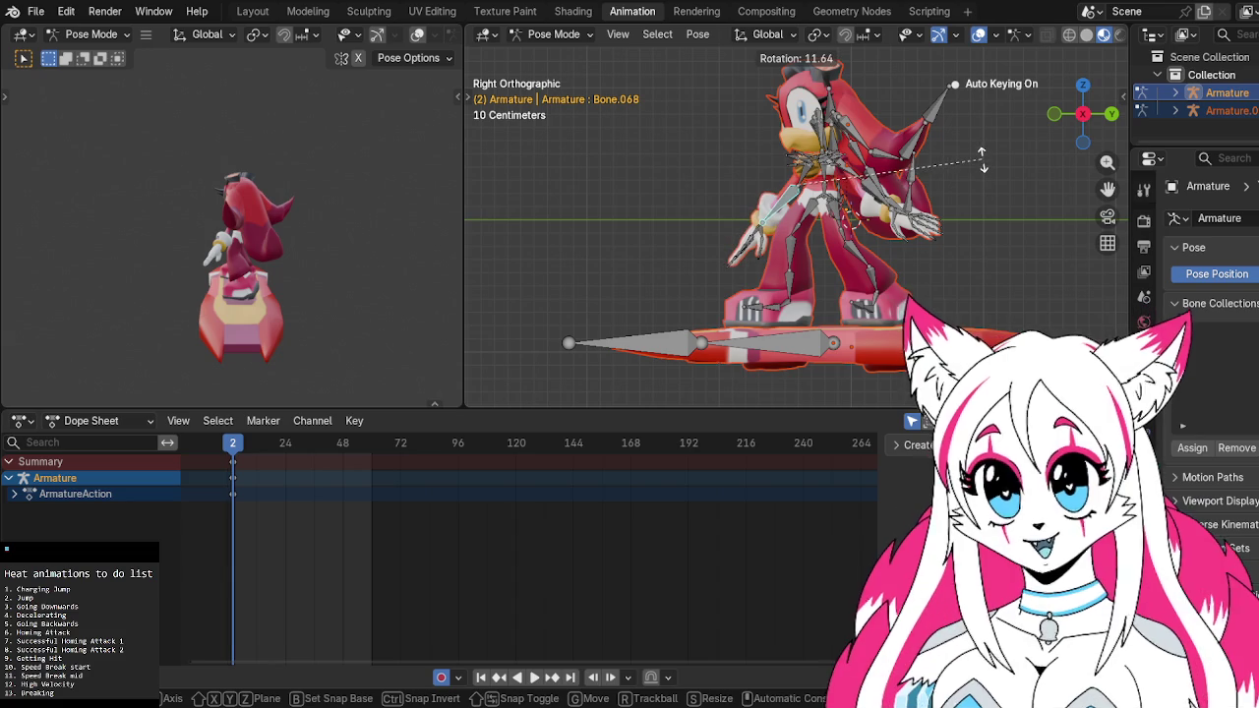
{"action": "left_click", "coordinate": [967, 212]}
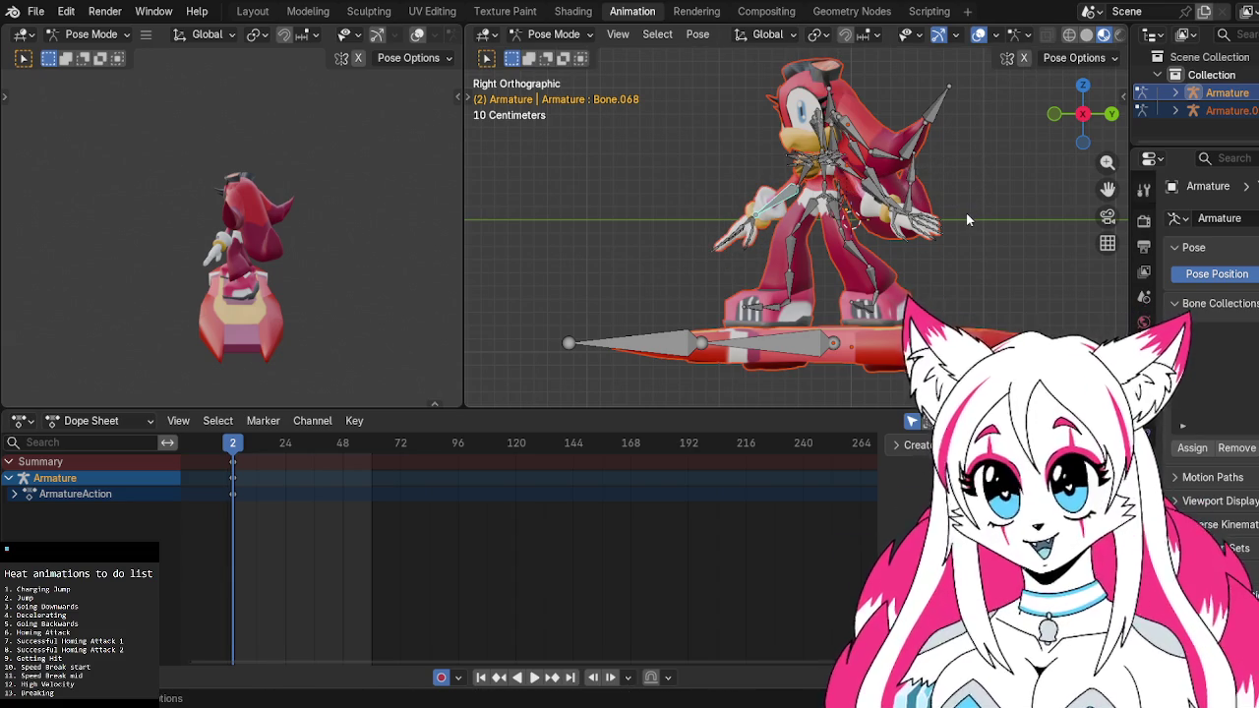
{"action": "left_click", "coordinate": [755, 224]}
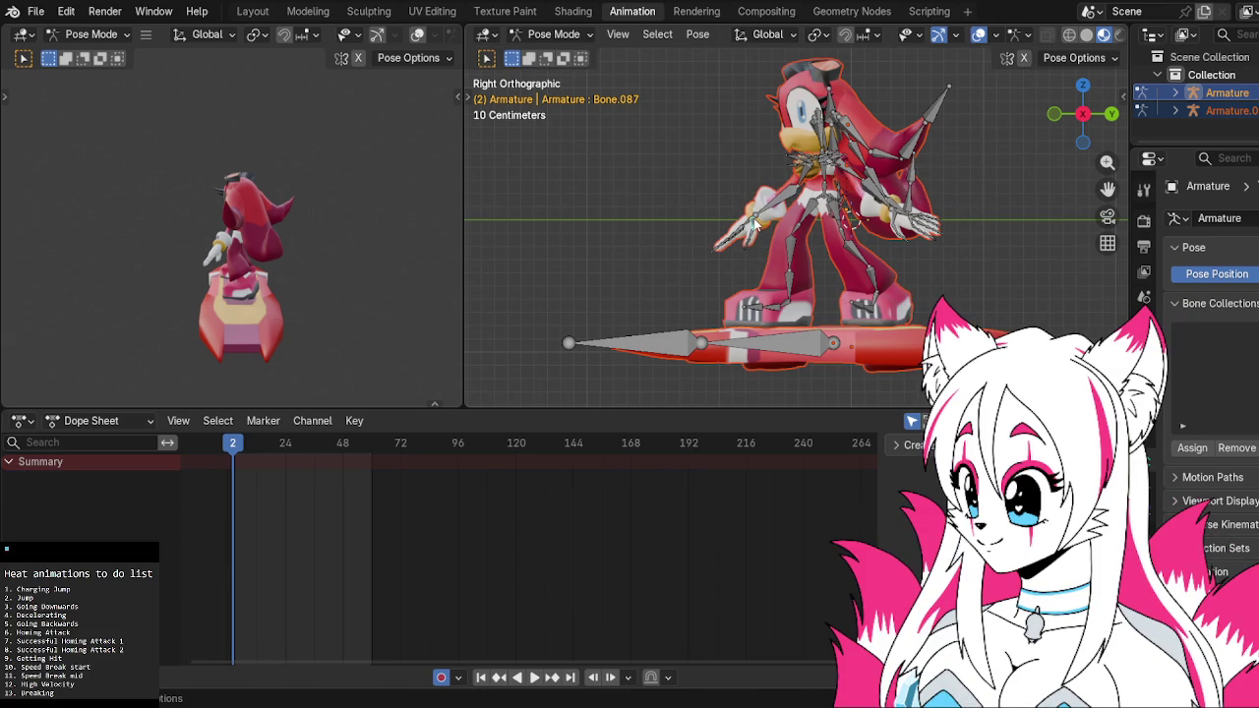
{"action": "middle_click_drag", "start_coordinate": [939, 225], "coordinate": [1003, 228]}
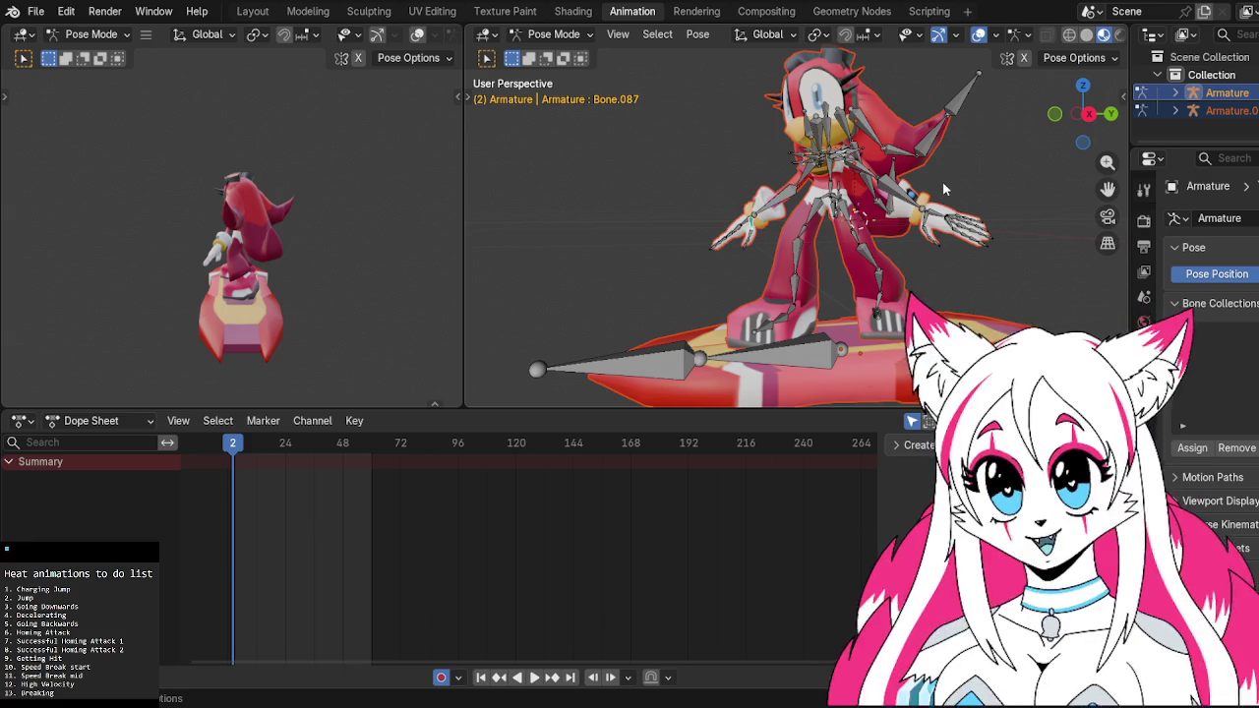
In right side view, rotate the hand bone Bone.037
{"action": "left_click", "coordinate": [1086, 115]}
{"action": "left_click", "coordinate": [855, 187]}
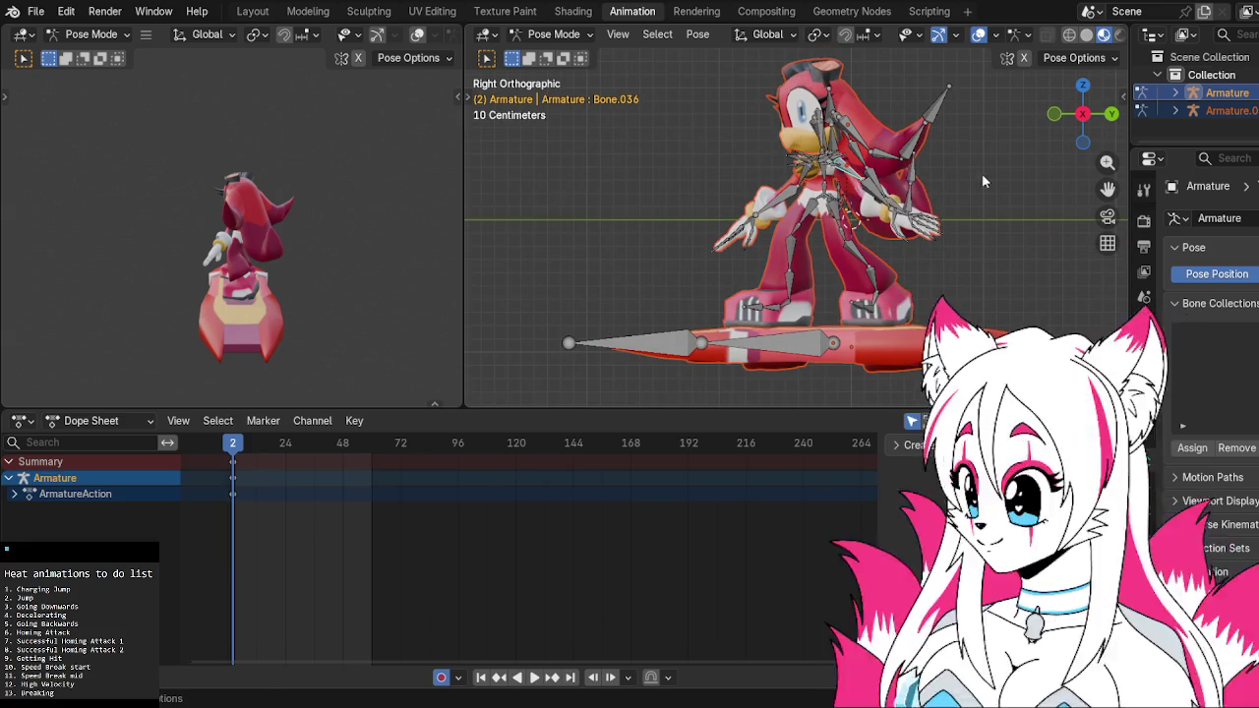
{"action": "left_click", "coordinate": [919, 211]}
{"action": "key", "text": "r"}
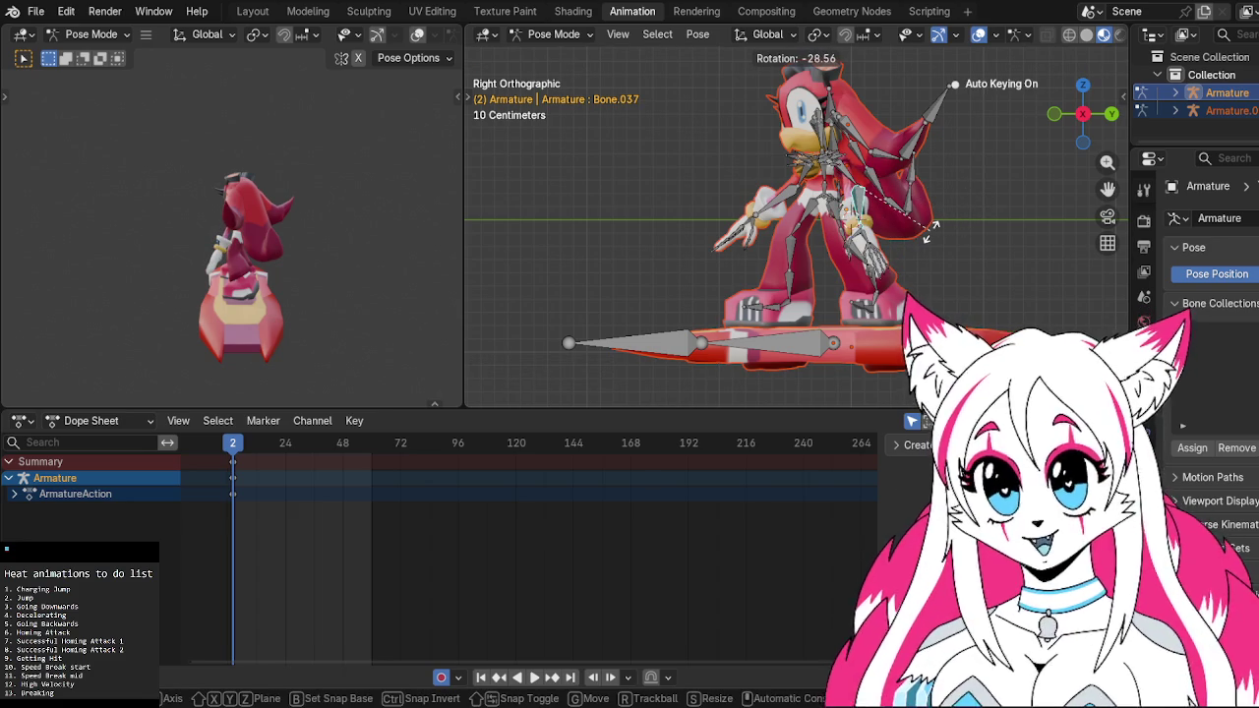
{"action": "left_click", "coordinate": [932, 237]}
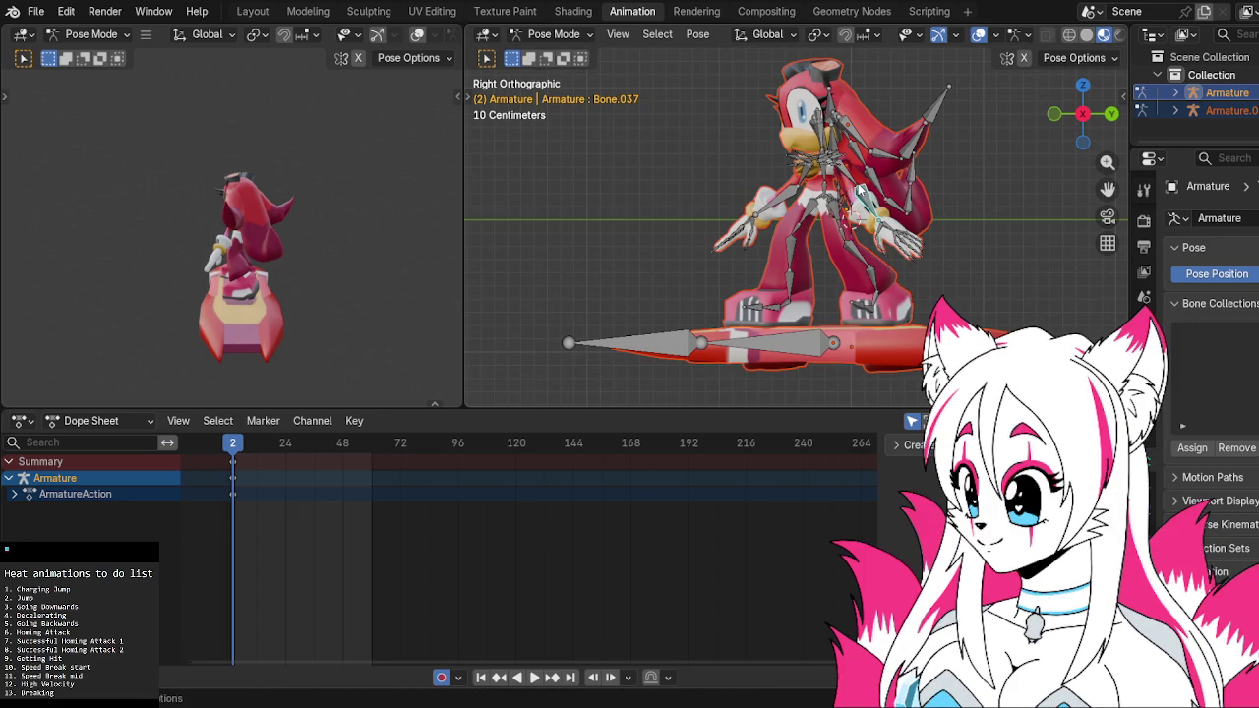
Rotate the root bone and bend the pose at Bone.016
{"action": "left_click", "coordinate": [834, 210]}
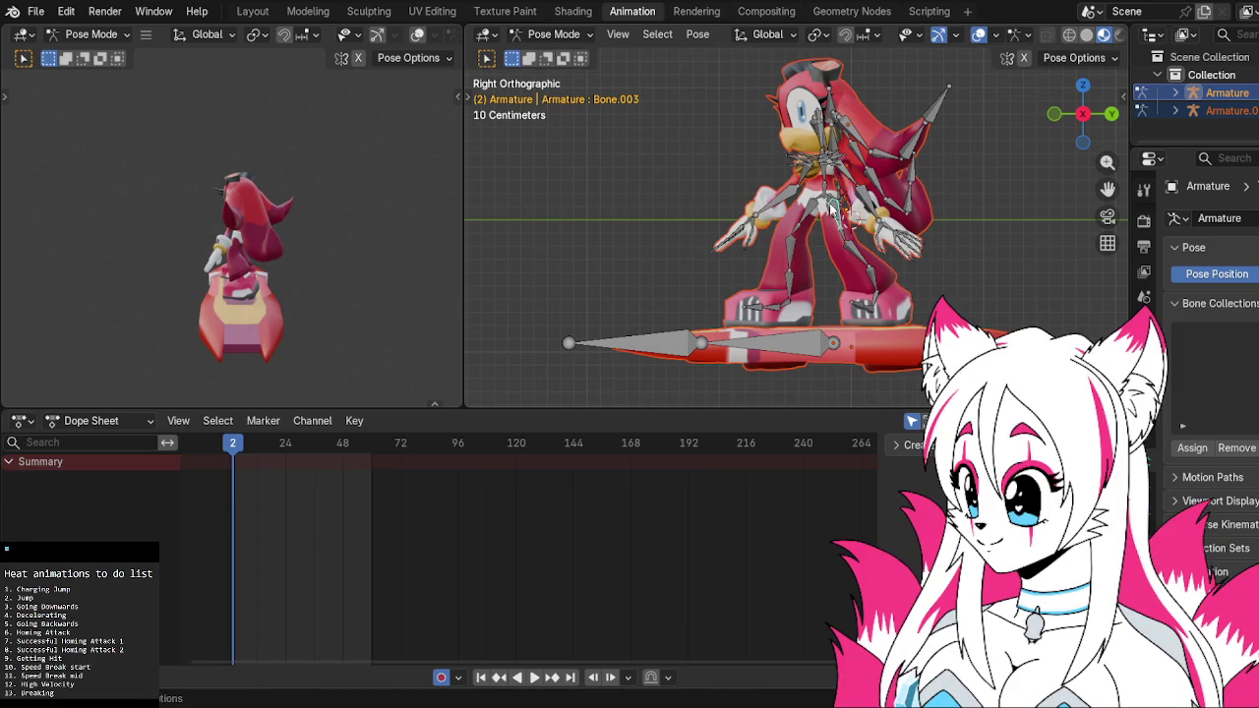
{"action": "left_click", "coordinate": [818, 127]}
{"action": "key", "text": "r"}
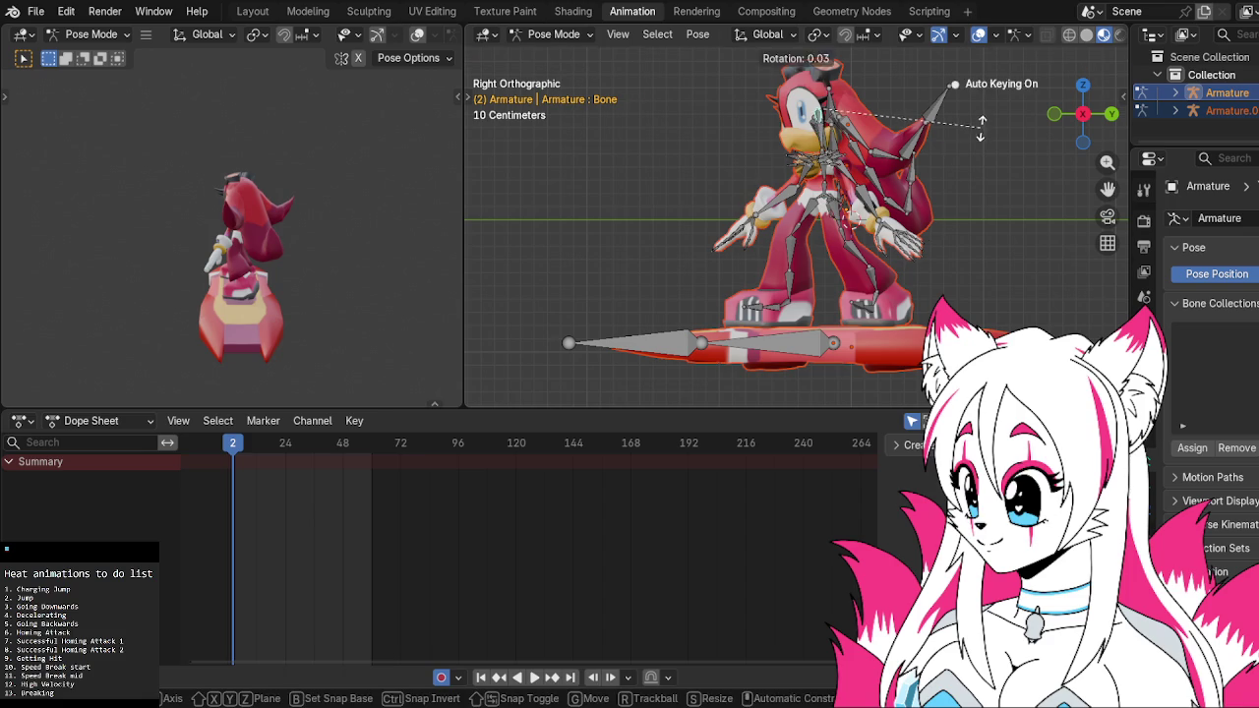
{"action": "left_click", "coordinate": [834, 135]}
{"action": "left_click", "coordinate": [832, 135]}
{"action": "key", "text": "r"}
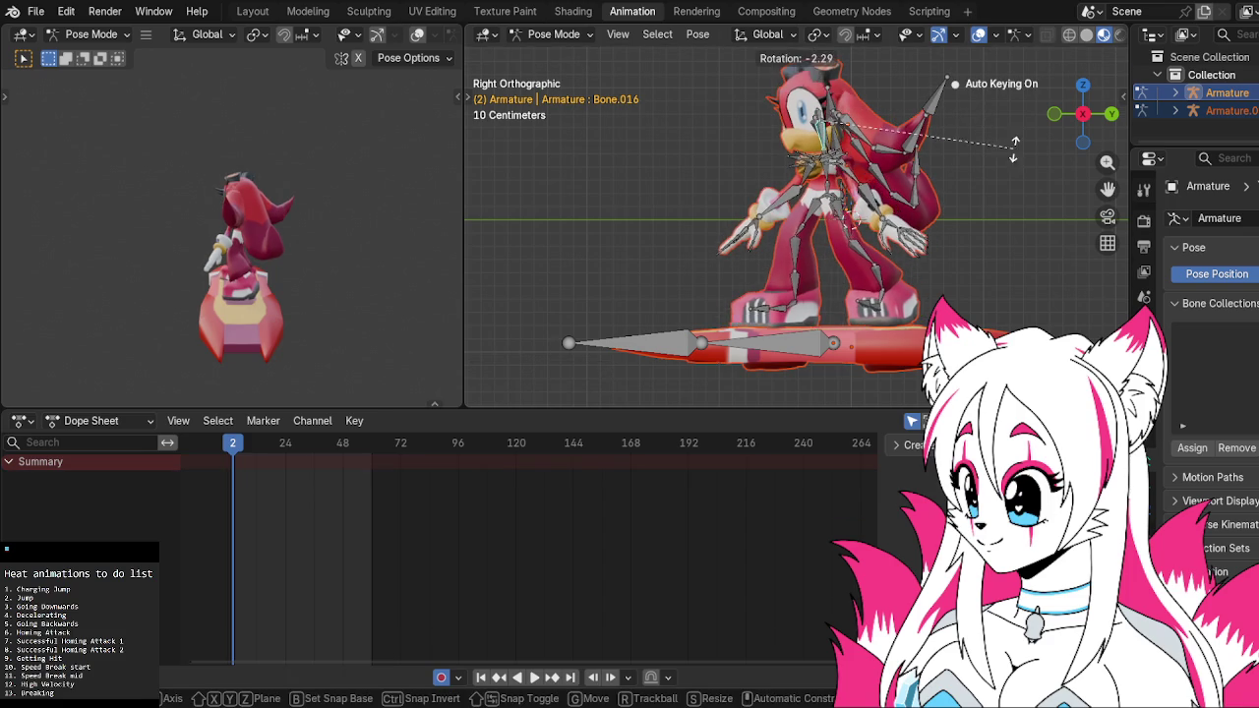
{"action": "right_click", "coordinate": [853, 156]}
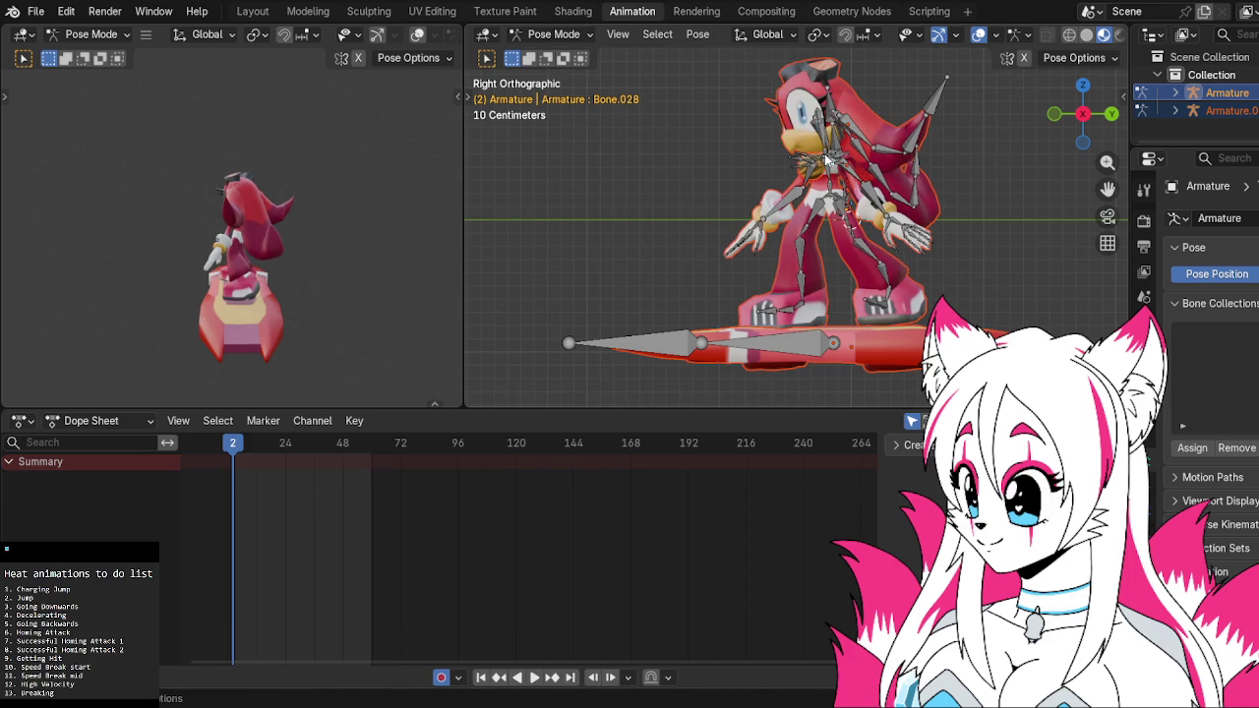
{"action": "scroll", "coordinate": [826, 154], "scroll_direction": "up", "scroll_amount": 2}
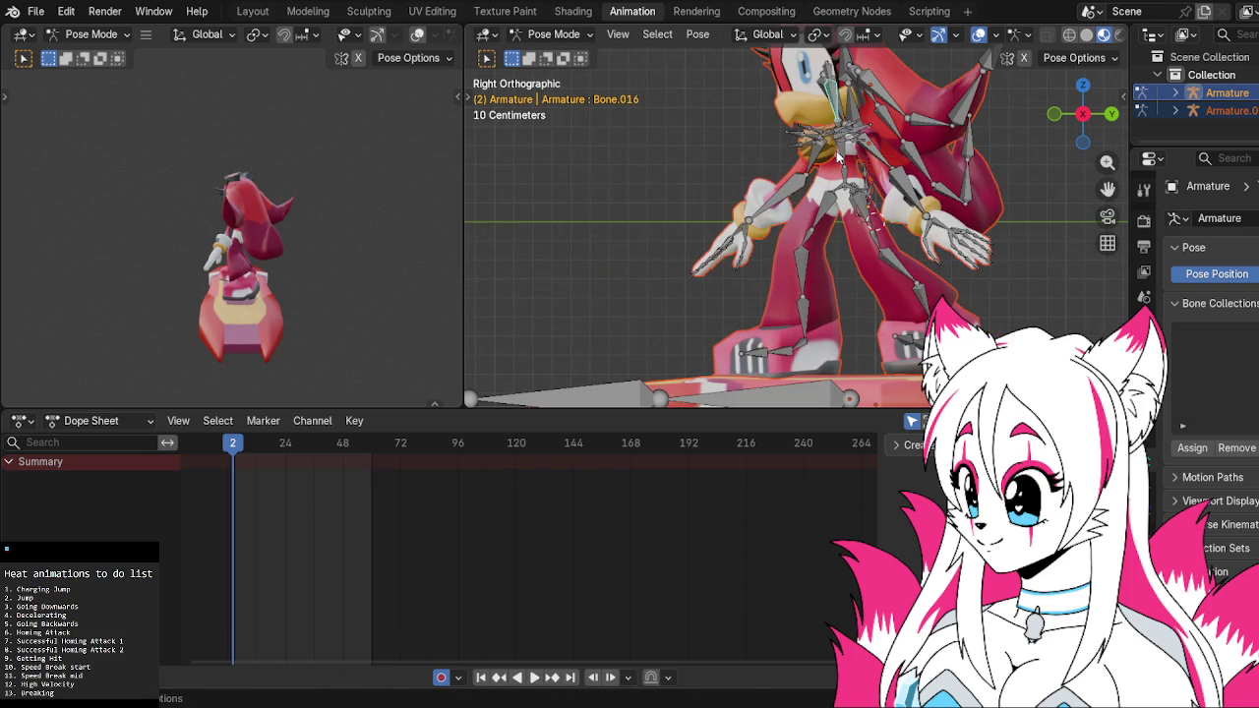
{"action": "key", "text": "r"}
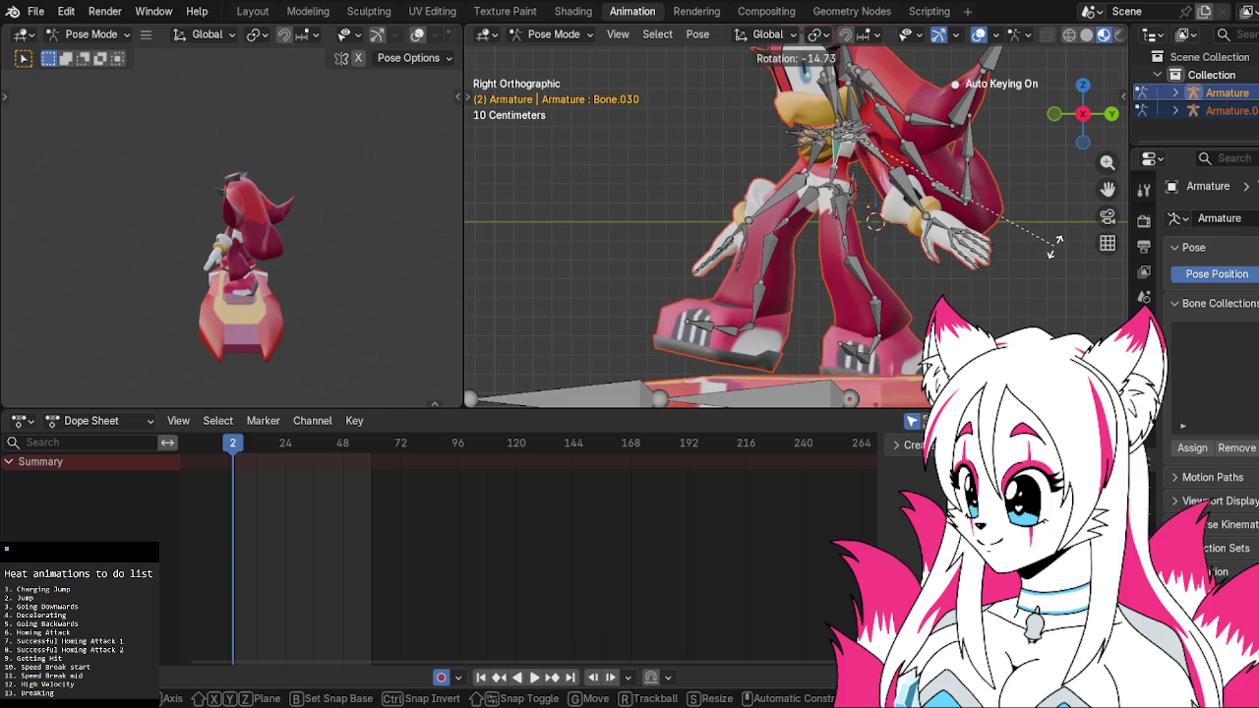
{"action": "left_click", "coordinate": [1054, 253]}
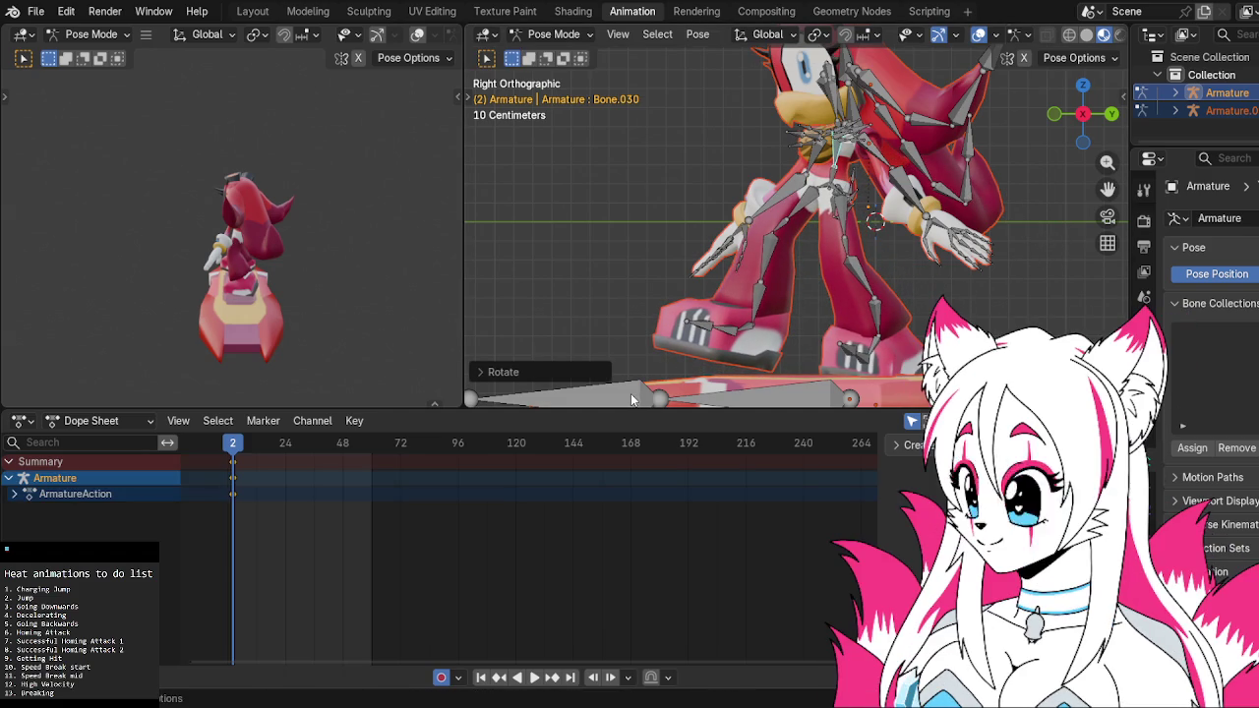
Undo and redo the last pose change, then select all bones to show both armatures' keyframes
{"action": "key", "text": "w"}
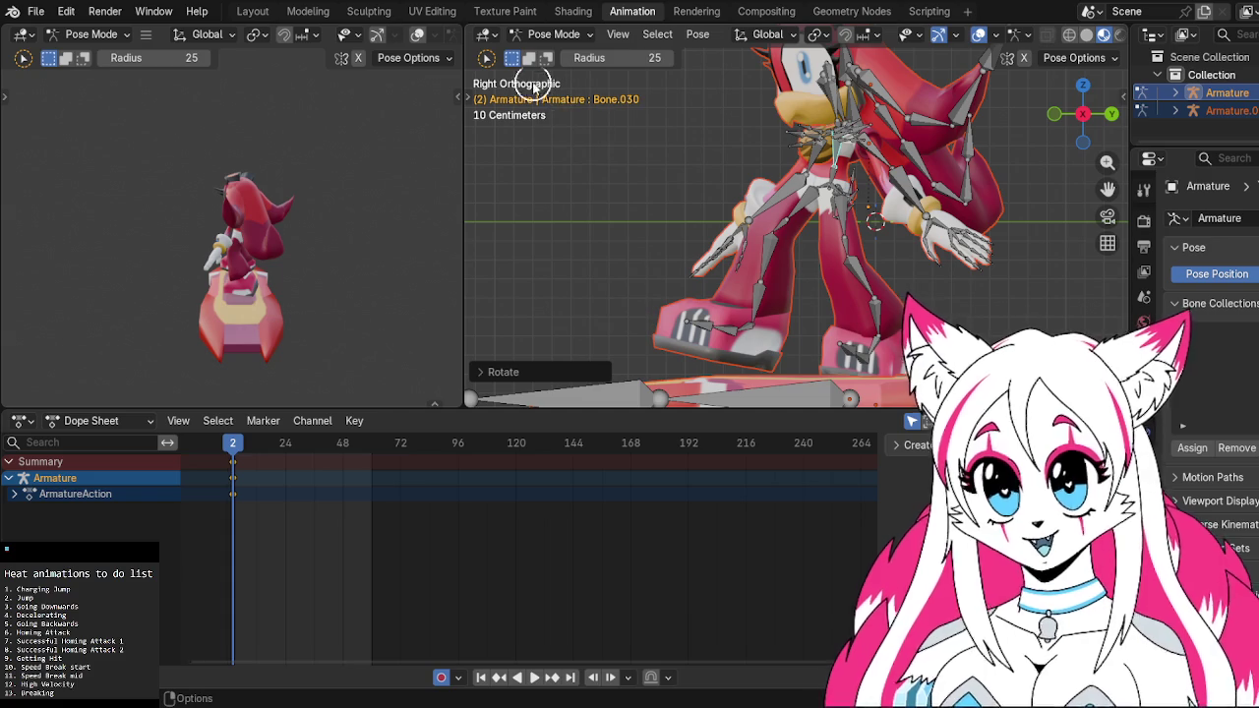
{"action": "key", "text": "shift+space"}
{"action": "key", "text": "g"}
{"action": "key", "text": "w"}
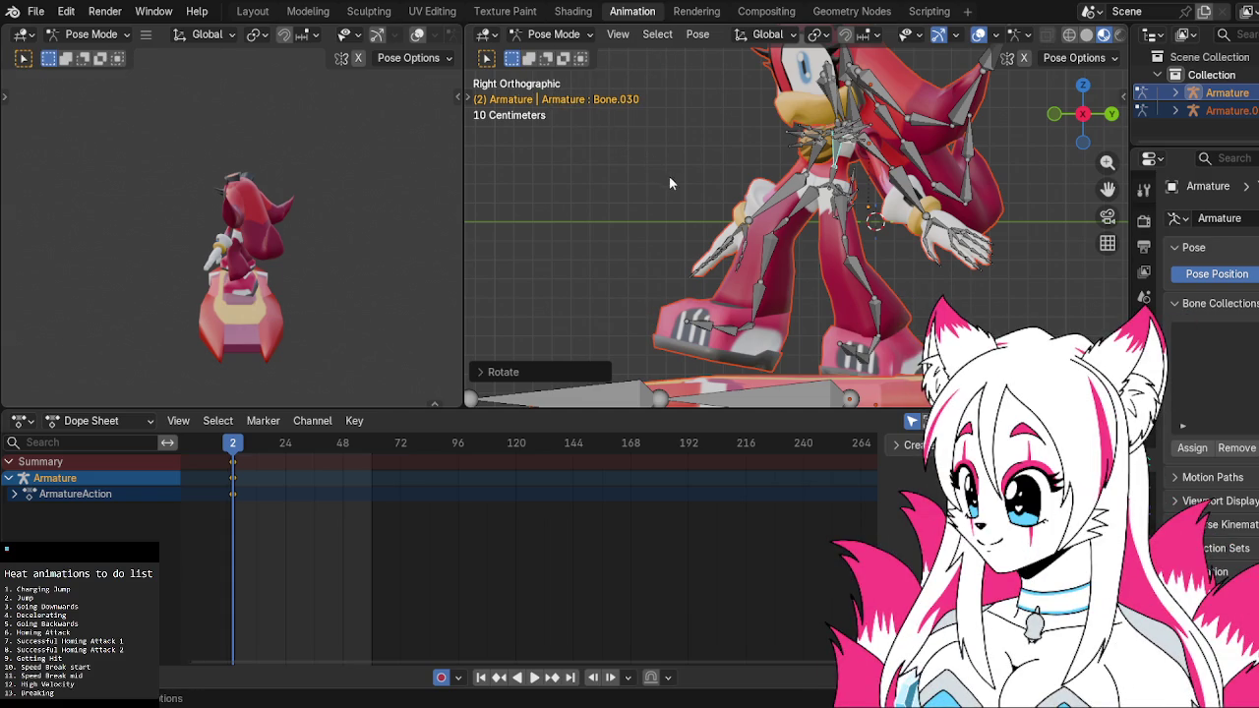
{"action": "key", "text": "ctrl+z"}
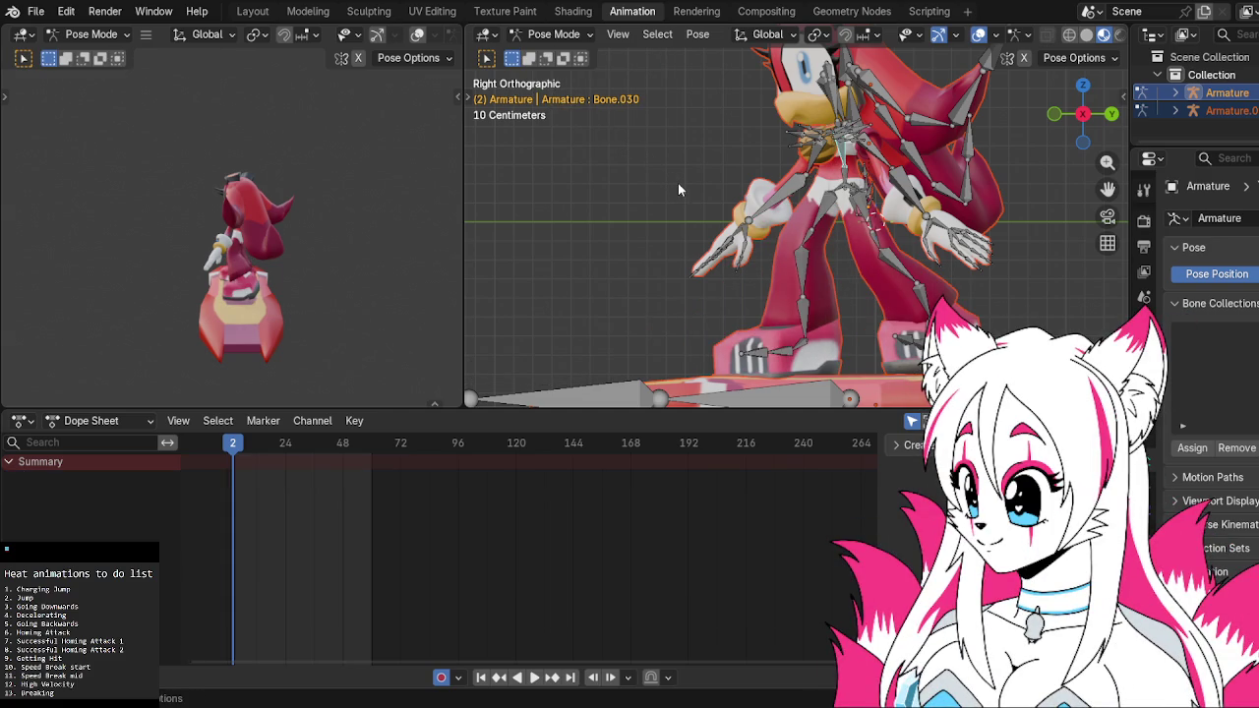
{"action": "key", "text": "ctrl+shift+z"}
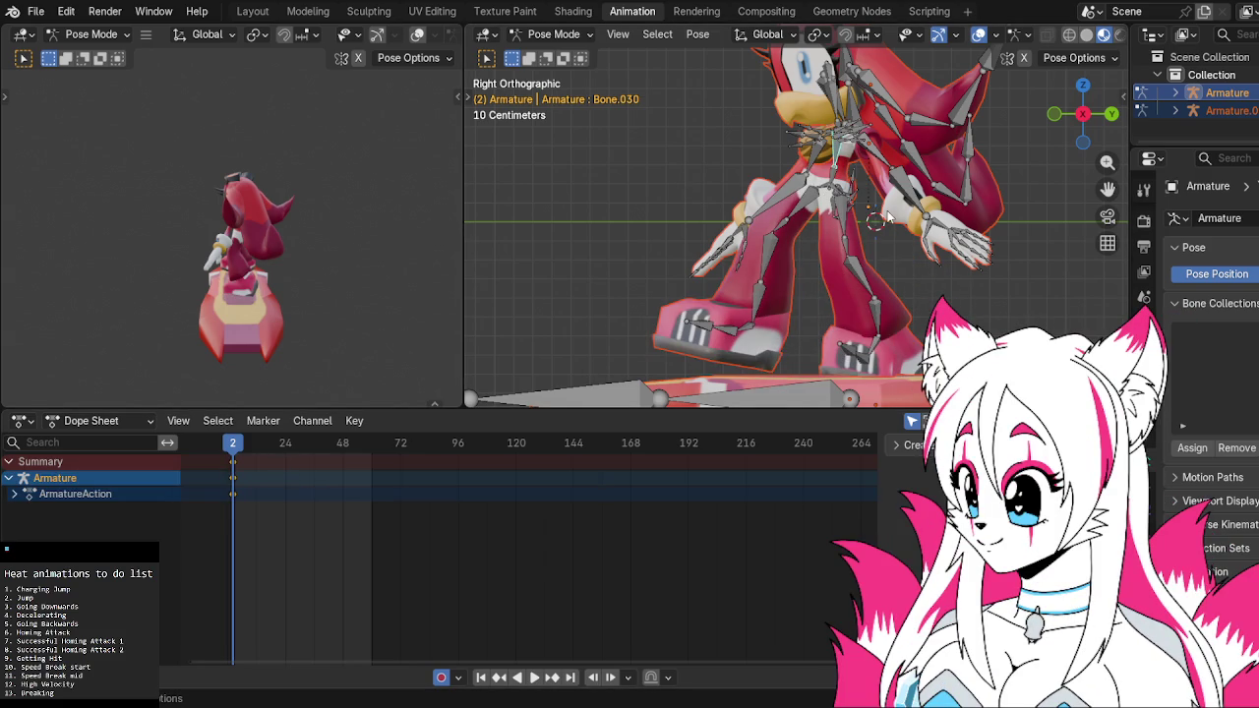
{"action": "key", "text": "a"}
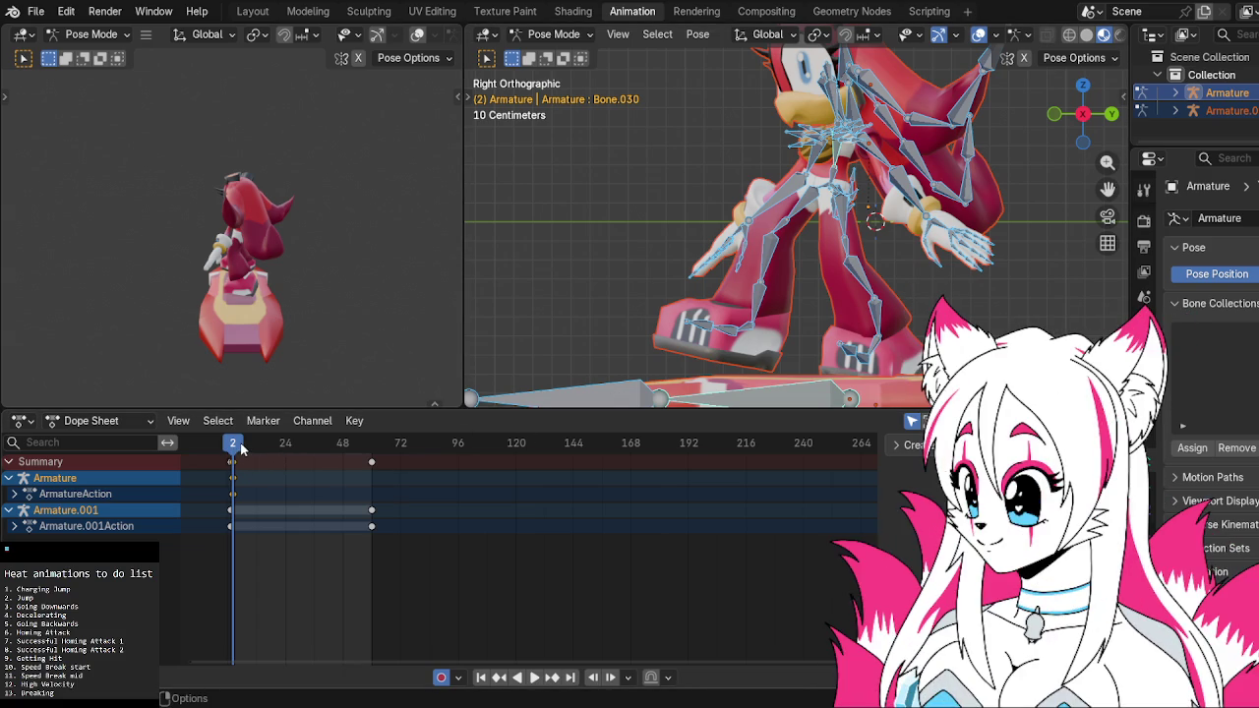
Delete all keyframes of both armatures in the Dope Sheet and return playback to frame 1
{"action": "key", "text": "a"}
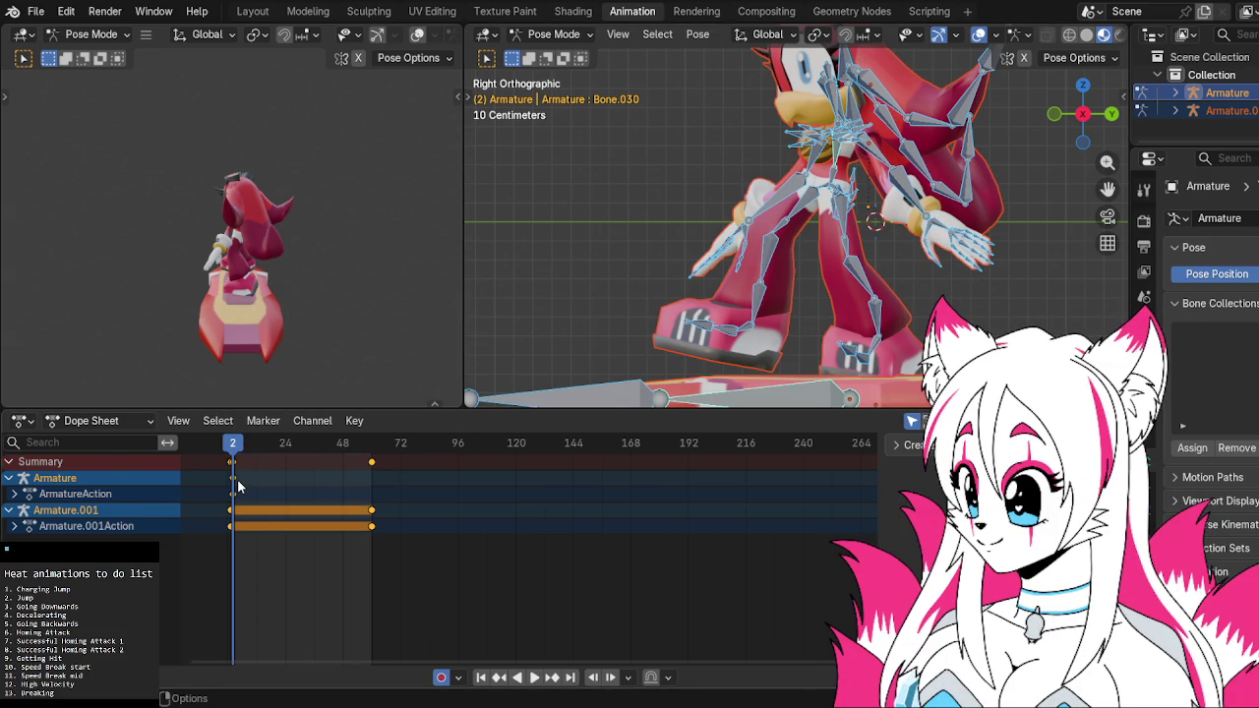
{"action": "key", "text": "x"}
{"action": "left_click", "coordinate": [237, 480]}
{"action": "key", "text": "space"}
{"action": "left_click", "coordinate": [232, 447]}
{"action": "key", "text": "space"}
{"action": "left_click", "coordinate": [836, 194]}
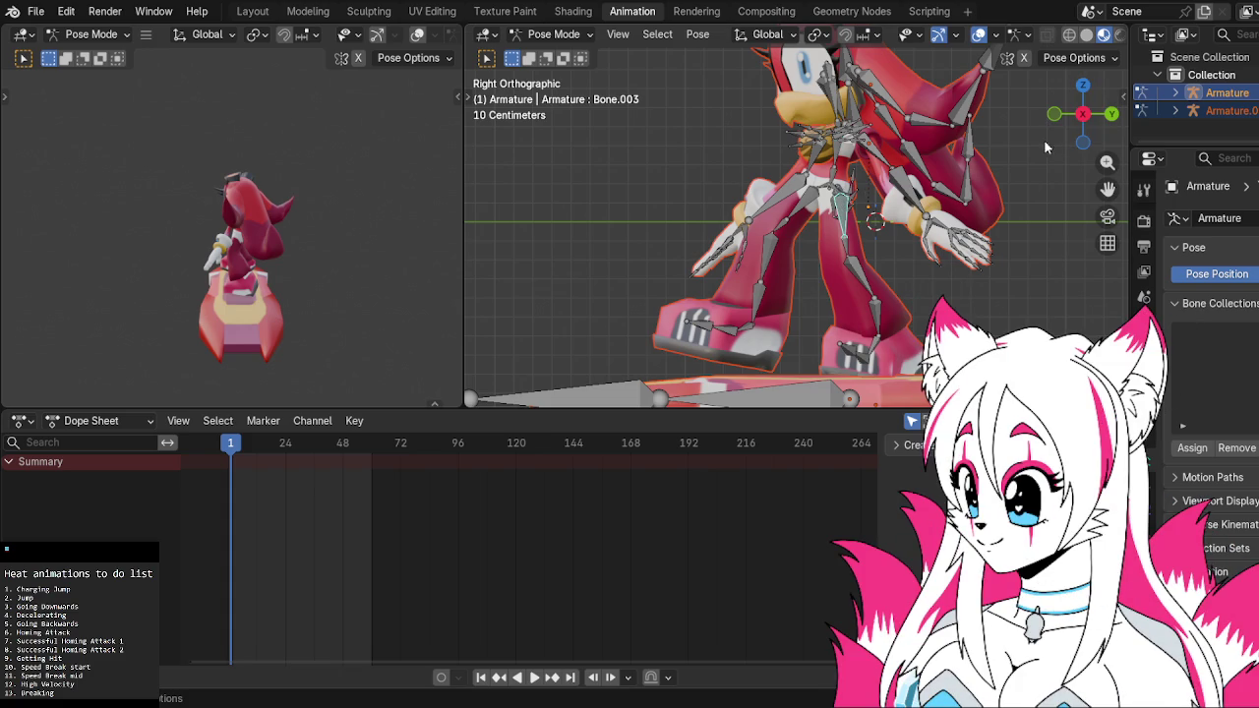
Rotate the first leg bone to start bending the leg
{"action": "key", "text": "r"}
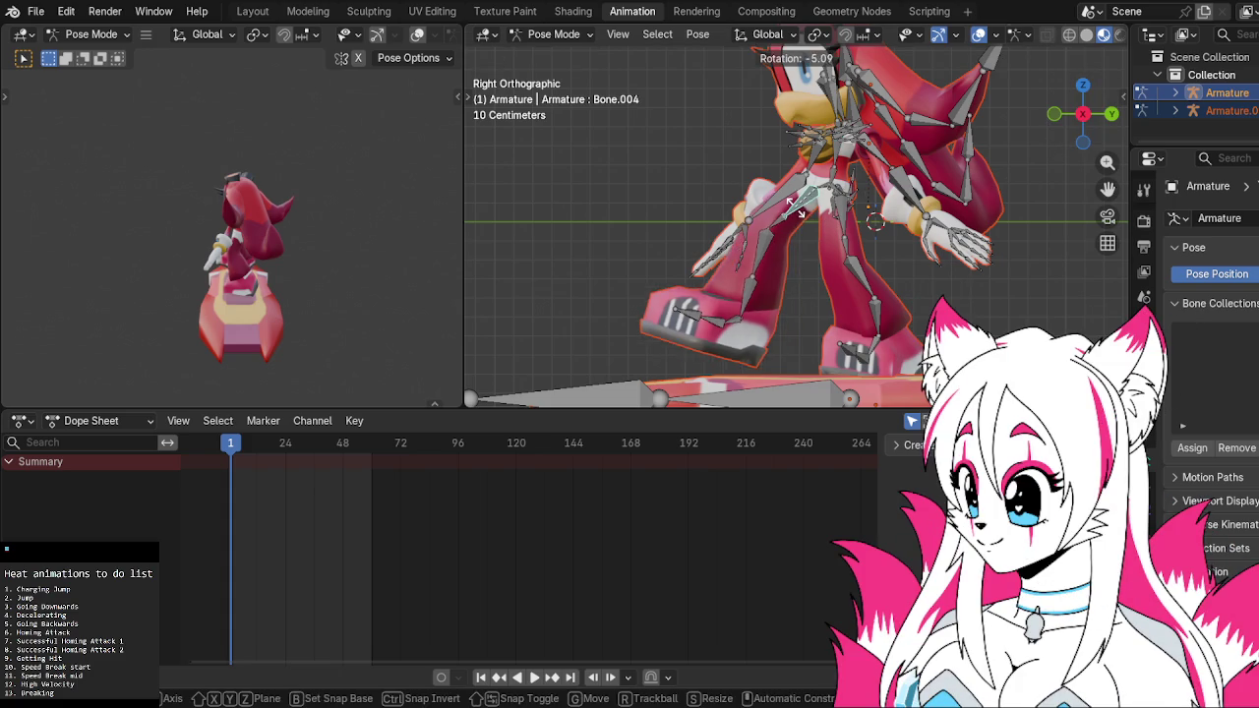
{"action": "left_click", "coordinate": [776, 224]}
{"action": "left_click", "coordinate": [758, 231]}
{"action": "key", "text": "r"}
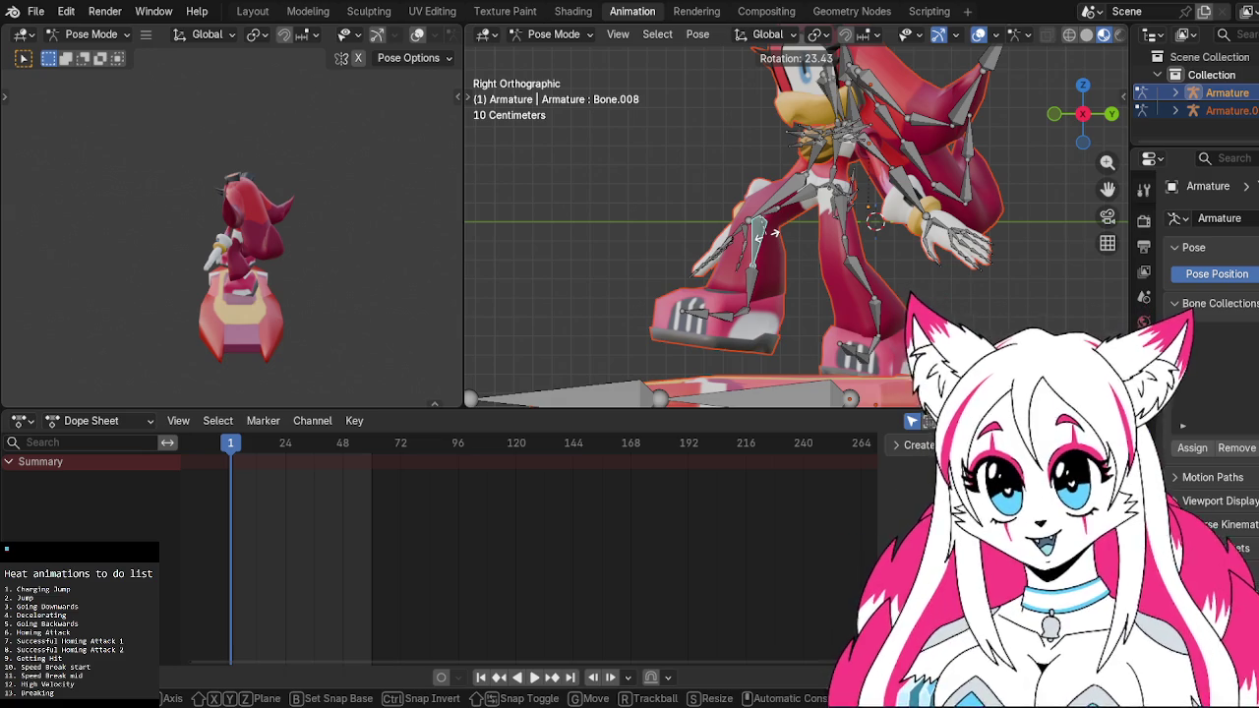
{"action": "left_click", "coordinate": [774, 232]}
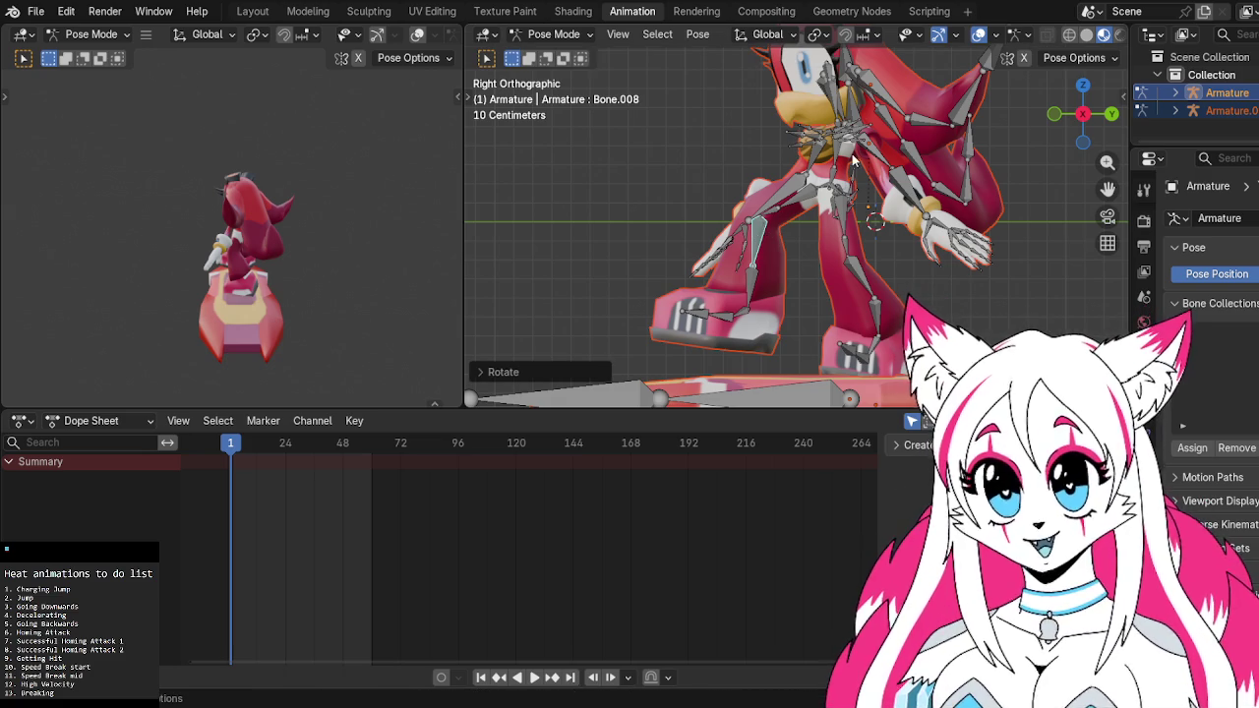
{"action": "left_click", "coordinate": [833, 169]}
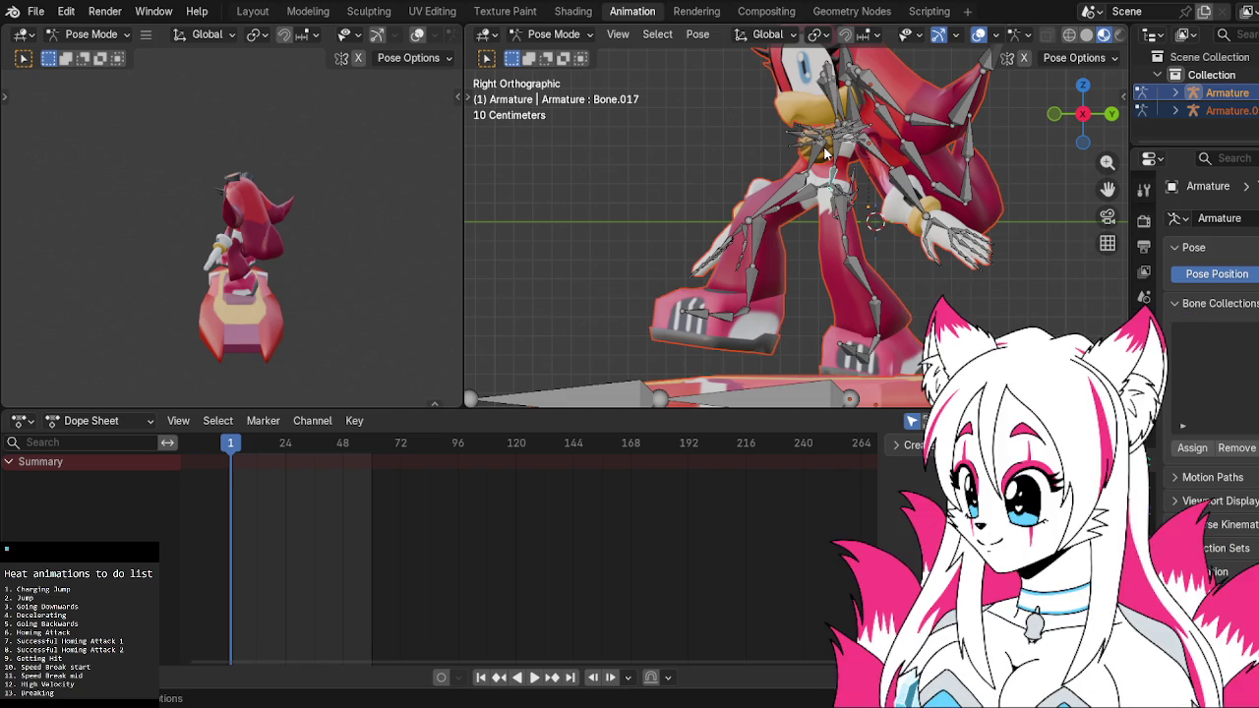
Rotate the lower leg bone to bend the knee
{"action": "left_click", "coordinate": [795, 209]}
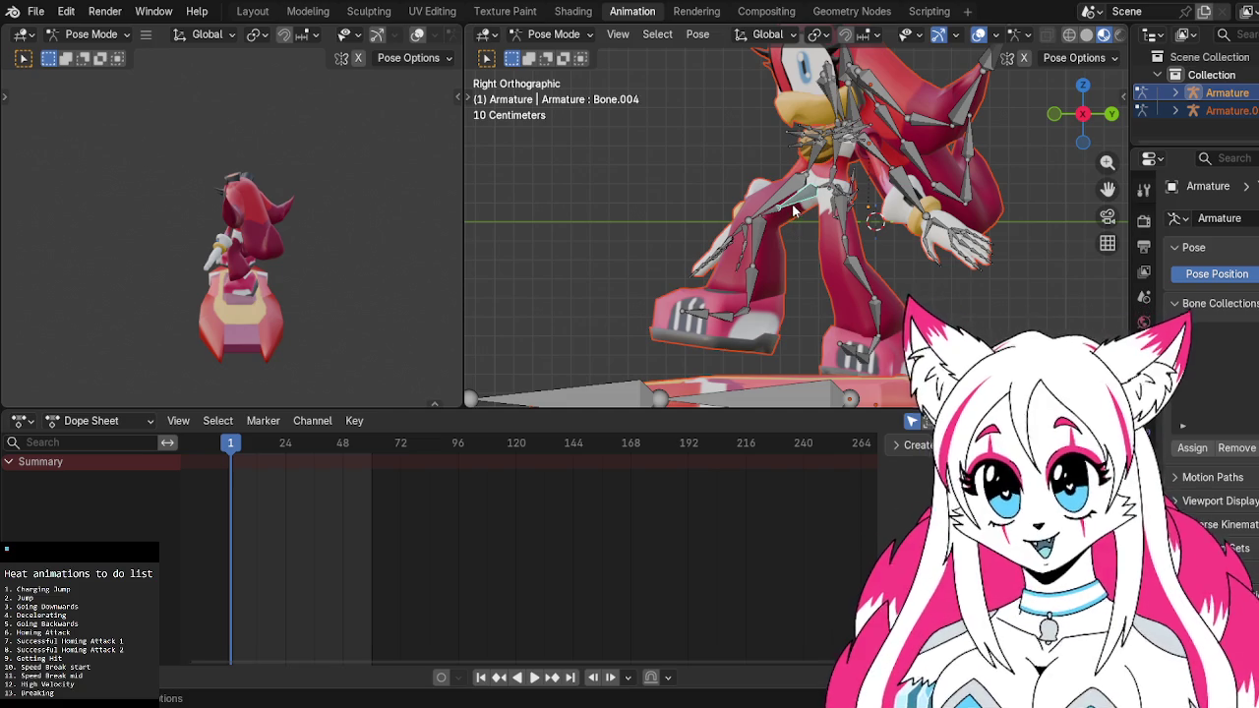
{"action": "left_click", "coordinate": [847, 232]}
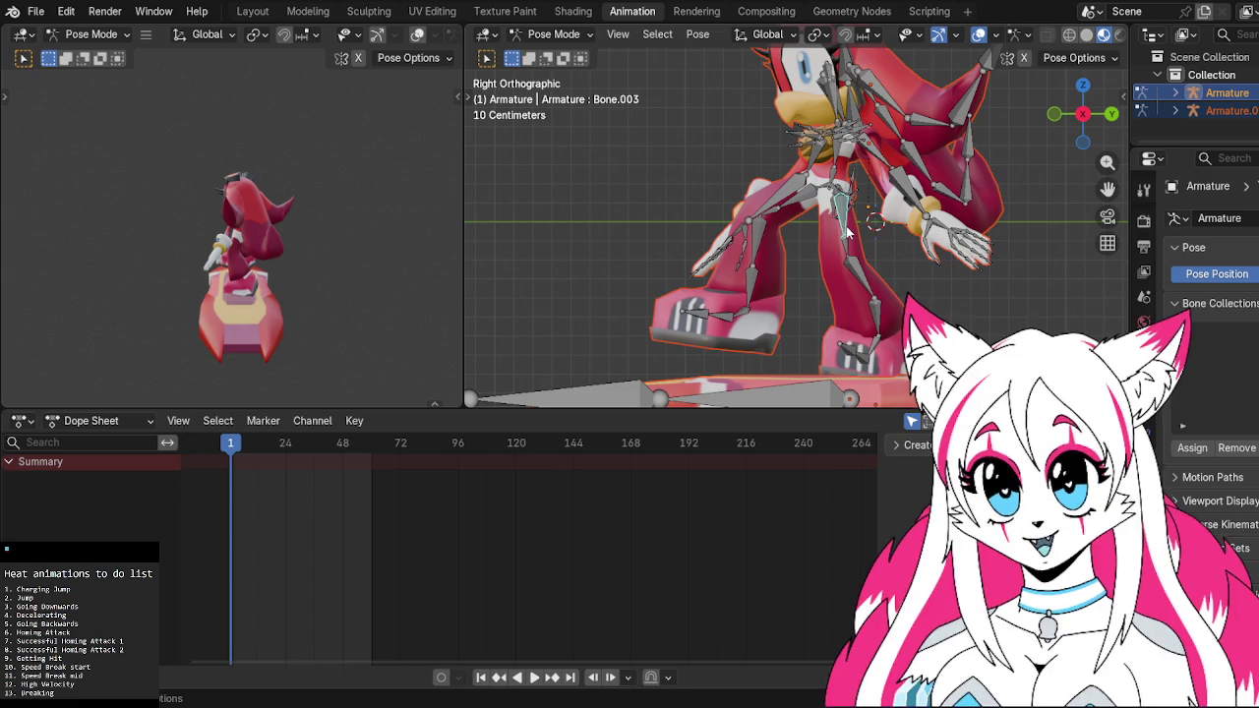
{"action": "left_click", "coordinate": [859, 285]}
{"action": "key", "text": "r"}
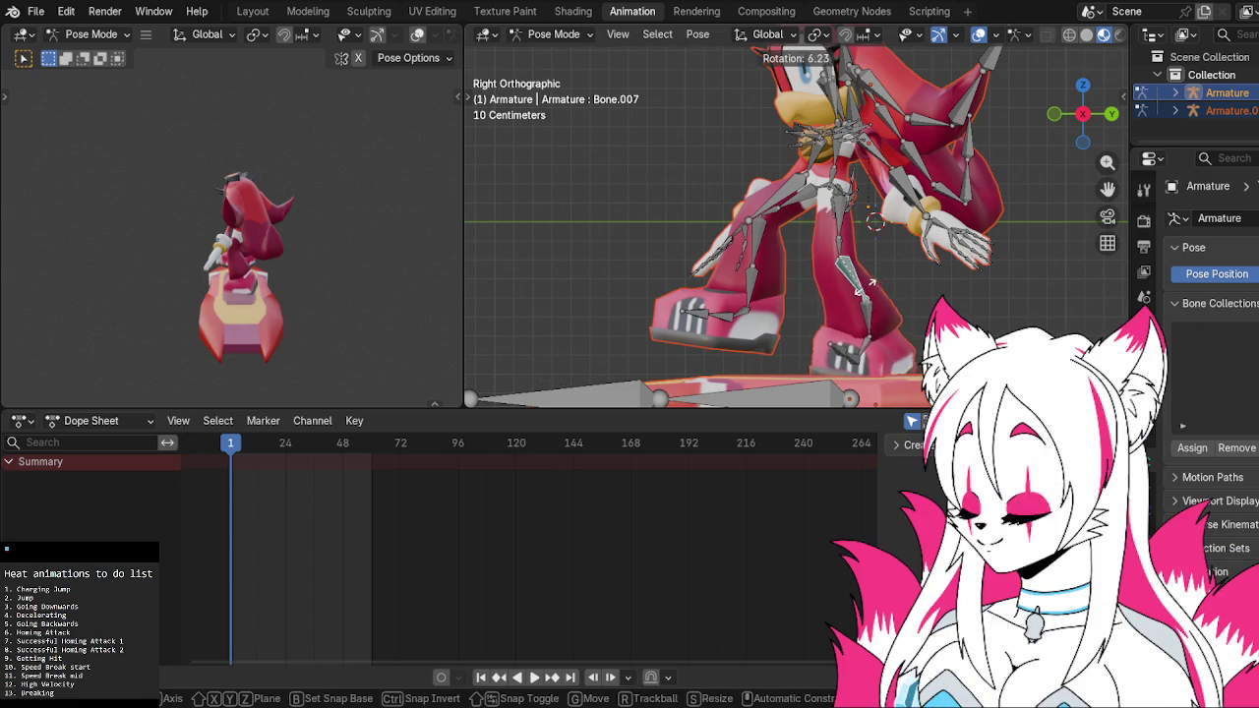
{"action": "left_click", "coordinate": [873, 292]}
Rotate the next two leg bones down into a crouch
{"action": "left_click", "coordinate": [877, 297]}
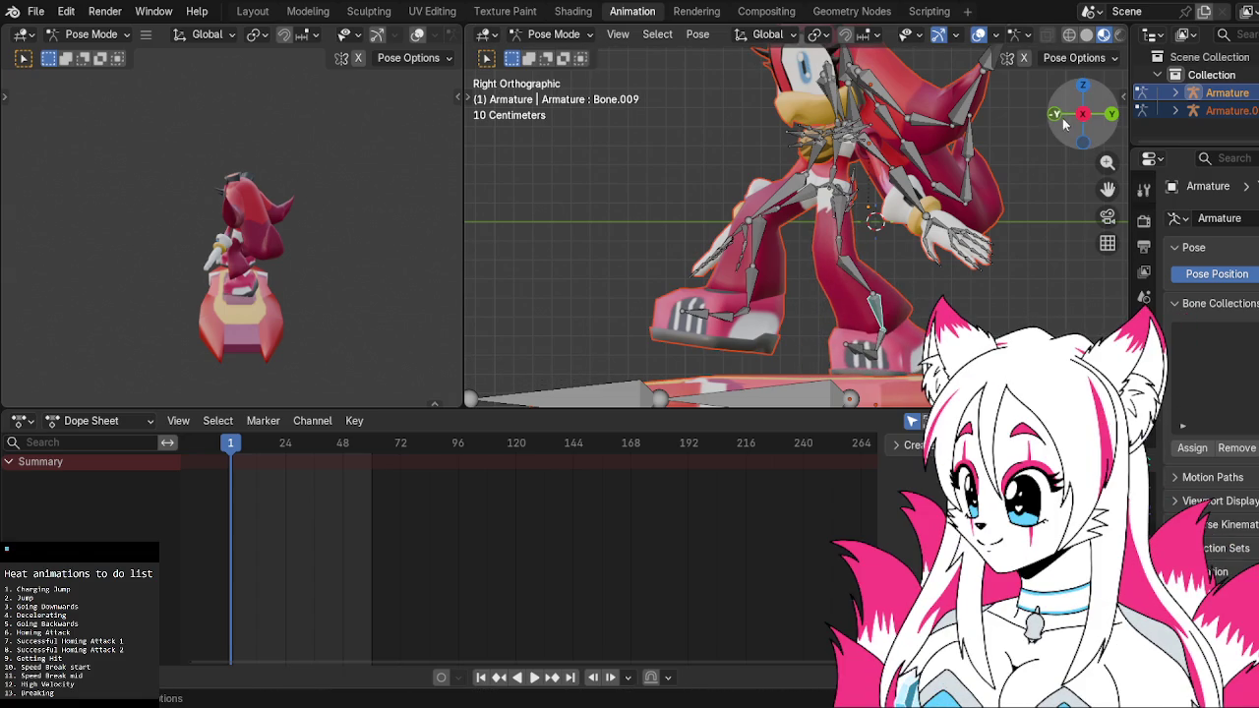
{"action": "key", "text": "r"}
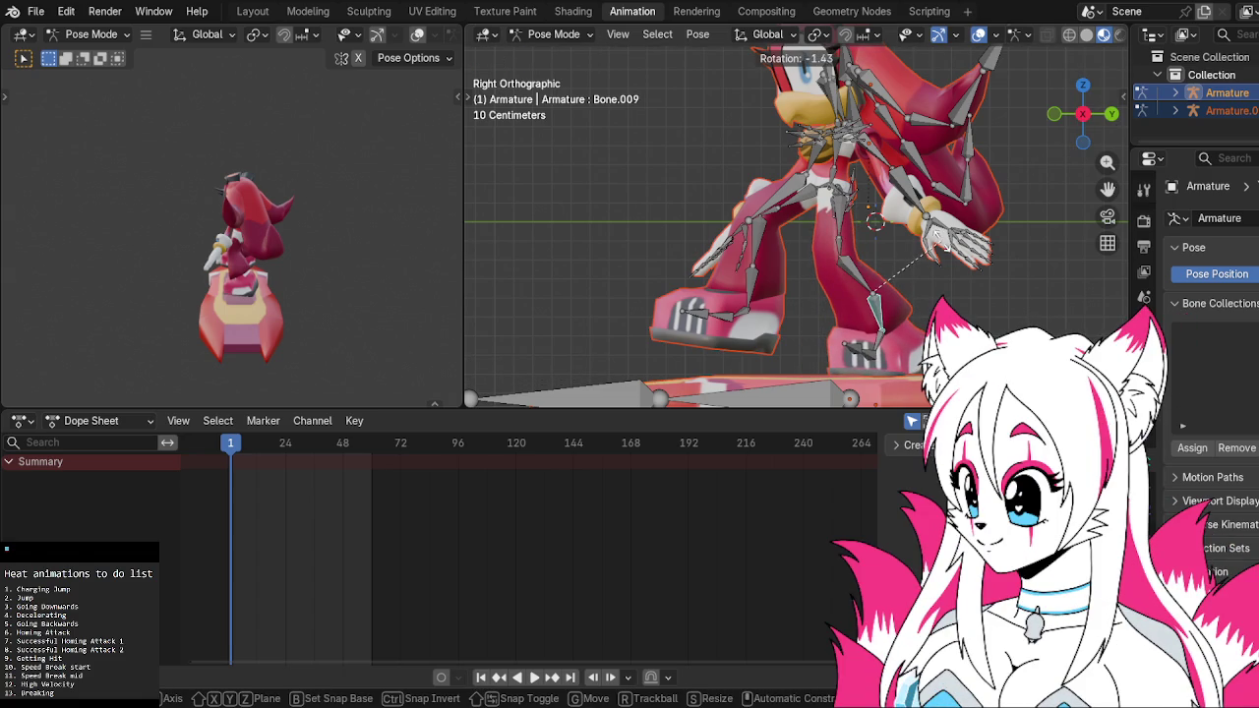
{"action": "left_click", "coordinate": [950, 231]}
{"action": "left_click", "coordinate": [875, 309]}
{"action": "key", "text": "r"}
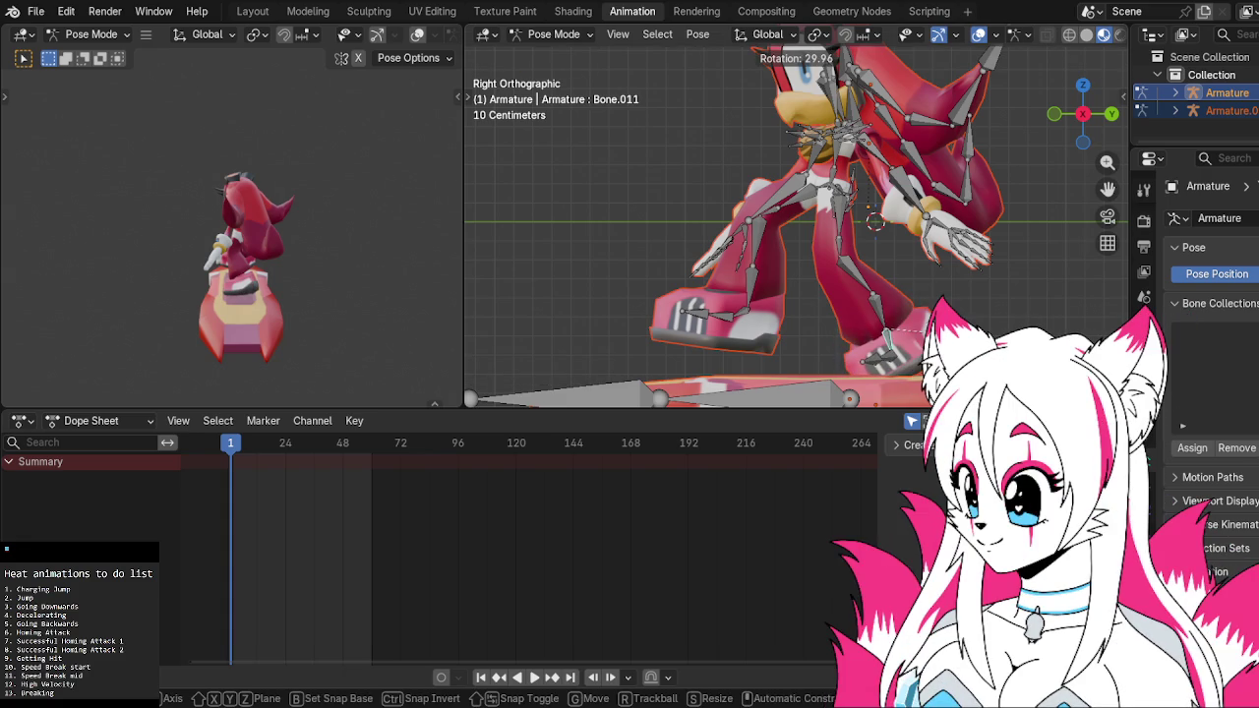
{"action": "left_click", "coordinate": [890, 360]}
Rotate the foot bone around the Z axis
{"action": "left_click", "coordinate": [893, 362]}
{"action": "key", "text": "r"}
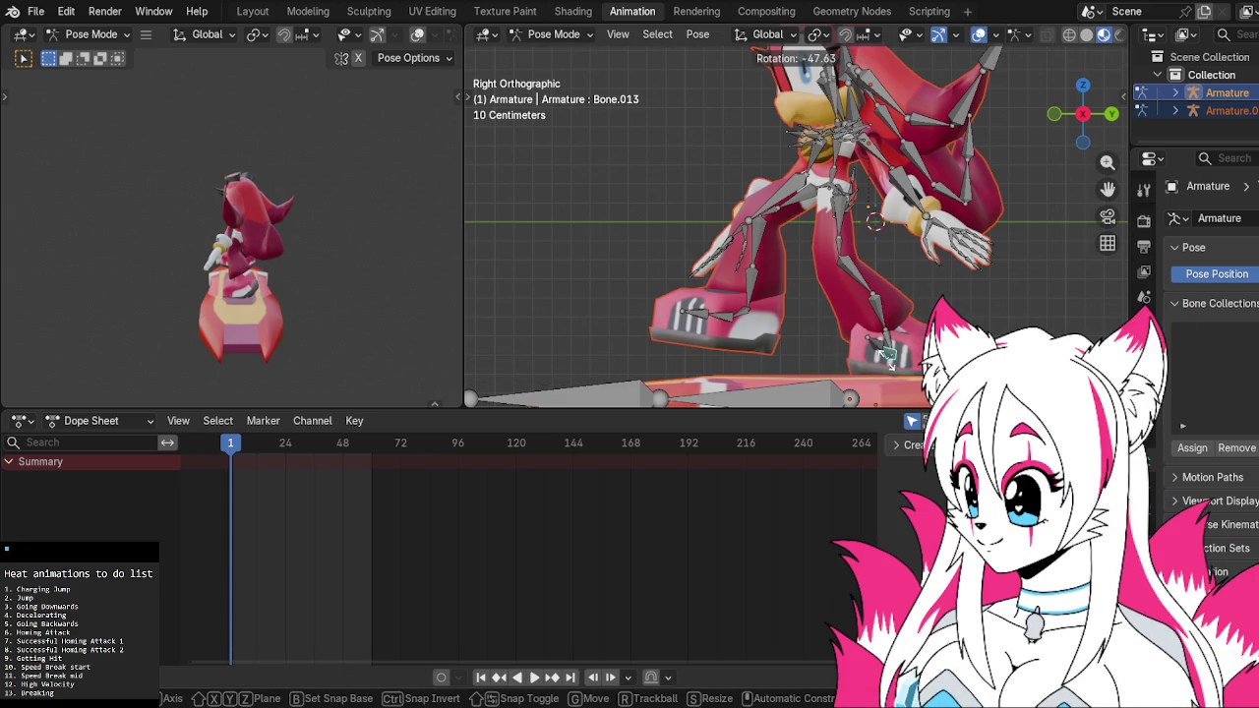
{"action": "left_click", "coordinate": [888, 359]}
{"action": "key", "text": "r"}
{"action": "key", "text": "z"}
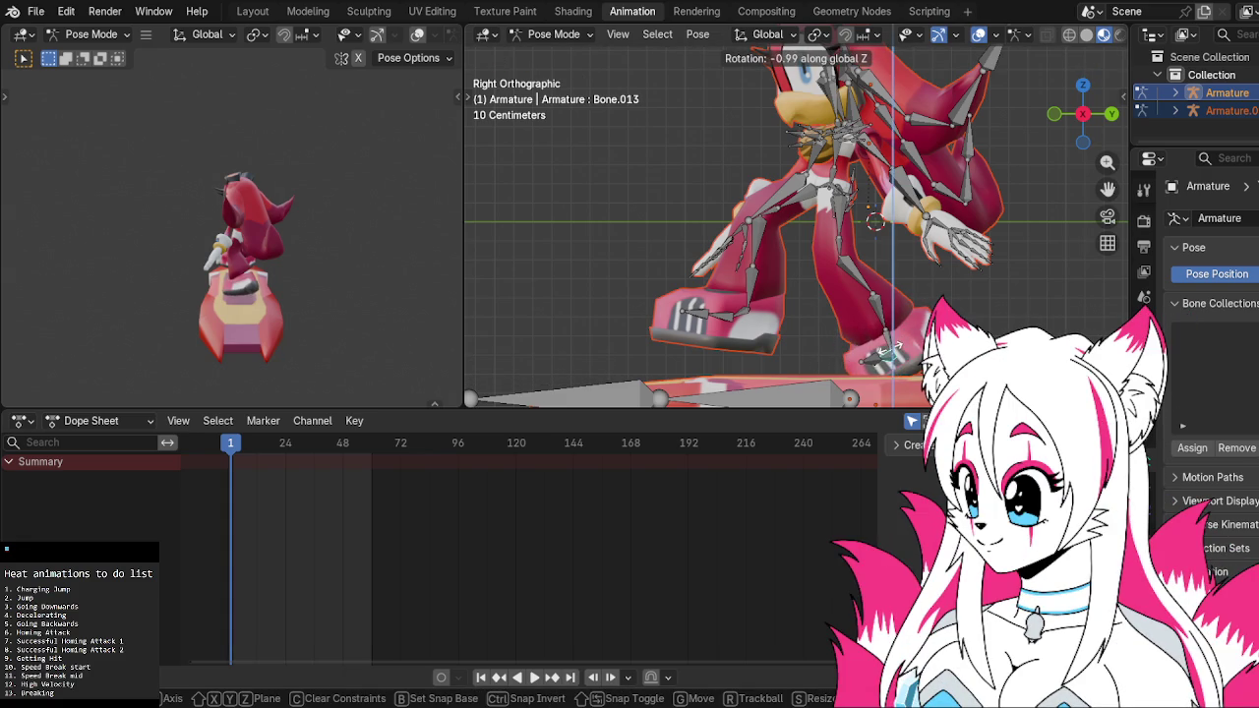
{"action": "left_click", "coordinate": [888, 352]}
Angle the toe bone around Z, then refine it from the back view
{"action": "left_click", "coordinate": [889, 358]}
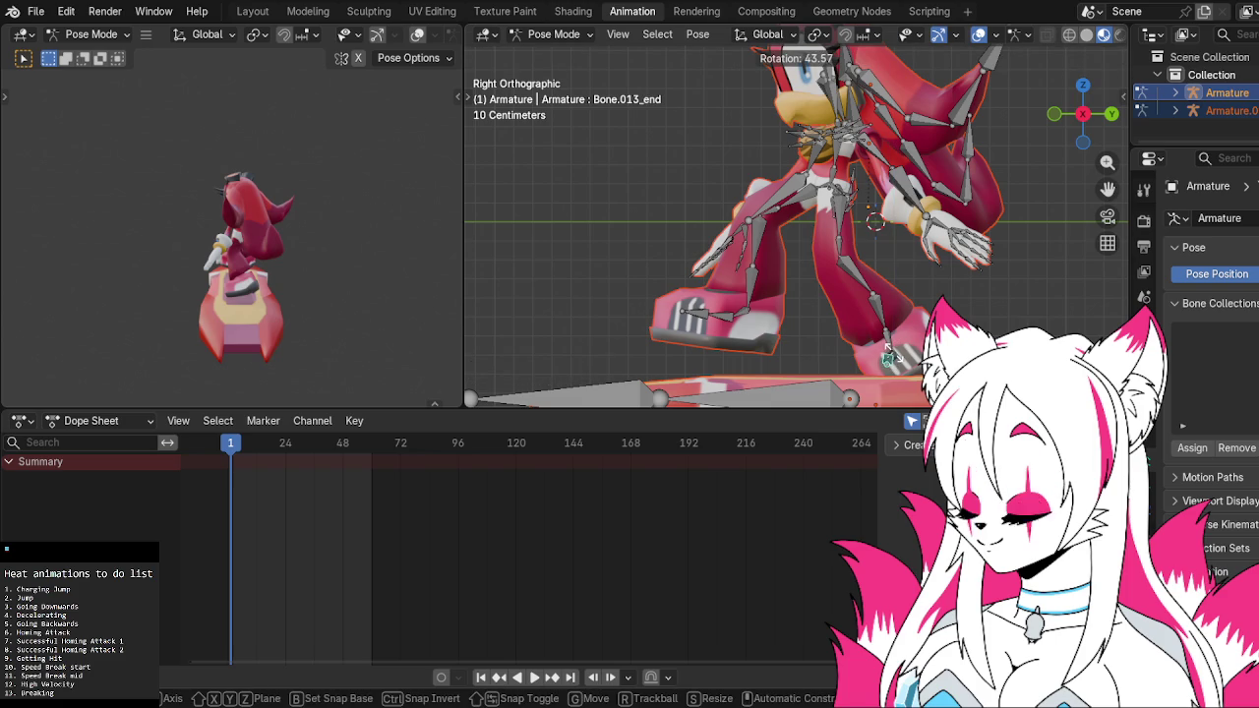
{"action": "key", "text": "r"}
{"action": "key", "text": "z"}
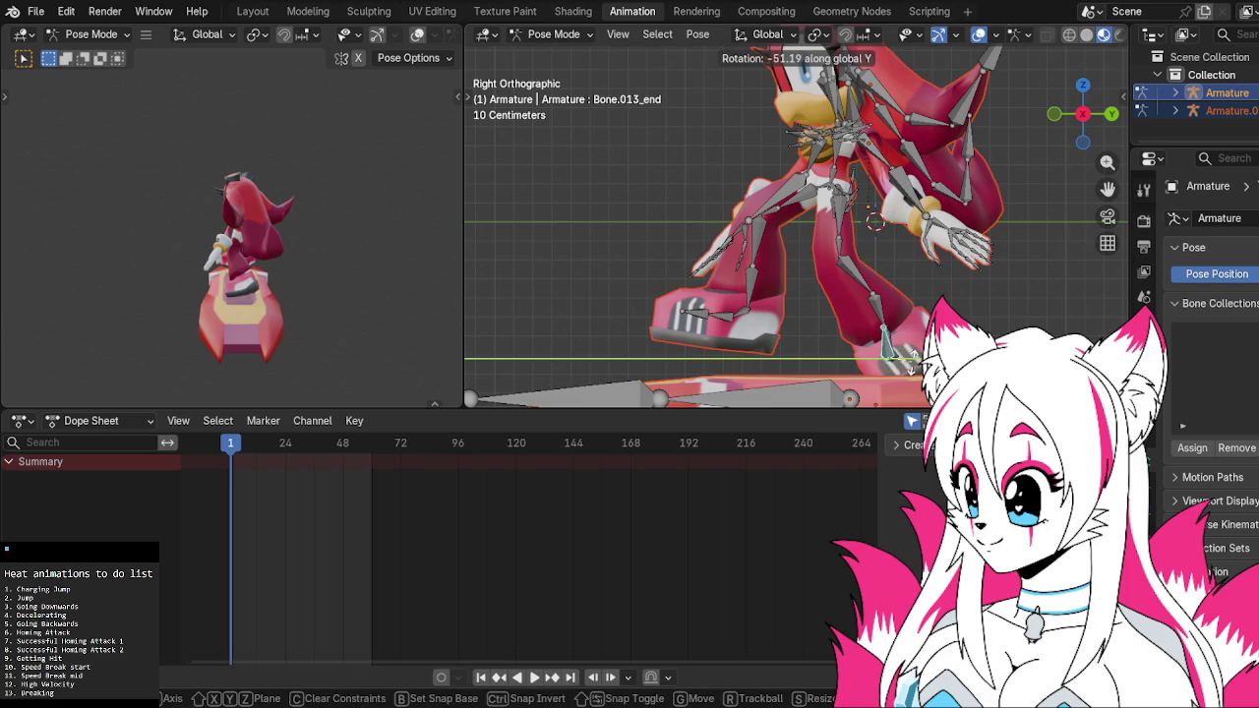
{"action": "left_click", "coordinate": [910, 362]}
{"action": "mouse_move", "coordinate": [911, 362]}
{"action": "middle_mouse_down"}
{"action": "mouse_move", "coordinate": [838, 302]}
{"action": "mouse_move", "coordinate": [1091, 115]}
{"action": "middle_mouse_up"}
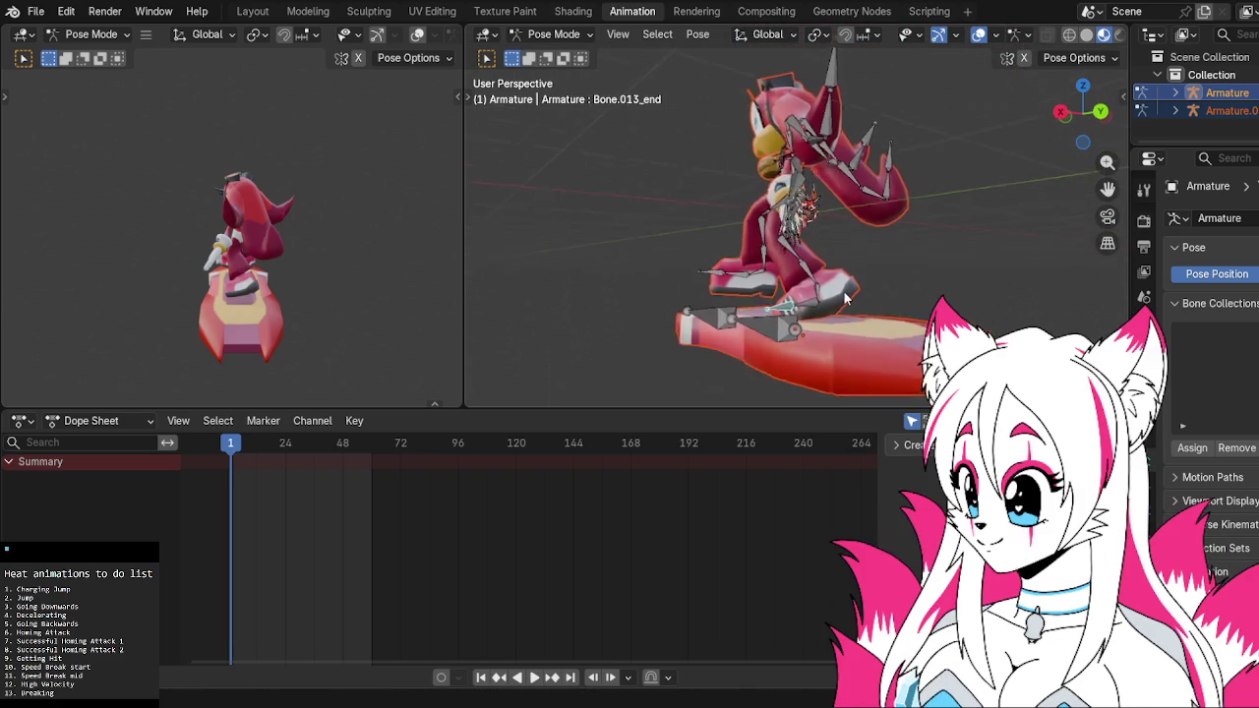
{"action": "left_click", "coordinate": [1092, 115]}
{"action": "key", "text": "r"}
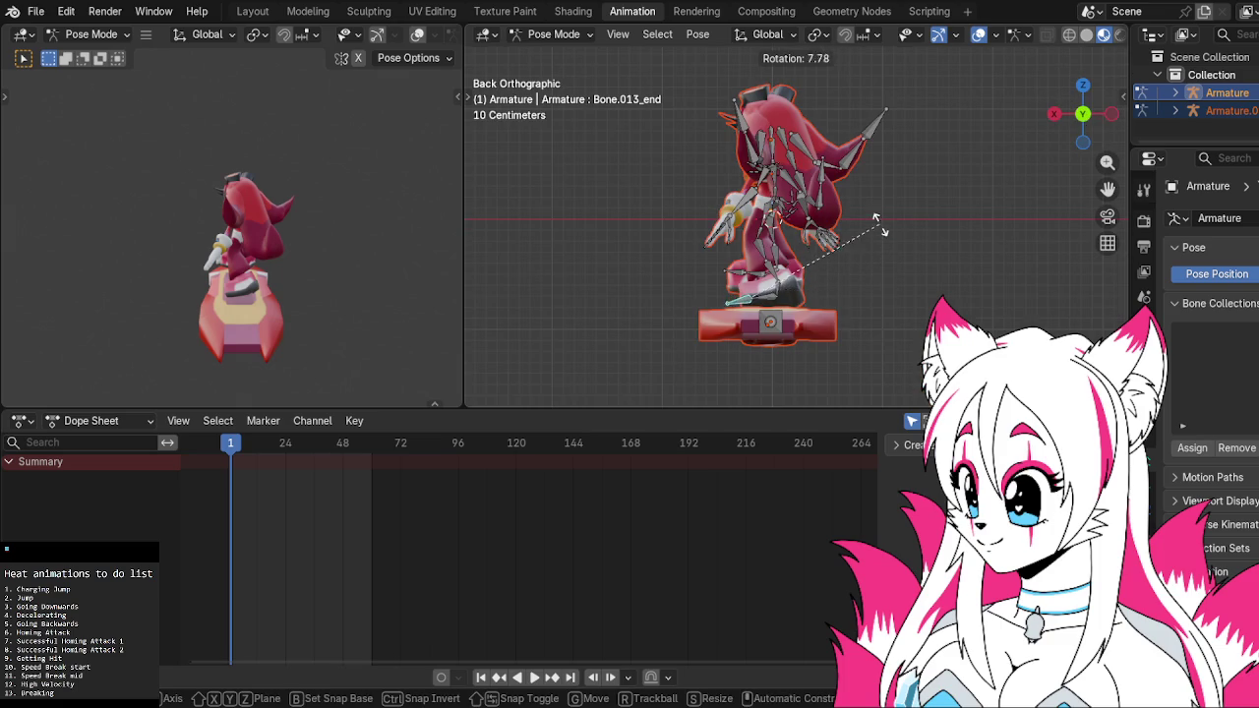
{"action": "left_click", "coordinate": [882, 264]}
{"action": "scroll", "coordinate": [718, 339], "scroll_direction": "up", "scroll_amount": 3}
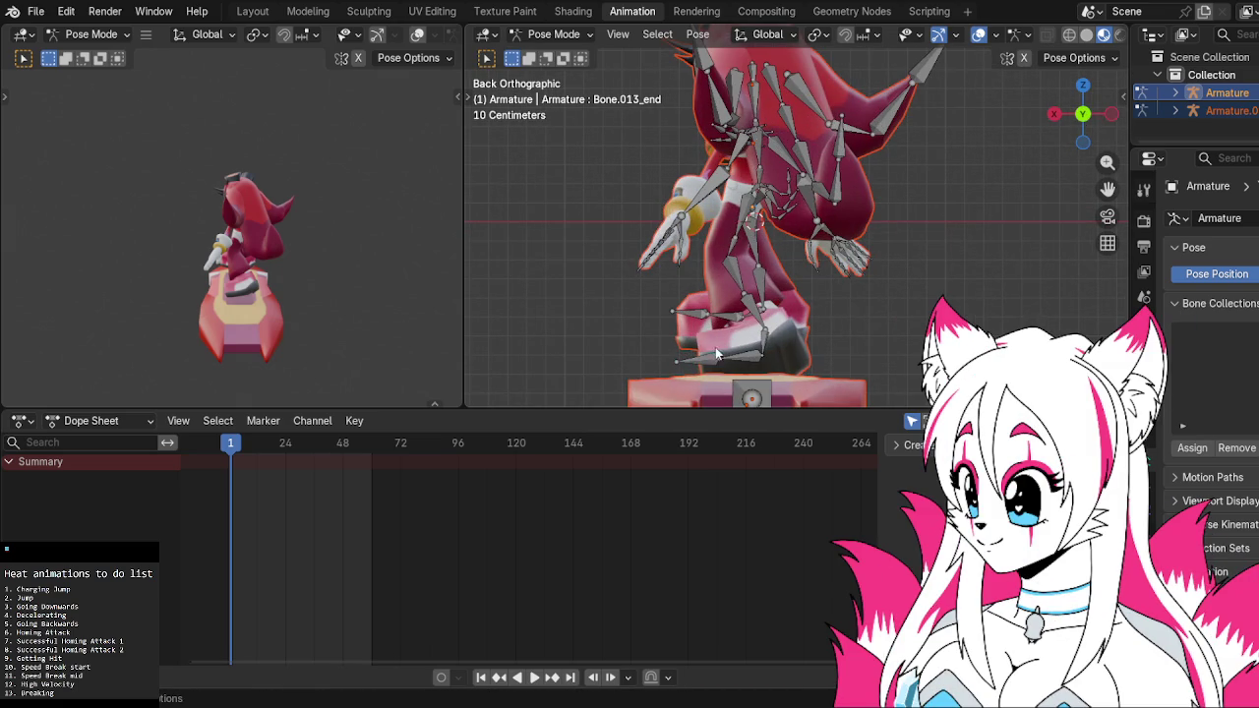
Rotate the other foot's toe and foot bones
{"action": "left_click", "coordinate": [693, 314]}
{"action": "key", "text": "r"}
{"action": "left_click", "coordinate": [736, 321]}
{"action": "left_click", "coordinate": [735, 322]}
{"action": "key", "text": "r"}
{"action": "left_click", "coordinate": [729, 312]}
Readjust the first foot and toe bones to finish the riding stance
{"action": "left_click", "coordinate": [740, 356]}
{"action": "key", "text": "r"}
{"action": "left_click", "coordinate": [712, 350]}
{"action": "left_click", "coordinate": [712, 350]}
{"action": "key", "text": "r"}
{"action": "left_click", "coordinate": [715, 343]}
{"action": "key", "text": "r"}
{"action": "left_click", "coordinate": [757, 326]}
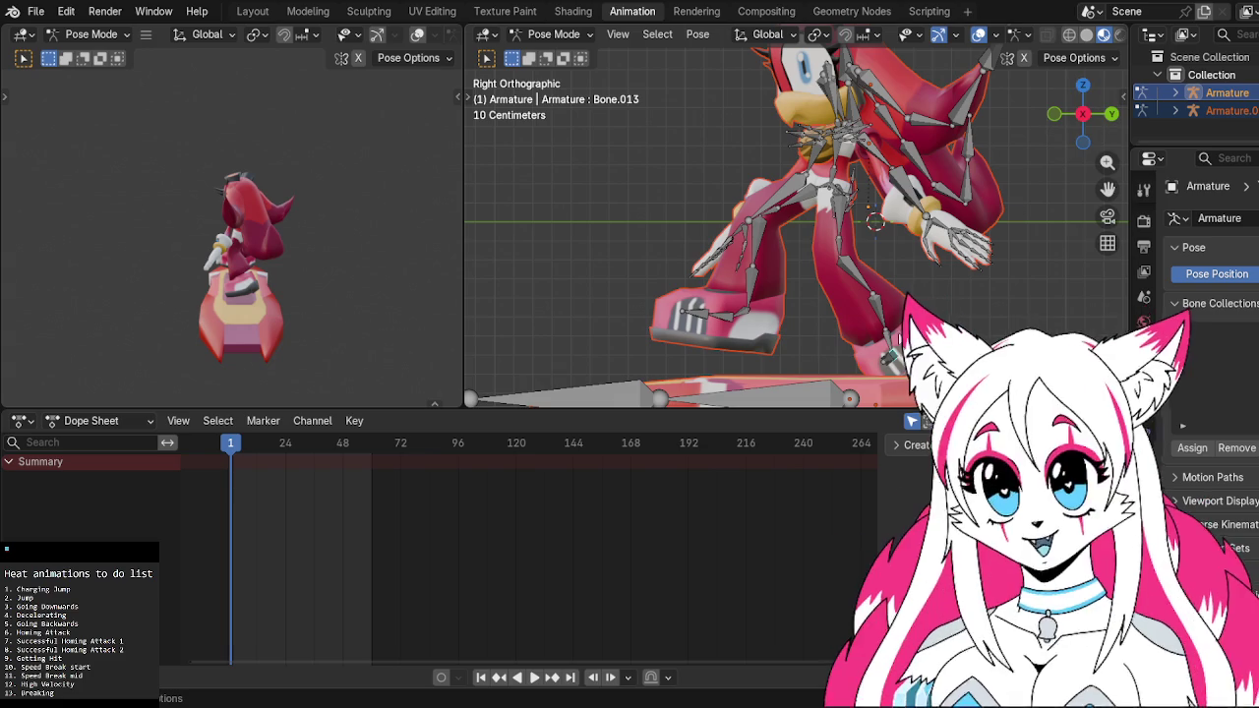
{"action": "left_click", "coordinate": [777, 393]}
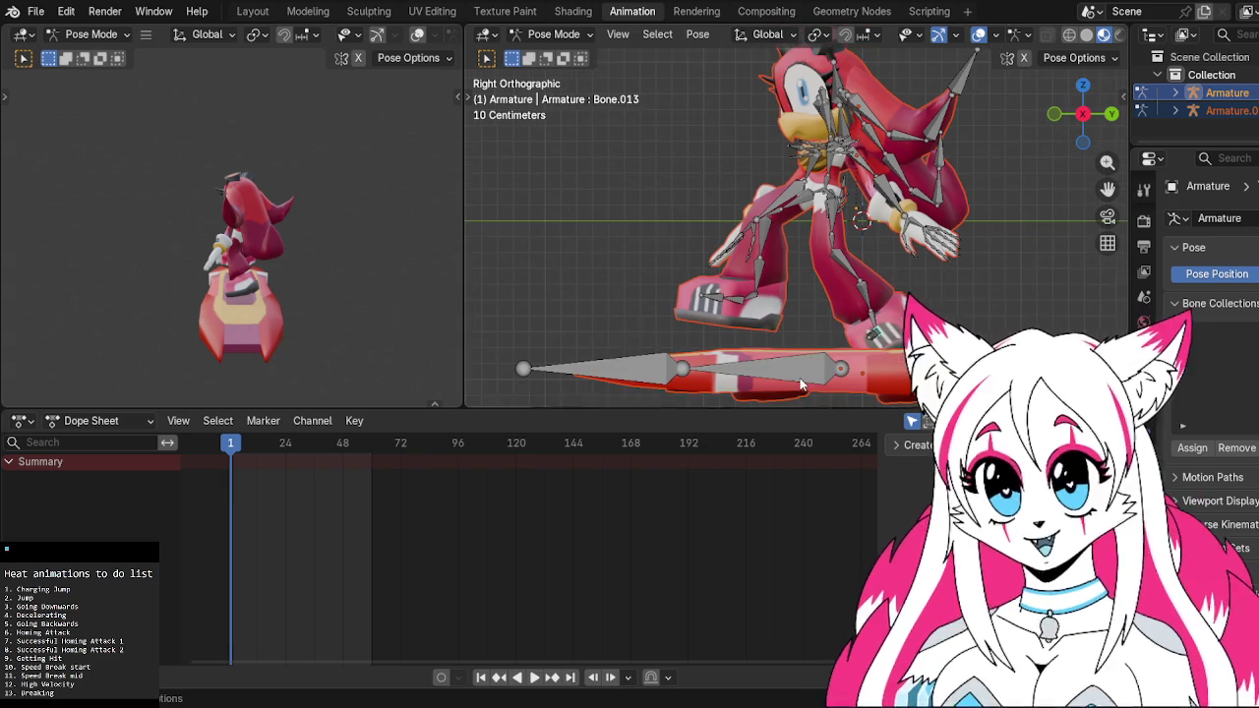
Rotate the hoverboard armature's bone upward in two passes so the board tilts nose-up
{"action": "scroll", "coordinate": [796, 379], "scroll_direction": "down", "scroll_amount": 1}
{"action": "key", "text": "g"}
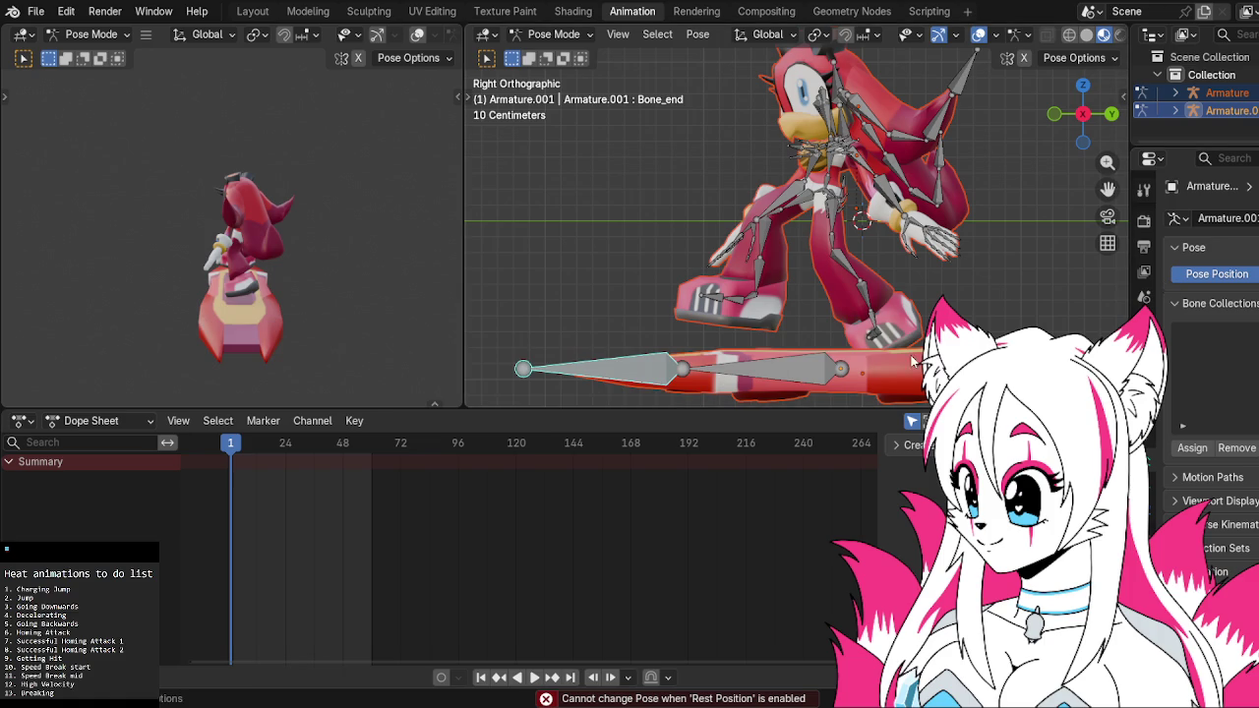
{"action": "key", "text": "r"}
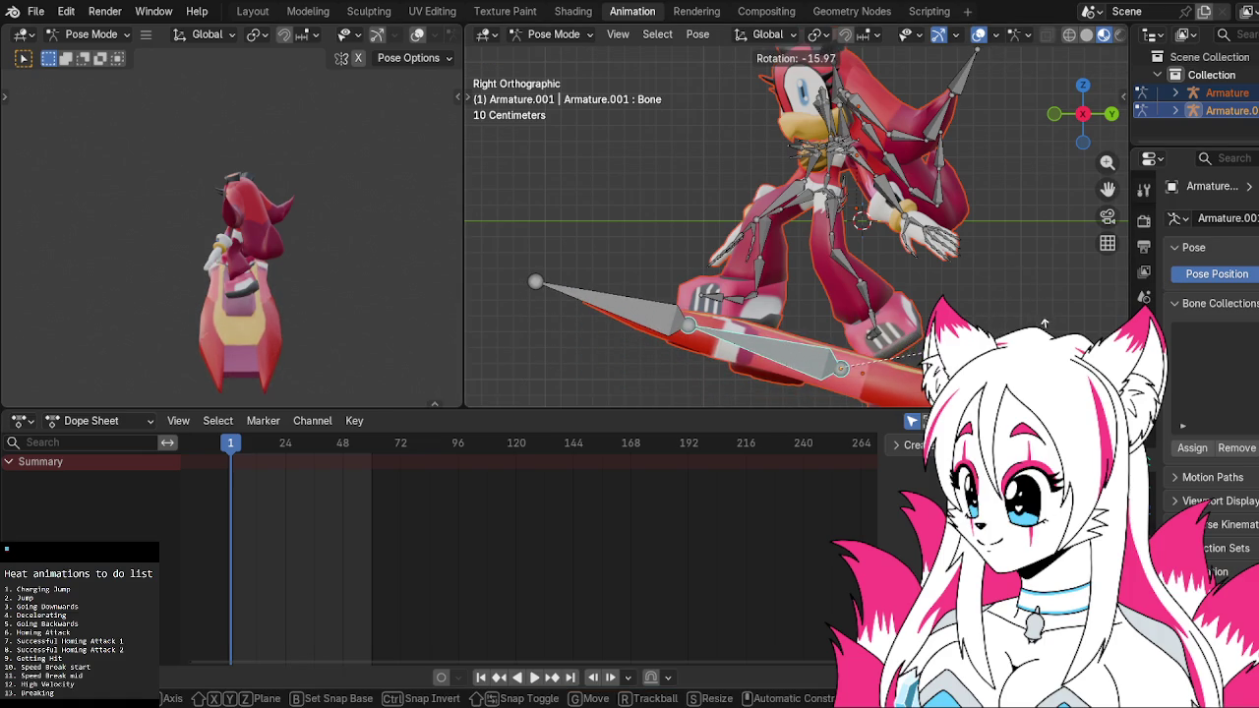
{"action": "left_click", "coordinate": [865, 366]}
{"action": "key", "text": "r"}
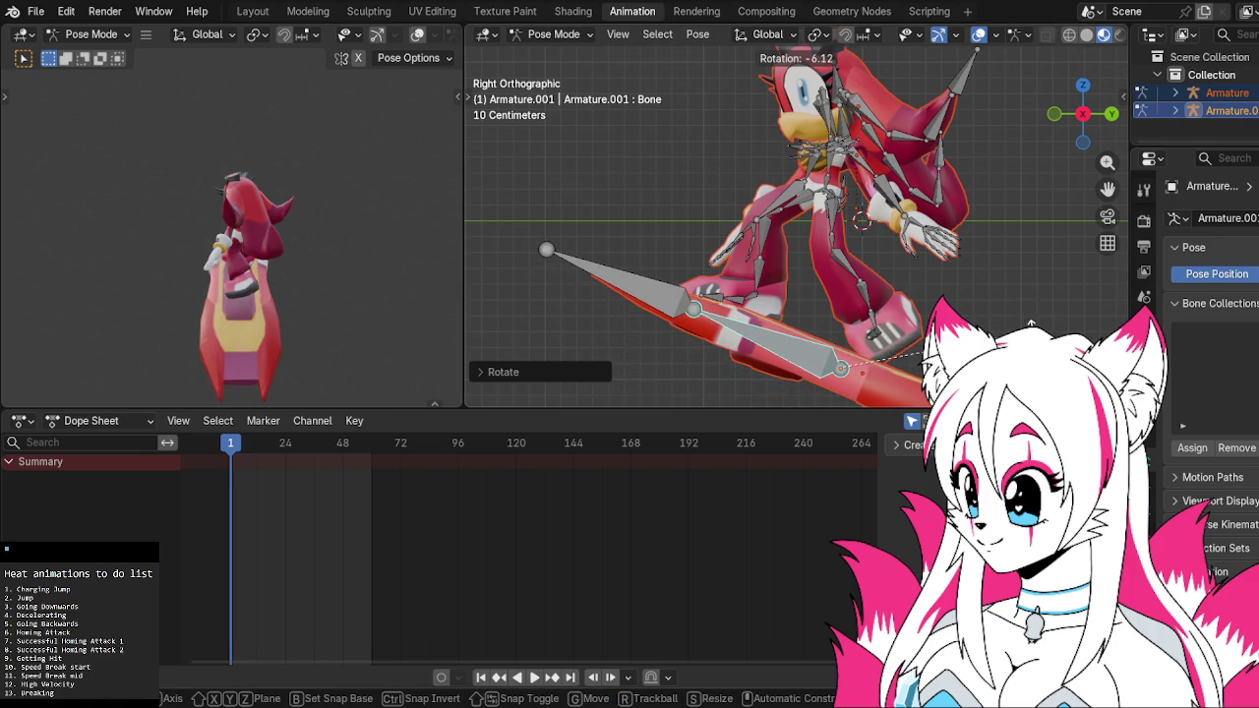
{"action": "left_click", "coordinate": [1027, 339]}
{"action": "left_click", "coordinate": [789, 222]}
Rotate the upper leg bone and the next leg bone to re-angle the legs
{"action": "key", "text": "r"}
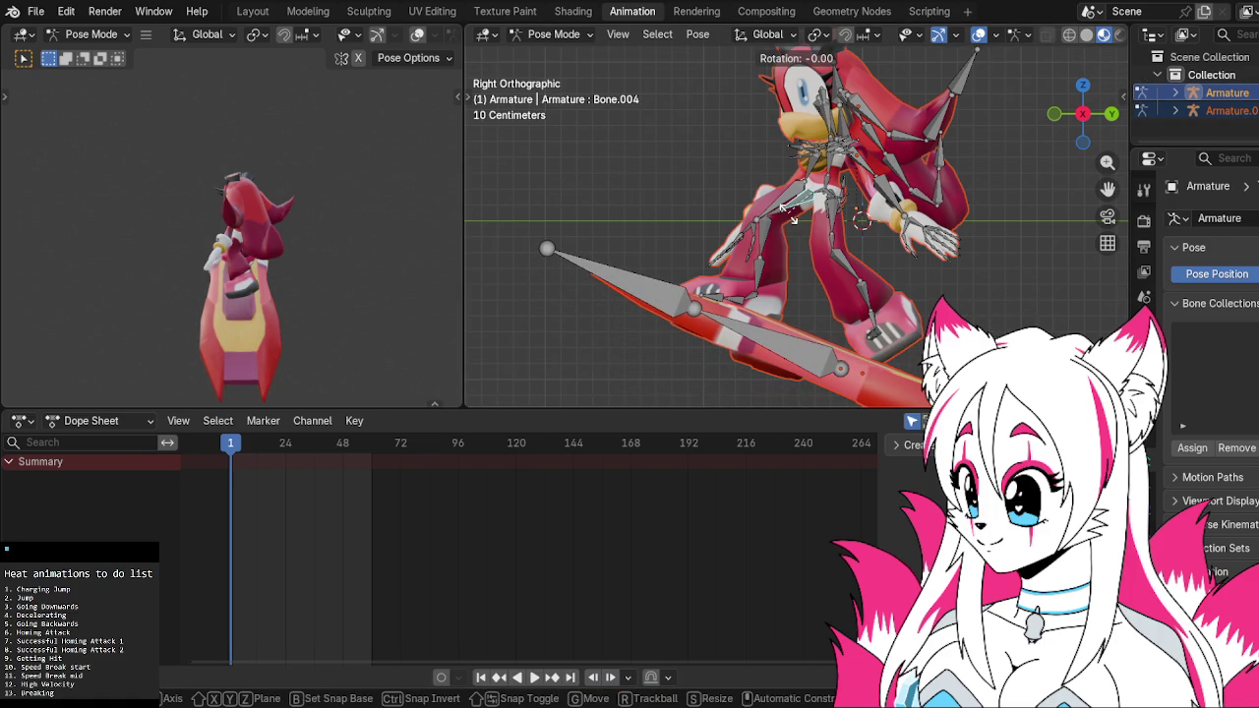
{"action": "left_click", "coordinate": [784, 203]}
{"action": "left_click", "coordinate": [763, 216]}
{"action": "key", "text": "r"}
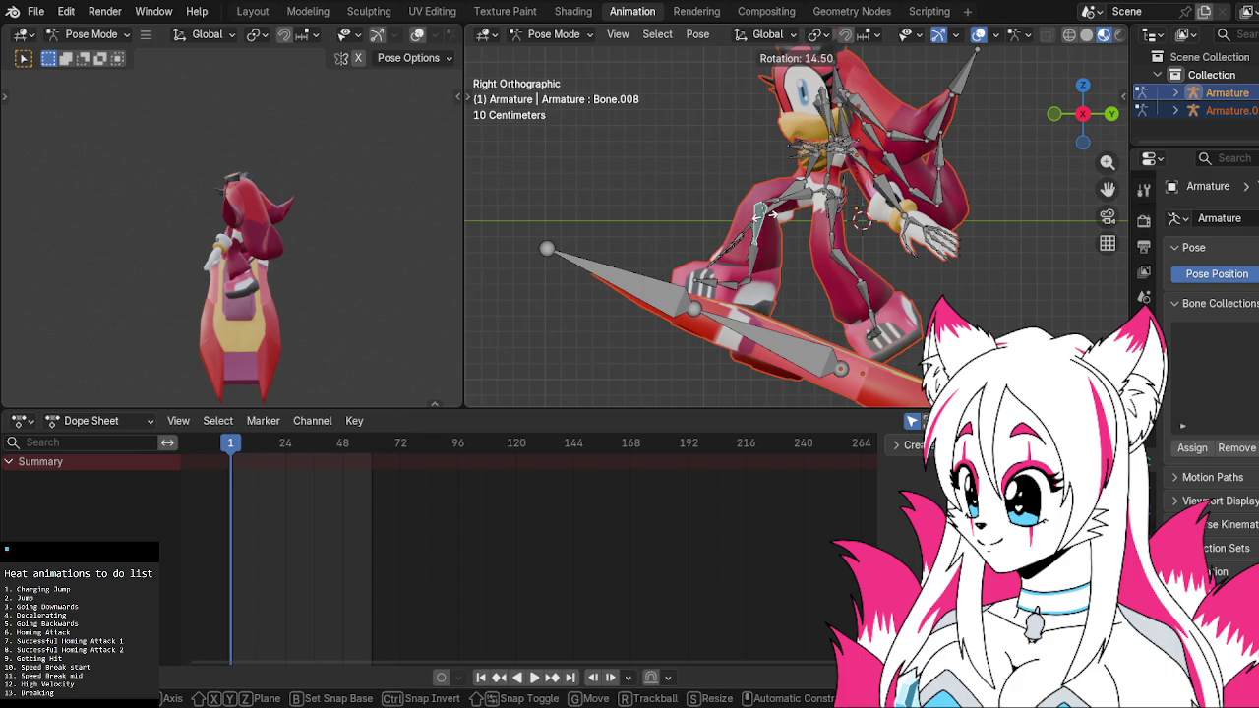
{"action": "left_click", "coordinate": [766, 221]}
{"action": "middle_click_drag", "start_coordinate": [873, 245], "coordinate": [788, 204]}
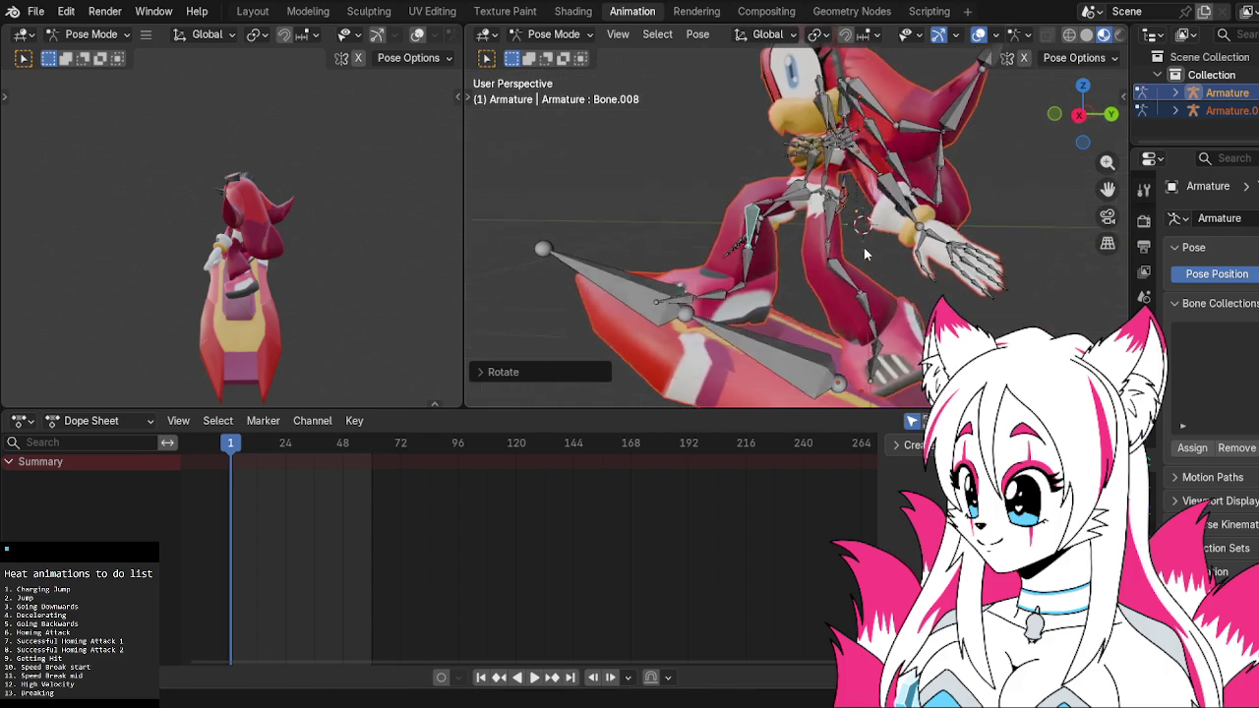
From the right-side view, rotate the upper leg bone and the left leg bone
{"action": "left_click", "coordinate": [789, 203]}
{"action": "left_click", "coordinate": [1051, 118]}
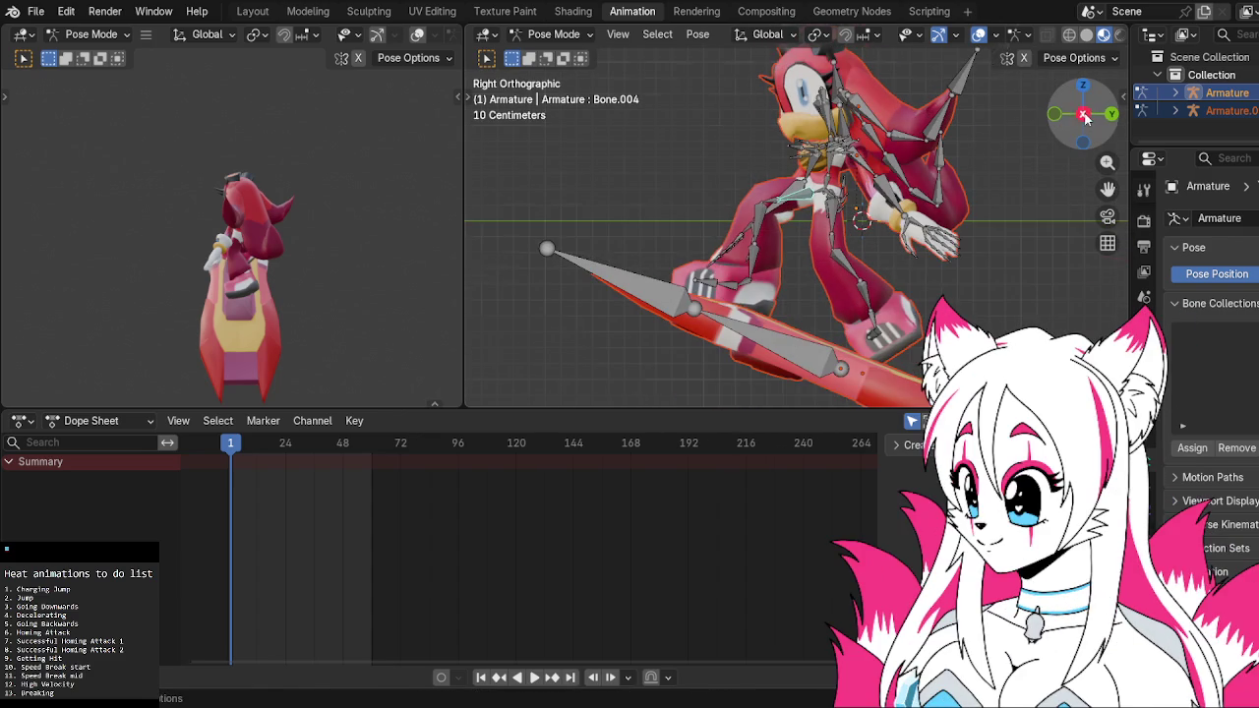
{"action": "key", "text": "r"}
{"action": "left_click", "coordinate": [755, 218]}
{"action": "left_click", "coordinate": [755, 219]}
{"action": "key", "text": "r"}
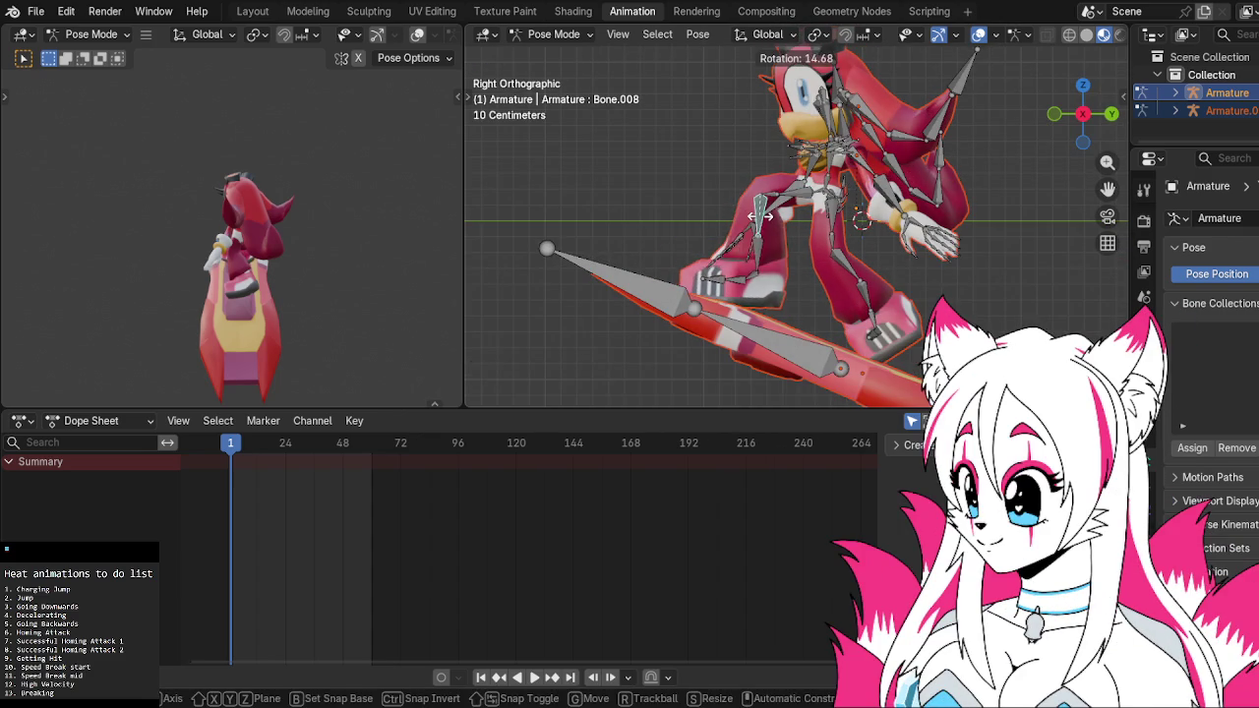
{"action": "left_click", "coordinate": [765, 274]}
Re-angle the foot bone and the leg bone Bone.004
{"action": "key", "text": "r"}
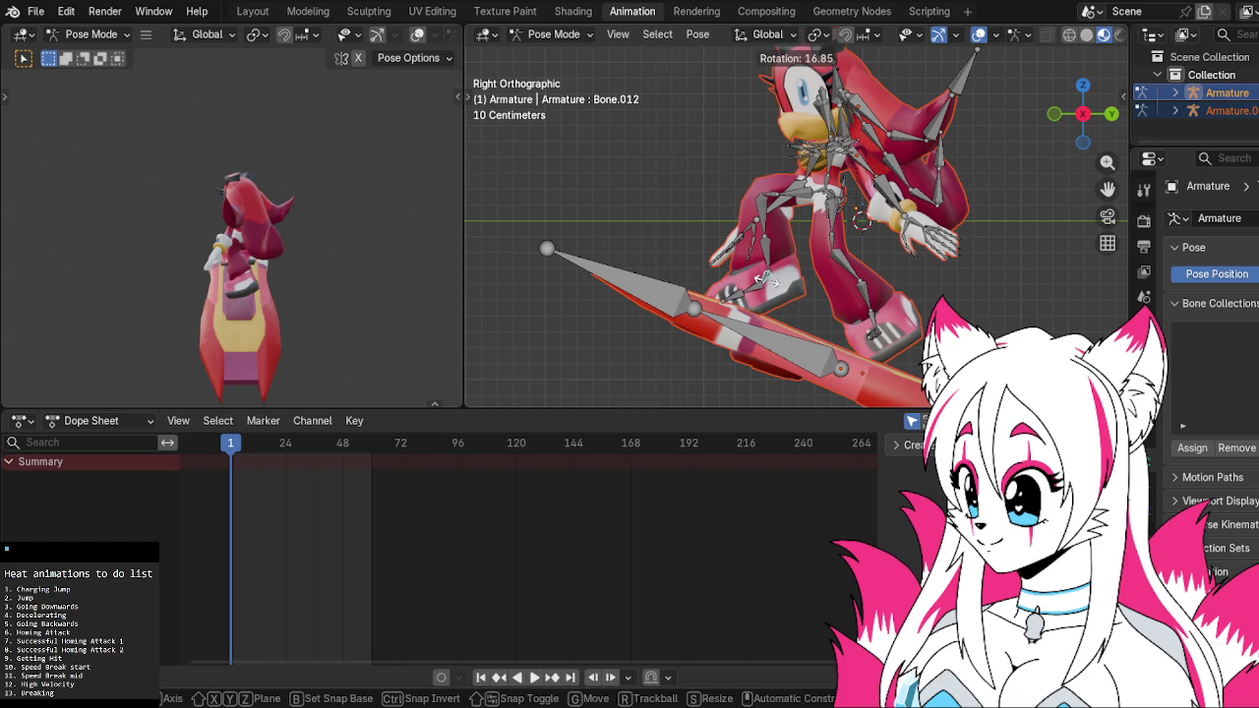
{"action": "left_click", "coordinate": [772, 239]}
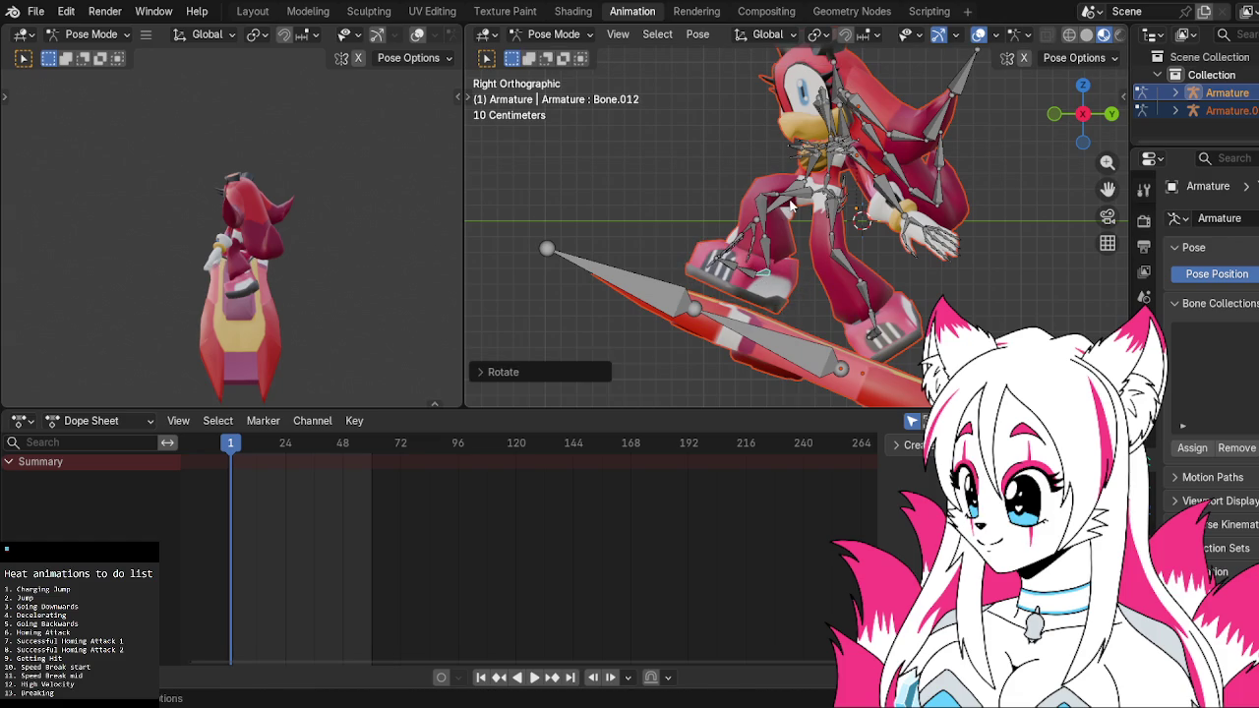
{"action": "left_click", "coordinate": [793, 201]}
{"action": "key", "text": "r"}
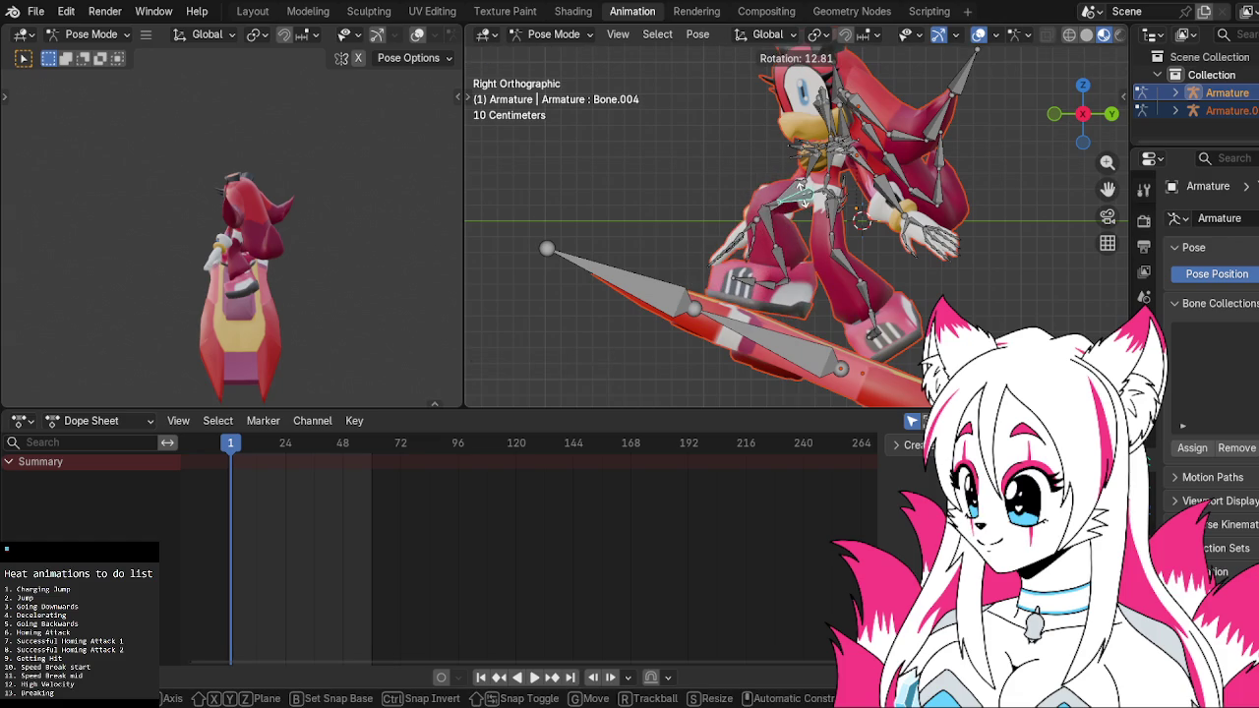
{"action": "left_click", "coordinate": [801, 221]}
Check the leg pose, then rotate the leg bone further in right-side view
{"action": "mouse_move", "coordinate": [897, 236]}
{"action": "middle_mouse_down"}
{"action": "mouse_move", "coordinate": [899, 173]}
{"action": "mouse_move", "coordinate": [983, 148]}
{"action": "middle_mouse_up"}
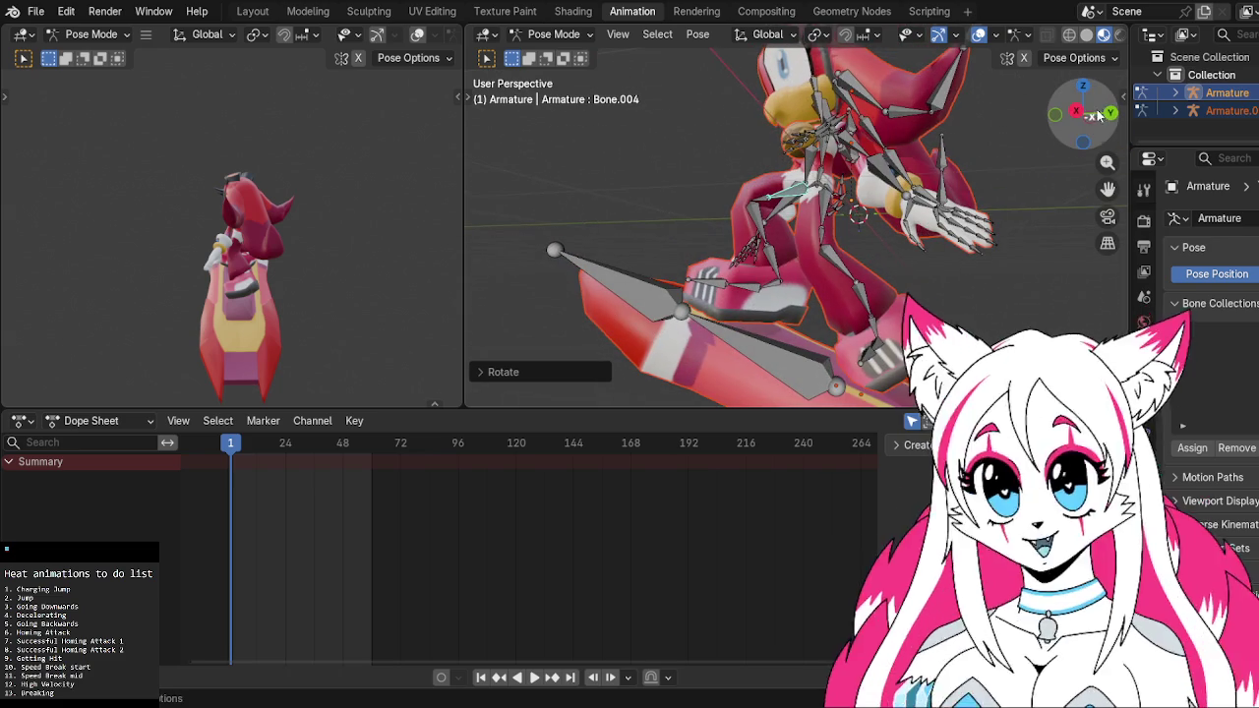
{"action": "left_click", "coordinate": [1083, 114]}
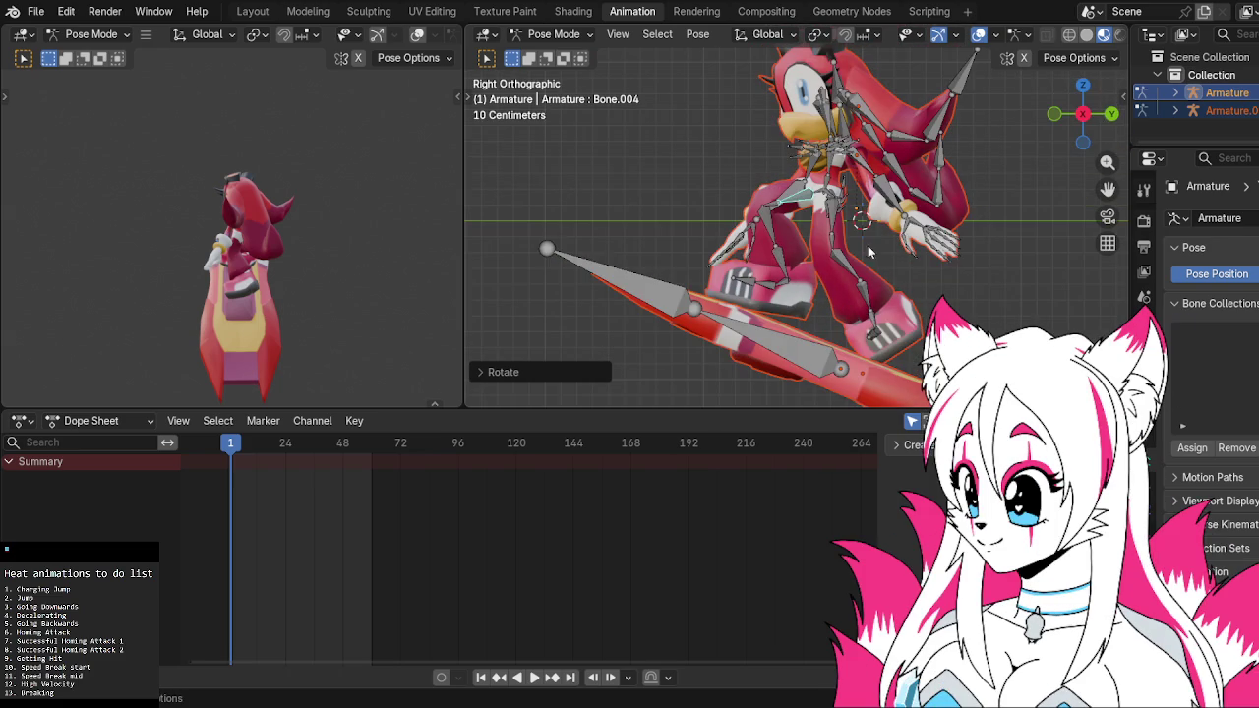
{"action": "key", "text": "r"}
{"action": "left_click", "coordinate": [856, 311]}
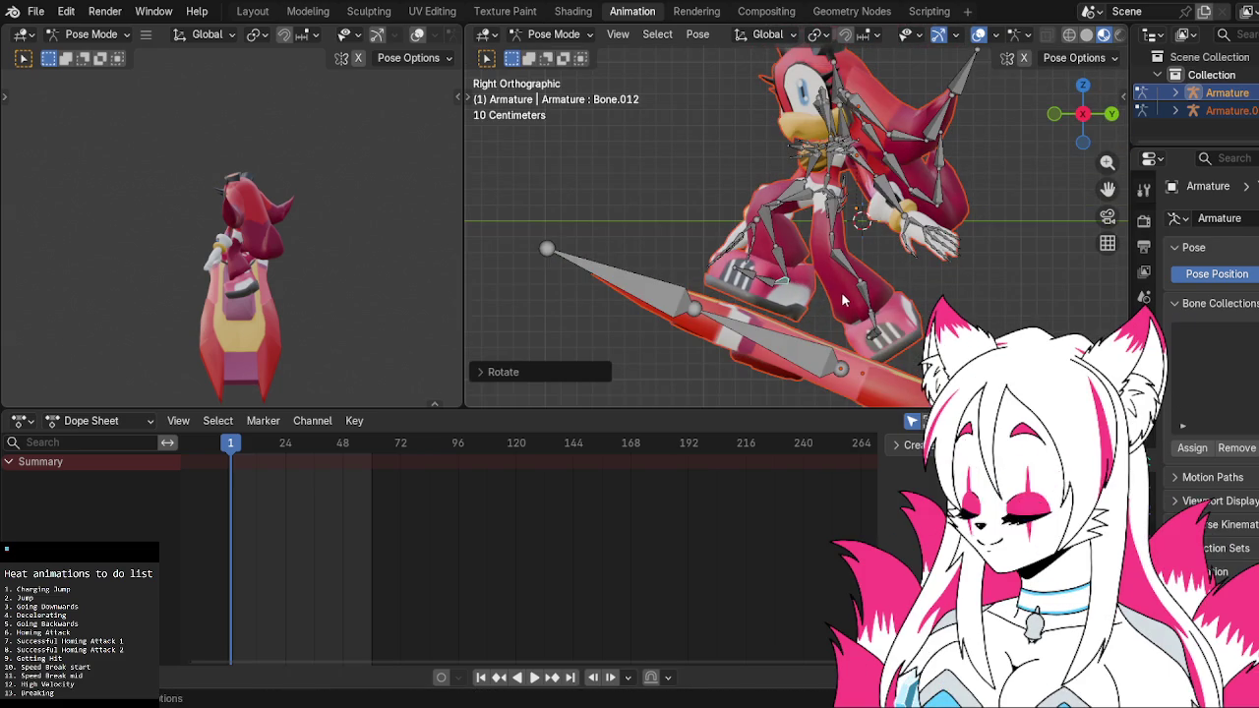
In front view, twist the foot bone Bone.012 around the global Z axis
{"action": "left_click", "coordinate": [1054, 115]}
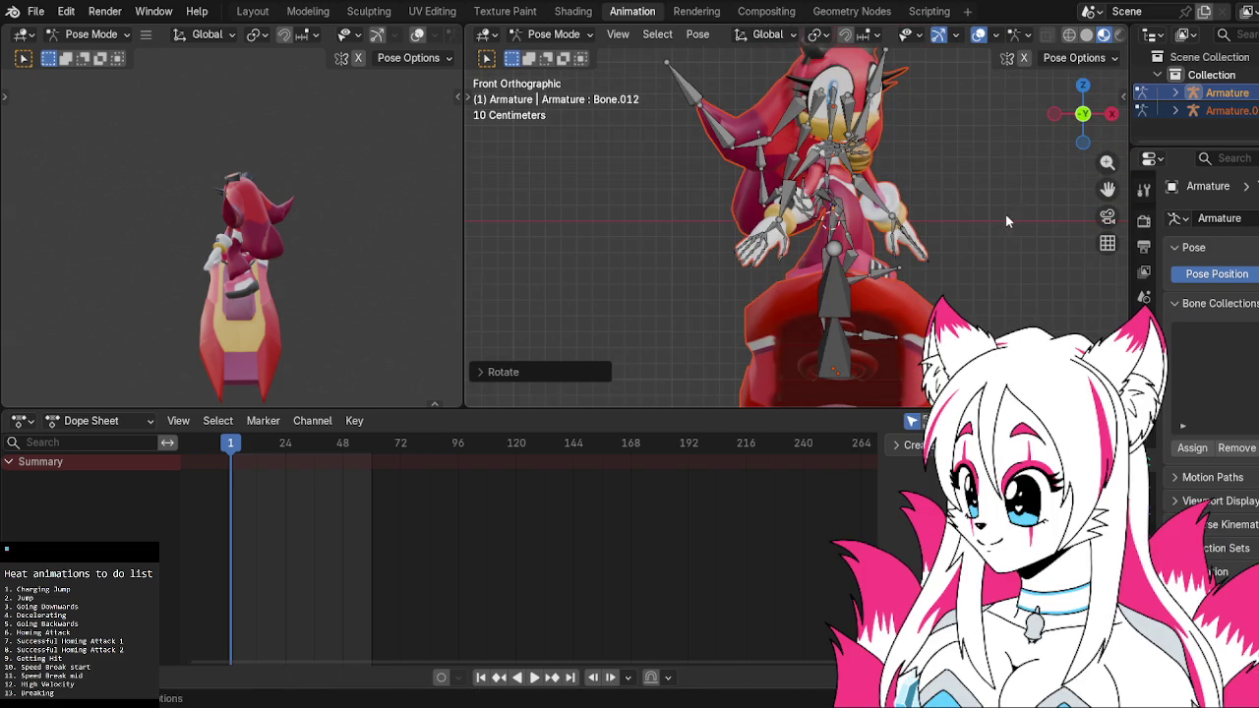
{"action": "key", "text": "r"}
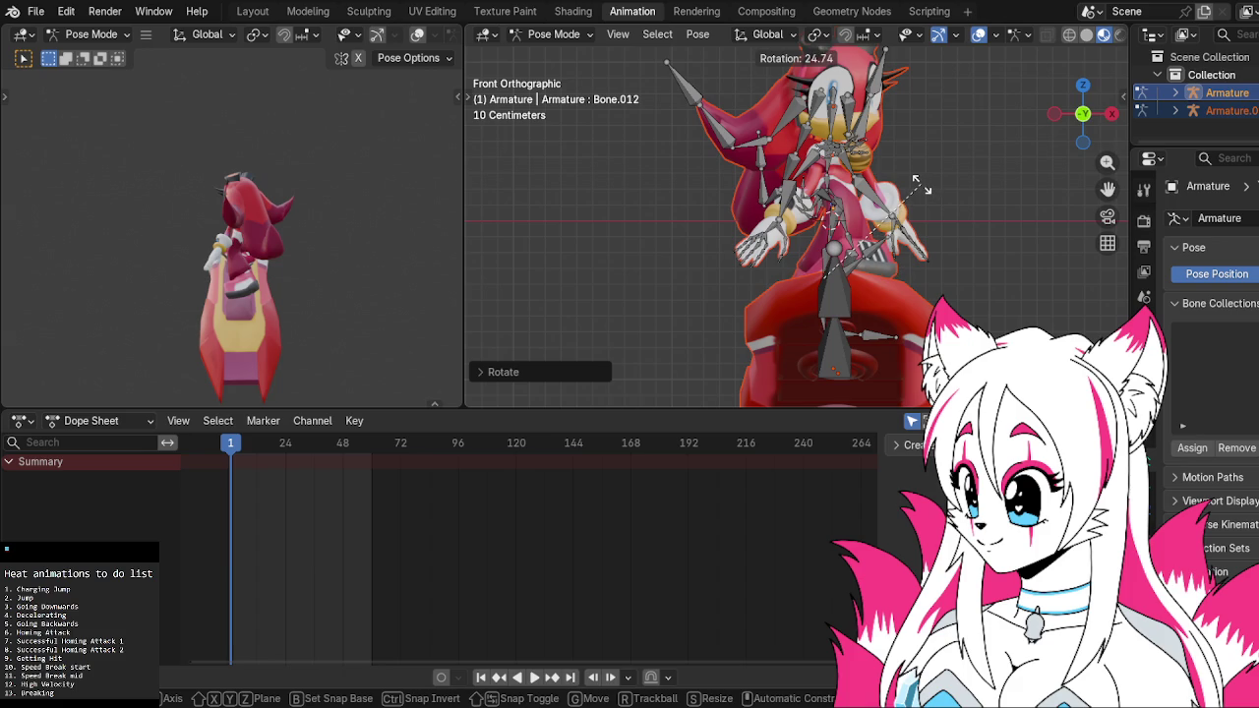
{"action": "key", "text": "z"}
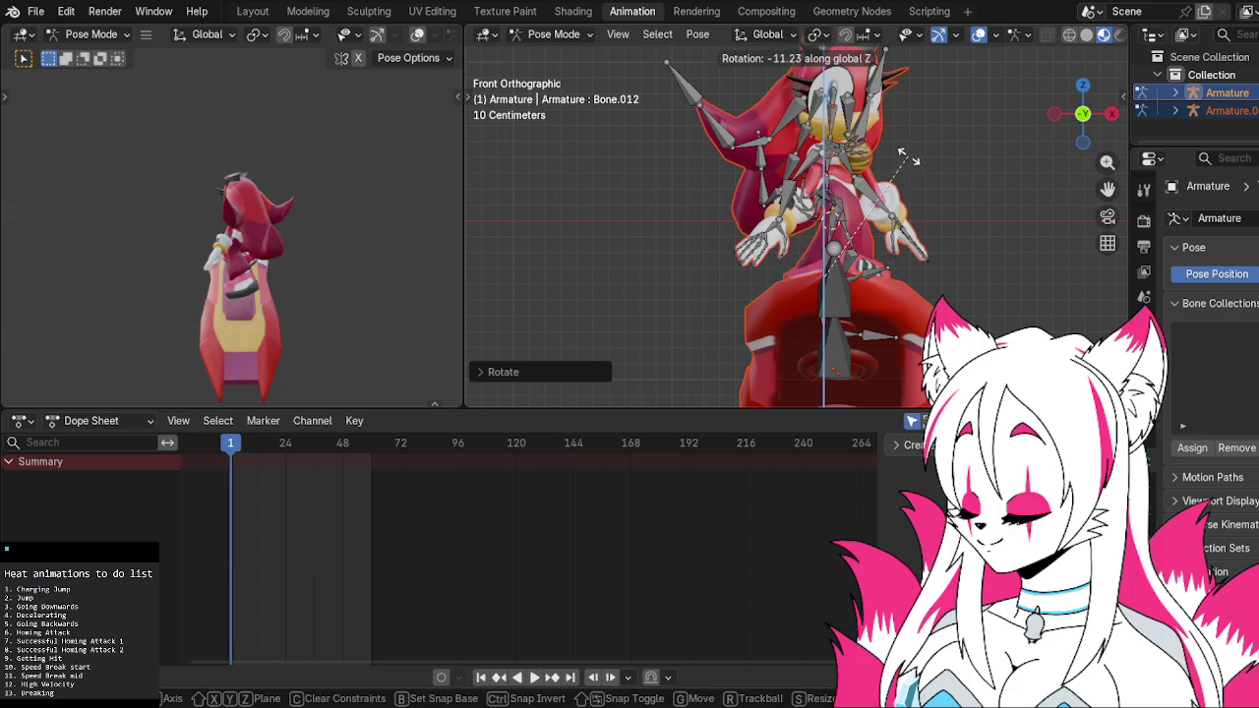
{"action": "left_click", "coordinate": [891, 143]}
Select the hoverboard's bone and start shifting it toward her feet
{"action": "mouse_move", "coordinate": [891, 143]}
{"action": "middle_mouse_down"}
{"action": "mouse_move", "coordinate": [996, 181]}
{"action": "mouse_move", "coordinate": [799, 258]}
{"action": "middle_mouse_up"}
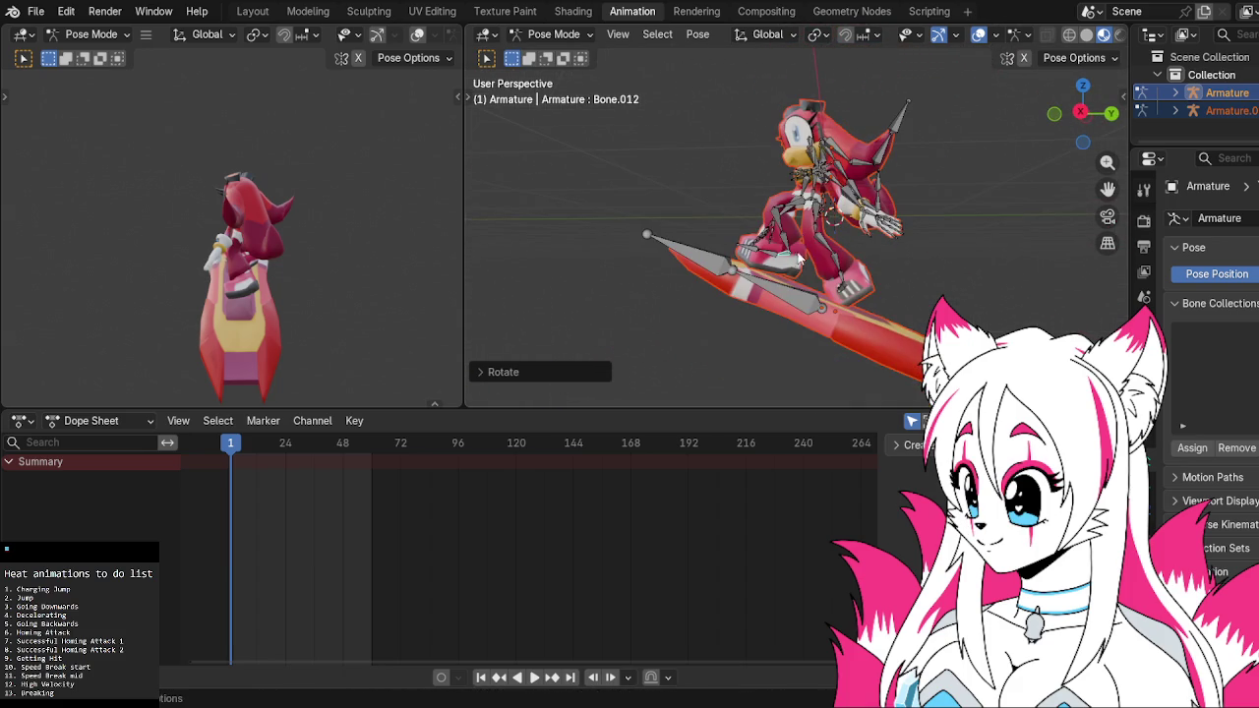
{"action": "left_click", "coordinate": [798, 292]}
{"action": "key", "text": "g"}
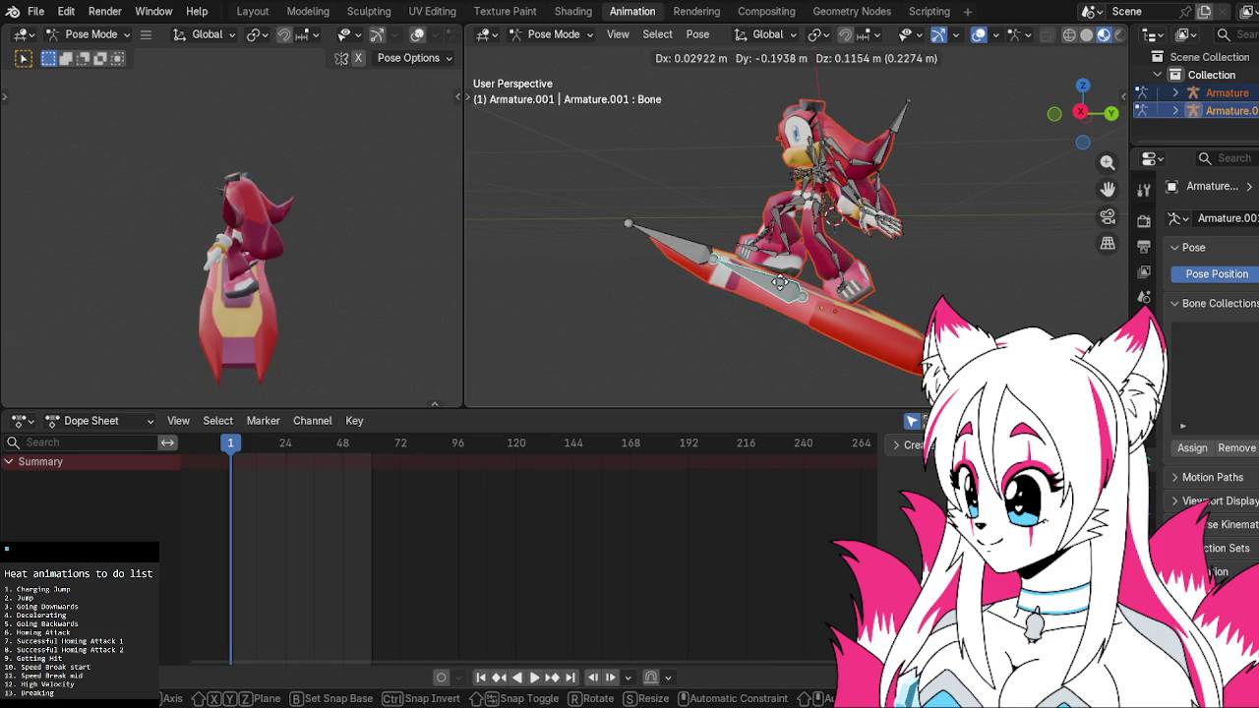
{"action": "key", "text": "Escape"}
{"action": "left_click", "coordinate": [1087, 118]}
{"action": "left_click", "coordinate": [1082, 114]}
{"action": "key", "text": "g"}
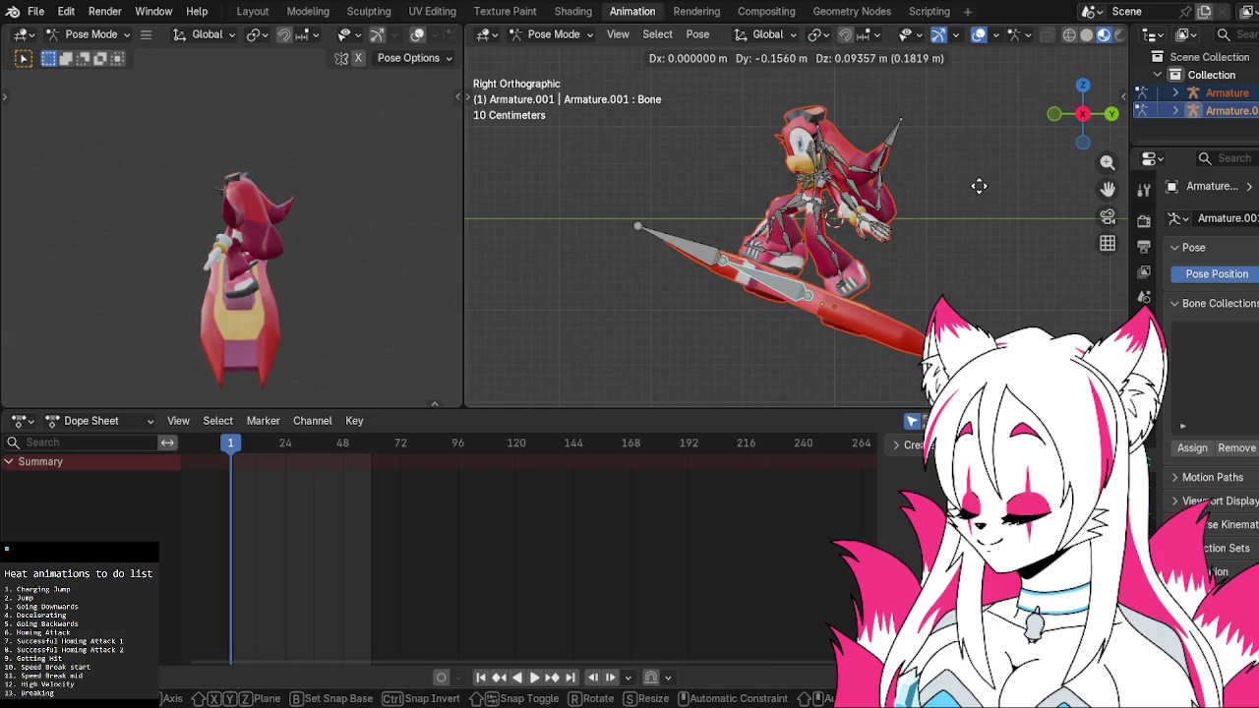
{"action": "left_click", "coordinate": [976, 184]}
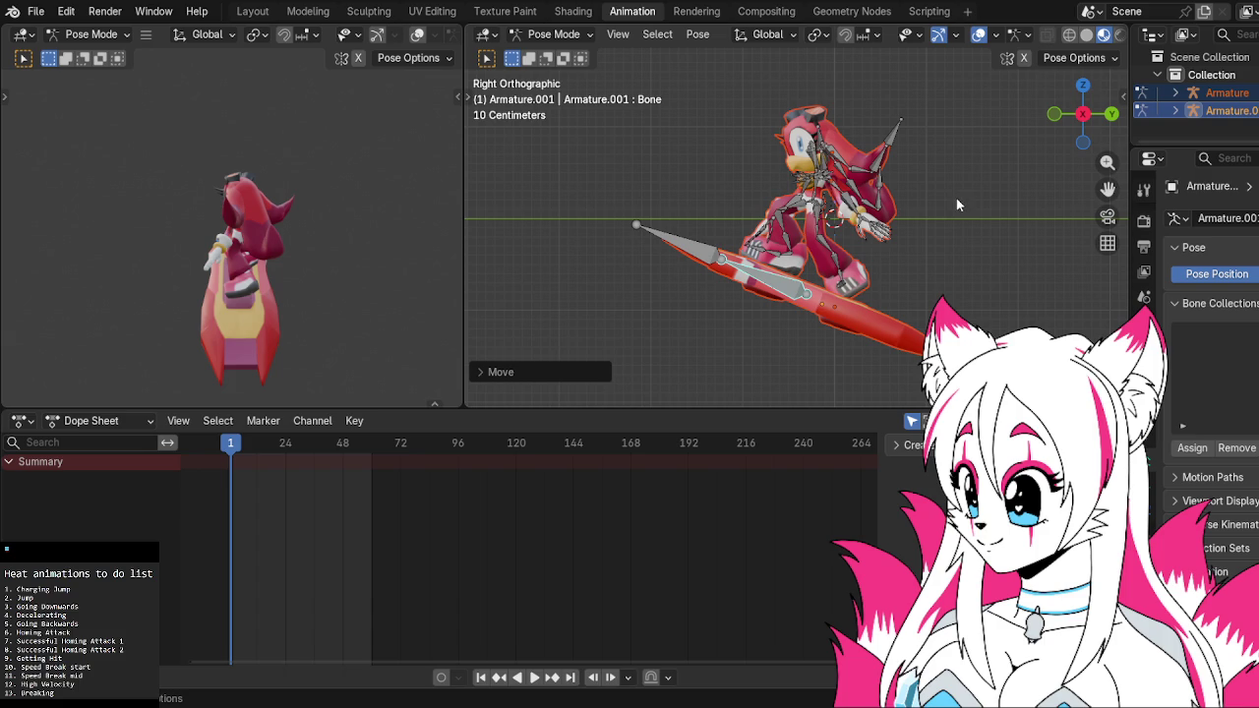
{"action": "mouse_move", "coordinate": [998, 223]}
{"action": "middle_mouse_down"}
{"action": "mouse_move", "coordinate": [969, 207]}
{"action": "mouse_move", "coordinate": [946, 217]}
{"action": "mouse_move", "coordinate": [961, 217]}
{"action": "middle_mouse_up"}
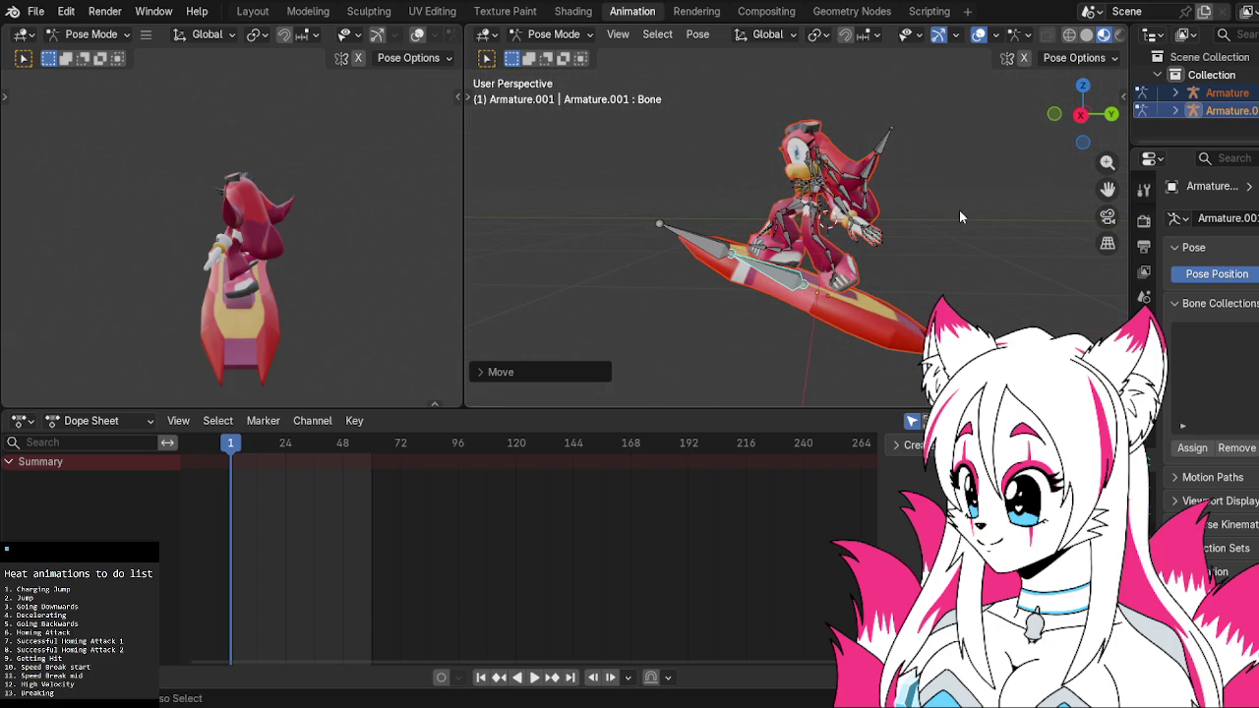
{"action": "key", "text": "ctrl+z"}
{"action": "key", "text": "ctrl+z"}
{"action": "key", "text": "ctrl+z"}
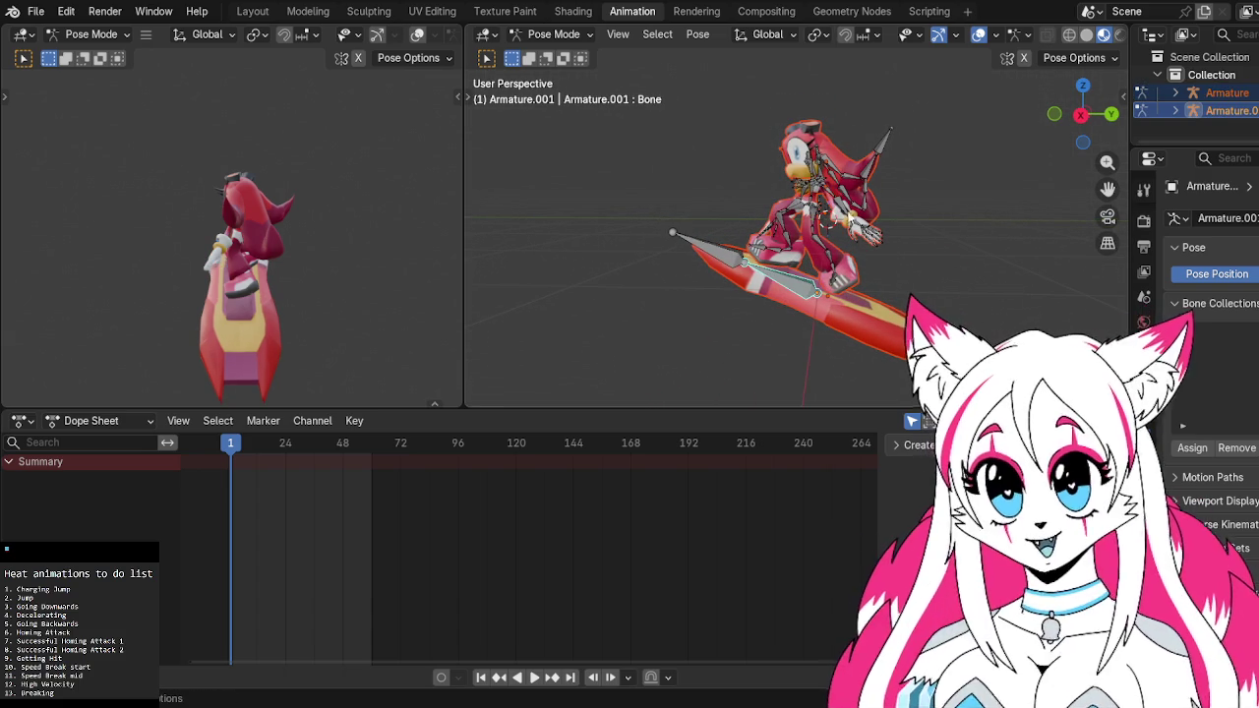
{"action": "scroll", "coordinate": [944, 206], "scroll_direction": "up", "scroll_amount": 1}
{"action": "left_click", "coordinate": [812, 152]}
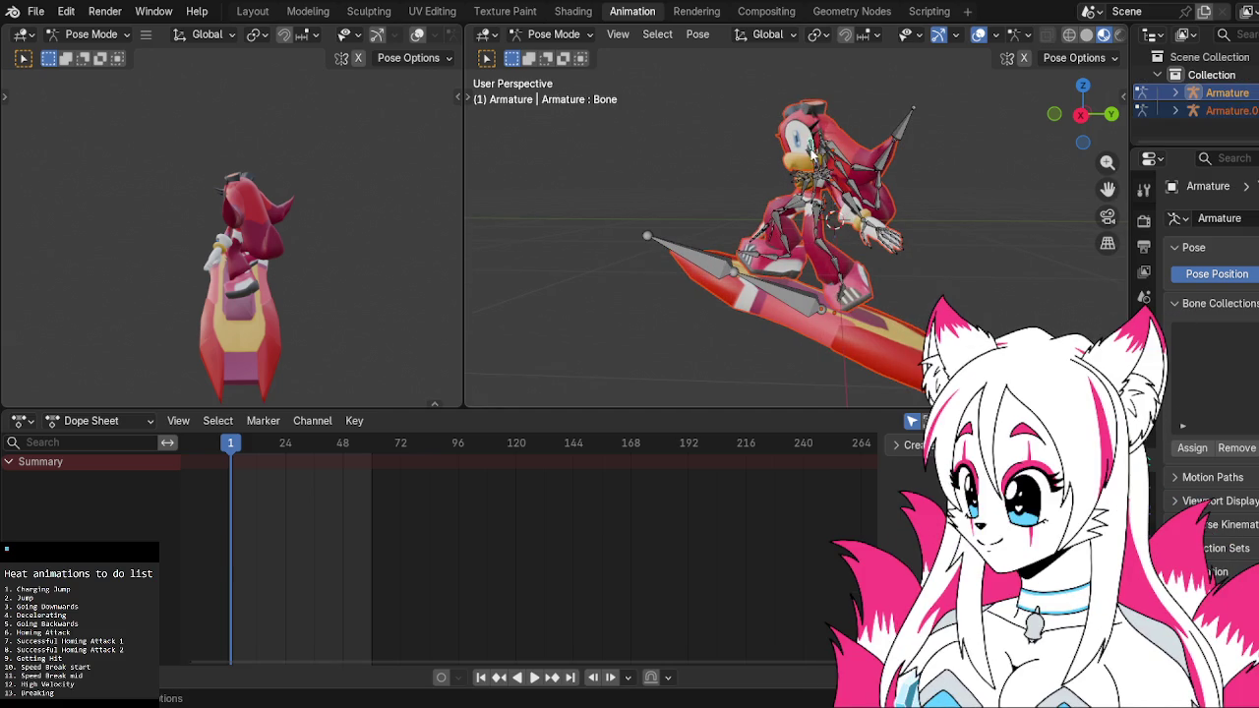
Give the hoverboard bone a slight tilt, viewed from the right side
{"action": "scroll", "coordinate": [812, 152], "scroll_direction": "up", "scroll_amount": 2}
{"action": "left_click", "coordinate": [789, 337]}
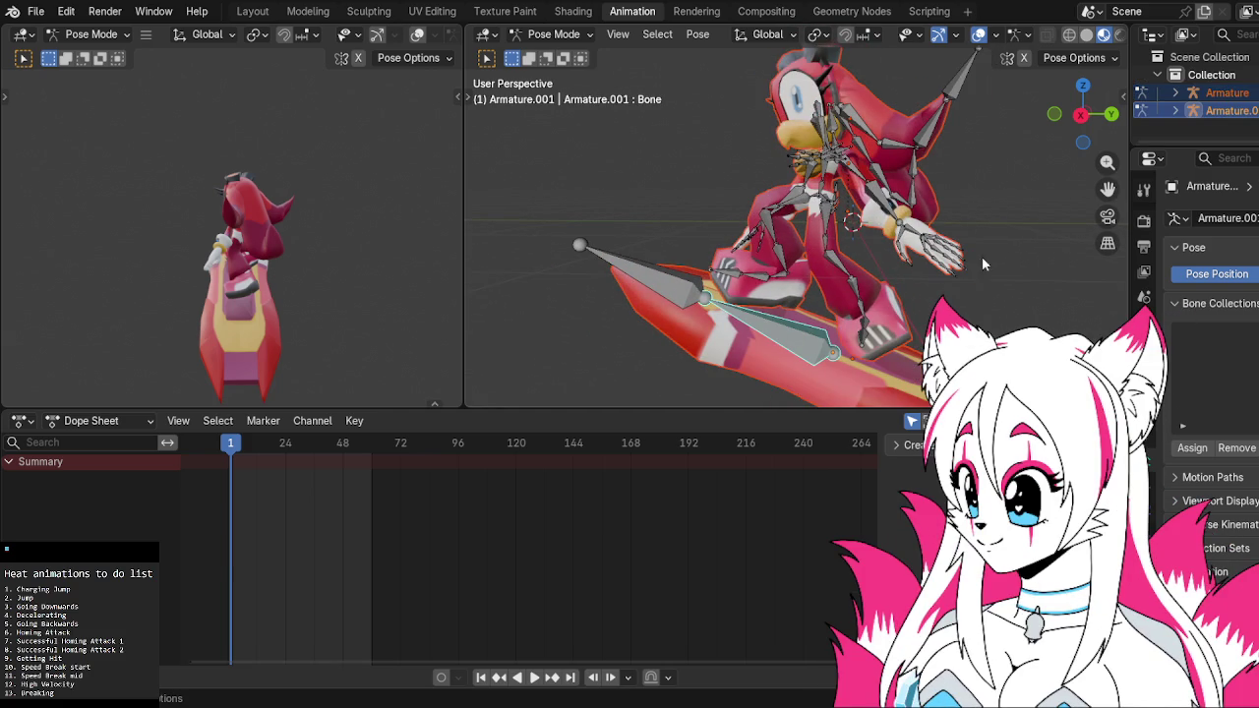
{"action": "left_click", "coordinate": [1082, 115]}
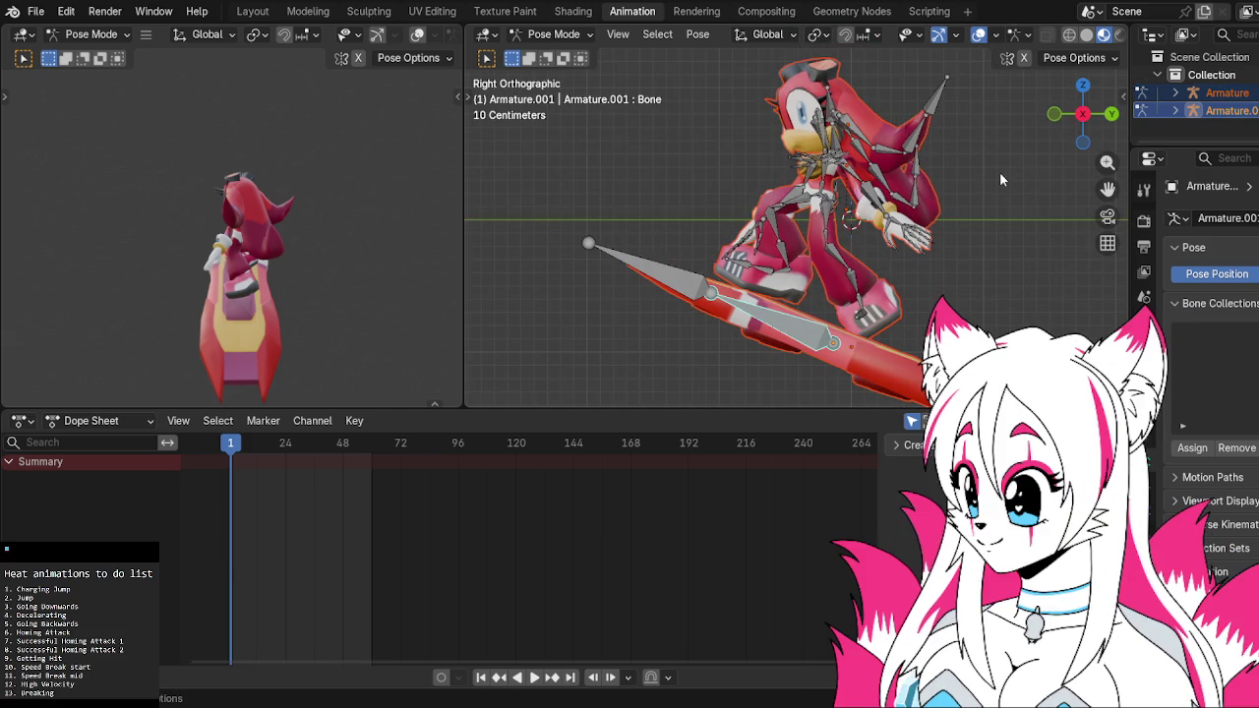
{"action": "key", "text": "r"}
{"action": "left_click", "coordinate": [1005, 188]}
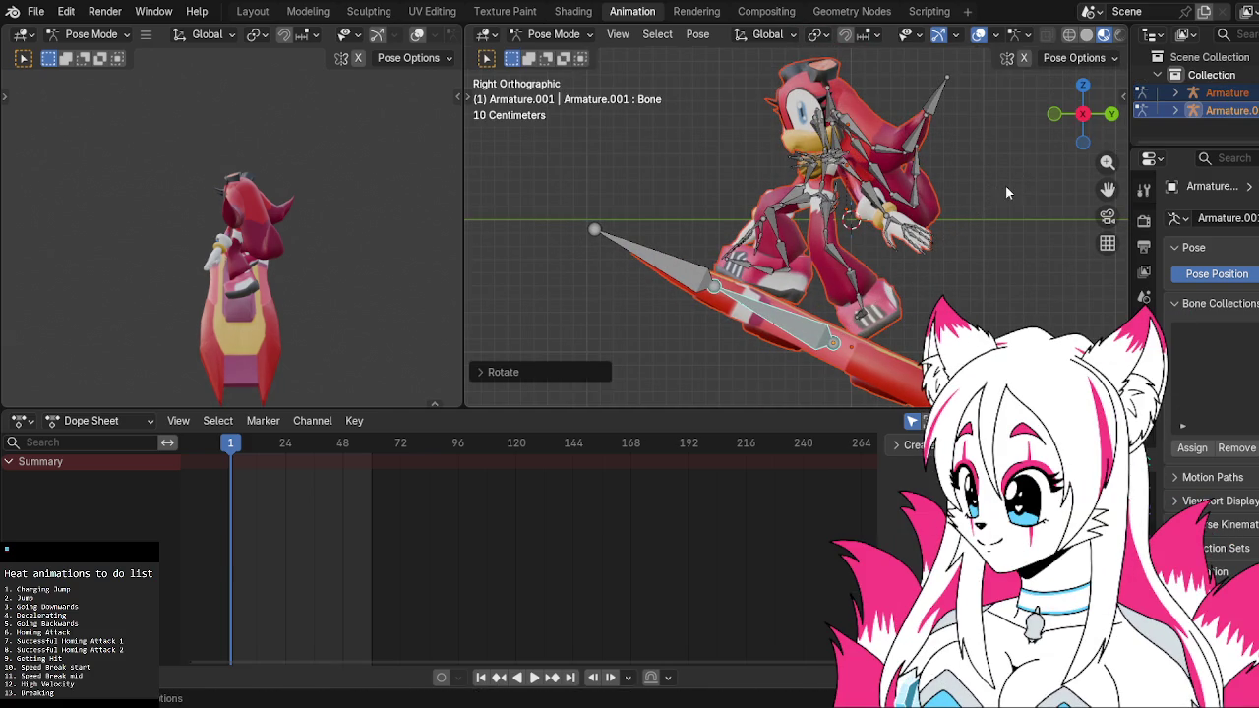
{"action": "mouse_move", "coordinate": [796, 262]}
{"action": "middle_mouse_down"}
{"action": "mouse_move", "coordinate": [783, 216]}
{"action": "mouse_move", "coordinate": [878, 233]}
{"action": "middle_mouse_up"}
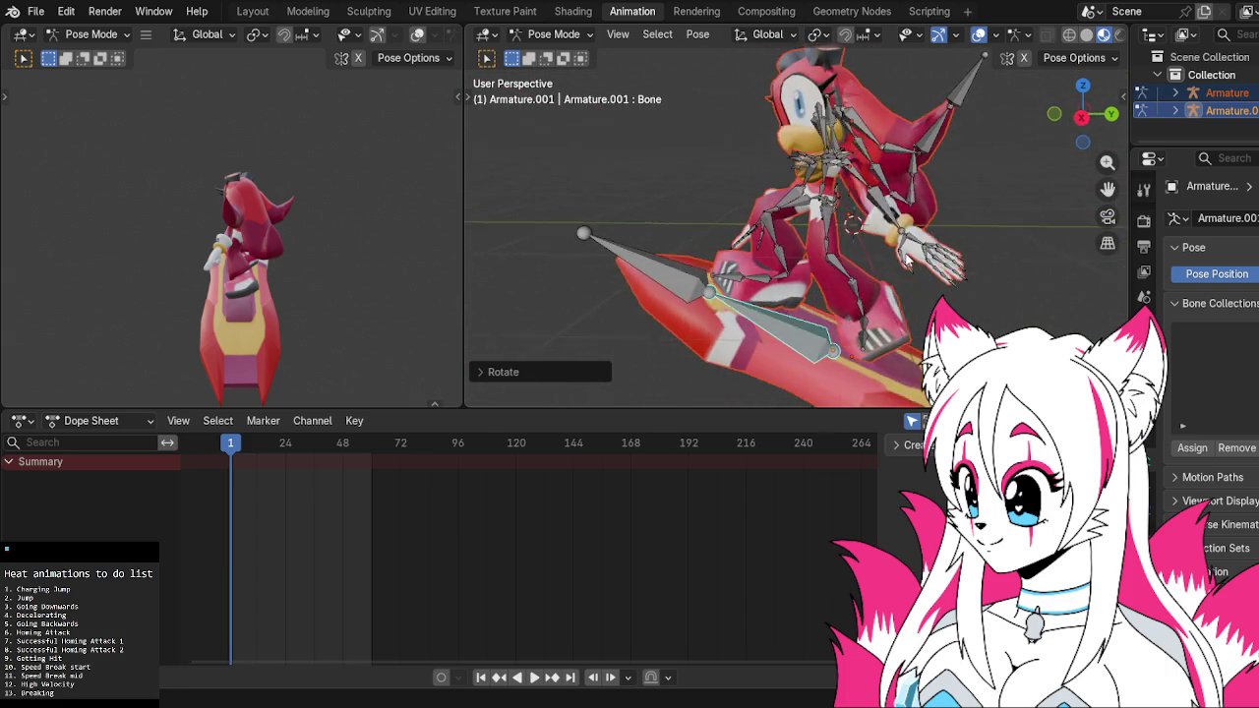
{"action": "left_click", "coordinate": [1086, 115]}
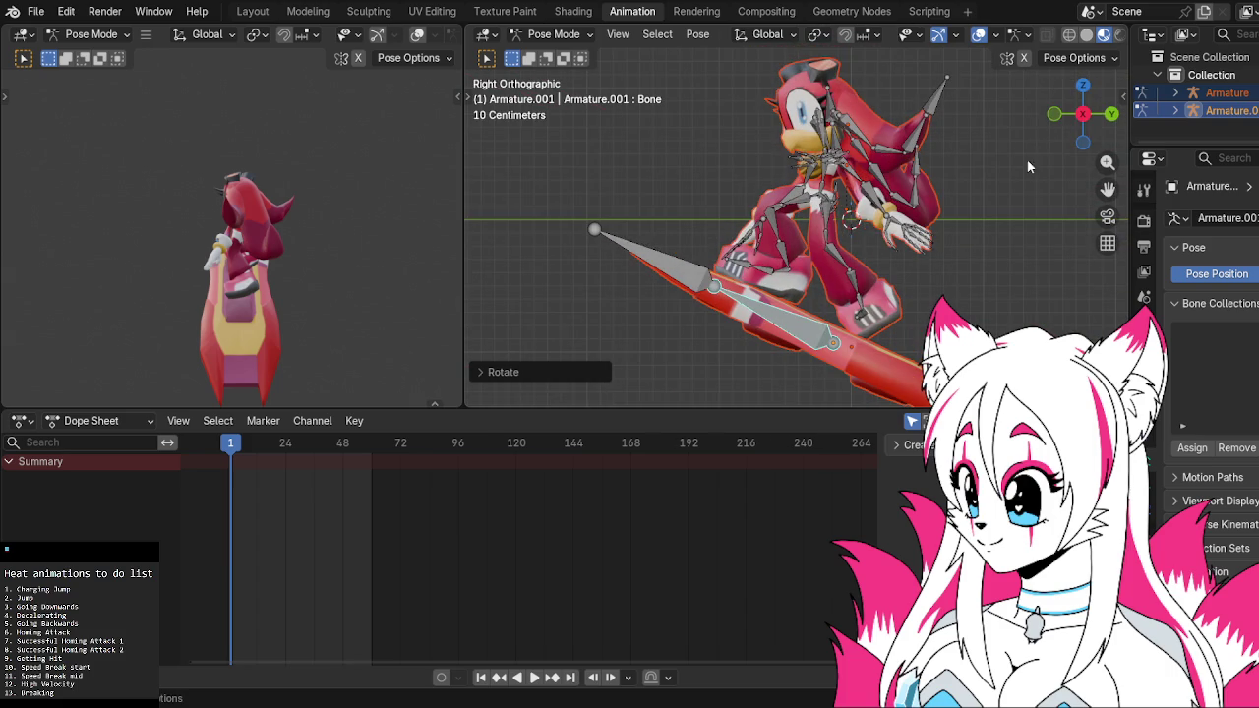
Rotate the leg bones Bone.003 and Bone.007
{"action": "left_click", "coordinate": [834, 219]}
{"action": "key", "text": "r"}
{"action": "left_click", "coordinate": [852, 247]}
{"action": "left_click", "coordinate": [852, 247]}
{"action": "key", "text": "r"}
{"action": "left_click", "coordinate": [863, 262]}
{"action": "mouse_move", "coordinate": [922, 254]}
{"action": "middle_mouse_down"}
{"action": "mouse_move", "coordinate": [919, 269]}
{"action": "mouse_move", "coordinate": [851, 288]}
{"action": "middle_mouse_up"}
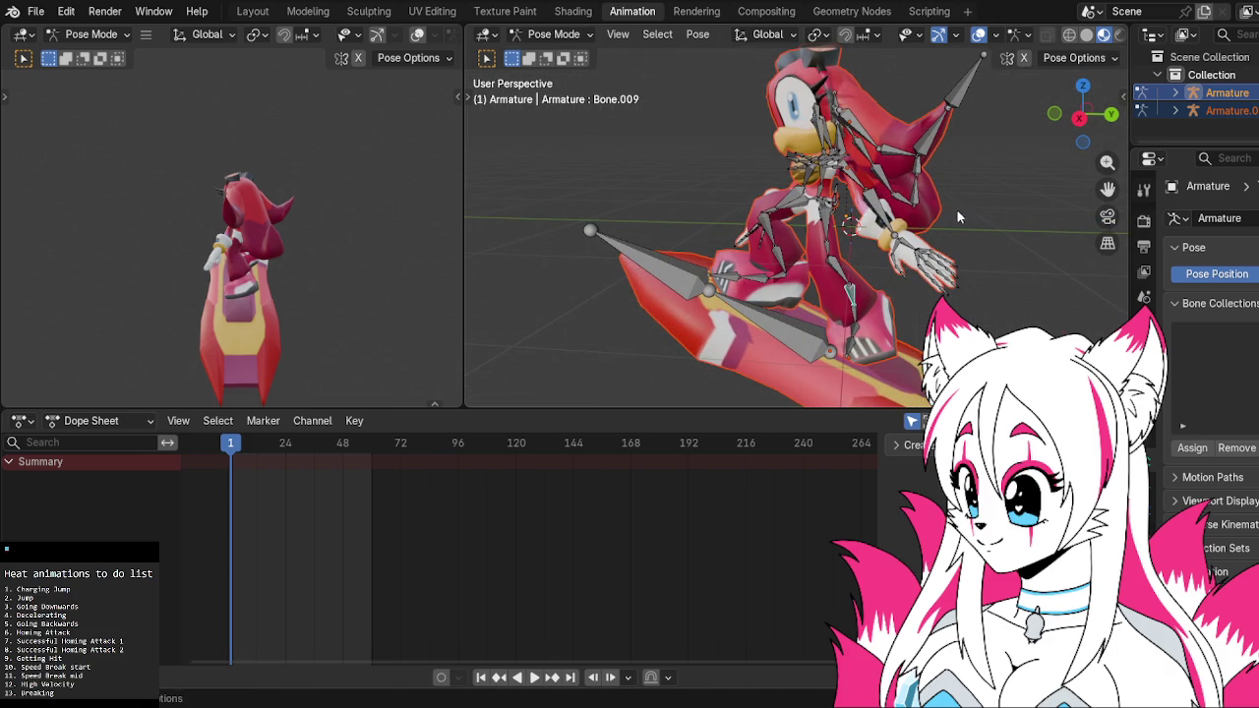
{"action": "left_click", "coordinate": [1078, 117]}
Rotate Bone.009, then rotate foot bone Bone.011 from the back view
{"action": "key", "text": "r"}
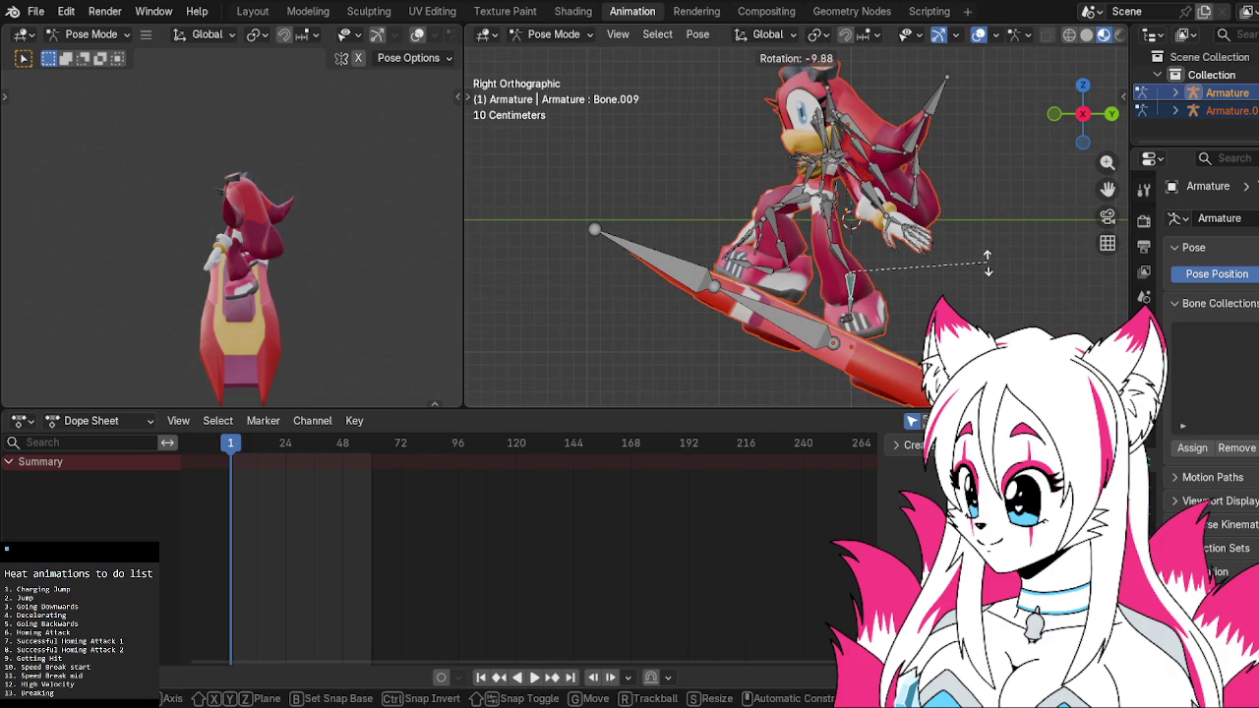
{"action": "left_click", "coordinate": [995, 236]}
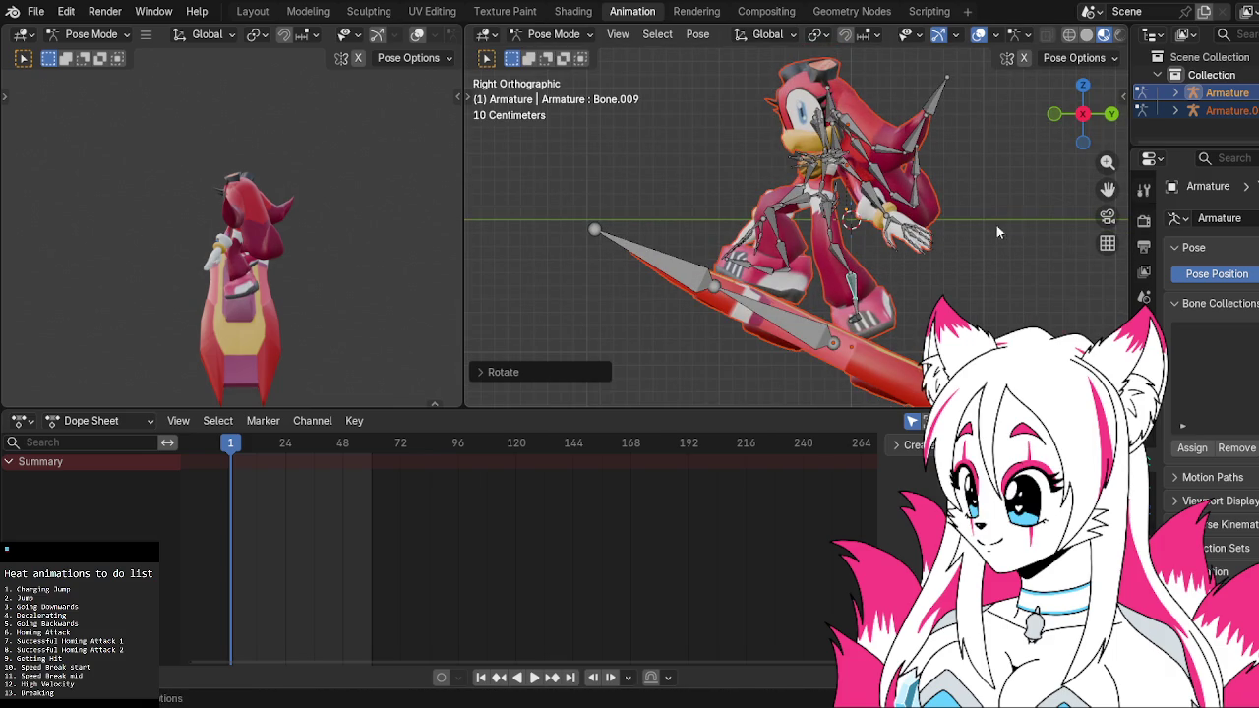
{"action": "left_click", "coordinate": [1106, 117]}
{"action": "left_click", "coordinate": [777, 309]}
{"action": "key", "text": "r"}
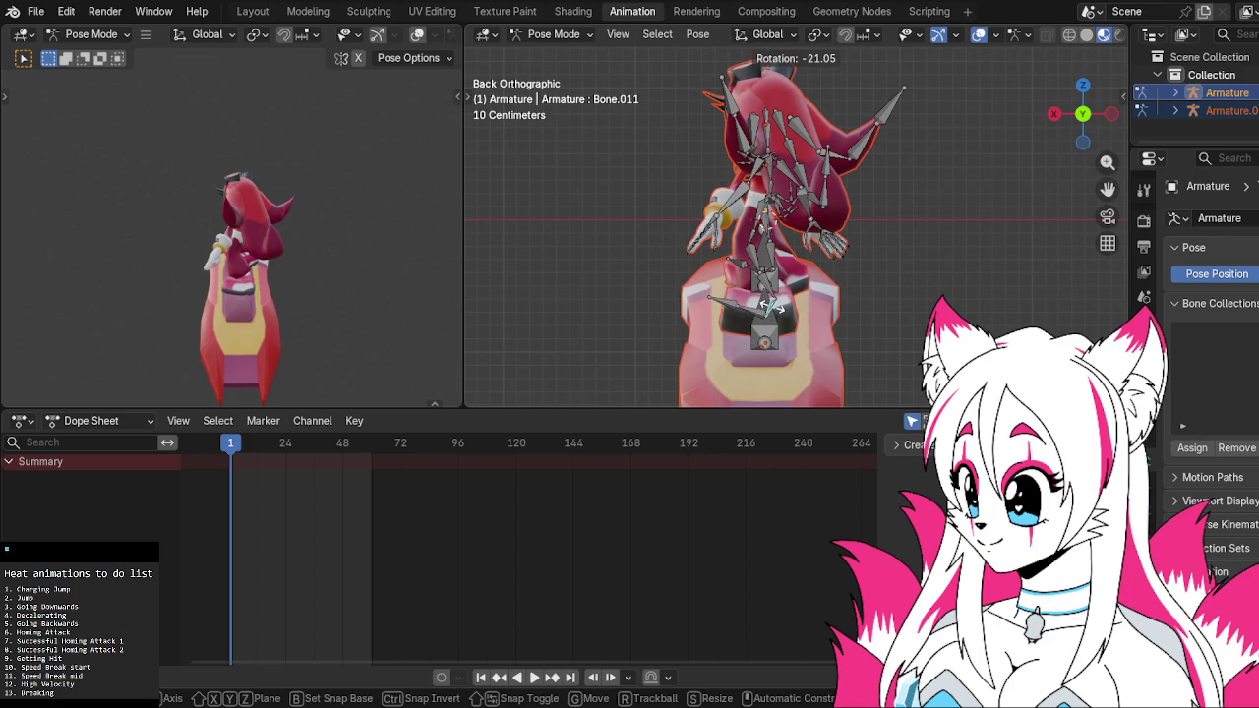
{"action": "left_click", "coordinate": [778, 308]}
After two cancelled attempts, rotate the foot bone from the right-side view
{"action": "left_click", "coordinate": [1048, 115]}
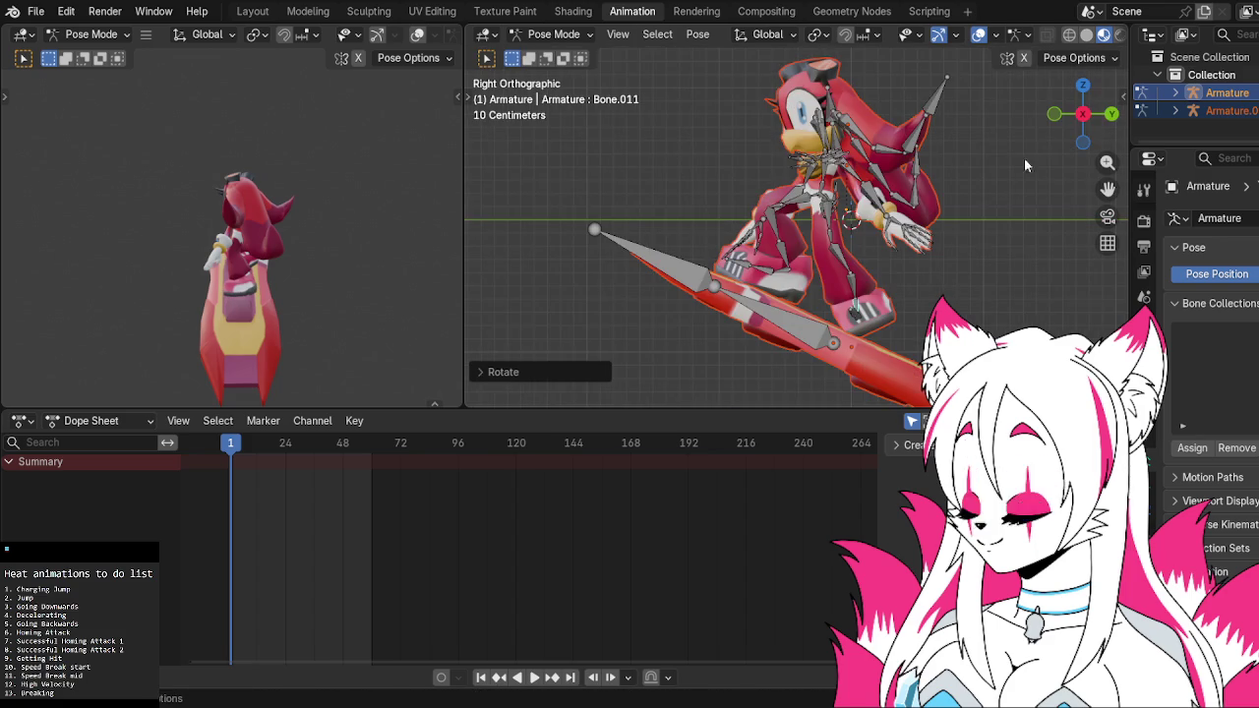
{"action": "key", "text": "r"}
{"action": "key", "text": "Escape"}
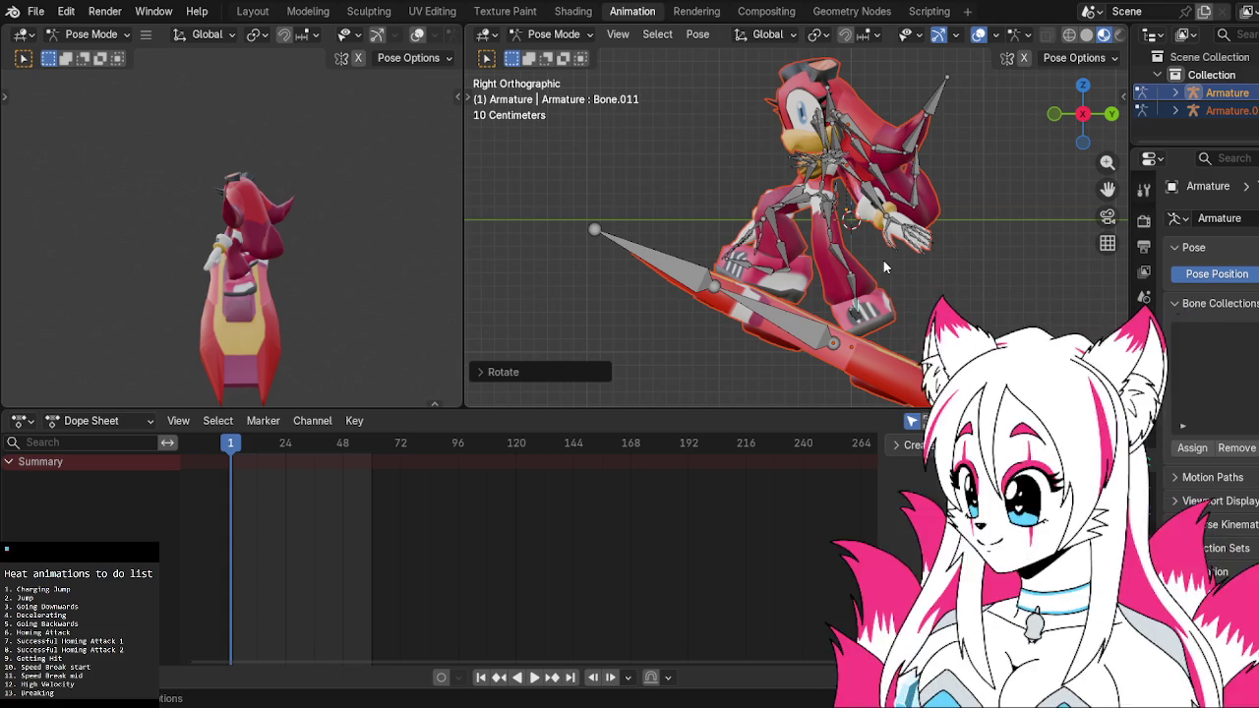
{"action": "key", "text": "r"}
{"action": "key", "text": "Escape"}
{"action": "key", "text": "r"}
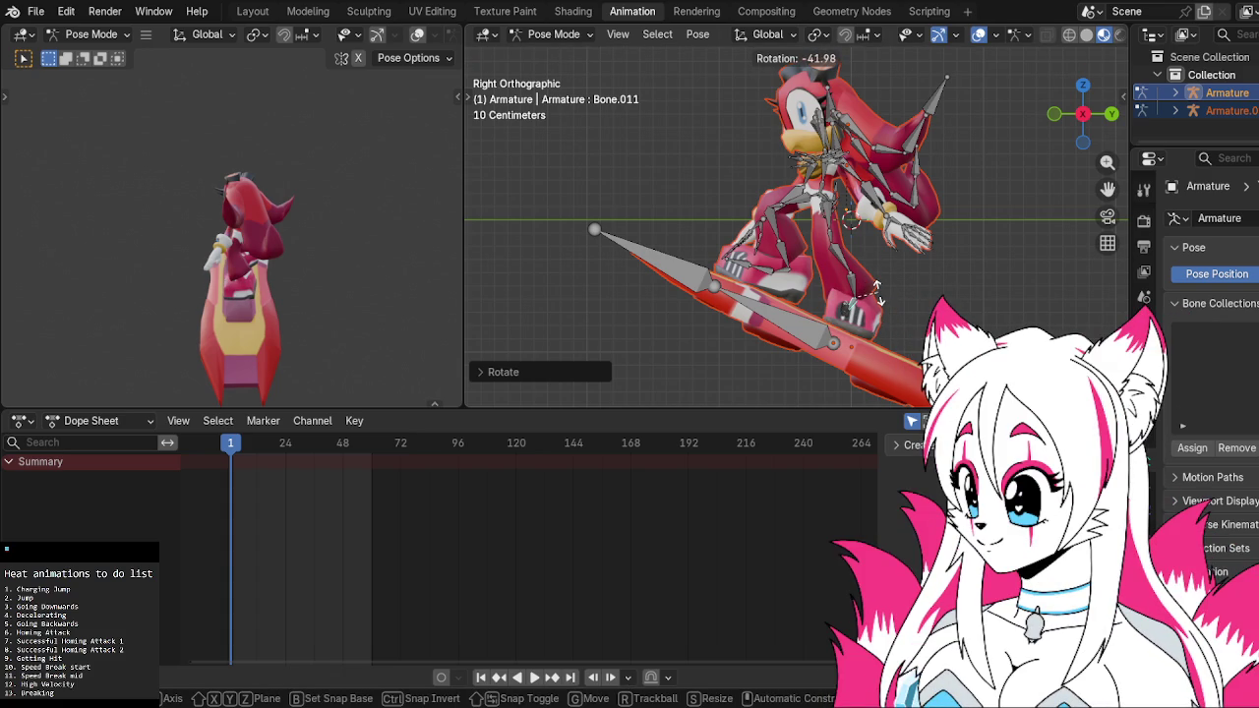
{"action": "left_click", "coordinate": [910, 289]}
{"action": "mouse_move", "coordinate": [917, 290]}
{"action": "middle_mouse_down"}
{"action": "mouse_move", "coordinate": [906, 312]}
{"action": "mouse_move", "coordinate": [878, 298]}
{"action": "mouse_move", "coordinate": [878, 251]}
{"action": "middle_mouse_up"}
{"action": "left_click", "coordinate": [1081, 114]}
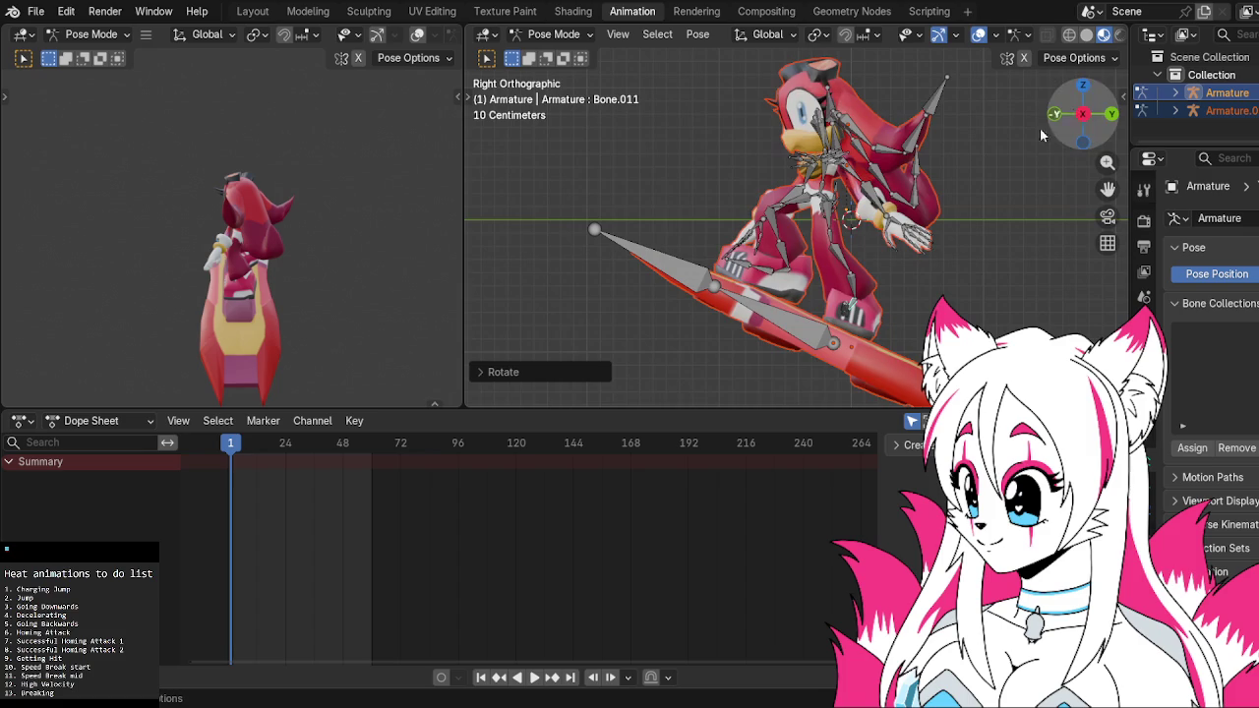
Rotate Bone.009 and the lower leg bone to adjust the stance
{"action": "left_click", "coordinate": [854, 295]}
{"action": "key", "text": "r"}
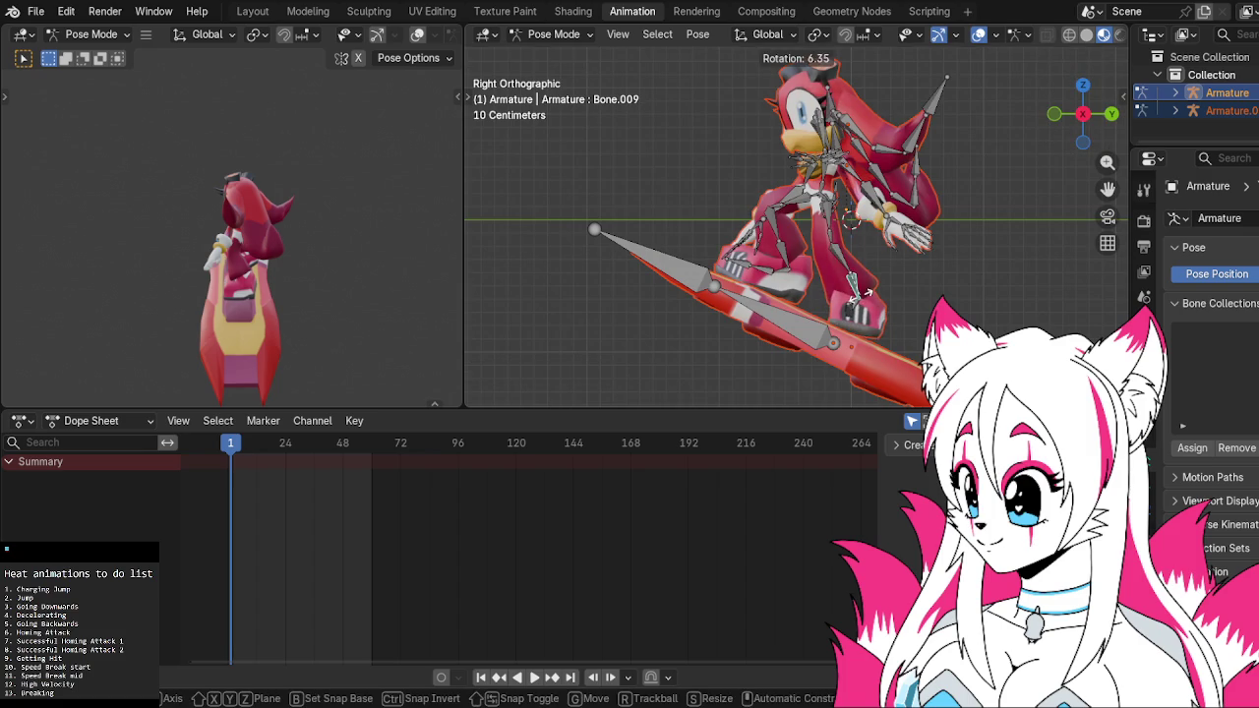
{"action": "left_click", "coordinate": [865, 307]}
{"action": "left_click", "coordinate": [863, 307]}
{"action": "key", "text": "r"}
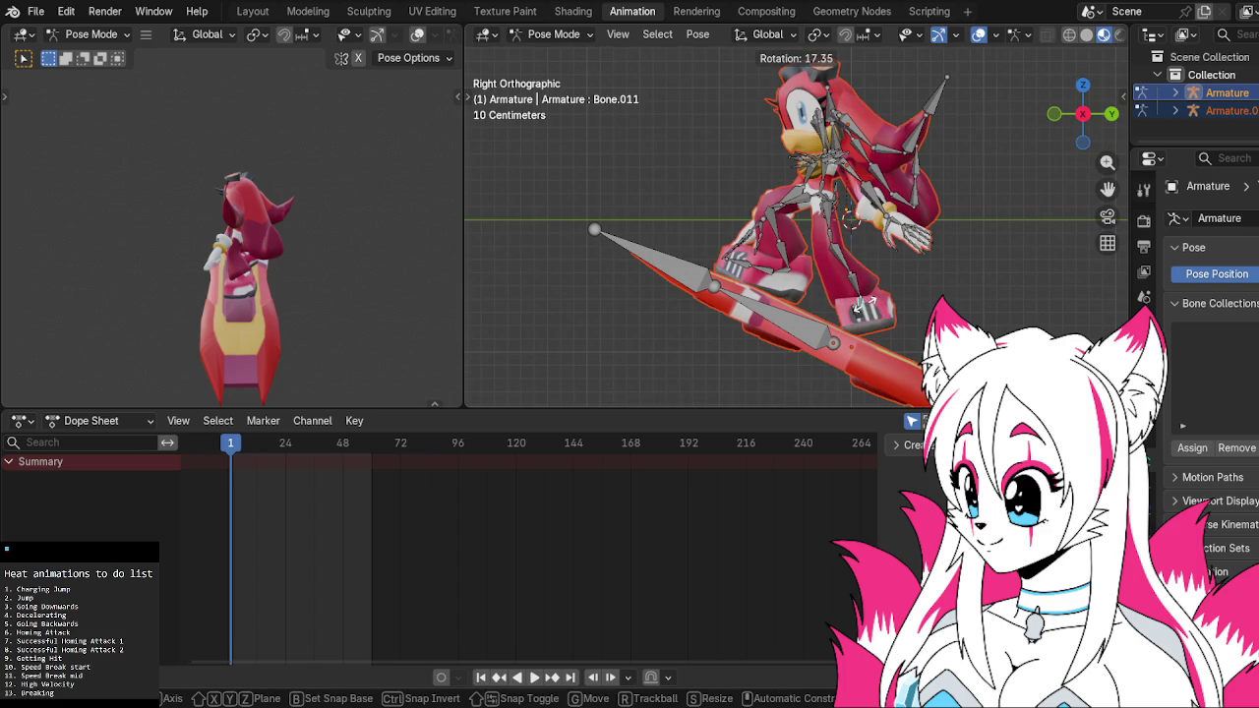
{"action": "left_click", "coordinate": [858, 288]}
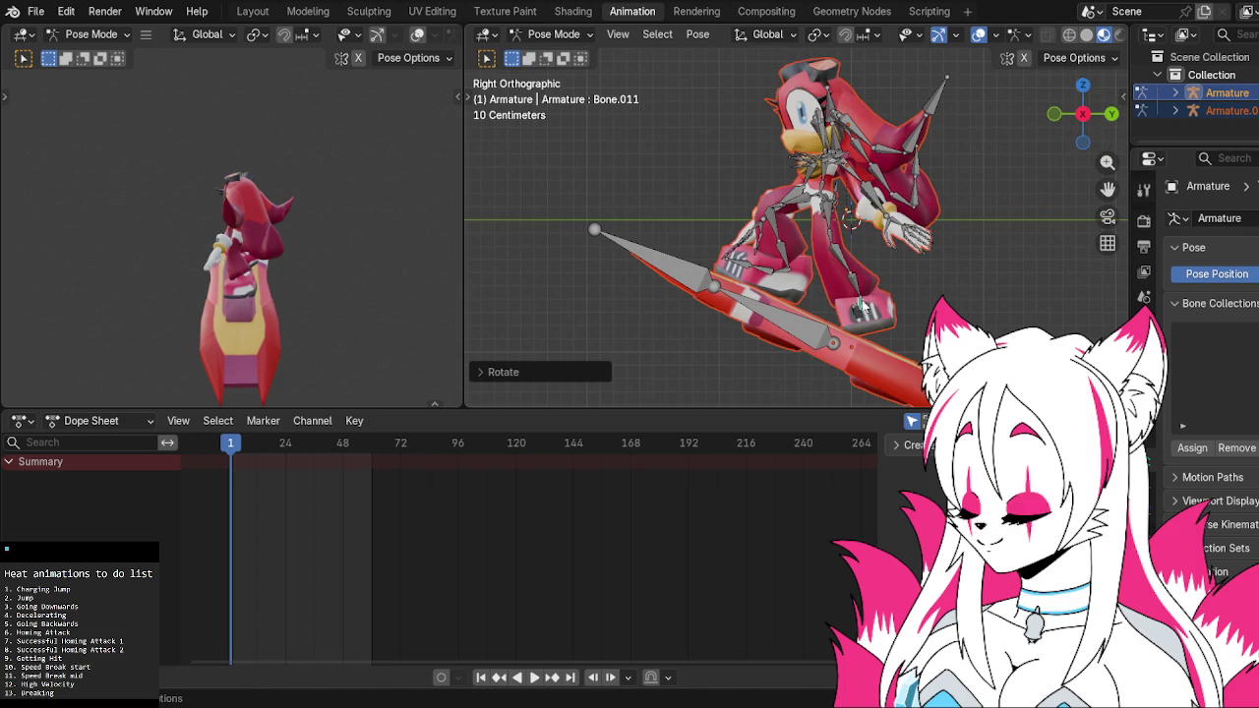
Adjust another leg bone and Bone.007 to plant the foot
{"action": "left_click", "coordinate": [834, 238]}
{"action": "key", "text": "r"}
{"action": "left_click", "coordinate": [845, 255]}
{"action": "left_click", "coordinate": [844, 254]}
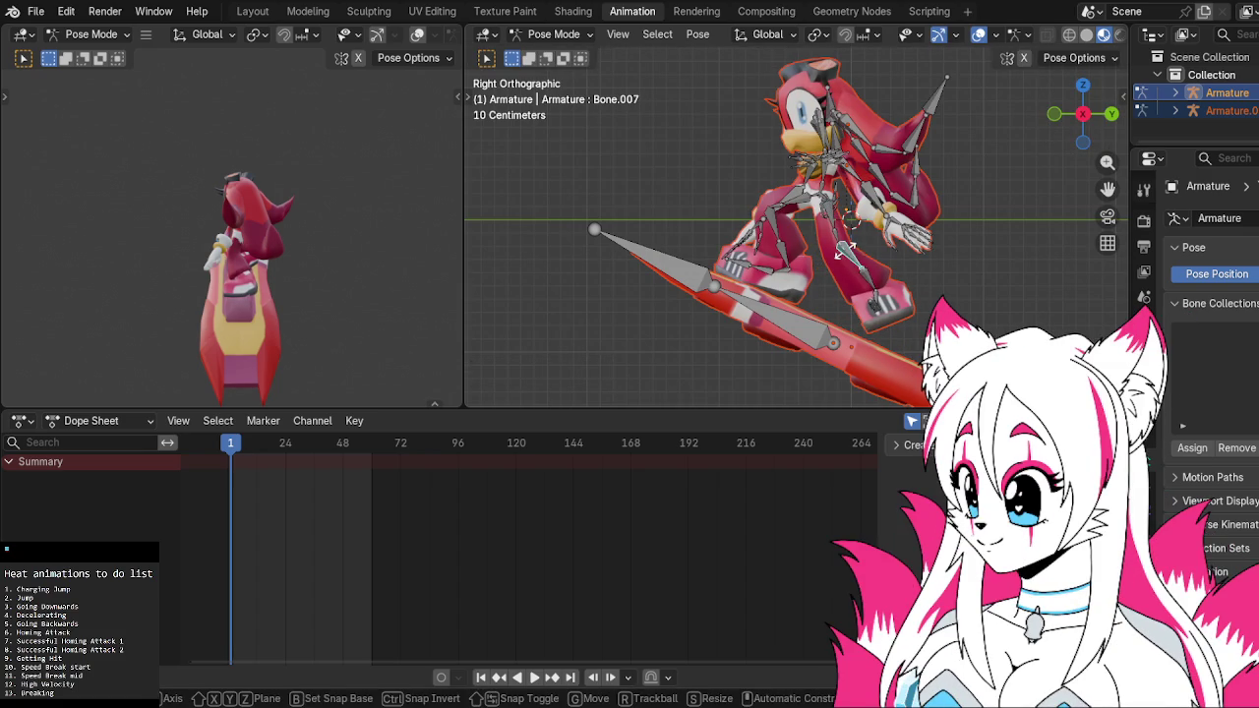
{"action": "key", "text": "r"}
{"action": "left_click", "coordinate": [844, 260]}
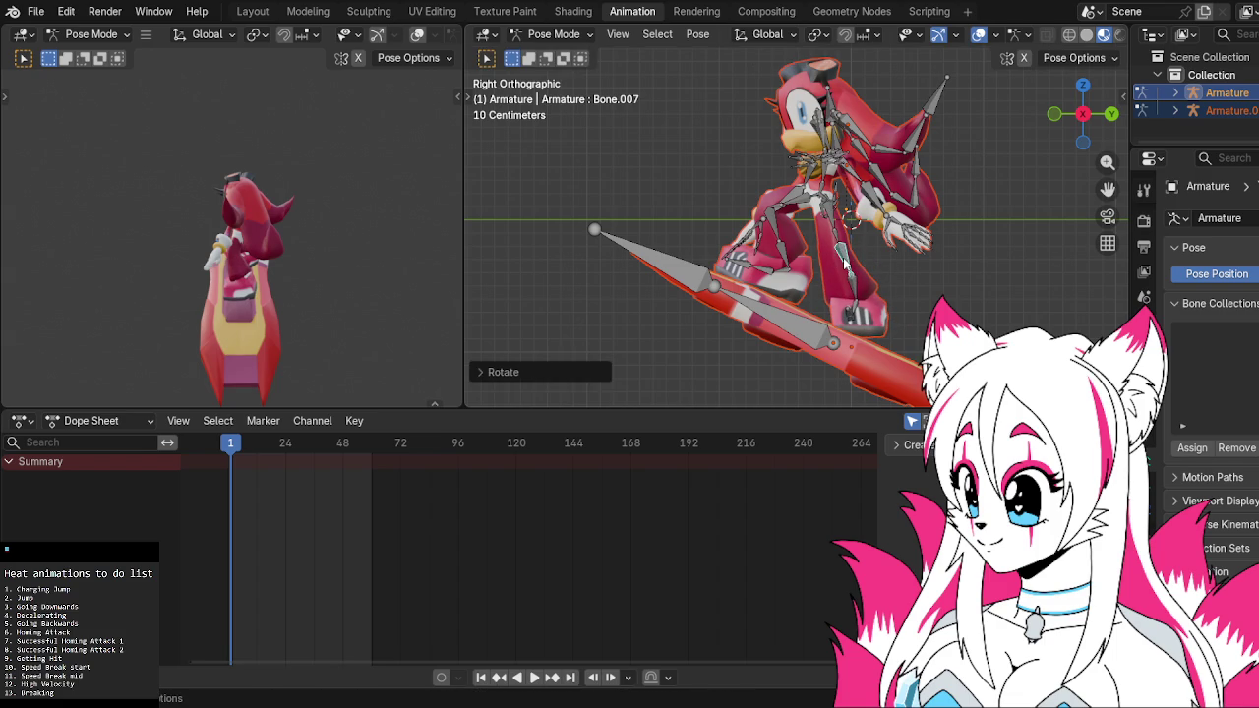
{"action": "mouse_move", "coordinate": [905, 256]}
{"action": "middle_mouse_down"}
{"action": "mouse_move", "coordinate": [822, 206]}
{"action": "mouse_move", "coordinate": [871, 236]}
{"action": "middle_mouse_up"}
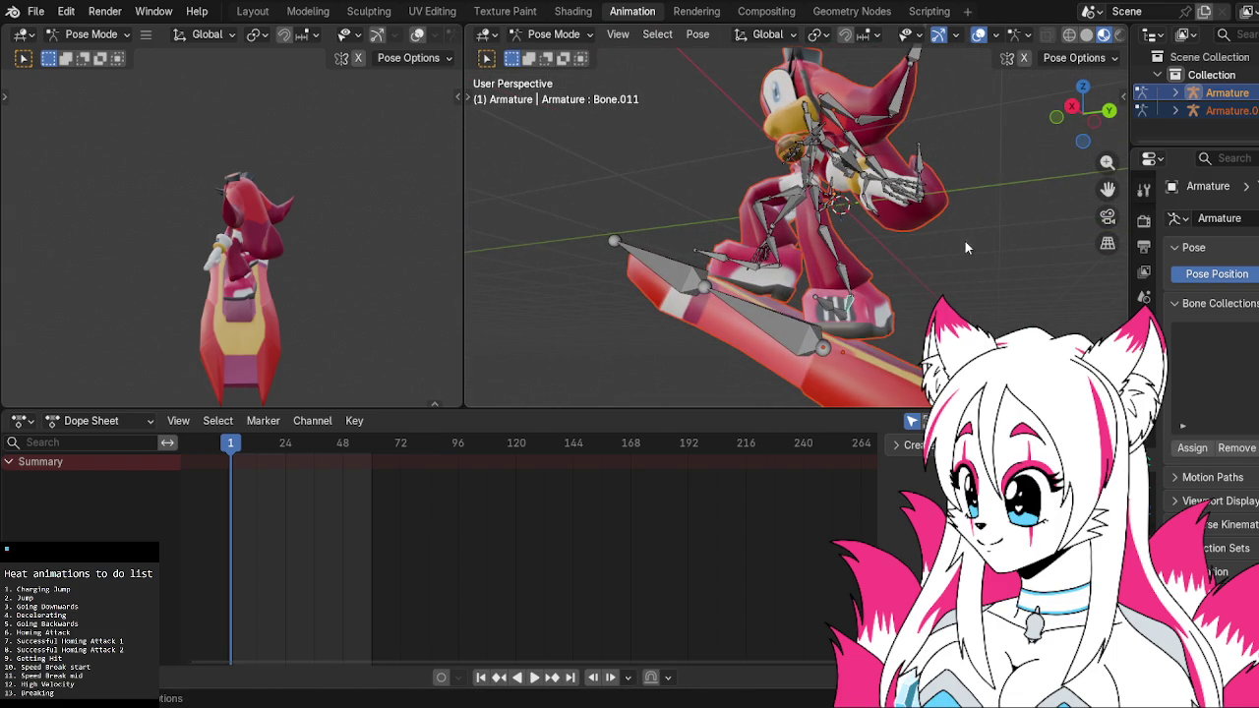
Rotate the leg bone once more and select the hoverboard's bone
{"action": "left_click", "coordinate": [1070, 106]}
{"action": "key", "text": "r"}
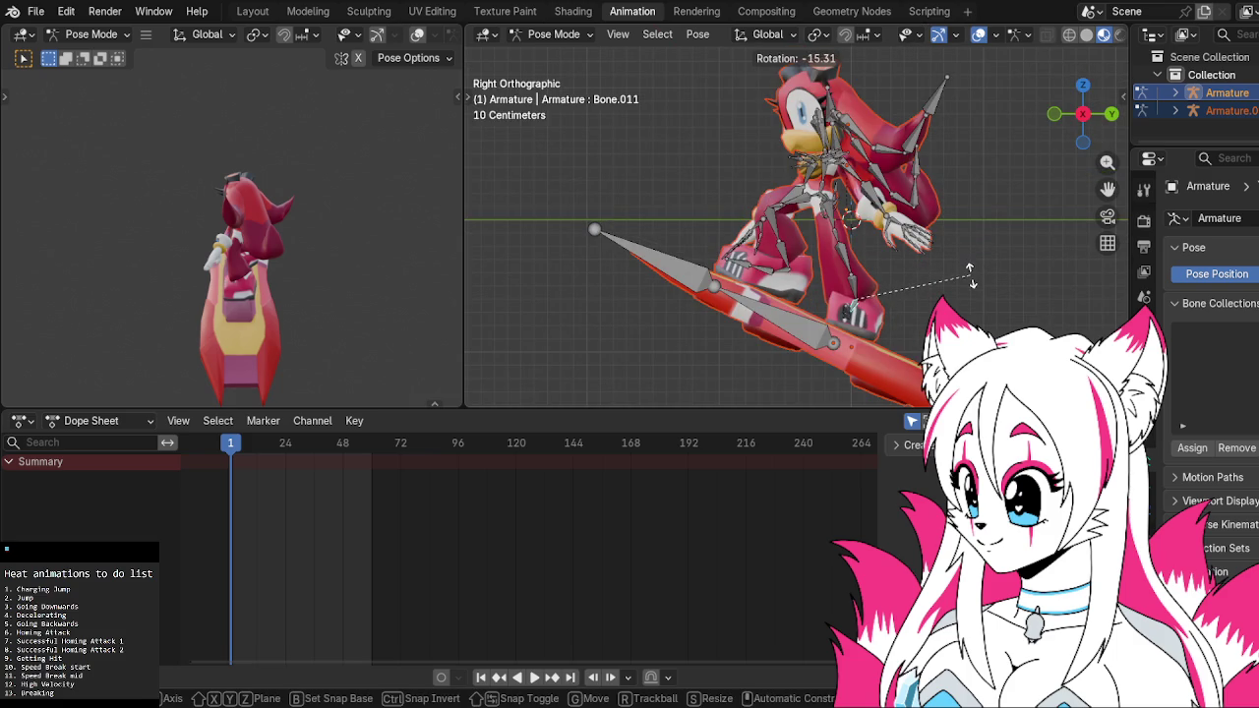
{"action": "left_click", "coordinate": [970, 278]}
{"action": "middle_click_drag", "start_coordinate": [959, 259], "coordinate": [905, 272]}
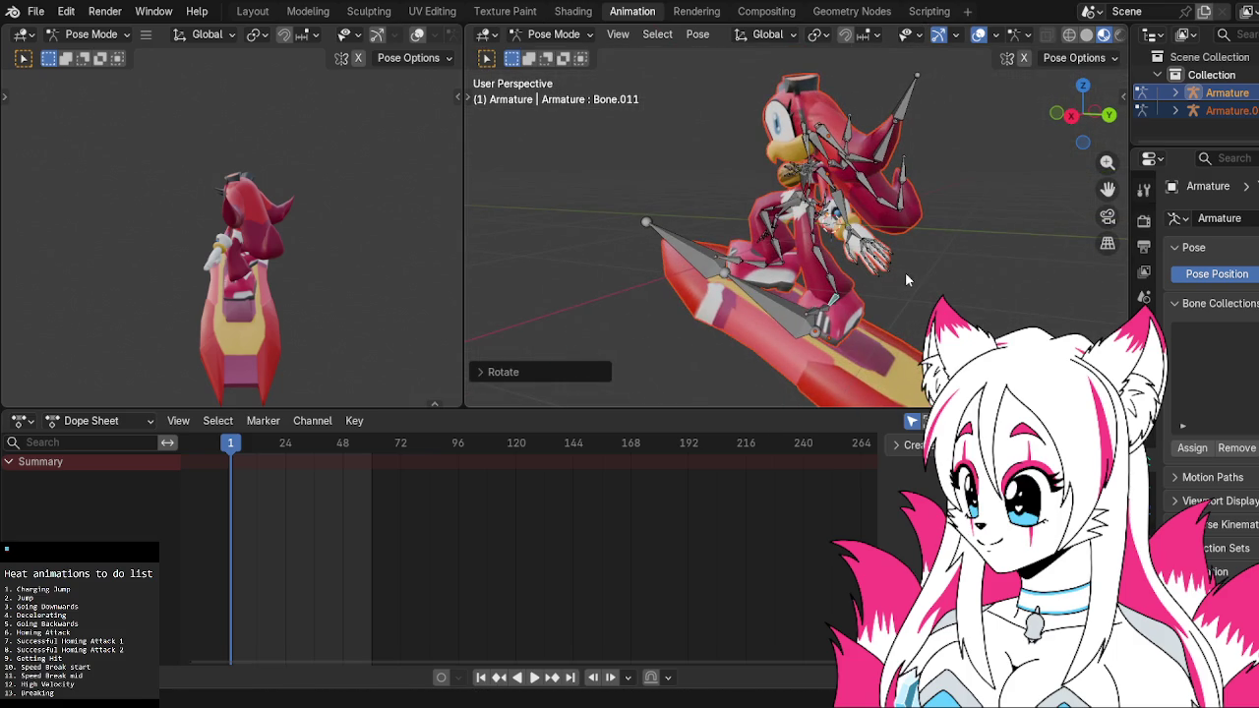
{"action": "left_click", "coordinate": [805, 202]}
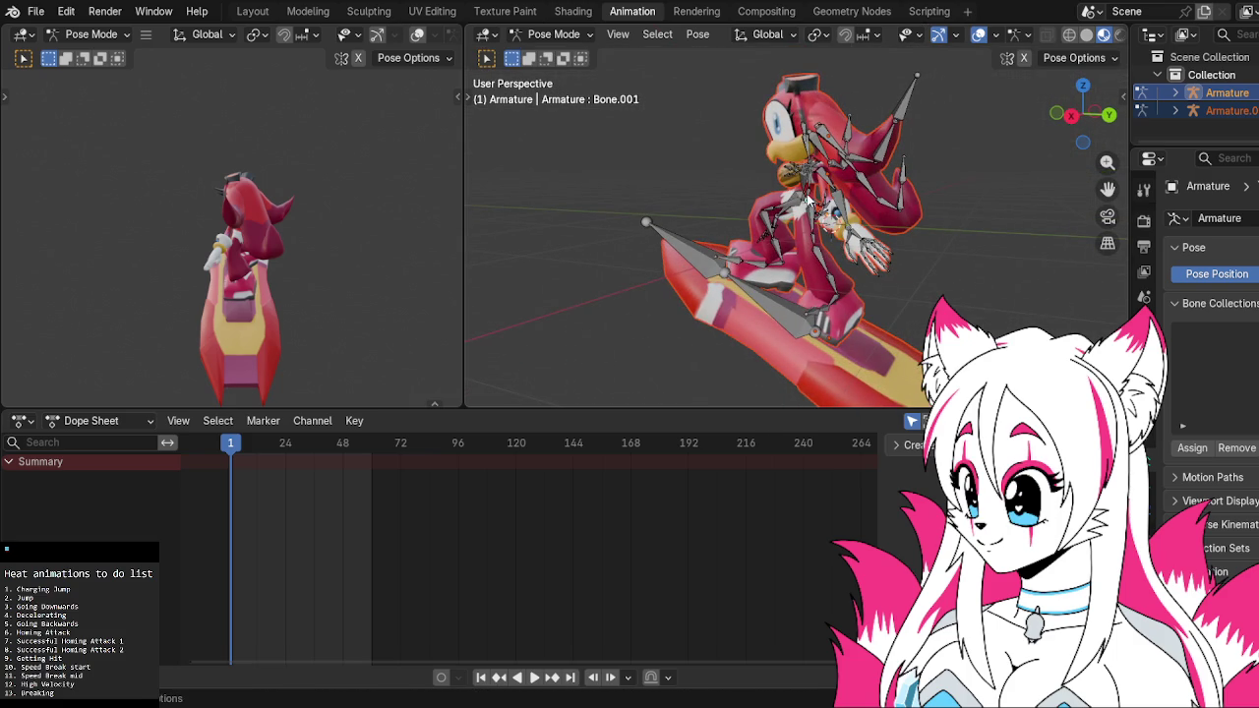
{"action": "left_click", "coordinate": [1071, 115]}
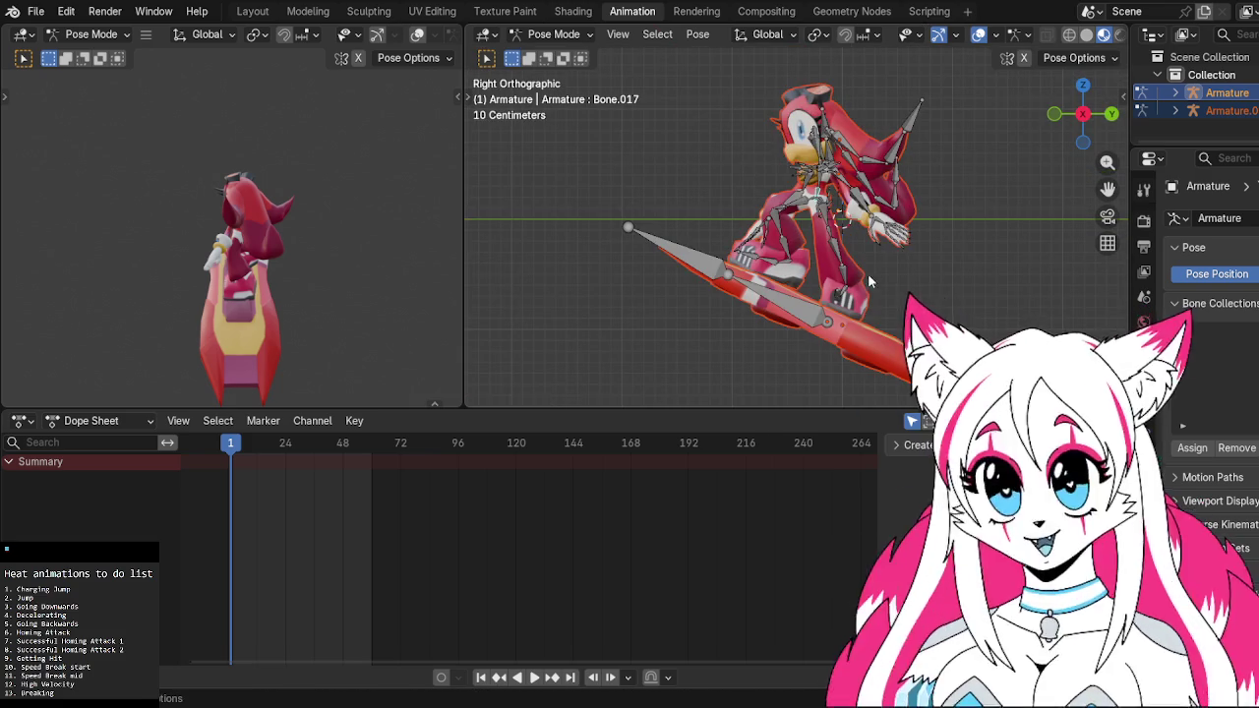
{"action": "left_click", "coordinate": [817, 311]}
Move the hoverboard bone along the board's local Y axis beneath the feet
{"action": "key", "text": "g"}
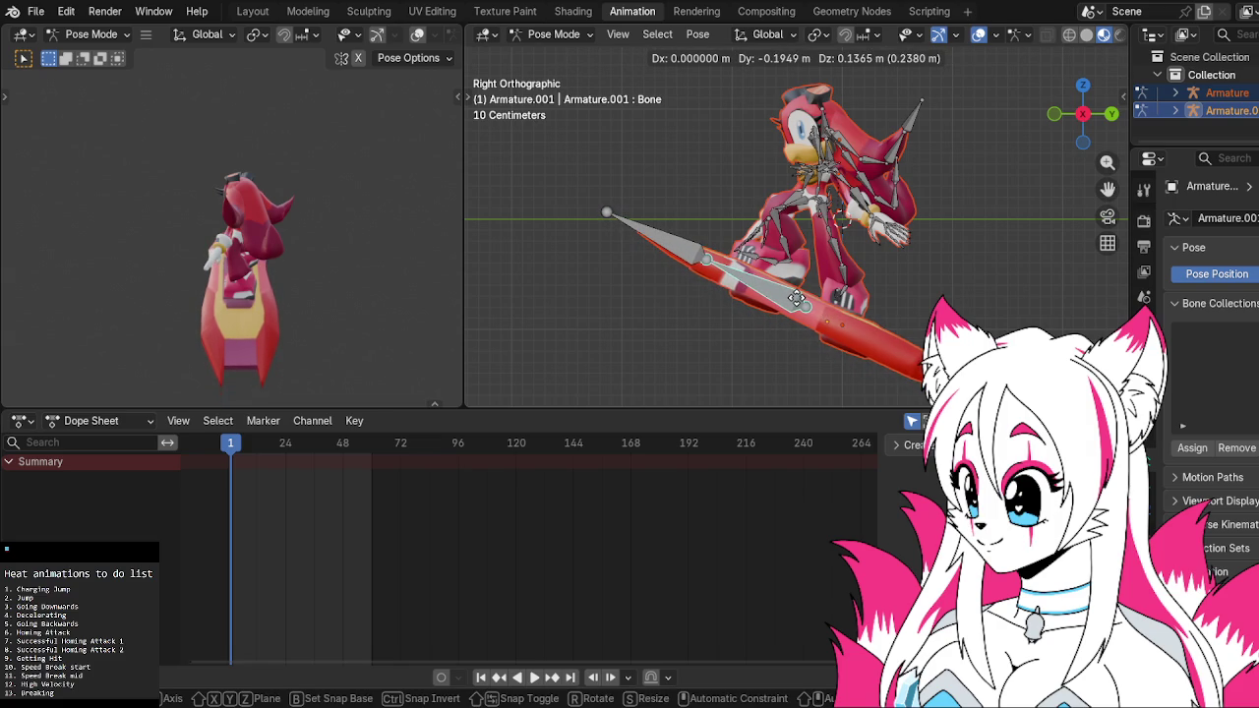
{"action": "key", "text": "y"}
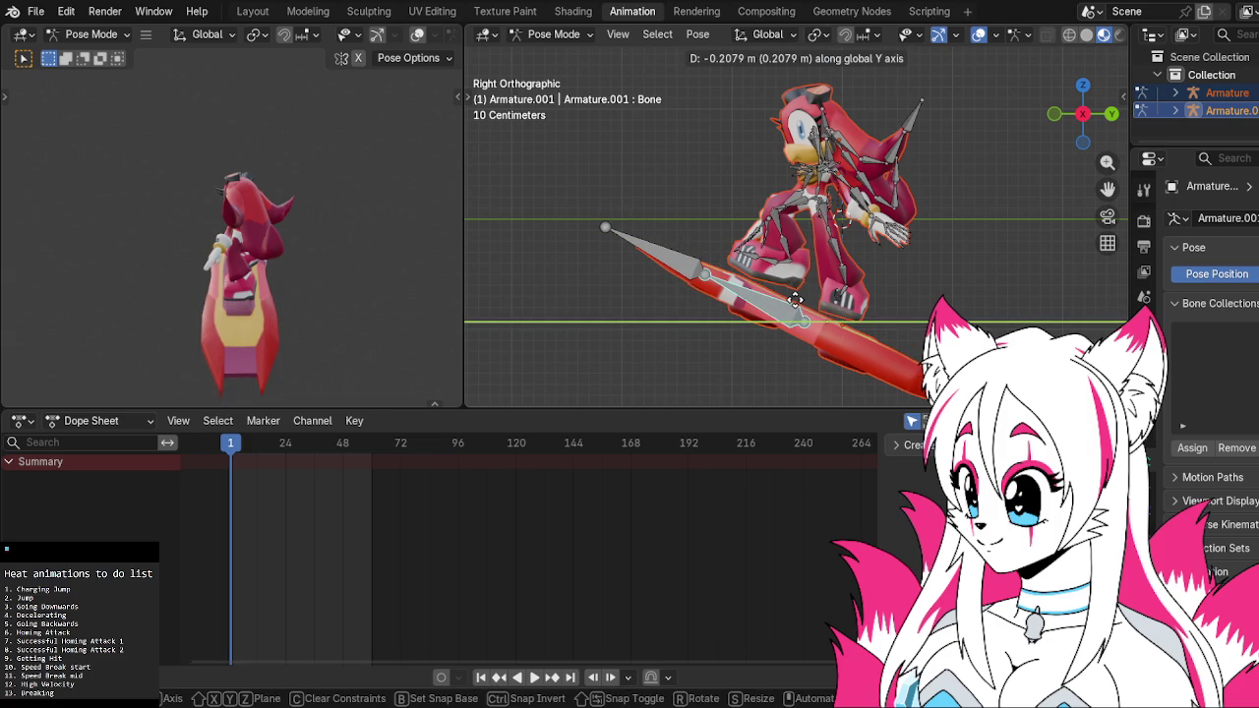
{"action": "key", "text": "z"}
{"action": "key", "text": "z"}
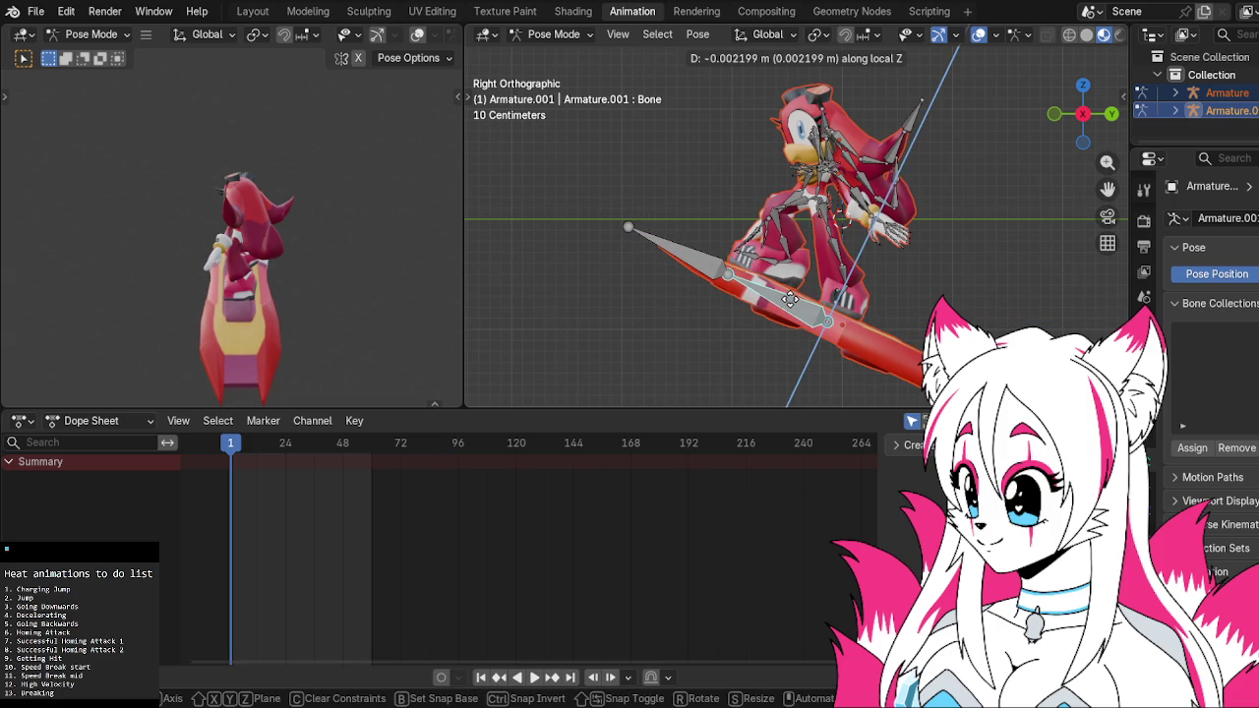
{"action": "key", "text": "y"}
{"action": "key", "text": "y"}
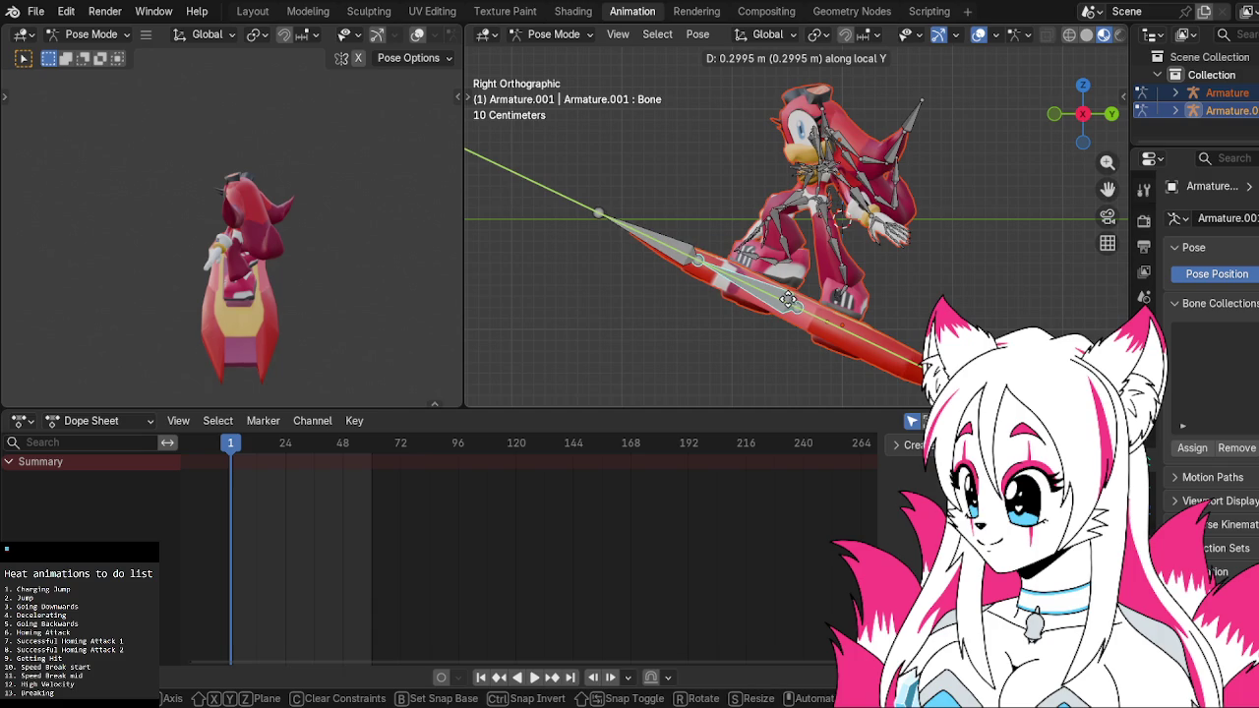
{"action": "left_click", "coordinate": [783, 298]}
{"action": "mouse_move", "coordinate": [782, 292]}
{"action": "middle_mouse_down"}
{"action": "mouse_move", "coordinate": [902, 267]}
{"action": "mouse_move", "coordinate": [782, 236]}
{"action": "middle_mouse_up"}
{"action": "left_click", "coordinate": [783, 236]}
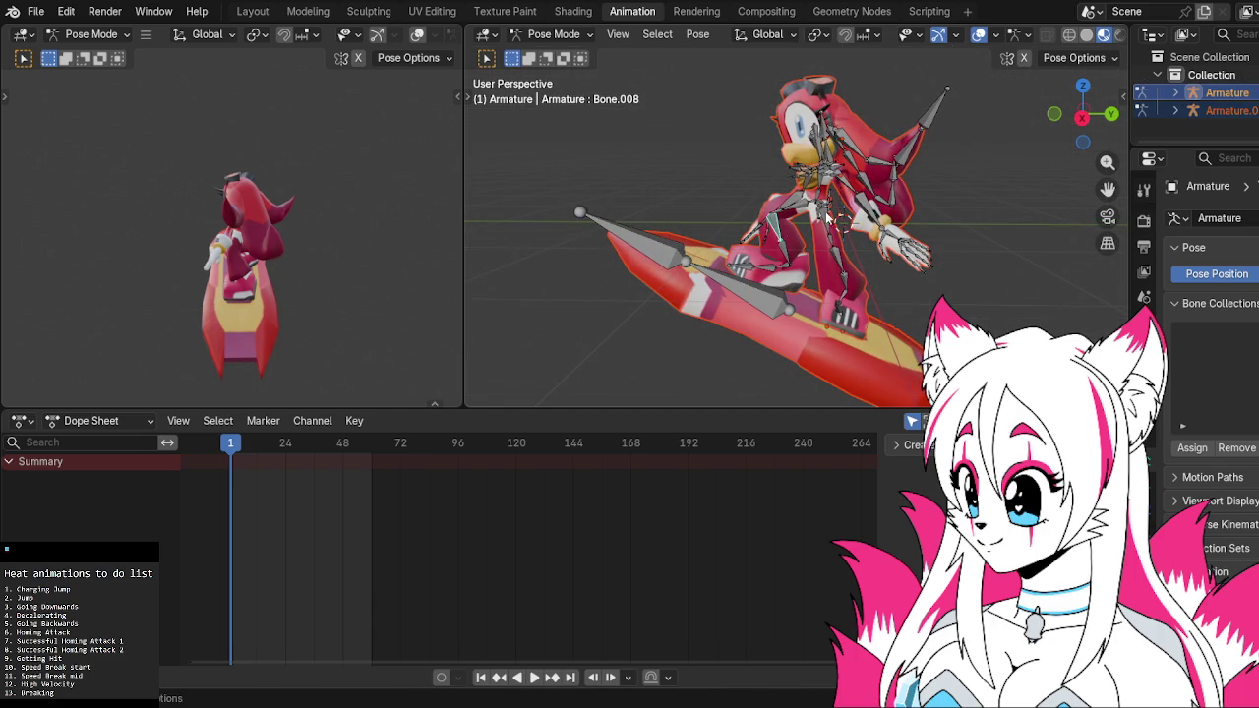
Give Bone.008 and Bone.010 small rotations in right-side view
{"action": "left_click", "coordinate": [1070, 126]}
{"action": "key", "text": "r"}
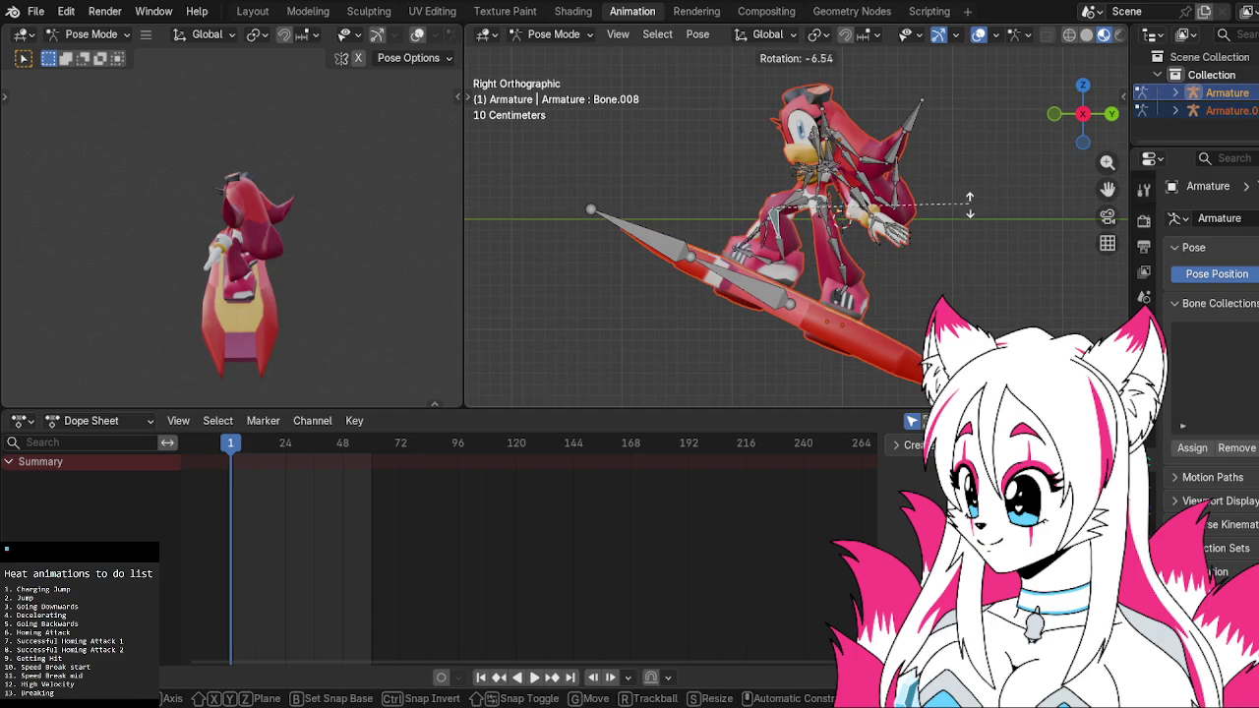
{"action": "left_click", "coordinate": [961, 232]}
{"action": "key", "text": "r"}
{"action": "left_click", "coordinate": [792, 260]}
{"action": "mouse_move", "coordinate": [900, 241]}
{"action": "middle_mouse_down"}
{"action": "mouse_move", "coordinate": [878, 271]}
{"action": "mouse_move", "coordinate": [895, 239]}
{"action": "mouse_move", "coordinate": [774, 239]}
{"action": "mouse_move", "coordinate": [786, 241]}
{"action": "middle_mouse_up"}
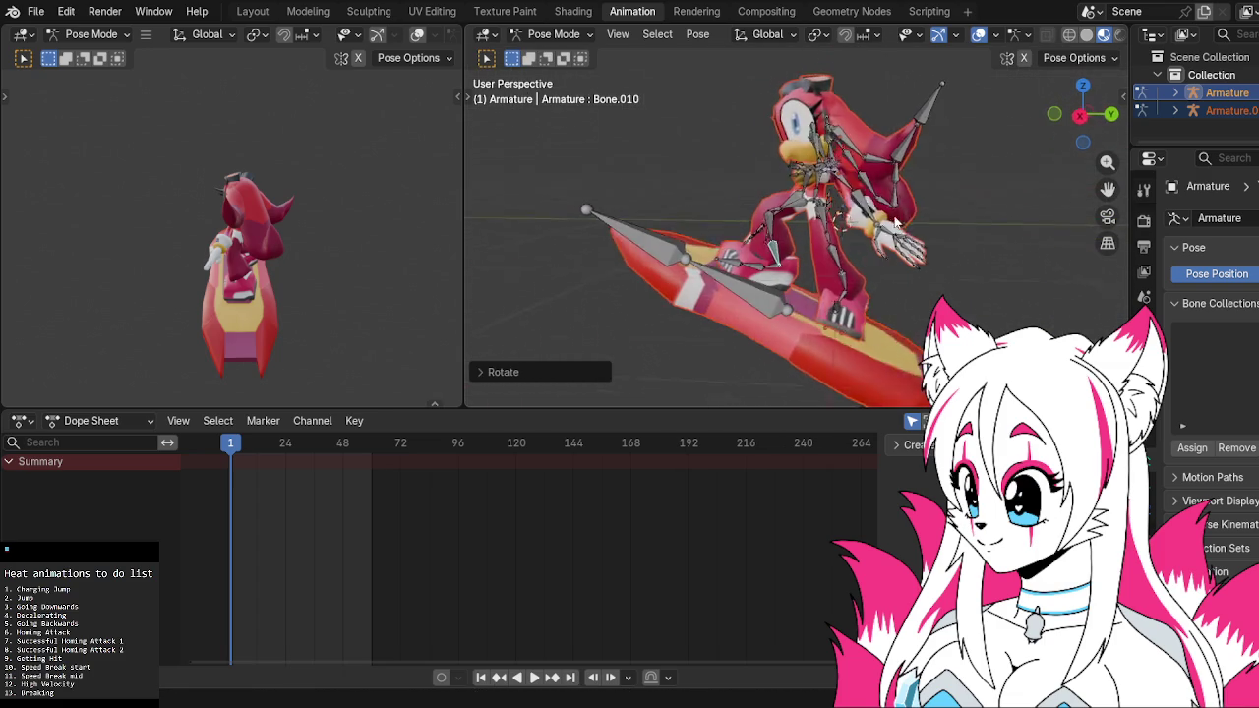
{"action": "left_click", "coordinate": [1079, 114]}
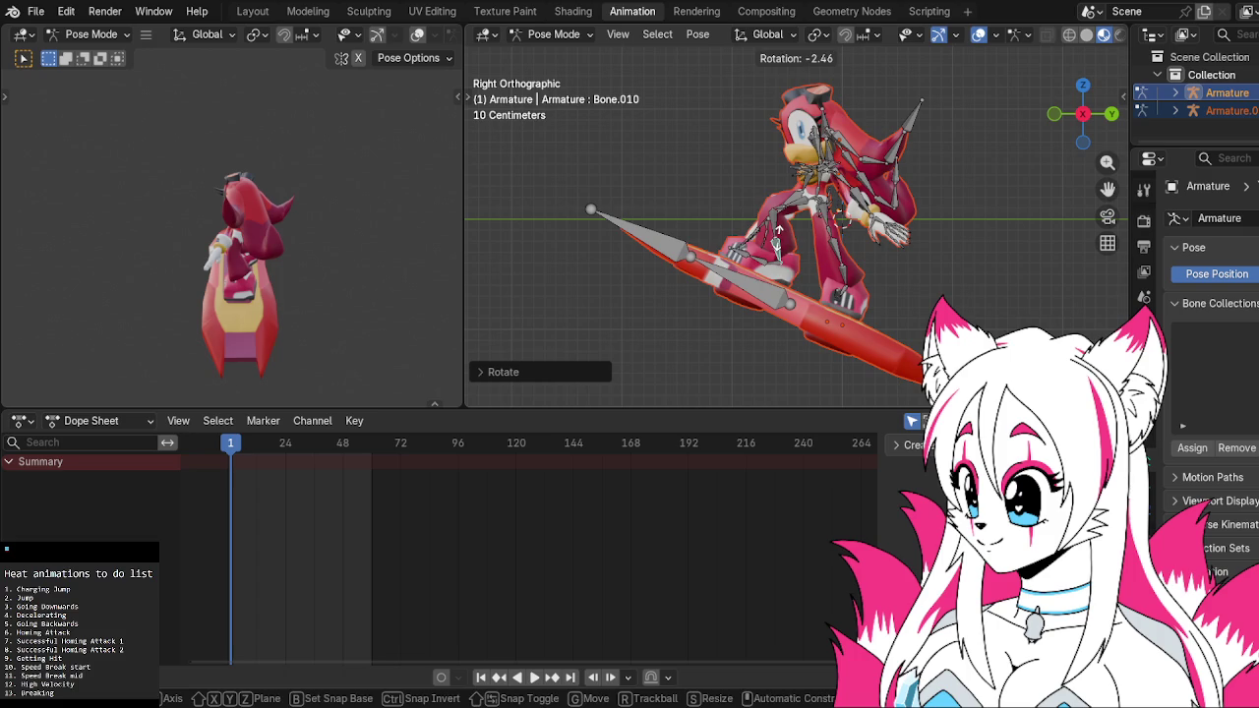
Rotate Bone.010 near the leg and Bone.004 slightly
{"action": "left_click", "coordinate": [768, 266]}
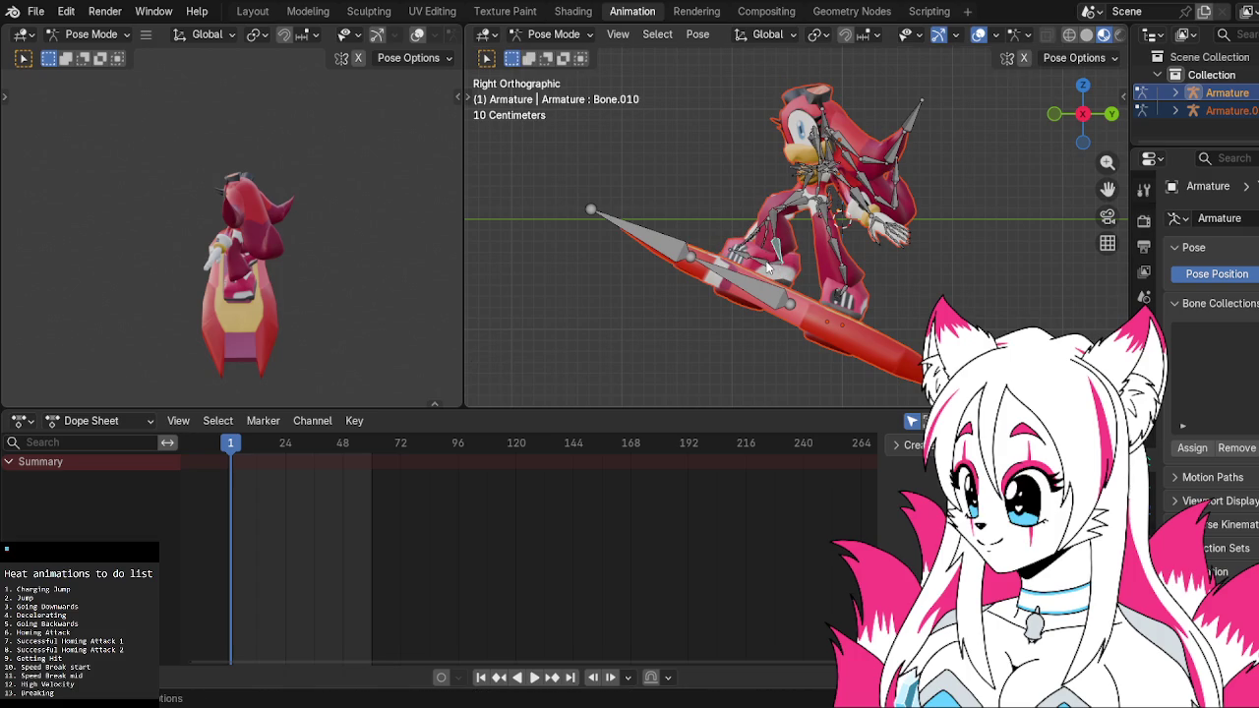
{"action": "key", "text": "r"}
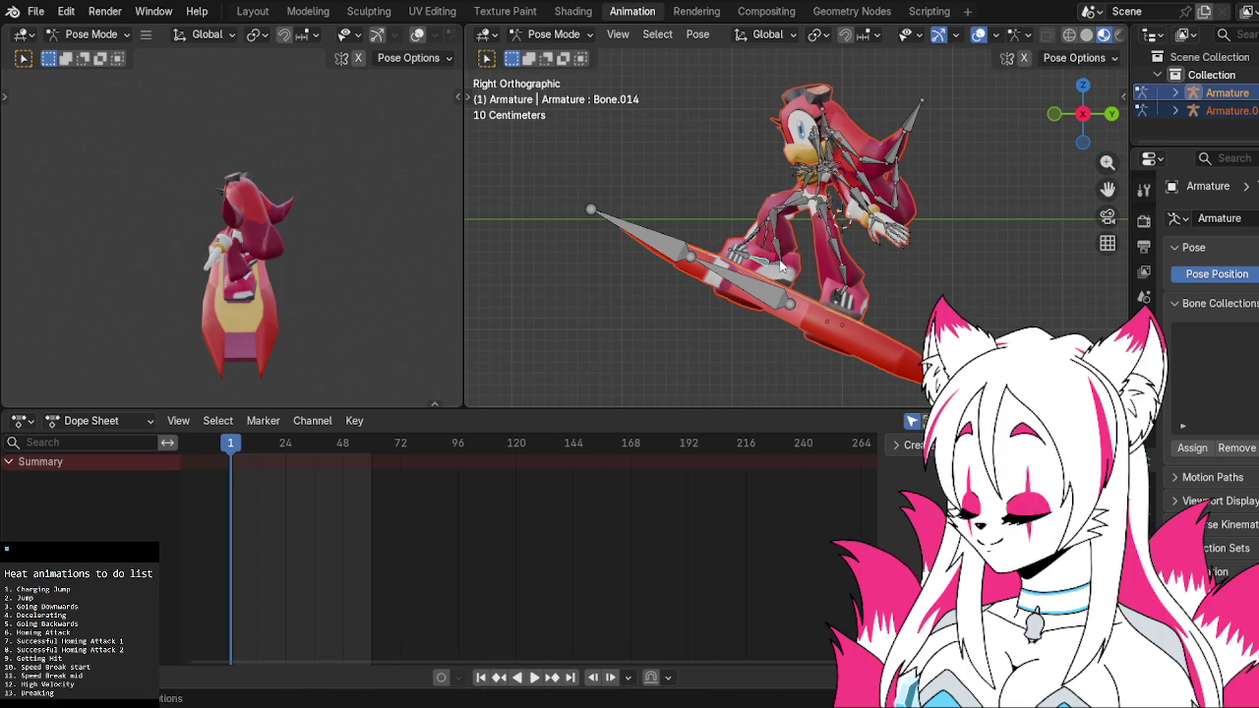
{"action": "left_click", "coordinate": [896, 253]}
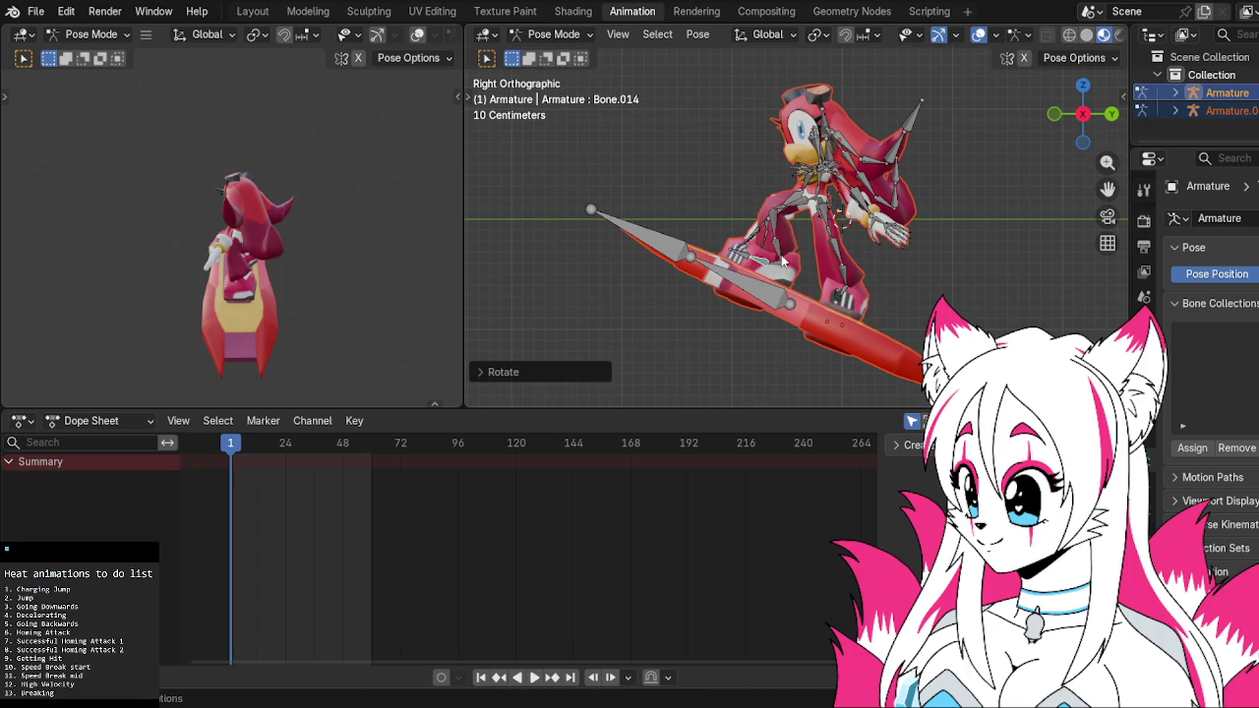
{"action": "left_click", "coordinate": [799, 211]}
{"action": "key", "text": "r"}
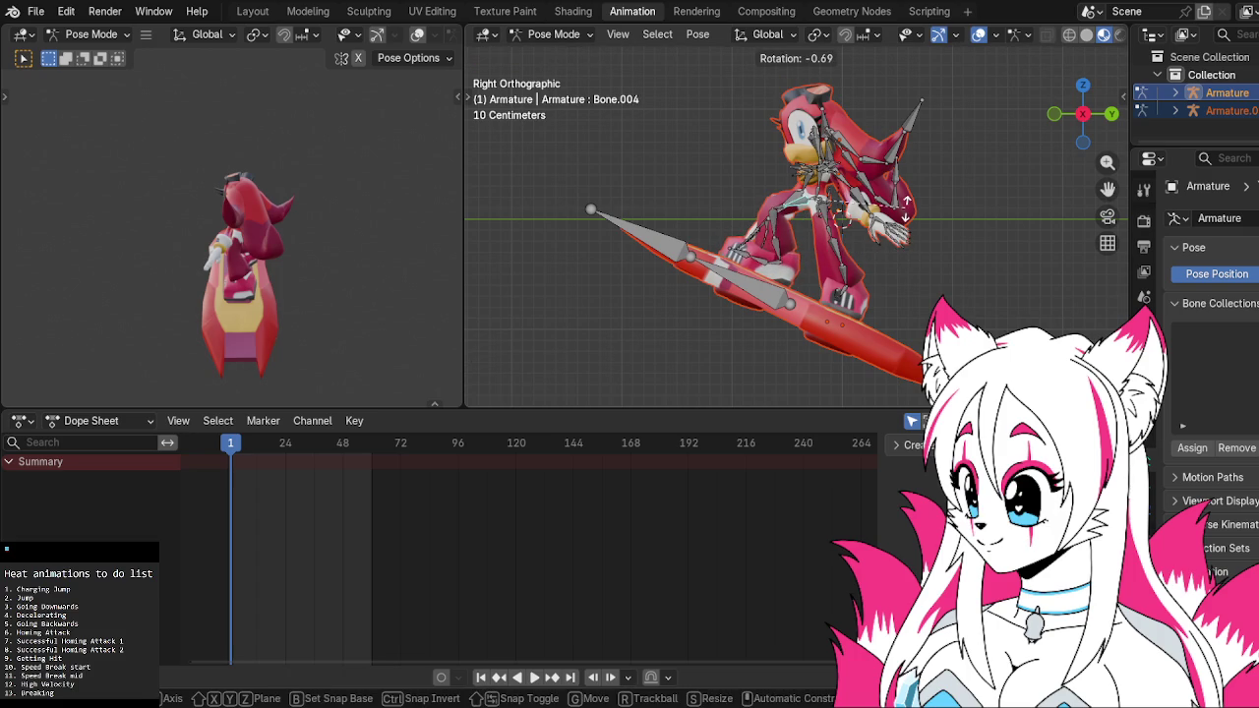
{"action": "left_click", "coordinate": [913, 211]}
Rotate Bone.008 again and review the pose
{"action": "left_click", "coordinate": [875, 251]}
{"action": "key", "text": "r"}
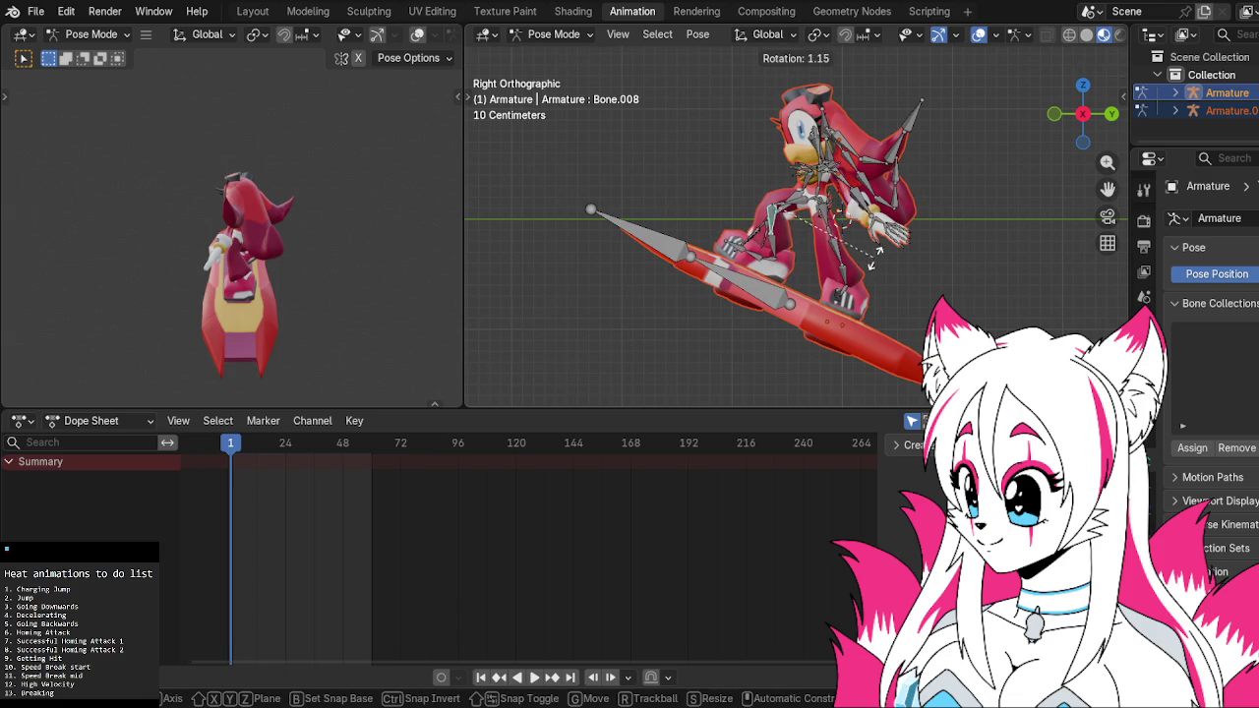
{"action": "left_click", "coordinate": [900, 261]}
{"action": "mouse_move", "coordinate": [909, 241]}
{"action": "middle_mouse_down"}
{"action": "mouse_move", "coordinate": [772, 246]}
{"action": "mouse_move", "coordinate": [885, 196]}
{"action": "middle_mouse_up"}
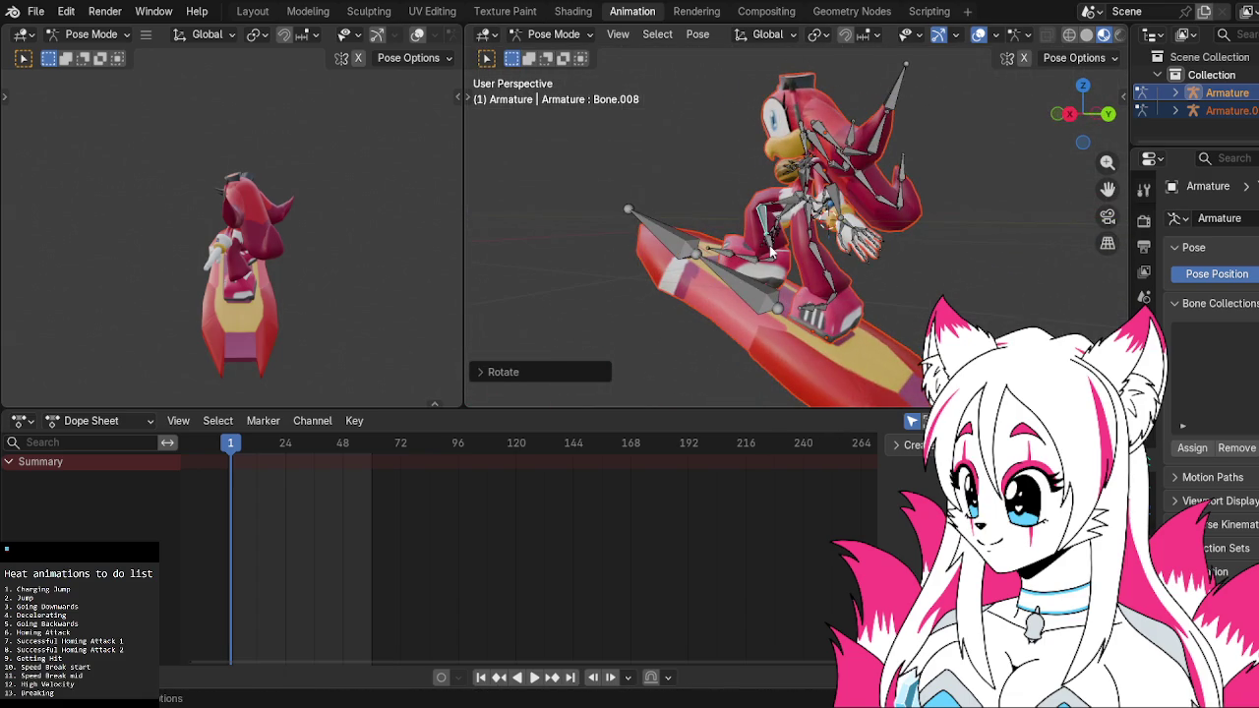
{"action": "left_click", "coordinate": [1070, 123]}
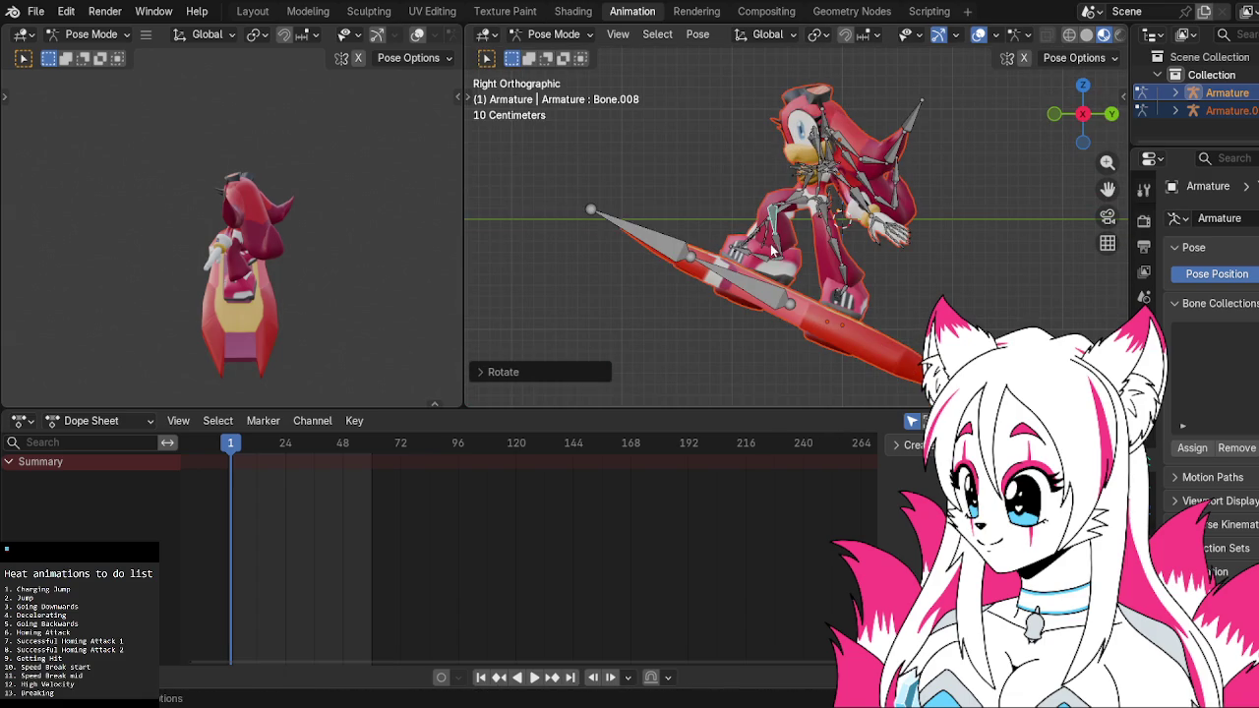
Cancel the rotation on the wrong bone and rotate Bone.014 instead
{"action": "key", "text": "r"}
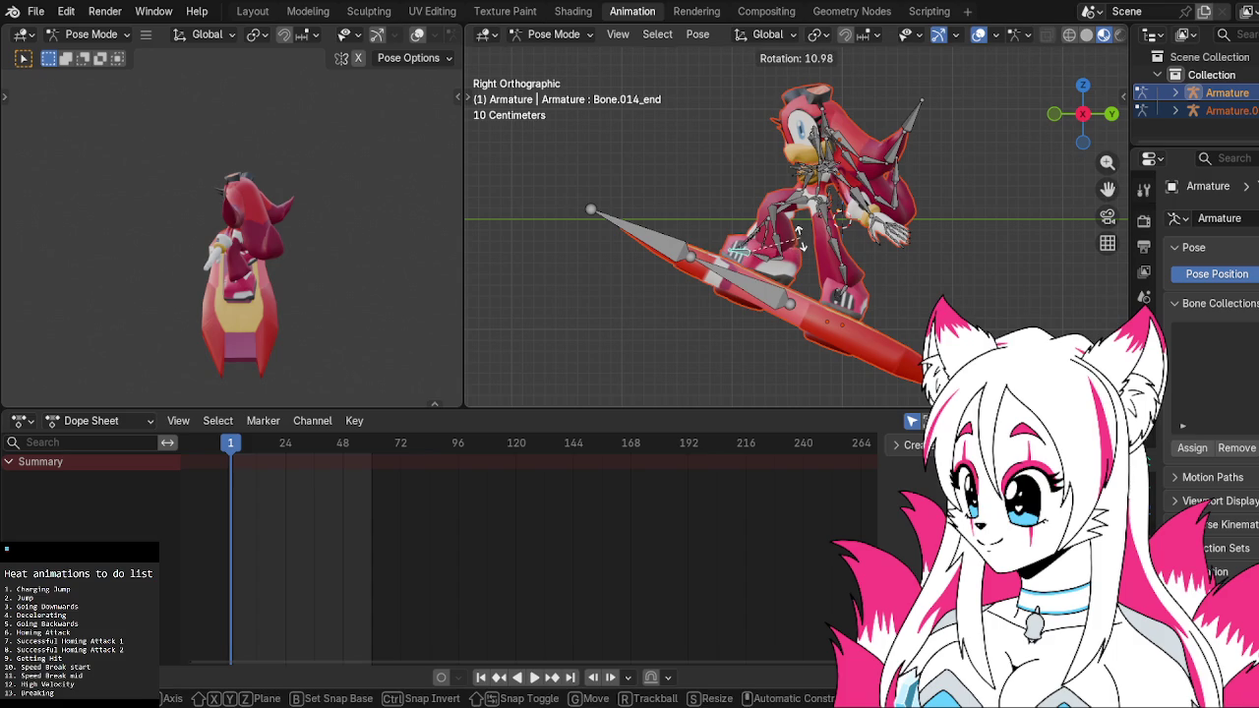
{"action": "right_click", "coordinate": [799, 236]}
{"action": "left_click", "coordinate": [757, 267]}
{"action": "key", "text": "r"}
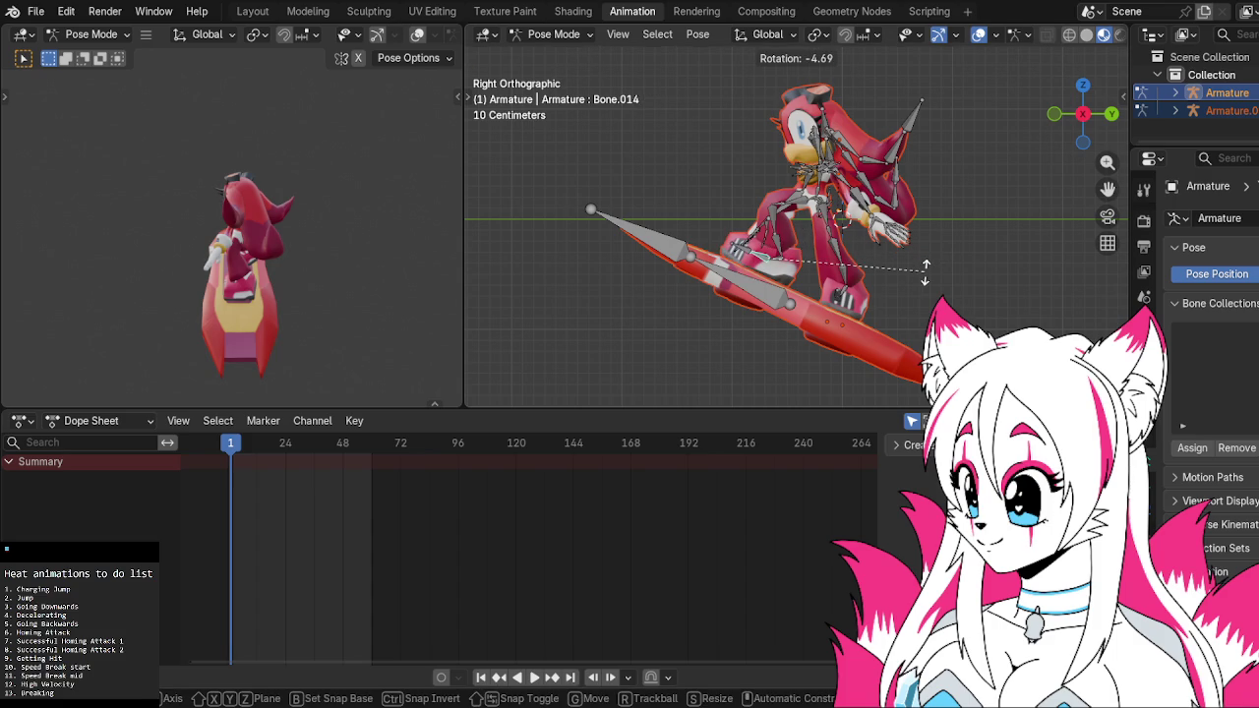
{"action": "left_click", "coordinate": [924, 267]}
Orbit around the rider to inspect the crouched stance from several angles
{"action": "mouse_move", "coordinate": [923, 266]}
{"action": "middle_mouse_down"}
{"action": "mouse_move", "coordinate": [811, 305]}
{"action": "mouse_move", "coordinate": [900, 270]}
{"action": "mouse_move", "coordinate": [935, 272]}
{"action": "middle_mouse_up"}
{"action": "mouse_move", "coordinate": [877, 243]}
{"action": "middle_mouse_down"}
{"action": "mouse_move", "coordinate": [861, 256]}
{"action": "mouse_move", "coordinate": [884, 245]}
{"action": "middle_mouse_up"}
{"action": "scroll", "coordinate": [881, 242], "scroll_direction": "down", "scroll_amount": 1}
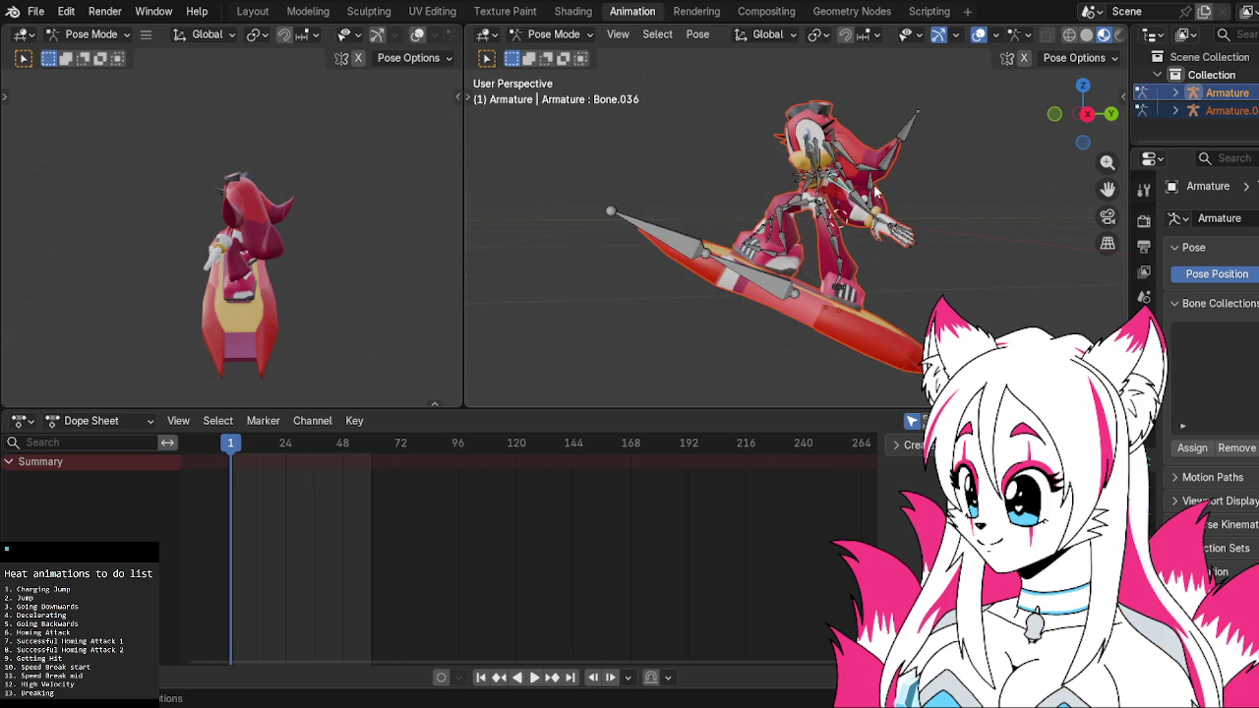
{"action": "mouse_move", "coordinate": [909, 155]}
{"action": "middle_mouse_down"}
{"action": "mouse_move", "coordinate": [728, 211]}
{"action": "mouse_move", "coordinate": [878, 181]}
{"action": "mouse_move", "coordinate": [988, 129]}
{"action": "middle_mouse_up"}
{"action": "left_click", "coordinate": [1083, 114]}
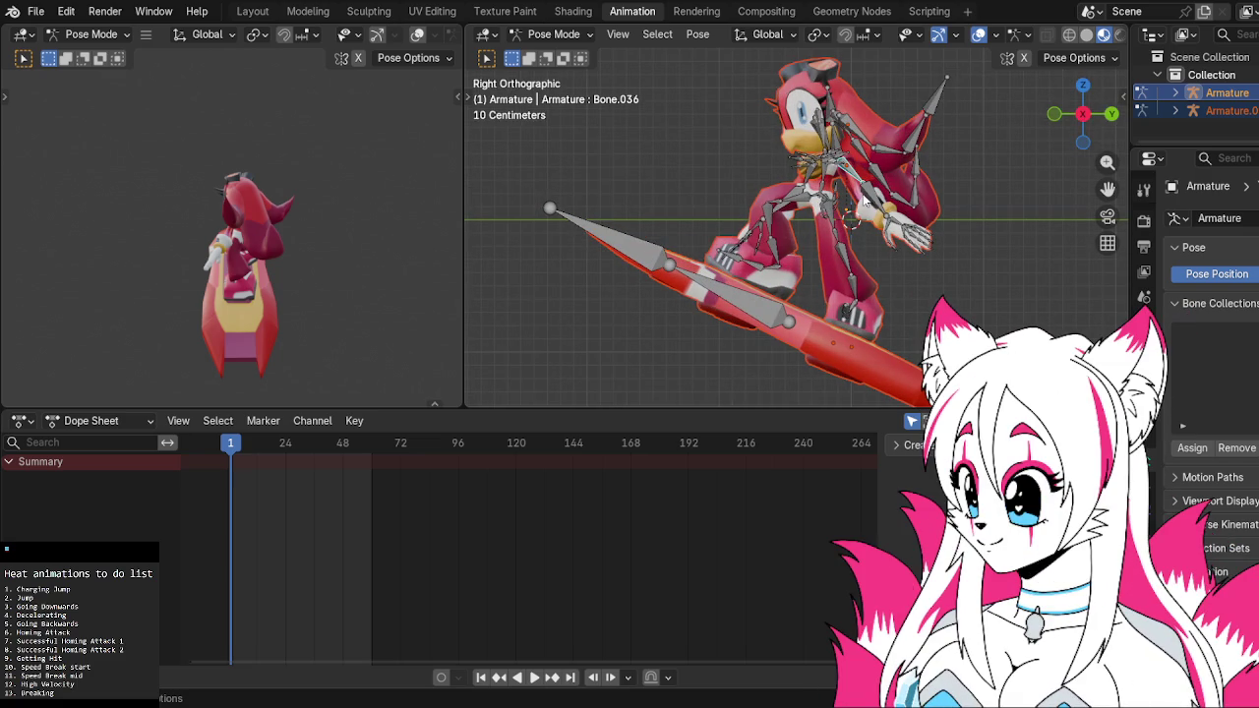
{"action": "middle_click_drag", "start_coordinate": [866, 228], "coordinate": [978, 221]}
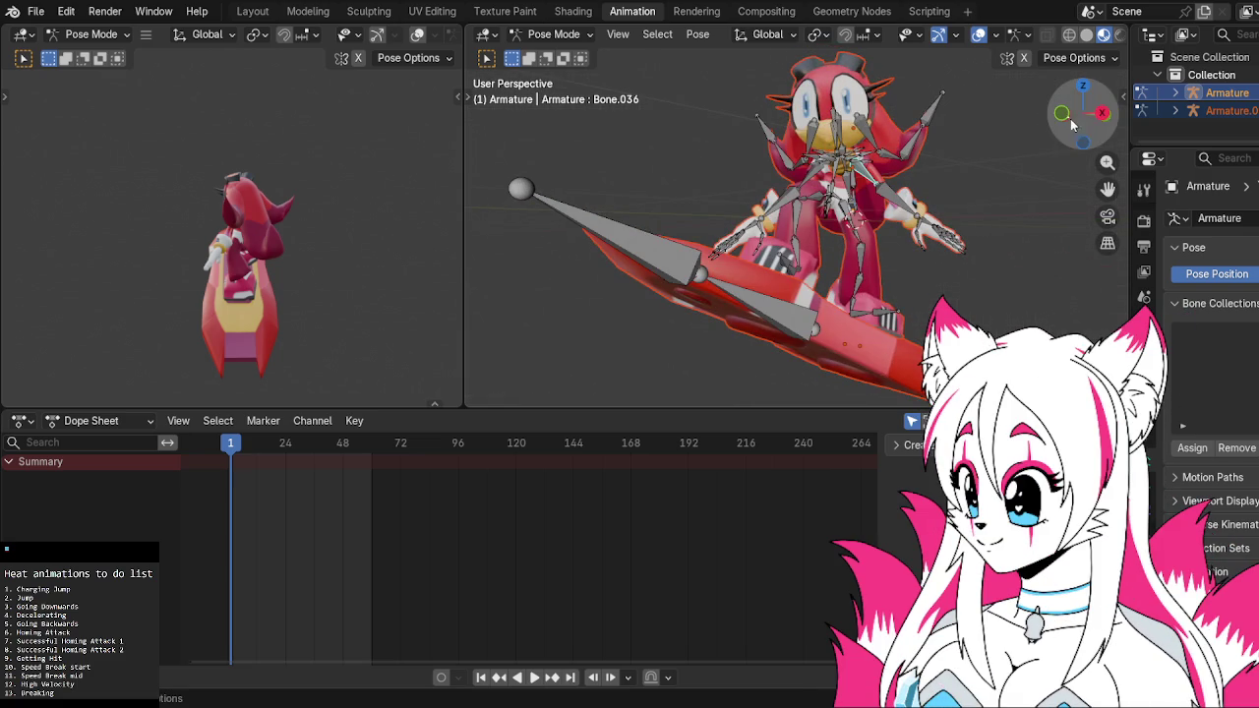
Rotate Bone.036 and tilt the root bone of the character
{"action": "key", "text": "KP_5"}
{"action": "left_click", "coordinate": [1102, 114]}
{"action": "key", "text": "r"}
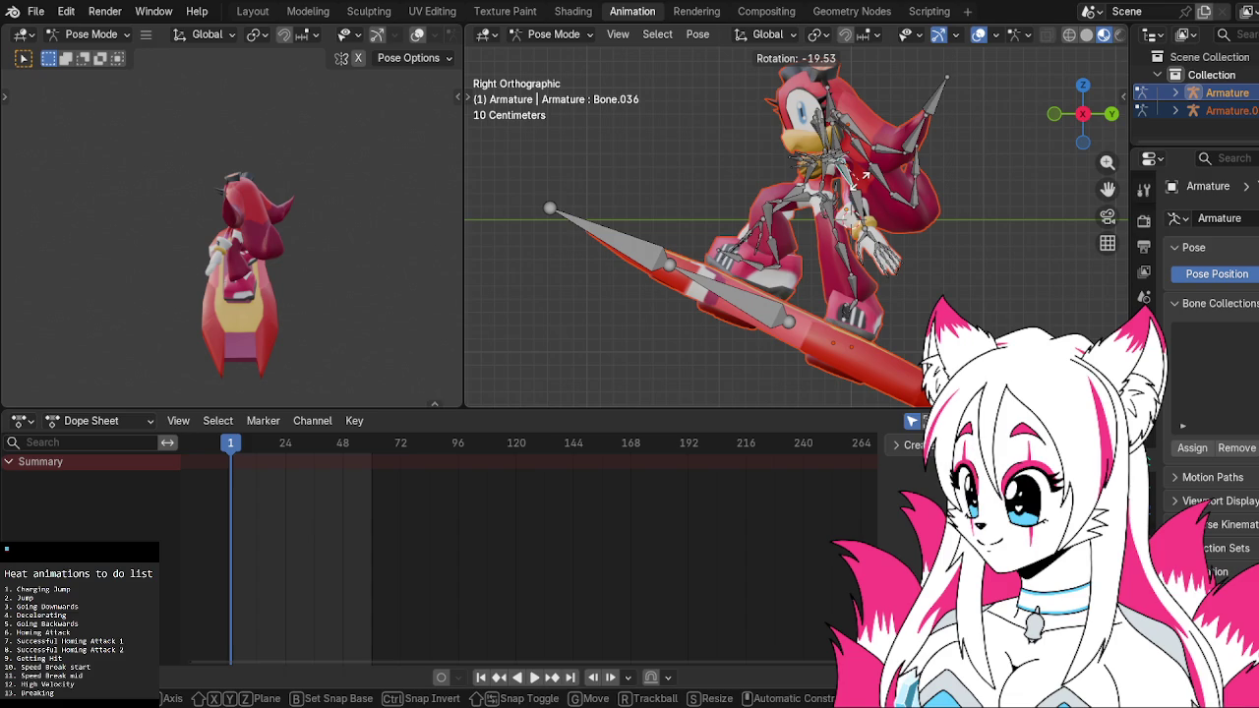
{"action": "left_click", "coordinate": [864, 177]}
{"action": "left_click", "coordinate": [841, 123]}
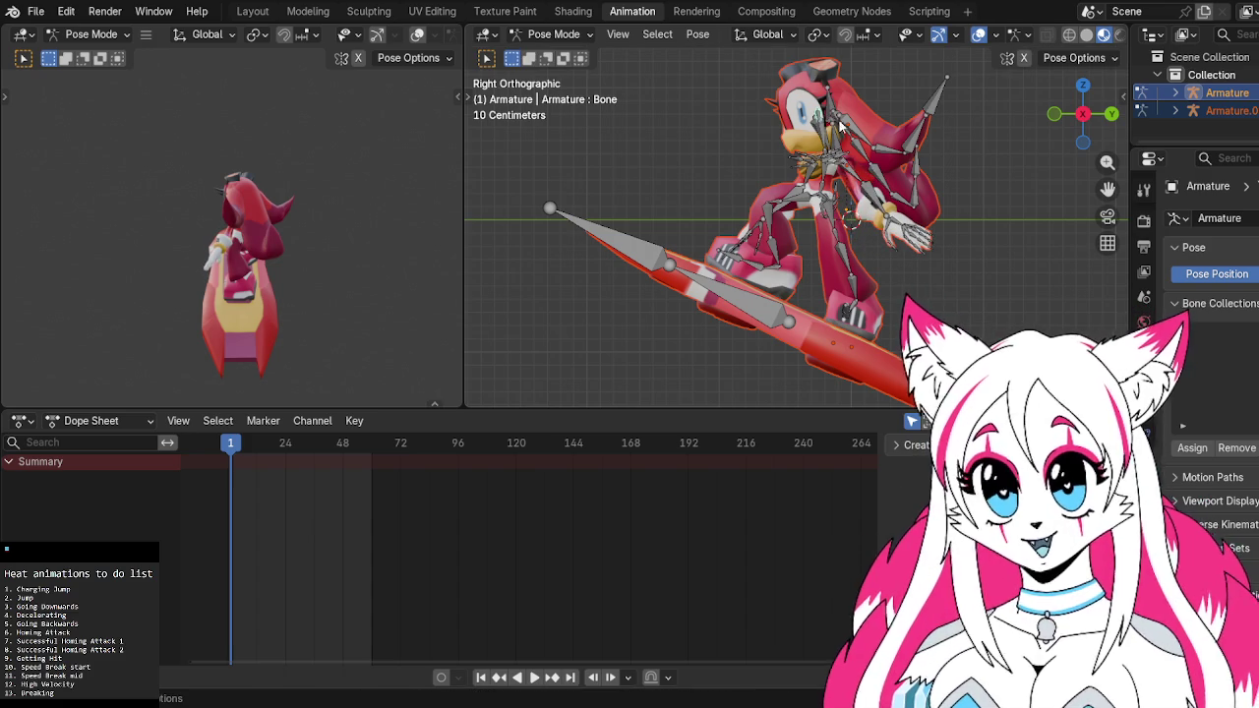
{"action": "key", "text": "r"}
{"action": "left_click", "coordinate": [843, 142]}
Lean the upper body by rotating Bone.016
{"action": "left_click", "coordinate": [821, 138]}
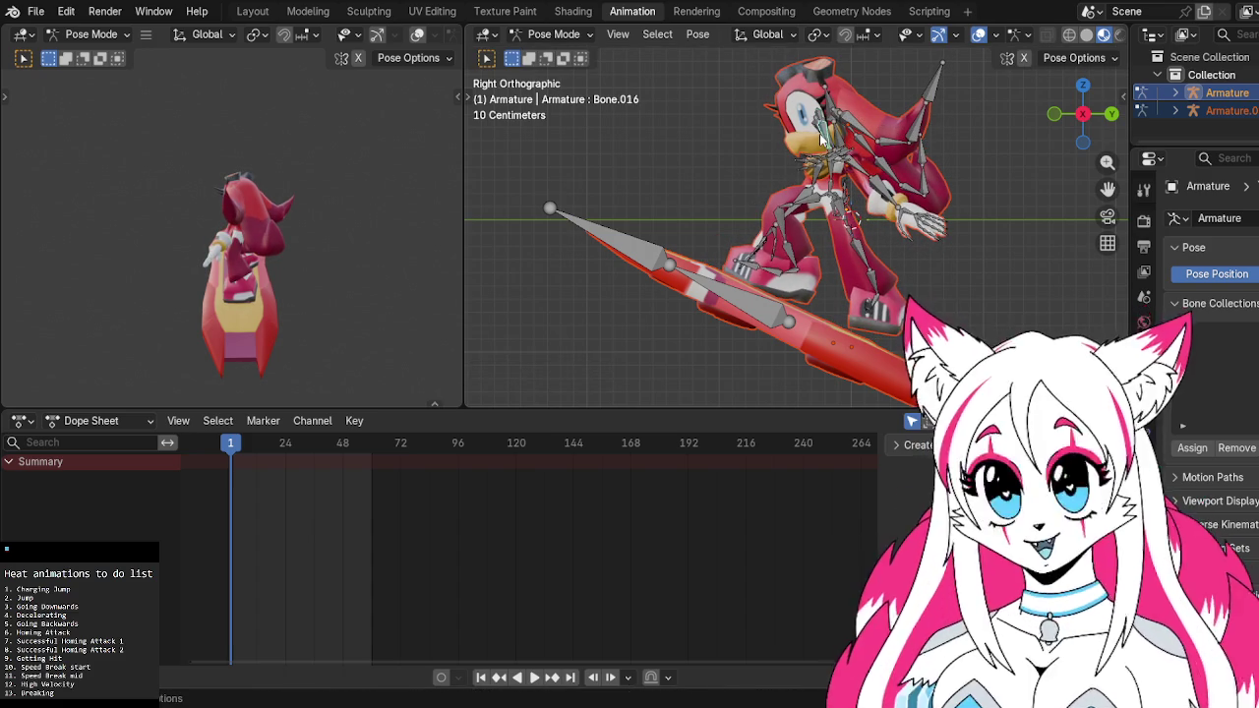
{"action": "key", "text": "r"}
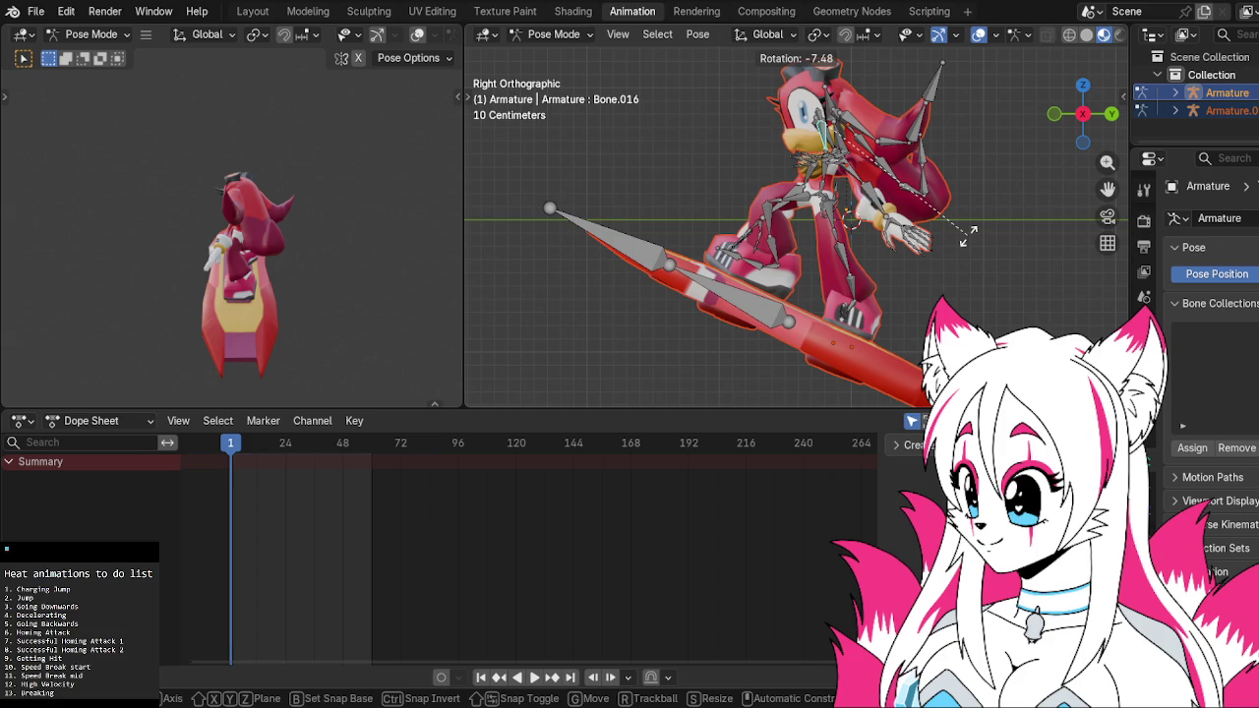
{"action": "left_click", "coordinate": [968, 239]}
{"action": "mouse_move", "coordinate": [969, 245]}
{"action": "middle_mouse_down"}
{"action": "mouse_move", "coordinate": [815, 246]}
{"action": "mouse_move", "coordinate": [984, 236]}
{"action": "middle_mouse_up"}
{"action": "left_click", "coordinate": [1074, 116]}
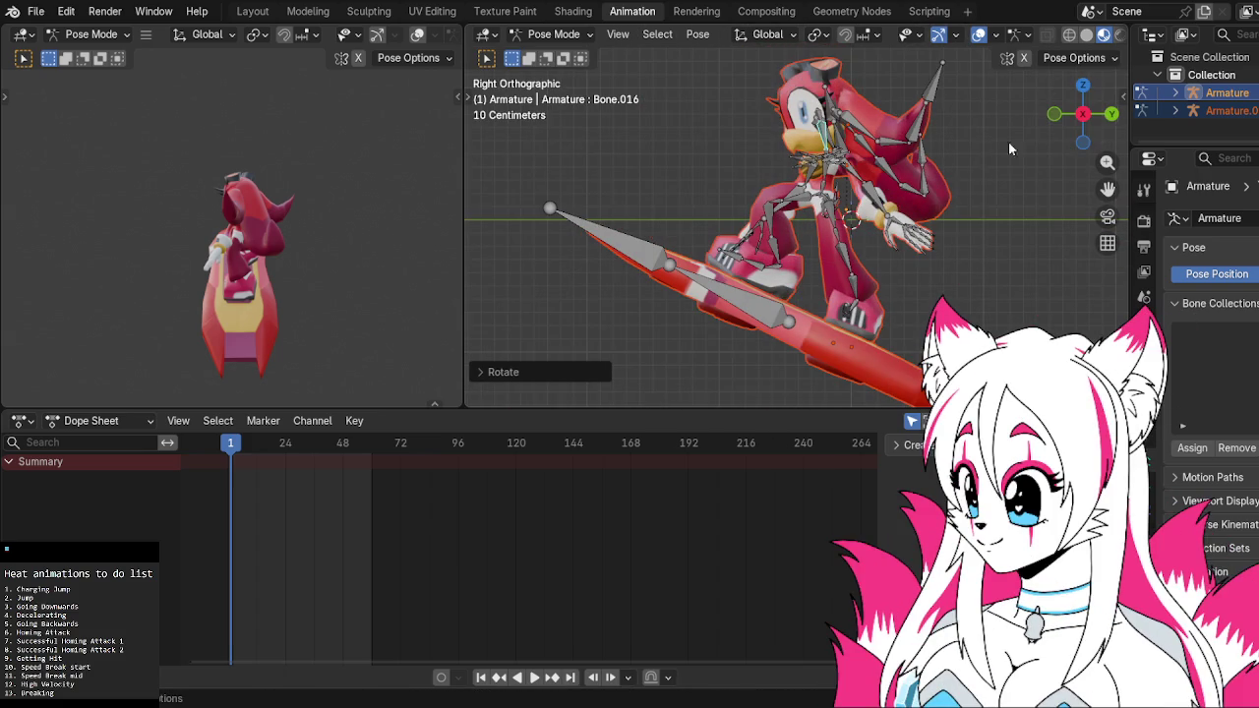
Swing arm bone Bone.036 about 74° above the head and rotate forearm Bone.037
{"action": "left_click", "coordinate": [853, 175]}
{"action": "key", "text": "r"}
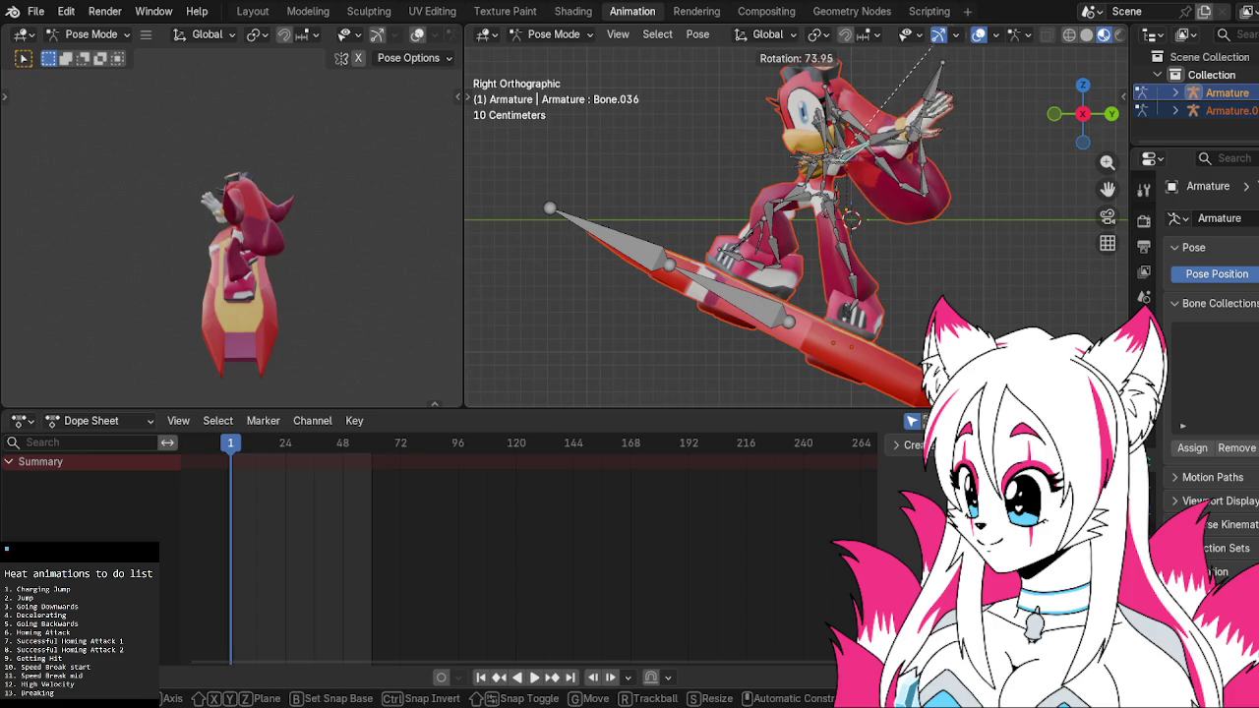
{"action": "key", "text": "Return"}
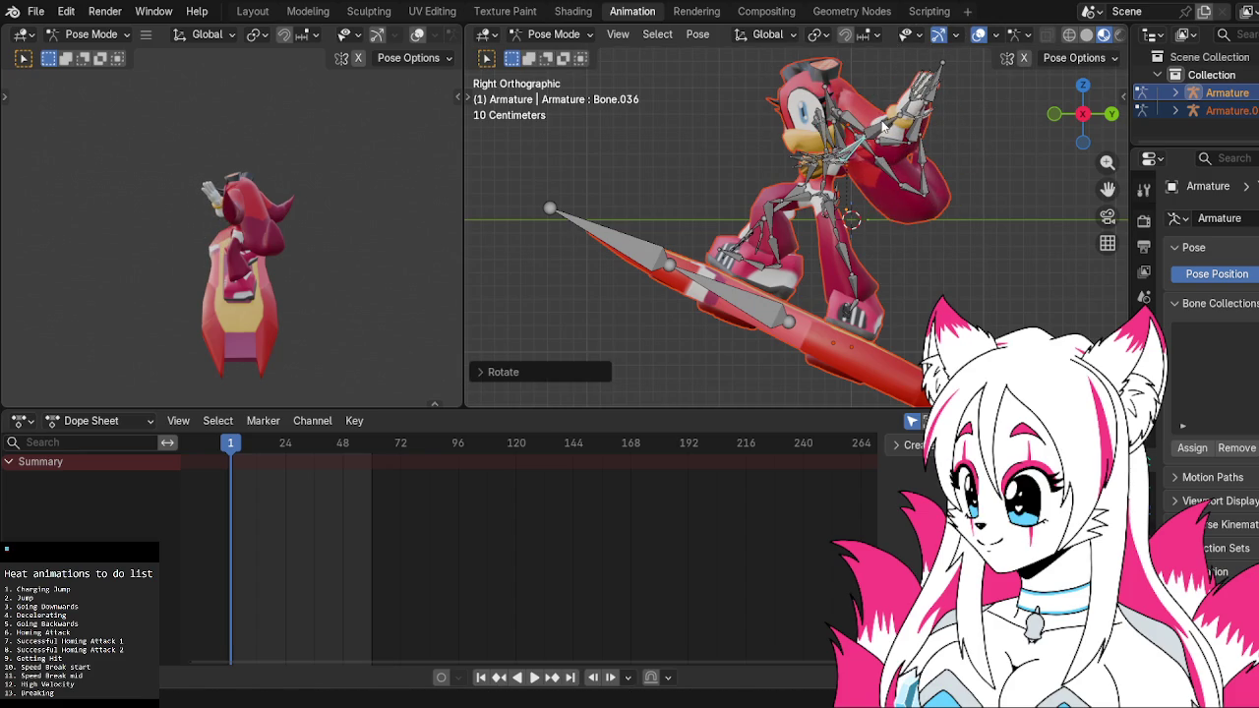
{"action": "left_click", "coordinate": [883, 125]}
{"action": "key", "text": "r"}
{"action": "key", "text": "Return"}
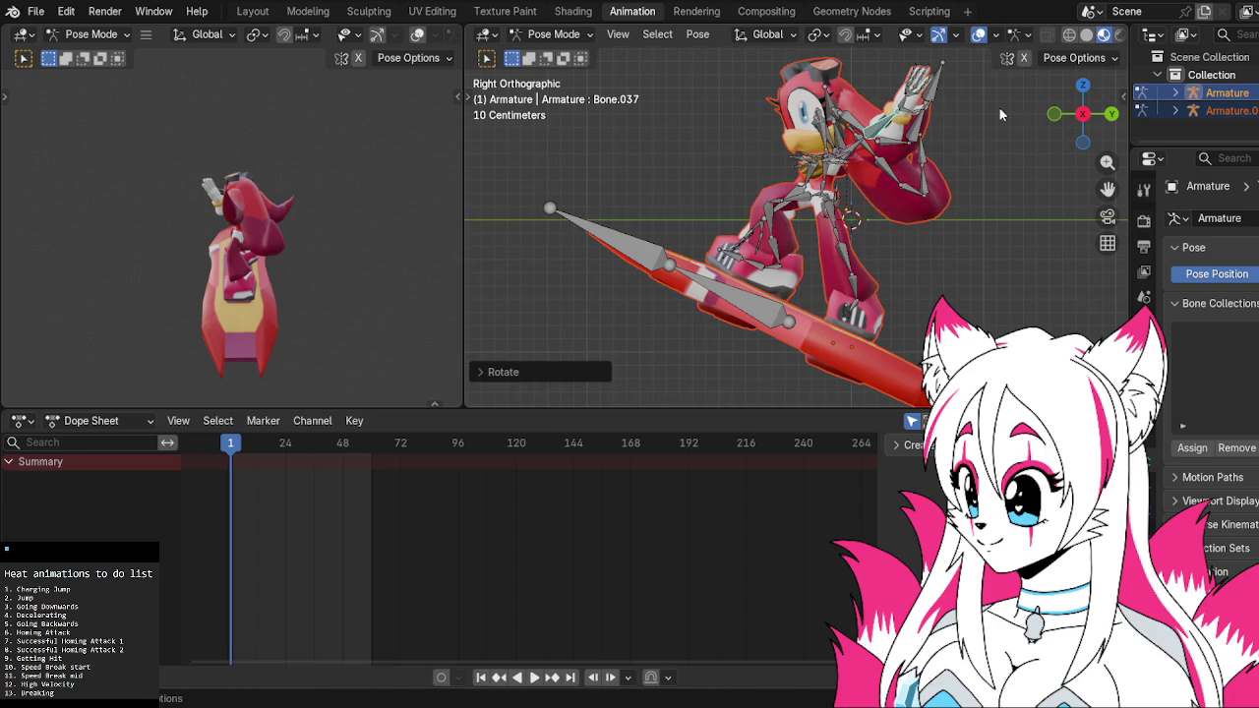
{"action": "middle_click_drag", "start_coordinate": [808, 183], "coordinate": [921, 210]}
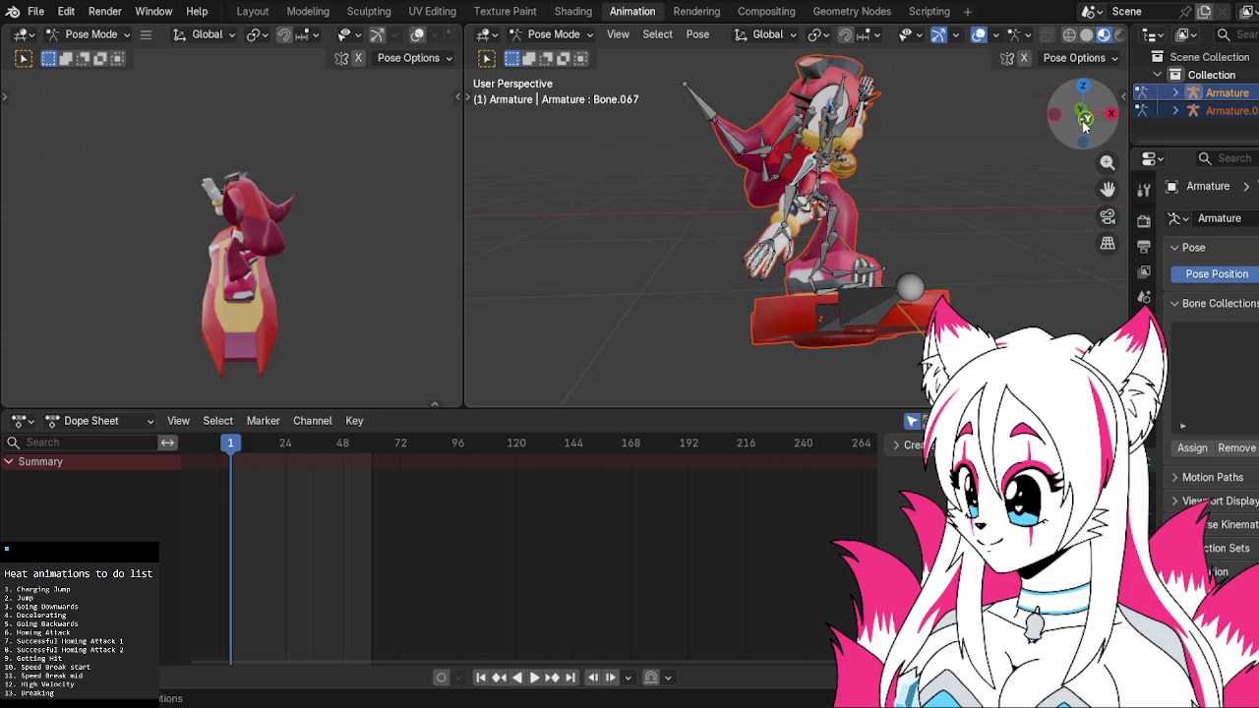
From the Left view, rotate arm bones Bone.067 and Bone.068 to lift the other arm
{"action": "left_click", "coordinate": [1055, 116]}
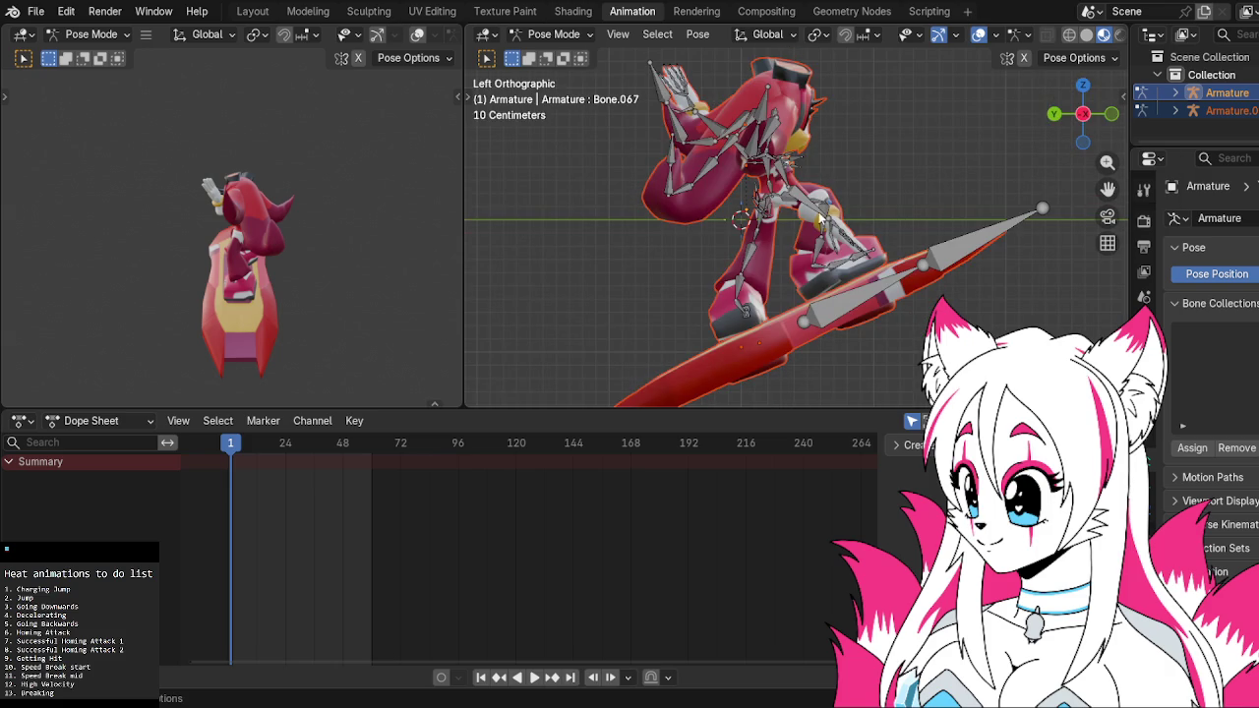
{"action": "key", "text": "r"}
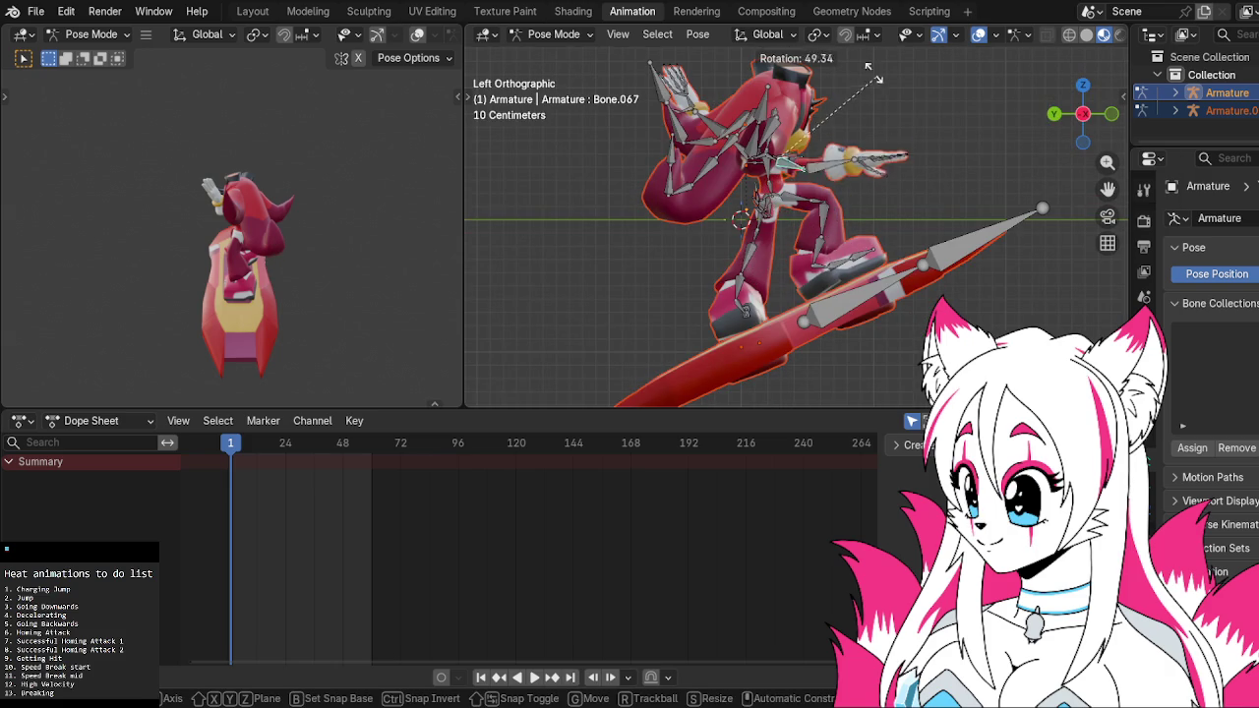
{"action": "left_click", "coordinate": [763, 51]}
{"action": "left_click", "coordinate": [809, 128]}
{"action": "key", "text": "r"}
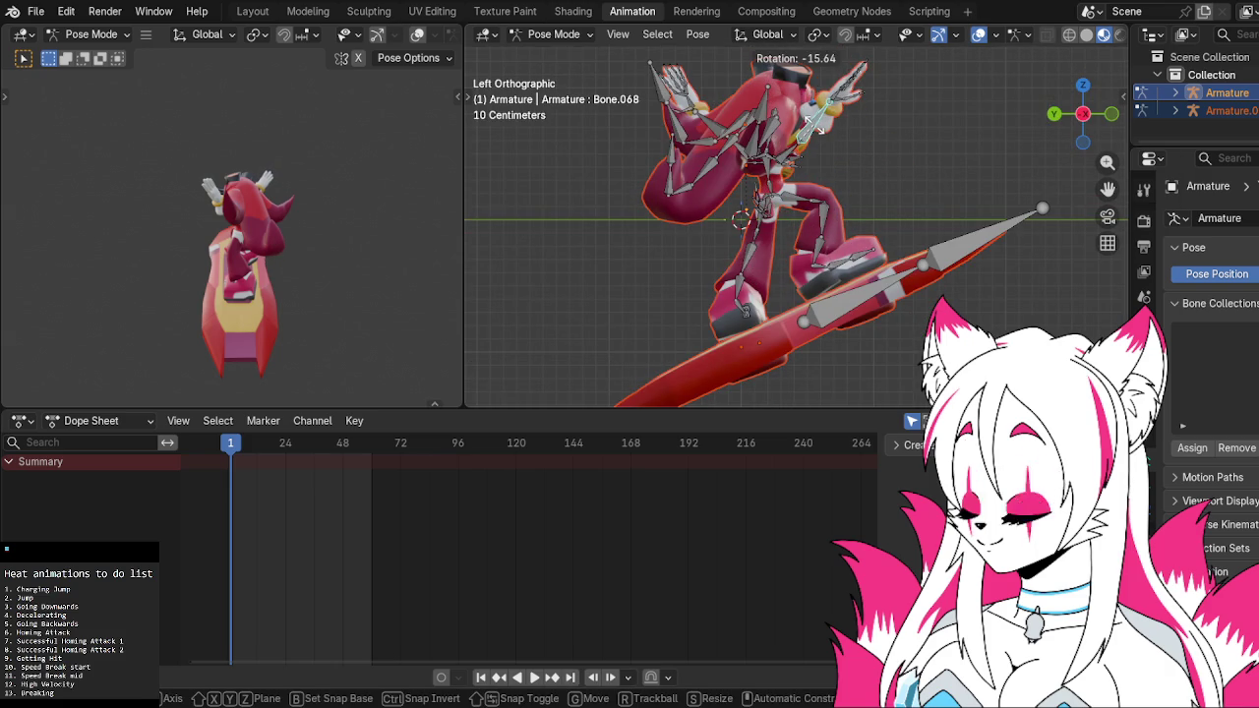
{"action": "left_click", "coordinate": [812, 126]}
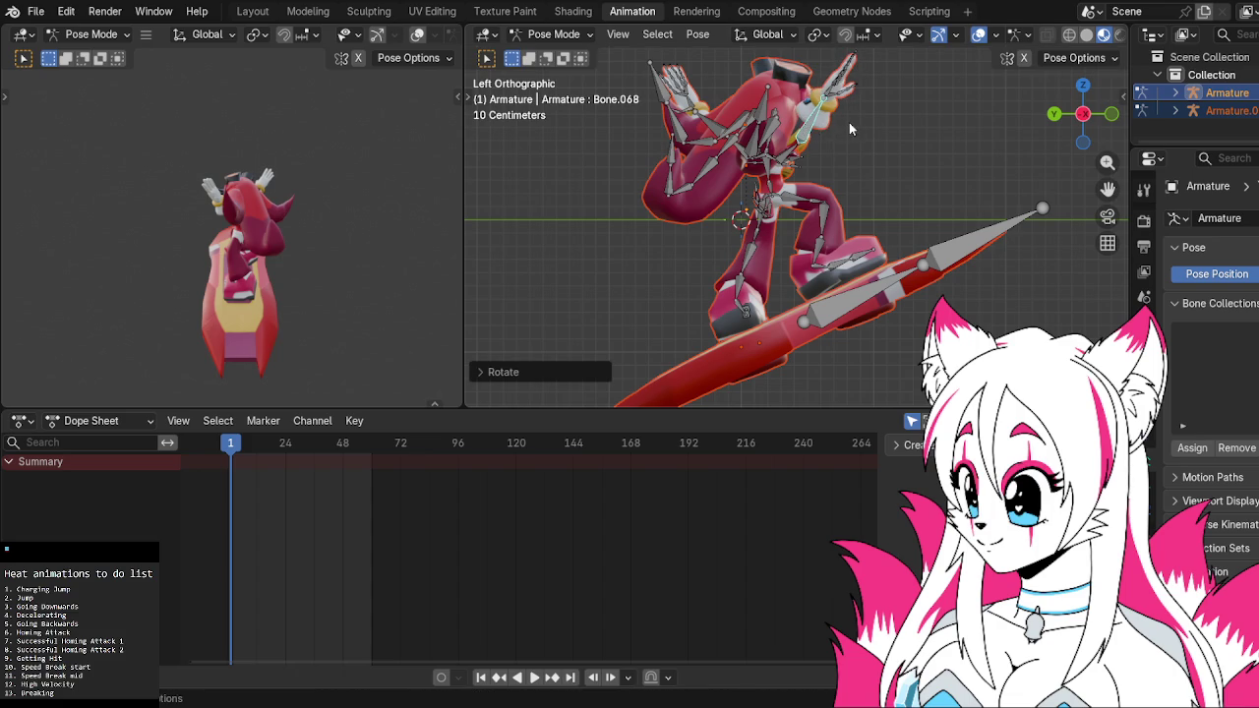
From the Right view, slightly rotate hand bone Bone.068 and arm bone Bone.067
{"action": "mouse_move", "coordinate": [913, 127]}
{"action": "middle_mouse_down"}
{"action": "mouse_move", "coordinate": [627, 158]}
{"action": "mouse_move", "coordinate": [886, 209]}
{"action": "mouse_move", "coordinate": [892, 188]}
{"action": "mouse_move", "coordinate": [908, 194]}
{"action": "mouse_move", "coordinate": [882, 244]}
{"action": "mouse_move", "coordinate": [812, 241]}
{"action": "middle_mouse_up"}
{"action": "scroll", "coordinate": [909, 206], "scroll_direction": "up", "scroll_amount": 1}
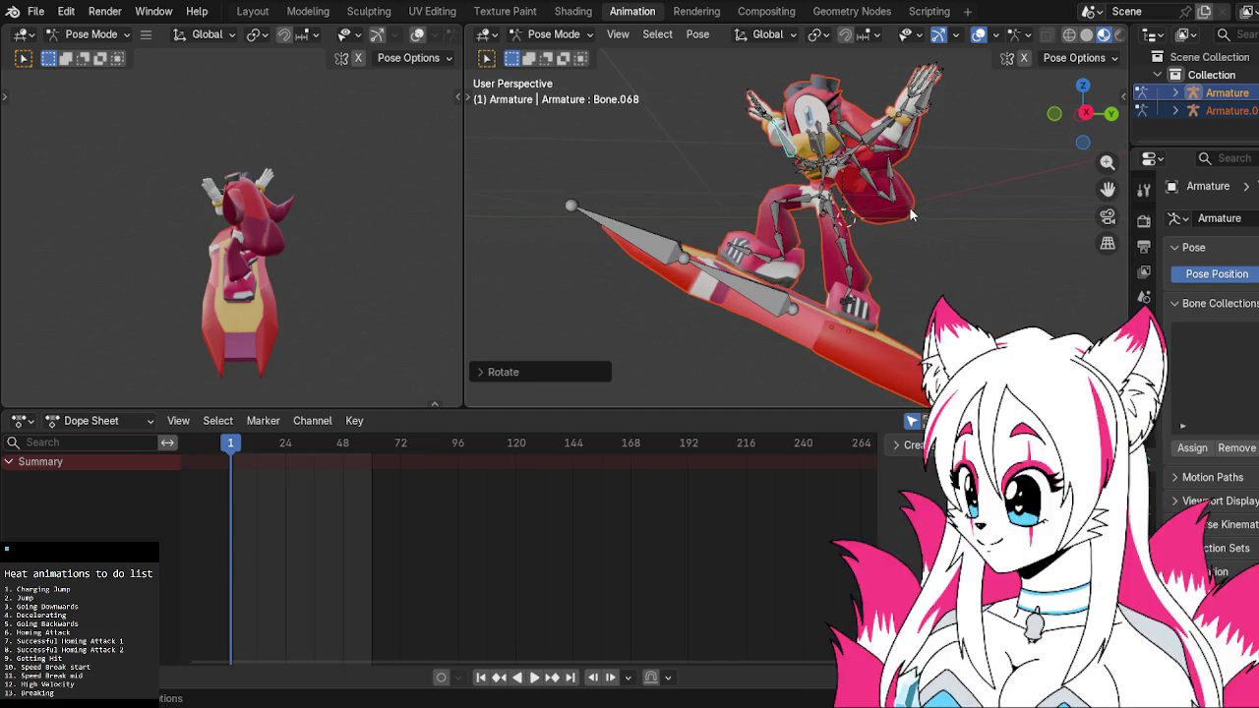
{"action": "left_click", "coordinate": [1085, 114]}
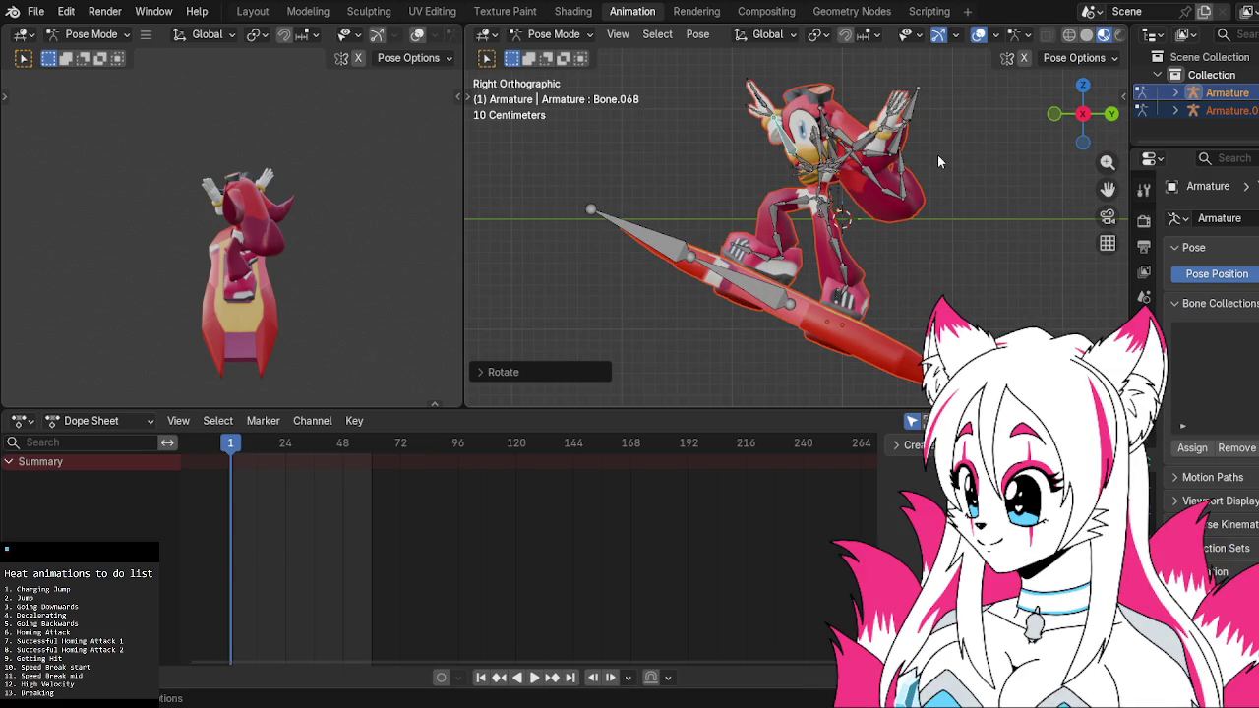
{"action": "scroll", "coordinate": [937, 154], "scroll_direction": "up", "scroll_amount": 4}
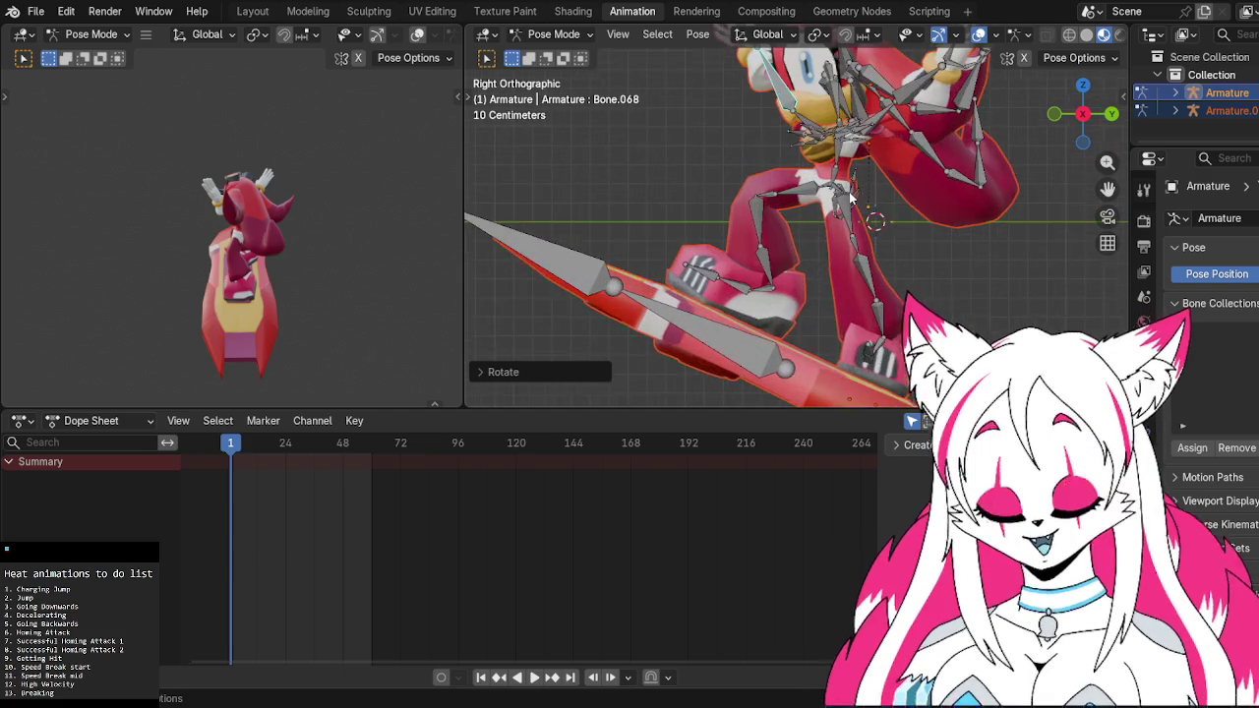
{"action": "scroll", "coordinate": [857, 189], "scroll_direction": "down", "scroll_amount": 2}
{"action": "middle_click_drag", "start_coordinate": [991, 148], "coordinate": [989, 196], "text": "shift"}
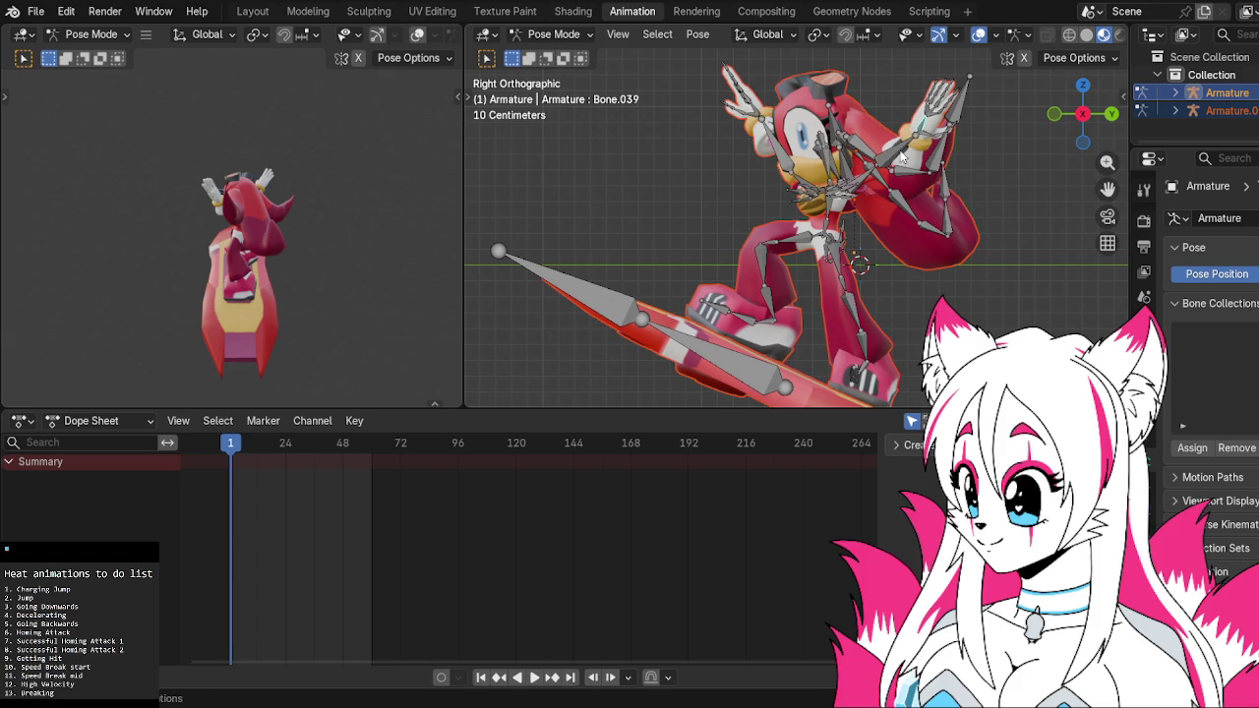
{"action": "left_click", "coordinate": [784, 157]}
{"action": "key", "text": "r"}
{"action": "left_click", "coordinate": [795, 168]}
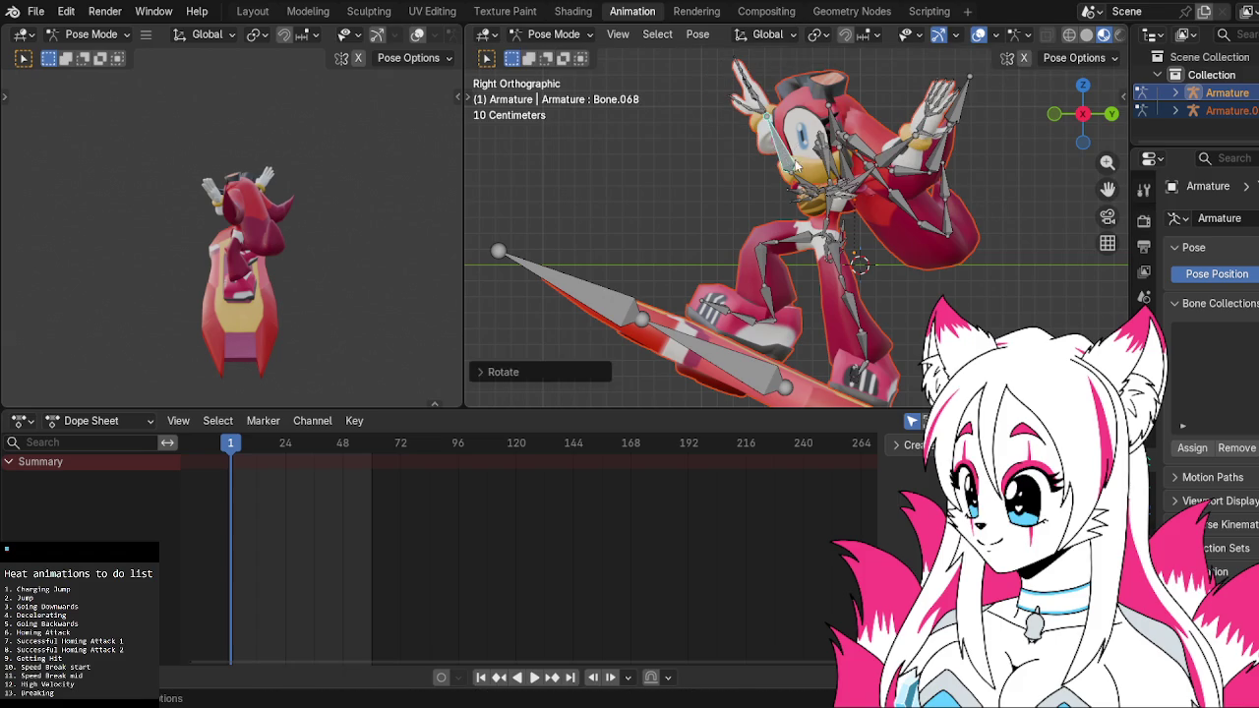
{"action": "left_click", "coordinate": [805, 178]}
{"action": "key", "text": "r"}
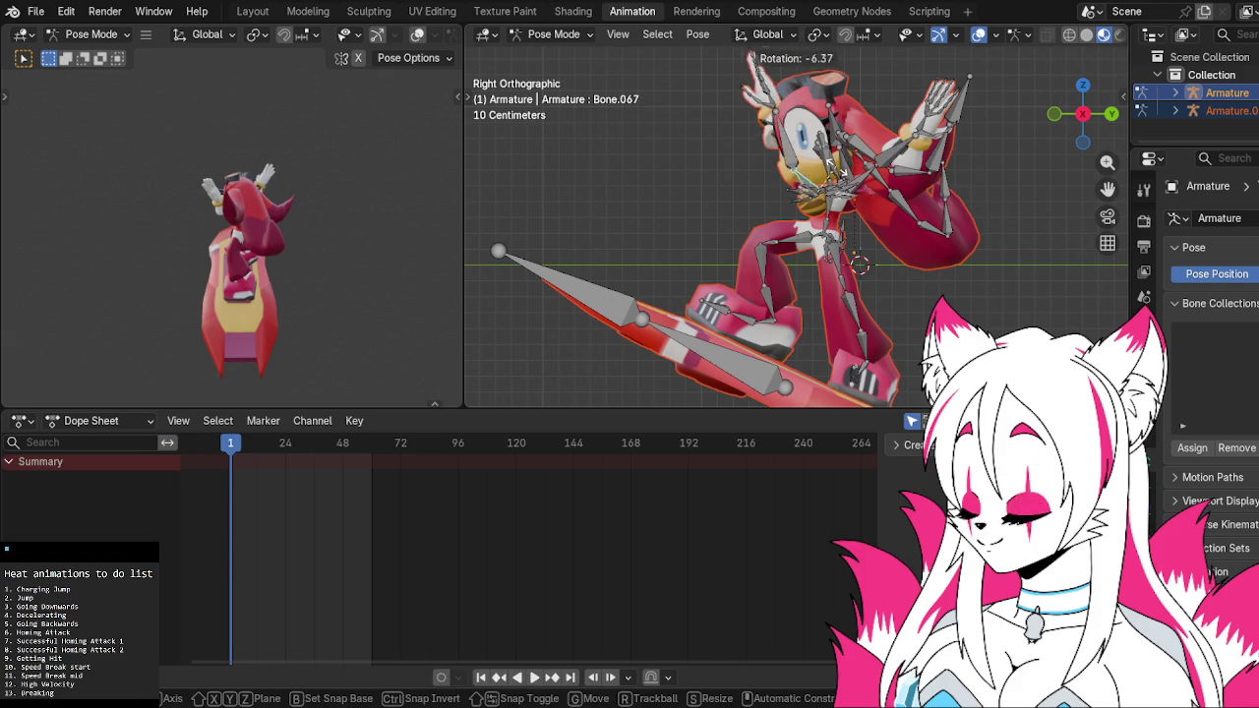
{"action": "left_click", "coordinate": [821, 169]}
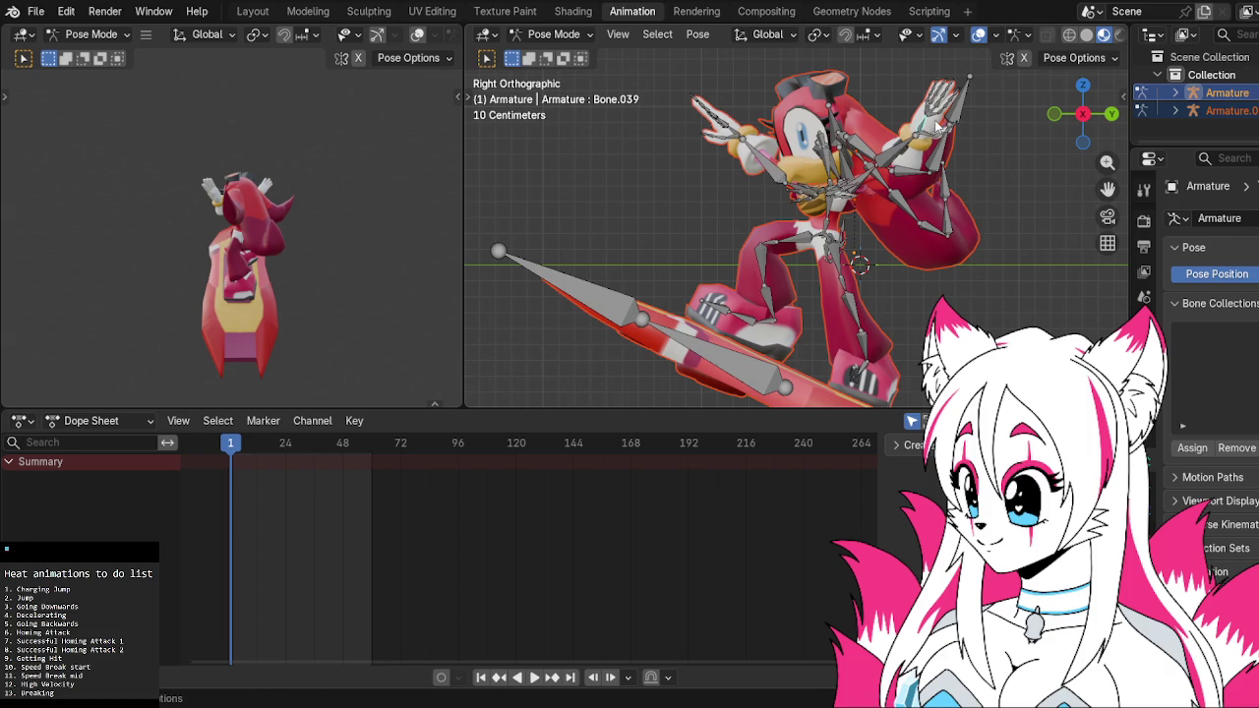
Rotate hand bone Bone.039 around global Z, then twist it around its local Z
{"action": "key", "text": "r"}
{"action": "key", "text": "z"}
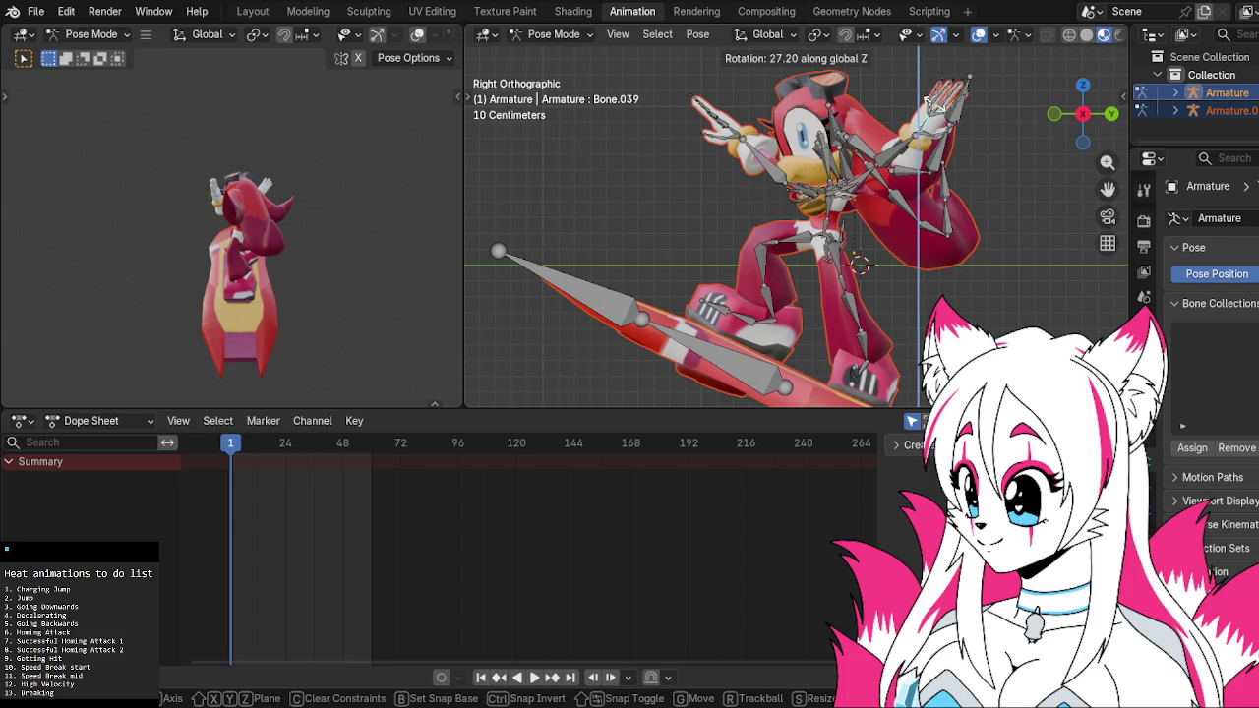
{"action": "left_click", "coordinate": [921, 95]}
{"action": "key", "text": "r"}
{"action": "key", "text": "z"}
{"action": "key", "text": "z"}
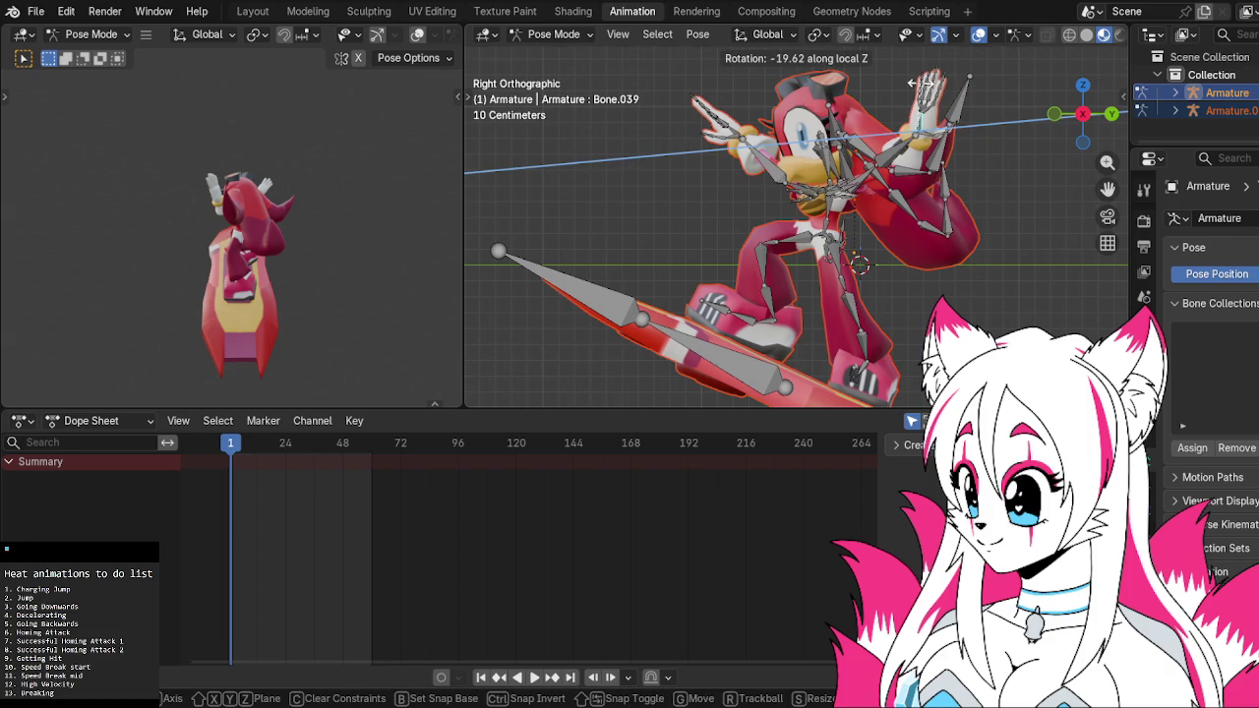
{"action": "left_click", "coordinate": [925, 87]}
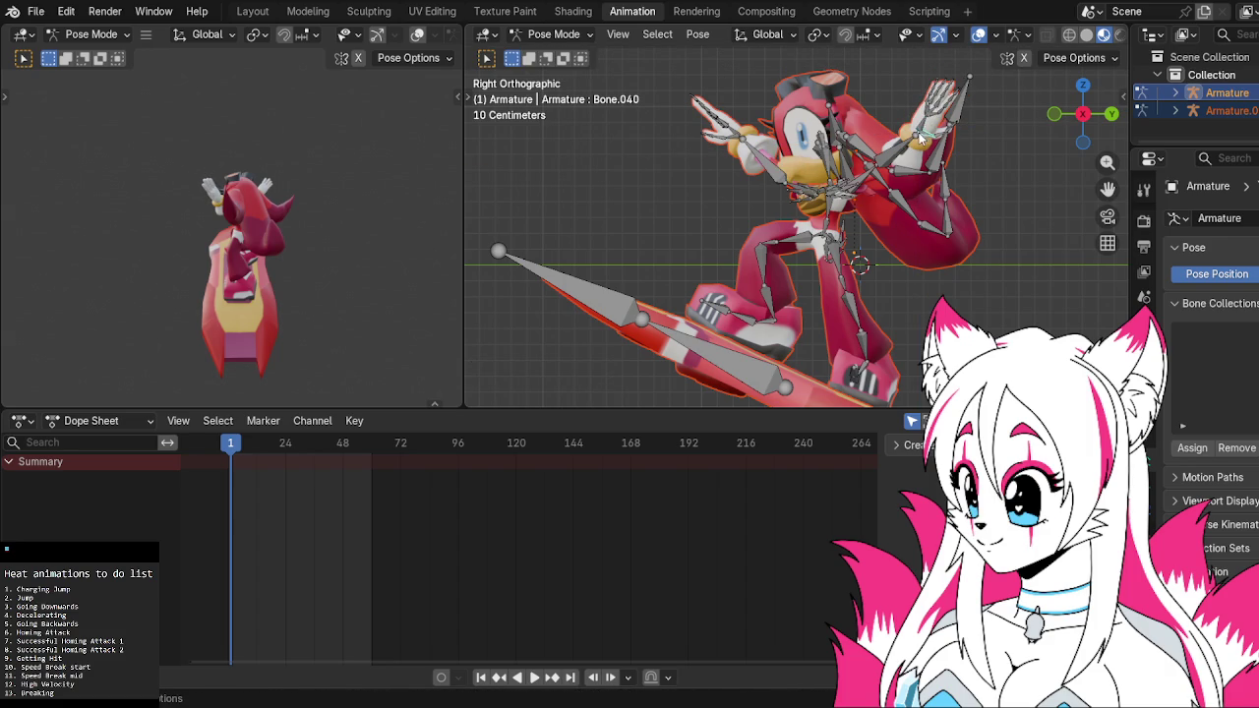
{"action": "key", "text": "r"}
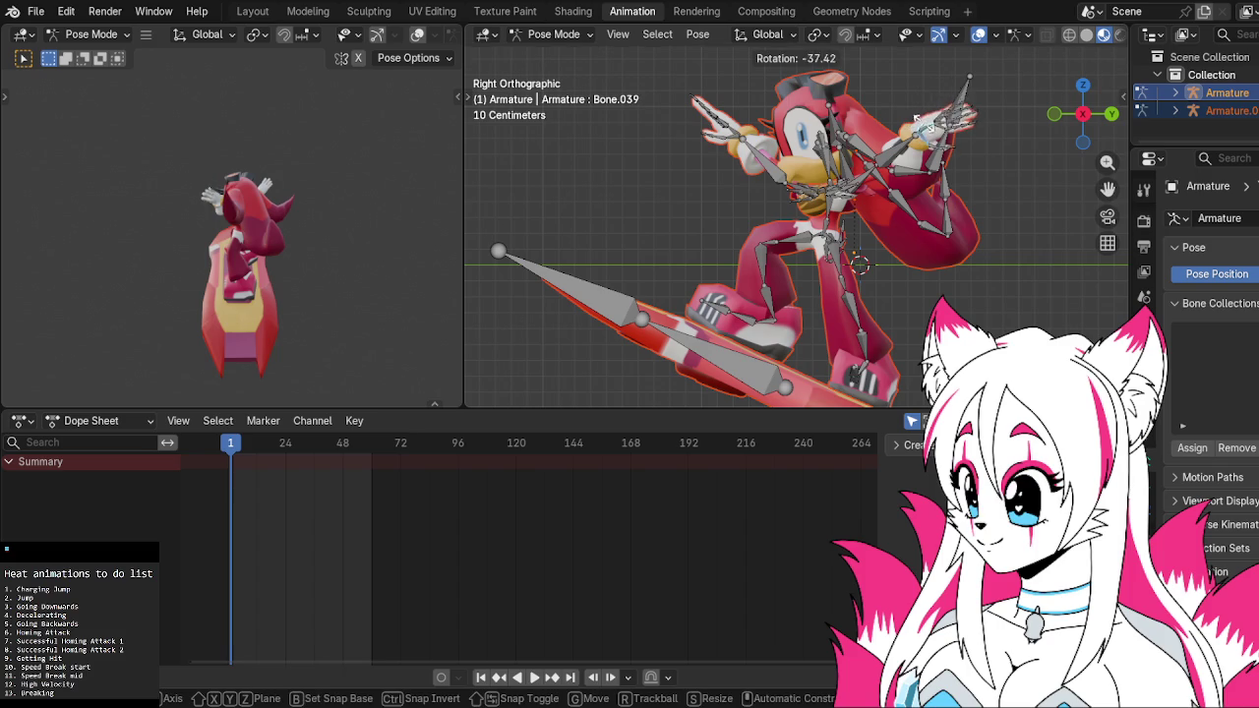
{"action": "left_click", "coordinate": [915, 116]}
{"action": "left_click", "coordinate": [1110, 113]}
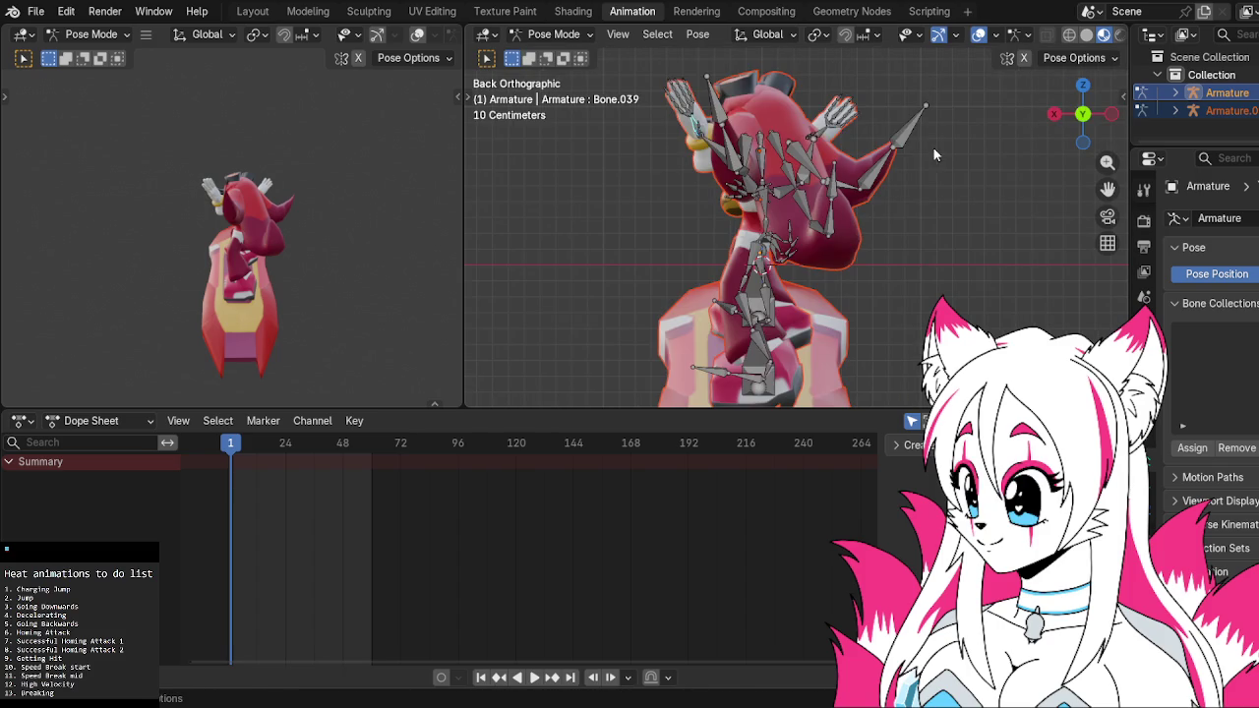
Try a global-Z rotation of Bone.039 from the back view, then undo it
{"action": "key", "text": "r"}
{"action": "key", "text": "z"}
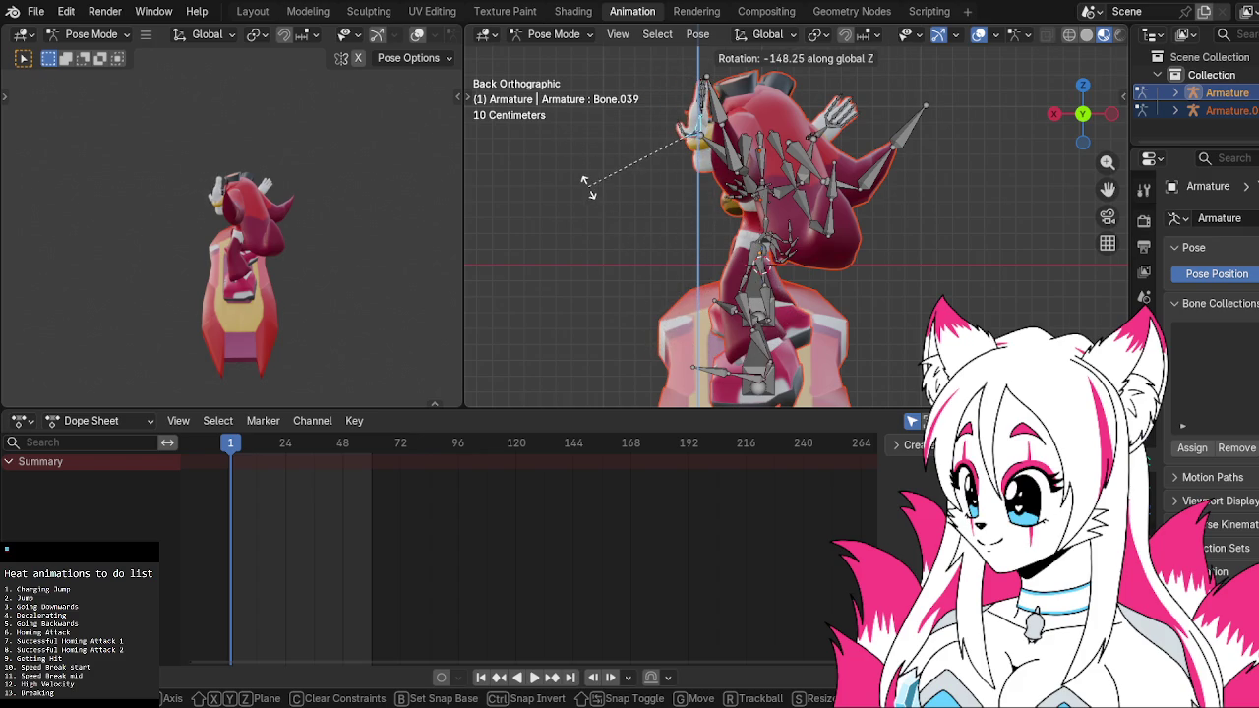
{"action": "left_click", "coordinate": [635, 217]}
{"action": "middle_click_drag", "start_coordinate": [637, 216], "coordinate": [883, 222]}
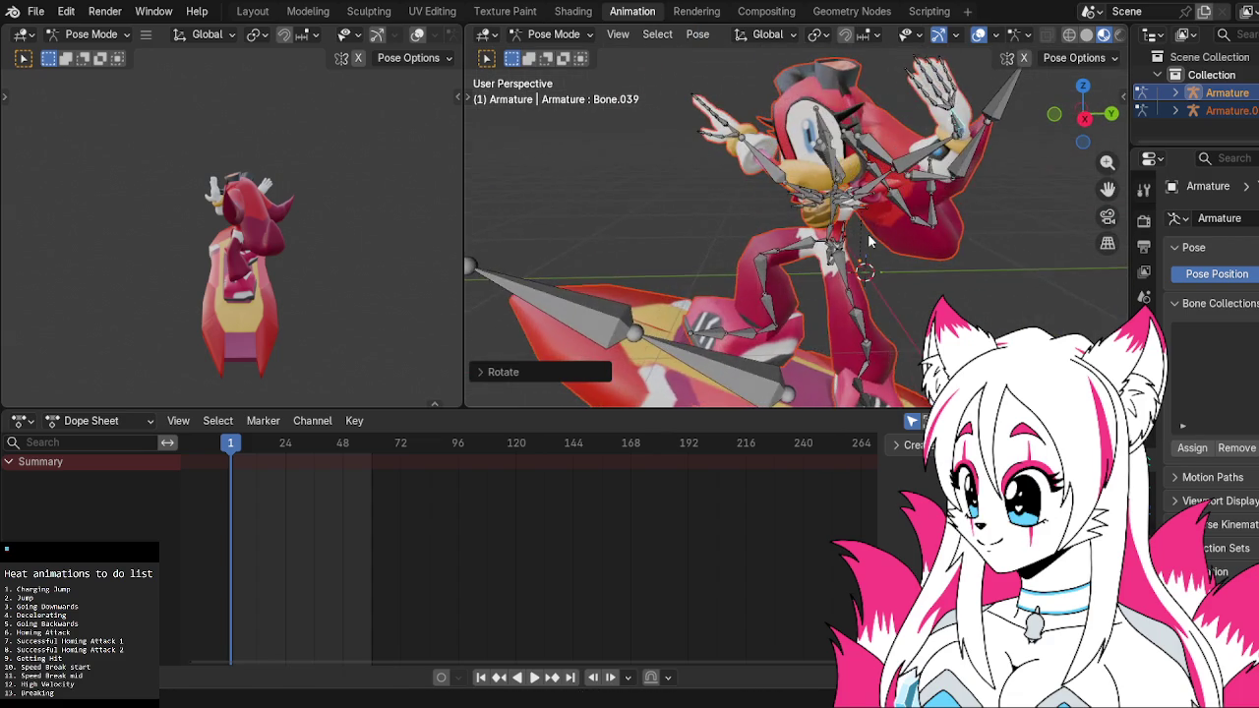
{"action": "key", "text": "ctrl+z"}
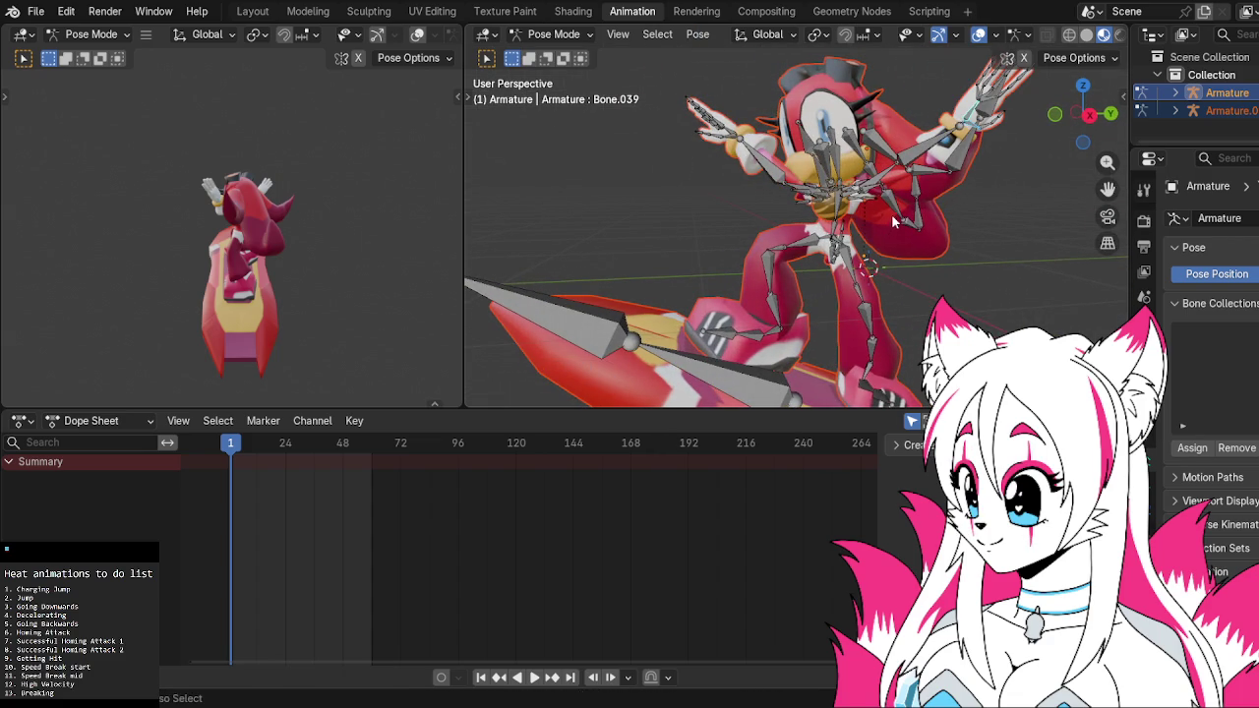
From the Right view, twist Bone.039 about -47° around its local Z axis
{"action": "left_click", "coordinate": [1090, 116]}
{"action": "key", "text": "r"}
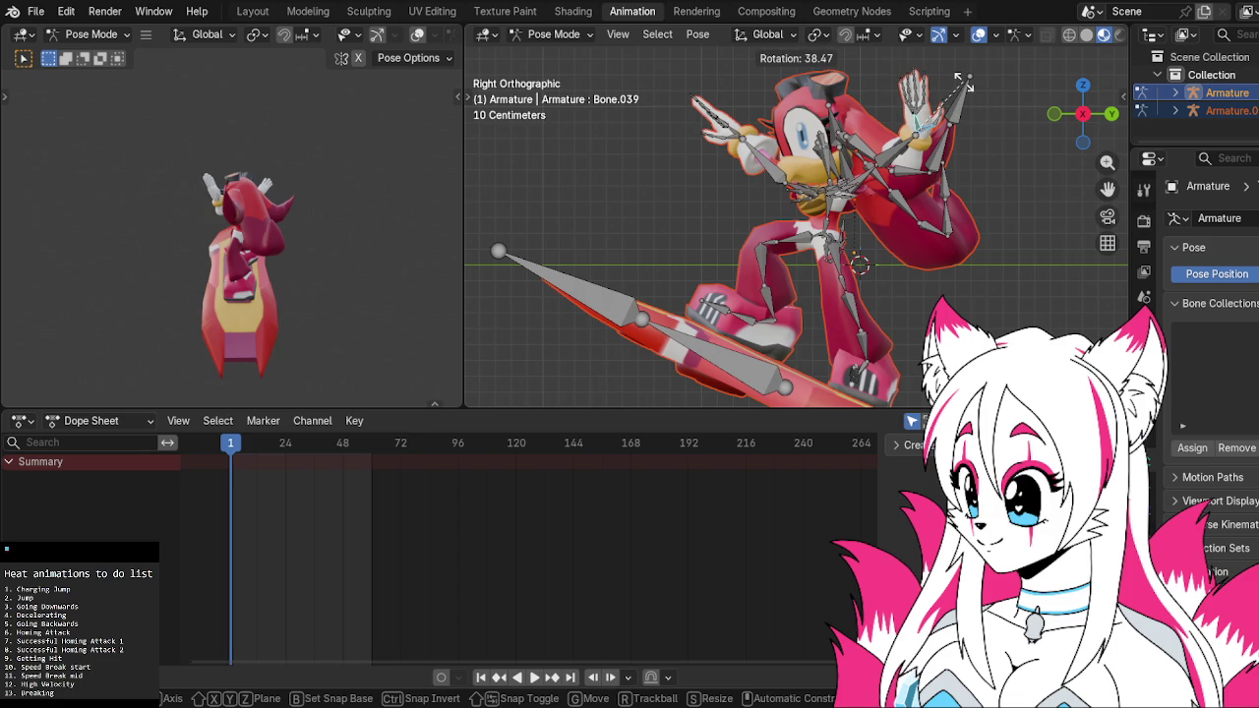
{"action": "key", "text": "z"}
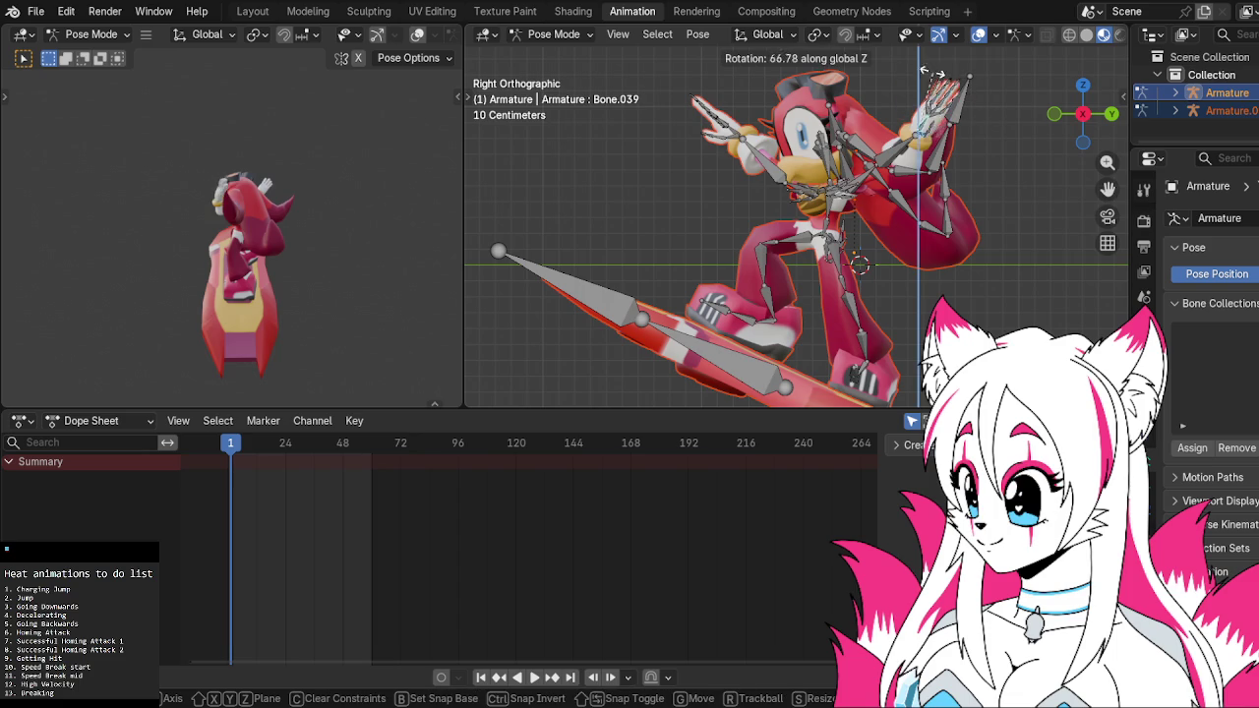
{"action": "key", "text": "z"}
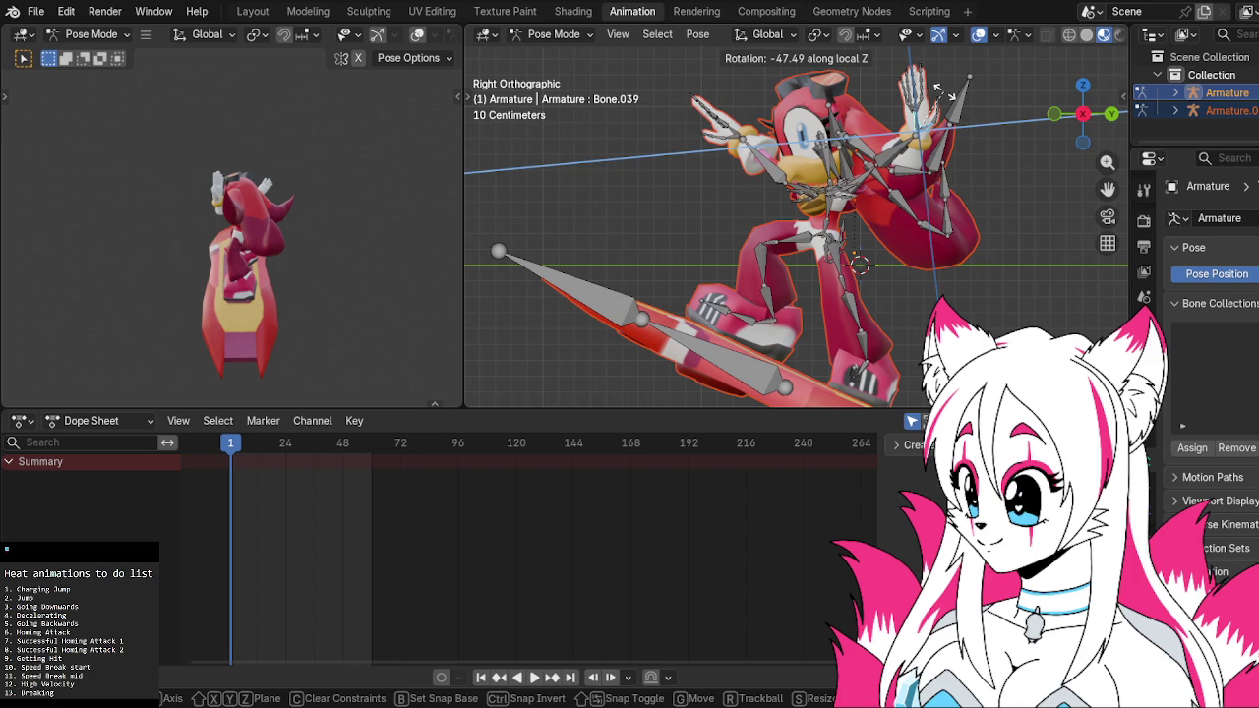
{"action": "left_click", "coordinate": [946, 99]}
{"action": "middle_click_drag", "start_coordinate": [950, 113], "coordinate": [1021, 146]}
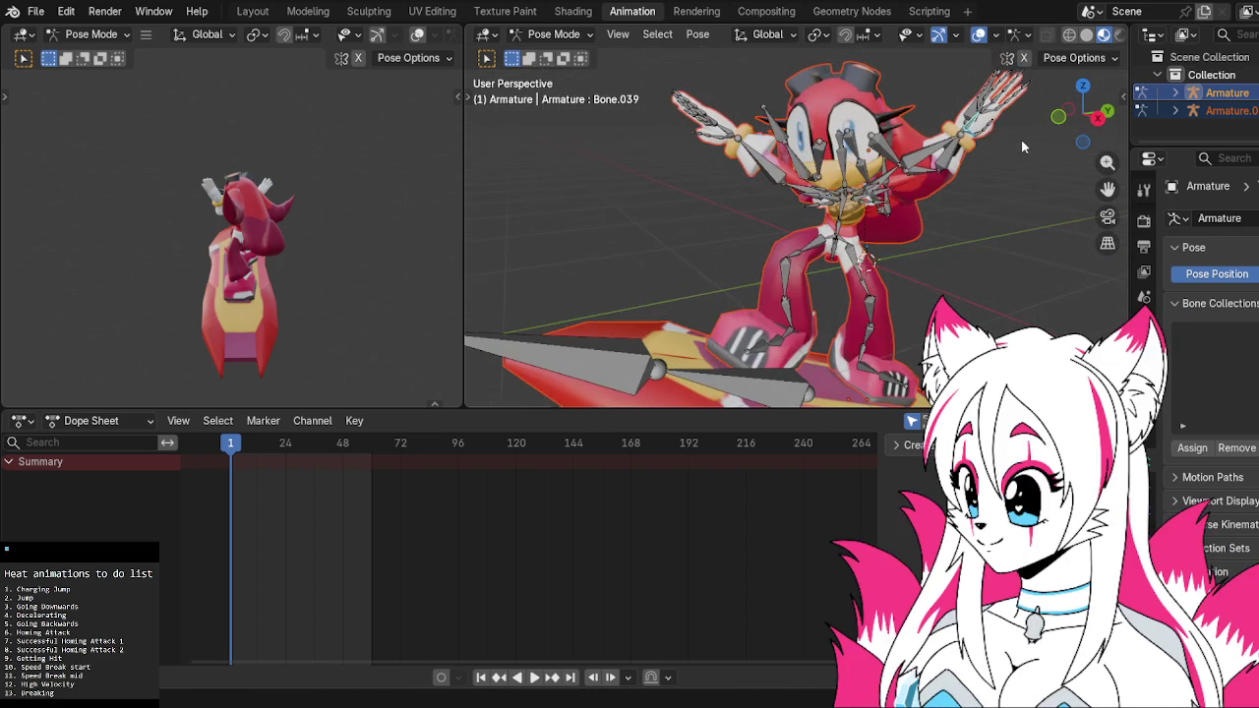
{"action": "left_click", "coordinate": [969, 122]}
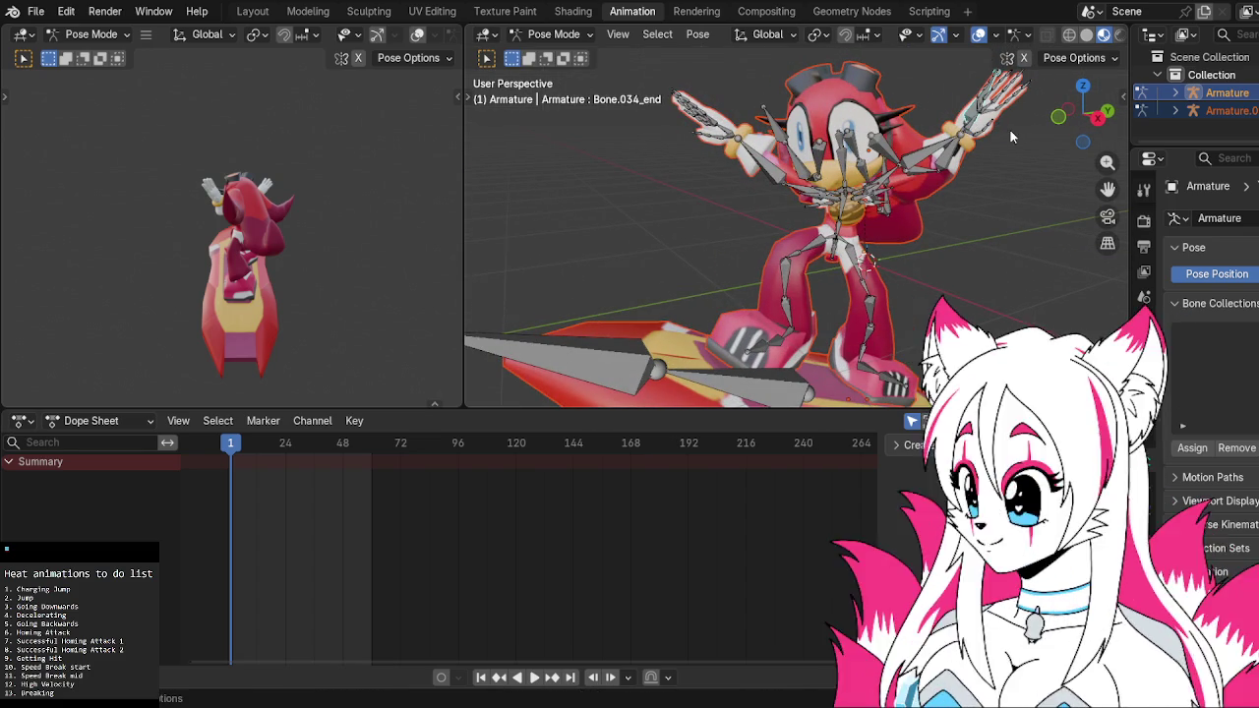
Select finger bone Bone.040 and, from the back view, rotate it around Z
{"action": "scroll", "coordinate": [1010, 130], "scroll_direction": "up", "scroll_amount": 2}
{"action": "scroll", "coordinate": [977, 145], "scroll_direction": "up", "scroll_amount": 3}
{"action": "mouse_move", "coordinate": [978, 146]}
{"action": "middle_mouse_down"}
{"action": "mouse_move", "coordinate": [897, 206]}
{"action": "mouse_move", "coordinate": [824, 172]}
{"action": "mouse_move", "coordinate": [758, 162]}
{"action": "middle_mouse_up"}
{"action": "left_click", "coordinate": [824, 172]}
{"action": "left_click", "coordinate": [758, 180]}
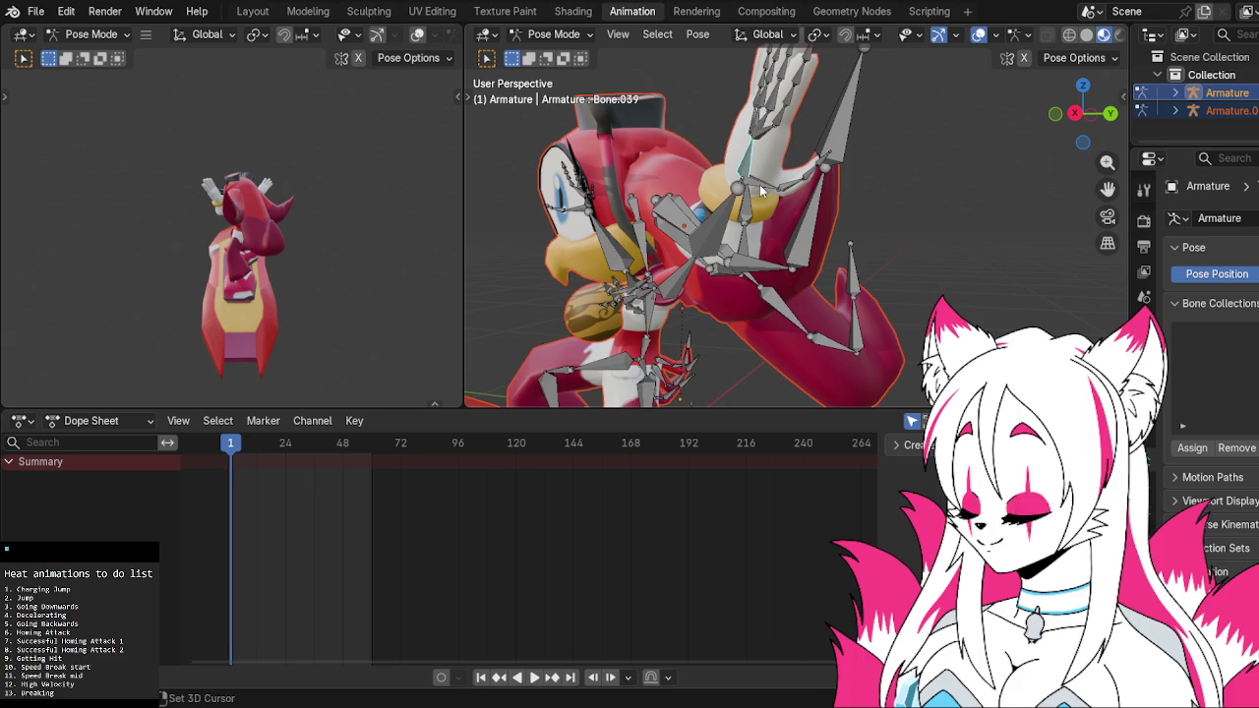
{"action": "left_click", "coordinate": [1111, 117]}
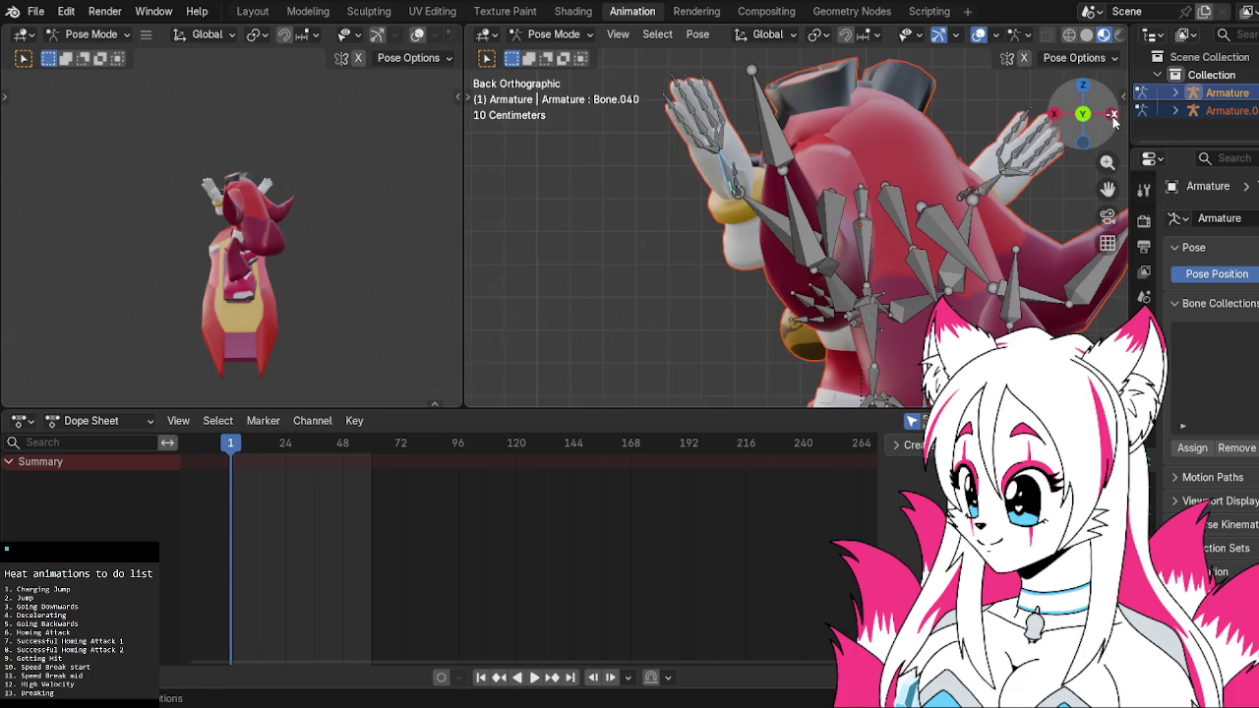
{"action": "key", "text": "r"}
{"action": "key", "text": "z"}
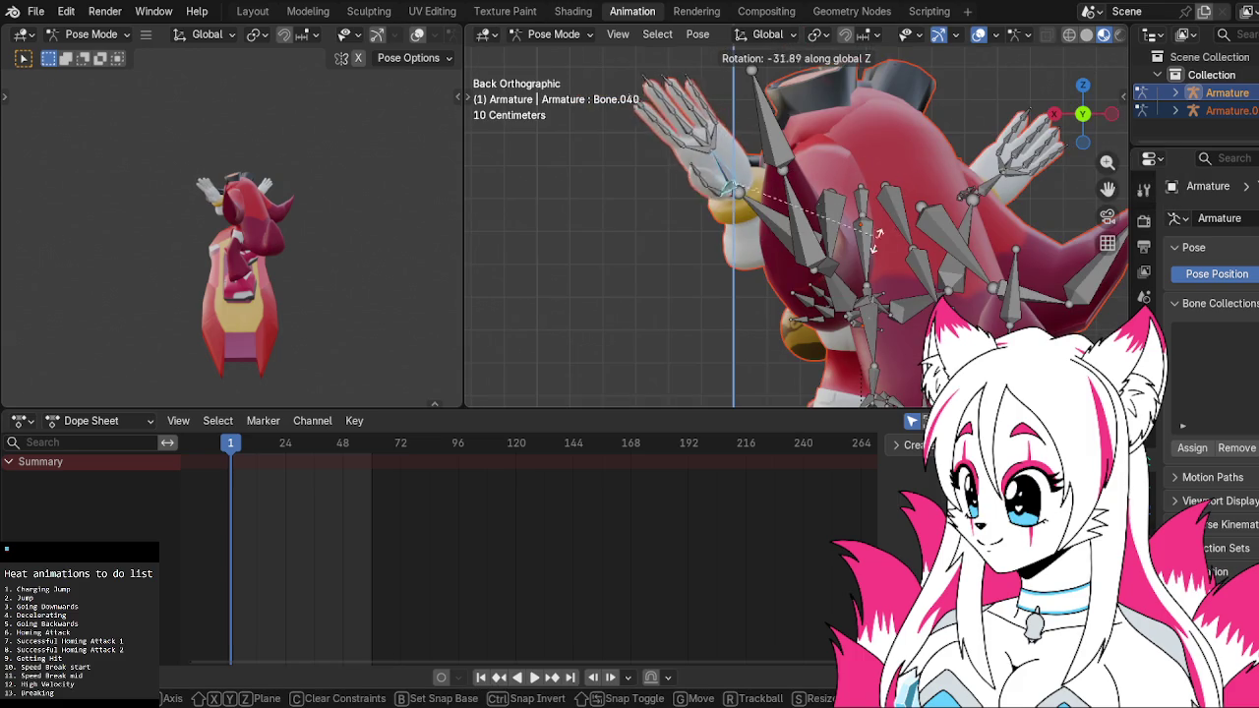
{"action": "left_click", "coordinate": [620, 264]}
Twist Bone.040 about 26° around its local Y axis and orbit to check the hand
{"action": "key", "text": "r"}
{"action": "key", "text": "y"}
{"action": "key", "text": "y"}
{"action": "key", "text": "y"}
{"action": "key", "text": "y"}
{"action": "key", "text": "y"}
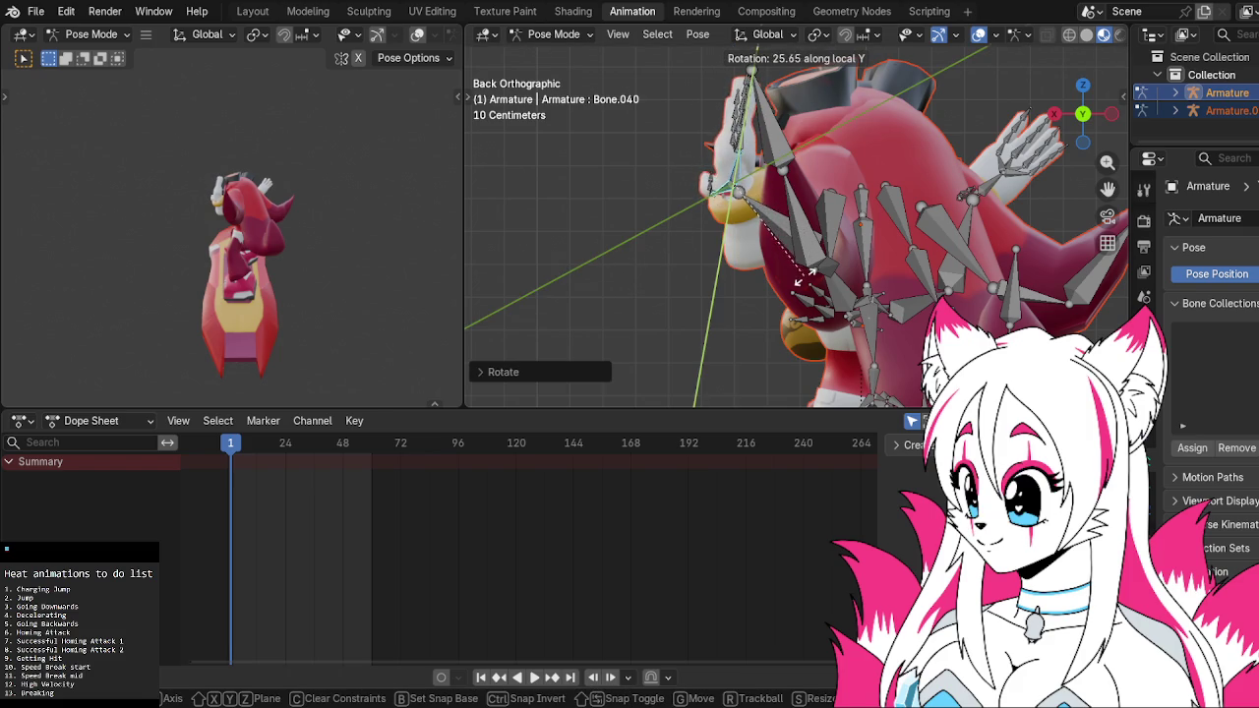
{"action": "left_click", "coordinate": [801, 283]}
{"action": "mouse_move", "coordinate": [702, 231]}
{"action": "middle_mouse_down"}
{"action": "mouse_move", "coordinate": [1010, 231]}
{"action": "mouse_move", "coordinate": [852, 224]}
{"action": "mouse_move", "coordinate": [655, 247]}
{"action": "middle_mouse_up"}
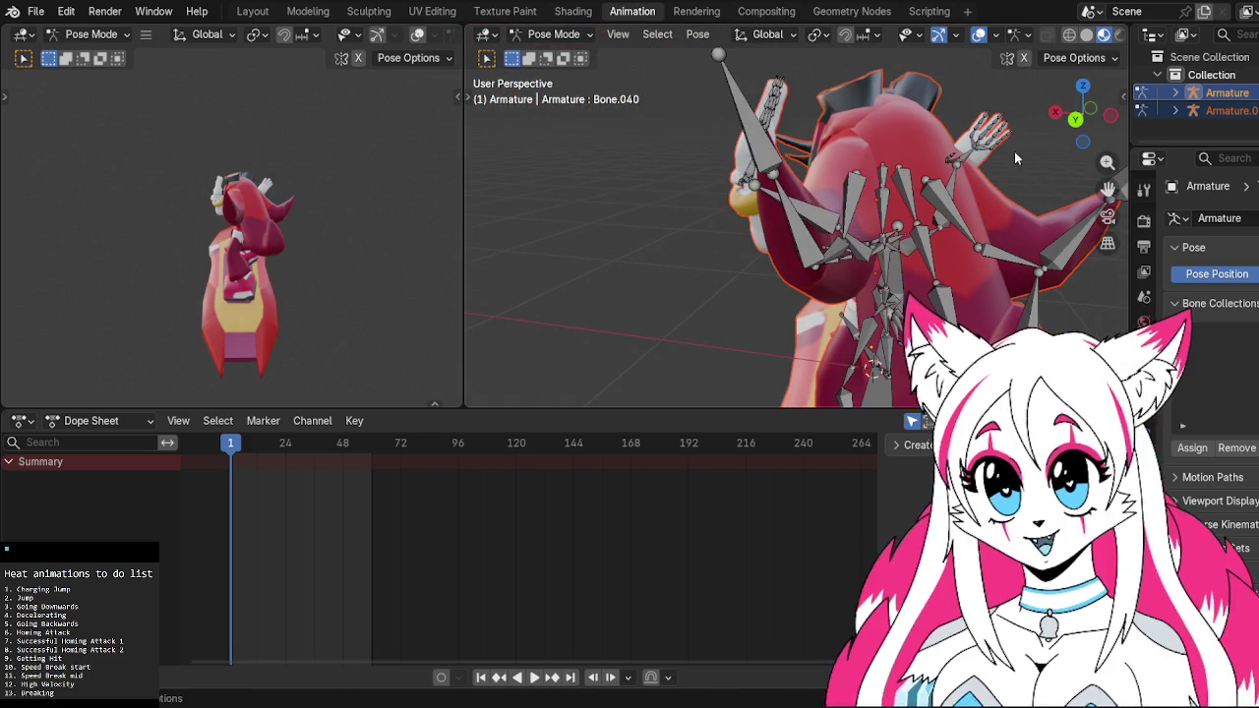
{"action": "middle_click_drag", "start_coordinate": [1016, 157], "coordinate": [898, 150]}
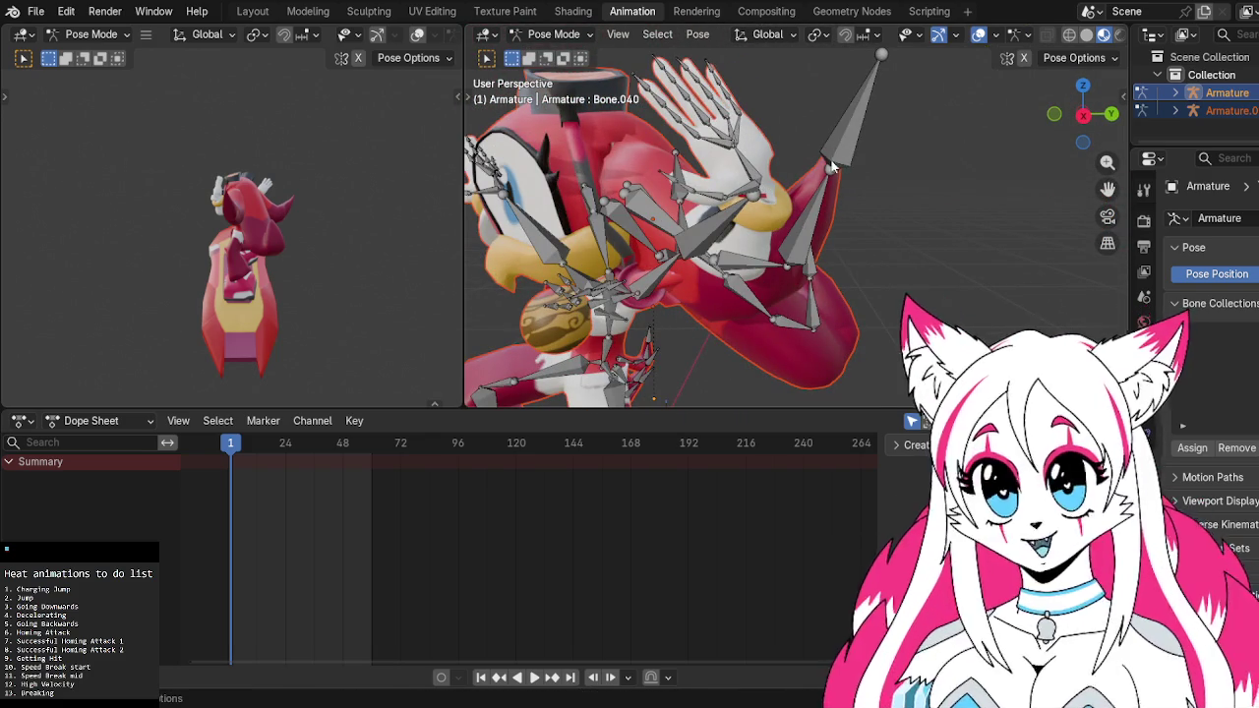
{"action": "left_click", "coordinate": [1083, 116]}
{"action": "key", "text": "KP_3"}
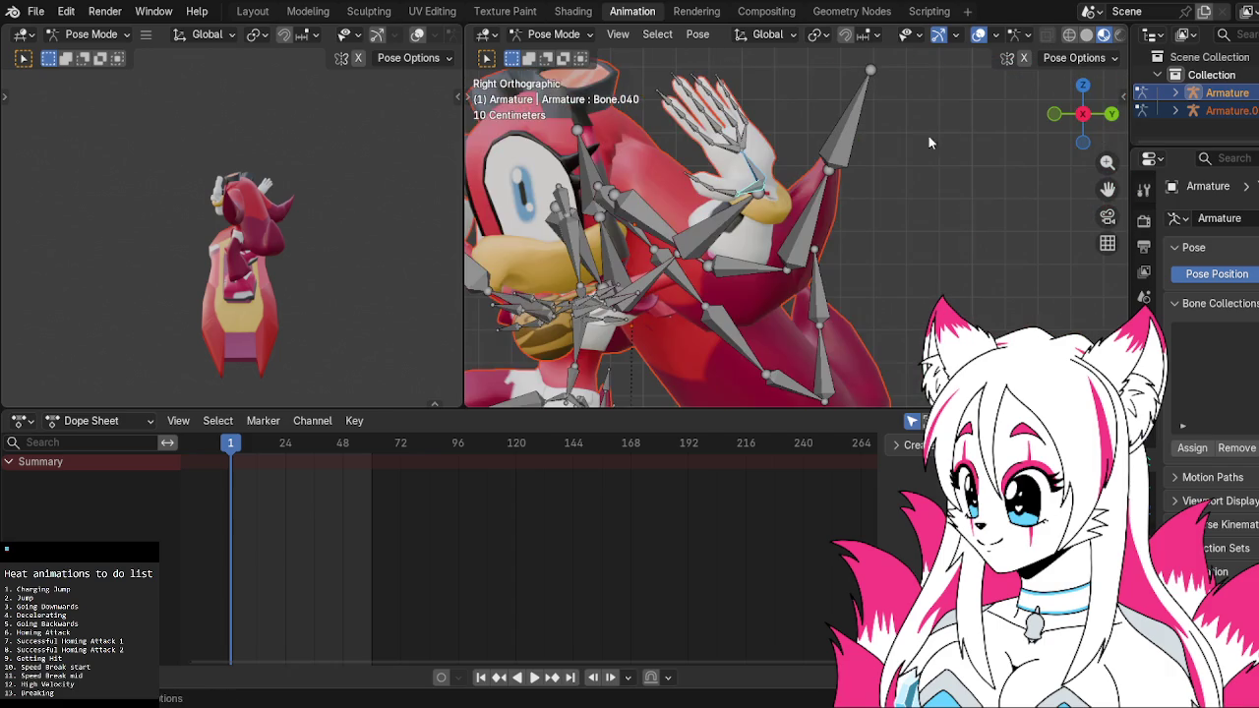
Rotate the hand bone, then undo that rotation
{"action": "key", "text": "t"}
{"action": "key", "text": "r"}
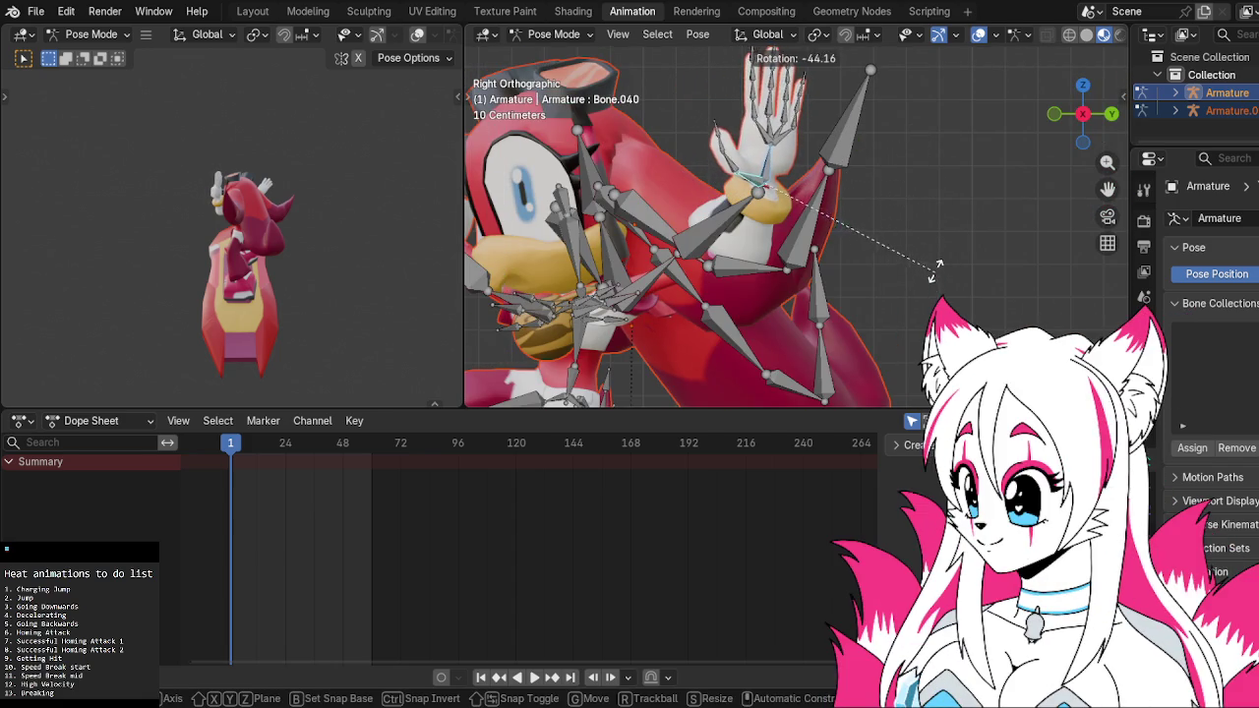
{"action": "left_click", "coordinate": [928, 232]}
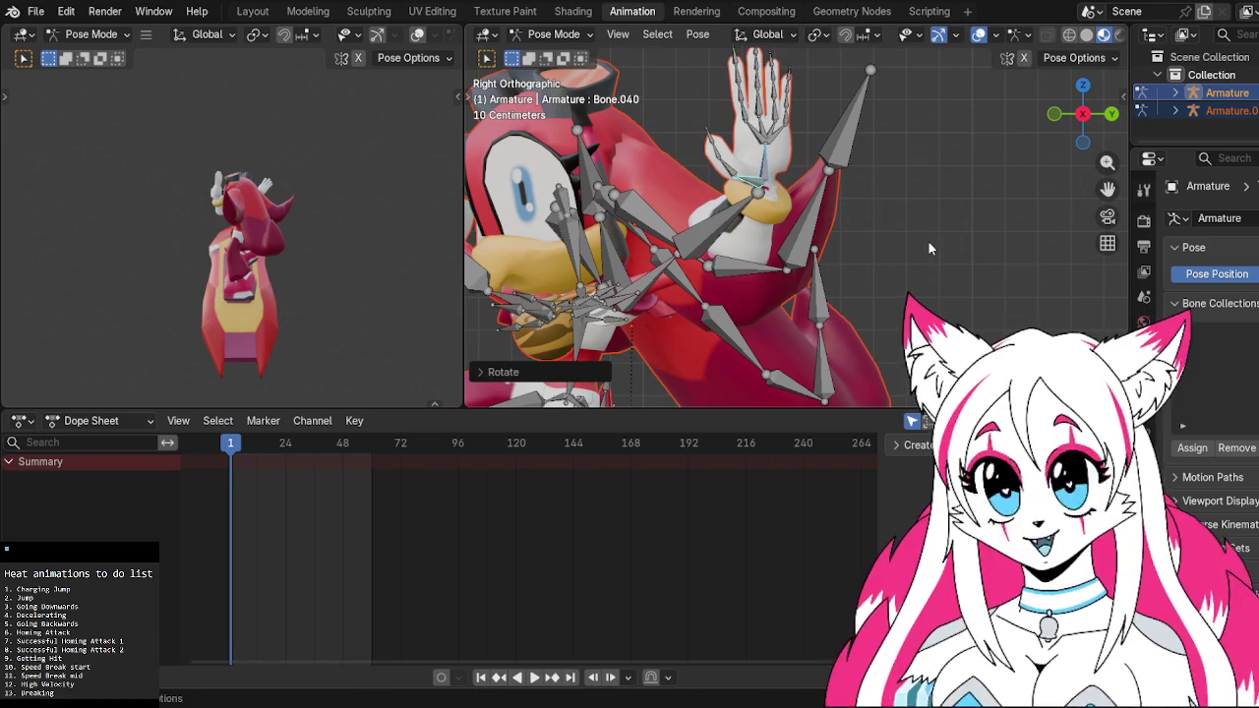
{"action": "left_click", "coordinate": [746, 203]}
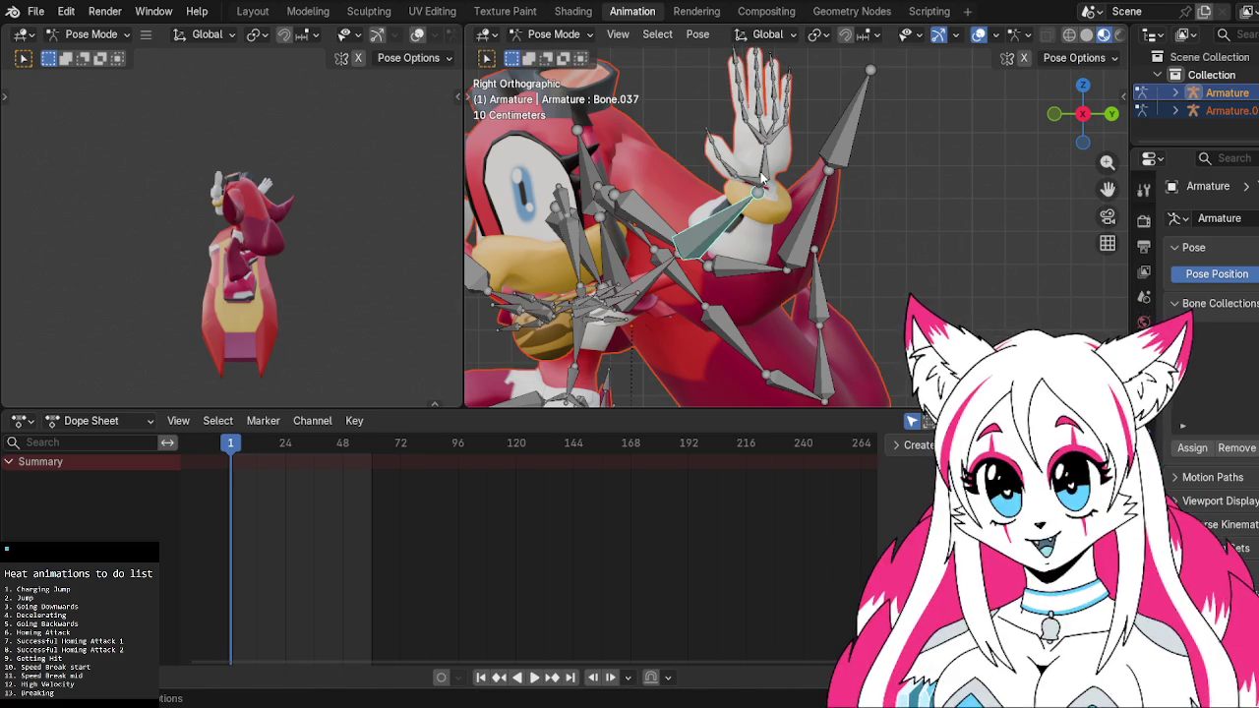
{"action": "left_click", "coordinate": [760, 177]}
{"action": "key", "text": "ctrl+z"}
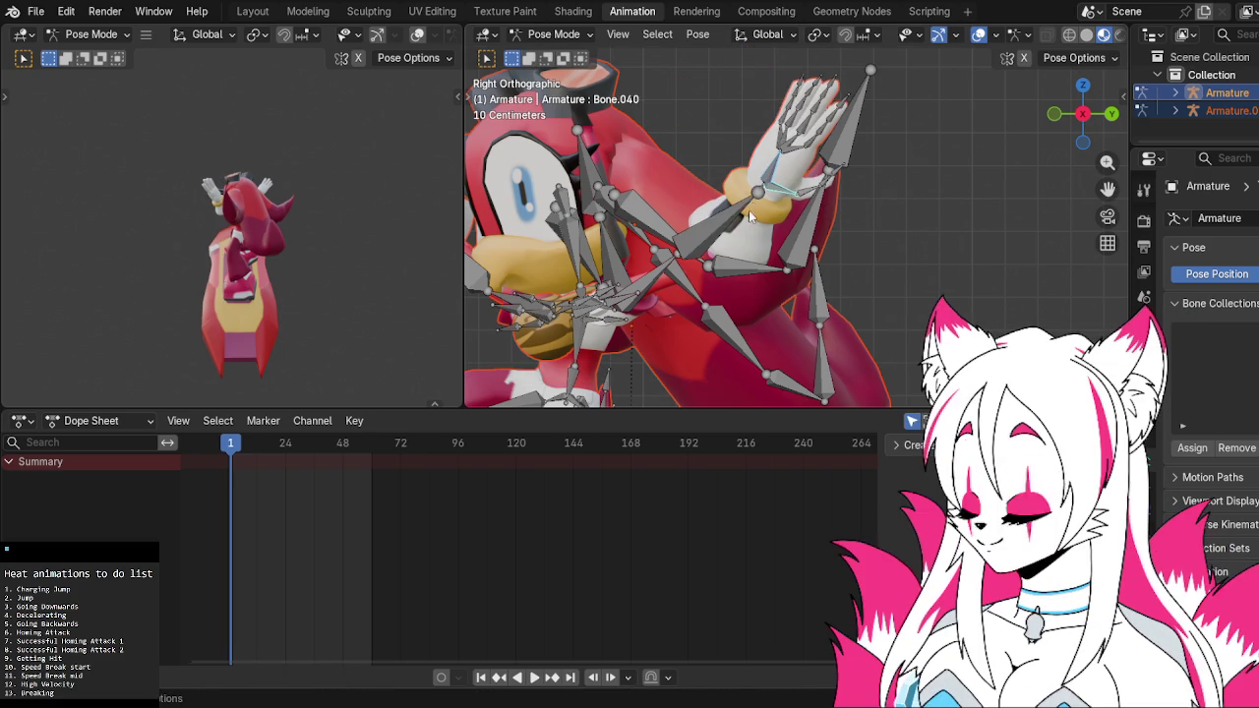
Twist forearm bone Bone.037 around its local Y axis, about 70°
{"action": "left_click", "coordinate": [728, 225]}
{"action": "key", "text": "r"}
{"action": "key", "text": "z"}
{"action": "key", "text": "z"}
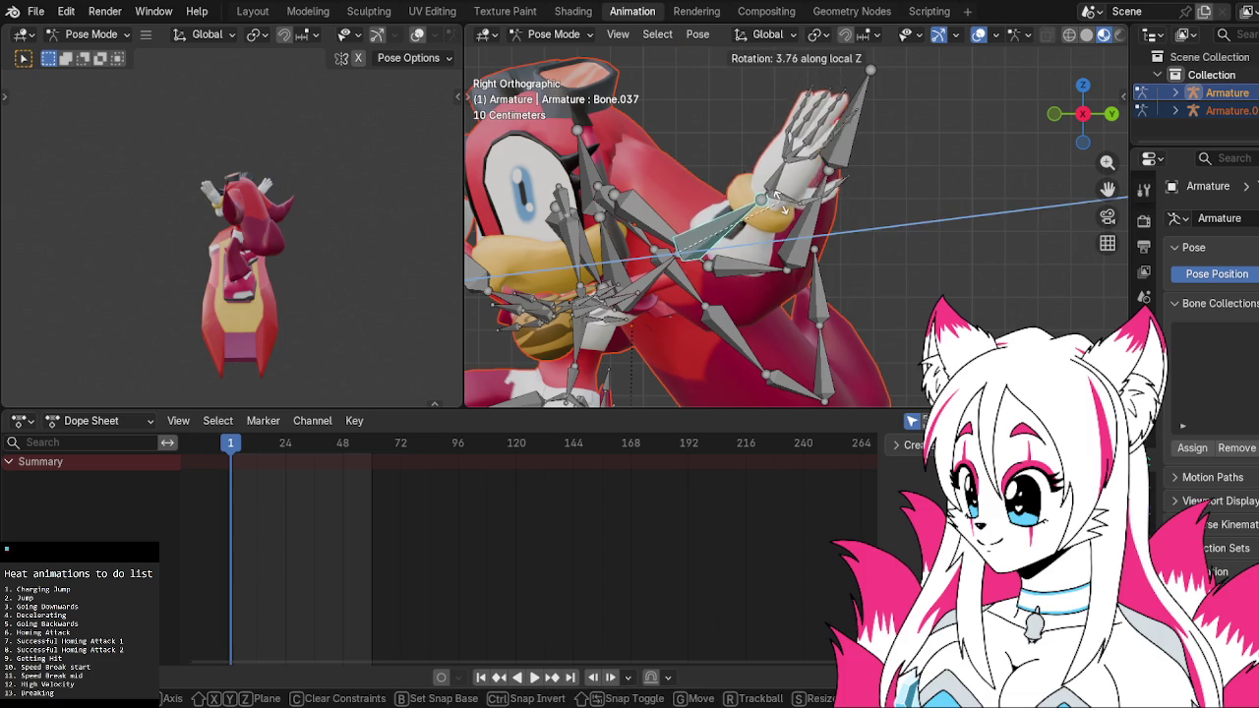
{"action": "key", "text": "y"}
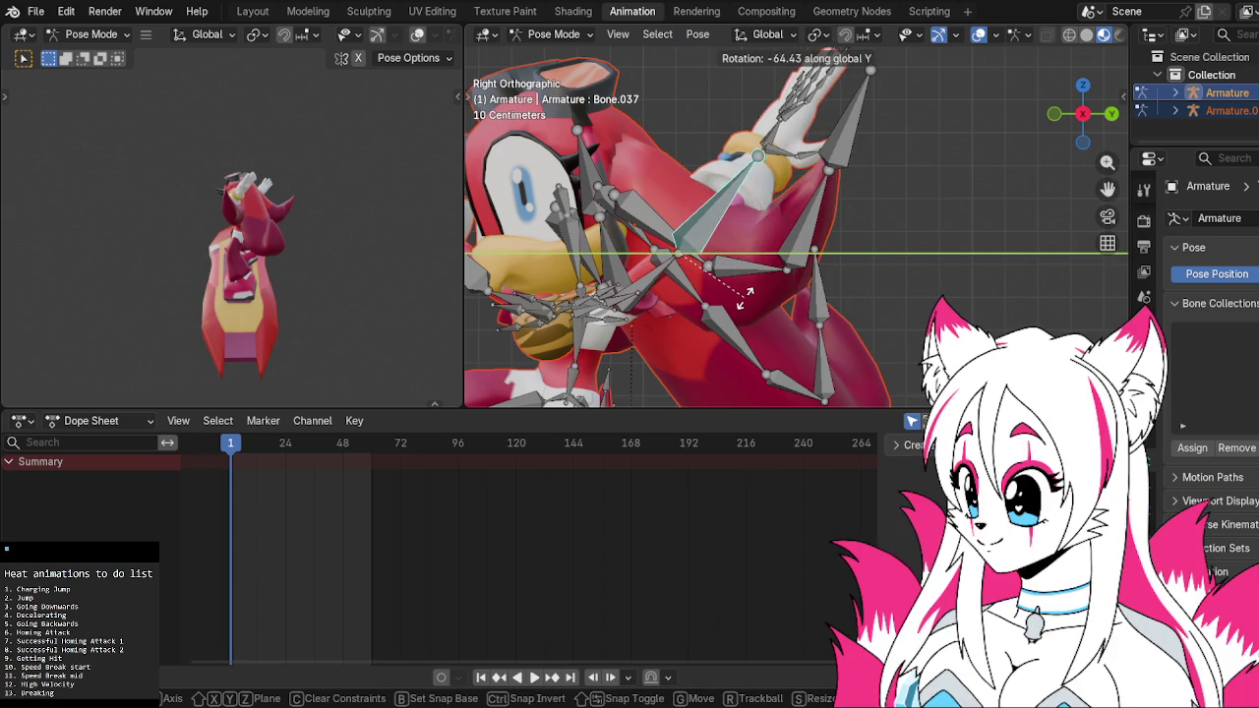
{"action": "key", "text": "y"}
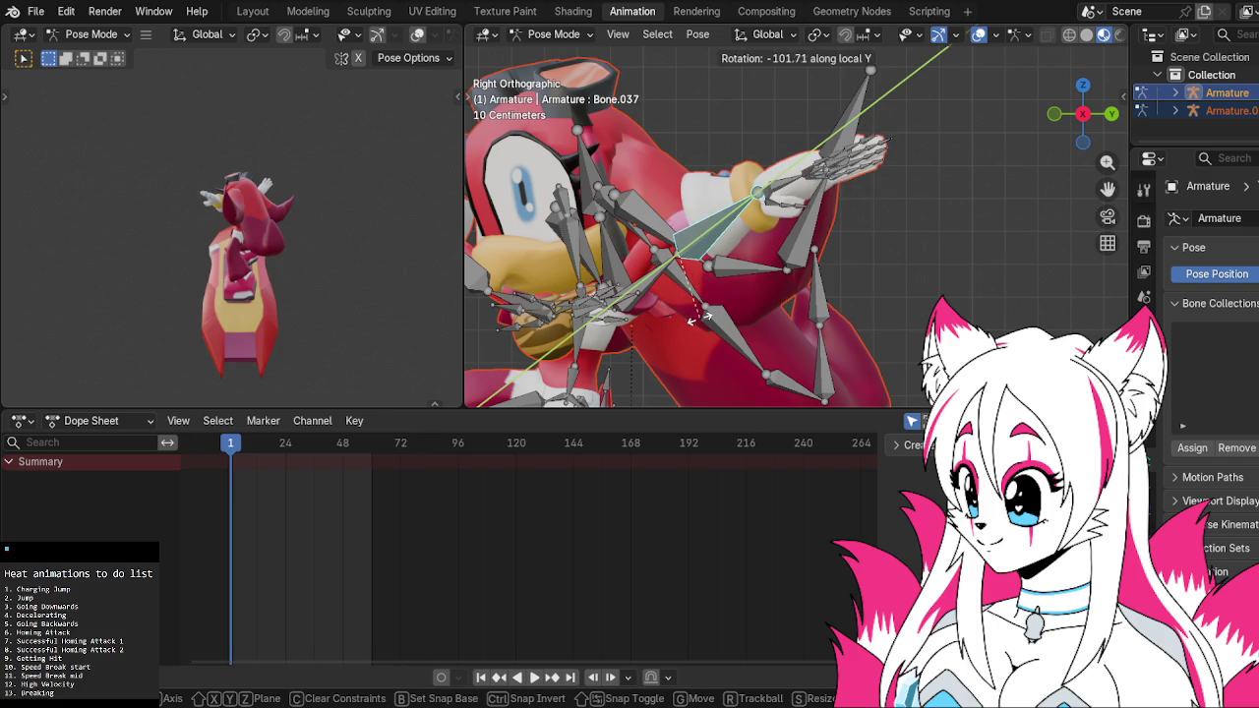
{"action": "left_click", "coordinate": [694, 315]}
Rotate upper arm Bone.036 downward, then swing the next arm bone back up
{"action": "left_click", "coordinate": [698, 282]}
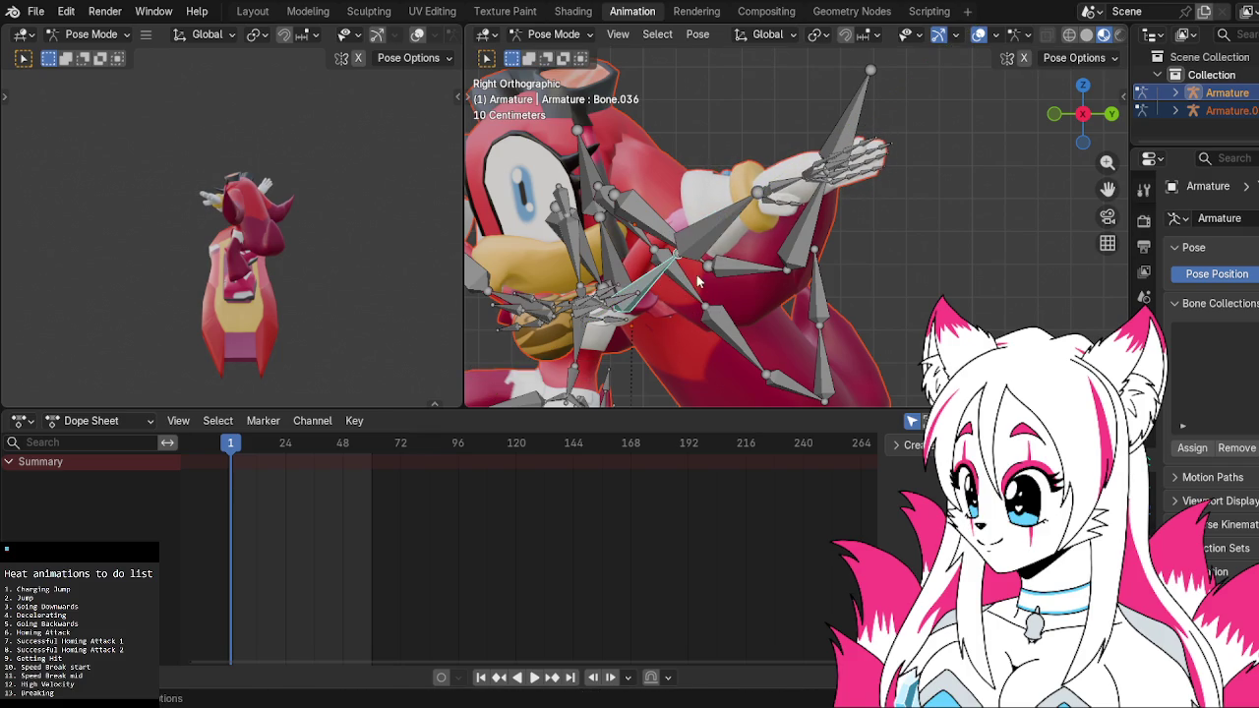
{"action": "key", "text": "r"}
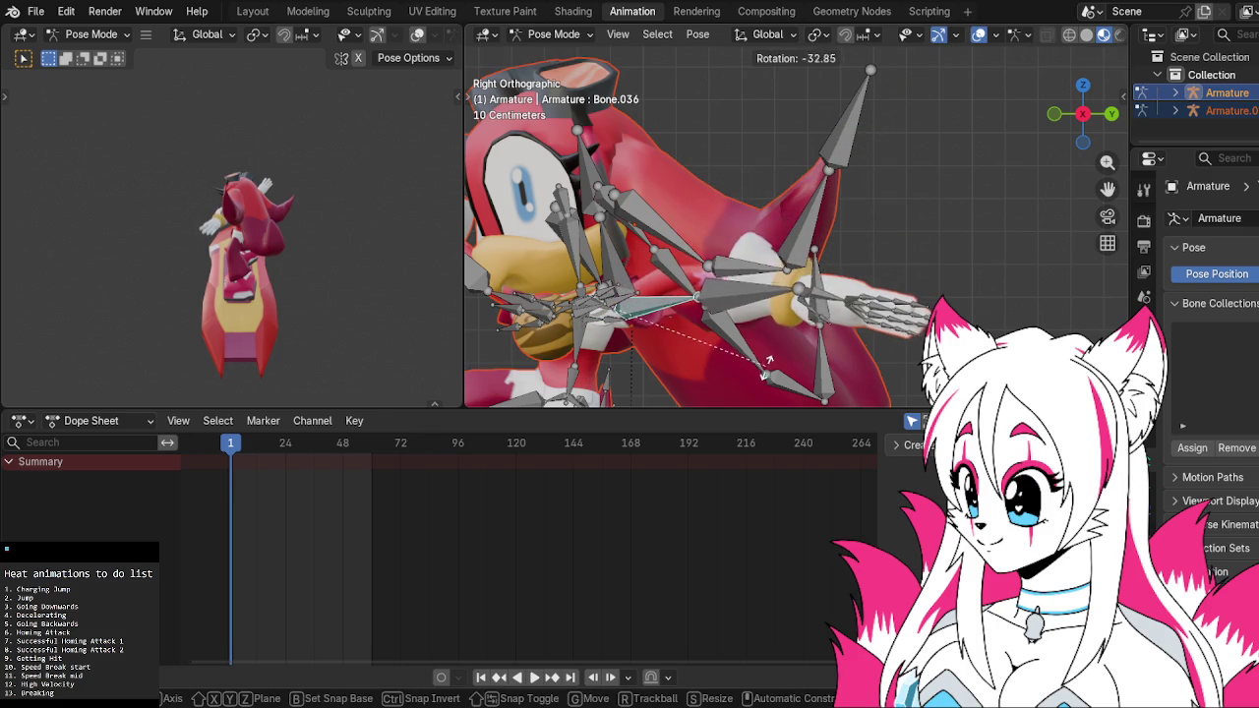
{"action": "left_click", "coordinate": [740, 279]}
{"action": "left_click", "coordinate": [744, 278]}
{"action": "key", "text": "r"}
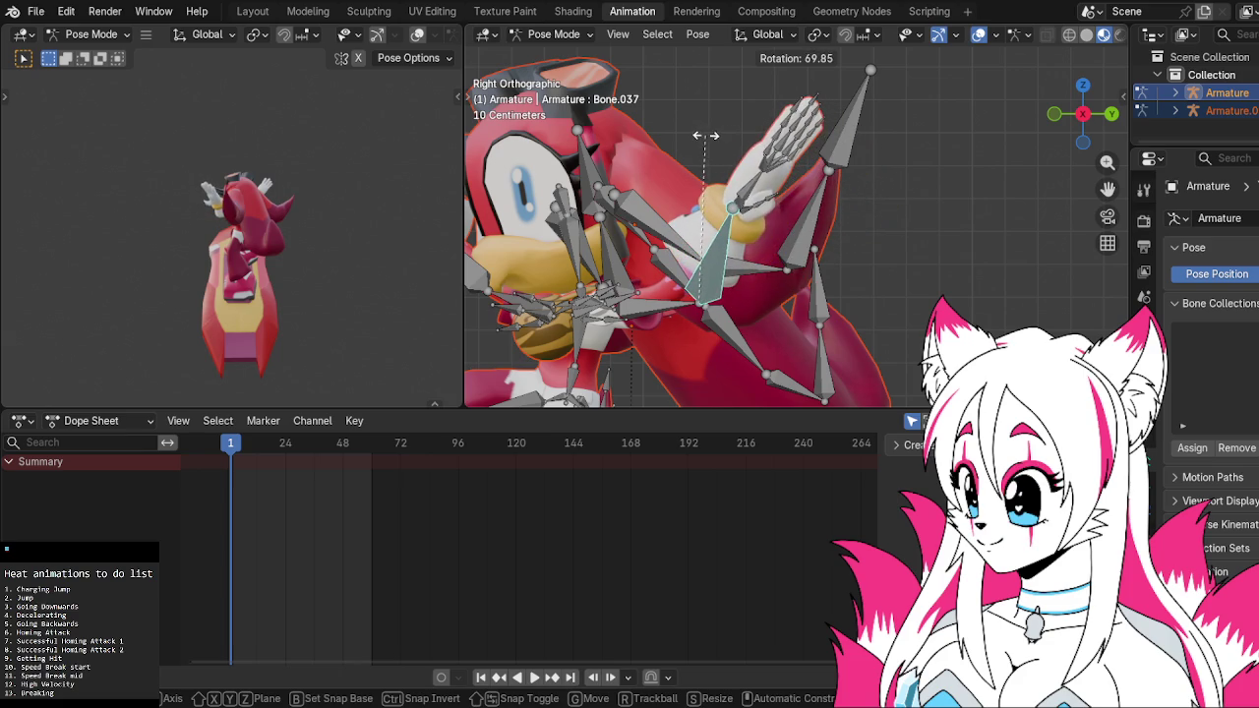
{"action": "left_click", "coordinate": [745, 187]}
Twist hand bone Bone.040 46° around its local Y axis and inspect the arm pose
{"action": "left_click", "coordinate": [737, 203]}
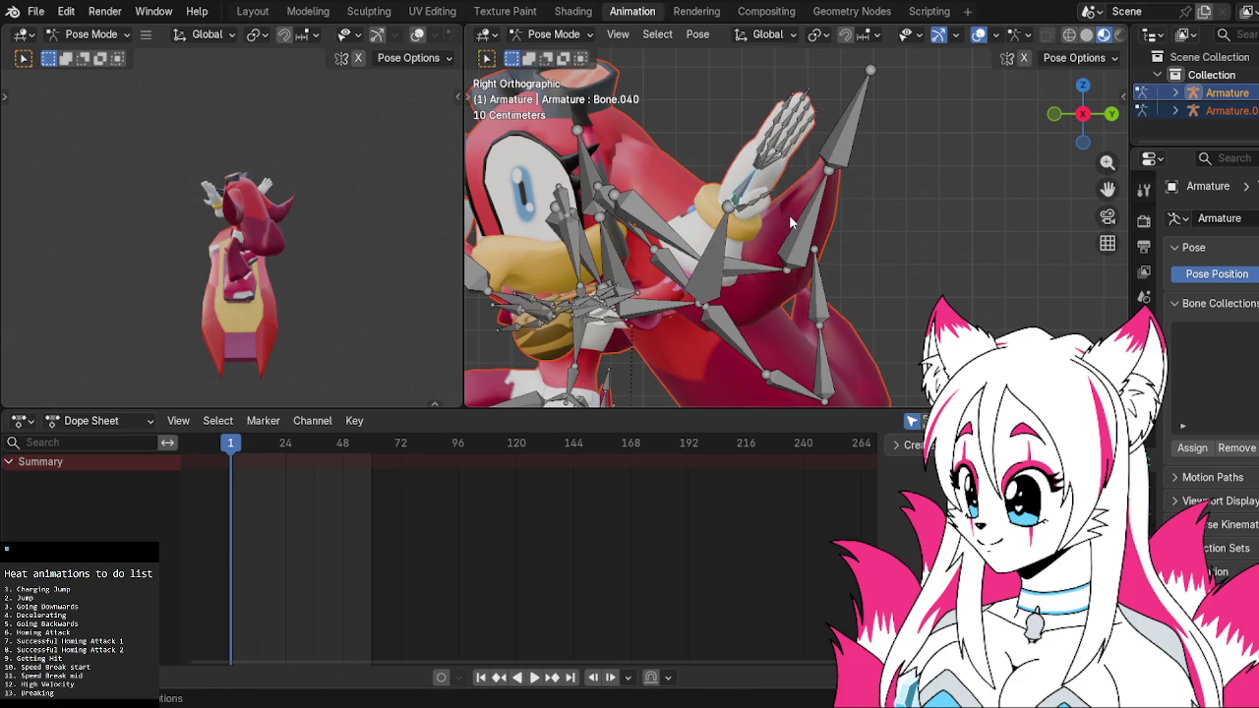
{"action": "key", "text": "r"}
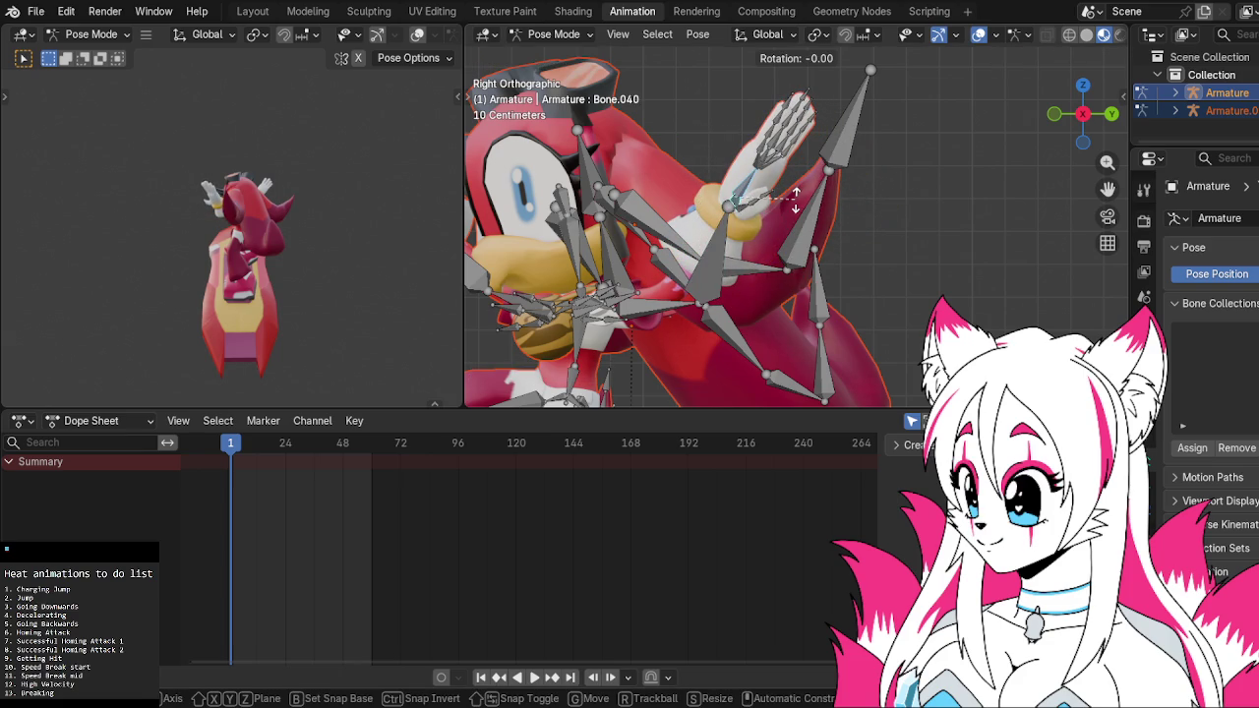
{"action": "key", "text": "y"}
{"action": "key", "text": "y"}
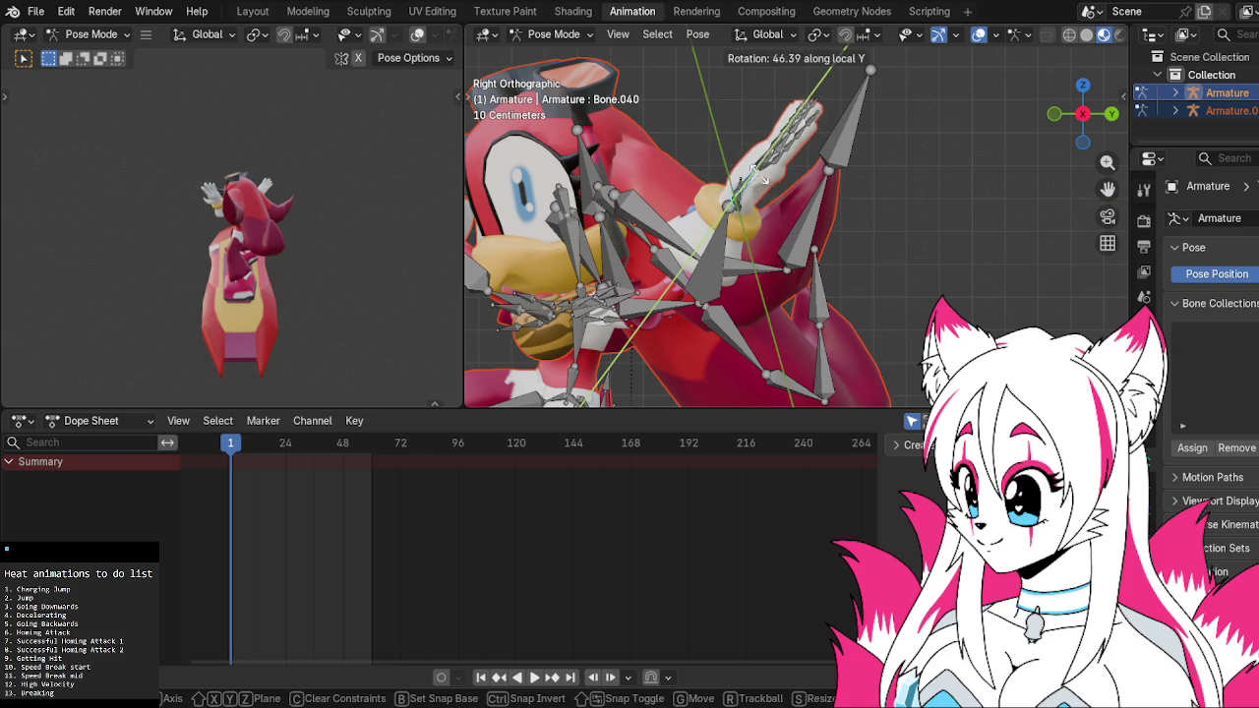
{"action": "left_click", "coordinate": [744, 200]}
{"action": "middle_click_drag", "start_coordinate": [738, 201], "coordinate": [822, 226]}
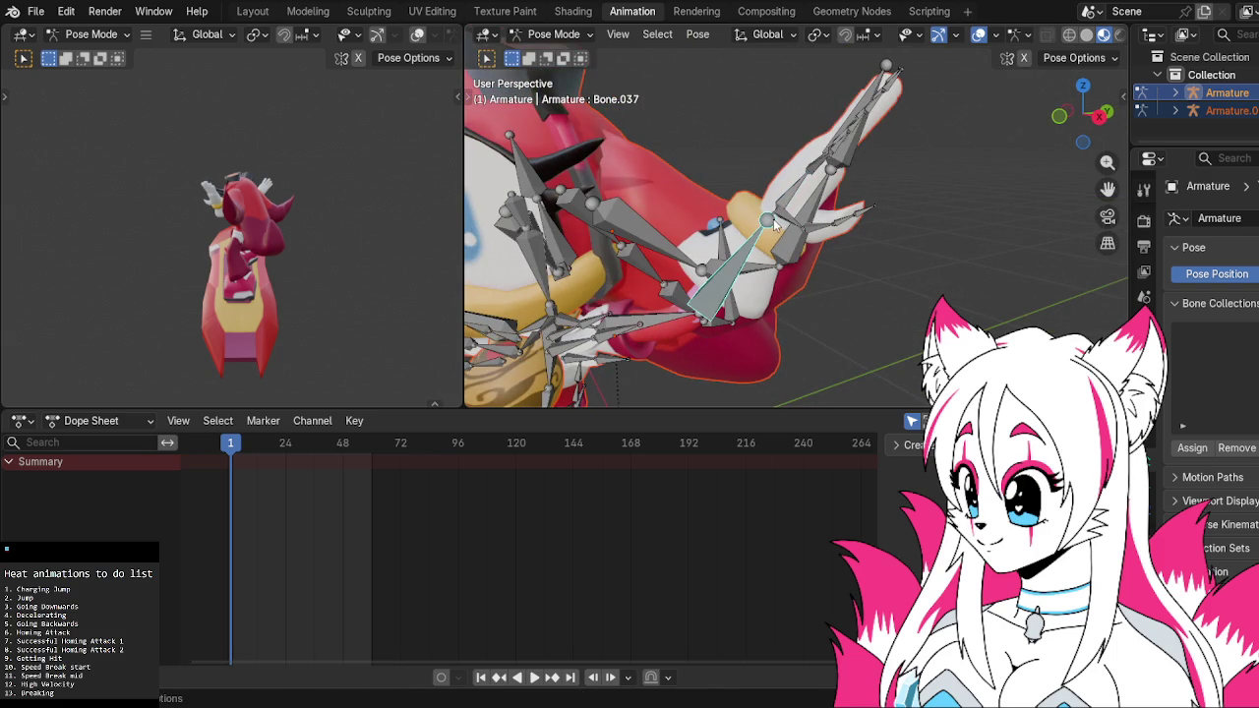
From the side view, rotate the hand bone around its local Y axis
{"action": "left_click", "coordinate": [1098, 116]}
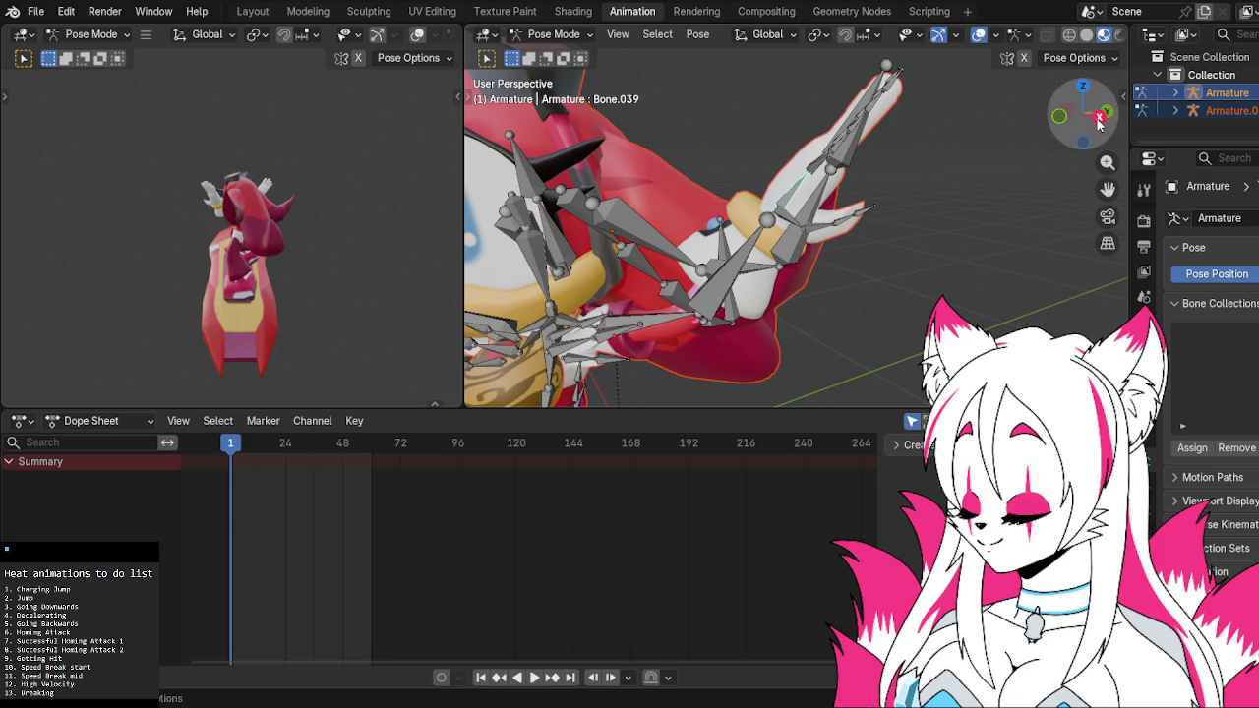
{"action": "key", "text": "t"}
{"action": "key", "text": "t"}
{"action": "key", "text": "r"}
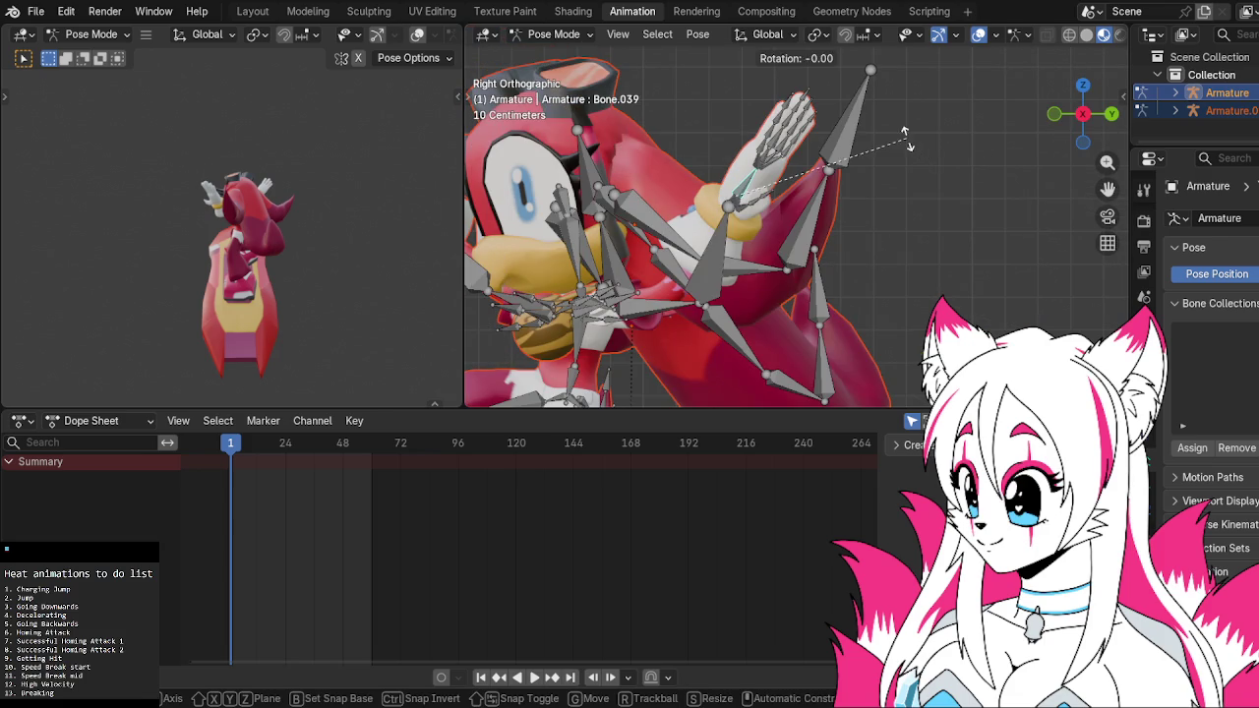
{"action": "key", "text": "z"}
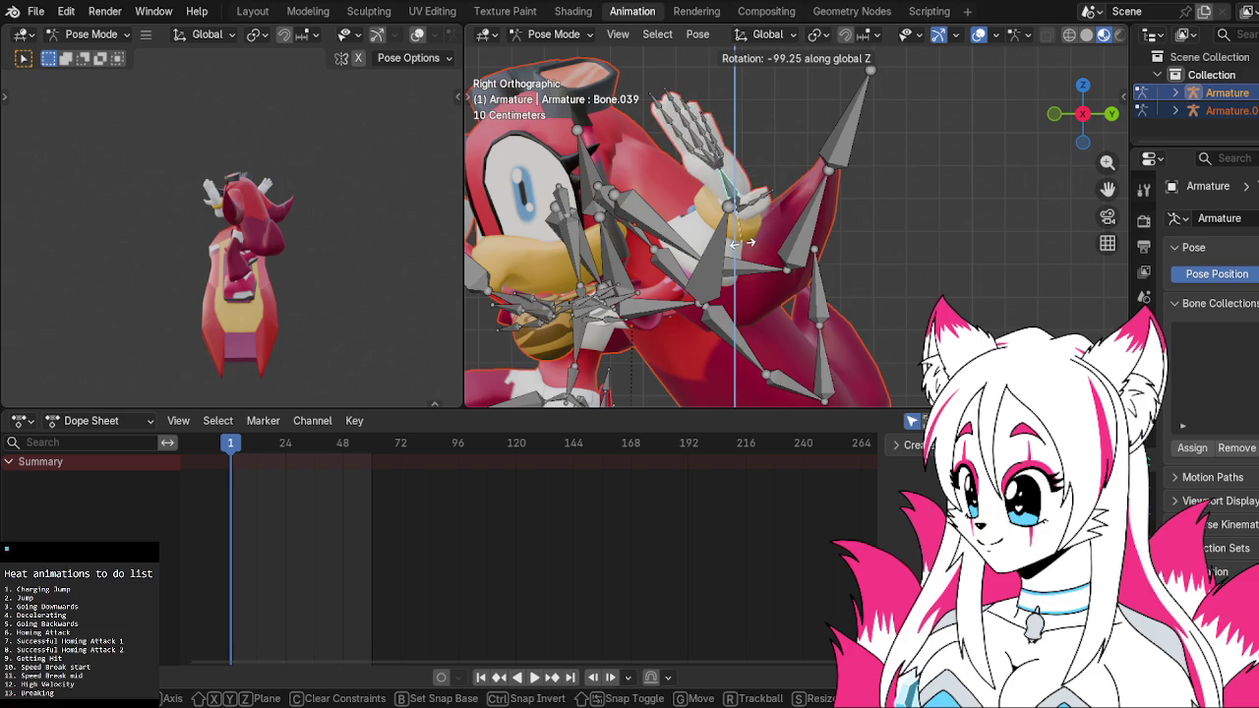
{"action": "key", "text": "z"}
{"action": "key", "text": "z"}
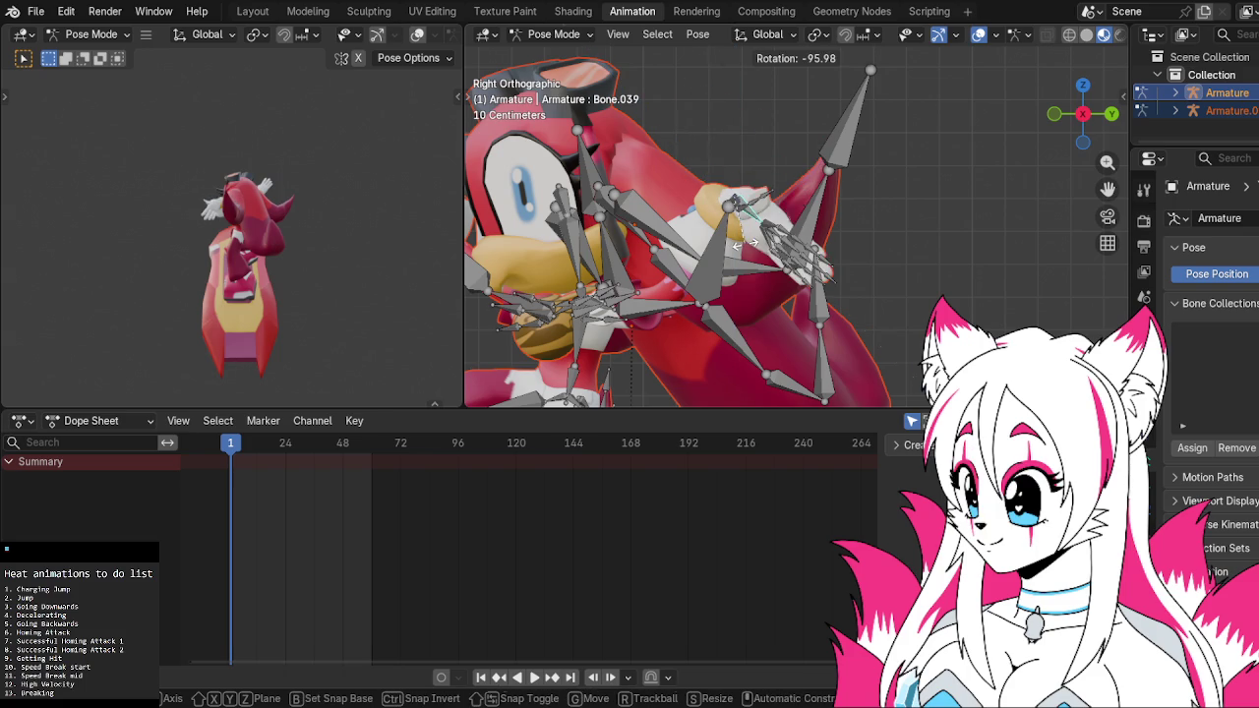
{"action": "key", "text": "y"}
{"action": "key", "text": "y"}
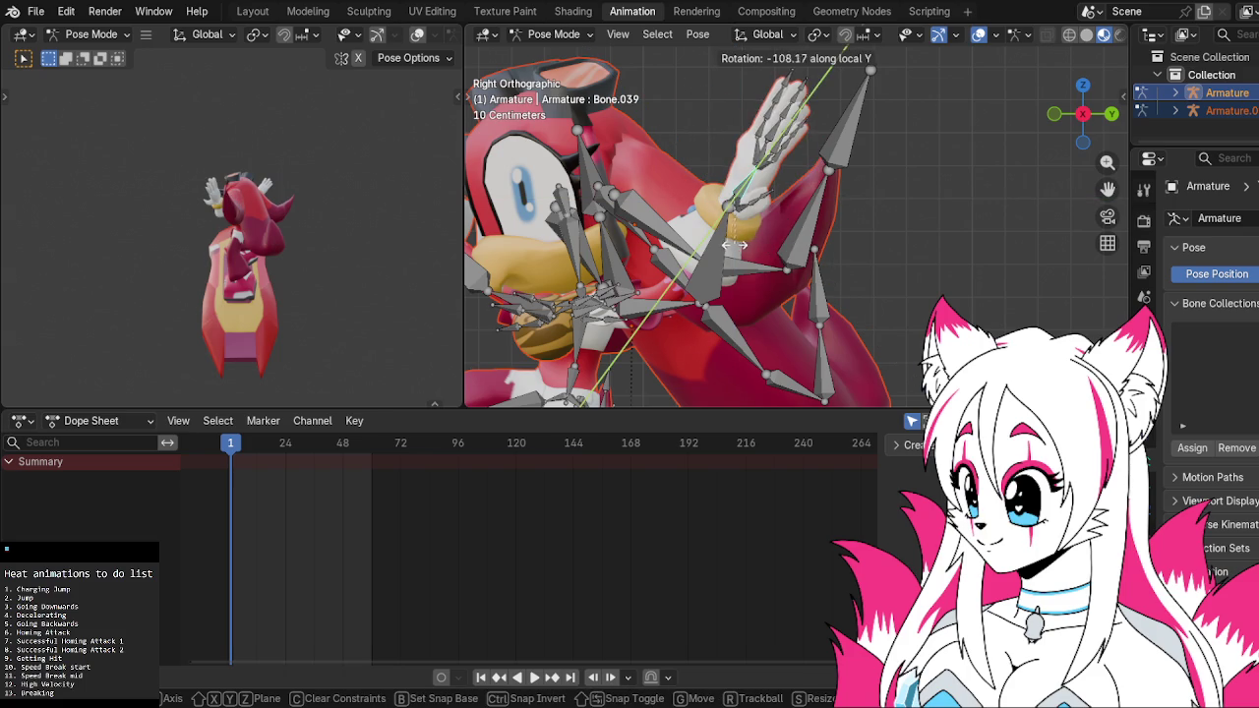
{"action": "left_click", "coordinate": [784, 249]}
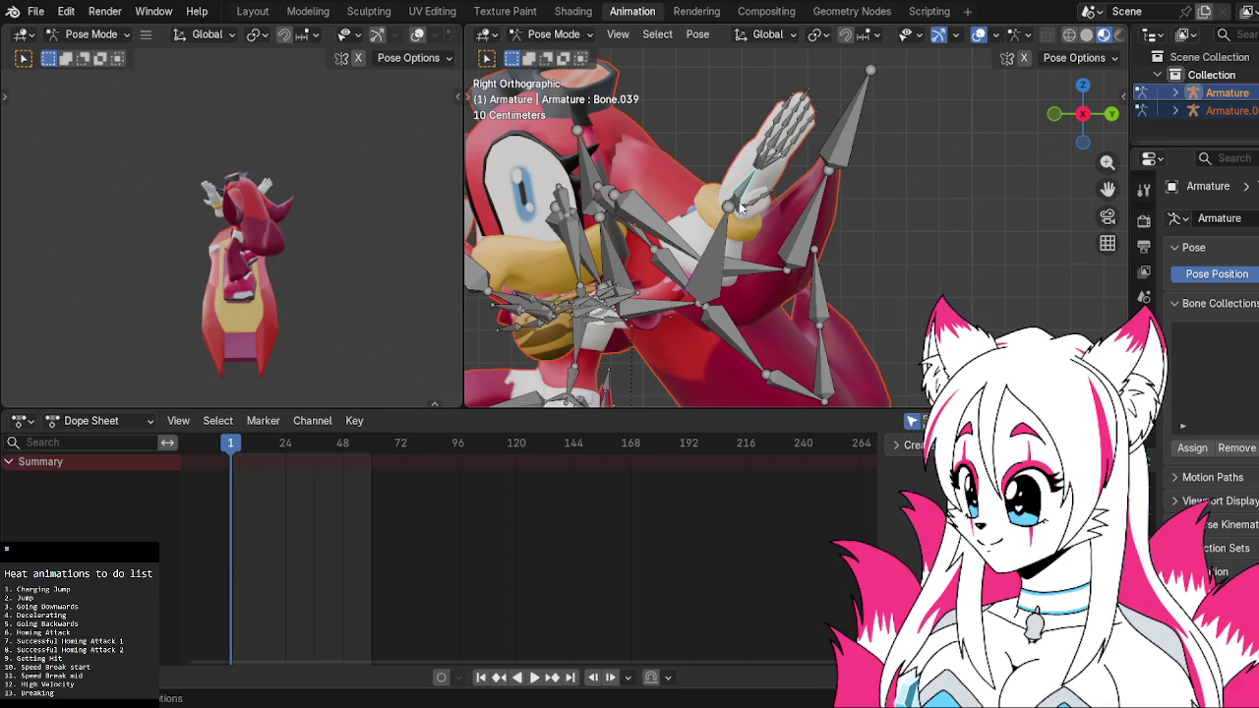
{"action": "middle_click_drag", "start_coordinate": [742, 206], "coordinate": [765, 212]}
{"action": "left_click", "coordinate": [1093, 117]}
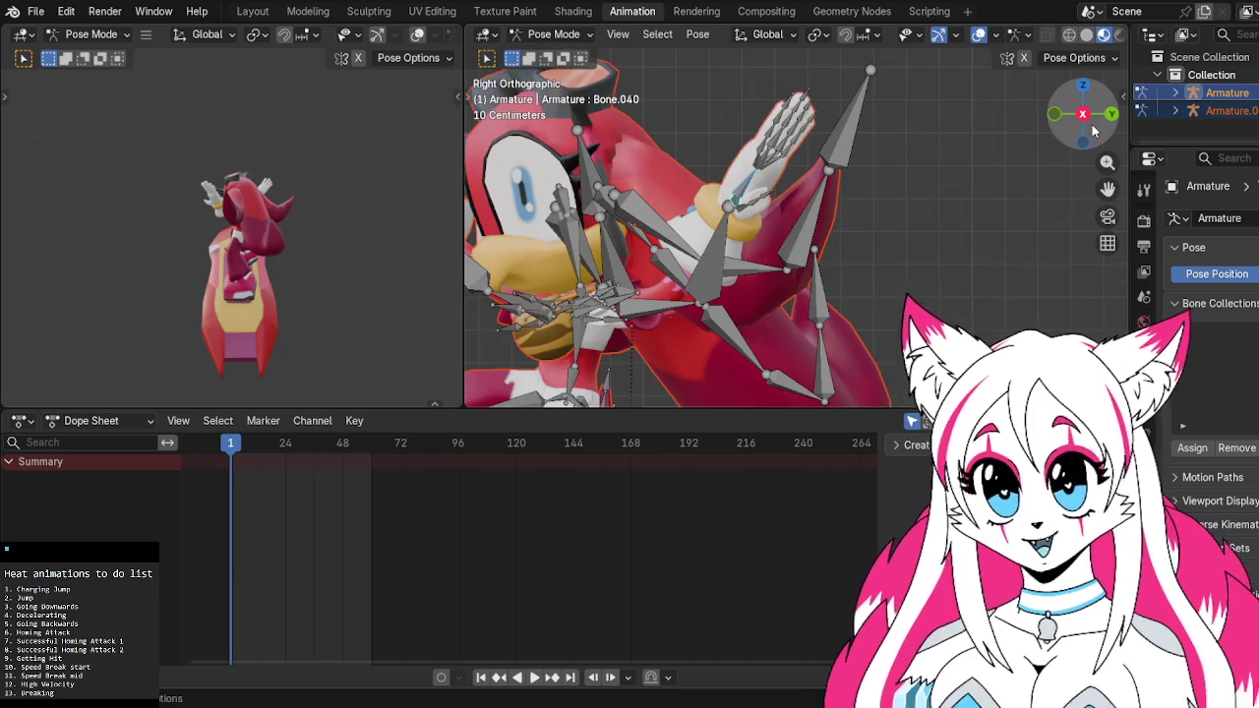
Rotate the hand bone twice more, checking the second rotation from the back view
{"action": "key", "text": "r"}
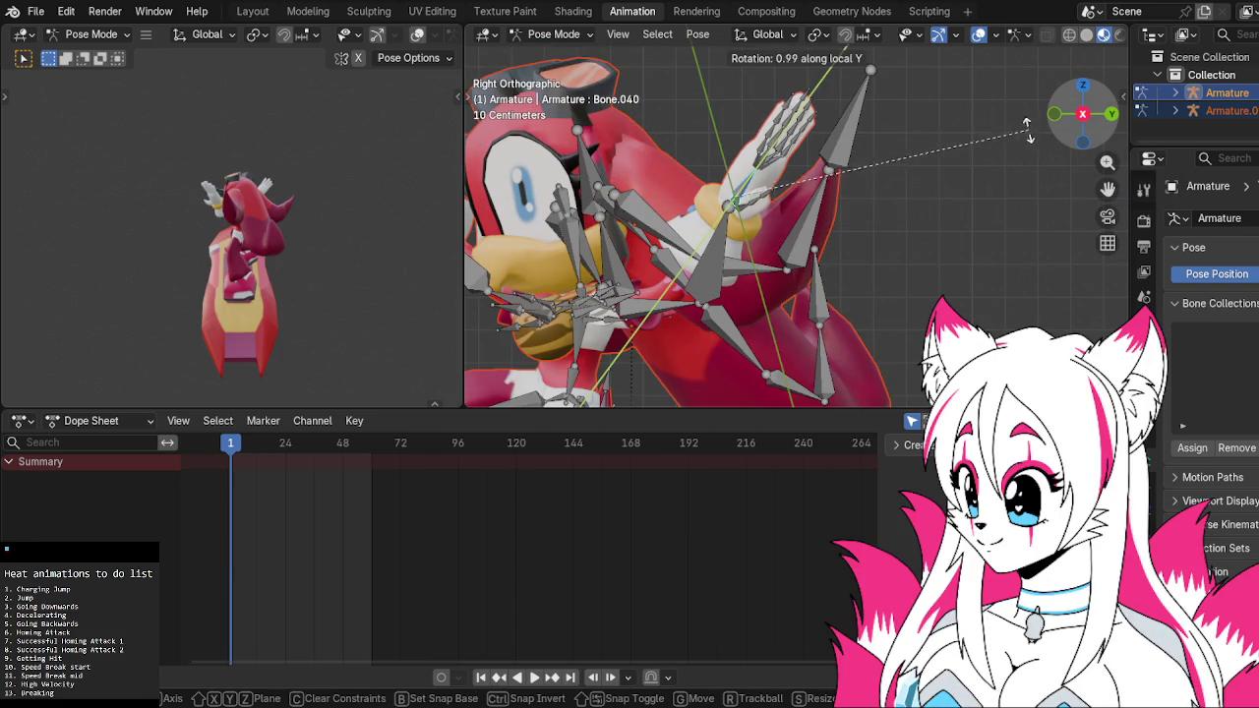
{"action": "left_click", "coordinate": [822, 245]}
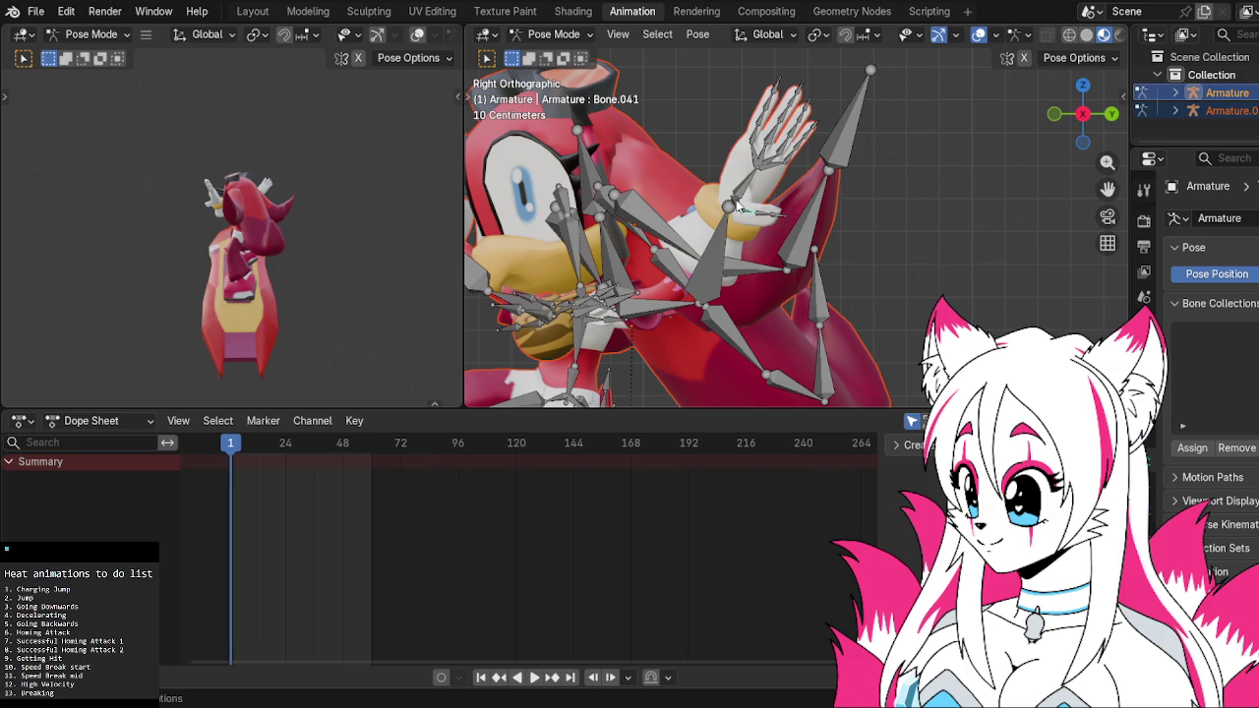
{"action": "key", "text": "r"}
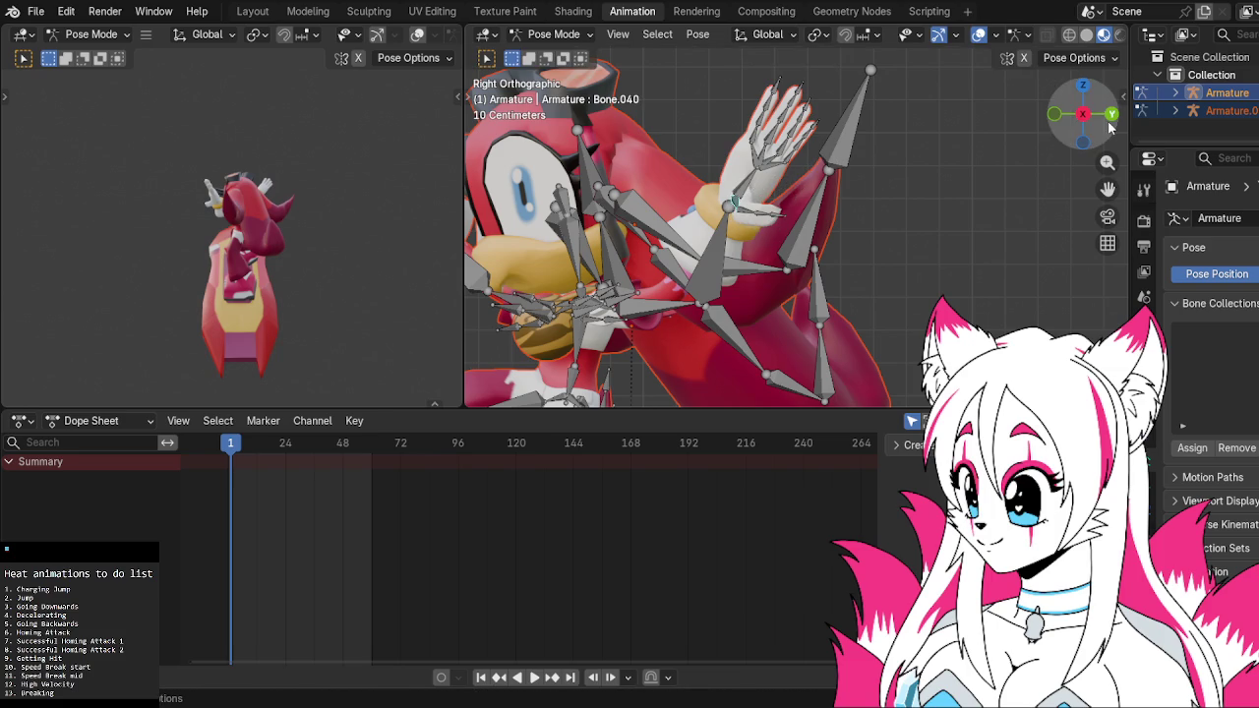
{"action": "key", "text": "ctrl+KP_1"}
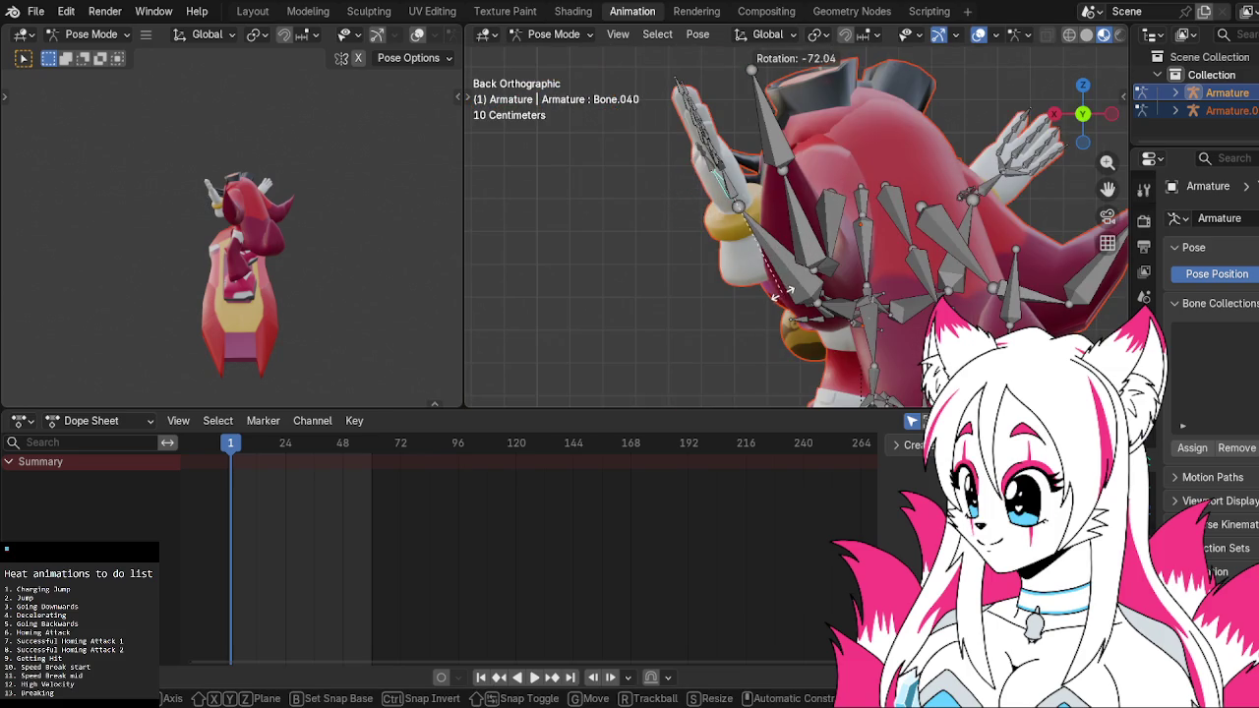
{"action": "left_click", "coordinate": [778, 302]}
Zoom in on the raised hand and rotate the selected hand bone, leaving Bone.040 at about -25°
{"action": "left_click", "coordinate": [1052, 114]}
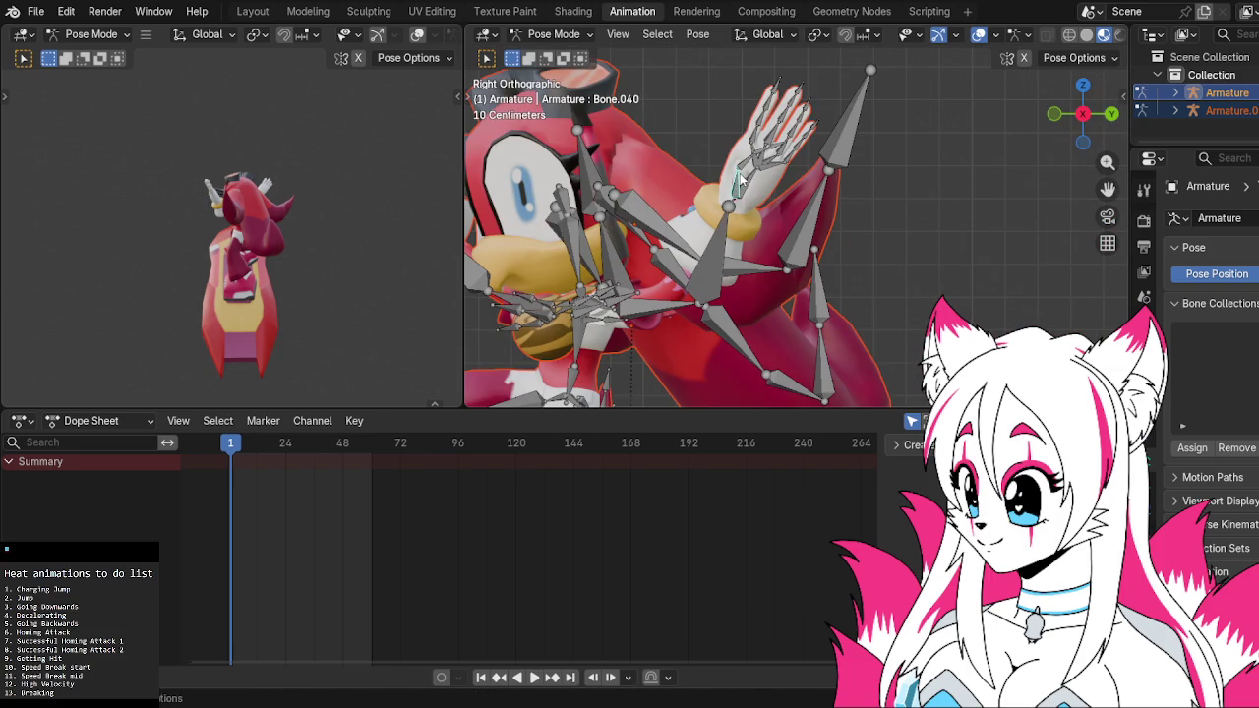
{"action": "scroll", "coordinate": [749, 183], "scroll_direction": "up", "scroll_amount": 3}
{"action": "mouse_move", "coordinate": [755, 169]}
{"action": "middle_mouse_down"}
{"action": "mouse_move", "coordinate": [880, 185]}
{"action": "mouse_move", "coordinate": [956, 257]}
{"action": "mouse_move", "coordinate": [883, 214]}
{"action": "middle_mouse_up"}
{"action": "scroll", "coordinate": [920, 203], "scroll_direction": "up", "scroll_amount": 2}
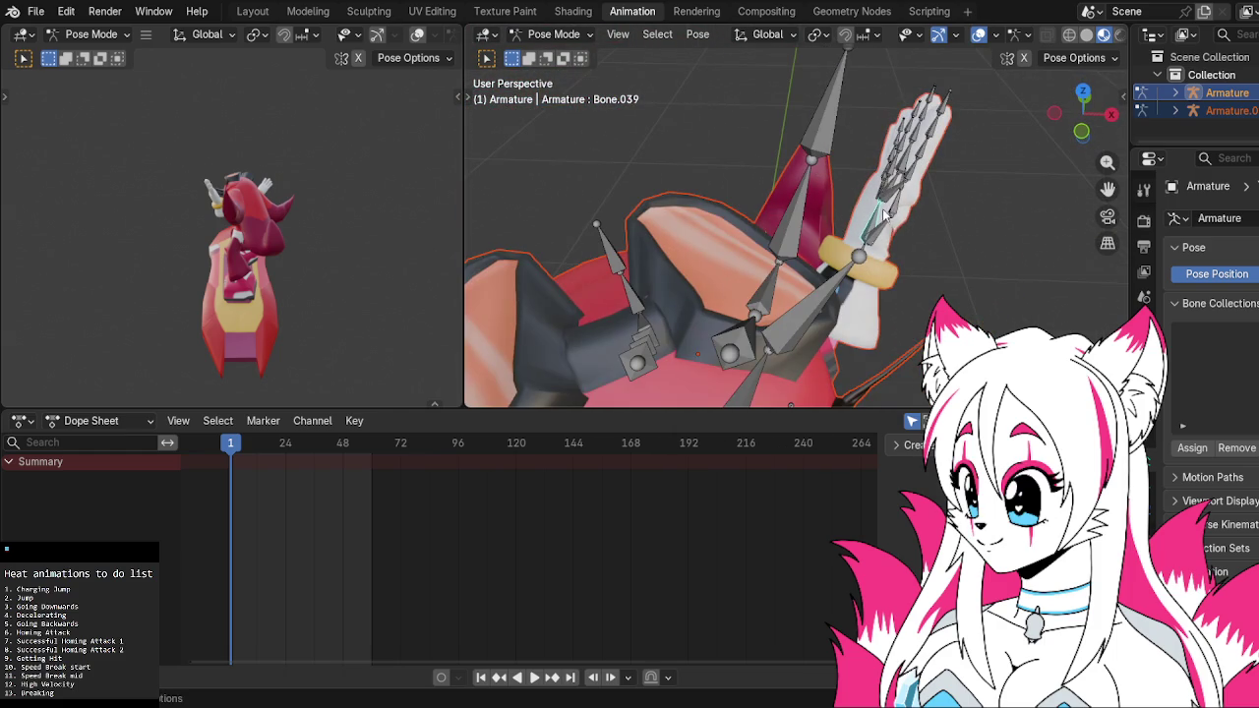
{"action": "left_click", "coordinate": [1110, 116]}
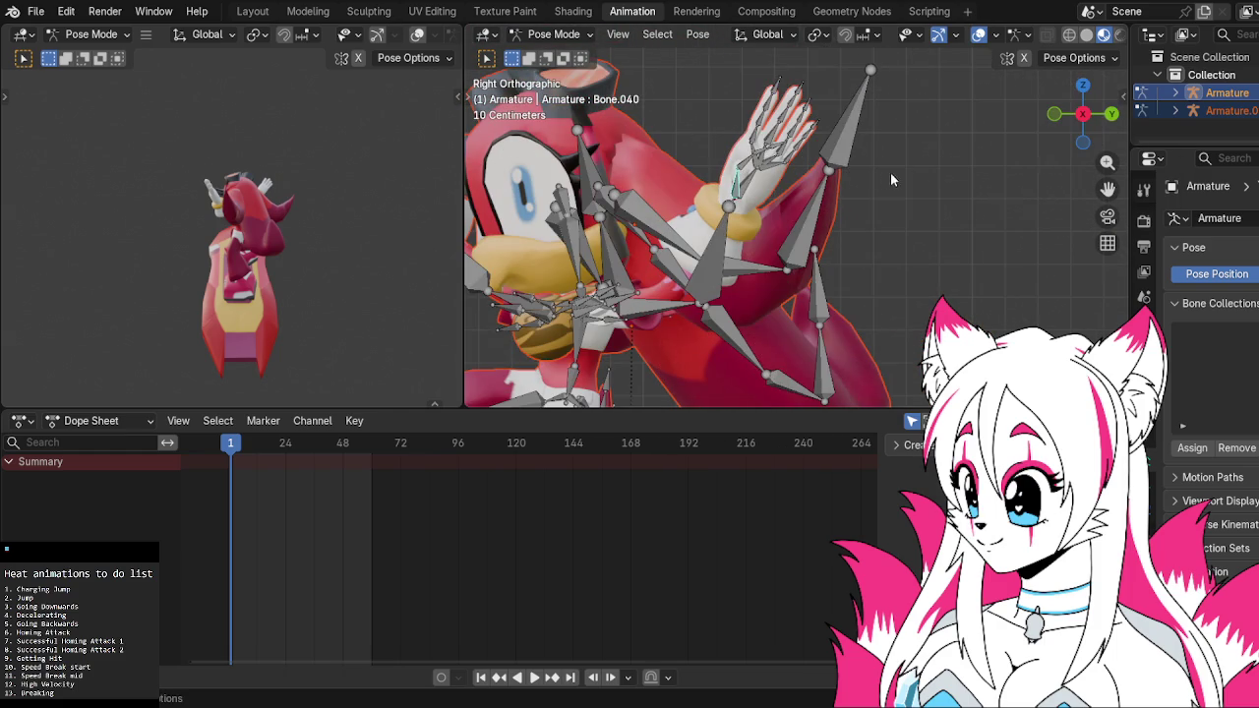
{"action": "key", "text": "r"}
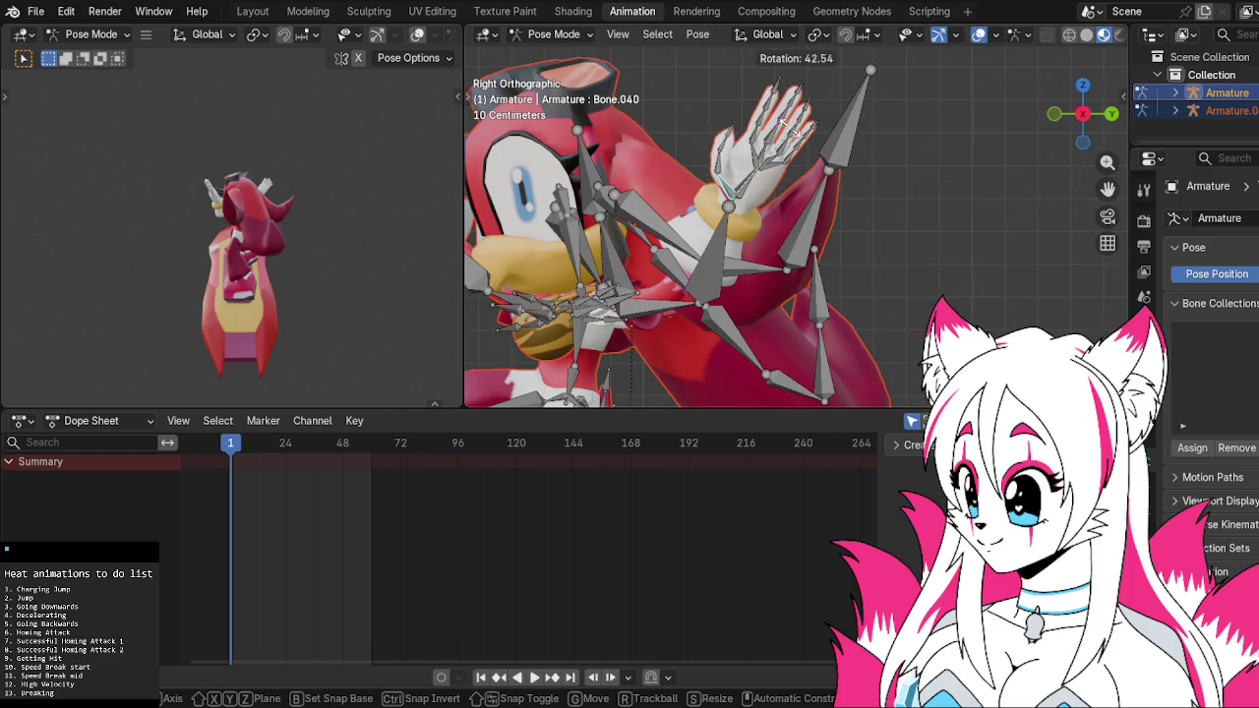
{"action": "left_click", "coordinate": [778, 118]}
{"action": "mouse_move", "coordinate": [919, 184]}
{"action": "middle_mouse_down"}
{"action": "mouse_move", "coordinate": [999, 214]}
{"action": "mouse_move", "coordinate": [924, 152]}
{"action": "mouse_move", "coordinate": [916, 103]}
{"action": "mouse_move", "coordinate": [958, 113]}
{"action": "mouse_move", "coordinate": [897, 177]}
{"action": "middle_mouse_up"}
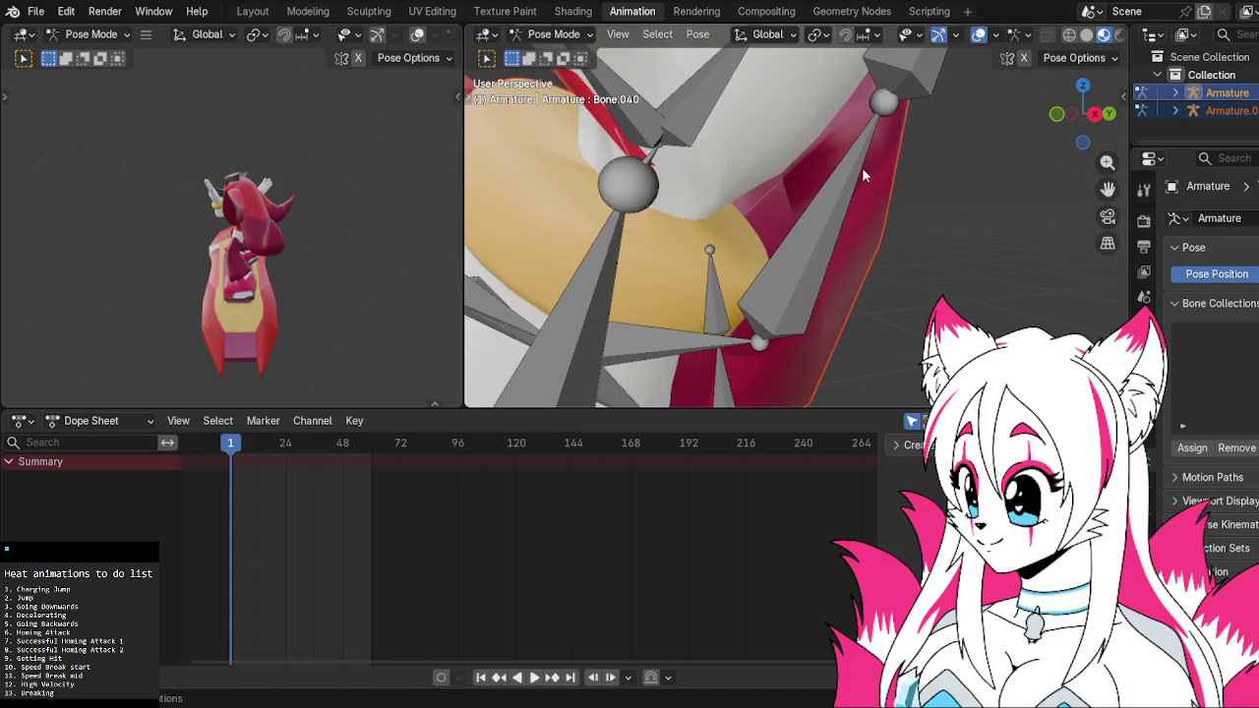
Rotate a finger bone of the raised hand, then undo the finger pose changes
{"action": "left_click", "coordinate": [704, 148]}
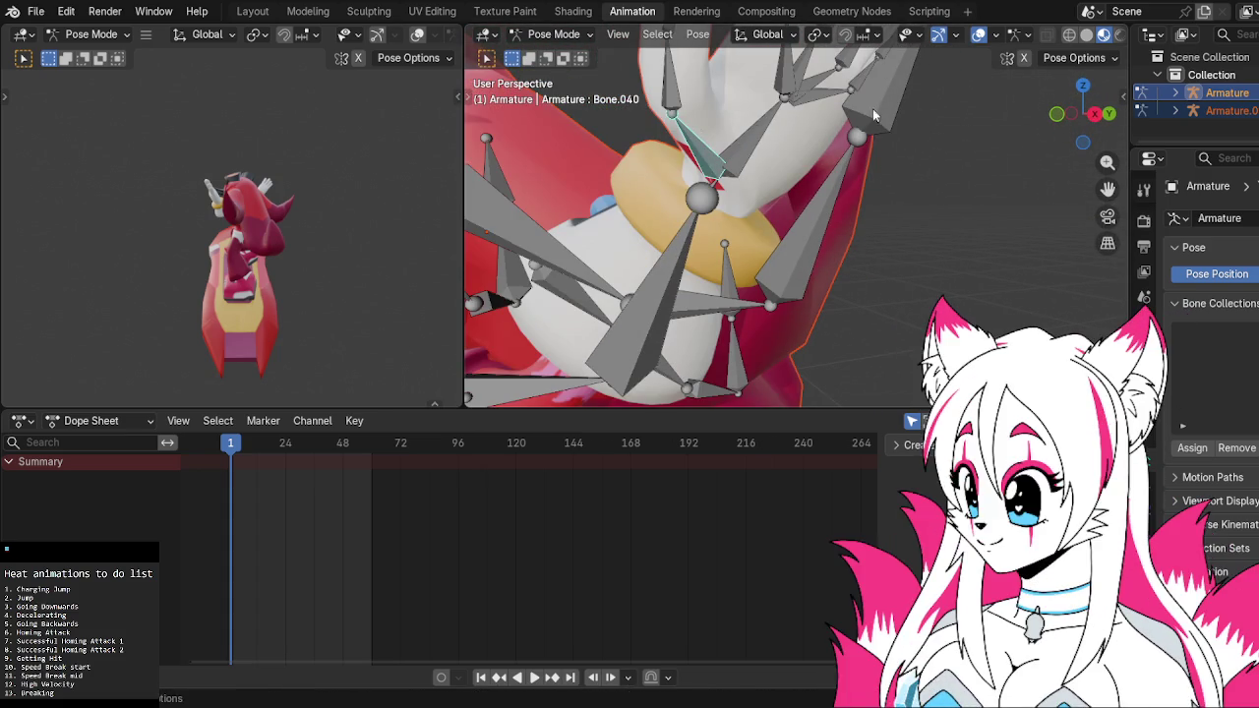
{"action": "middle_click_drag", "start_coordinate": [872, 108], "coordinate": [889, 109]}
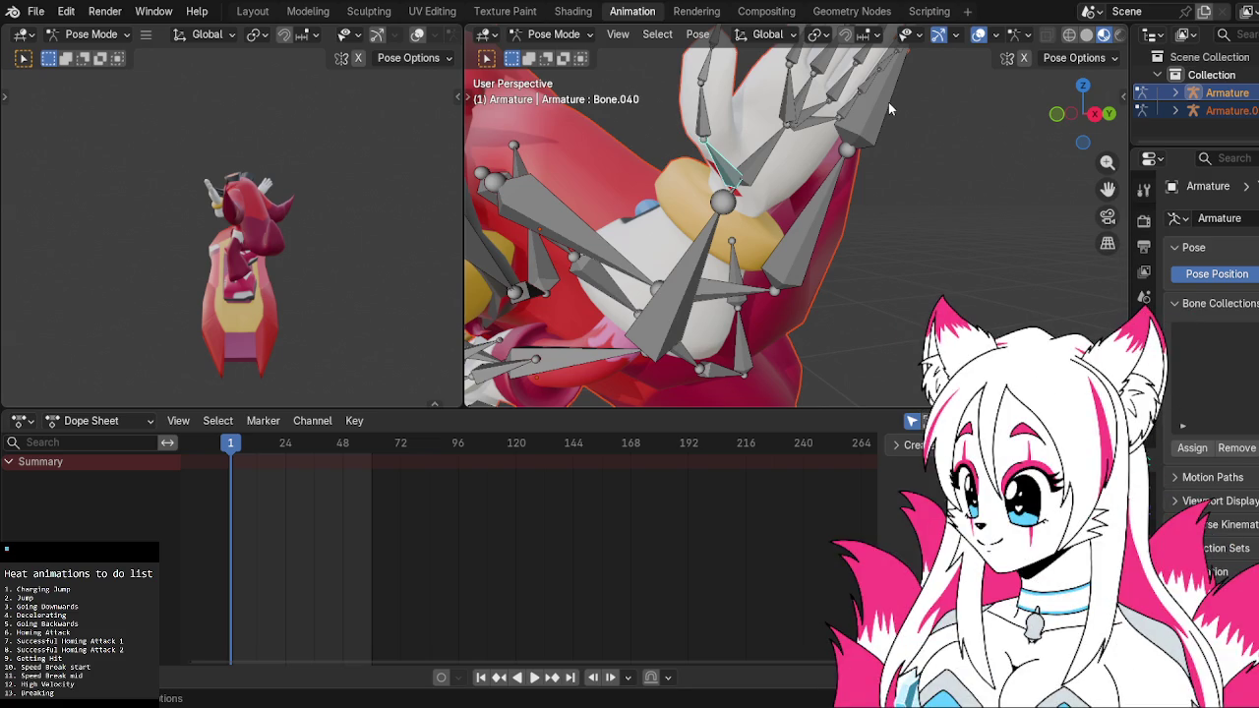
{"action": "scroll", "coordinate": [889, 109], "scroll_direction": "up", "scroll_amount": 3}
{"action": "mouse_move", "coordinate": [859, 126]}
{"action": "middle_mouse_down"}
{"action": "mouse_move", "coordinate": [919, 131]}
{"action": "mouse_move", "coordinate": [859, 183]}
{"action": "mouse_move", "coordinate": [818, 160]}
{"action": "middle_mouse_up"}
{"action": "scroll", "coordinate": [857, 181], "scroll_direction": "up", "scroll_amount": 2}
{"action": "key", "text": "r"}
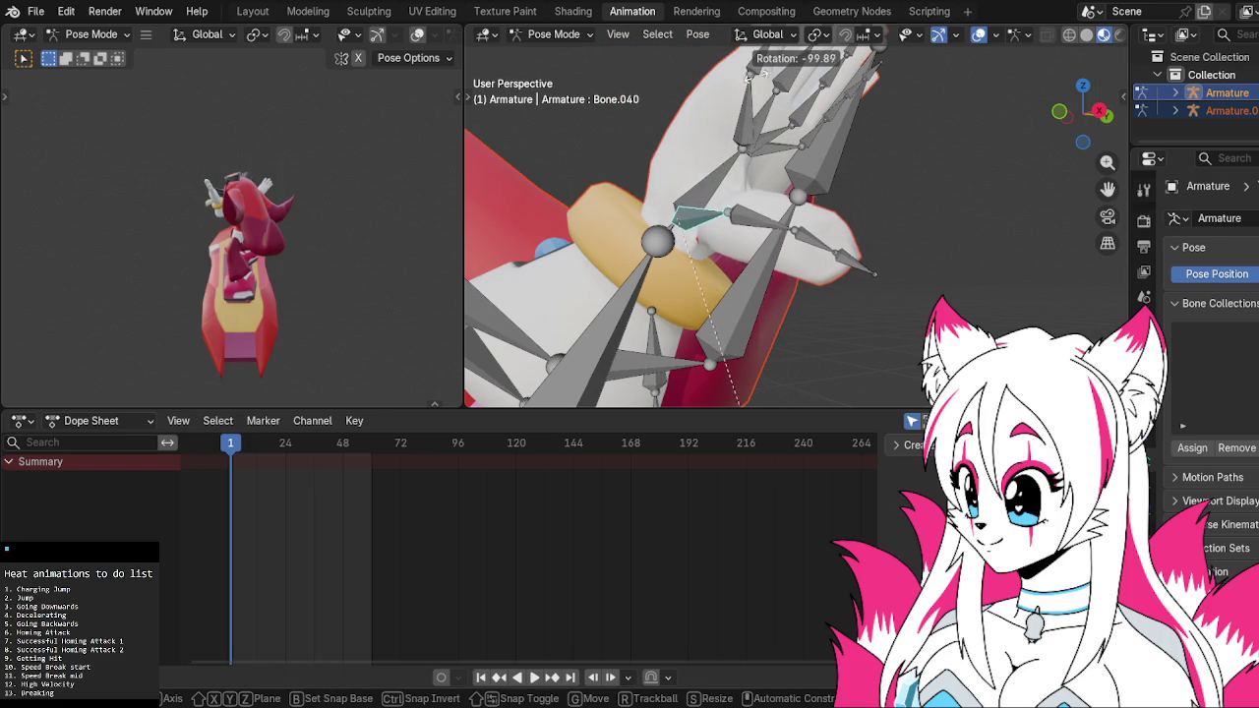
{"action": "left_click", "coordinate": [762, 211]}
{"action": "middle_click_drag", "start_coordinate": [757, 208], "coordinate": [717, 194]}
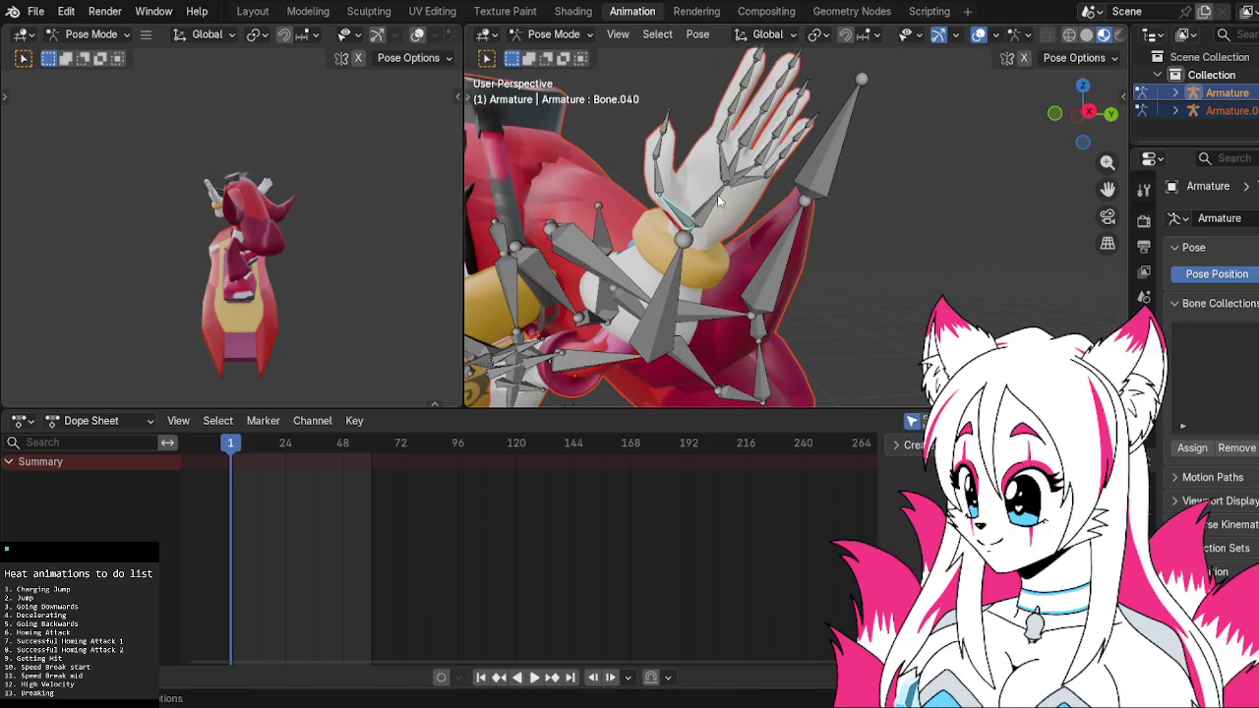
{"action": "key", "text": "ctrl+z"}
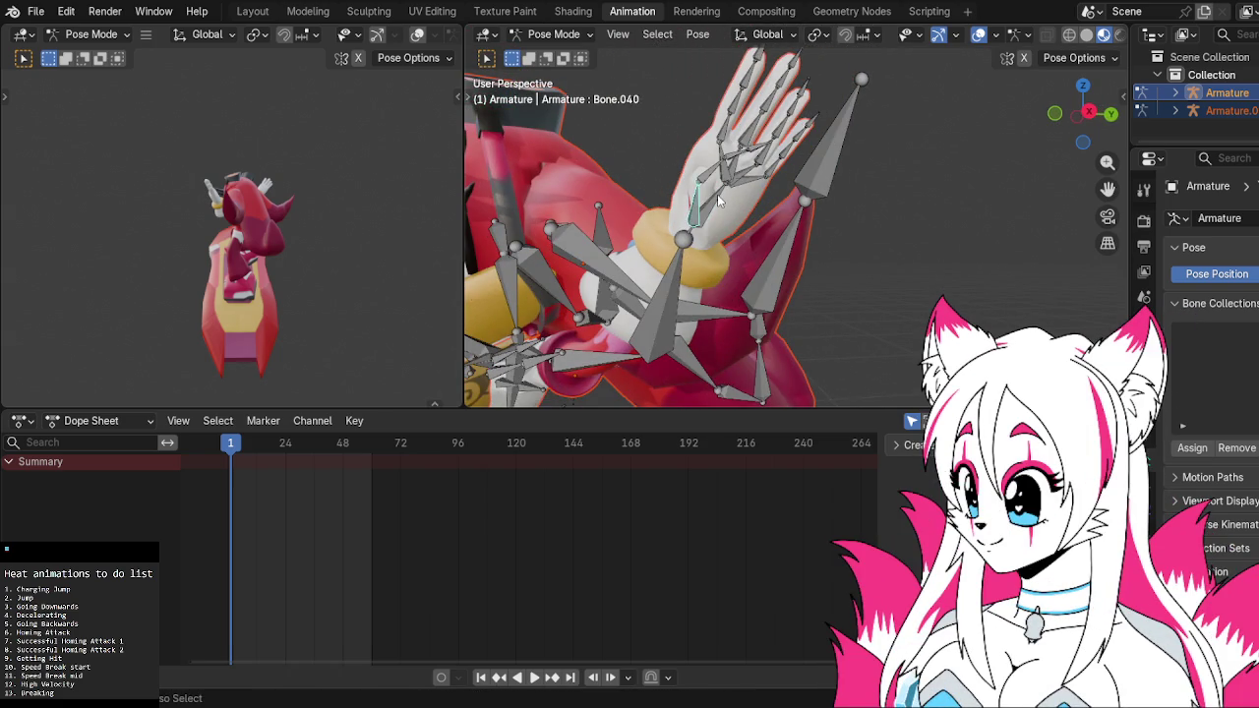
{"action": "key", "text": "ctrl+z"}
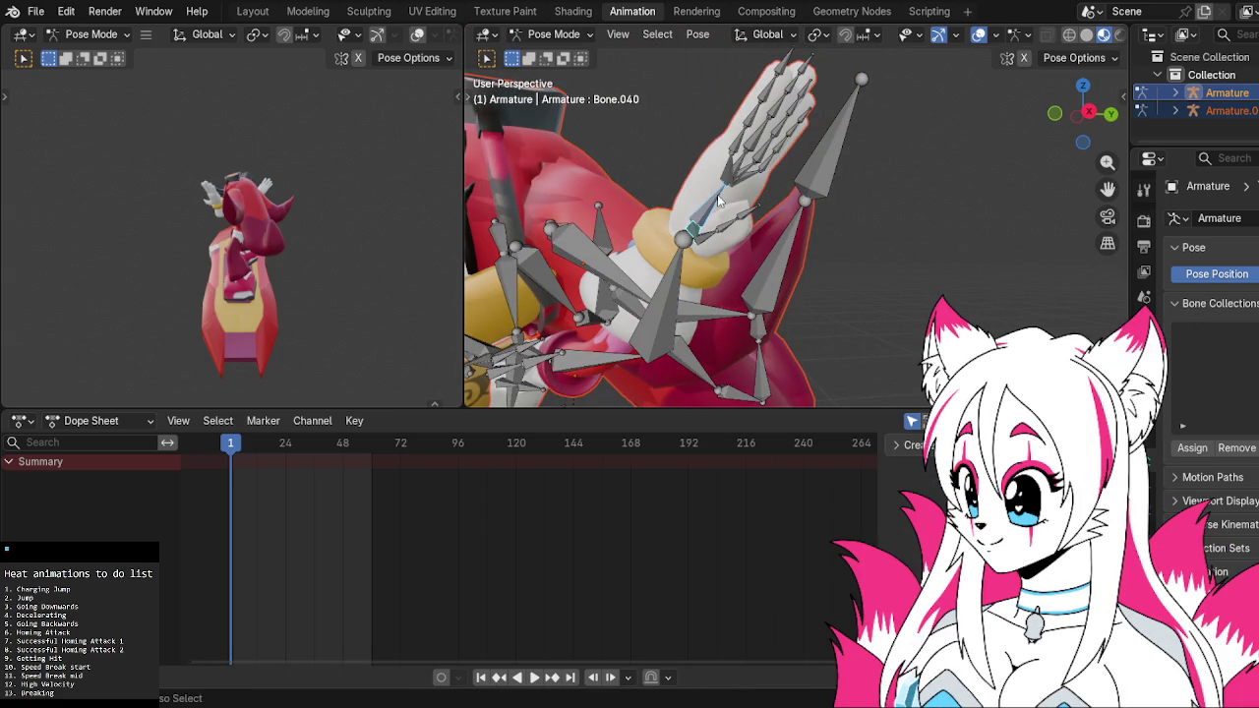
{"action": "middle_click_drag", "start_coordinate": [715, 210], "coordinate": [797, 231]}
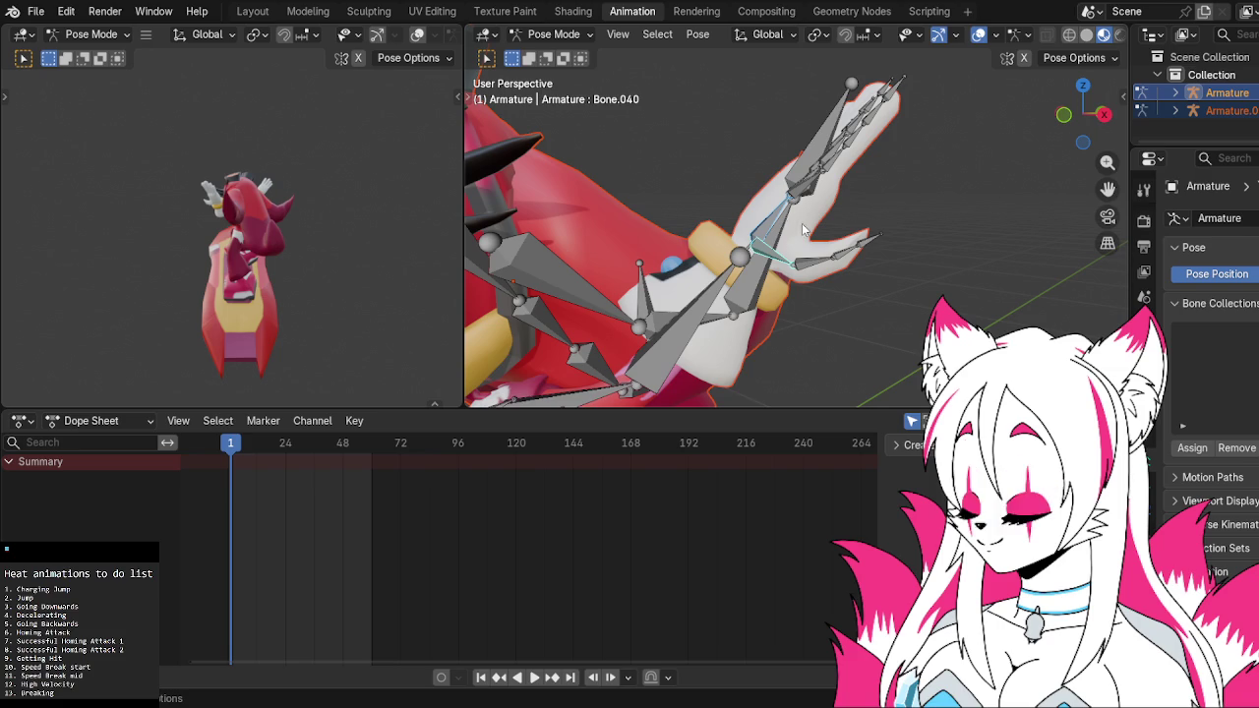
Select wrist bone Bone.038 and rotate it around global X in side view
{"action": "scroll", "coordinate": [749, 256], "scroll_direction": "up", "scroll_amount": 2}
{"action": "scroll", "coordinate": [751, 257], "scroll_direction": "up", "scroll_amount": 2}
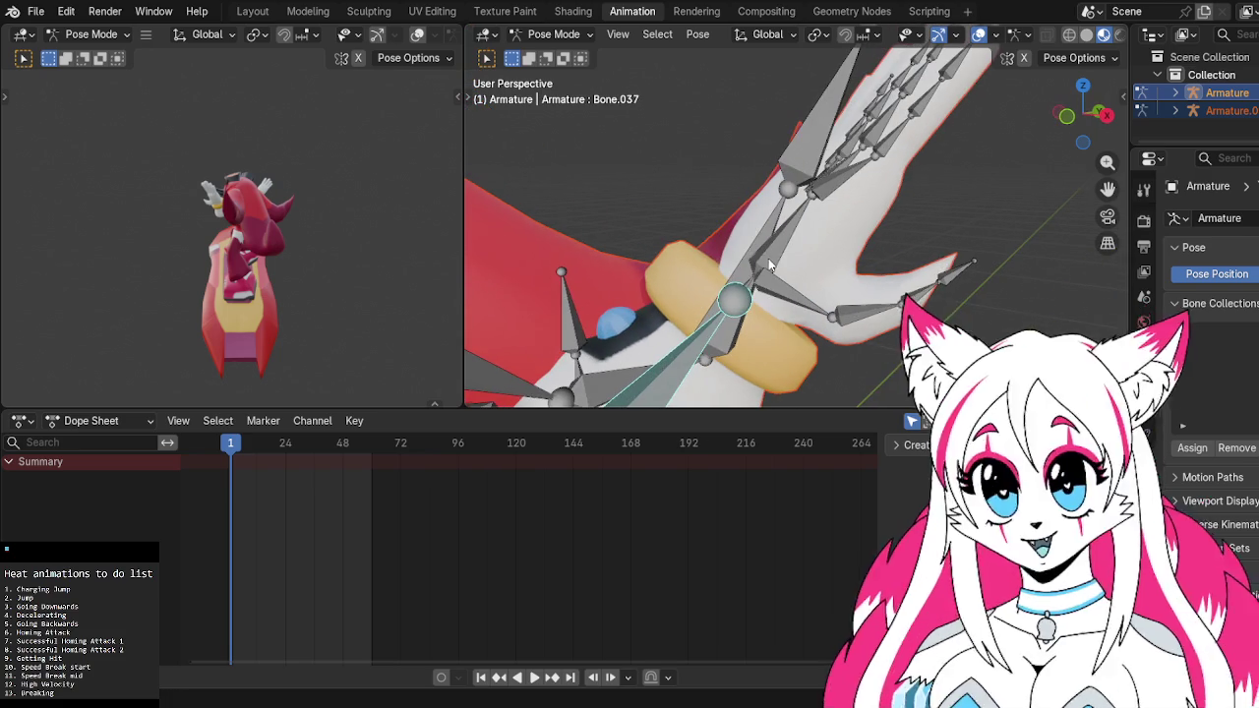
{"action": "left_click", "coordinate": [750, 286]}
{"action": "key", "text": "KP_3"}
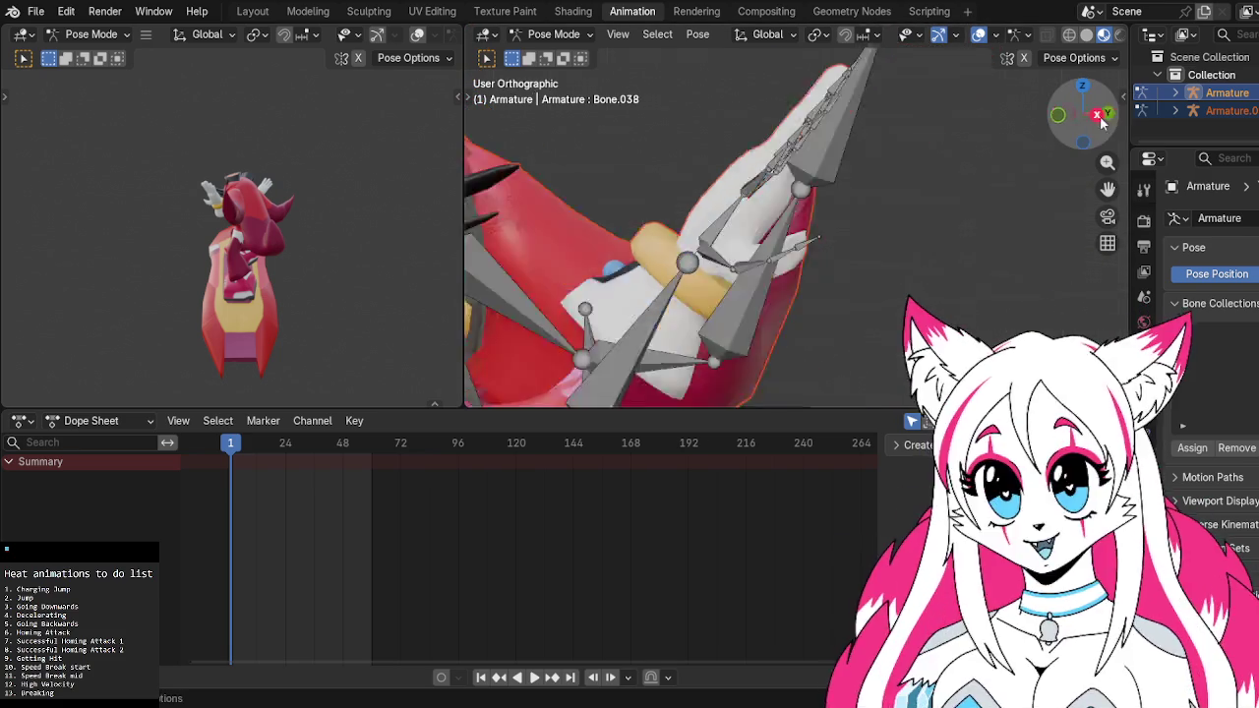
{"action": "key", "text": "r"}
{"action": "key", "text": "x"}
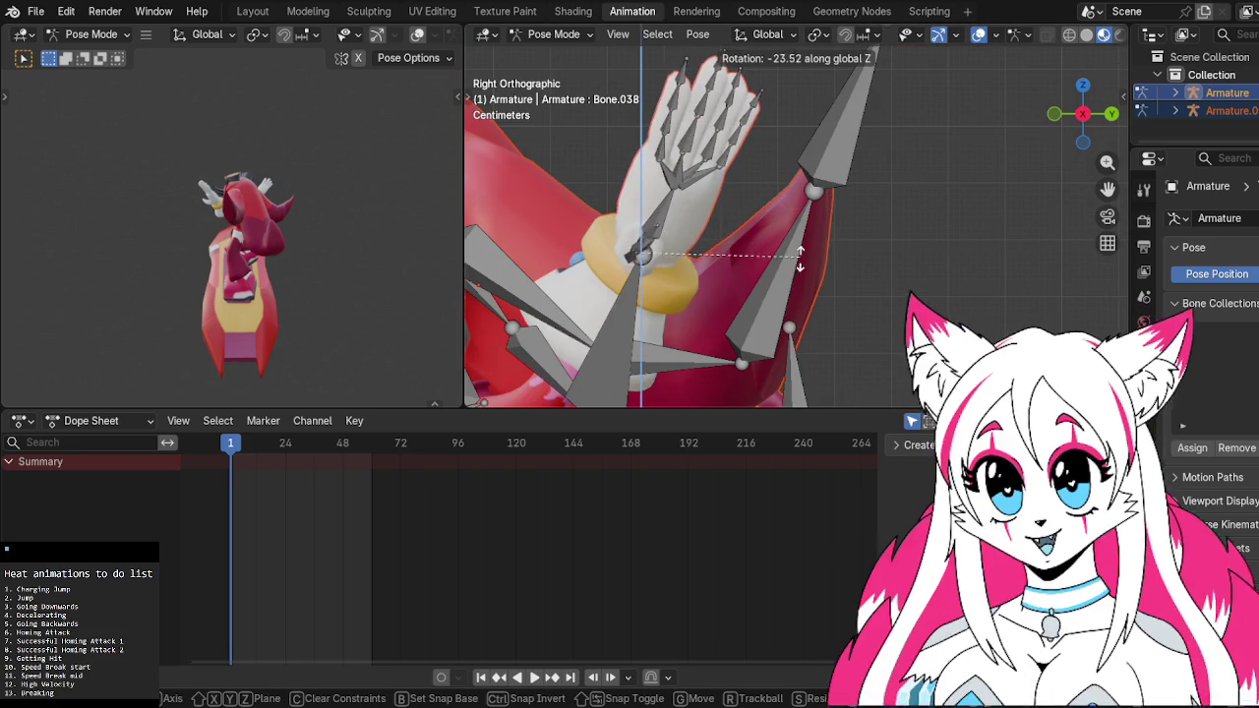
{"action": "left_click", "coordinate": [786, 256]}
Rotate Bone.038 freely to about -10° and check the wrist from both side views
{"action": "key", "text": "r"}
{"action": "key", "text": "y"}
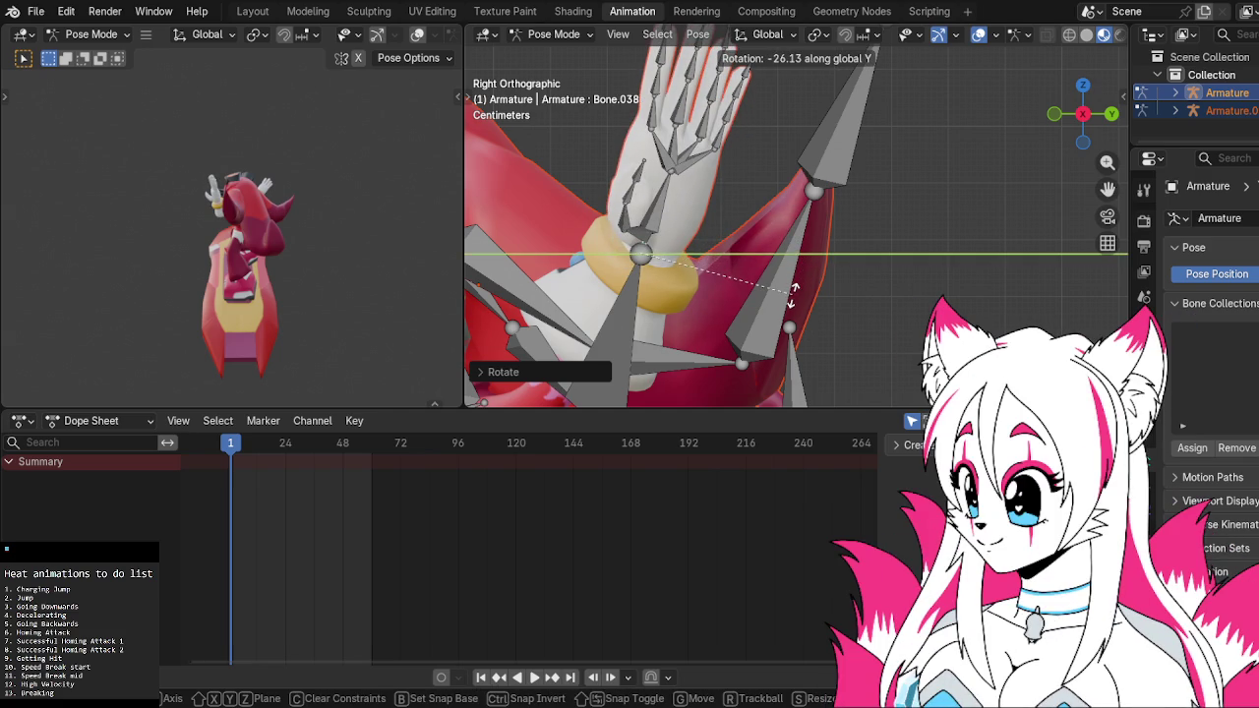
{"action": "key", "text": "y"}
{"action": "key", "text": "y"}
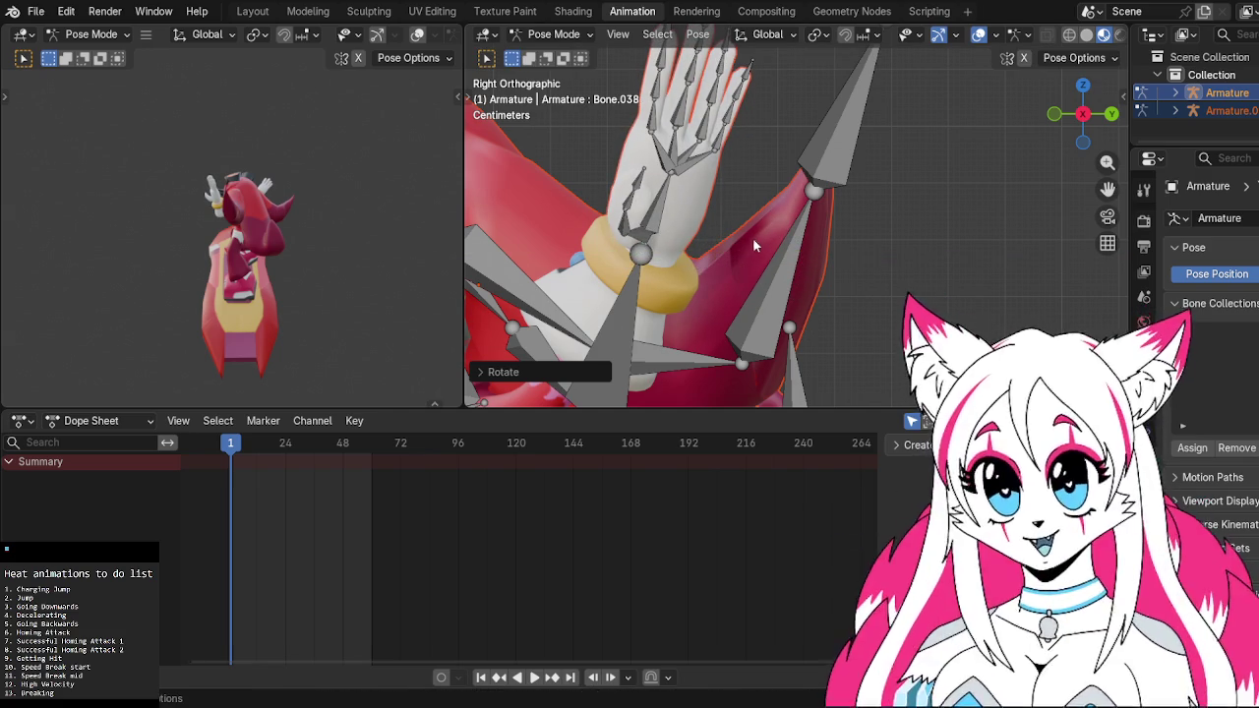
{"action": "key", "text": "z"}
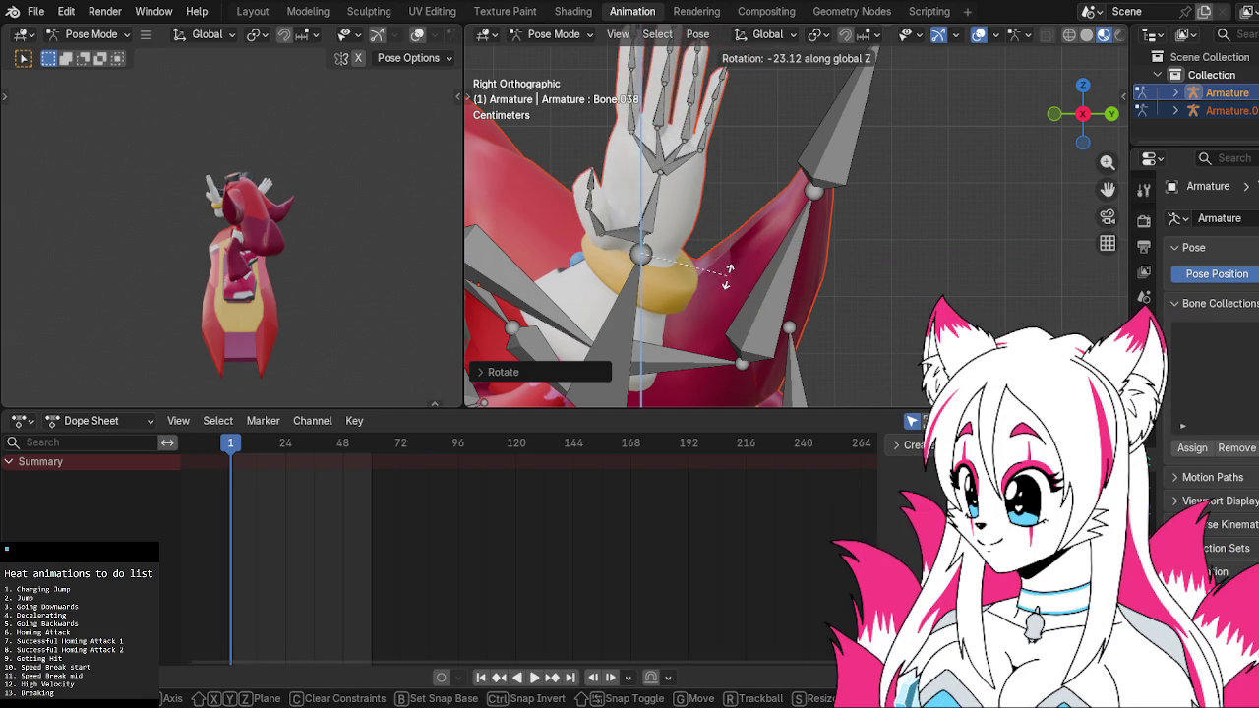
{"action": "key", "text": "z"}
{"action": "key", "text": "z"}
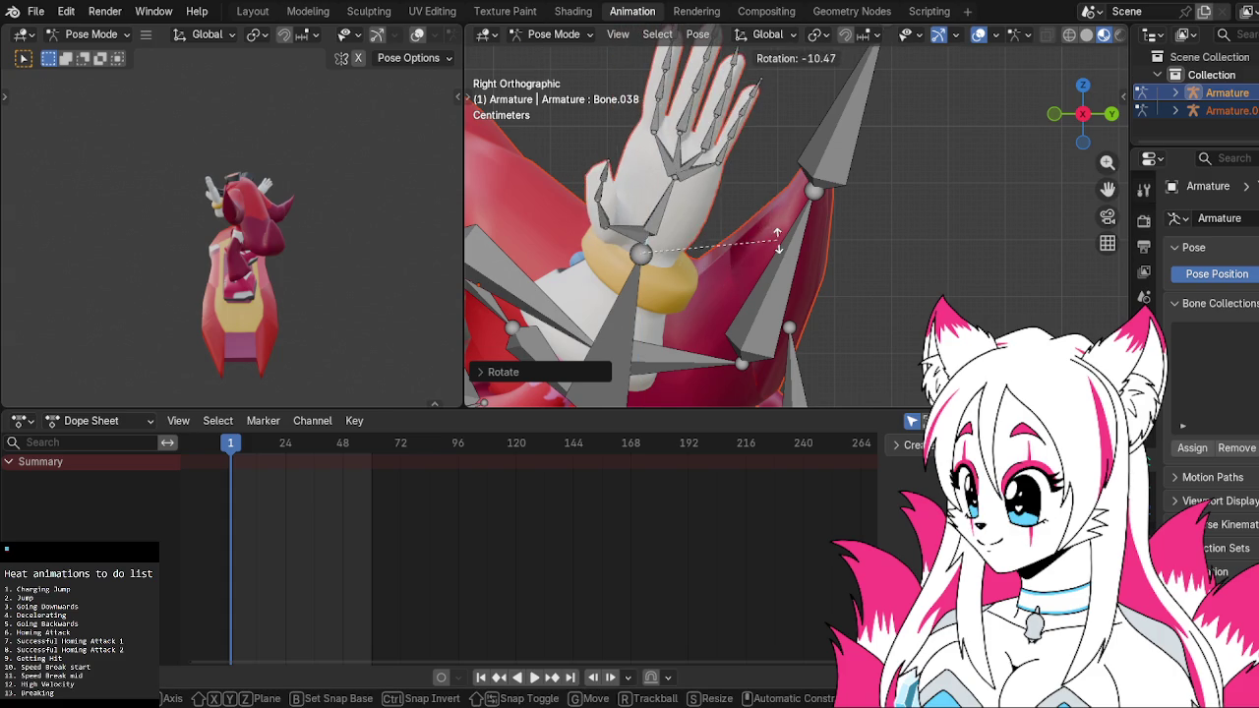
{"action": "left_click", "coordinate": [791, 261]}
{"action": "scroll", "coordinate": [866, 270], "scroll_direction": "down", "scroll_amount": 2}
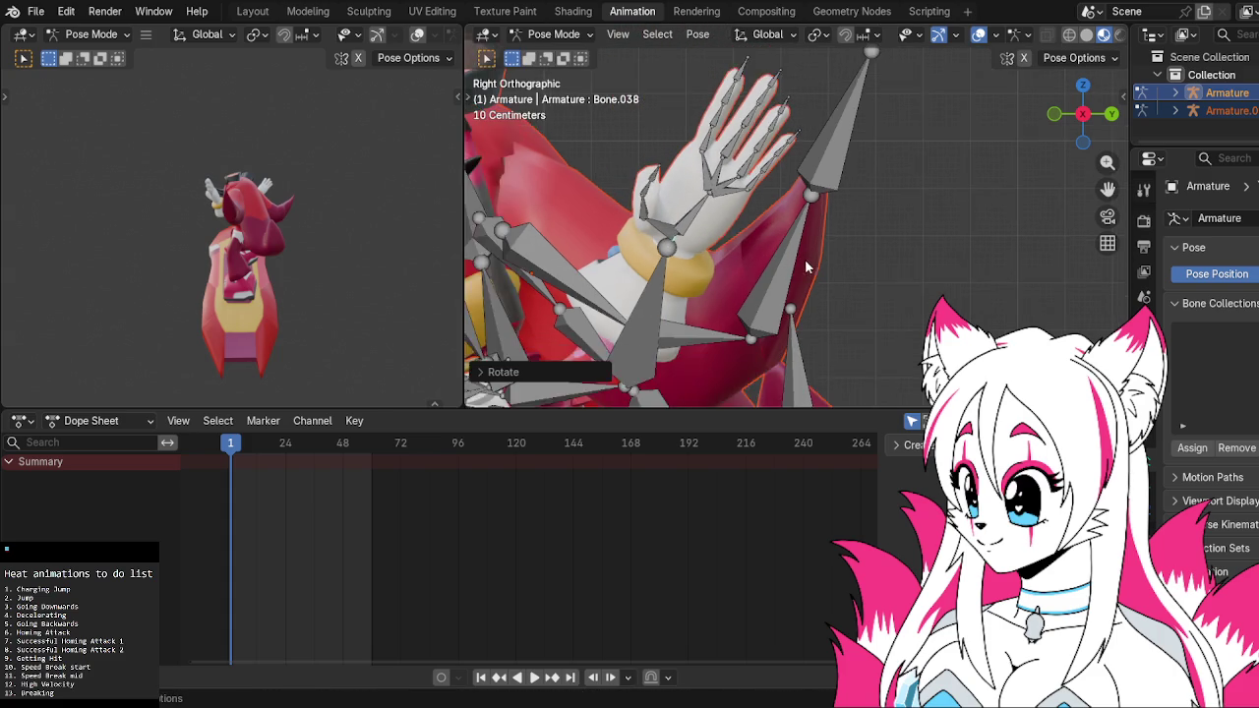
{"action": "scroll", "coordinate": [871, 274], "scroll_direction": "down", "scroll_amount": 2}
{"action": "mouse_move", "coordinate": [871, 274]}
{"action": "middle_mouse_down"}
{"action": "mouse_move", "coordinate": [868, 252]}
{"action": "mouse_move", "coordinate": [604, 288]}
{"action": "mouse_move", "coordinate": [852, 242]}
{"action": "middle_mouse_up"}
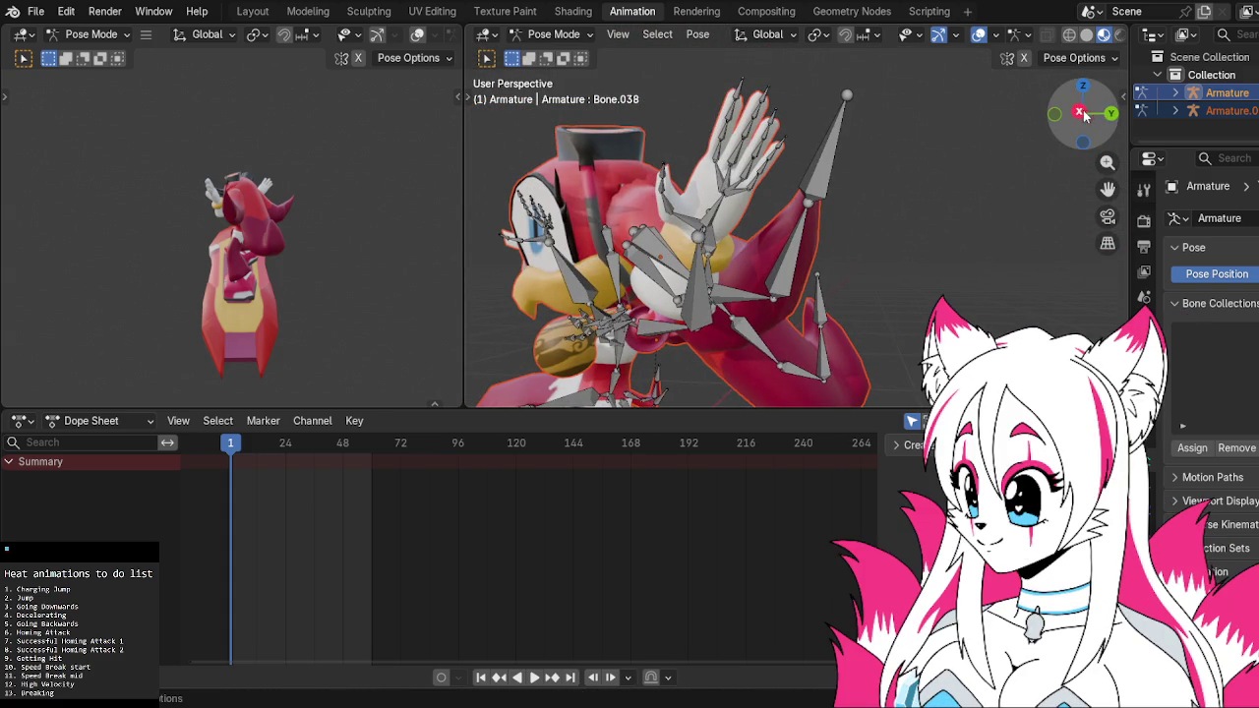
{"action": "left_click", "coordinate": [1082, 113]}
{"action": "left_click", "coordinate": [1080, 114]}
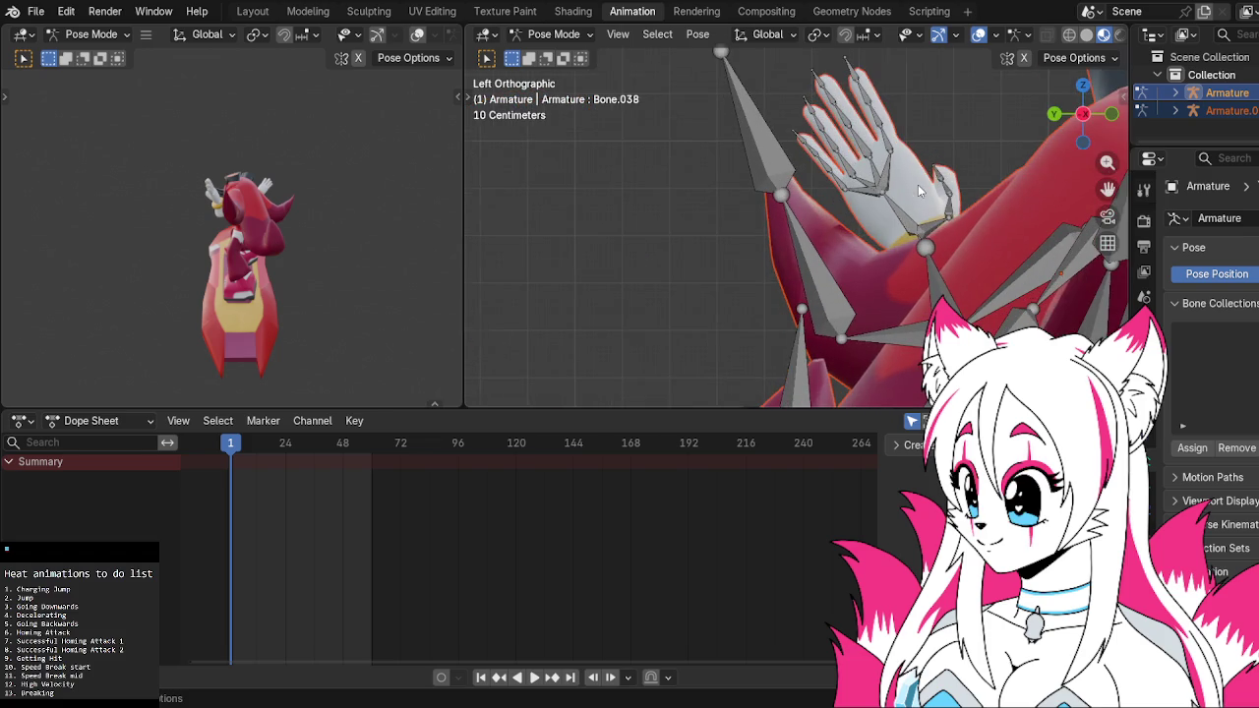
Rotate the selected arm bone about global Z to raise that arm
{"action": "mouse_move", "coordinate": [921, 189]}
{"action": "middle_mouse_down", "text": "shift"}
{"action": "mouse_move", "coordinate": [654, 192]}
{"action": "mouse_move", "coordinate": [798, 173]}
{"action": "middle_mouse_up", "text": "shift"}
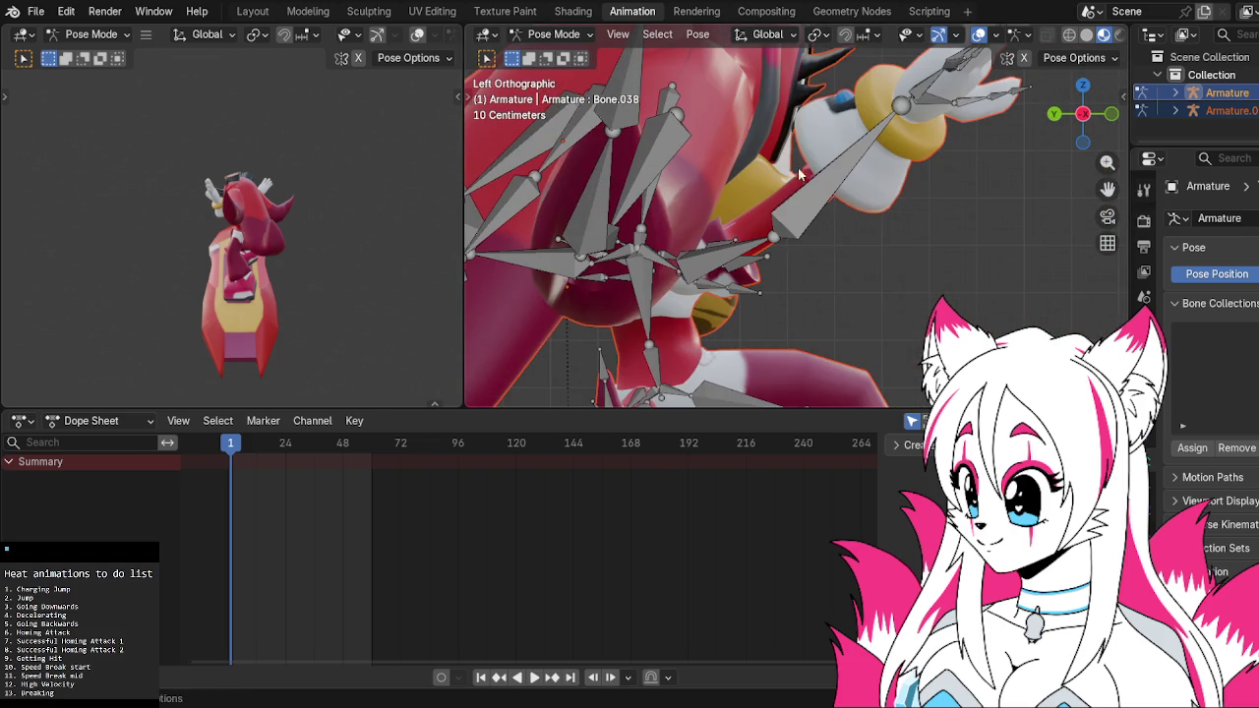
{"action": "key", "text": "r"}
{"action": "key", "text": "z"}
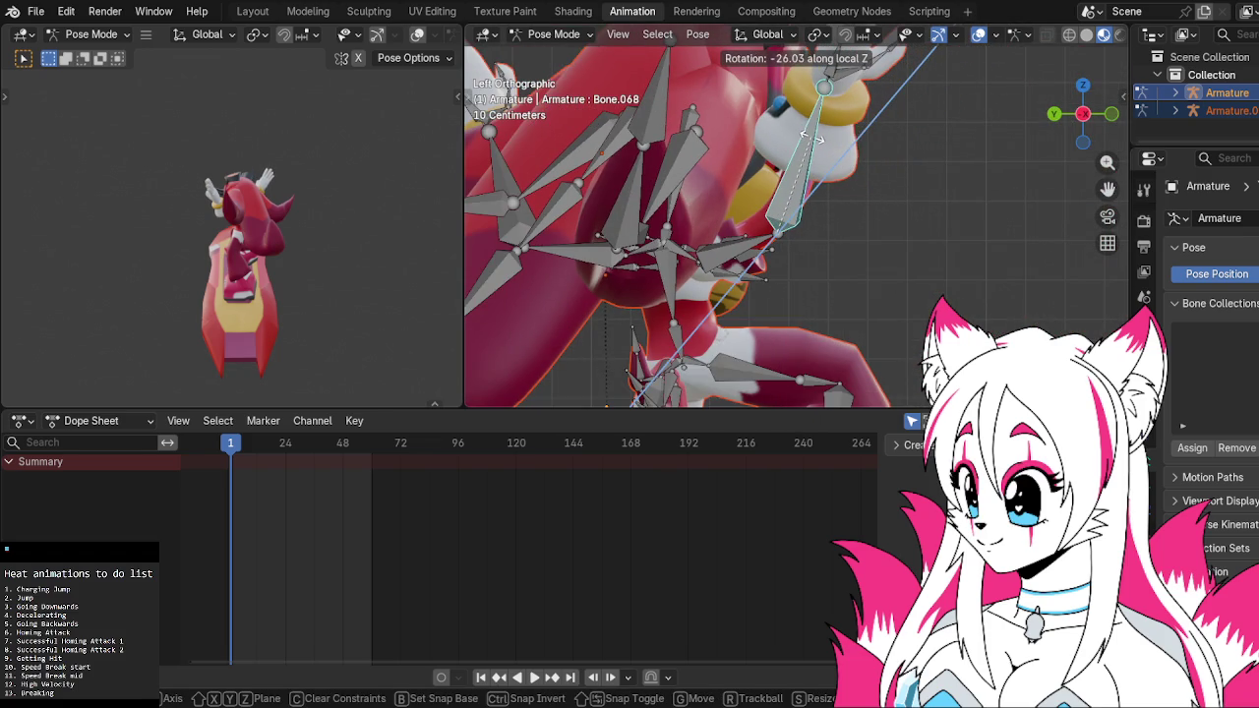
{"action": "left_click", "coordinate": [816, 140]}
Rotate hand bone Bone.069 about global Z so the second hand is raised, then check from the back
{"action": "middle_click_drag", "start_coordinate": [920, 116], "coordinate": [866, 223], "text": "shift"}
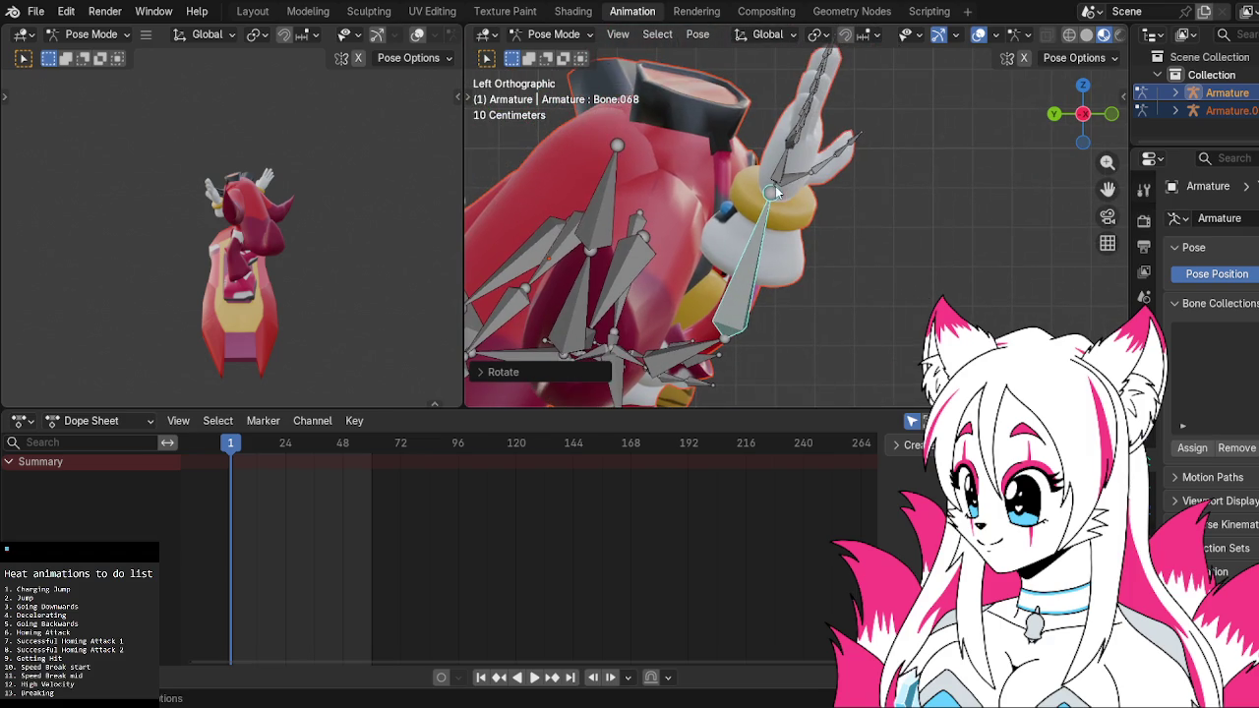
{"action": "left_click", "coordinate": [772, 186]}
{"action": "left_click", "coordinate": [772, 182]}
{"action": "scroll", "coordinate": [772, 182], "scroll_direction": "up", "scroll_amount": 3}
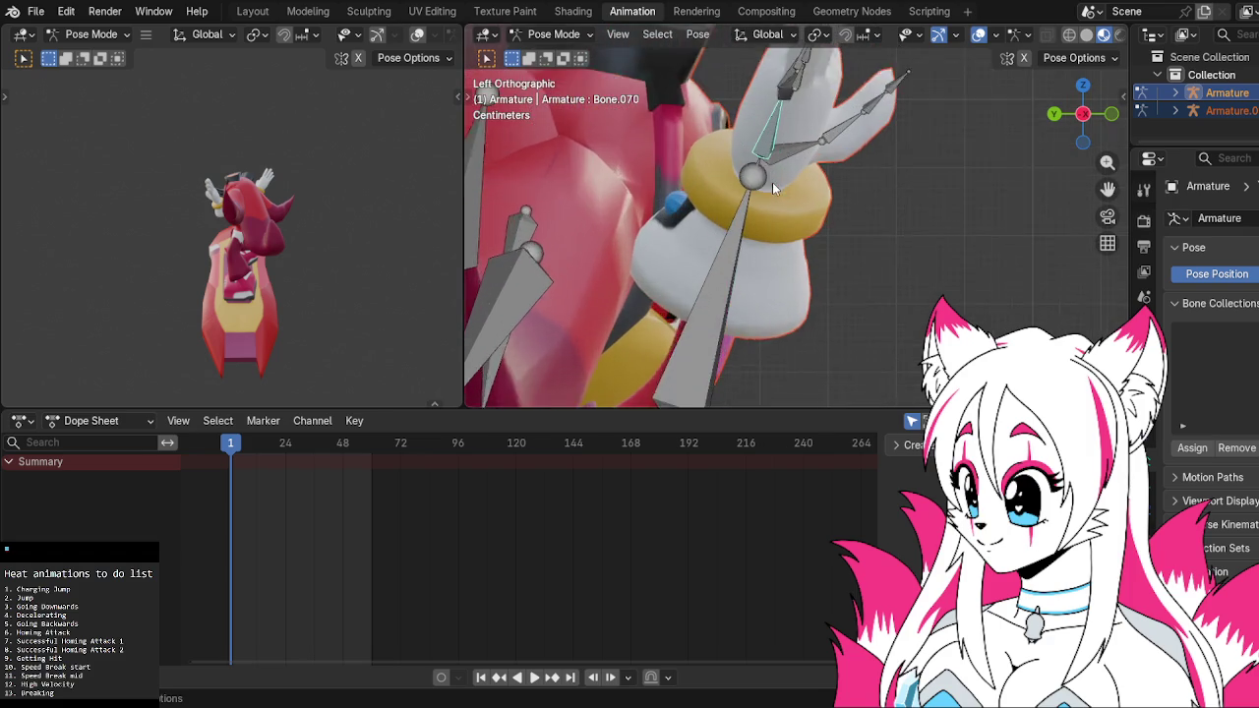
{"action": "scroll", "coordinate": [758, 147], "scroll_direction": "up", "scroll_amount": 2}
{"action": "scroll", "coordinate": [757, 141], "scroll_direction": "down", "scroll_amount": 2}
{"action": "scroll", "coordinate": [761, 140], "scroll_direction": "down", "scroll_amount": 2}
{"action": "left_click", "coordinate": [782, 163]}
{"action": "key", "text": "r"}
{"action": "key", "text": "z"}
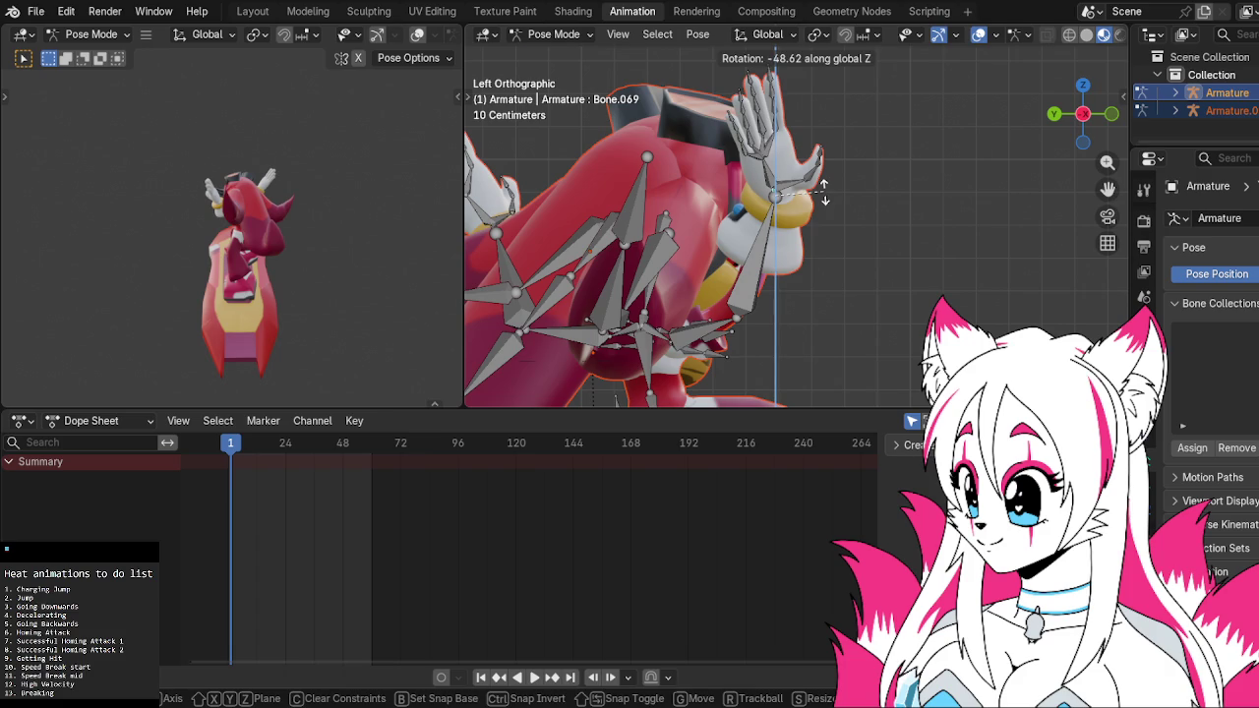
{"action": "left_click", "coordinate": [824, 191]}
{"action": "left_click", "coordinate": [1052, 116]}
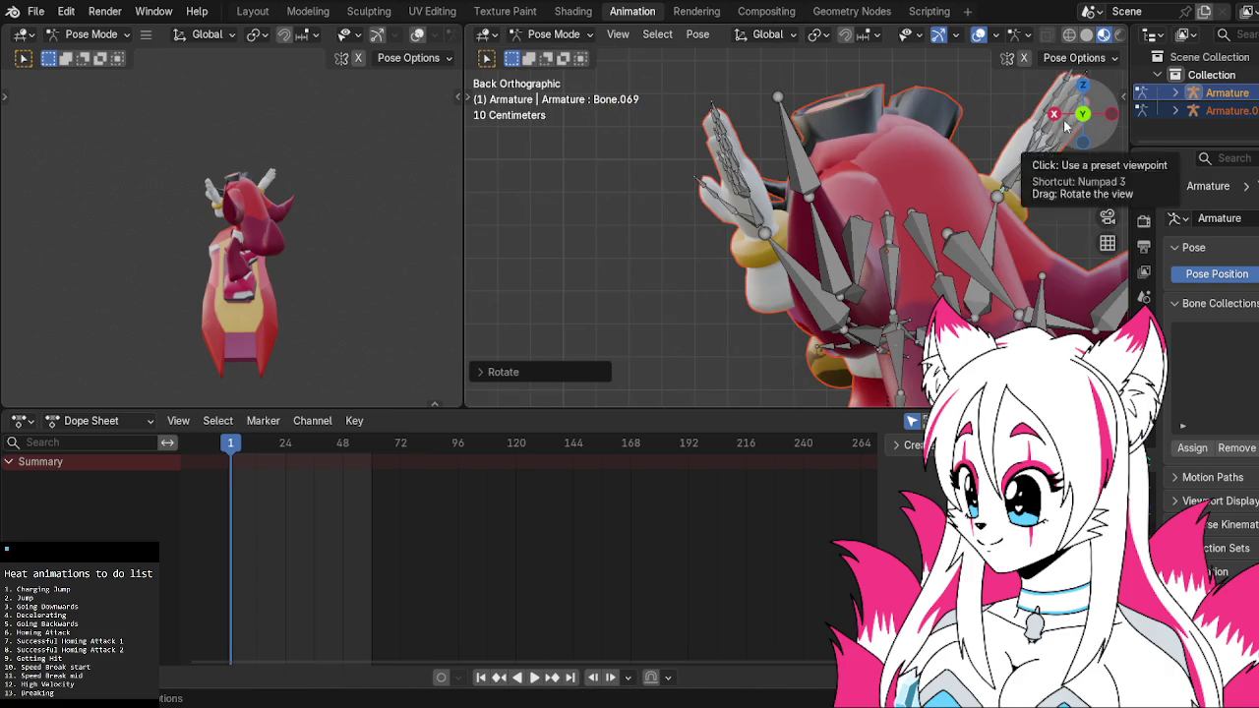
{"action": "mouse_move", "coordinate": [924, 129]}
{"action": "middle_mouse_down"}
{"action": "mouse_move", "coordinate": [842, 144]}
{"action": "mouse_move", "coordinate": [938, 110]}
{"action": "mouse_move", "coordinate": [1032, 124]}
{"action": "mouse_move", "coordinate": [980, 123]}
{"action": "middle_mouse_up"}
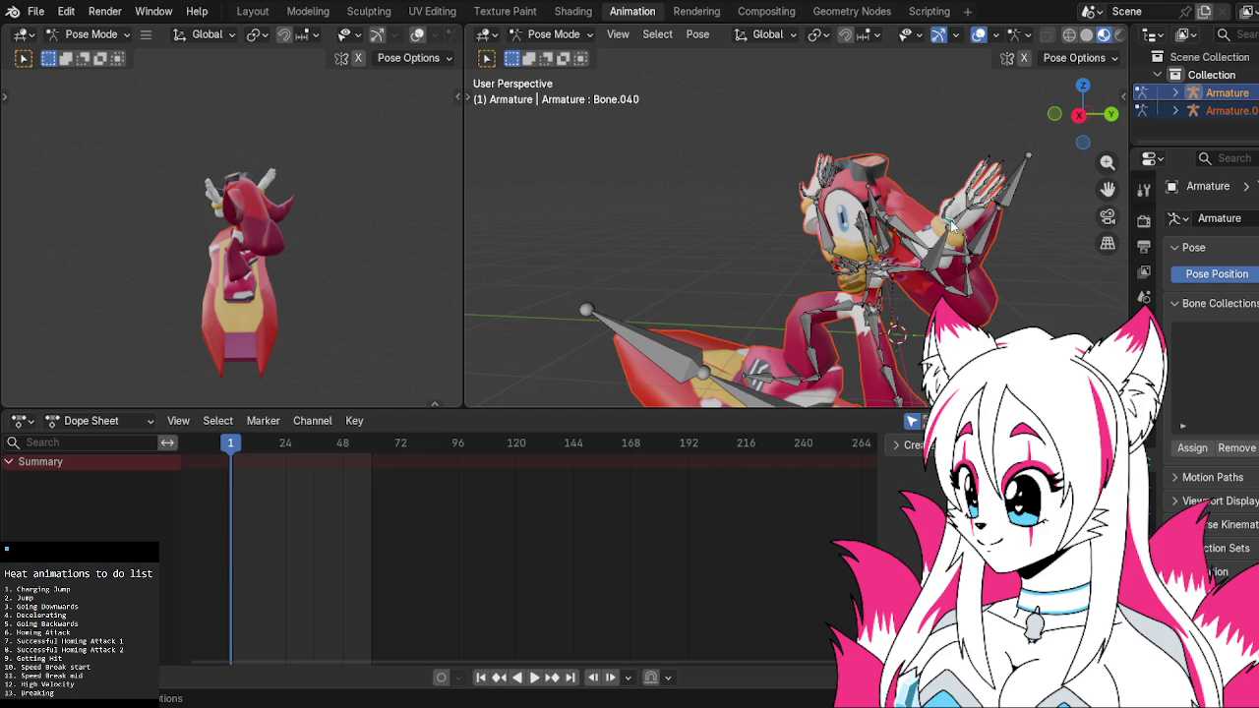
From the right side view, rotate the arm bone and Bone.033 into the pose
{"action": "left_click", "coordinate": [1109, 116]}
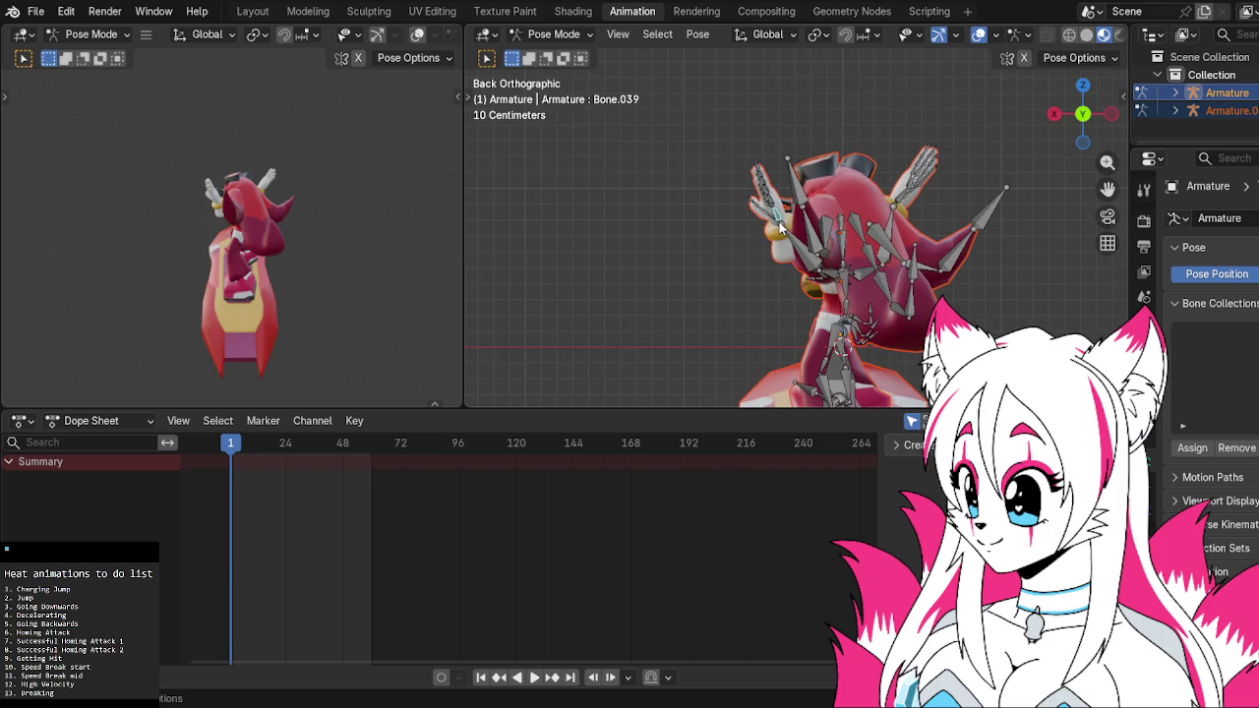
{"action": "scroll", "coordinate": [779, 227], "scroll_direction": "up", "scroll_amount": 5}
{"action": "scroll", "coordinate": [777, 234], "scroll_direction": "down", "scroll_amount": 2}
{"action": "scroll", "coordinate": [775, 240], "scroll_direction": "down", "scroll_amount": 2}
{"action": "scroll", "coordinate": [771, 246], "scroll_direction": "down", "scroll_amount": 1}
{"action": "scroll", "coordinate": [804, 242], "scroll_direction": "down", "scroll_amount": 1}
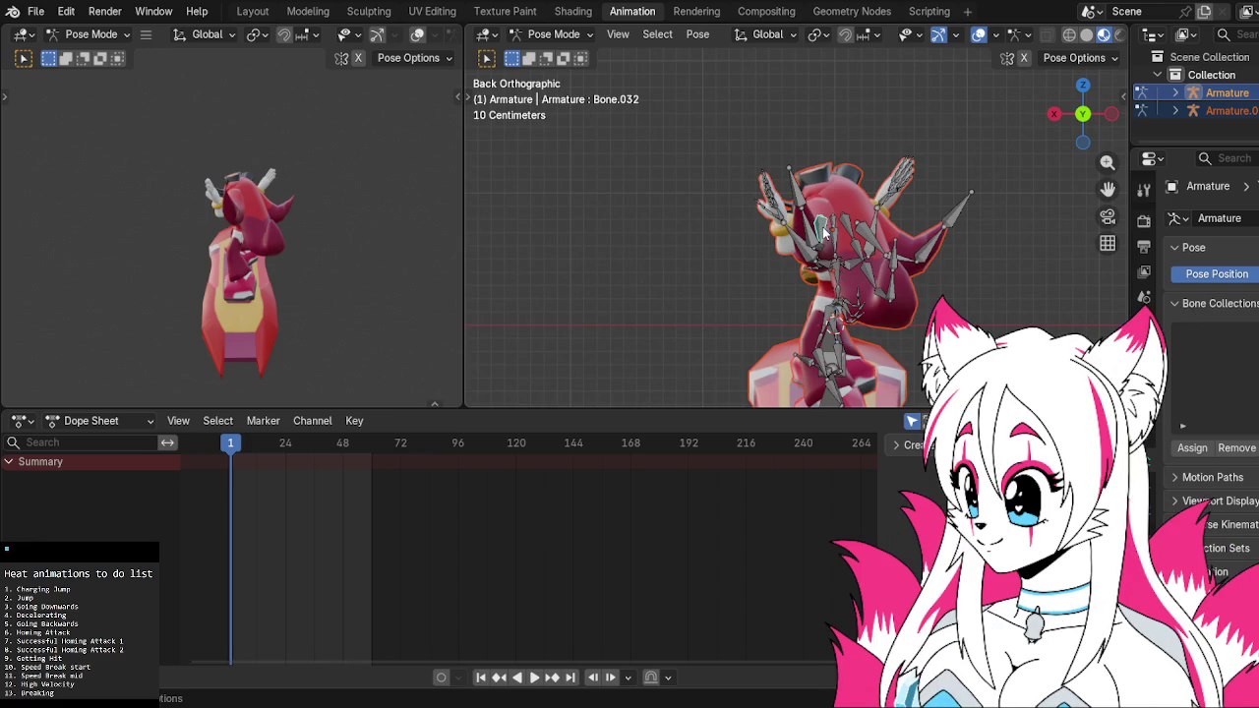
{"action": "left_click", "coordinate": [1053, 116]}
{"action": "key", "text": "r"}
{"action": "left_click", "coordinate": [950, 243]}
{"action": "left_click", "coordinate": [917, 265]}
{"action": "key", "text": "r"}
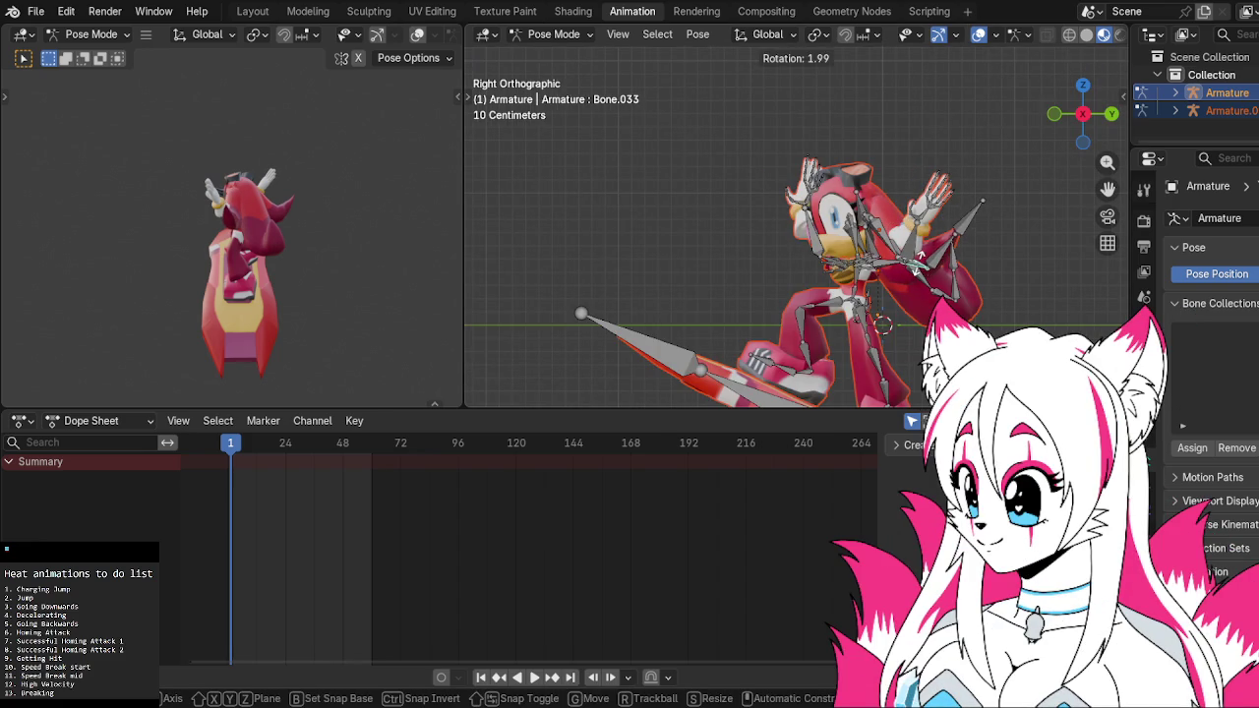
{"action": "left_click", "coordinate": [1016, 178]}
From the left side view, rotate quill bone Bone.063 and adjust the neighbouring quill
{"action": "left_click", "coordinate": [1080, 115]}
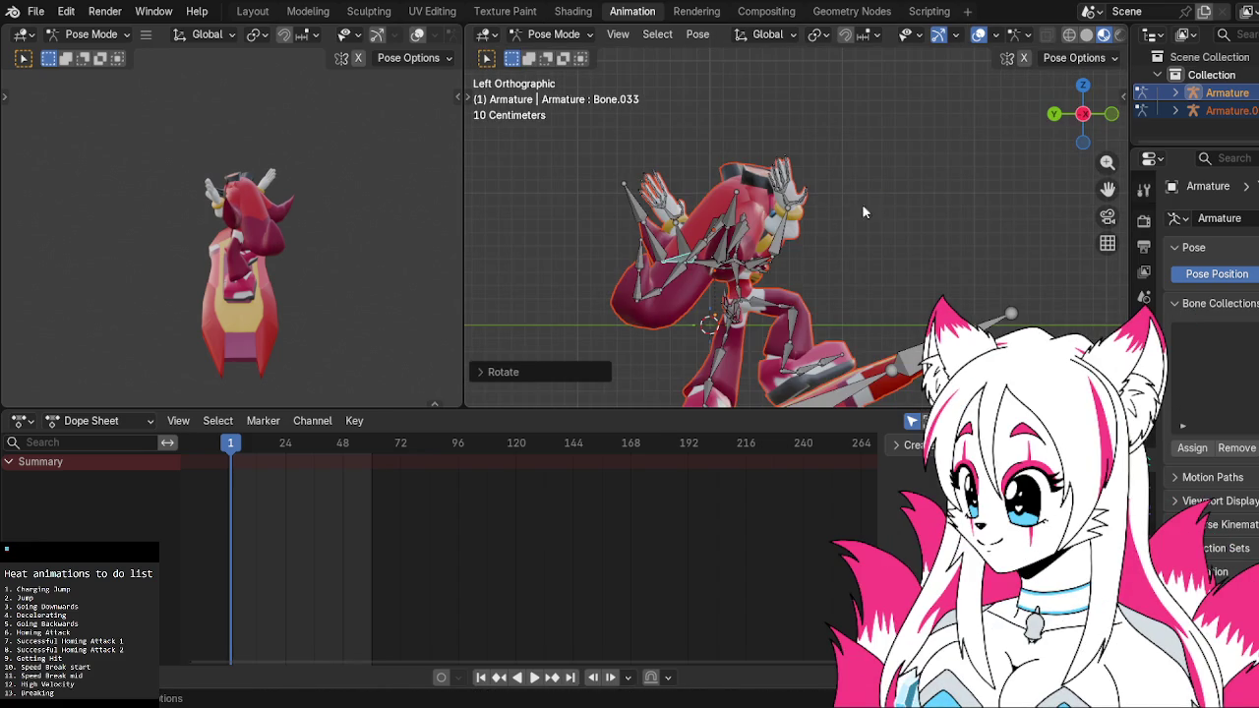
{"action": "left_click", "coordinate": [744, 232]}
{"action": "key", "text": "r"}
{"action": "right_click", "coordinate": [749, 234]}
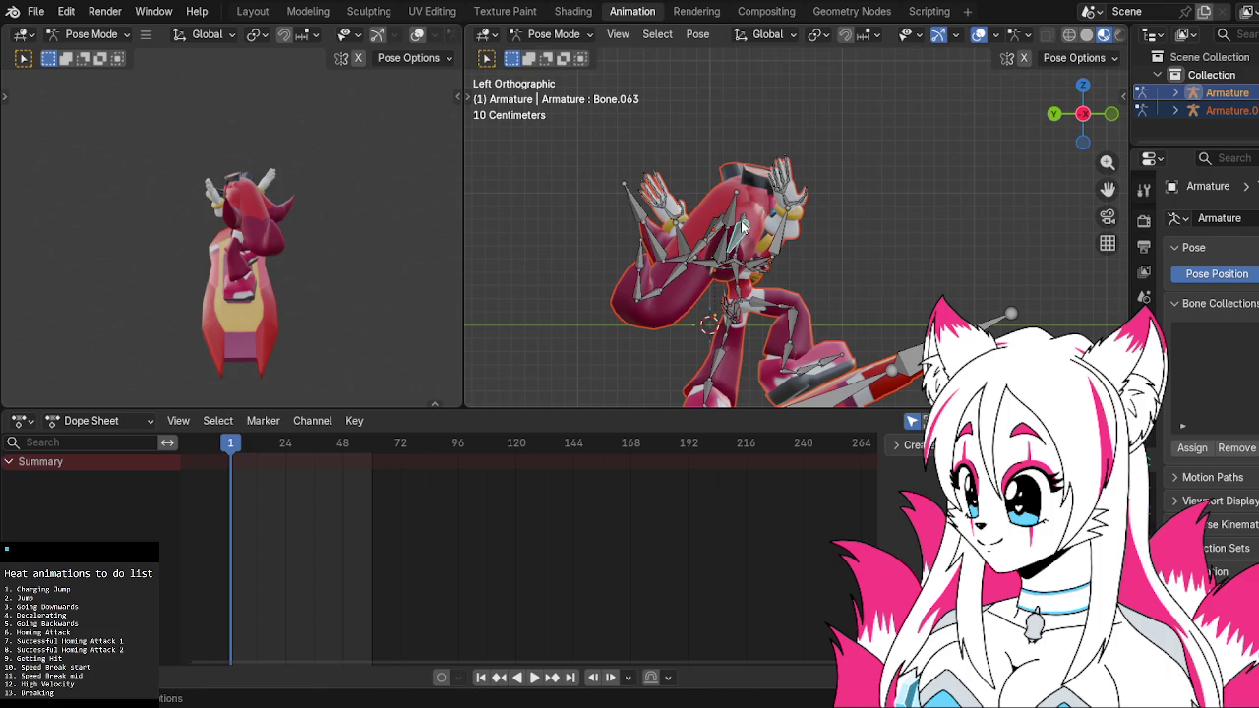
{"action": "left_click", "coordinate": [744, 221]}
{"action": "key", "text": "r"}
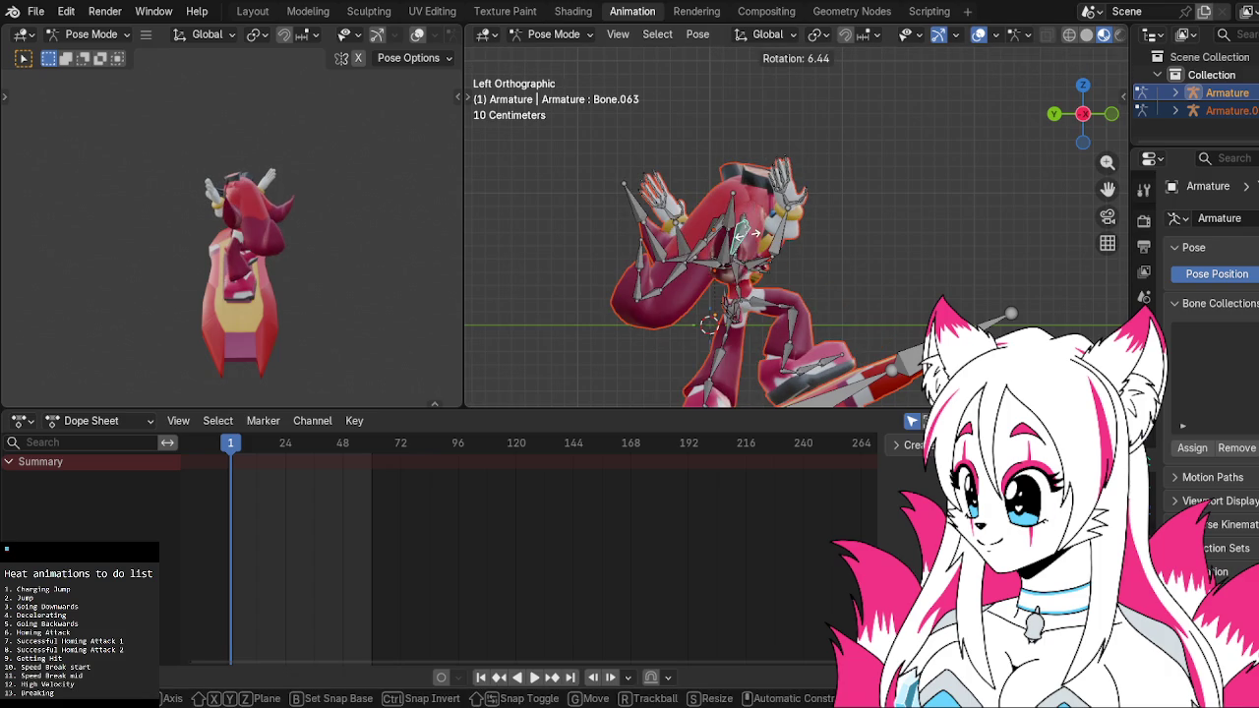
{"action": "left_click", "coordinate": [757, 234]}
{"action": "scroll", "coordinate": [757, 236], "scroll_direction": "up", "scroll_amount": 3}
{"action": "mouse_move", "coordinate": [757, 236]}
{"action": "middle_mouse_down"}
{"action": "mouse_move", "coordinate": [763, 250]}
{"action": "mouse_move", "coordinate": [709, 251]}
{"action": "middle_mouse_up"}
{"action": "scroll", "coordinate": [709, 252], "scroll_direction": "down", "scroll_amount": 2}
{"action": "key", "text": "r"}
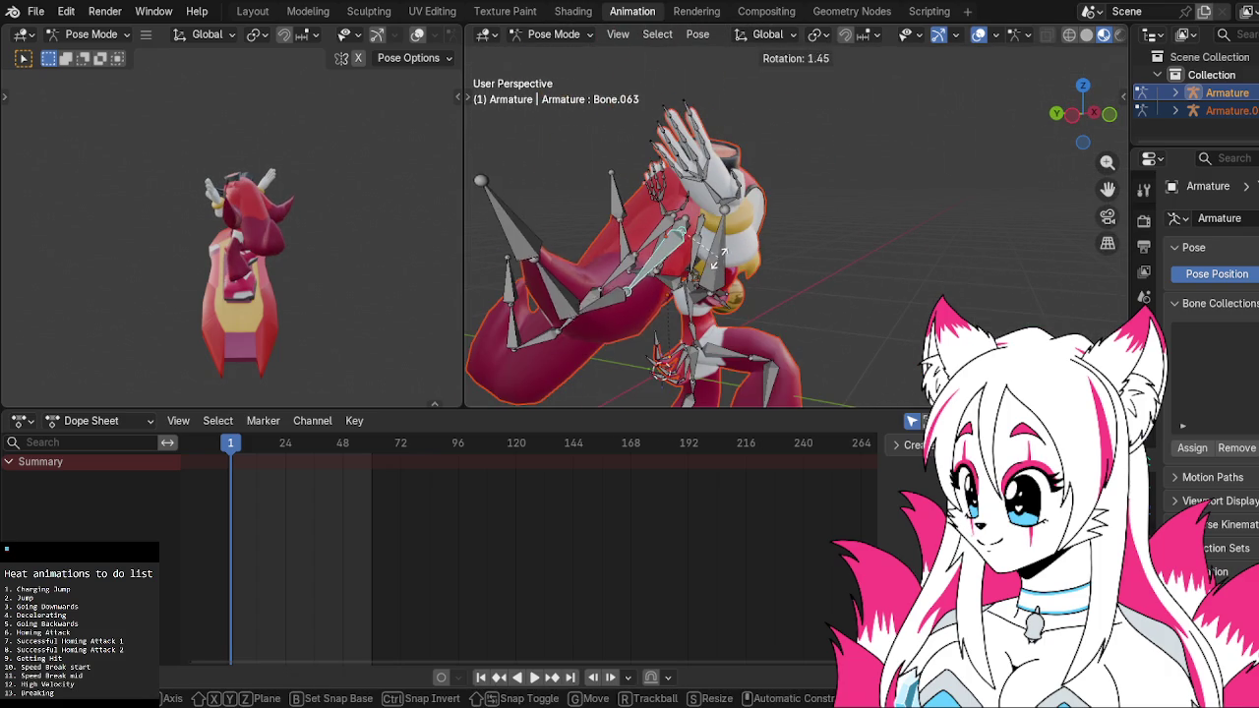
{"action": "left_click", "coordinate": [720, 241]}
{"action": "key", "text": "r"}
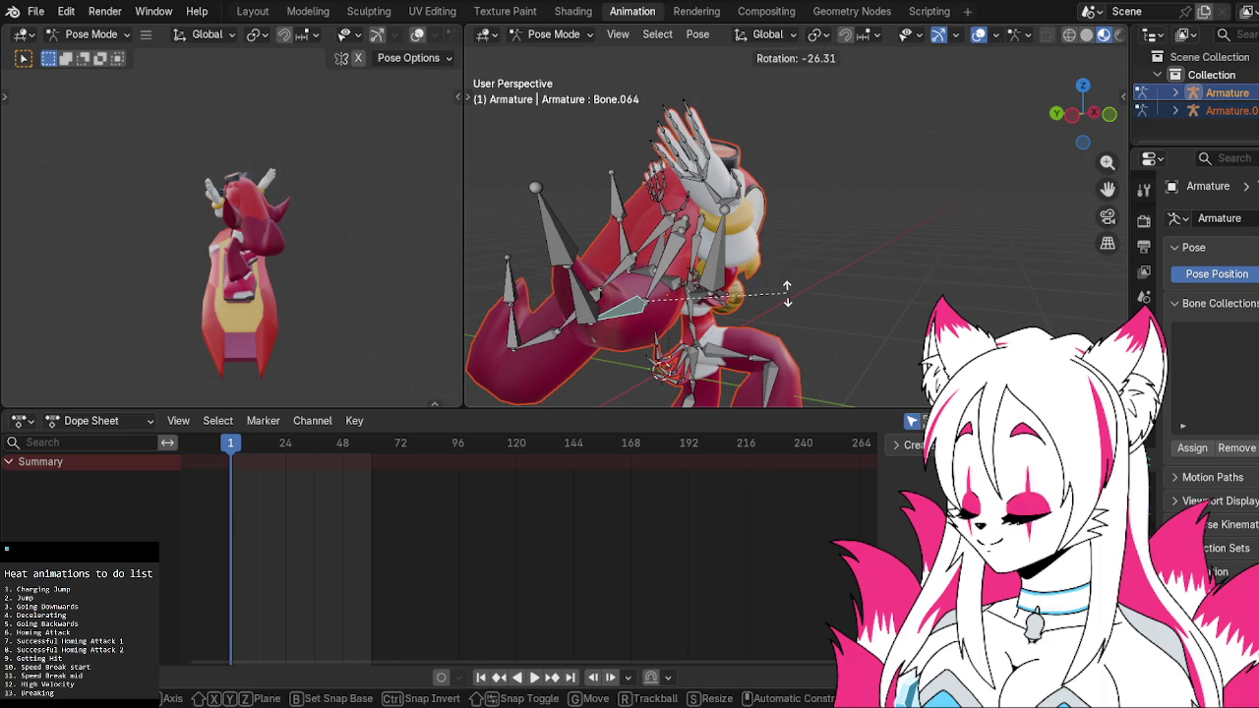
{"action": "key", "text": "Escape"}
Rotate another back quill bone from the left side view and inspect the pose
{"action": "left_click", "coordinate": [1062, 119]}
{"action": "key", "text": "r"}
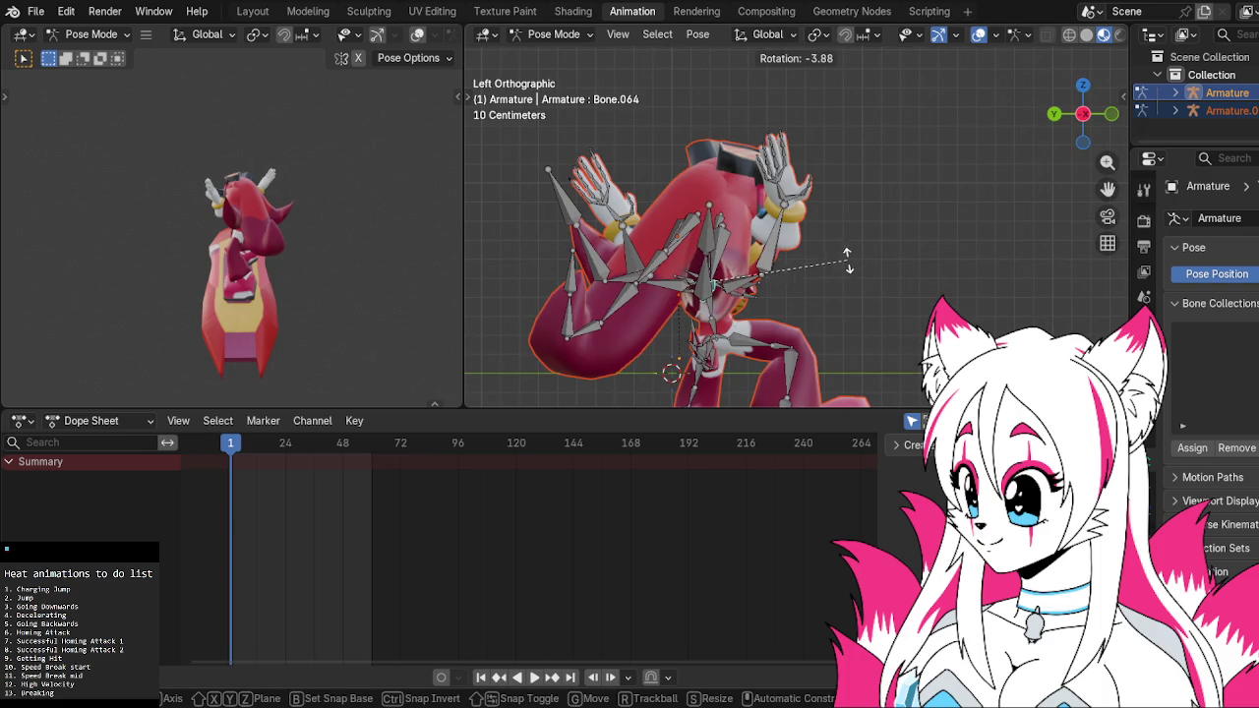
{"action": "left_click", "coordinate": [846, 257]}
{"action": "mouse_move", "coordinate": [848, 259]}
{"action": "middle_mouse_down"}
{"action": "mouse_move", "coordinate": [932, 179]}
{"action": "mouse_move", "coordinate": [866, 185]}
{"action": "mouse_move", "coordinate": [794, 116]}
{"action": "mouse_move", "coordinate": [742, 124]}
{"action": "mouse_move", "coordinate": [861, 219]}
{"action": "mouse_move", "coordinate": [891, 160]}
{"action": "mouse_move", "coordinate": [870, 210]}
{"action": "middle_mouse_up"}
{"action": "scroll", "coordinate": [891, 161], "scroll_direction": "up", "scroll_amount": 2}
{"action": "scroll", "coordinate": [933, 111], "scroll_direction": "up", "scroll_amount": 3}
{"action": "scroll", "coordinate": [923, 123], "scroll_direction": "down", "scroll_amount": 2}
{"action": "scroll", "coordinate": [891, 191], "scroll_direction": "up", "scroll_amount": 1}
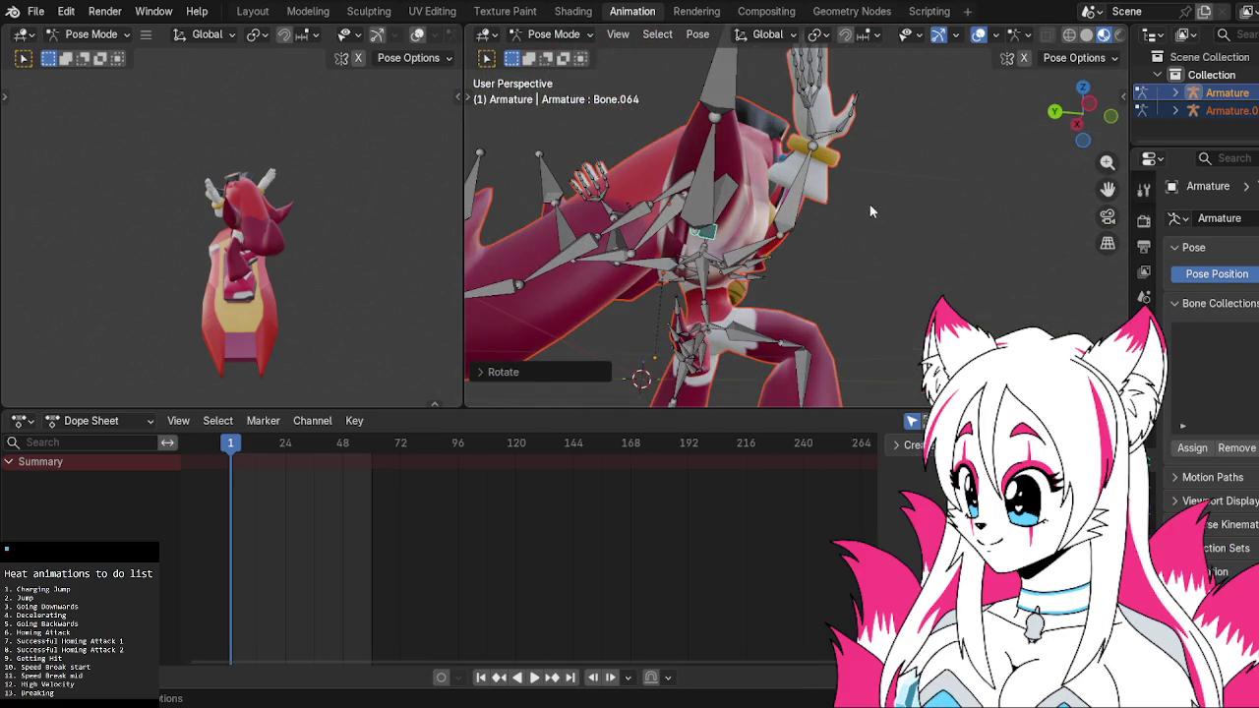
{"action": "left_click", "coordinate": [1085, 105]}
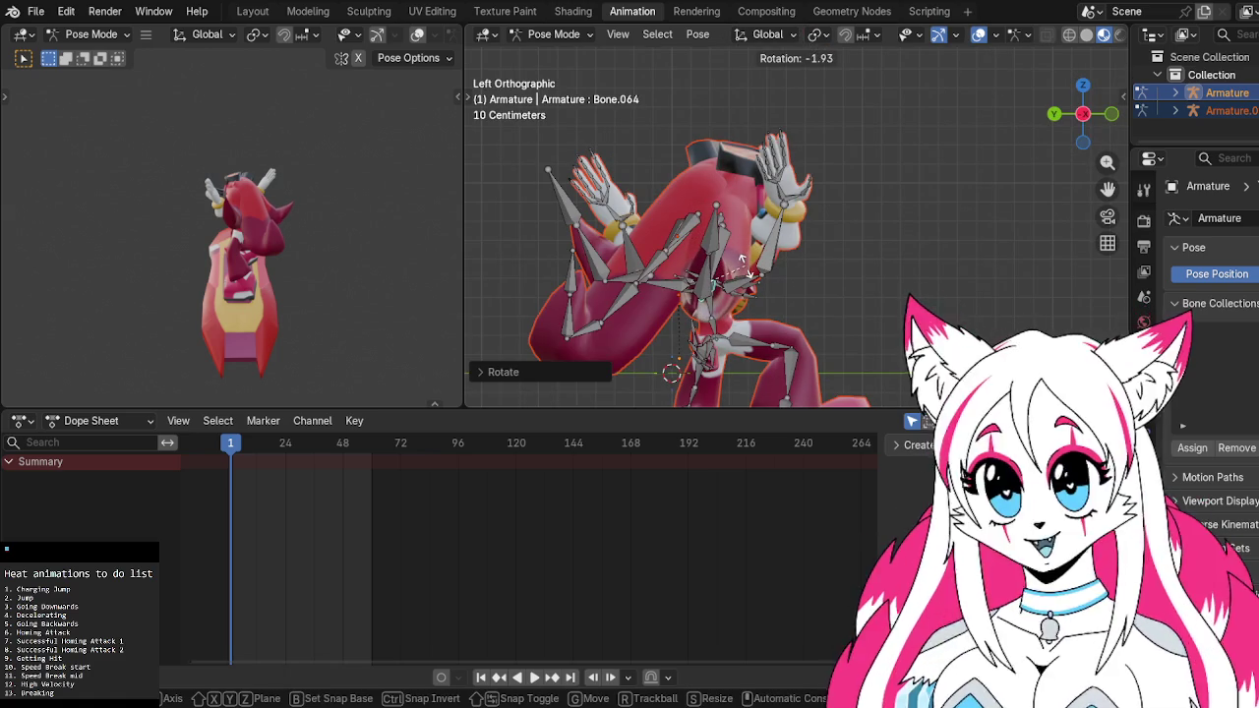
{"action": "left_click", "coordinate": [733, 254]}
{"action": "mouse_move", "coordinate": [734, 253]}
{"action": "middle_mouse_down"}
{"action": "mouse_move", "coordinate": [829, 234]}
{"action": "mouse_move", "coordinate": [870, 174]}
{"action": "mouse_move", "coordinate": [780, 207]}
{"action": "mouse_move", "coordinate": [743, 287]}
{"action": "mouse_move", "coordinate": [838, 287]}
{"action": "middle_mouse_up"}
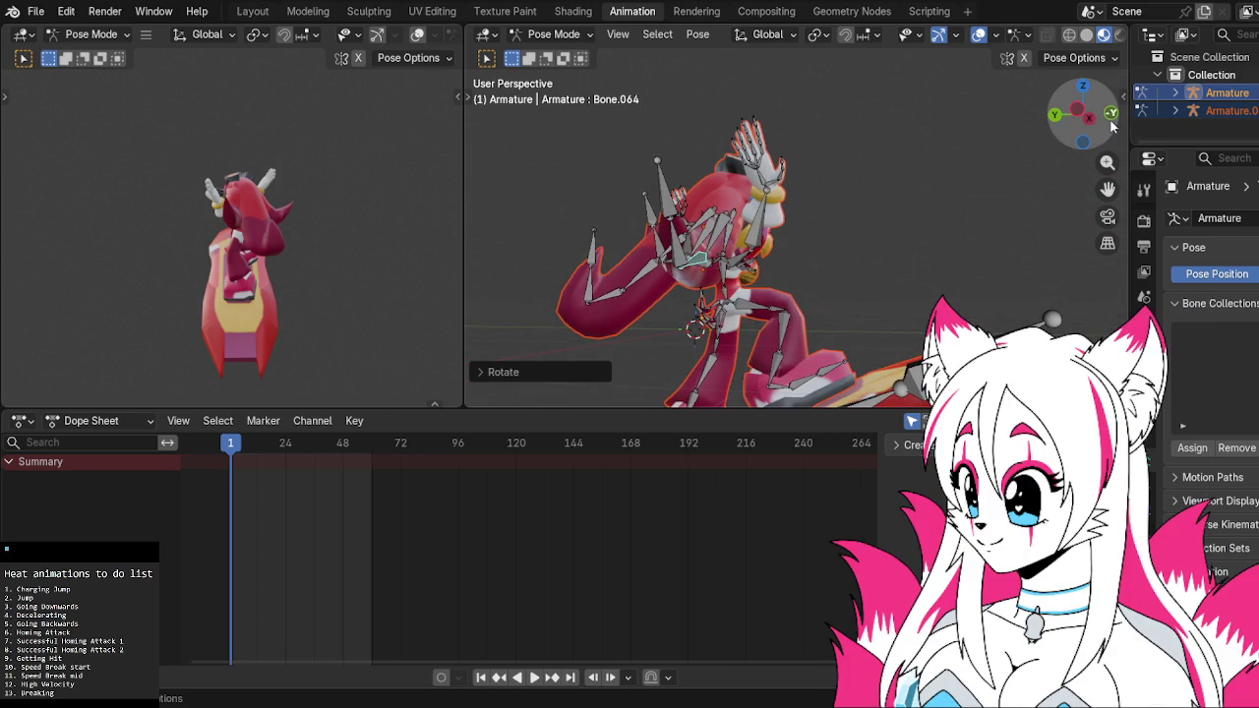
Rotate back quill bone Bone.090 from the left side view
{"action": "left_click", "coordinate": [1080, 115]}
{"action": "scroll", "coordinate": [788, 267], "scroll_direction": "up", "scroll_amount": 2}
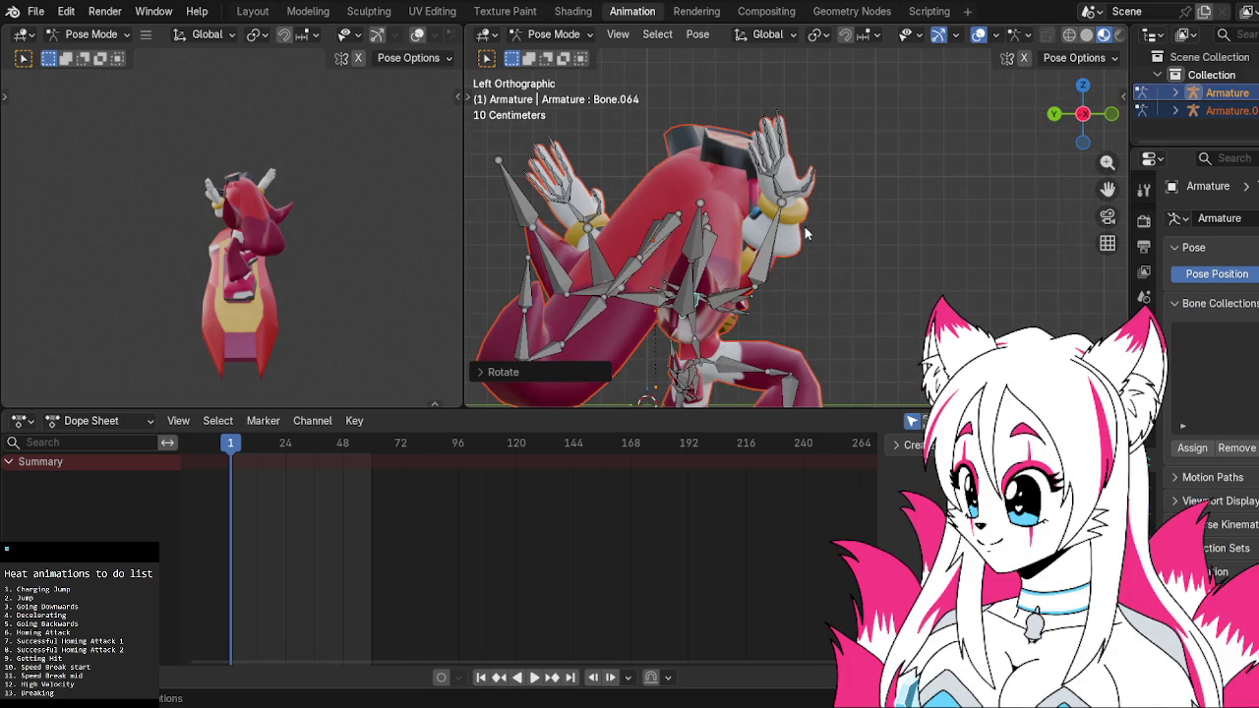
{"action": "middle_click_drag", "start_coordinate": [794, 240], "coordinate": [897, 211], "text": "shift"}
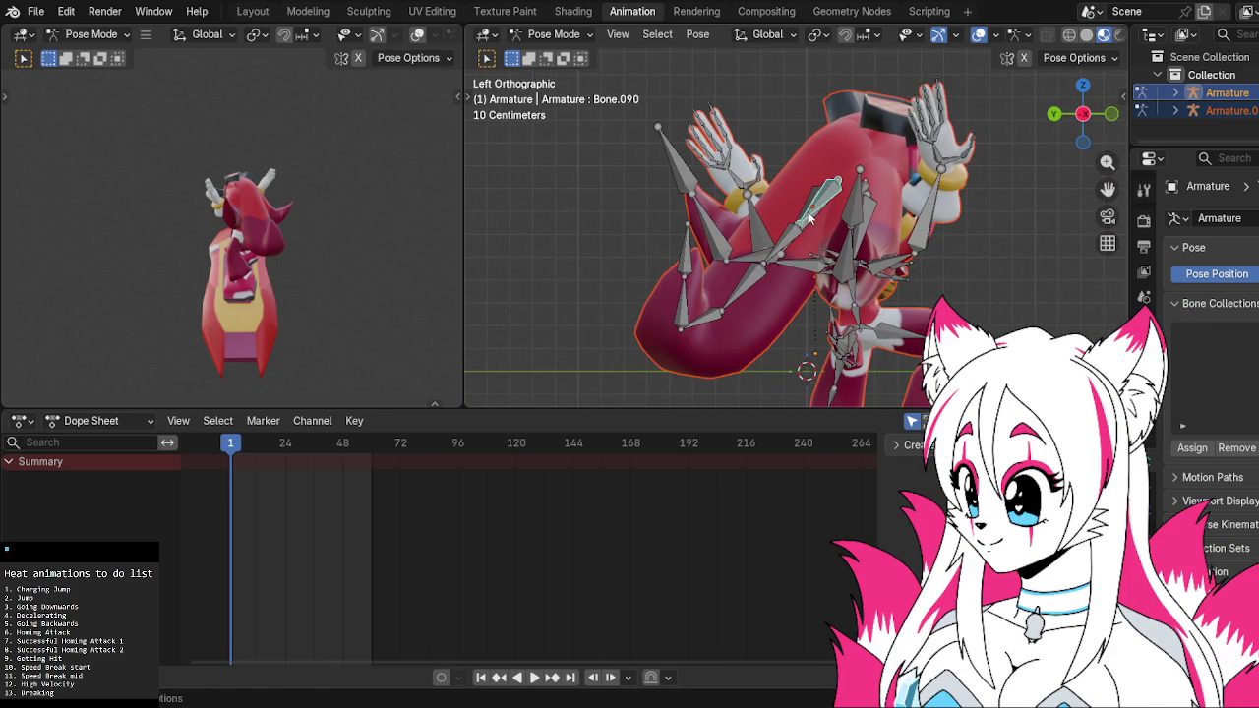
{"action": "key", "text": "r"}
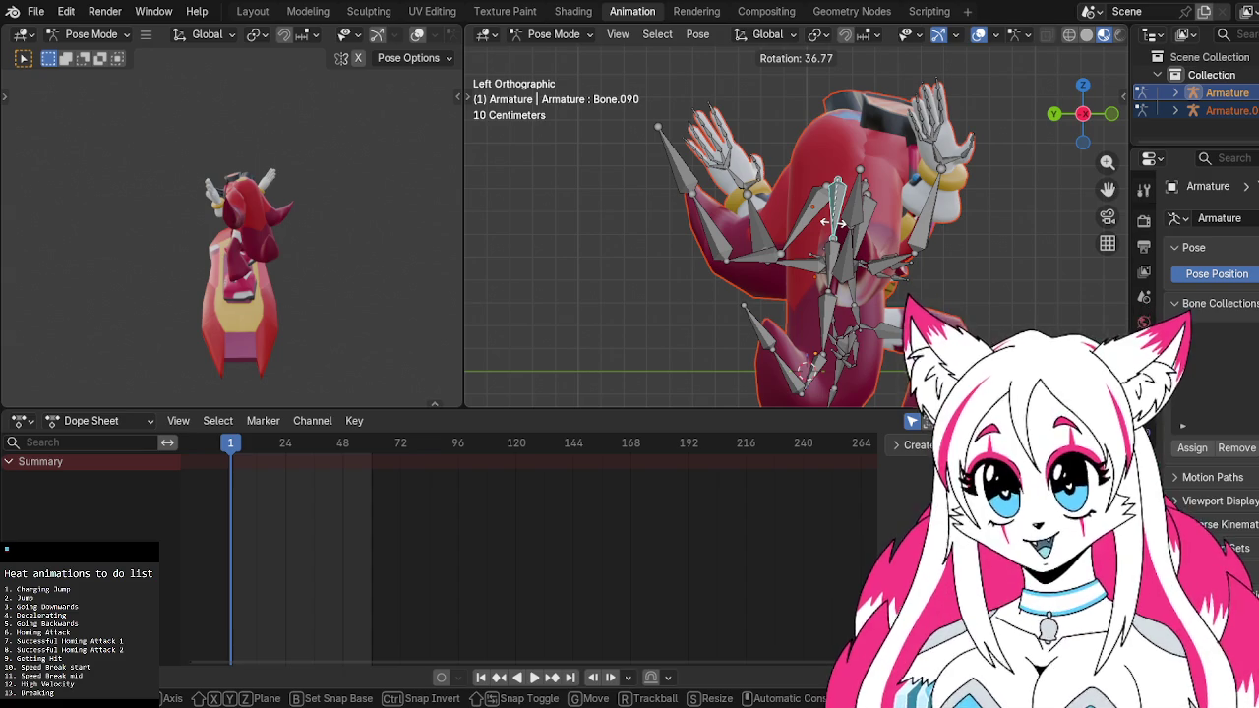
{"action": "left_click", "coordinate": [833, 231]}
{"action": "middle_click_drag", "start_coordinate": [831, 246], "coordinate": [826, 287]}
{"action": "scroll", "coordinate": [826, 287], "scroll_direction": "up", "scroll_amount": 3}
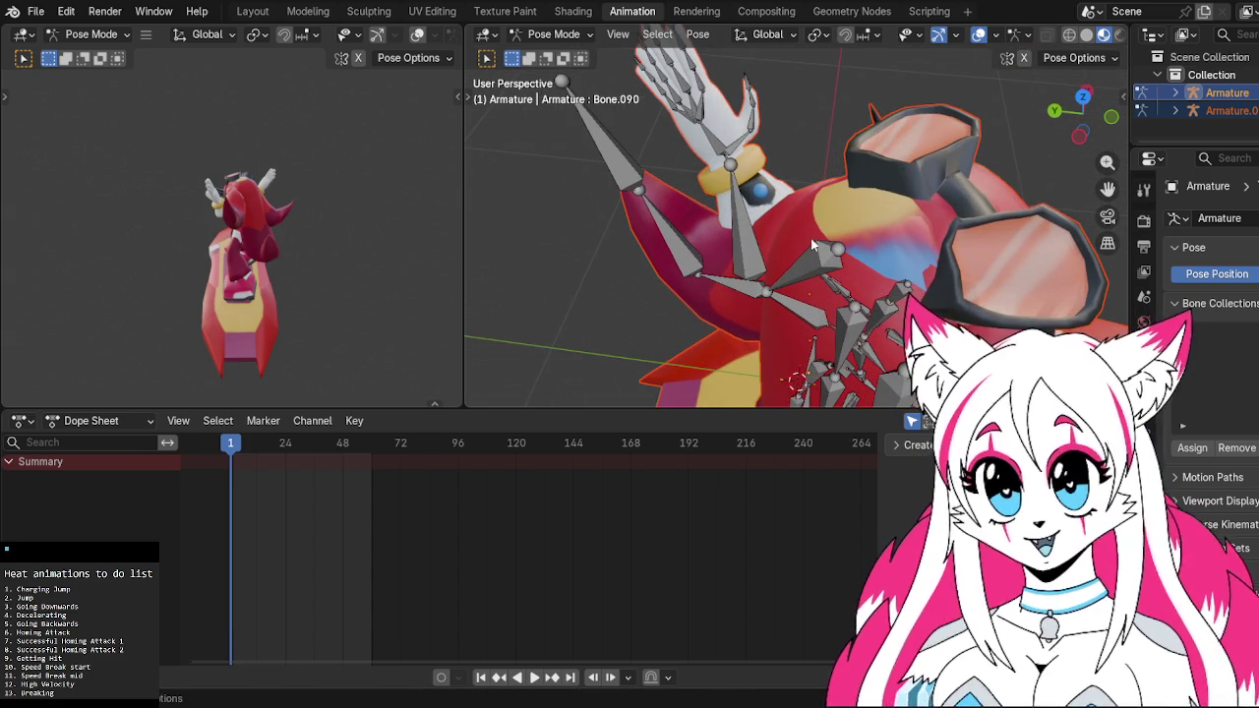
Switch to the Layout workspace and select the hedgehog's body mesh
{"action": "left_click", "coordinate": [249, 11]}
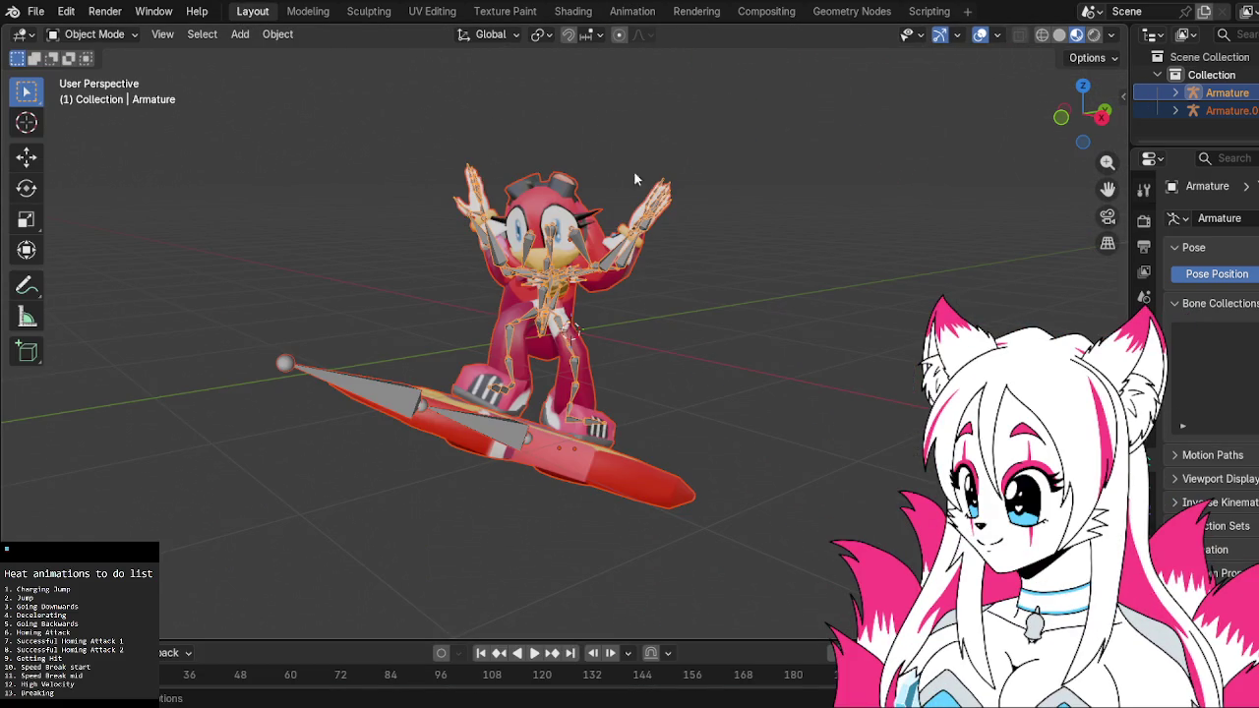
{"action": "middle_click_drag", "start_coordinate": [634, 178], "coordinate": [399, 186]}
{"action": "middle_click_drag", "start_coordinate": [534, 146], "coordinate": [546, 305], "text": "shift"}
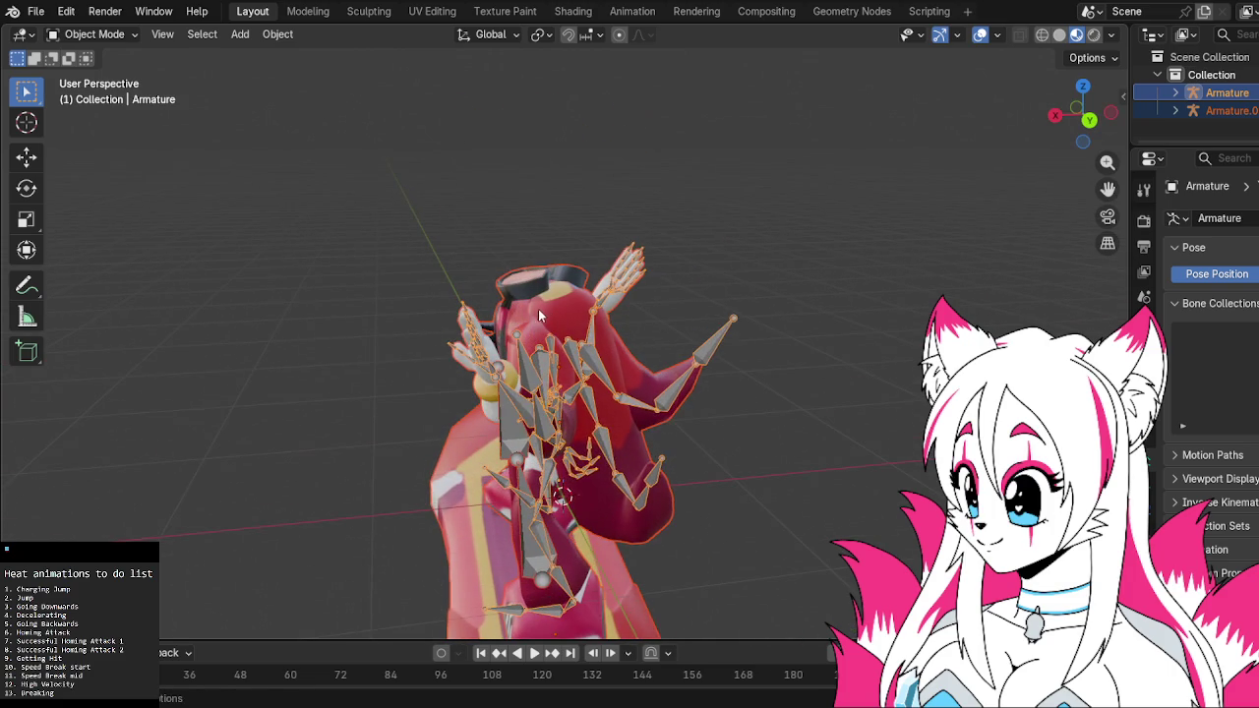
{"action": "left_click", "coordinate": [546, 305]}
Show the body mesh in the Modeling workspace with Material Preview shading
{"action": "left_click", "coordinate": [306, 14]}
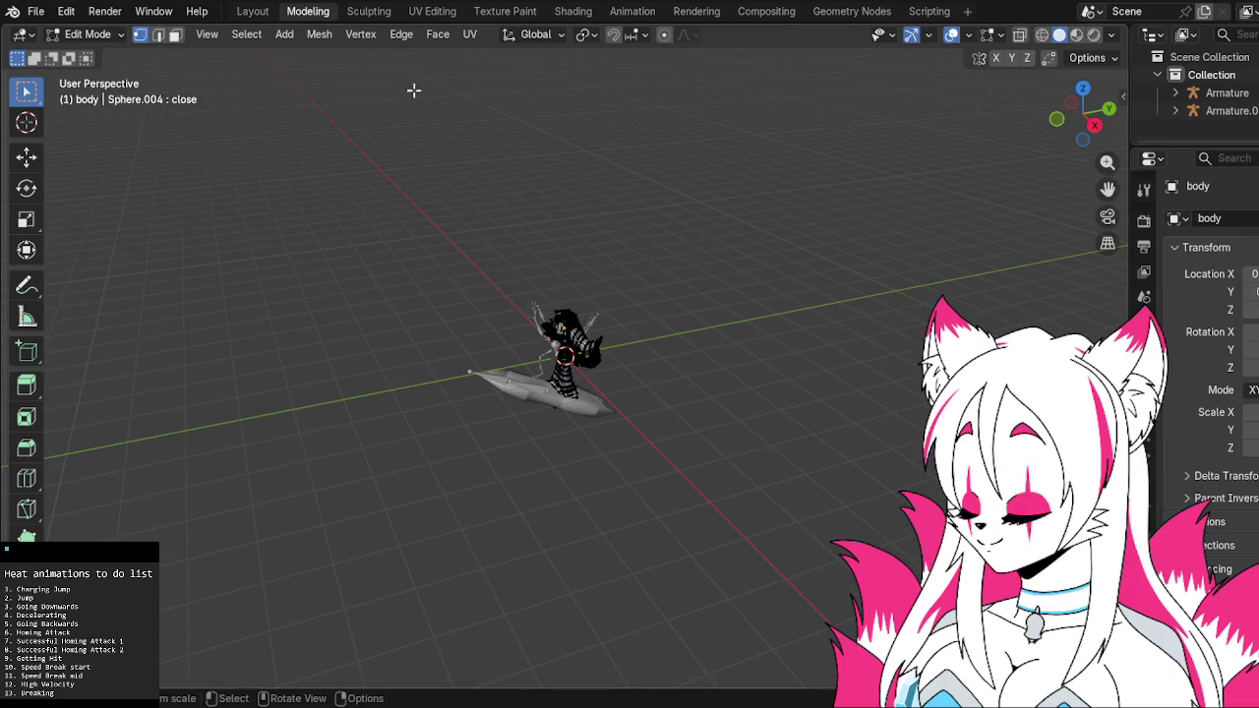
{"action": "scroll", "coordinate": [590, 197], "scroll_direction": "up", "scroll_amount": 3}
{"action": "scroll", "coordinate": [717, 236], "scroll_direction": "up", "scroll_amount": 3}
{"action": "middle_click_drag", "start_coordinate": [717, 236], "coordinate": [543, 268]}
{"action": "scroll", "coordinate": [543, 268], "scroll_direction": "up", "scroll_amount": 3}
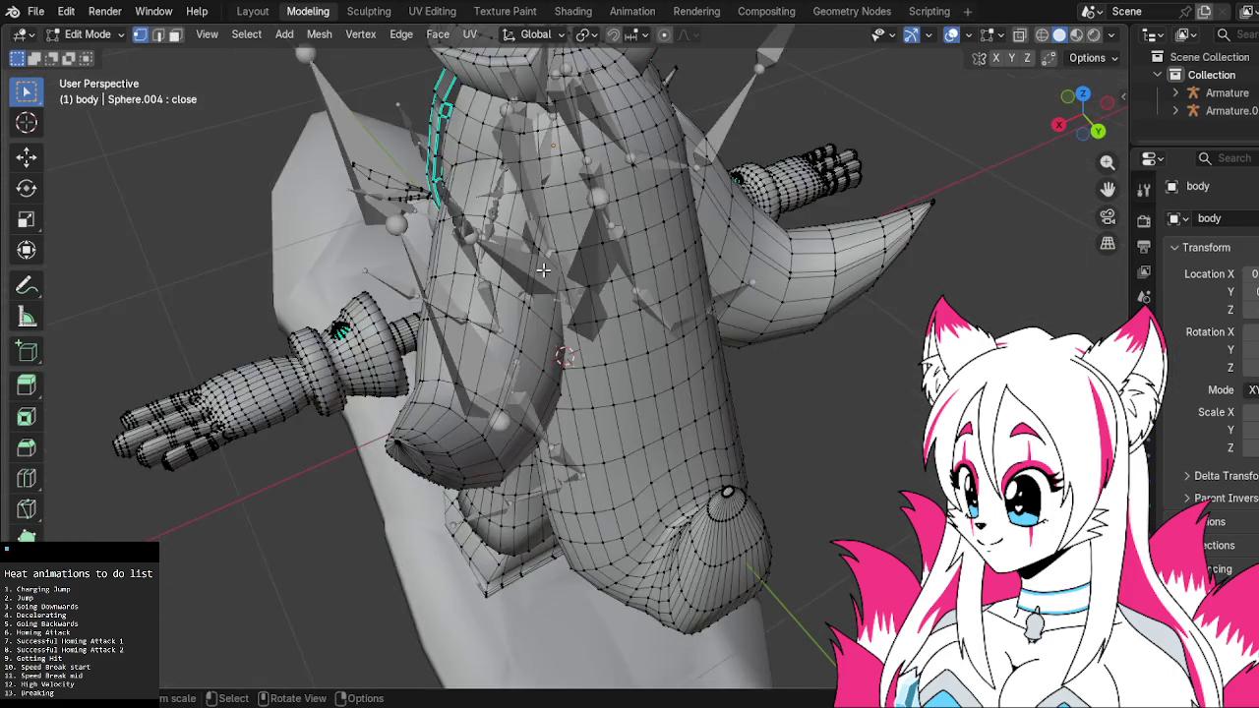
{"action": "scroll", "coordinate": [543, 268], "scroll_direction": "up", "scroll_amount": 3}
{"action": "scroll", "coordinate": [582, 258], "scroll_direction": "up", "scroll_amount": 2}
{"action": "scroll", "coordinate": [604, 295], "scroll_direction": "up", "scroll_amount": 2}
{"action": "scroll", "coordinate": [582, 452], "scroll_direction": "up", "scroll_amount": 2}
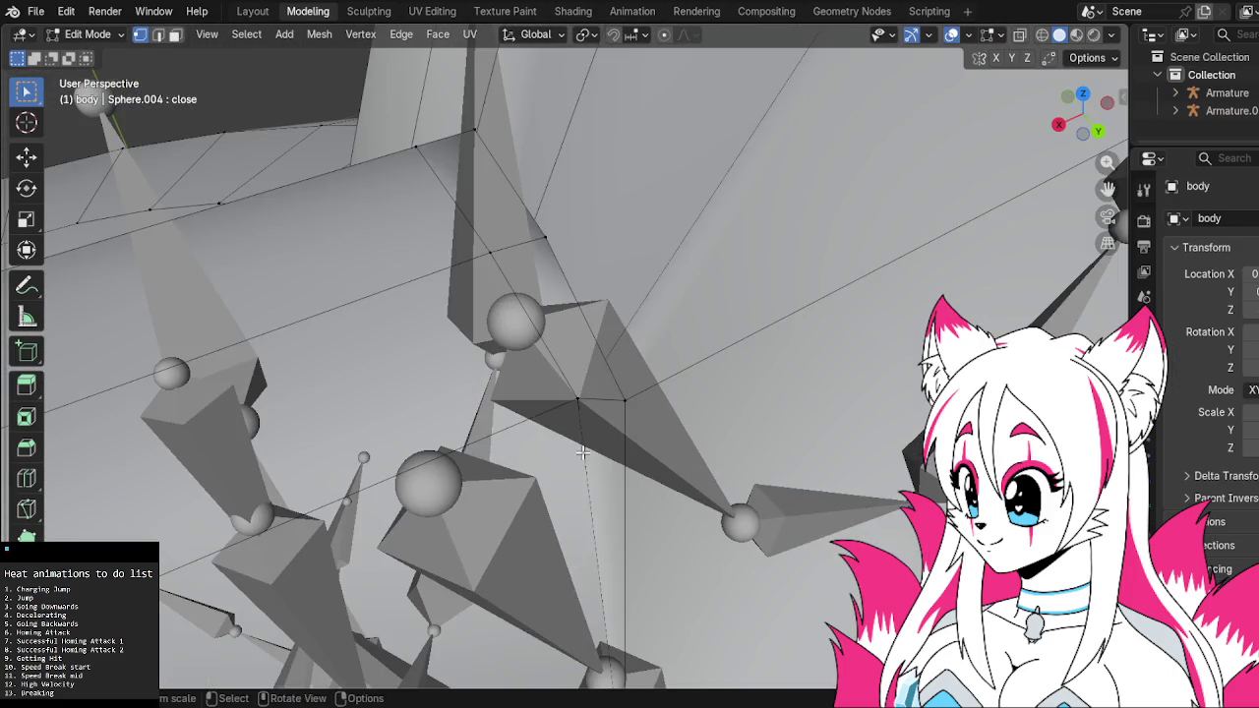
{"action": "scroll", "coordinate": [582, 452], "scroll_direction": "down", "scroll_amount": 3}
{"action": "scroll", "coordinate": [609, 367], "scroll_direction": "down", "scroll_amount": 3}
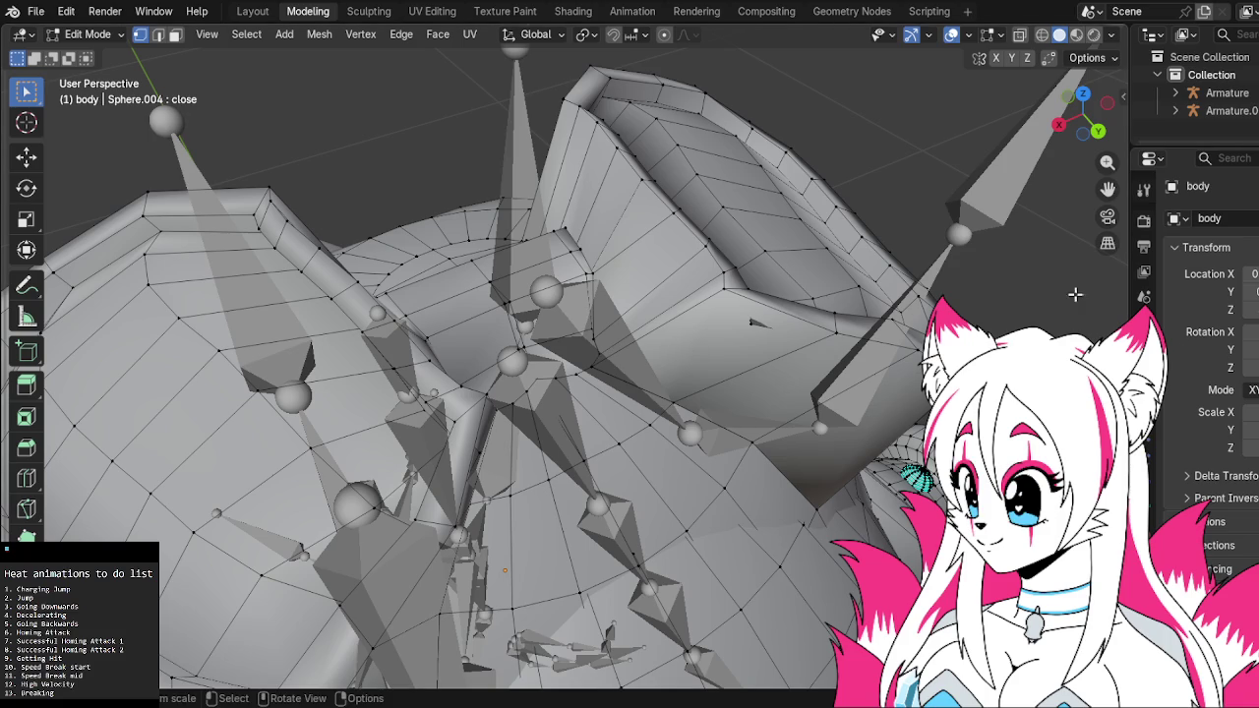
{"action": "left_click", "coordinate": [1077, 37]}
{"action": "scroll", "coordinate": [646, 323], "scroll_direction": "up", "scroll_amount": 3}
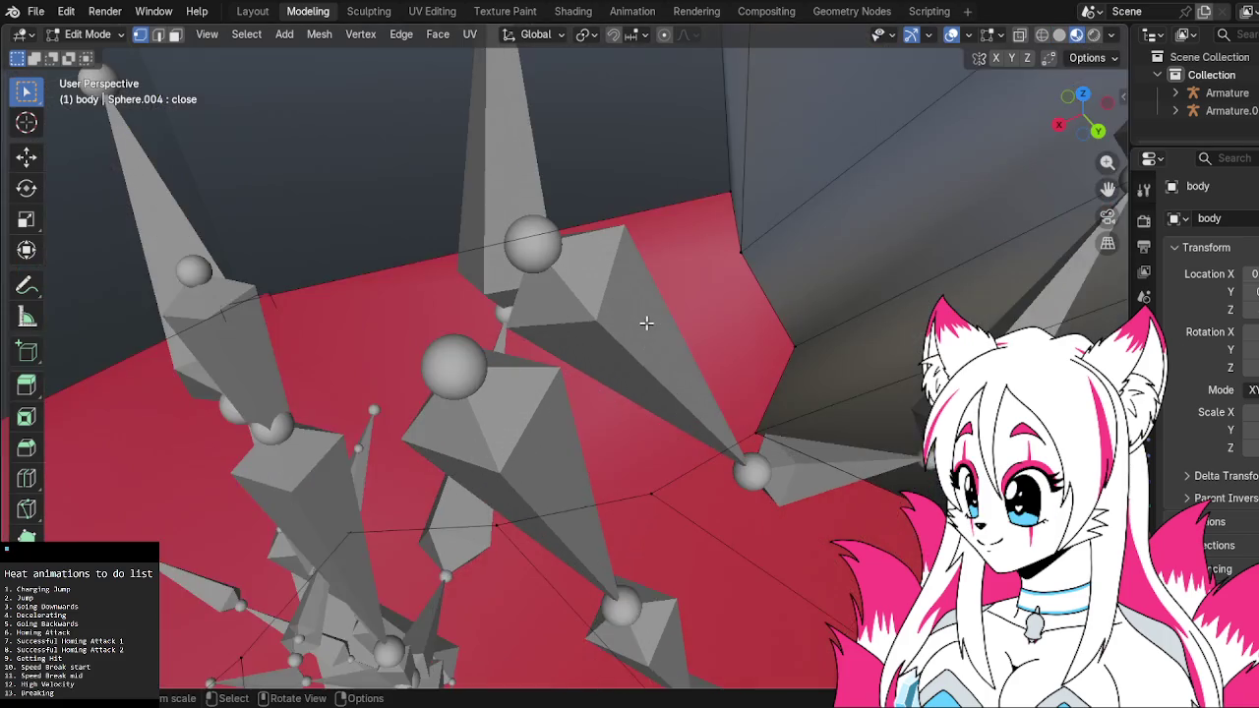
{"action": "scroll", "coordinate": [646, 323], "scroll_direction": "up", "scroll_amount": 2}
{"action": "scroll", "coordinate": [646, 322], "scroll_direction": "up", "scroll_amount": 2}
{"action": "scroll", "coordinate": [644, 325], "scroll_direction": "down", "scroll_amount": 5}
{"action": "scroll", "coordinate": [629, 344], "scroll_direction": "up", "scroll_amount": 4}
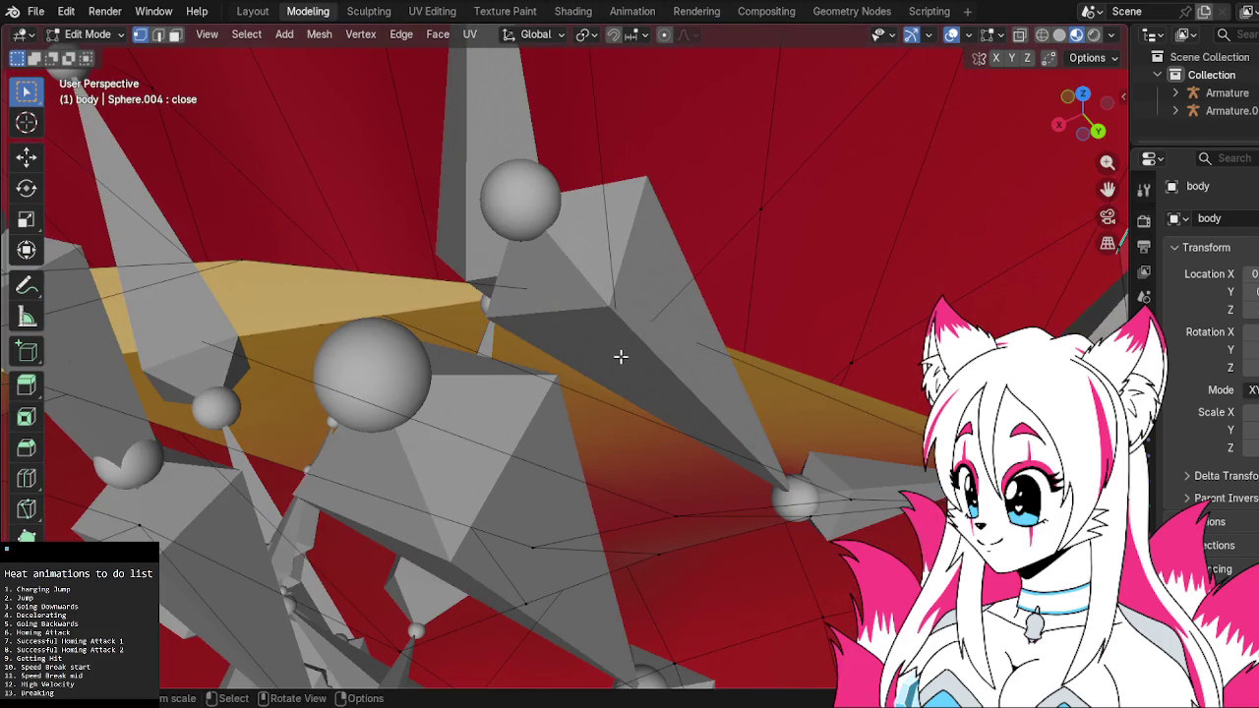
{"action": "scroll", "coordinate": [550, 391], "scroll_direction": "down", "scroll_amount": 3}
{"action": "scroll", "coordinate": [519, 370], "scroll_direction": "down", "scroll_amount": 2}
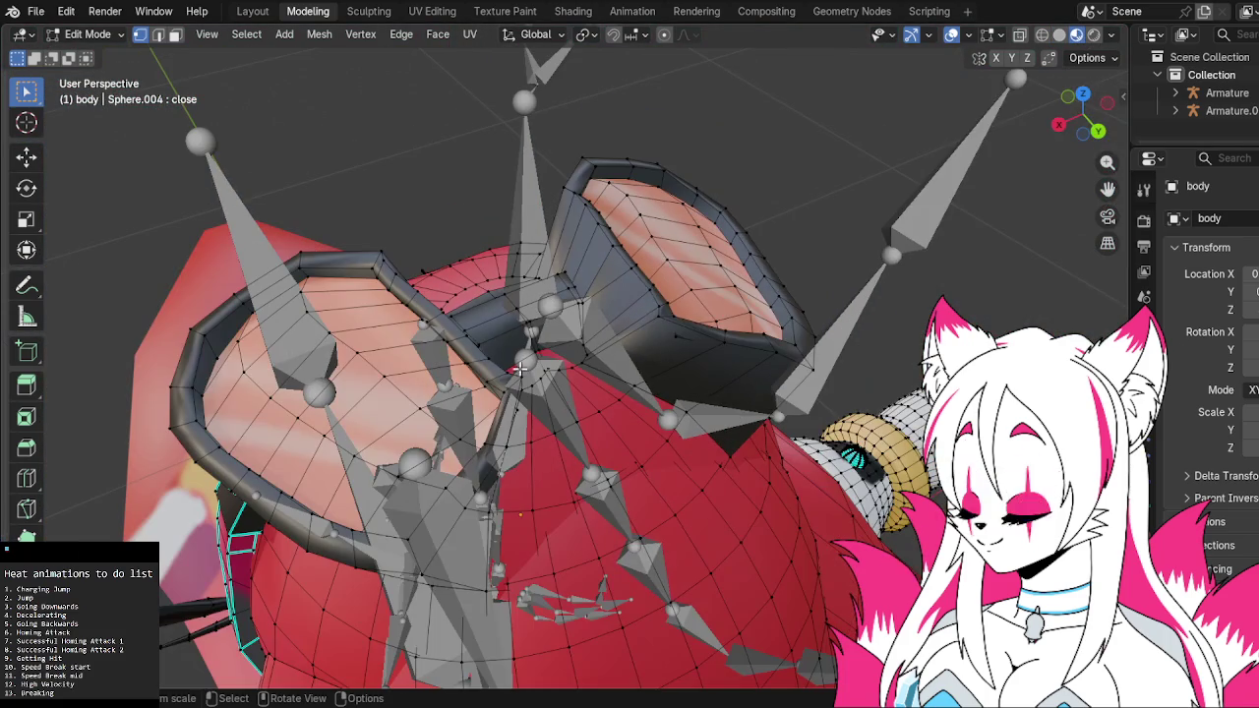
Bring up the body's mesh data properties with its vertex groups and shape keys
{"action": "left_click", "coordinate": [269, 15]}
{"action": "scroll", "coordinate": [624, 291], "scroll_direction": "up", "scroll_amount": 3}
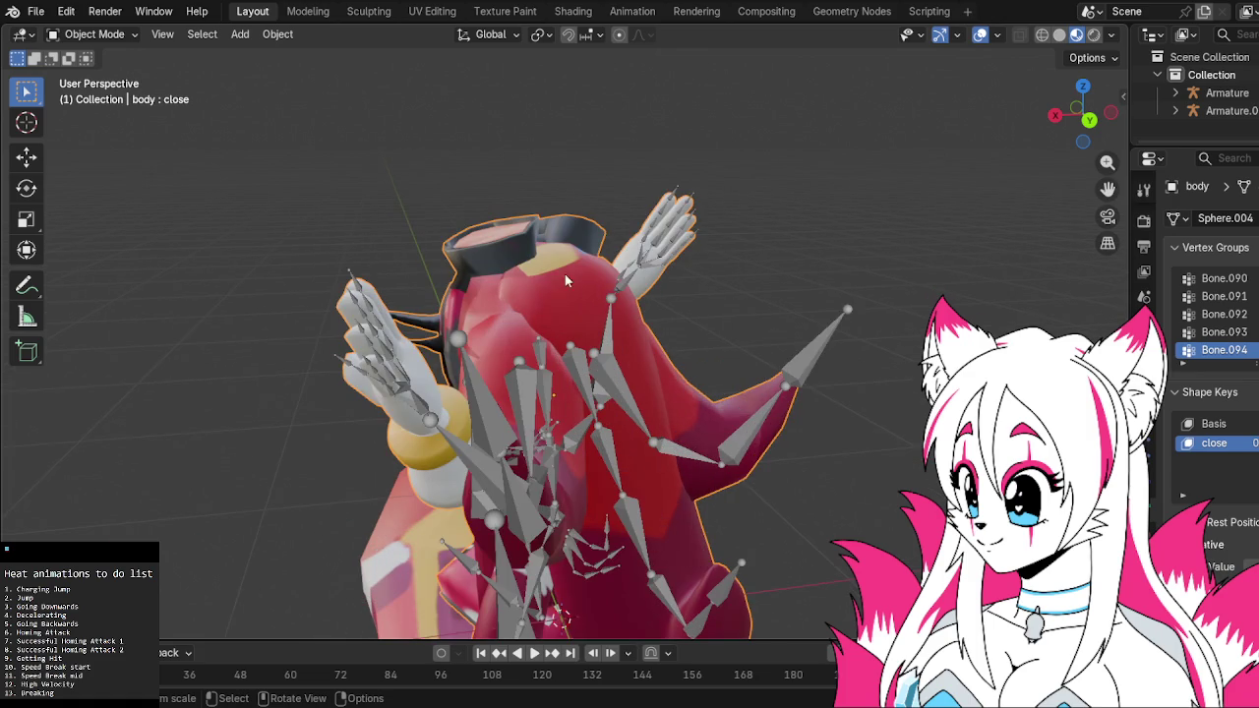
{"action": "left_click", "coordinate": [292, 17]}
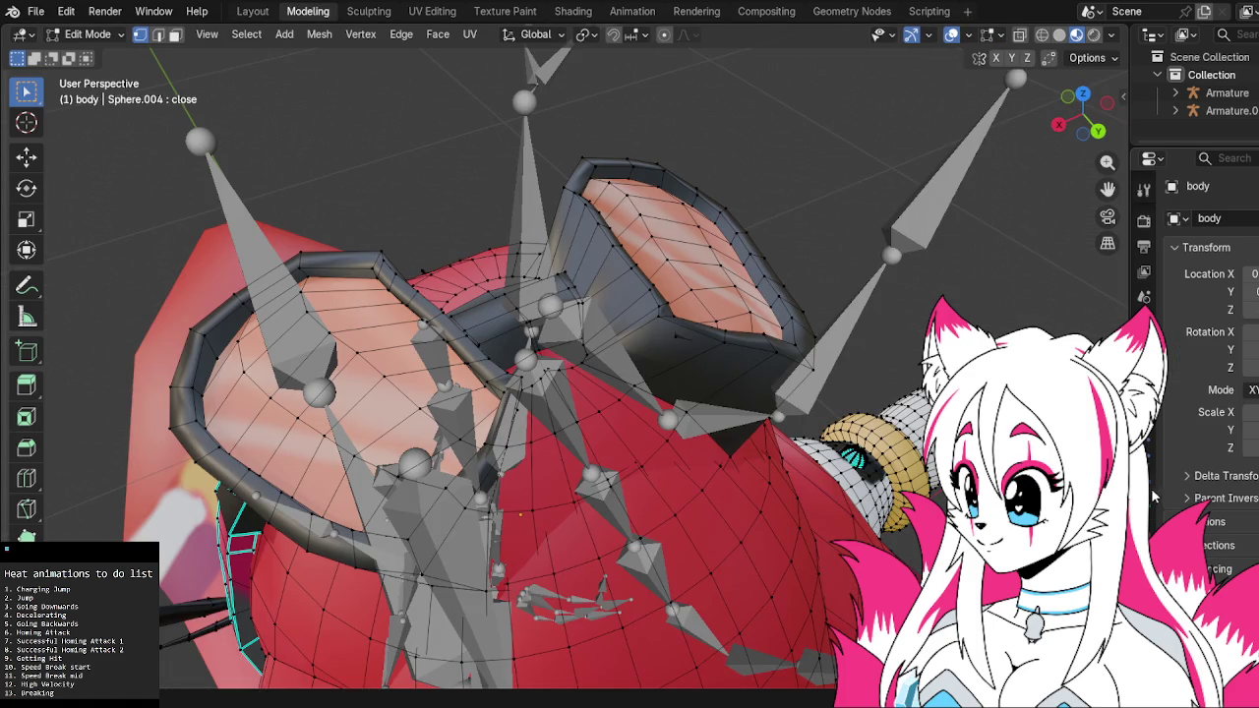
{"action": "left_click", "coordinate": [1143, 470]}
{"action": "left_click", "coordinate": [1144, 494]}
{"action": "left_click", "coordinate": [1144, 444]}
{"action": "left_click", "coordinate": [1143, 494]}
In Face select mode, select a couple of faces on the body mesh
{"action": "middle_click_drag", "start_coordinate": [1049, 311], "coordinate": [885, 354]}
{"action": "scroll", "coordinate": [777, 382], "scroll_direction": "up", "scroll_amount": 5}
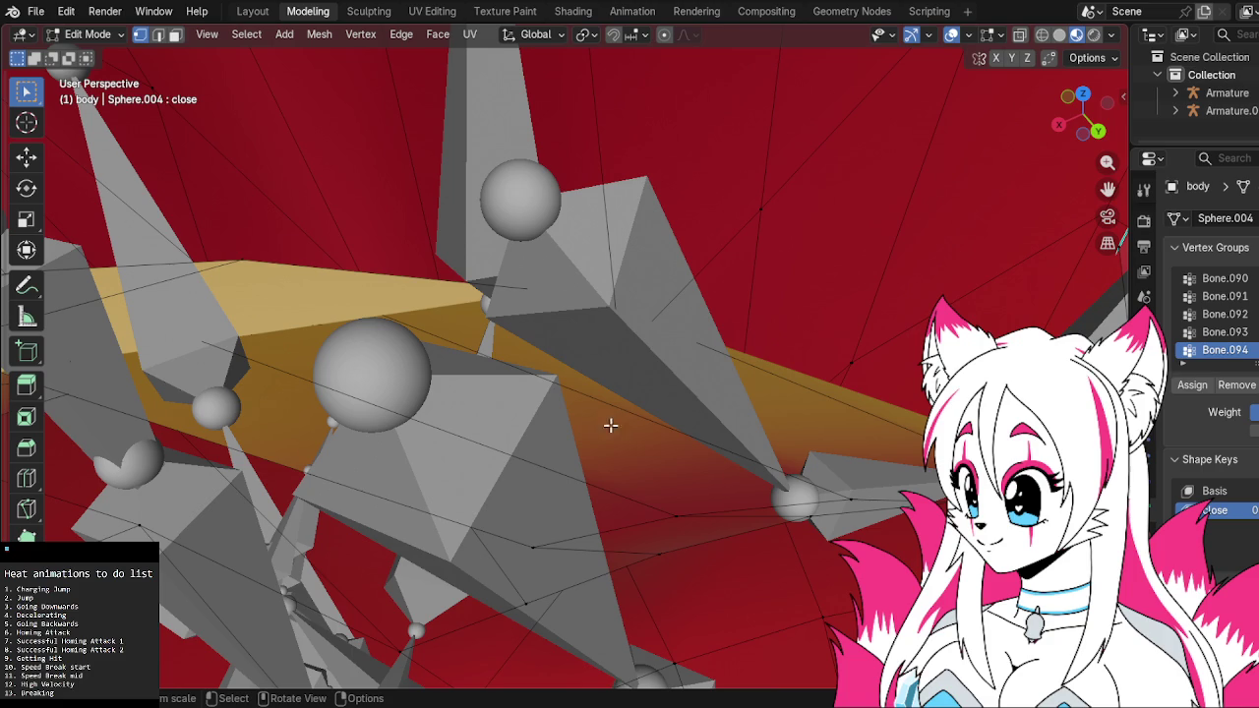
{"action": "left_click", "coordinate": [175, 34]}
{"action": "left_click", "coordinate": [385, 455], "text": "shift"}
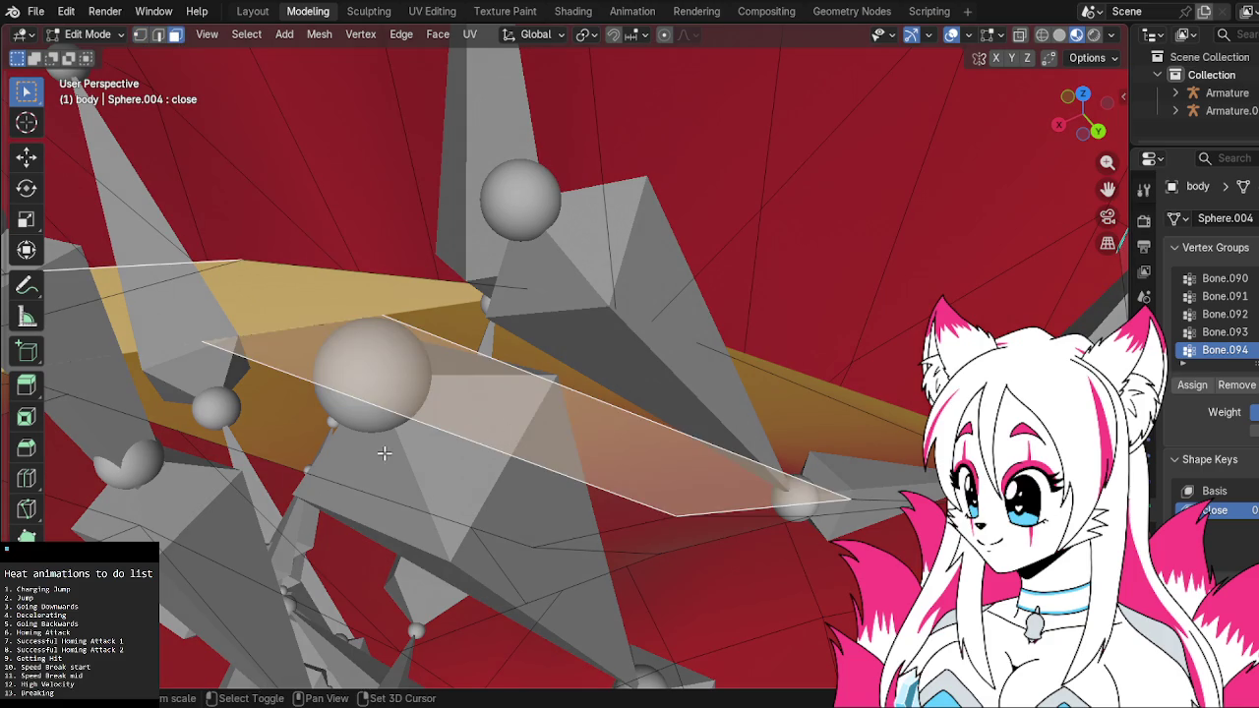
{"action": "middle_click_drag", "start_coordinate": [355, 421], "coordinate": [523, 421]}
{"action": "key", "text": "ctrl+f"}
{"action": "key", "text": "Escape"}
{"action": "mouse_move", "coordinate": [550, 304]}
{"action": "middle_mouse_down"}
{"action": "mouse_move", "coordinate": [743, 256]}
{"action": "mouse_move", "coordinate": [455, 390]}
{"action": "middle_mouse_up"}
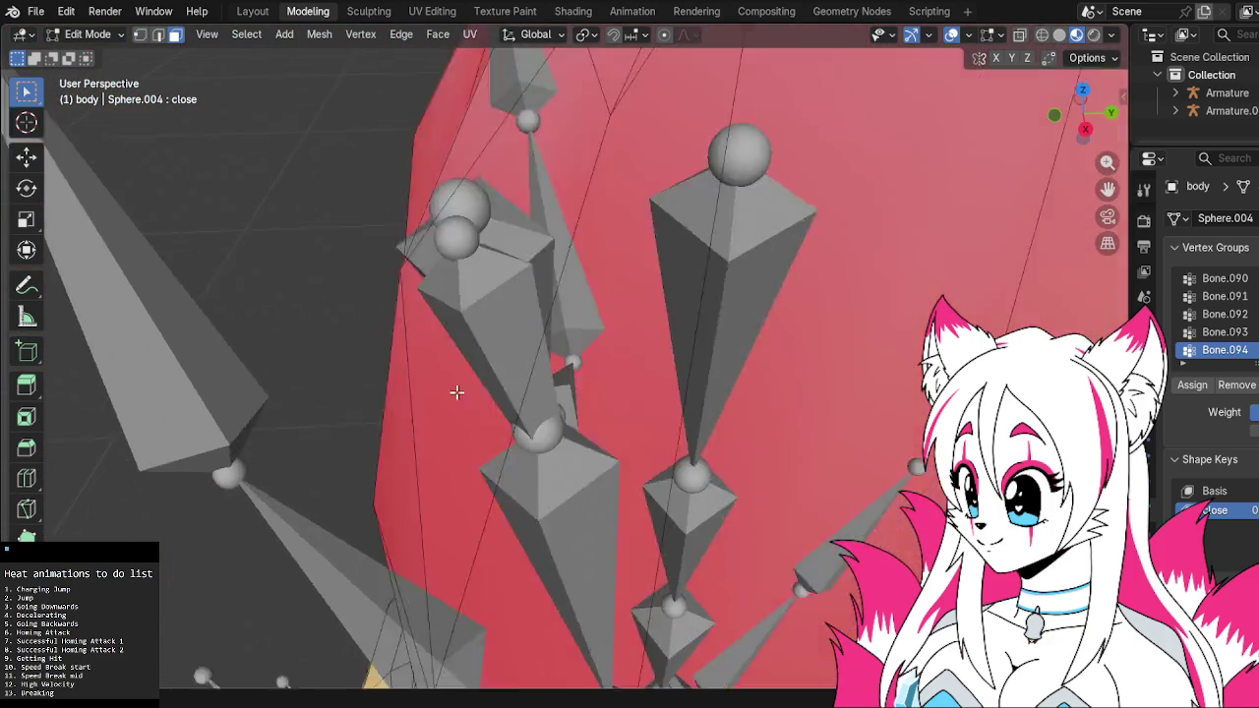
Select the face loop around the dome plus a single dome face
{"action": "scroll", "coordinate": [384, 312], "scroll_direction": "up", "scroll_amount": 3}
{"action": "scroll", "coordinate": [428, 400], "scroll_direction": "up", "scroll_amount": 2}
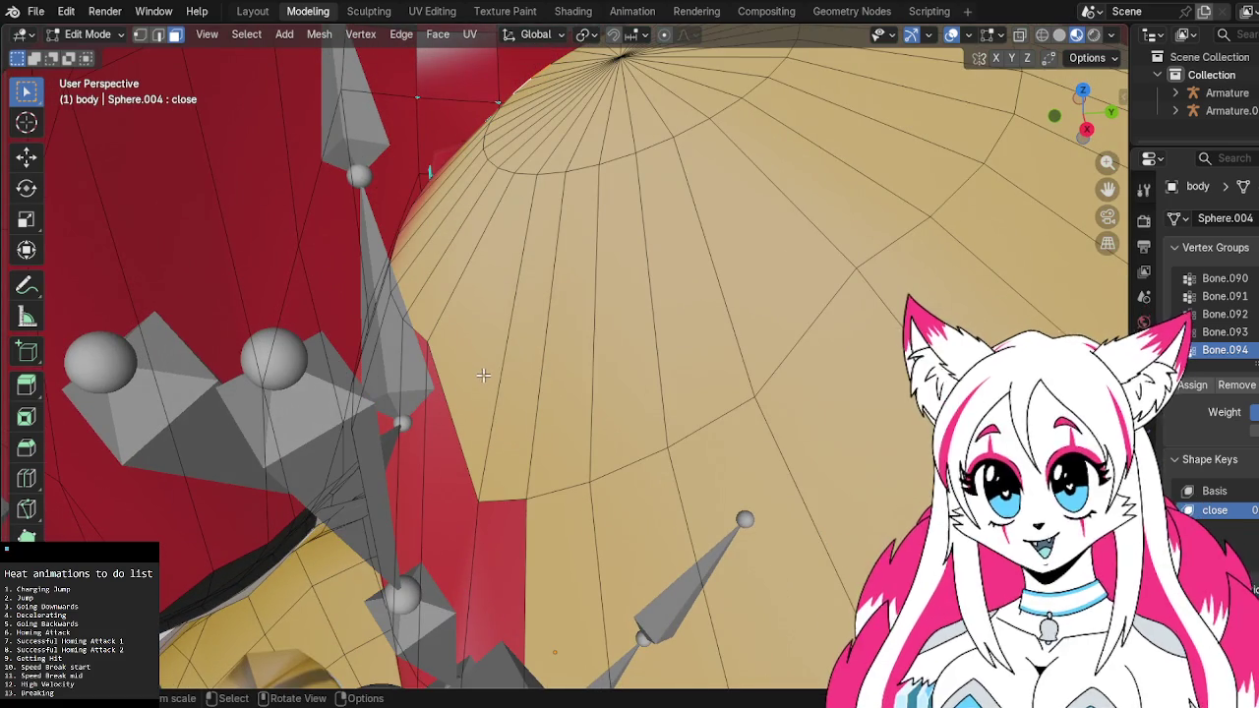
{"action": "key", "text": "x"}
{"action": "key", "text": "Escape"}
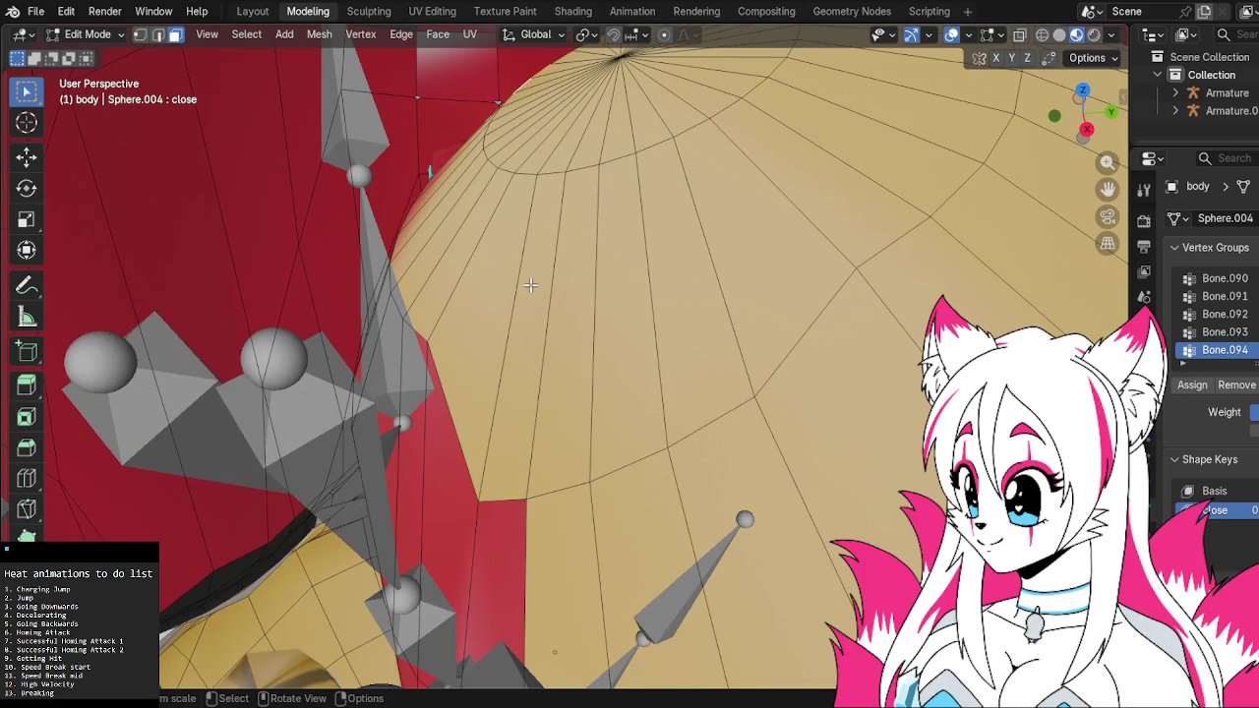
{"action": "left_click", "coordinate": [528, 285], "text": "alt"}
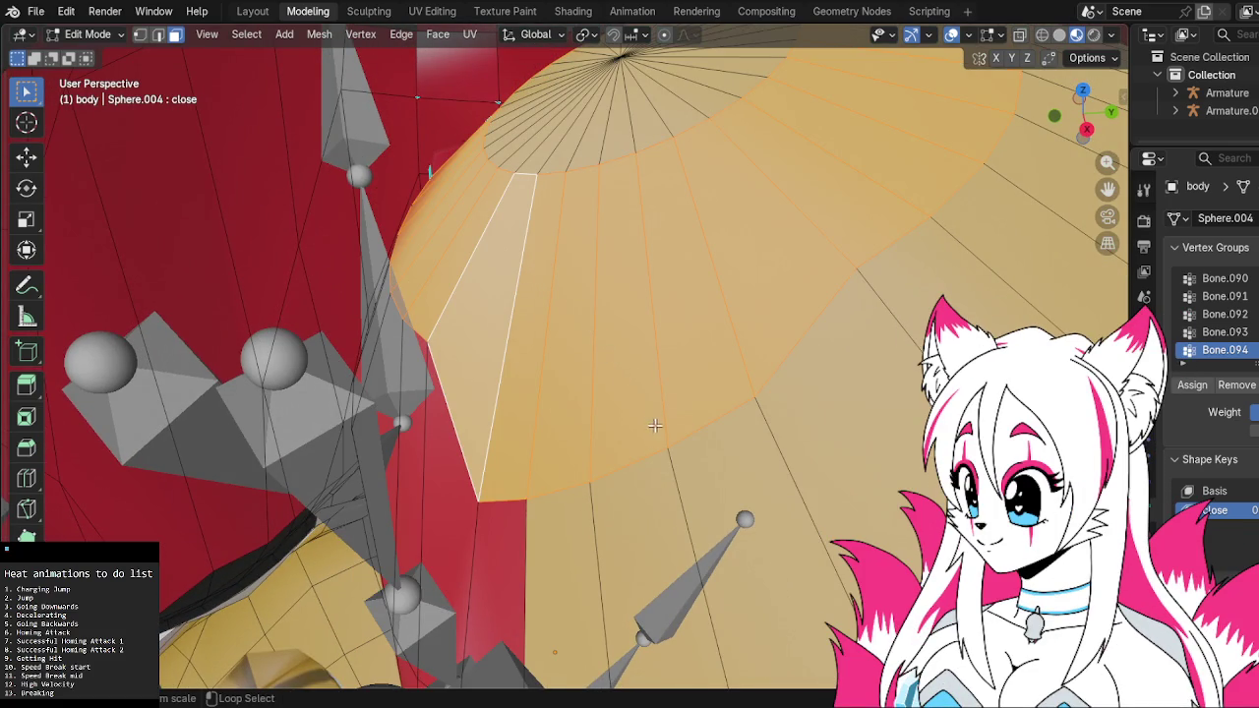
{"action": "left_click", "coordinate": [674, 482]}
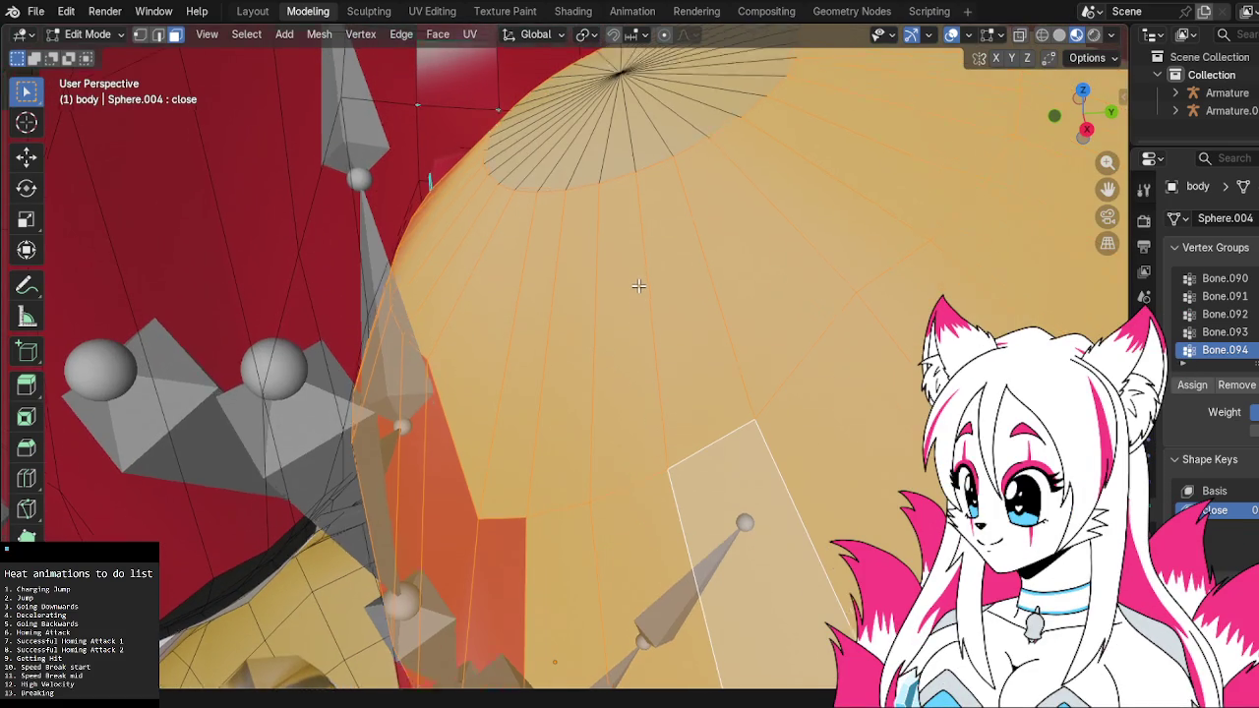
{"action": "middle_click_drag", "start_coordinate": [638, 284], "coordinate": [637, 366], "text": "shift"}
{"action": "scroll", "coordinate": [637, 366], "scroll_direction": "down", "scroll_amount": 1}
{"action": "scroll", "coordinate": [629, 351], "scroll_direction": "down", "scroll_amount": 2}
{"action": "scroll", "coordinate": [629, 340], "scroll_direction": "down", "scroll_amount": 2}
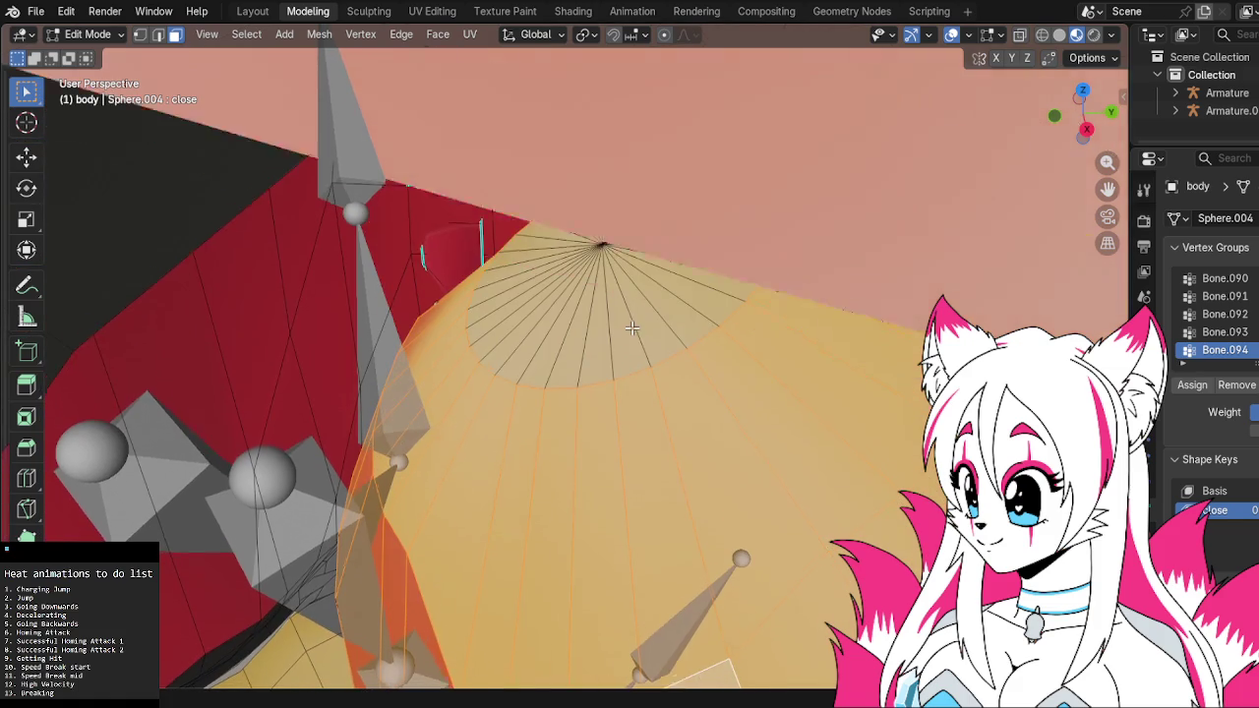
{"action": "scroll", "coordinate": [622, 315], "scroll_direction": "down", "scroll_amount": 2}
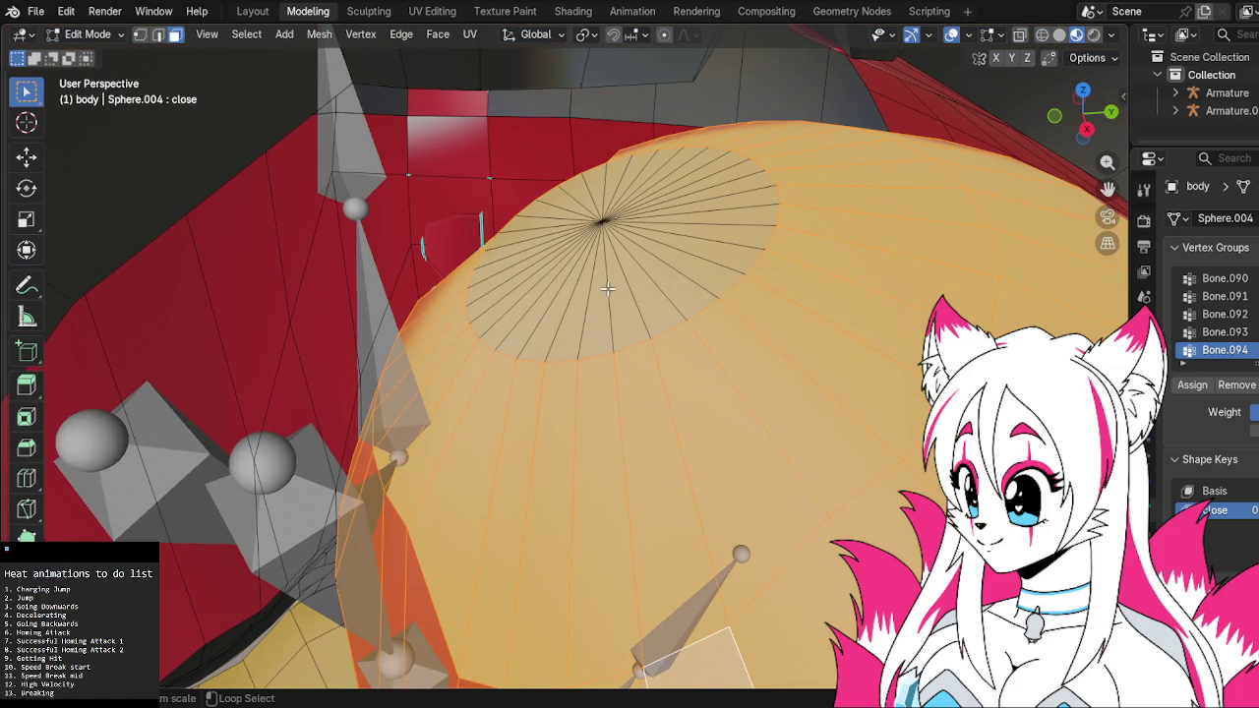
{"action": "scroll", "coordinate": [608, 288], "scroll_direction": "up", "scroll_amount": 3}
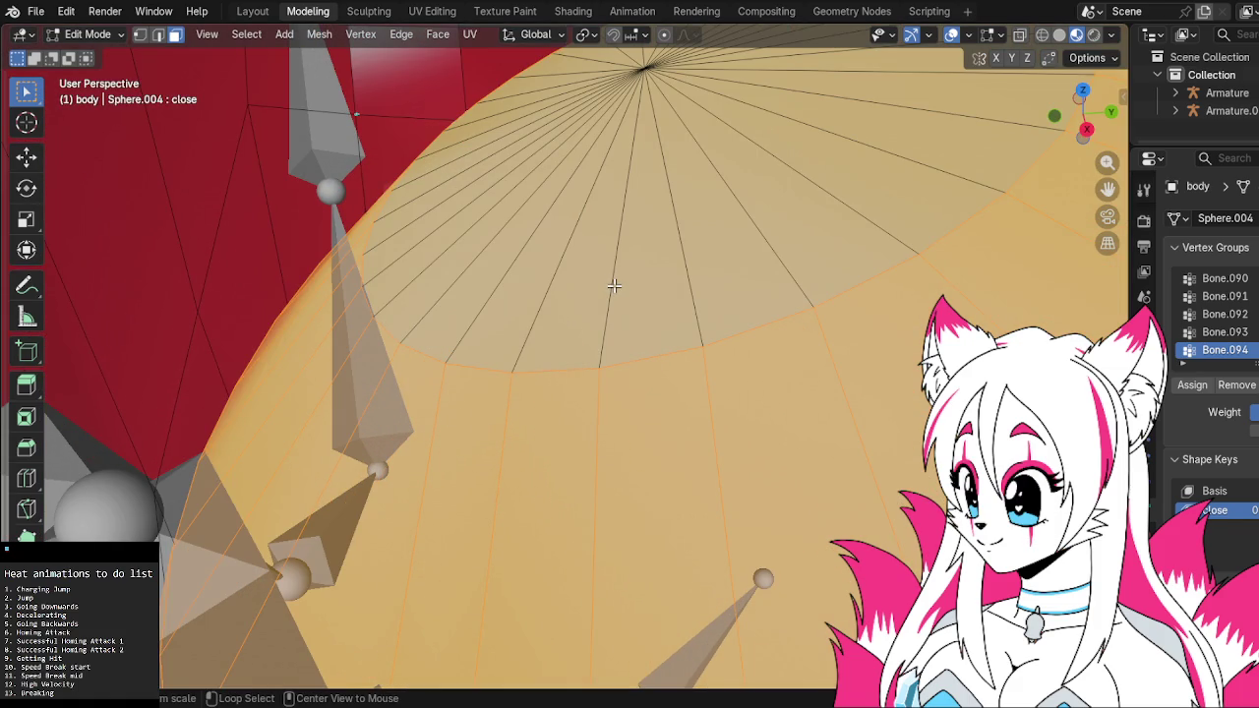
Try individual fan faces near the dome centre, then select a face loop around the dome
{"action": "key", "text": "ctrl+z"}
{"action": "left_click", "coordinate": [611, 284]}
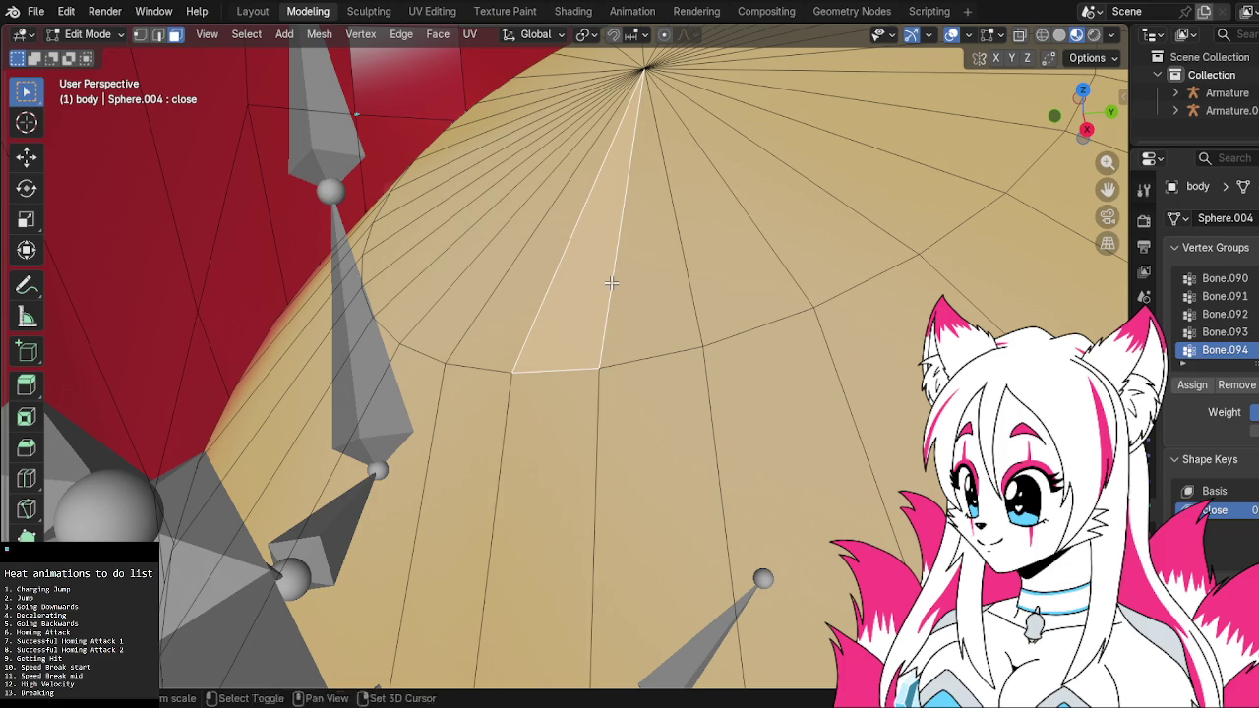
{"action": "key", "text": "ctrl+z"}
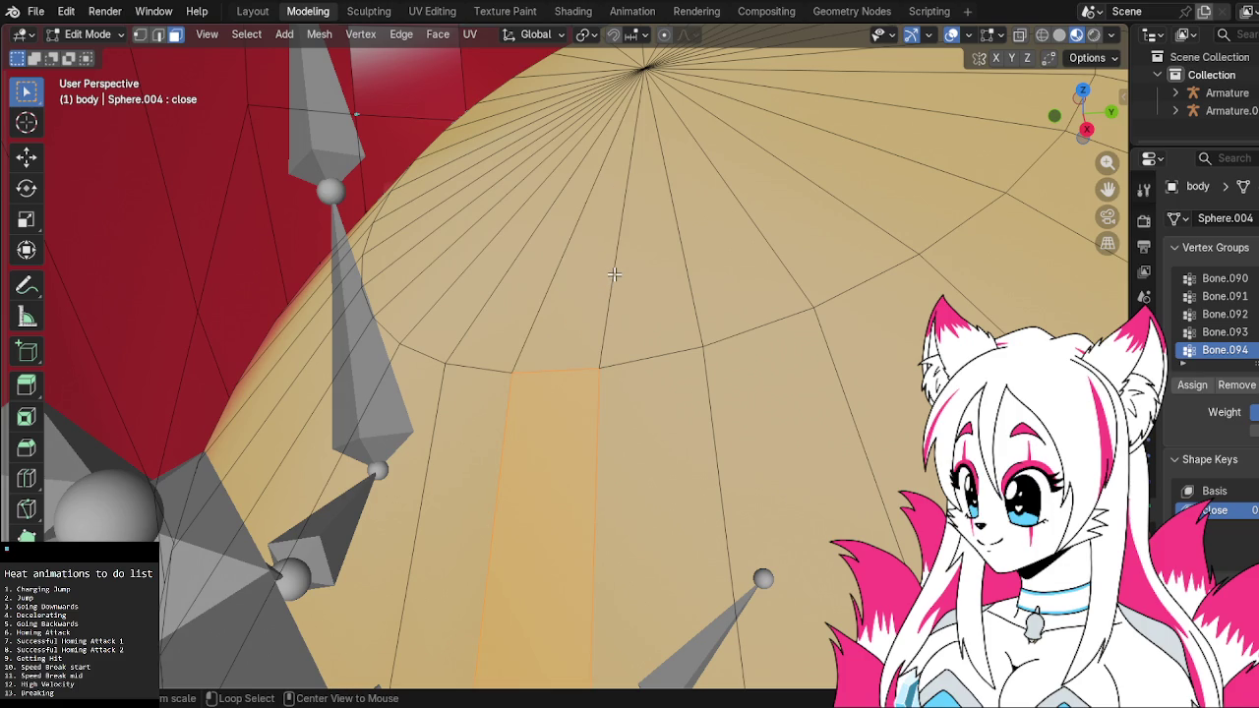
{"action": "left_click", "coordinate": [688, 249]}
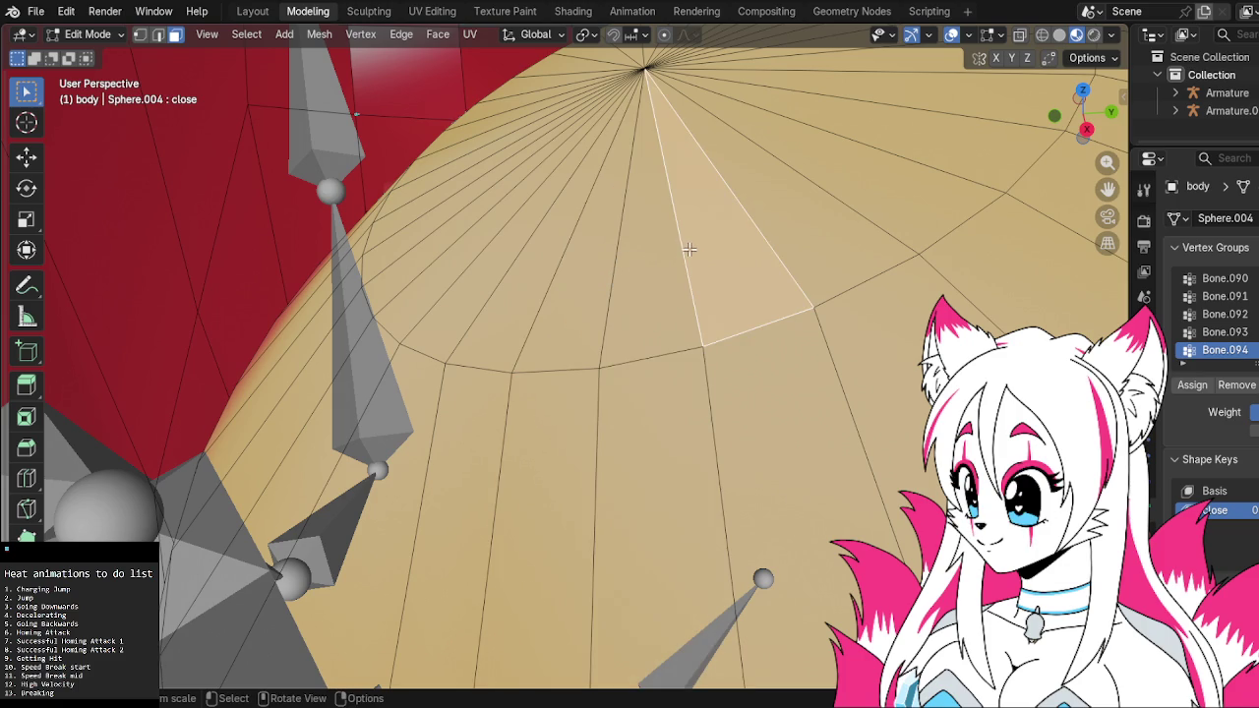
{"action": "key", "text": "ctrl+z"}
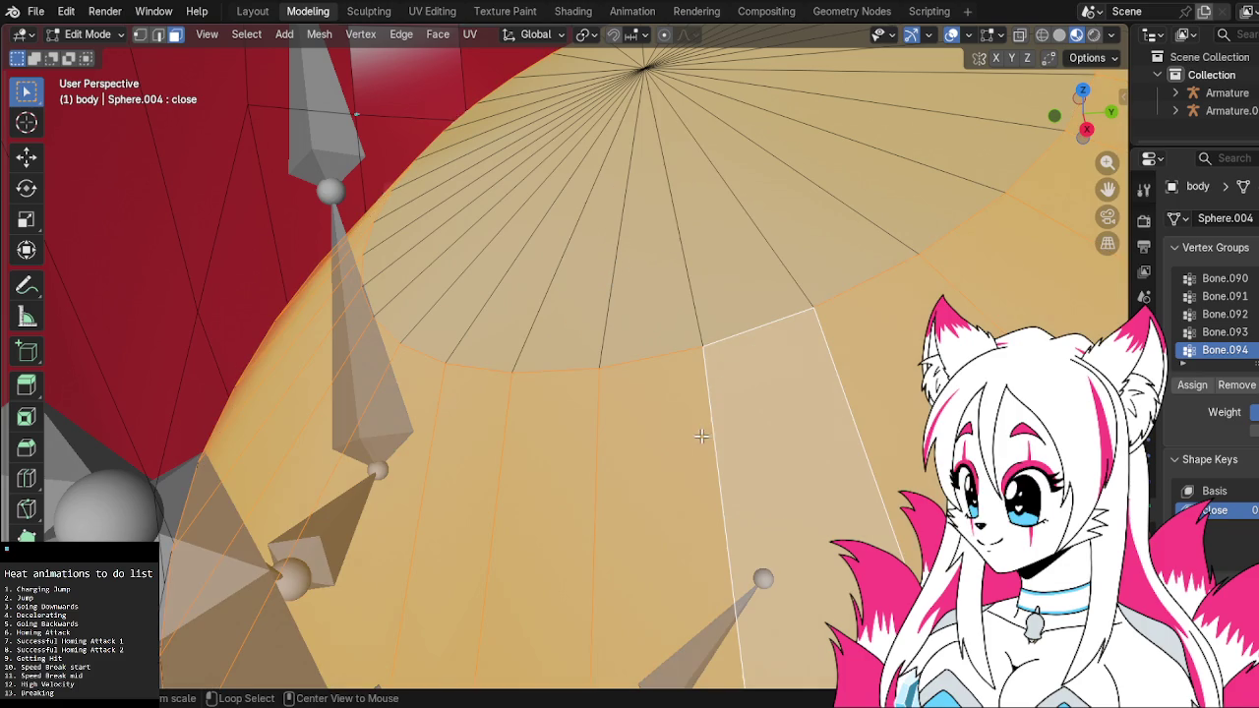
{"action": "middle_click_drag", "start_coordinate": [680, 251], "coordinate": [680, 251]}
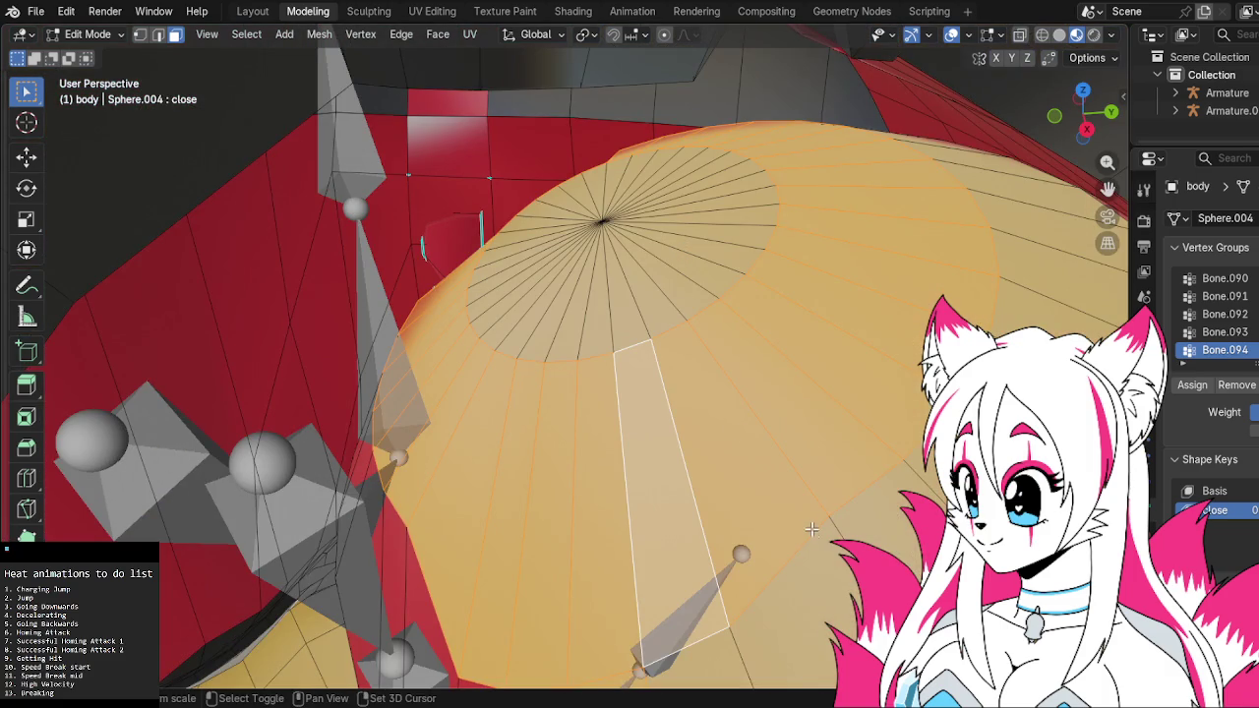
{"action": "left_click", "coordinate": [631, 264], "text": "alt"}
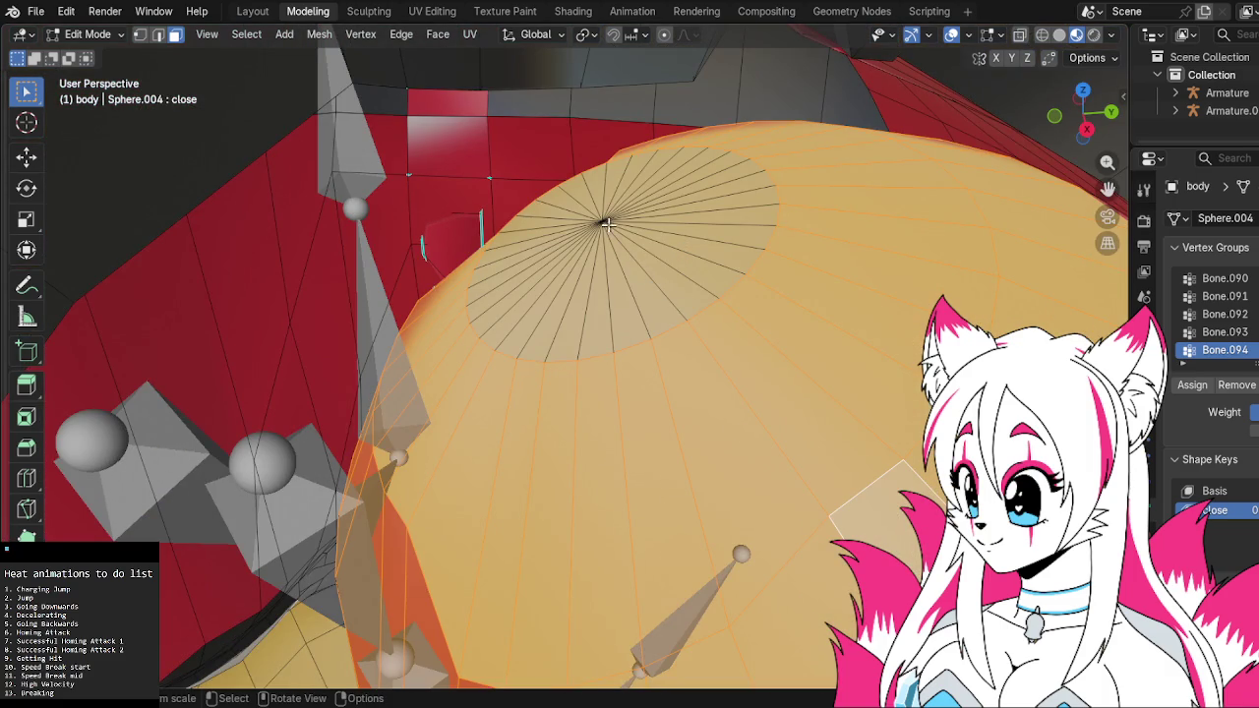
Add the dome's centre vertex in Vertex select mode, then move to the UV Editing workspace
{"action": "left_click", "coordinate": [141, 35]}
{"action": "left_click", "coordinate": [598, 221], "text": "shift"}
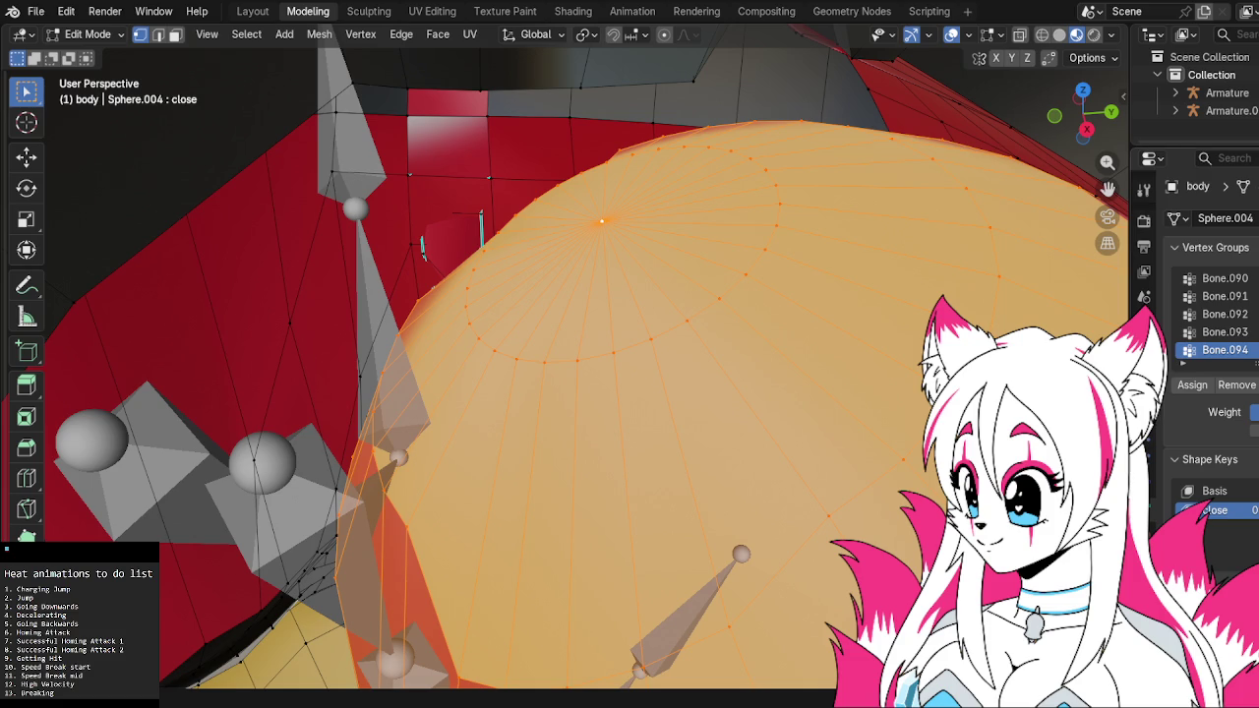
{"action": "left_click", "coordinate": [1143, 421]}
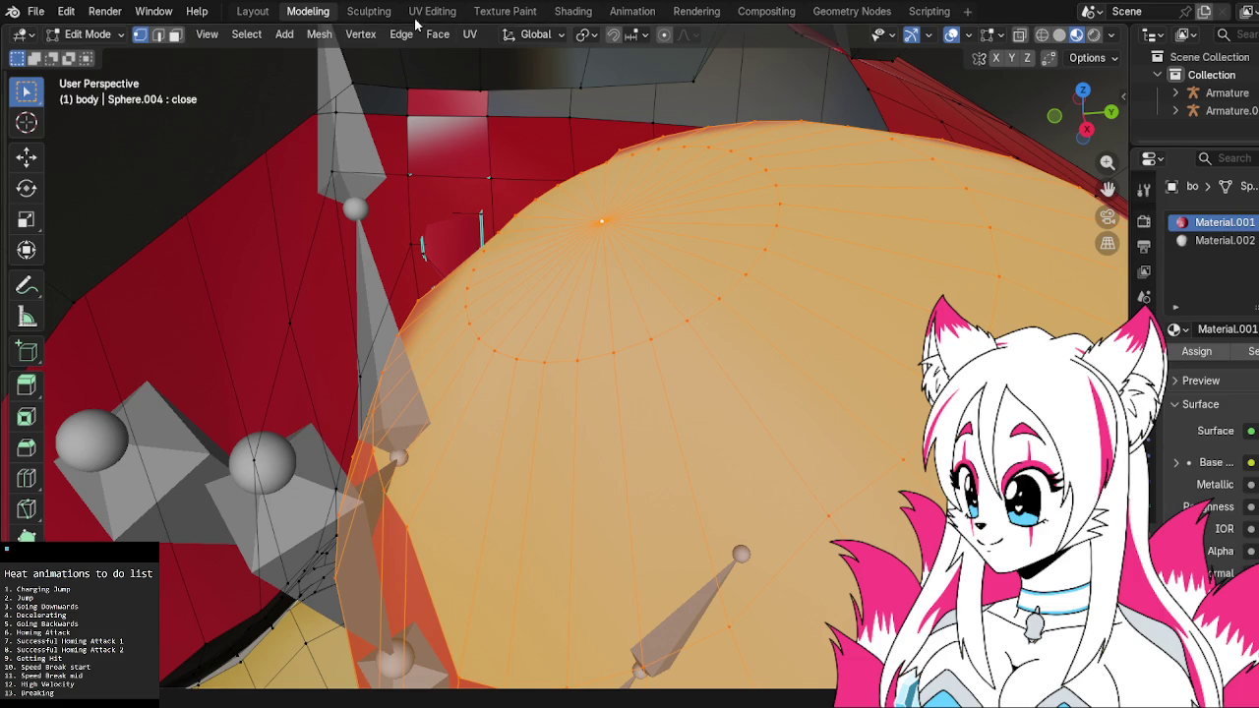
{"action": "left_click", "coordinate": [369, 11]}
{"action": "left_click", "coordinate": [432, 11]}
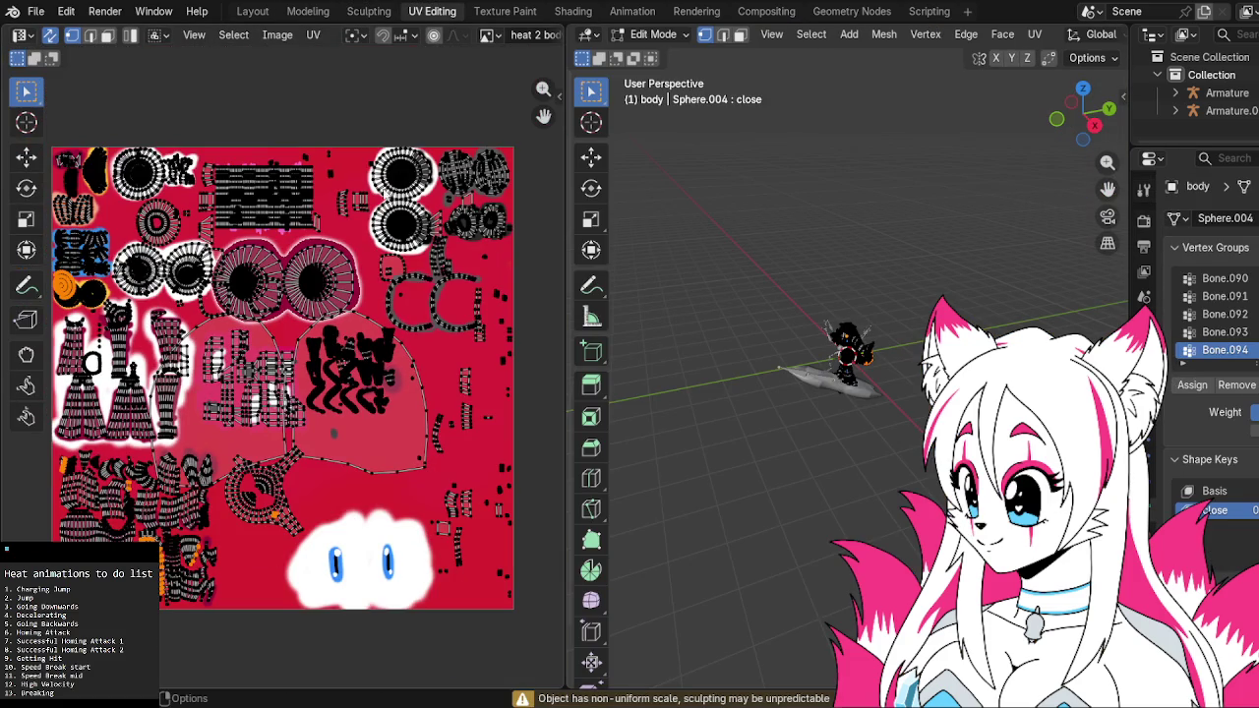
Zoom into the UV view and move the selected round island to a new spot
{"action": "scroll", "coordinate": [331, 234], "scroll_direction": "up", "scroll_amount": 1}
{"action": "scroll", "coordinate": [345, 228], "scroll_direction": "up", "scroll_amount": 2}
{"action": "scroll", "coordinate": [364, 222], "scroll_direction": "up", "scroll_amount": 1}
{"action": "scroll", "coordinate": [384, 218], "scroll_direction": "up", "scroll_amount": 1}
{"action": "middle_click_drag", "start_coordinate": [385, 219], "coordinate": [325, 262]}
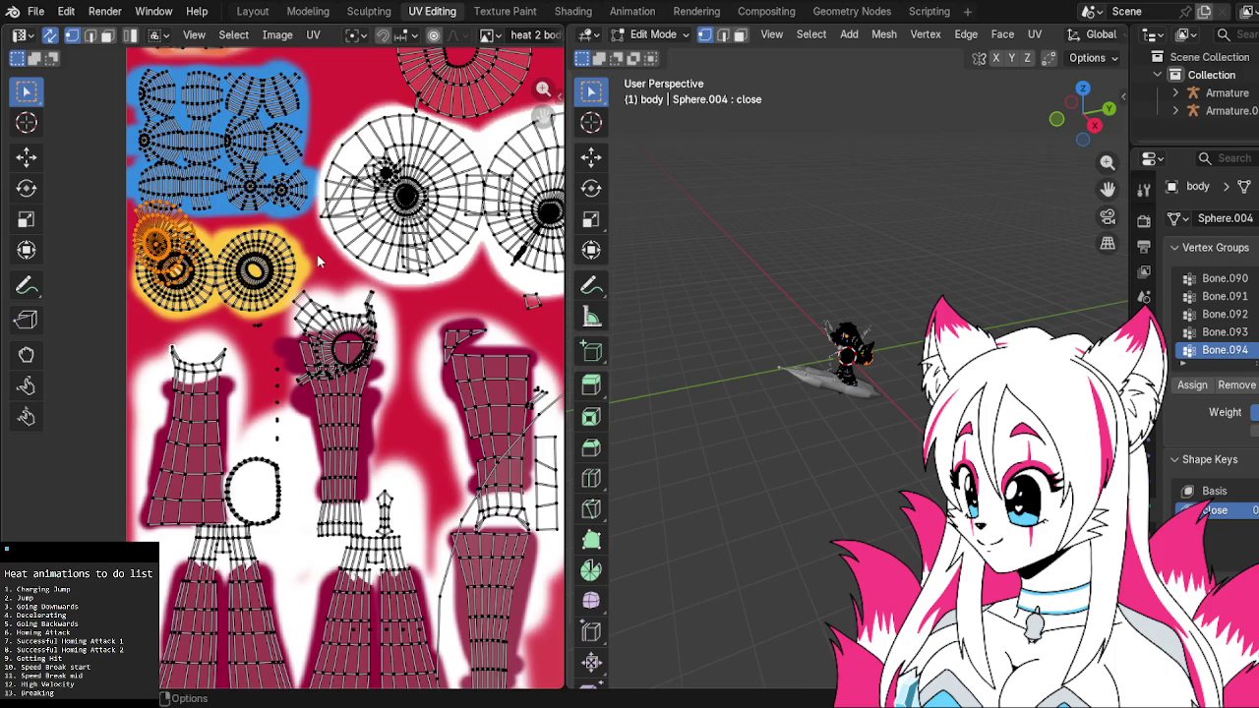
{"action": "key", "text": "g"}
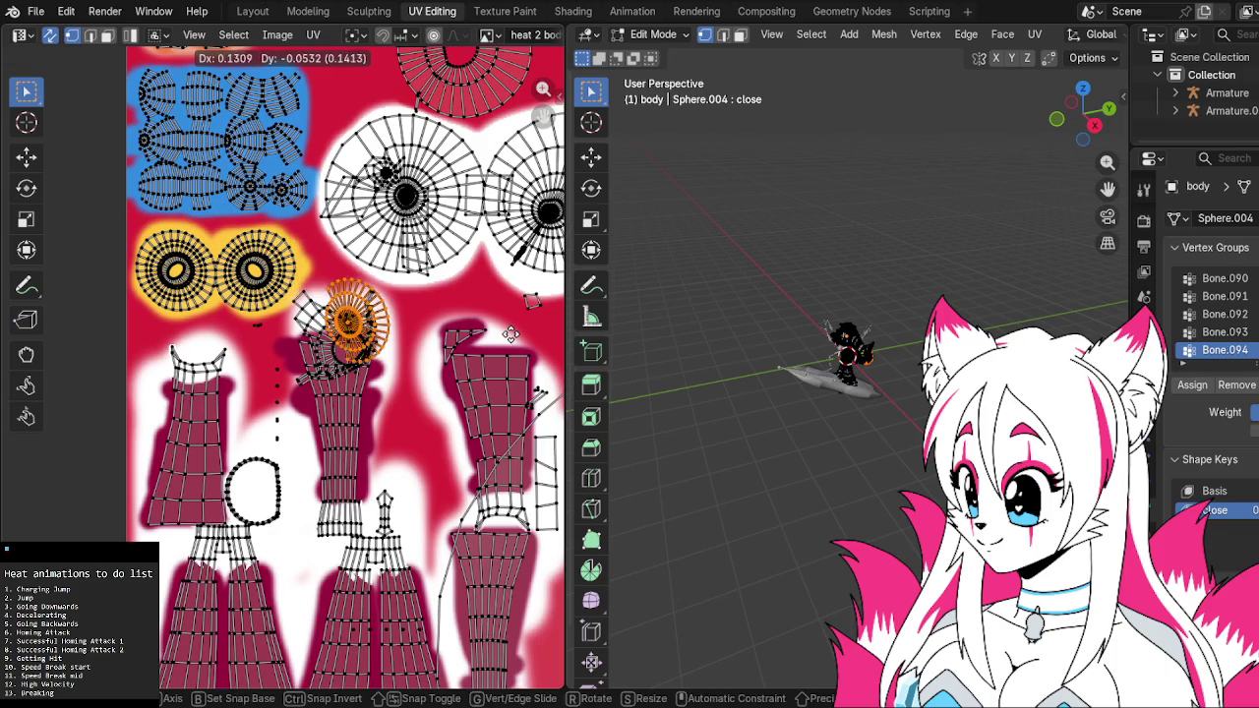
{"action": "left_click", "coordinate": [233, 578]}
Reposition the island onto open red texture beside the heart-shaped island
{"action": "scroll", "coordinate": [458, 320], "scroll_direction": "up", "scroll_amount": 2}
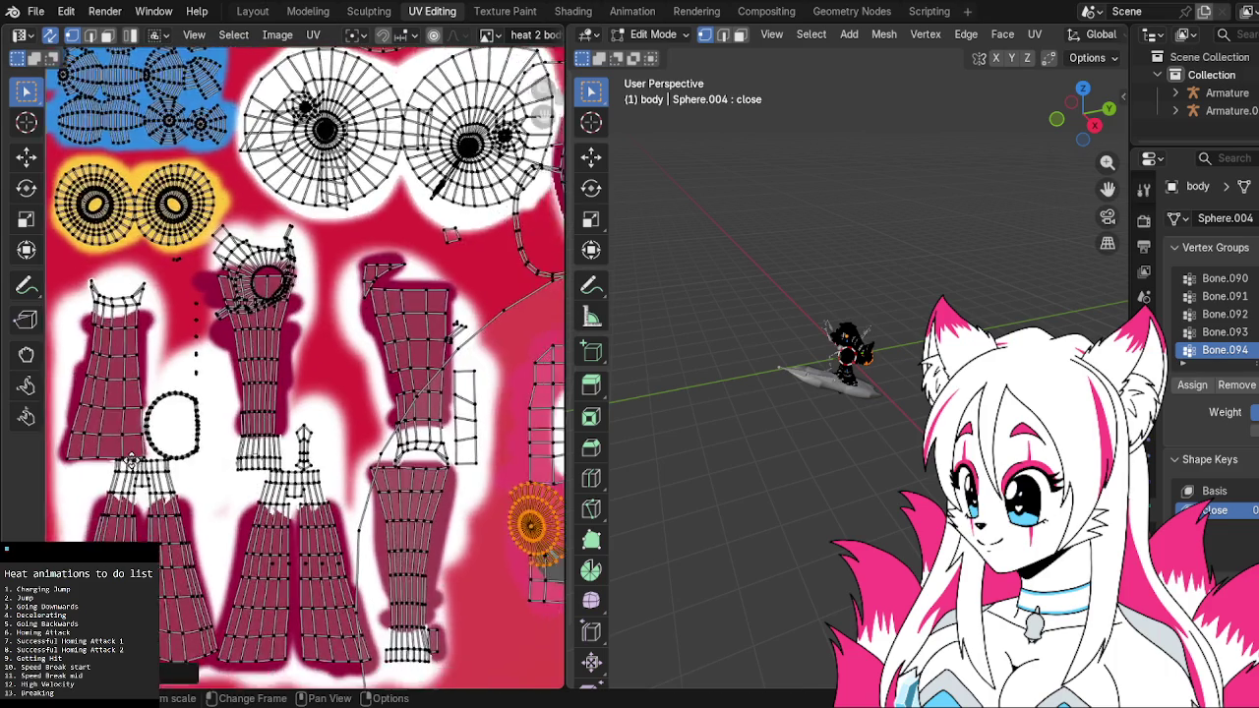
{"action": "scroll", "coordinate": [458, 321], "scroll_direction": "up", "scroll_amount": 2}
{"action": "middle_click_drag", "start_coordinate": [407, 398], "coordinate": [336, 265]}
{"action": "key", "text": "g"}
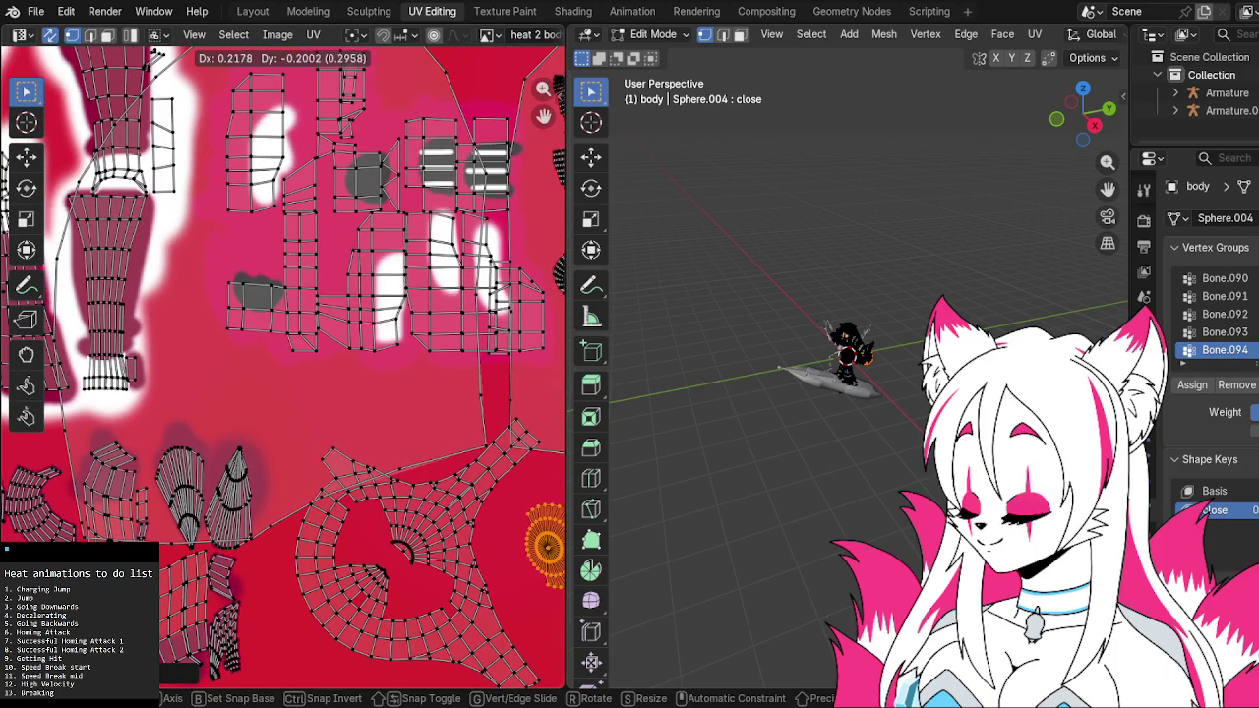
{"action": "left_click", "coordinate": [551, 462]}
Zoom out to view the surrounding islands, then check the model in other workspaces
{"action": "middle_click_drag", "start_coordinate": [550, 462], "coordinate": [485, 343]}
{"action": "scroll", "coordinate": [472, 324], "scroll_direction": "down", "scroll_amount": 1}
{"action": "scroll", "coordinate": [461, 295], "scroll_direction": "down", "scroll_amount": 1}
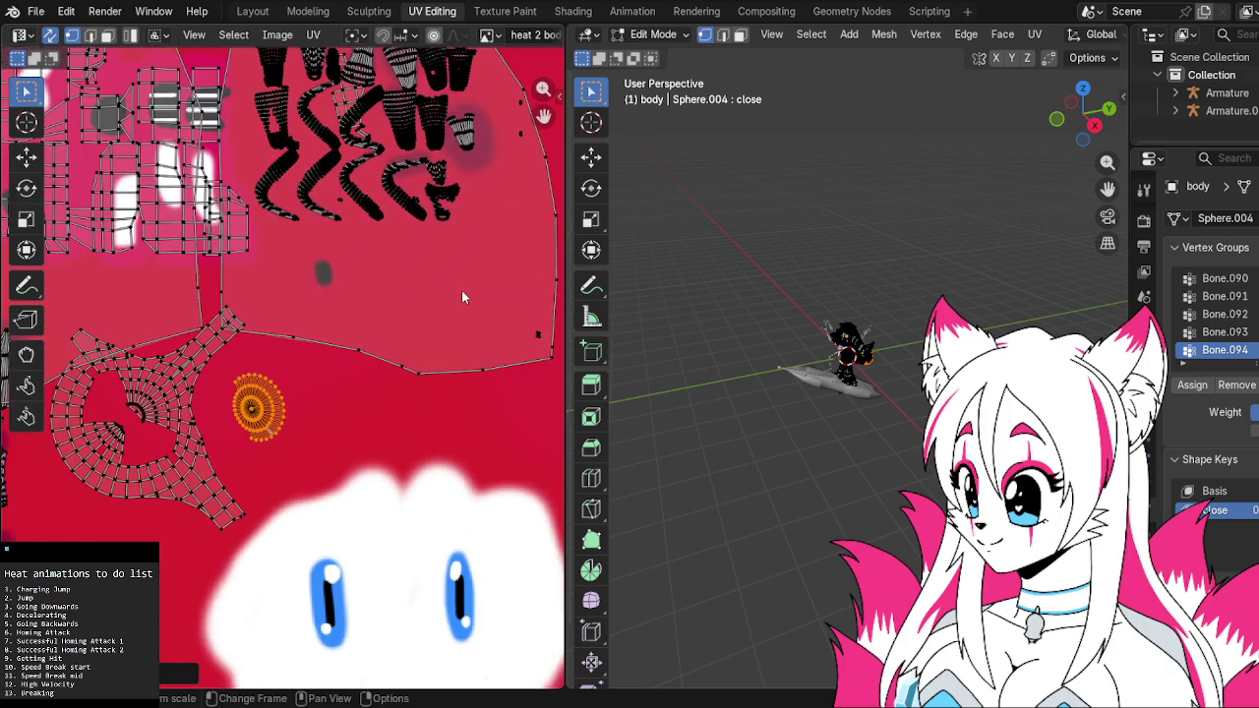
{"action": "scroll", "coordinate": [461, 290], "scroll_direction": "down", "scroll_amount": 2}
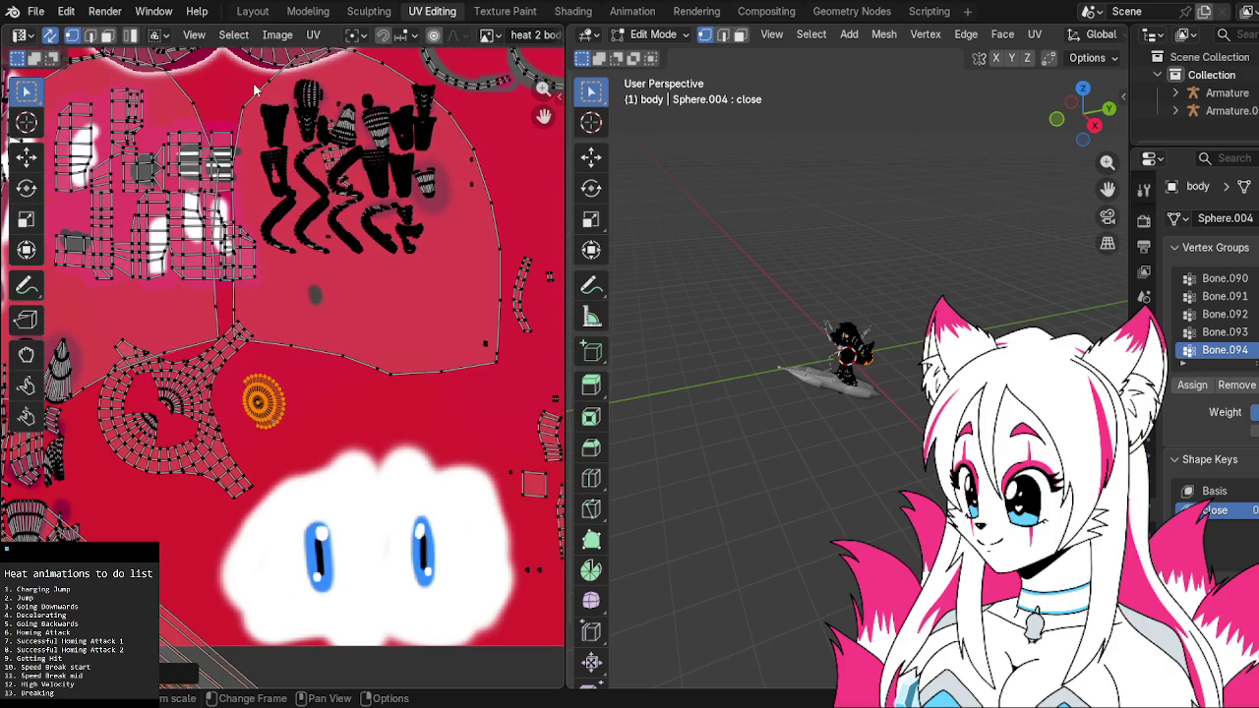
{"action": "left_click", "coordinate": [248, 11]}
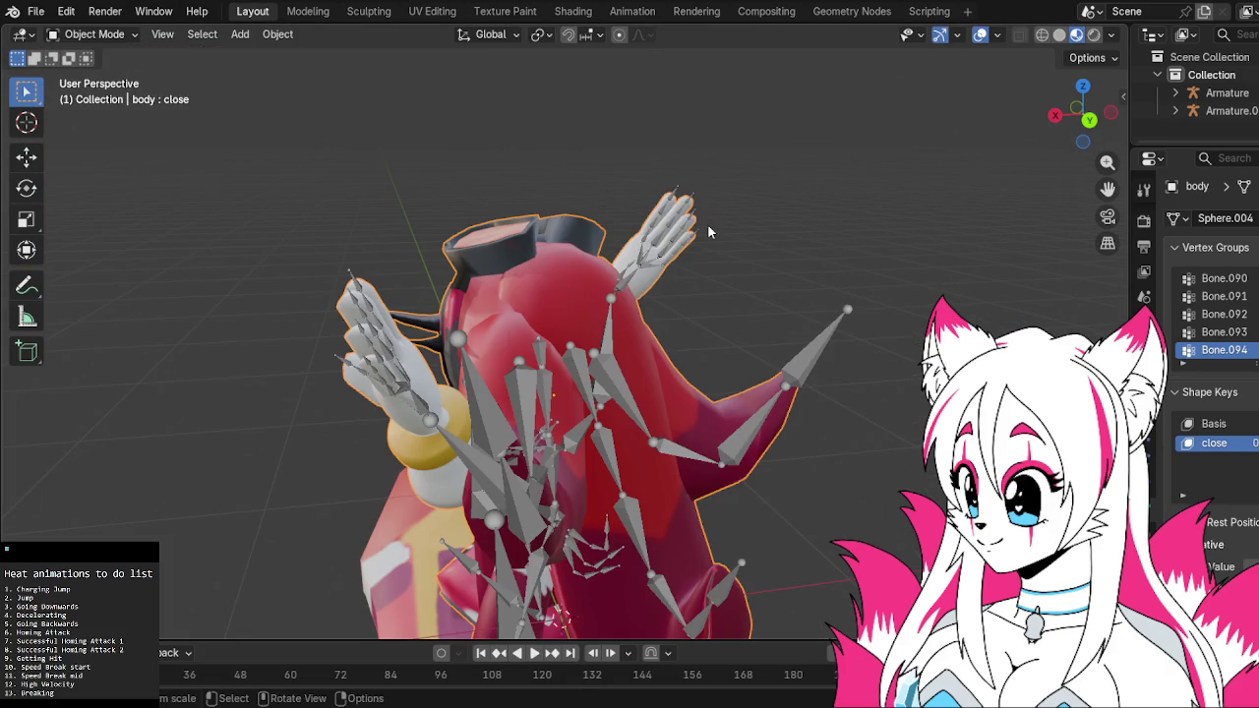
{"action": "left_click", "coordinate": [504, 11]}
{"action": "left_click", "coordinate": [433, 11]}
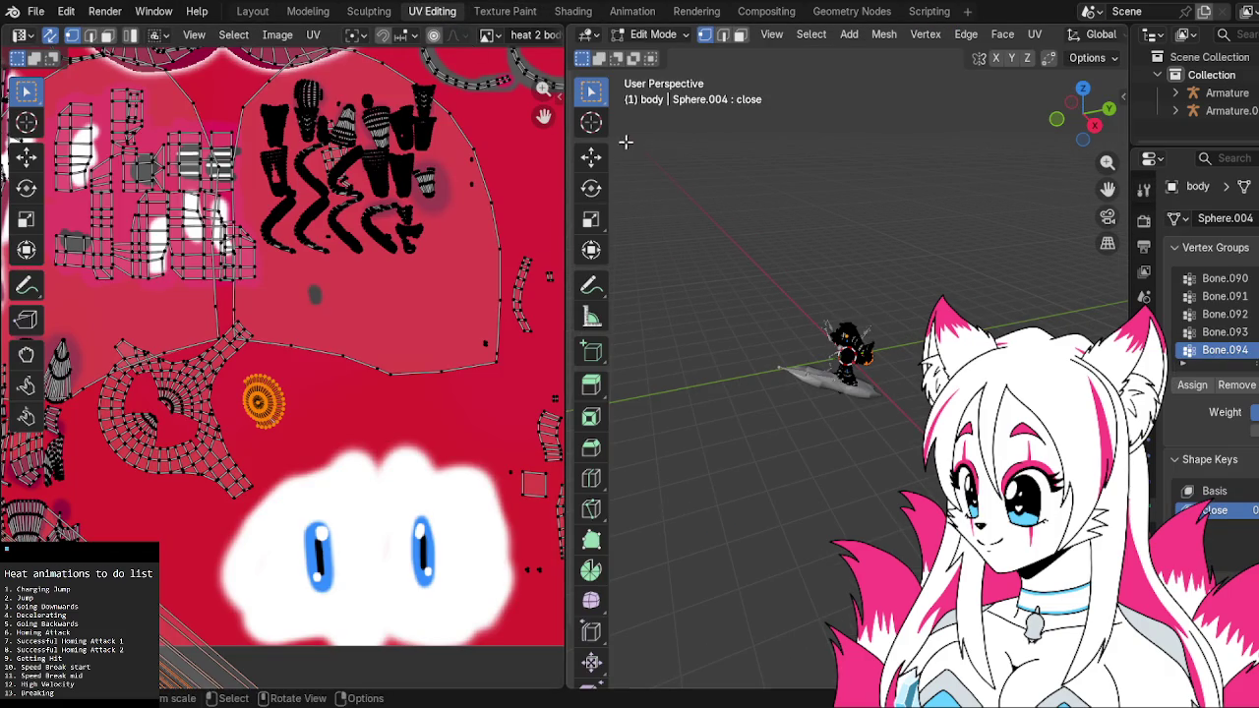
{"action": "left_click", "coordinate": [505, 11]}
Show the Animation workspace and orbit around the crouched hedgehog on the tilted hoverboard
{"action": "left_click", "coordinate": [572, 10]}
{"action": "left_click", "coordinate": [632, 11]}
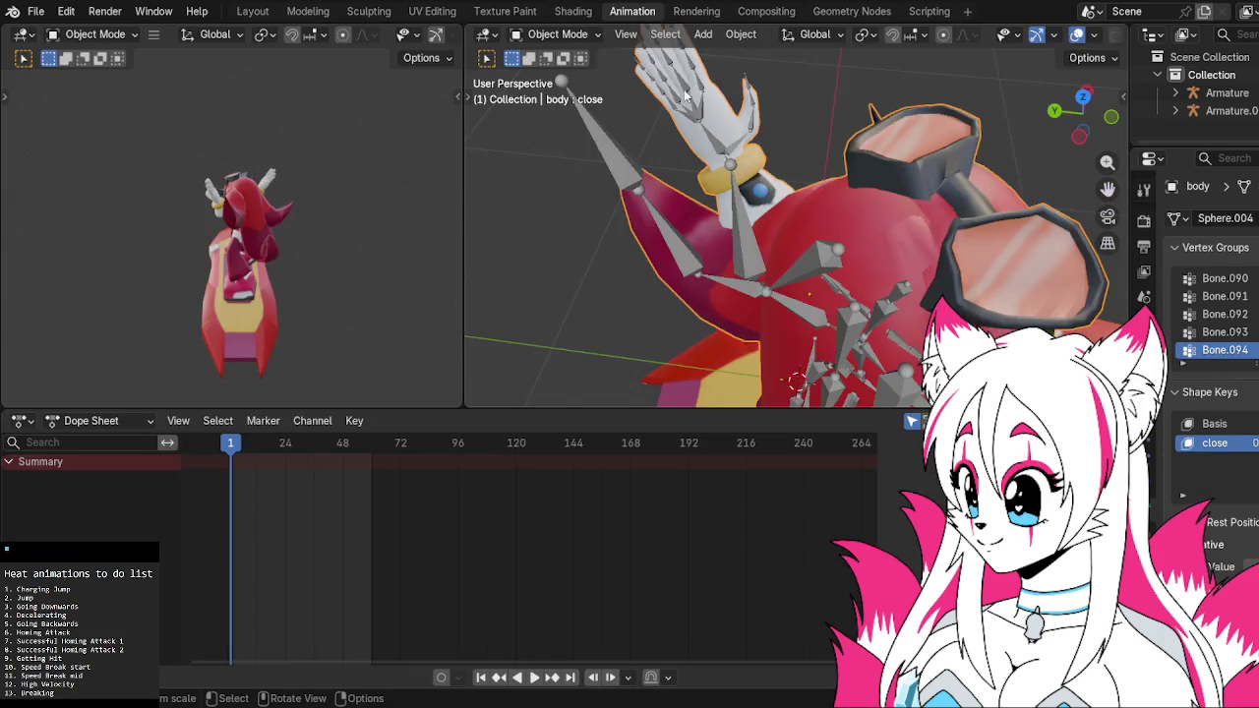
{"action": "mouse_move", "coordinate": [777, 159]}
{"action": "middle_mouse_down"}
{"action": "mouse_move", "coordinate": [736, 163]}
{"action": "mouse_move", "coordinate": [767, 103]}
{"action": "mouse_move", "coordinate": [652, 160]}
{"action": "mouse_move", "coordinate": [697, 154]}
{"action": "middle_mouse_up"}
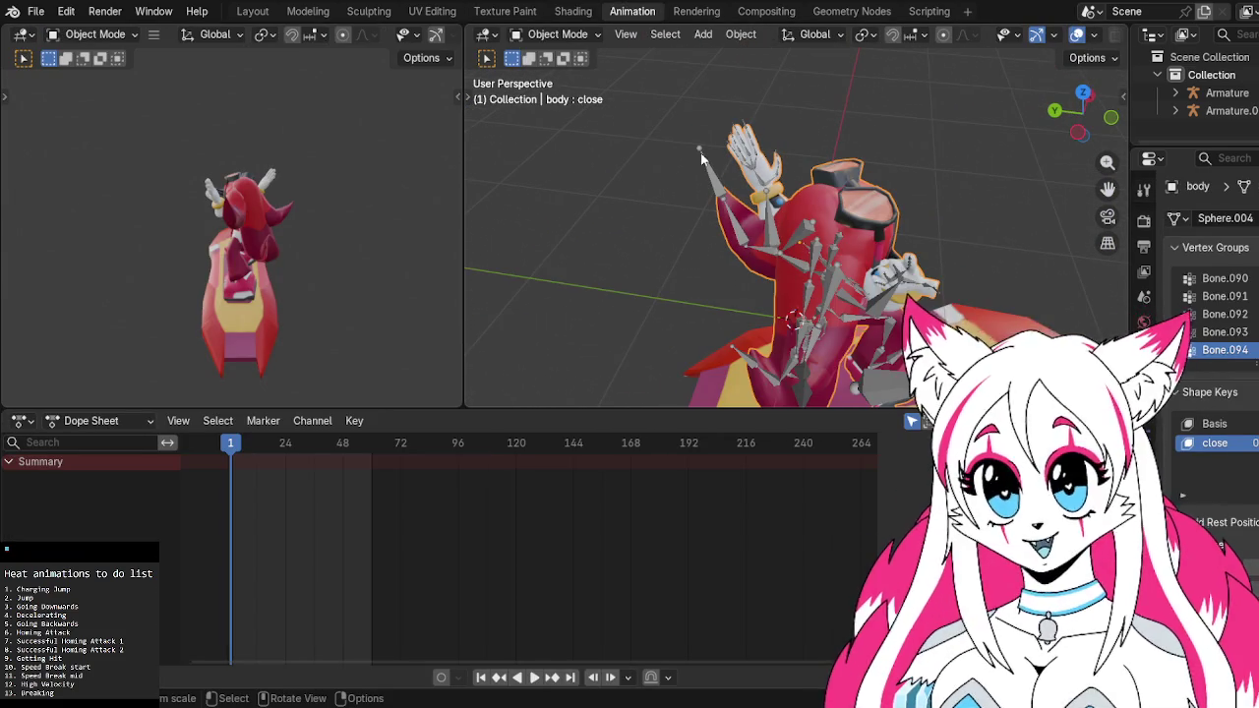
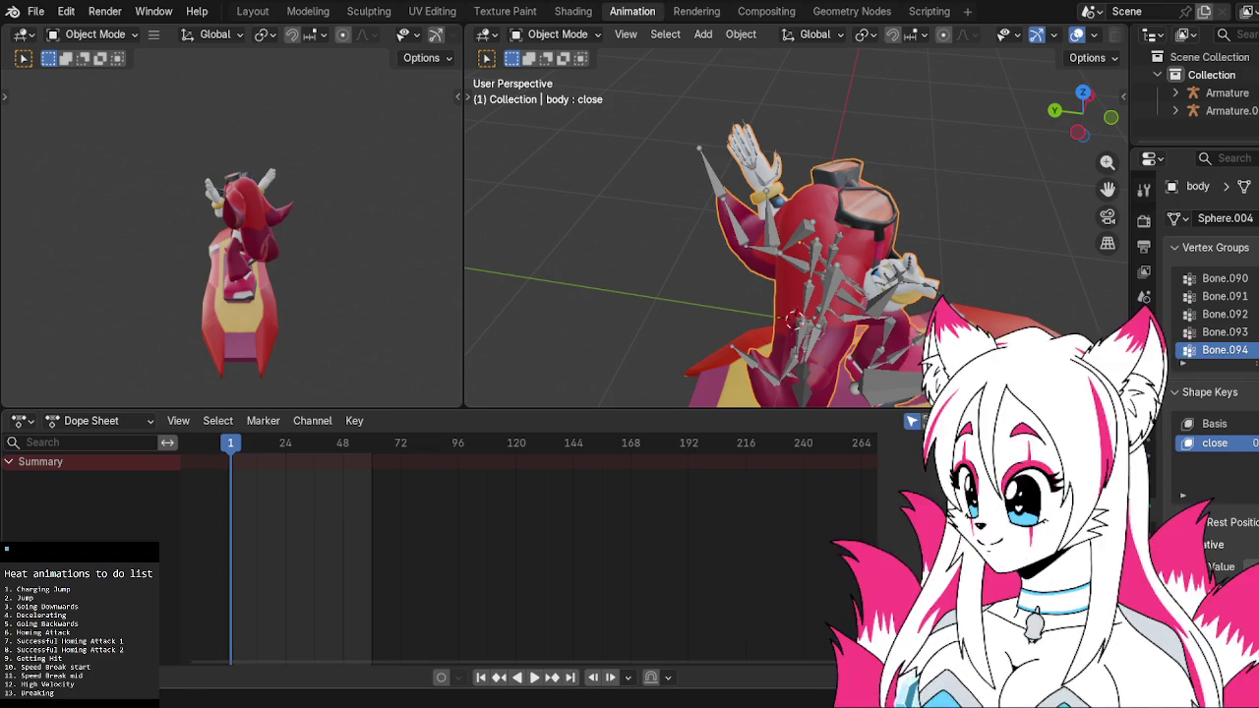
Orbit and zoom in on the posed character, then snap to Left Orthographic view
{"action": "mouse_move", "coordinate": [885, 383]}
{"action": "middle_mouse_down"}
{"action": "mouse_move", "coordinate": [841, 367]}
{"action": "mouse_move", "coordinate": [848, 332]}
{"action": "middle_mouse_up"}
{"action": "scroll", "coordinate": [847, 332], "scroll_direction": "up", "scroll_amount": 3}
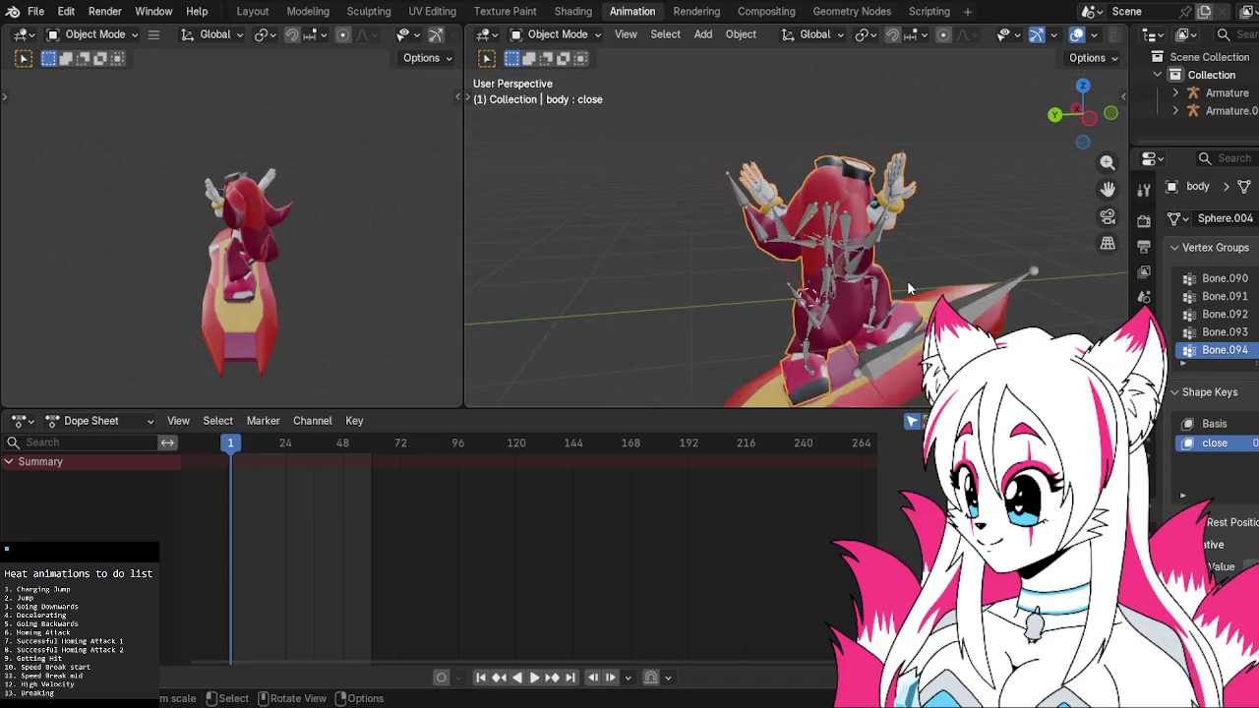
{"action": "middle_click_drag", "start_coordinate": [907, 280], "coordinate": [908, 288]}
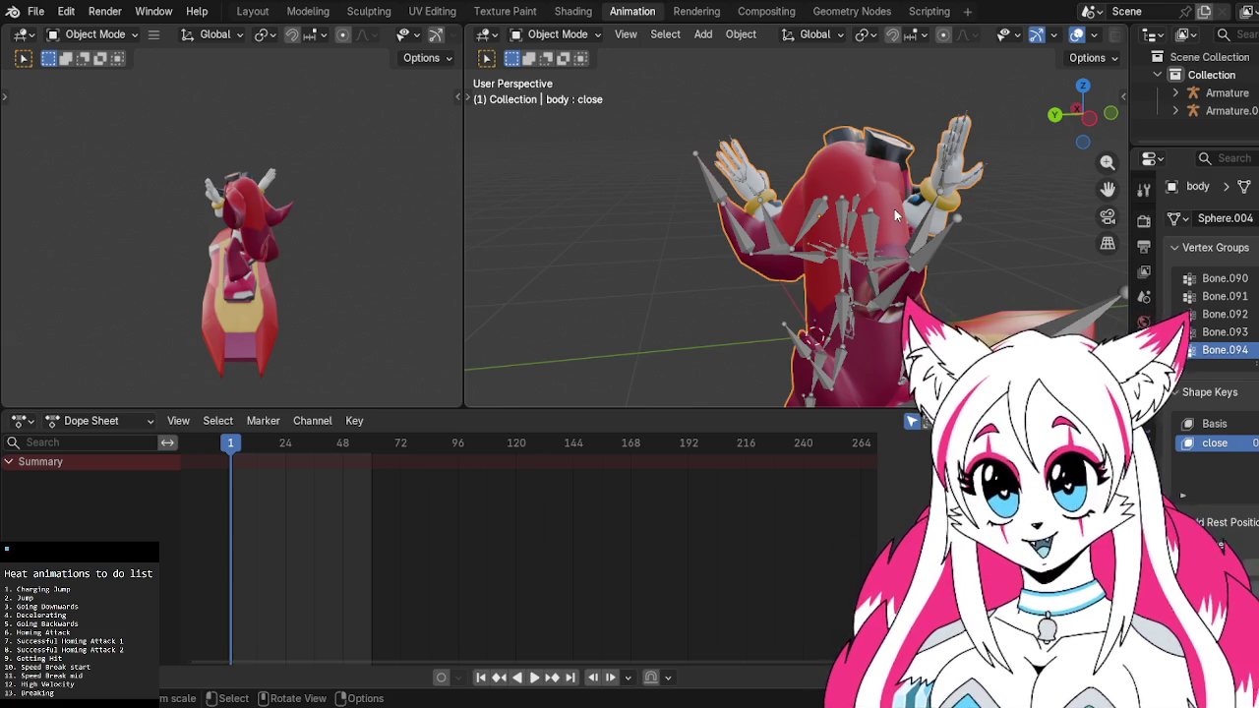
{"action": "mouse_move", "coordinate": [904, 277]}
{"action": "middle_mouse_down"}
{"action": "mouse_move", "coordinate": [789, 217]}
{"action": "mouse_move", "coordinate": [879, 209]}
{"action": "middle_mouse_up"}
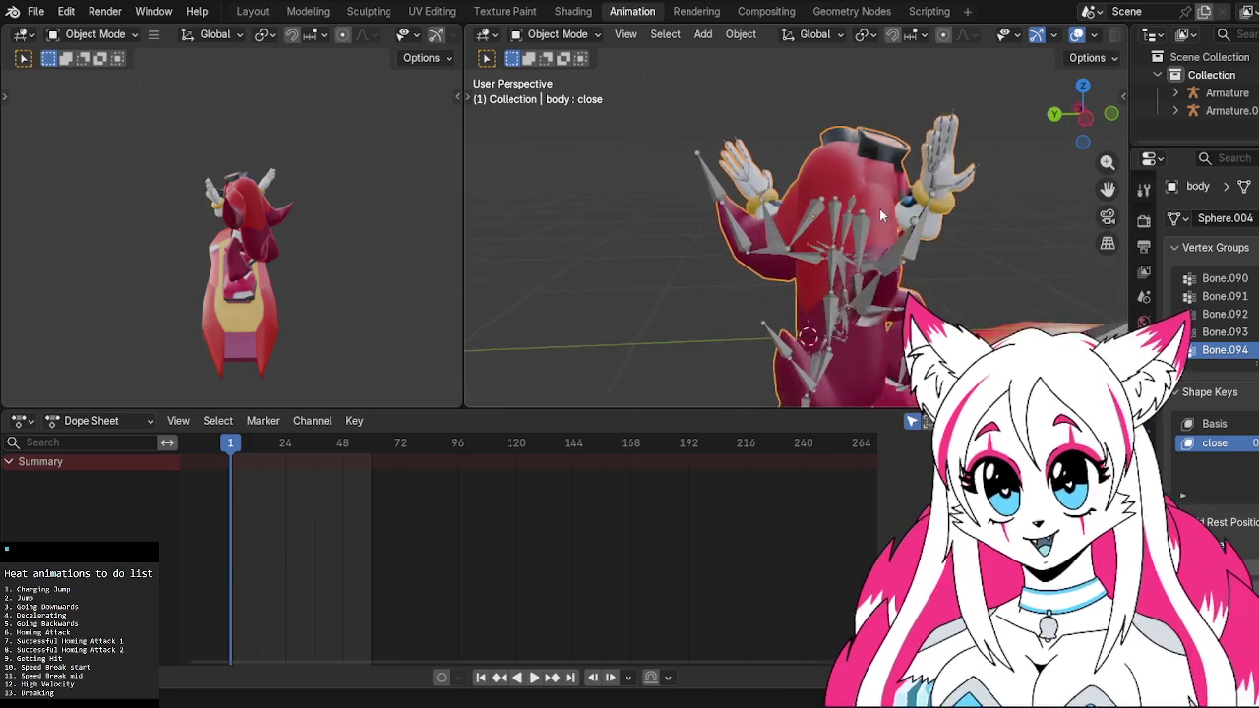
{"action": "scroll", "coordinate": [897, 215], "scroll_direction": "up", "scroll_amount": 3}
{"action": "left_click", "coordinate": [1093, 118]}
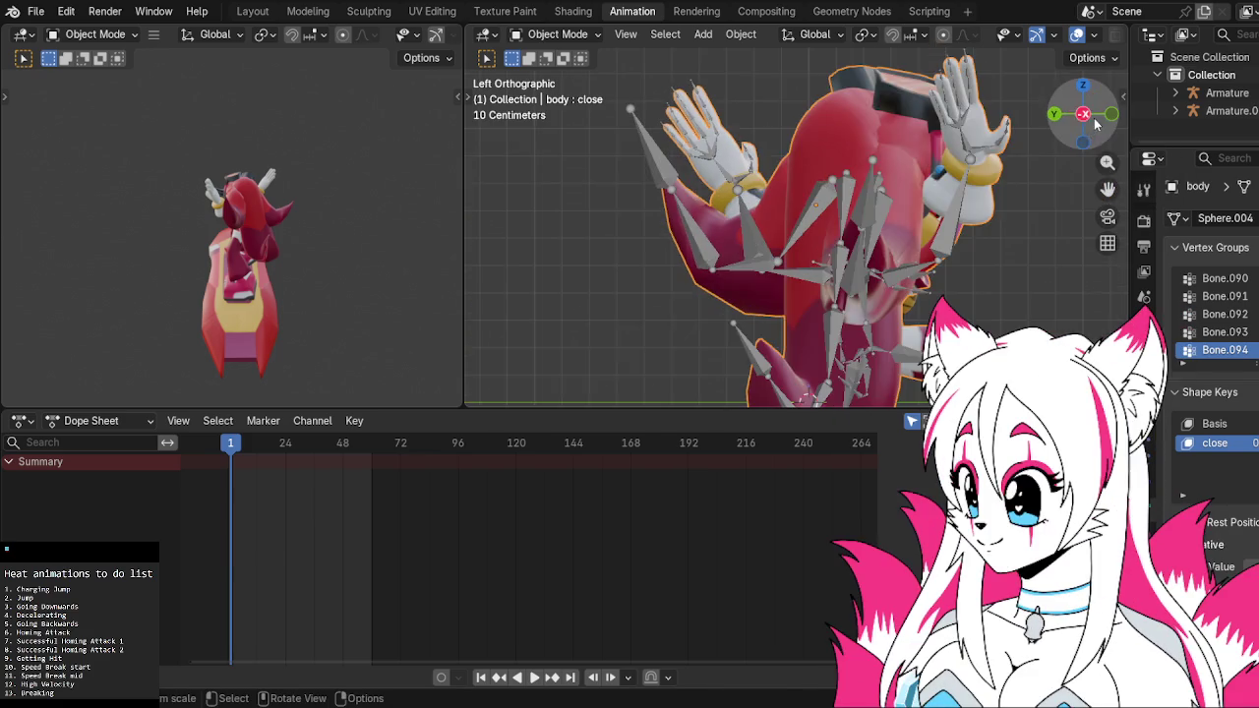
{"action": "scroll", "coordinate": [925, 236], "scroll_direction": "down", "scroll_amount": 3}
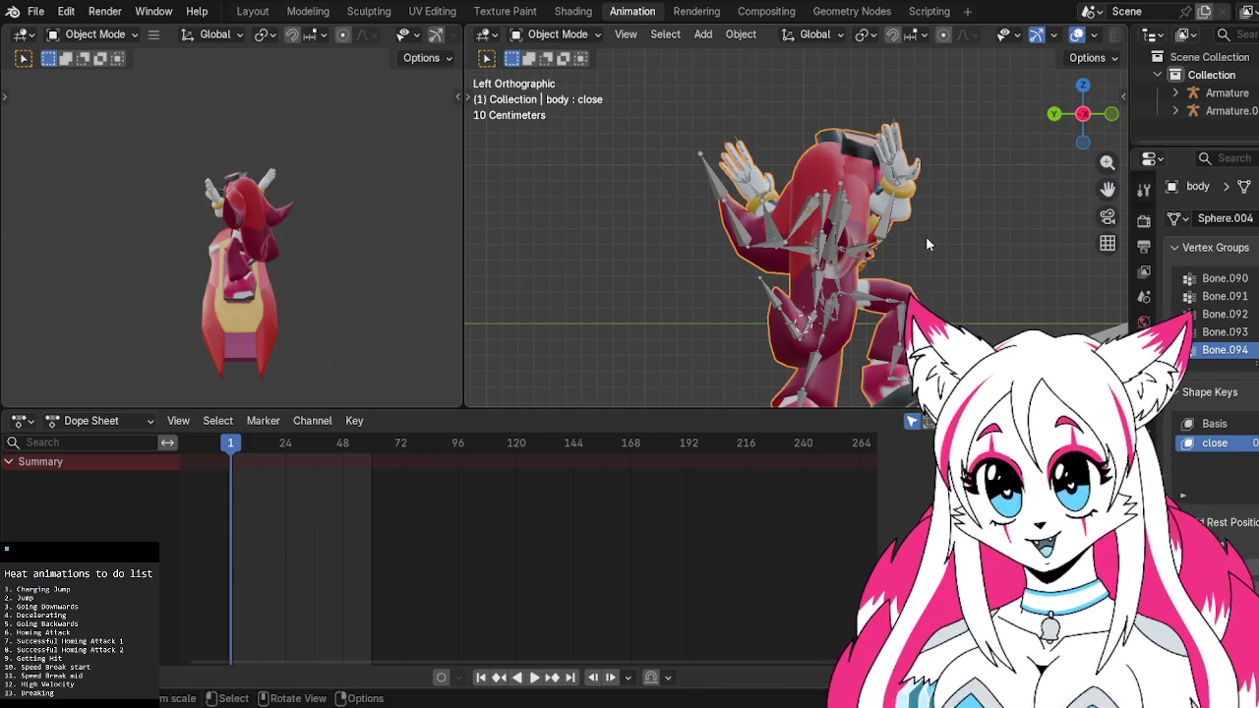
Put the character's armature in Pose Mode and rotate Bone.093 about 20 degrees
{"action": "left_click", "coordinate": [816, 308]}
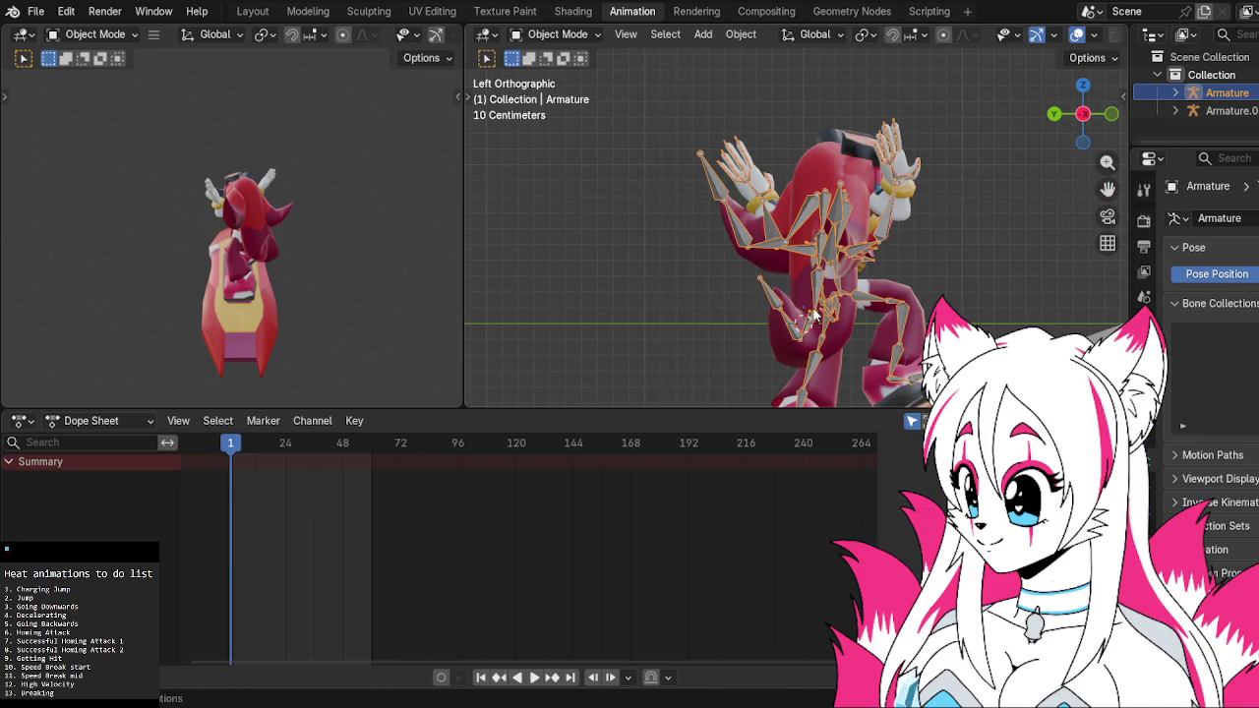
{"action": "left_click", "coordinate": [556, 34]}
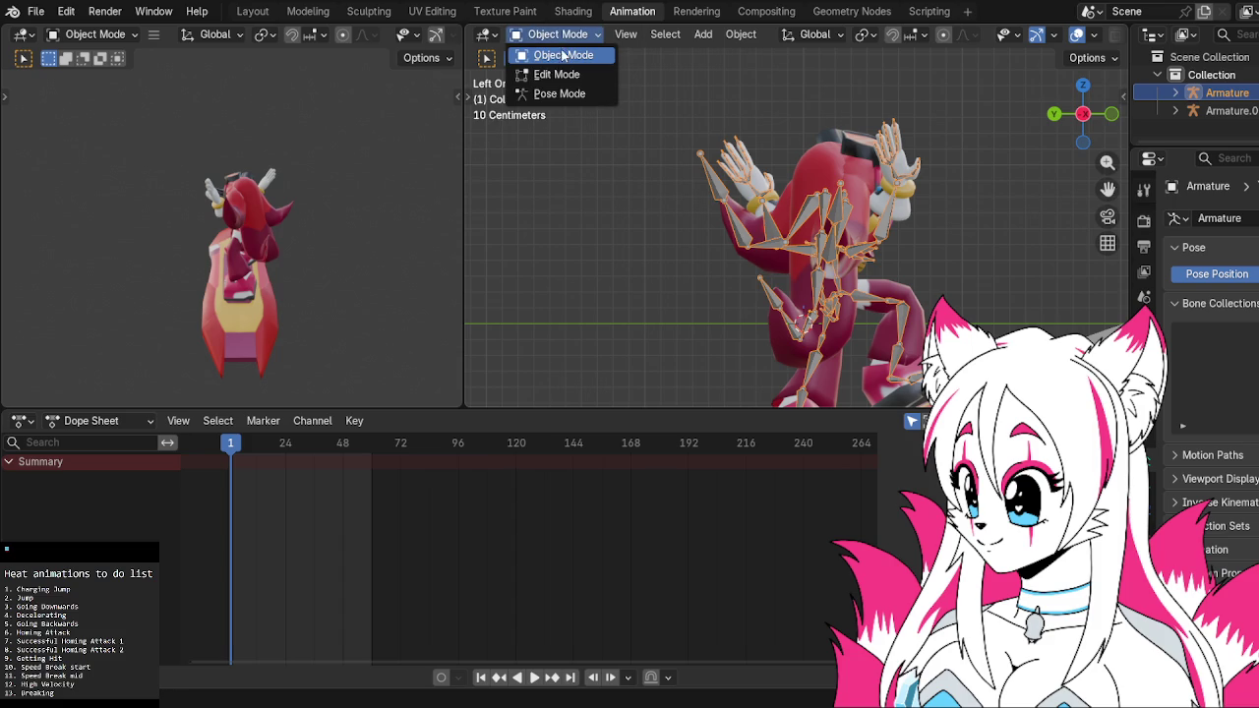
{"action": "left_click", "coordinate": [560, 93]}
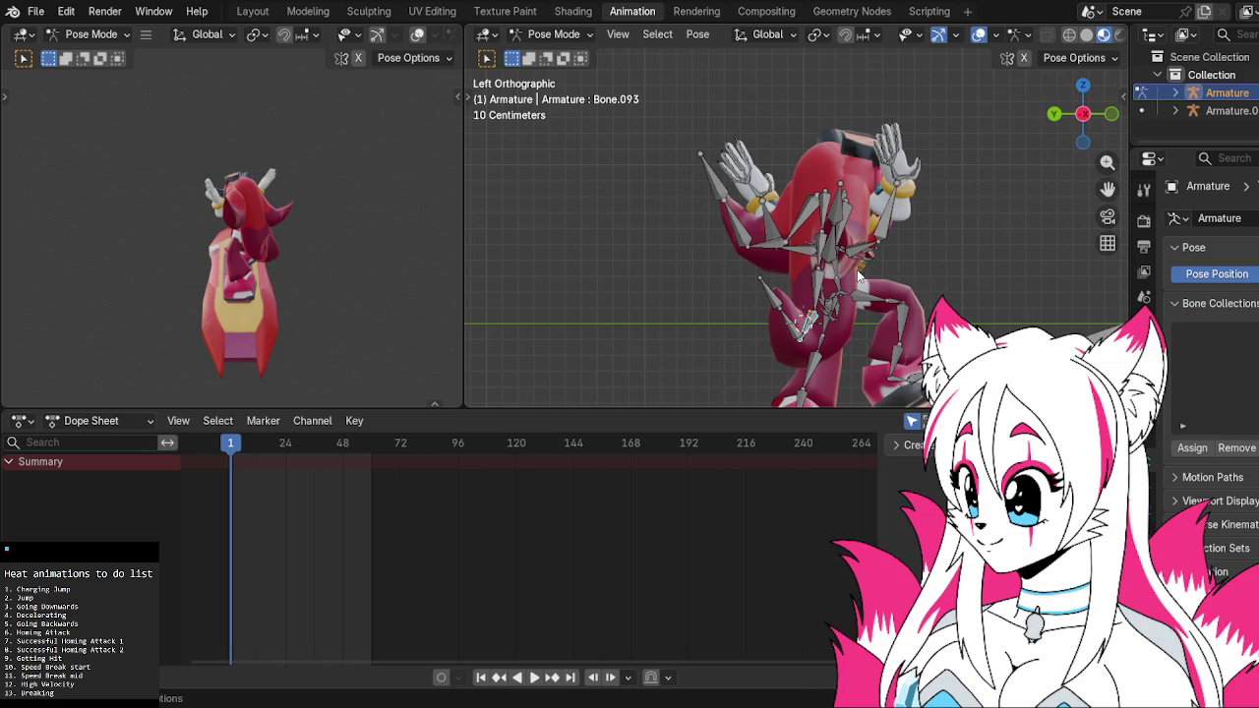
{"action": "key", "text": "r"}
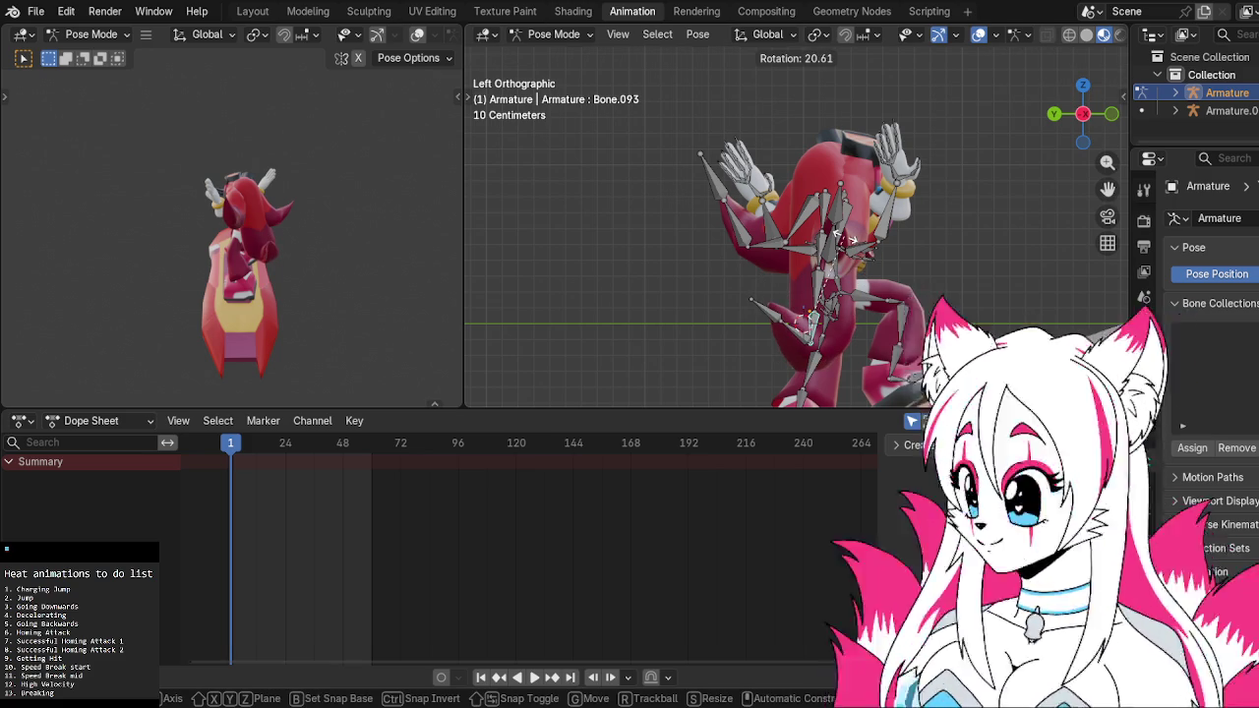
{"action": "left_click", "coordinate": [848, 239]}
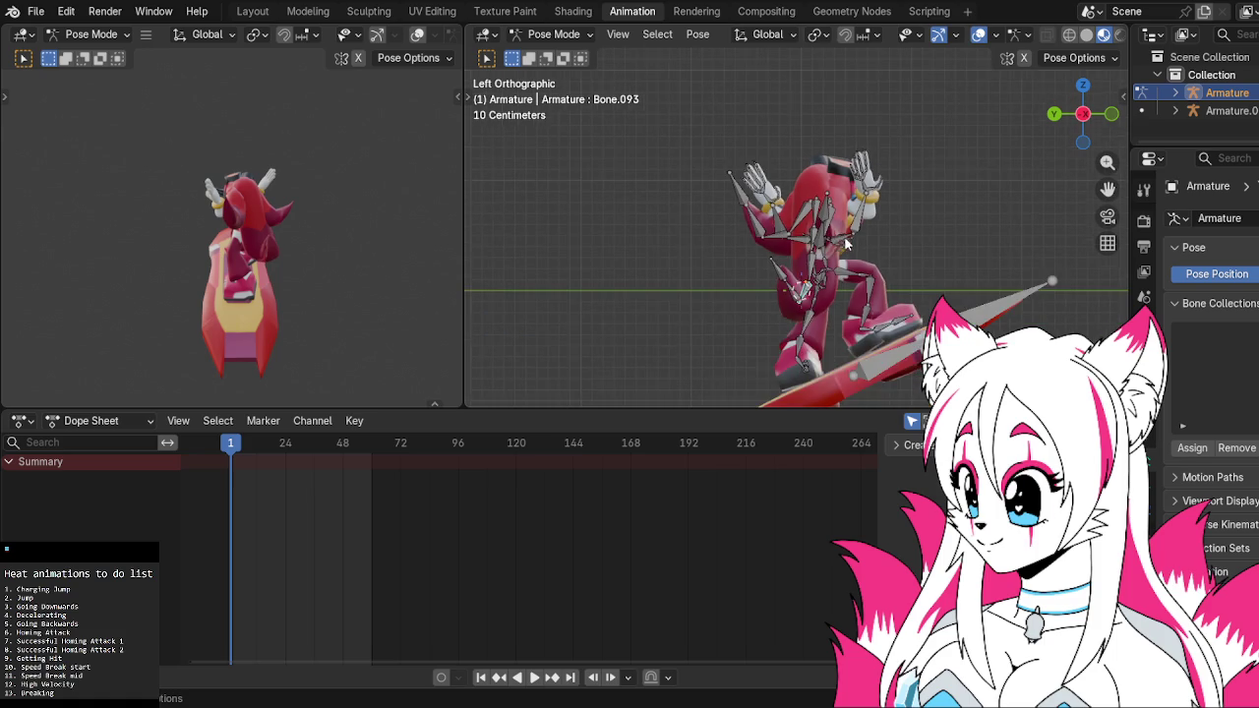
Check the pose from Back Orthographic view, then orbit away from it
{"action": "mouse_move", "coordinate": [848, 239]}
{"action": "middle_mouse_down"}
{"action": "mouse_move", "coordinate": [956, 245]}
{"action": "mouse_move", "coordinate": [1076, 219]}
{"action": "middle_mouse_up"}
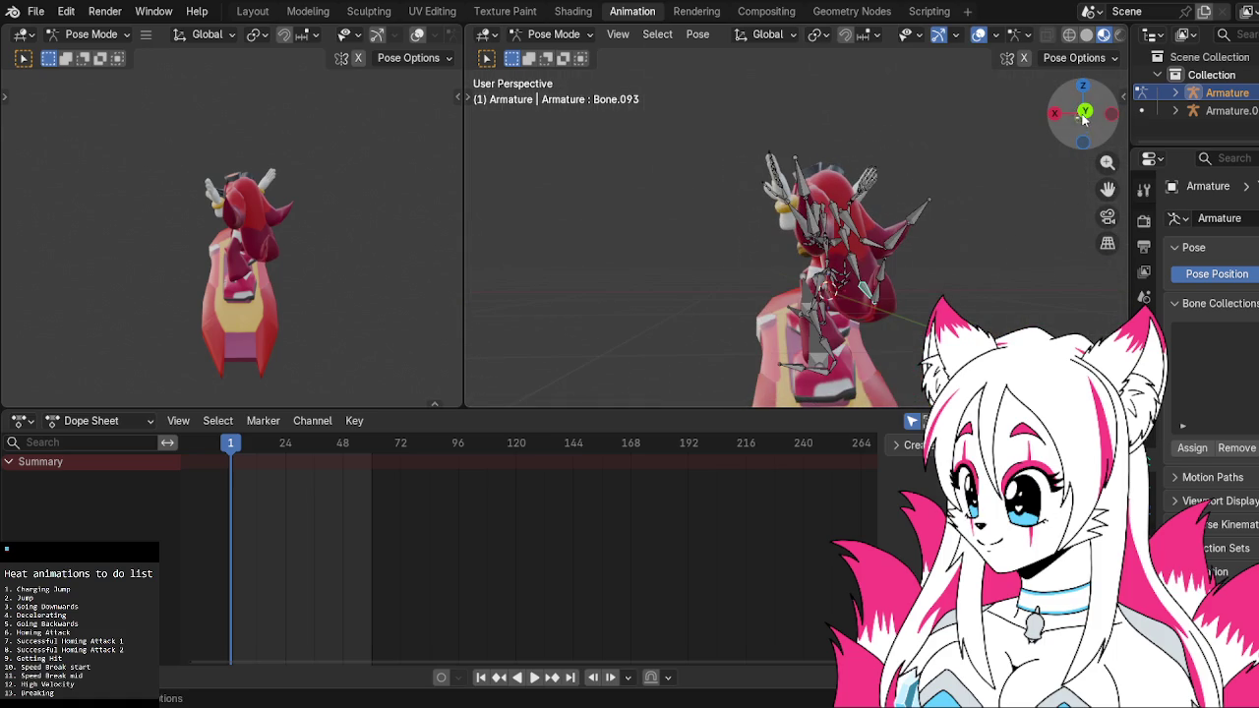
{"action": "left_click", "coordinate": [1083, 116]}
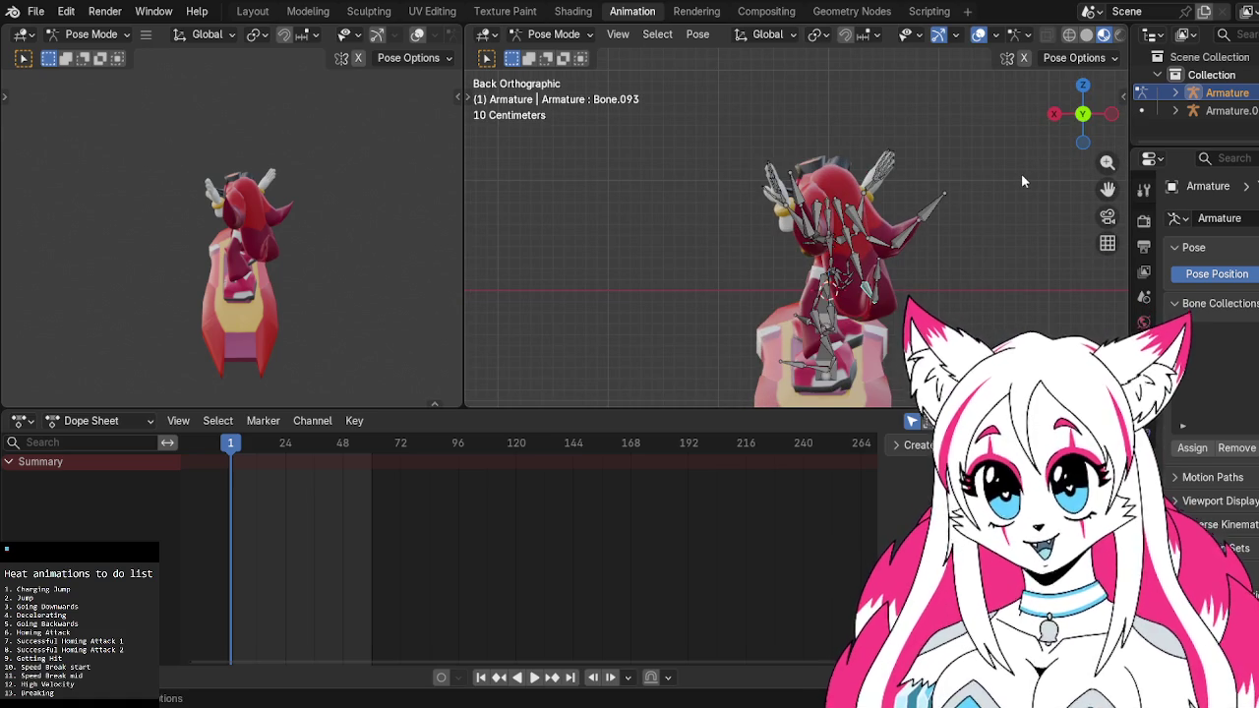
{"action": "scroll", "coordinate": [972, 201], "scroll_direction": "up", "scroll_amount": 3}
{"action": "scroll", "coordinate": [969, 202], "scroll_direction": "down", "scroll_amount": 1}
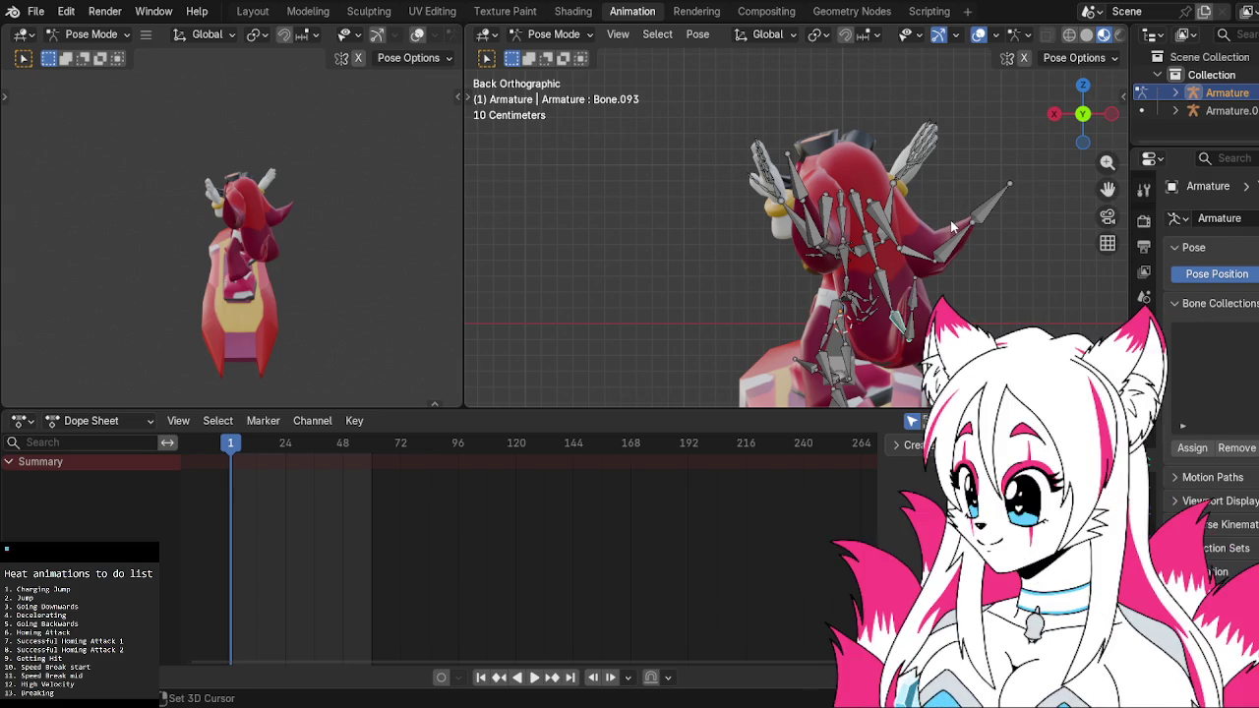
{"action": "mouse_move", "coordinate": [935, 248]}
{"action": "middle_mouse_down"}
{"action": "mouse_move", "coordinate": [1000, 239]}
{"action": "mouse_move", "coordinate": [929, 284]}
{"action": "mouse_move", "coordinate": [932, 233]}
{"action": "mouse_move", "coordinate": [979, 188]}
{"action": "mouse_move", "coordinate": [870, 310]}
{"action": "mouse_move", "coordinate": [876, 166]}
{"action": "mouse_move", "coordinate": [879, 228]}
{"action": "mouse_move", "coordinate": [900, 215]}
{"action": "mouse_move", "coordinate": [865, 234]}
{"action": "mouse_move", "coordinate": [580, 284]}
{"action": "mouse_move", "coordinate": [522, 311]}
{"action": "mouse_move", "coordinate": [910, 300]}
{"action": "mouse_move", "coordinate": [774, 148]}
{"action": "middle_mouse_up"}
{"action": "scroll", "coordinate": [904, 211], "scroll_direction": "up", "scroll_amount": 3}
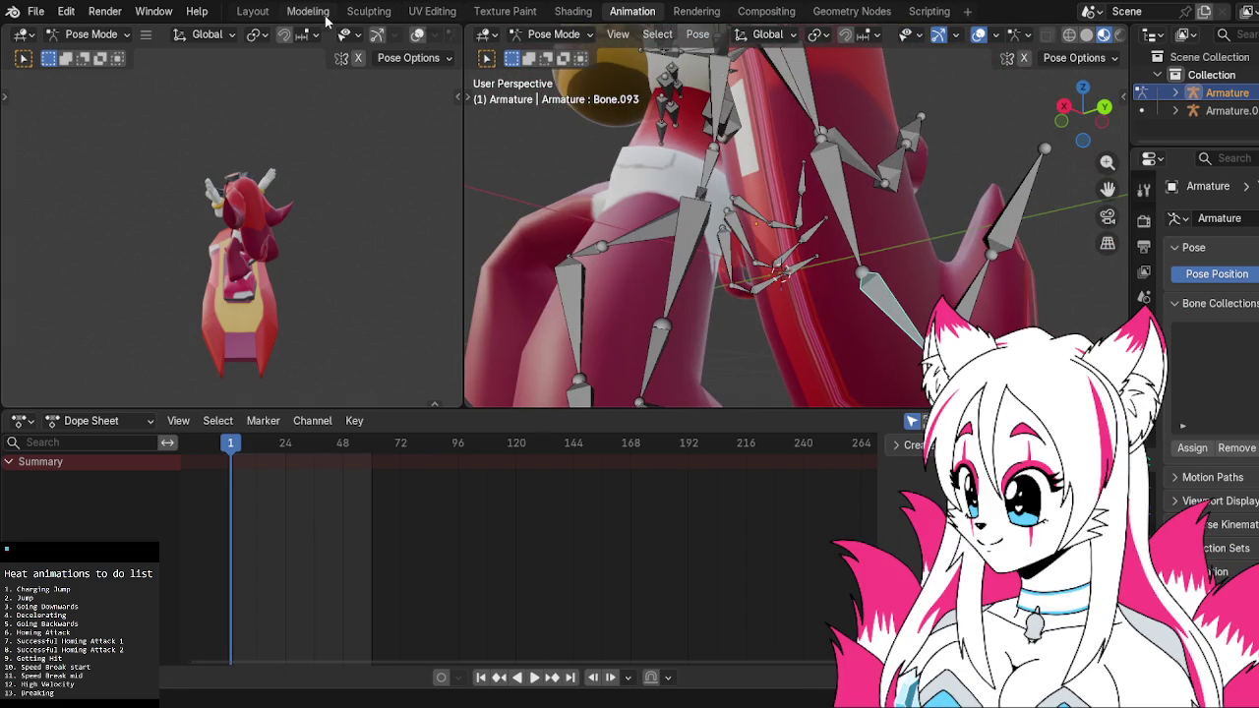
Move between the Modeling, Sculpting and Layout workspaces, ending in Modeling on the body mesh
{"action": "left_click", "coordinate": [324, 15]}
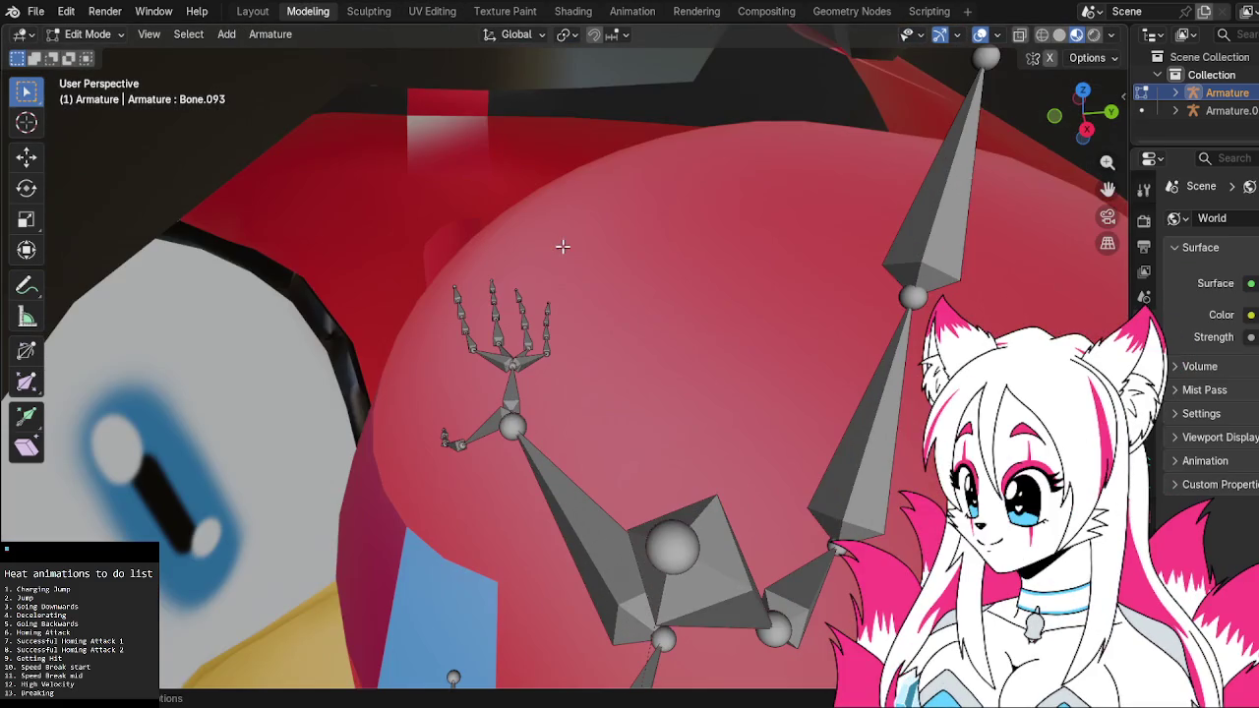
{"action": "middle_click_drag", "start_coordinate": [536, 359], "coordinate": [562, 260]}
{"action": "left_click", "coordinate": [562, 261]}
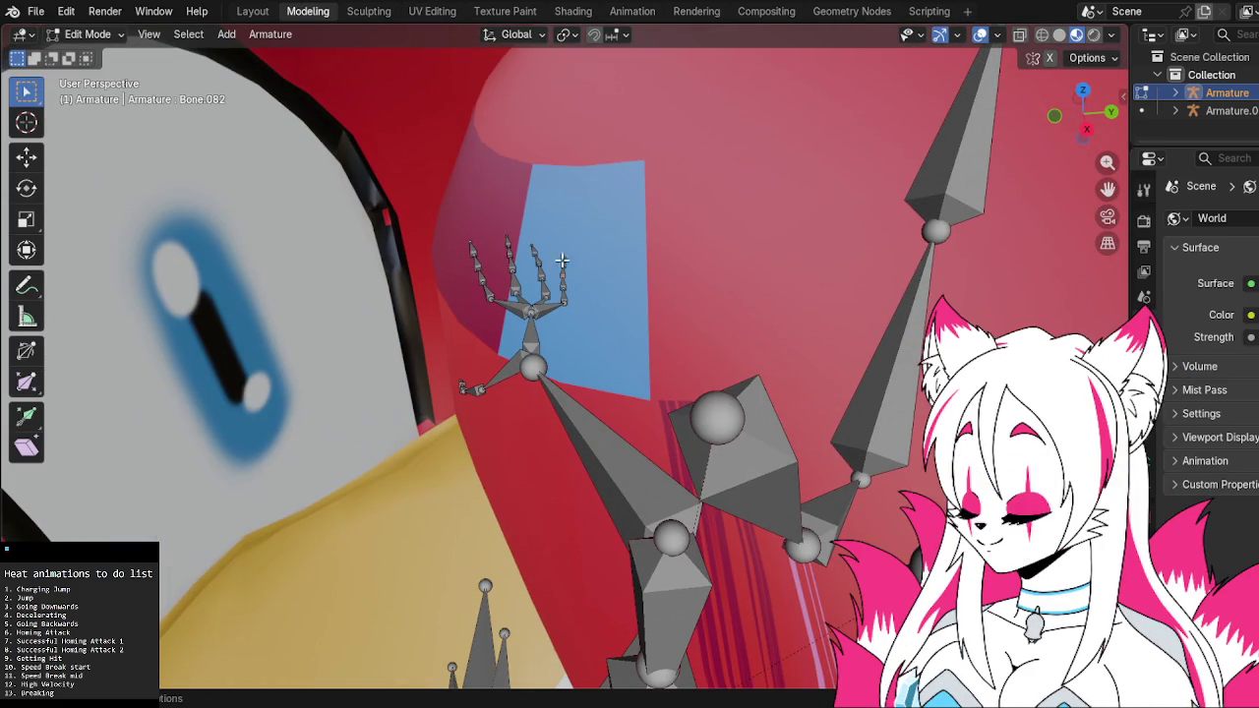
{"action": "left_click", "coordinate": [366, 12]}
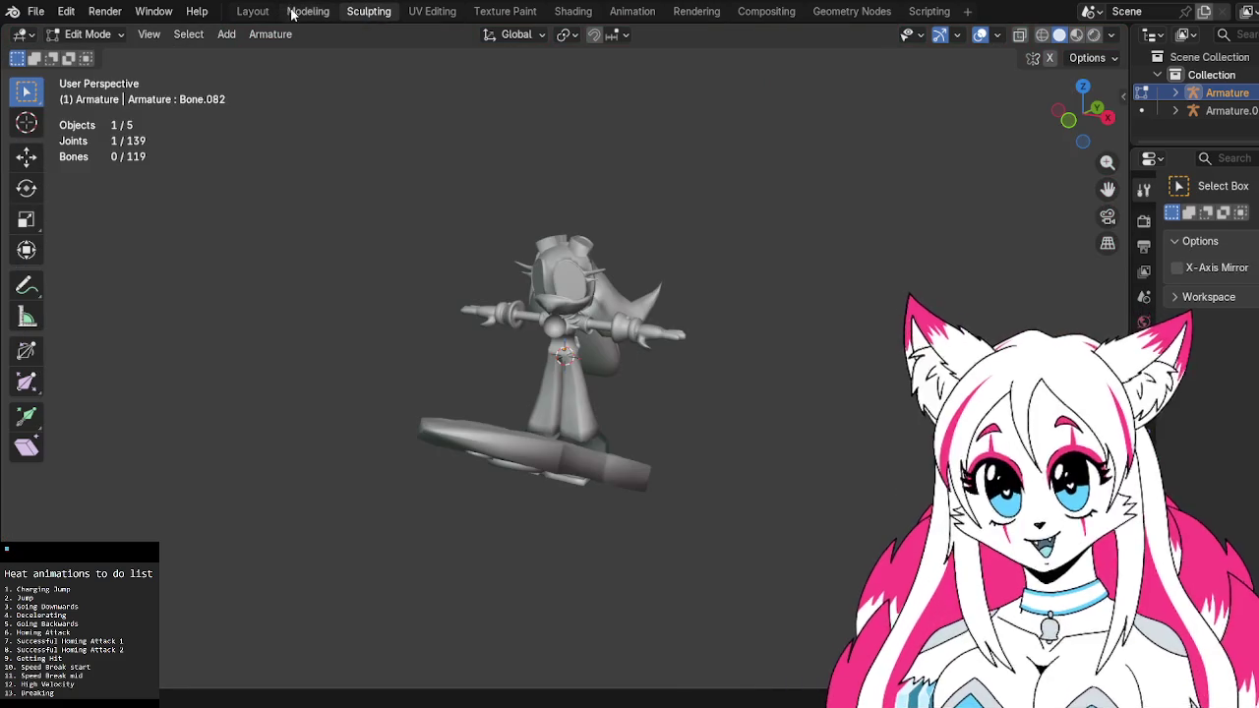
{"action": "left_click", "coordinate": [295, 11]}
{"action": "left_click", "coordinate": [87, 33]}
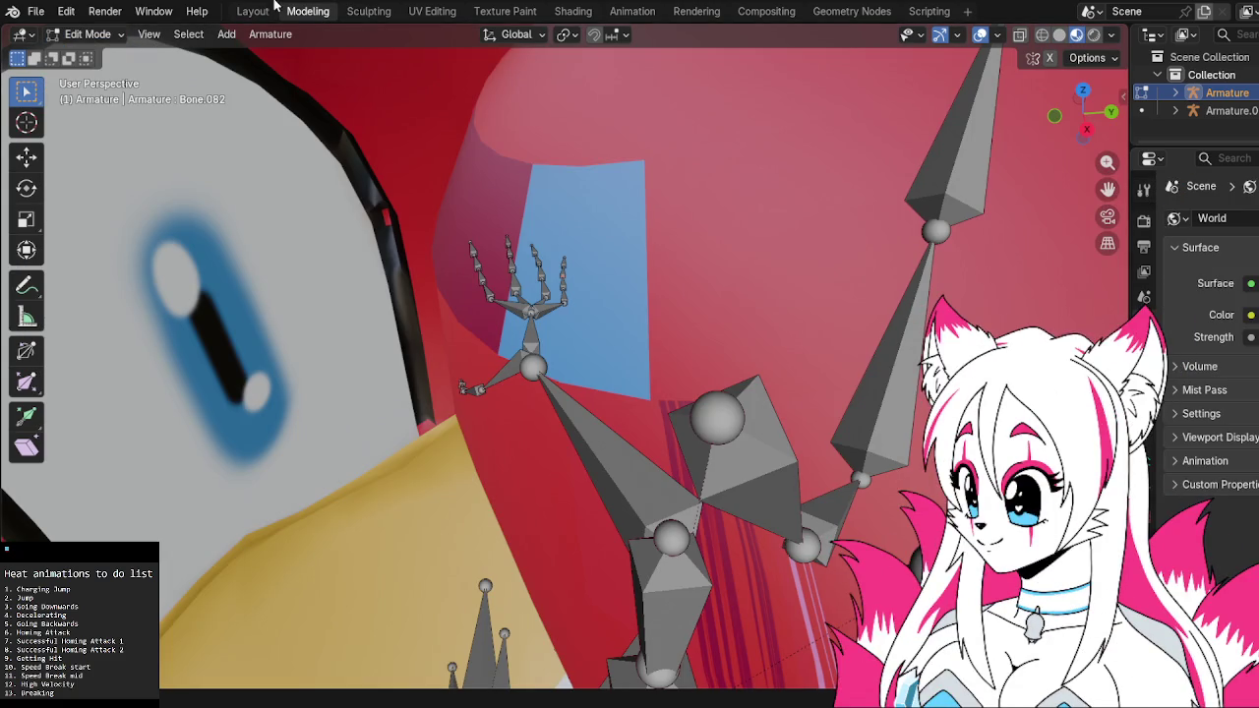
{"action": "left_click", "coordinate": [252, 11]}
{"action": "left_click", "coordinate": [313, 12]}
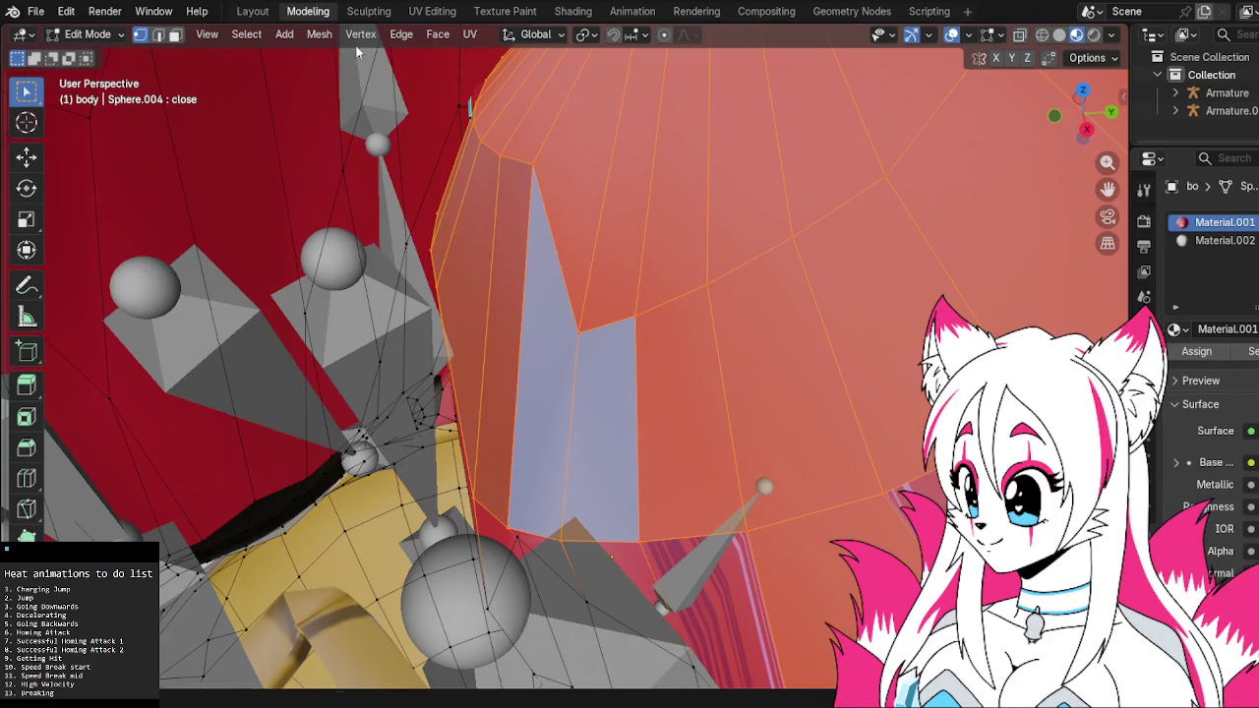
Deselect everything and select only the two blue head faces in face select mode
{"action": "key", "text": "alt+a"}
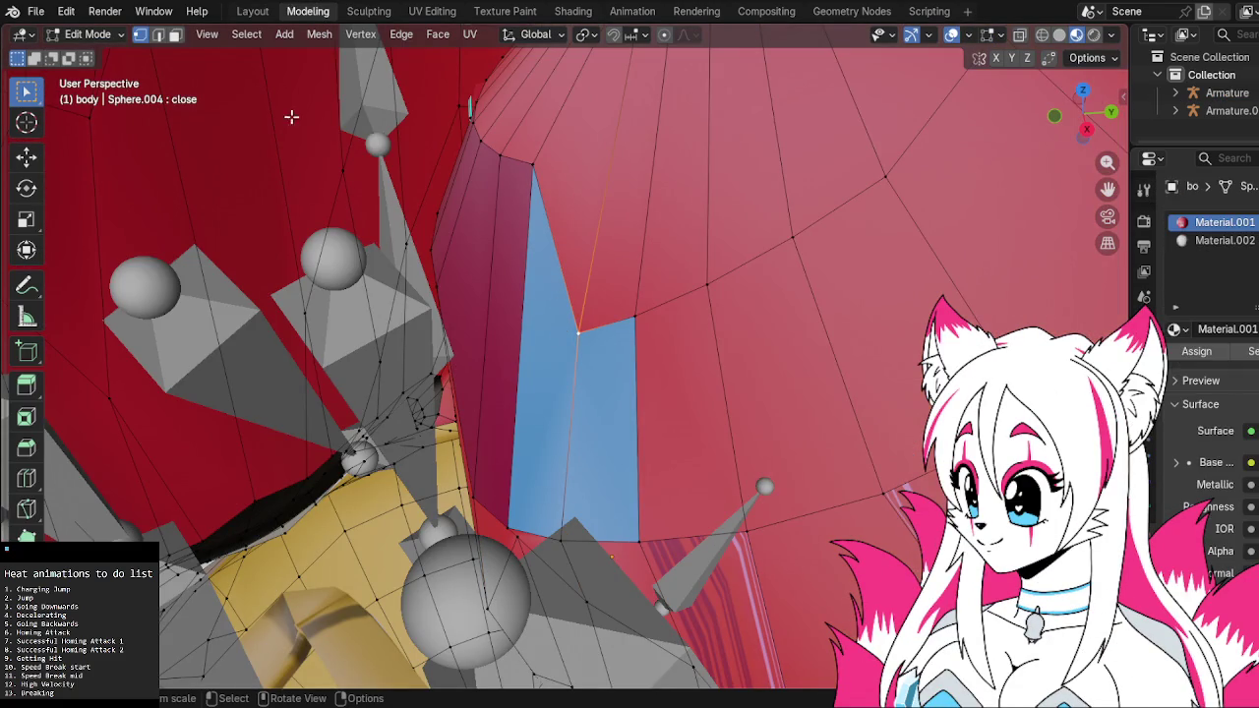
{"action": "left_click", "coordinate": [175, 34]}
{"action": "left_click", "coordinate": [607, 385]}
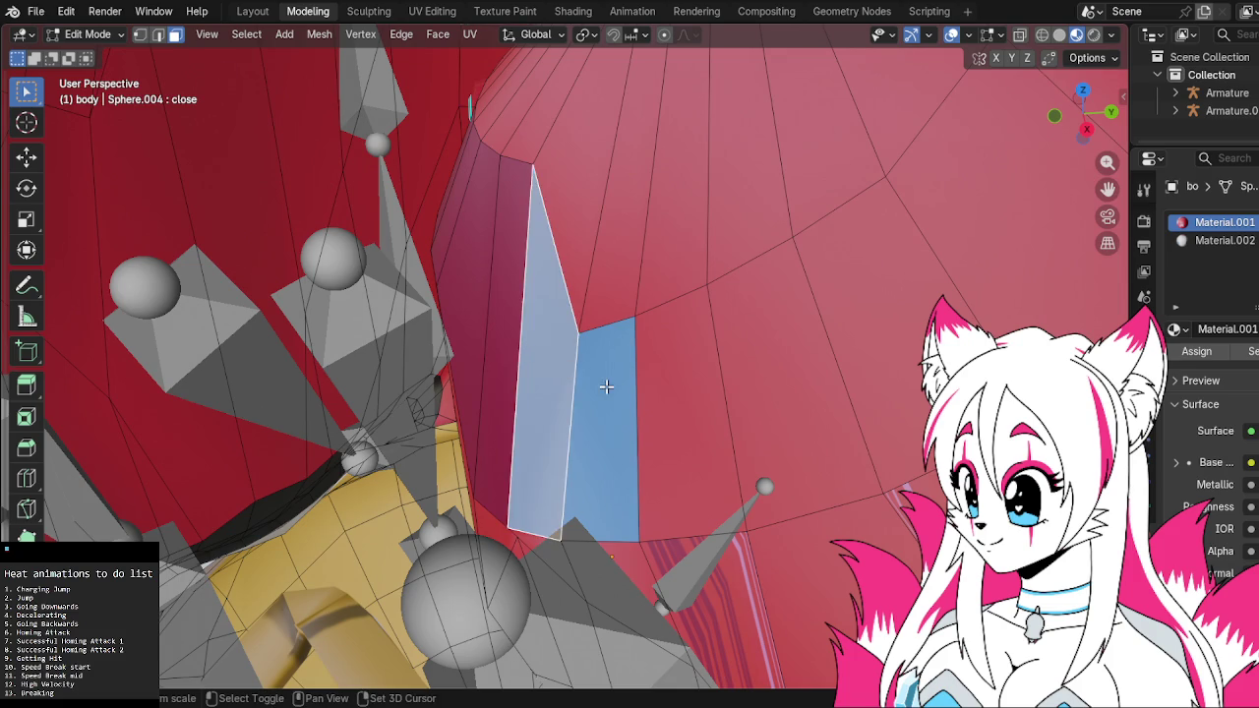
{"action": "left_click", "coordinate": [607, 379], "text": "shift"}
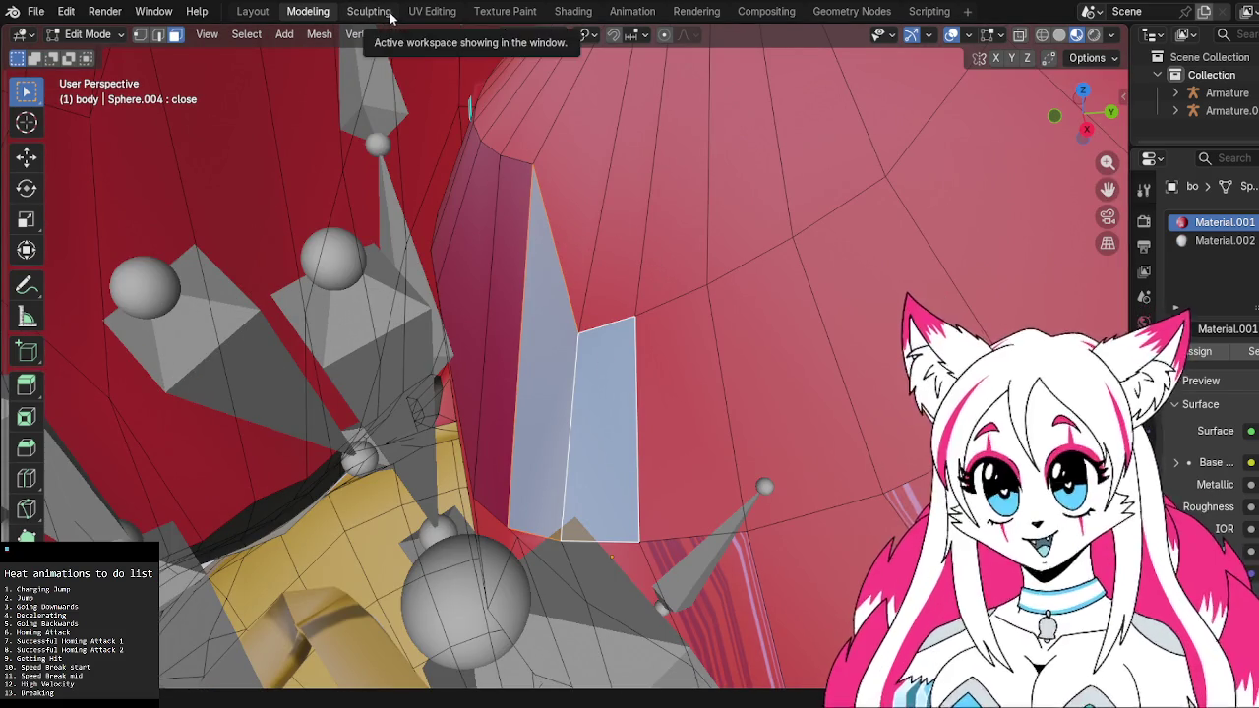
{"action": "left_click", "coordinate": [419, 11]}
Zoom and pan the UV editor to inspect the heat 2 body.png.001 texture
{"action": "scroll", "coordinate": [457, 246], "scroll_direction": "down", "scroll_amount": 1}
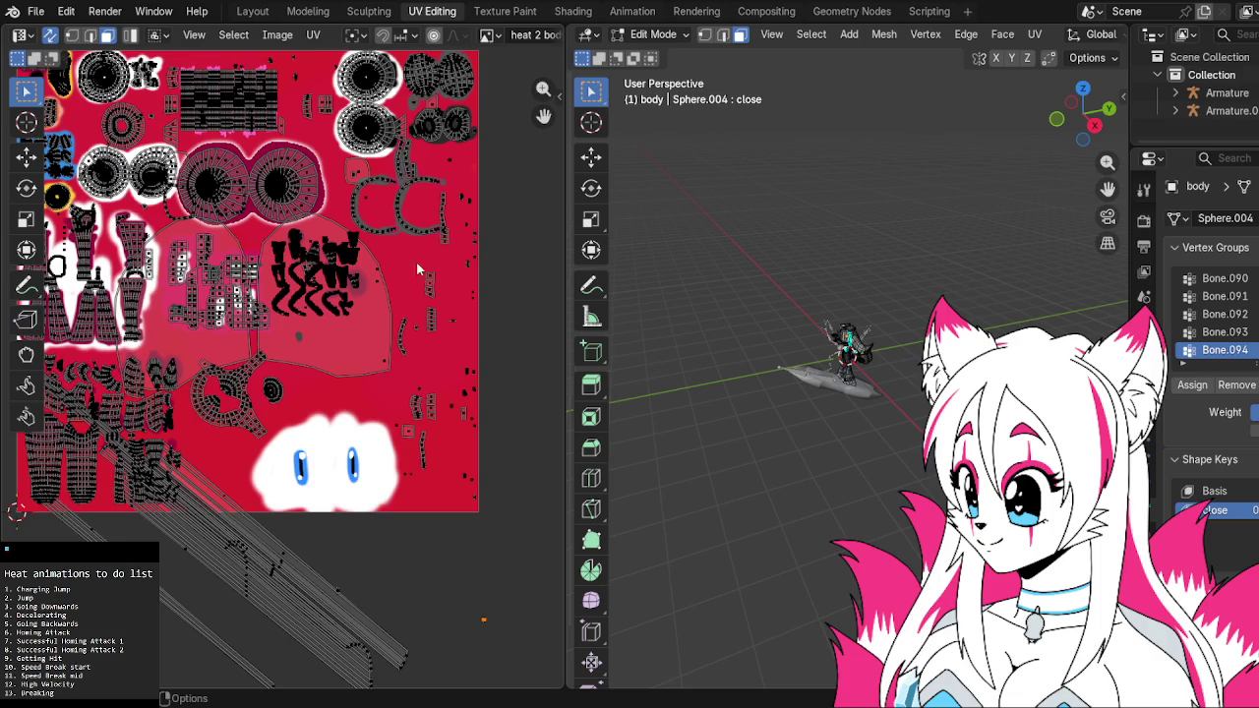
{"action": "scroll", "coordinate": [416, 260], "scroll_direction": "down", "scroll_amount": 2}
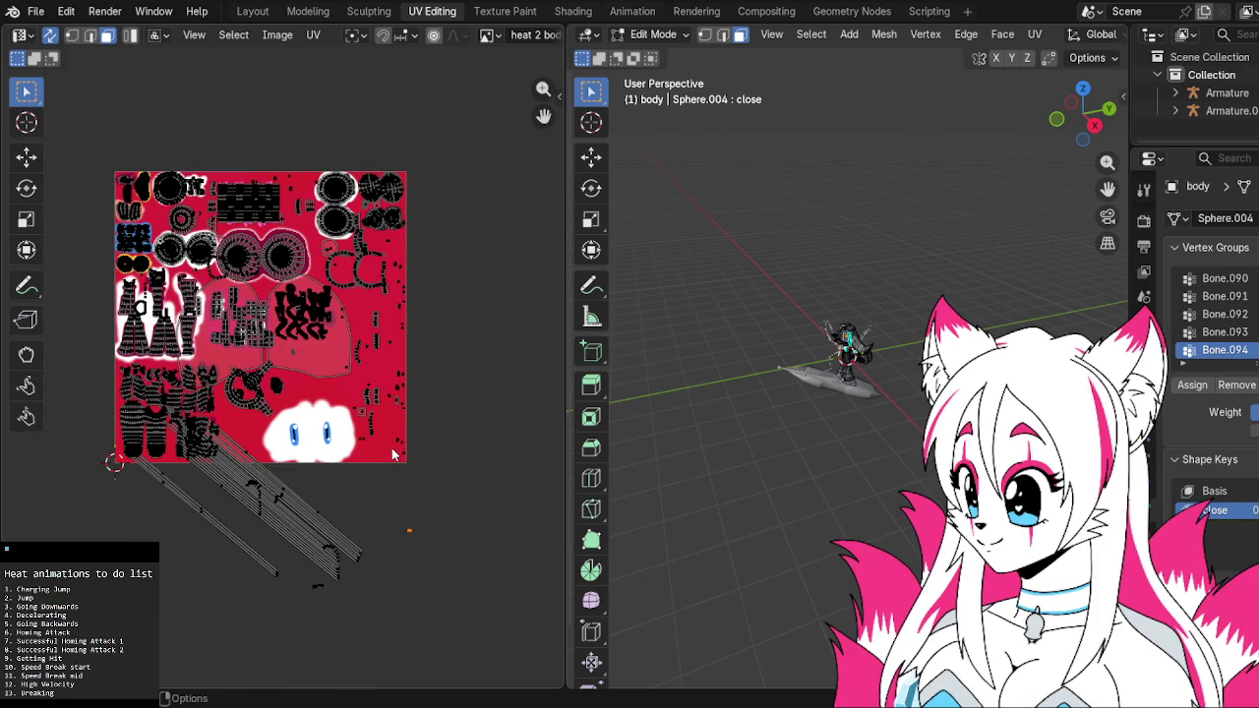
{"action": "middle_click_drag", "start_coordinate": [335, 477], "coordinate": [377, 402]}
{"action": "scroll", "coordinate": [392, 376], "scroll_direction": "up", "scroll_amount": 2}
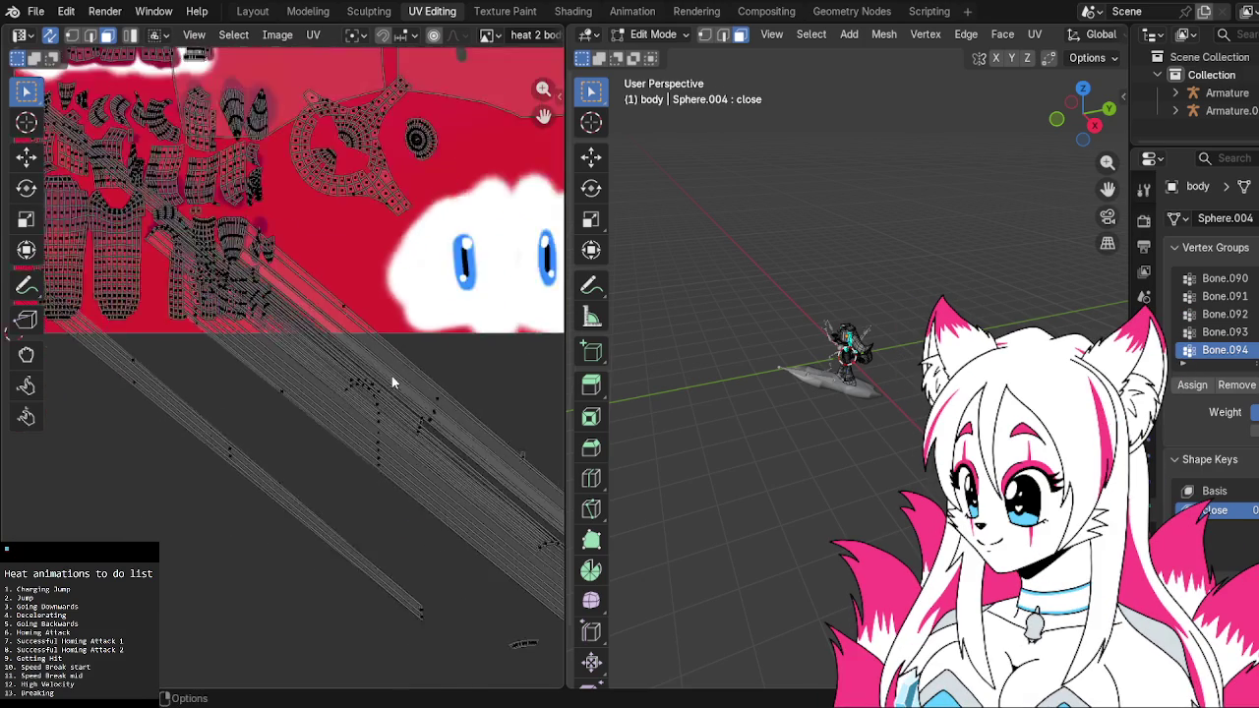
{"action": "scroll", "coordinate": [391, 374], "scroll_direction": "up", "scroll_amount": 1}
{"action": "scroll", "coordinate": [392, 373], "scroll_direction": "up", "scroll_amount": 1}
{"action": "scroll", "coordinate": [421, 344], "scroll_direction": "up", "scroll_amount": 1}
{"action": "scroll", "coordinate": [409, 344], "scroll_direction": "down", "scroll_amount": 3}
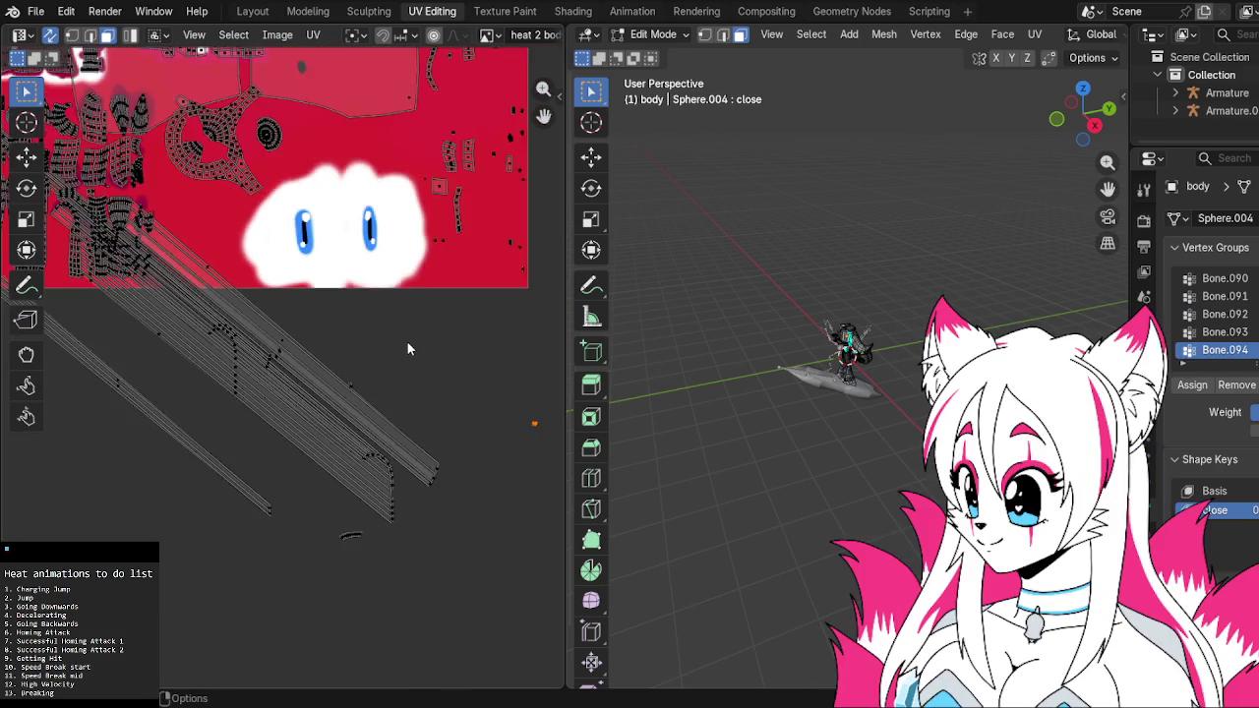
{"action": "scroll", "coordinate": [409, 348], "scroll_direction": "down", "scroll_amount": 1}
Undo three times to get back to editing the armature
{"action": "key", "text": "ctrl+z"}
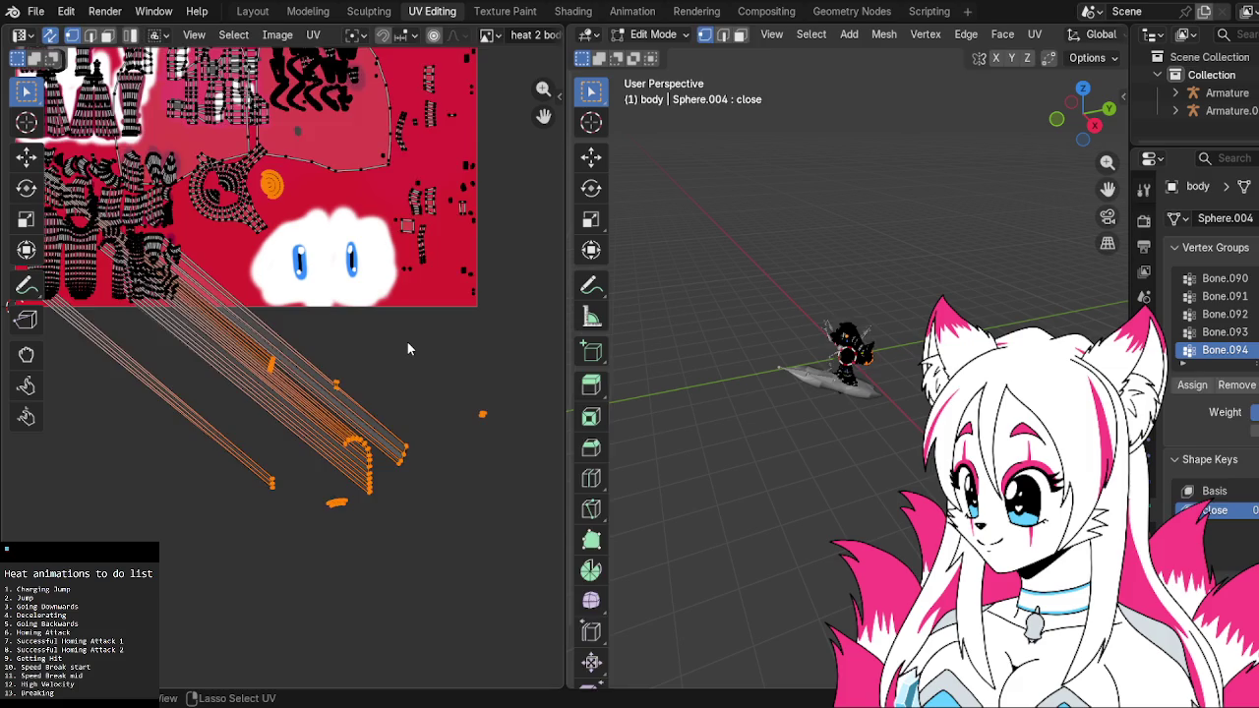
{"action": "key", "text": "ctrl+z"}
{"action": "key", "text": "ctrl+z"}
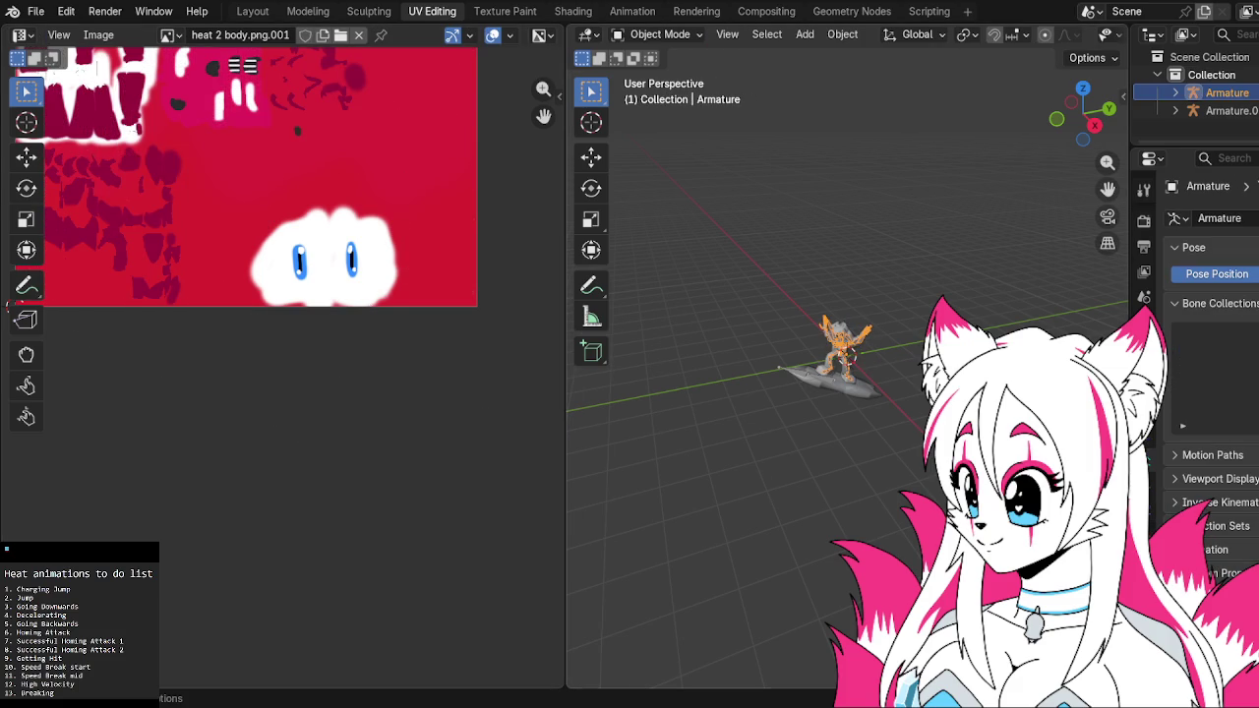
{"action": "key", "text": "ctrl+z"}
{"action": "key", "text": "ctrl+z"}
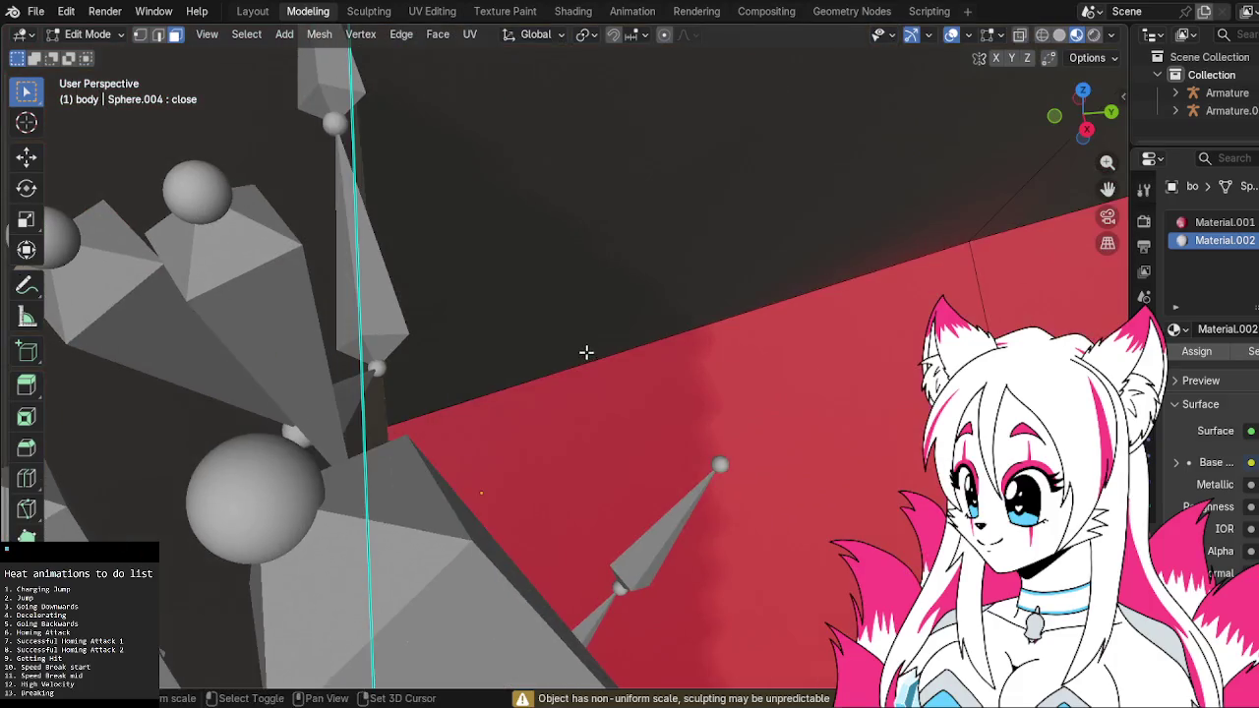
Step back and forth through the undo and redo history of the mesh
{"action": "key", "text": "ctrl+z"}
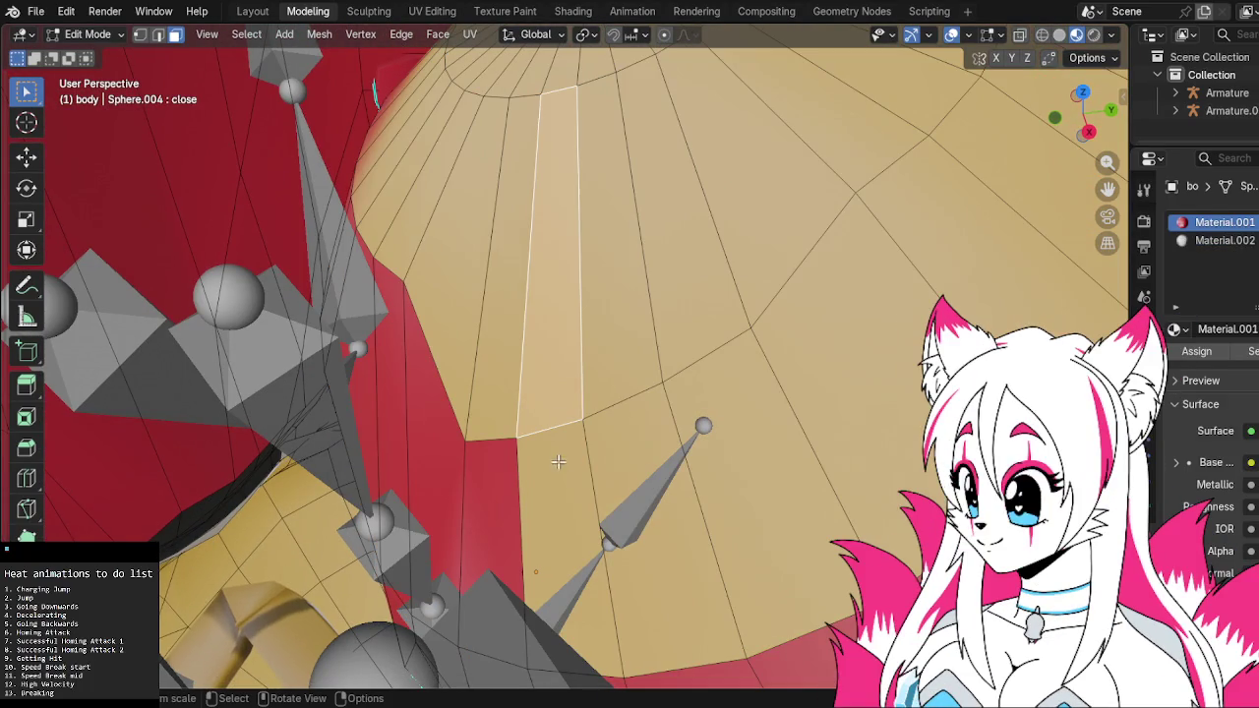
{"action": "key", "text": "ctrl+z"}
{"action": "key", "text": "ctrl+z"}
{"action": "key", "text": "ctrl+z"}
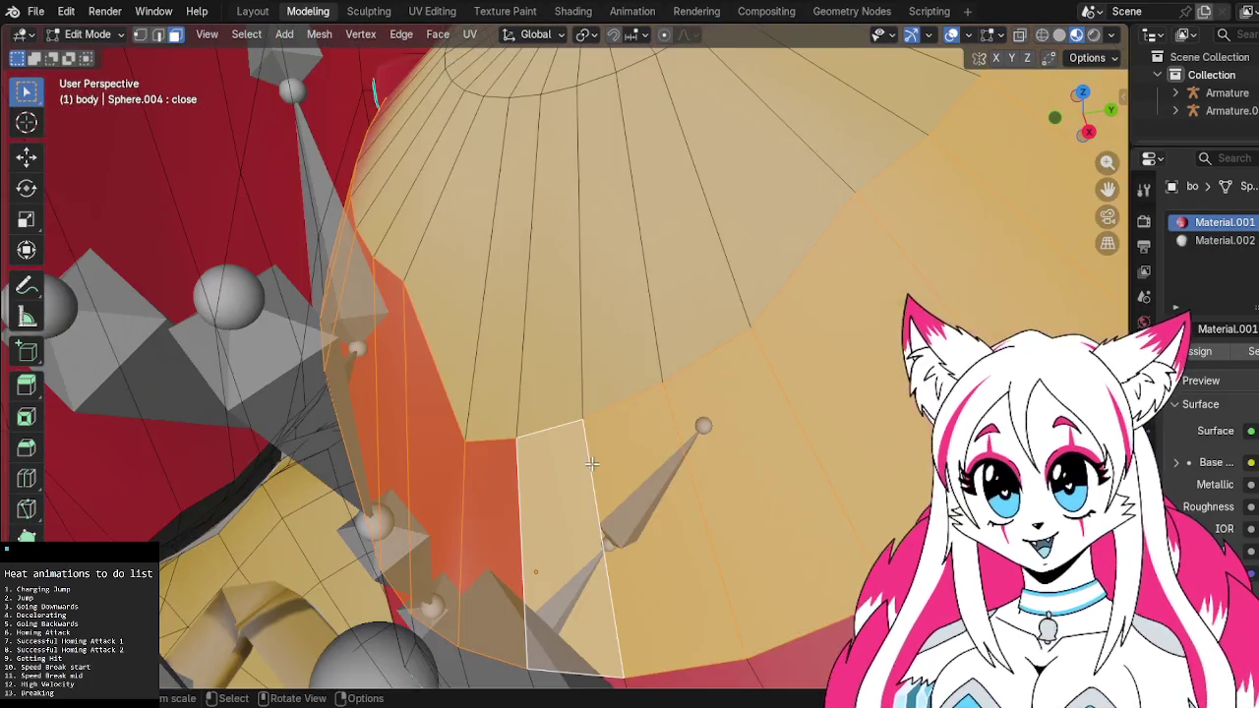
{"action": "key", "text": "ctrl+z"}
{"action": "key", "text": "ctrl+shift+z"}
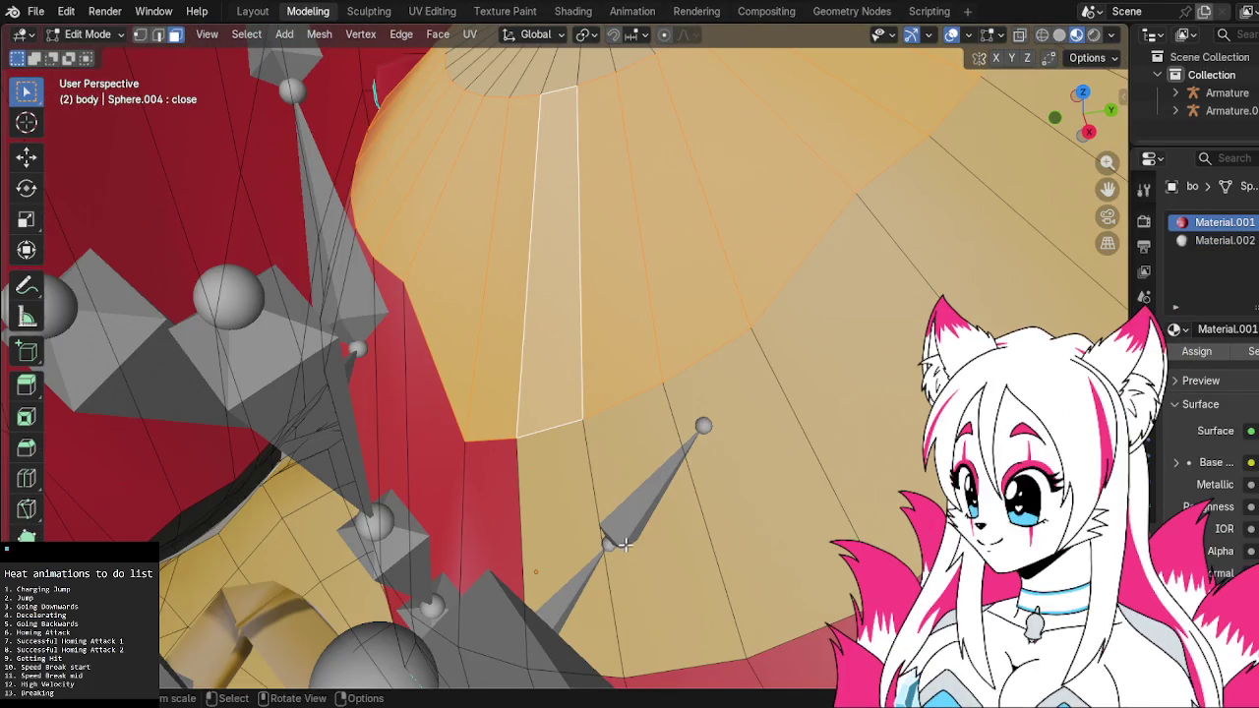
{"action": "scroll", "coordinate": [599, 481], "scroll_direction": "down", "scroll_amount": 1, "text": "alt"}
Select the sphere's whole top cap, from its outer face loop to the centre pole
{"action": "left_click", "coordinate": [605, 532], "text": "alt"}
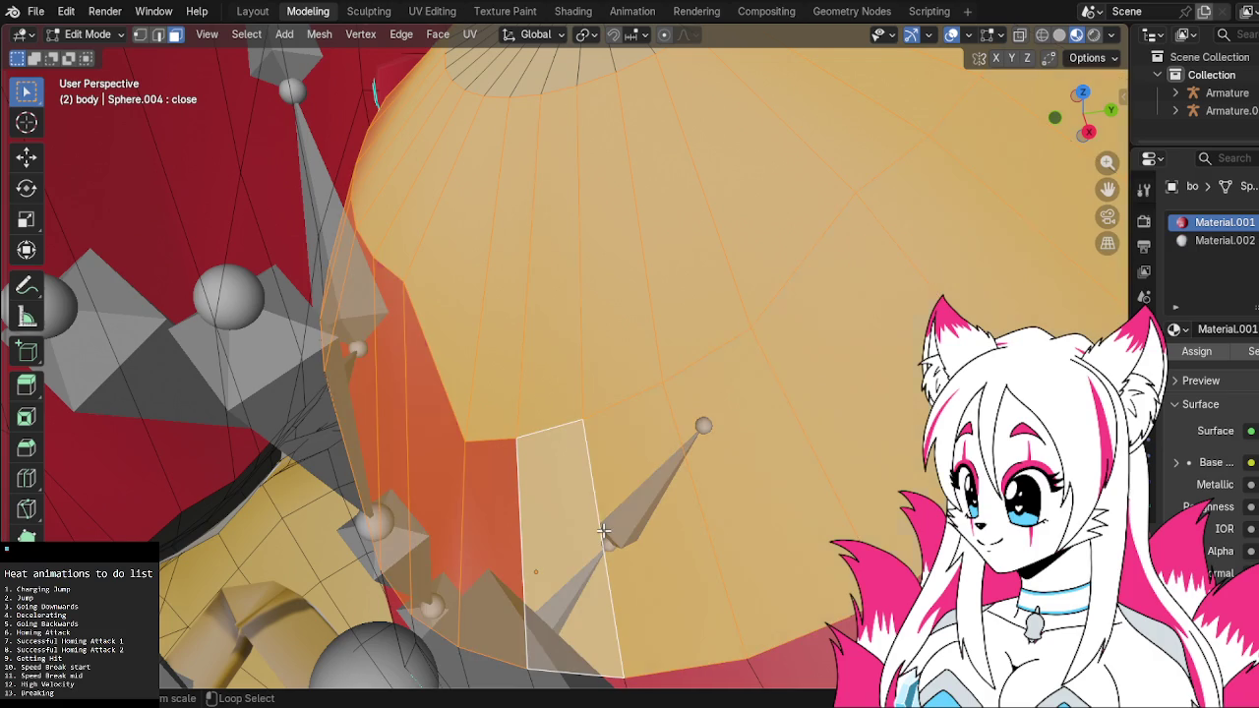
{"action": "middle_click_drag", "start_coordinate": [610, 445], "coordinate": [624, 428]}
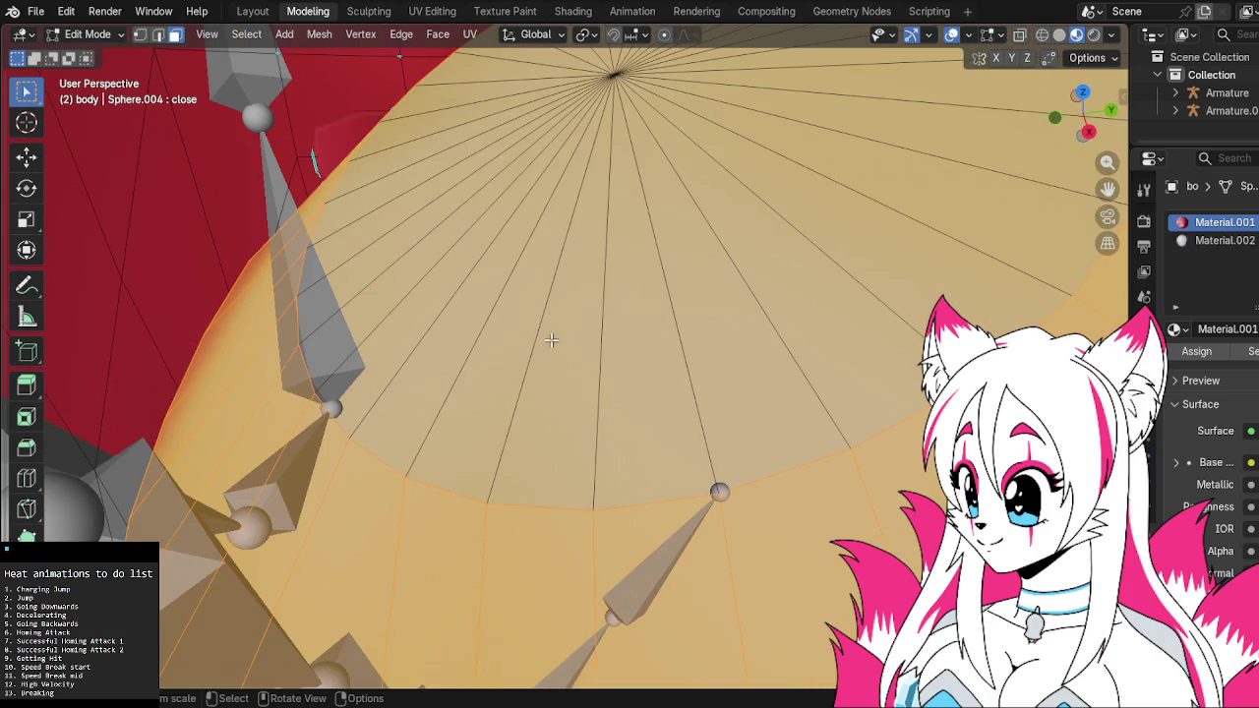
{"action": "left_click", "coordinate": [140, 34]}
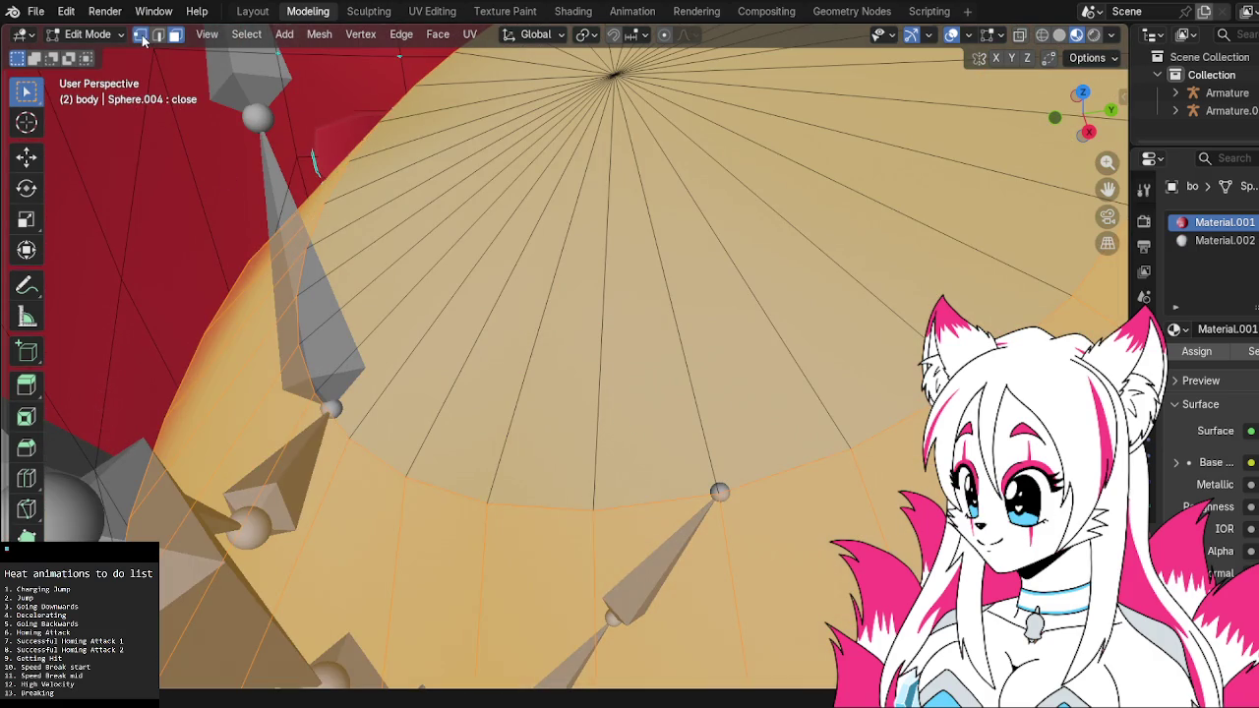
{"action": "key", "text": "l"}
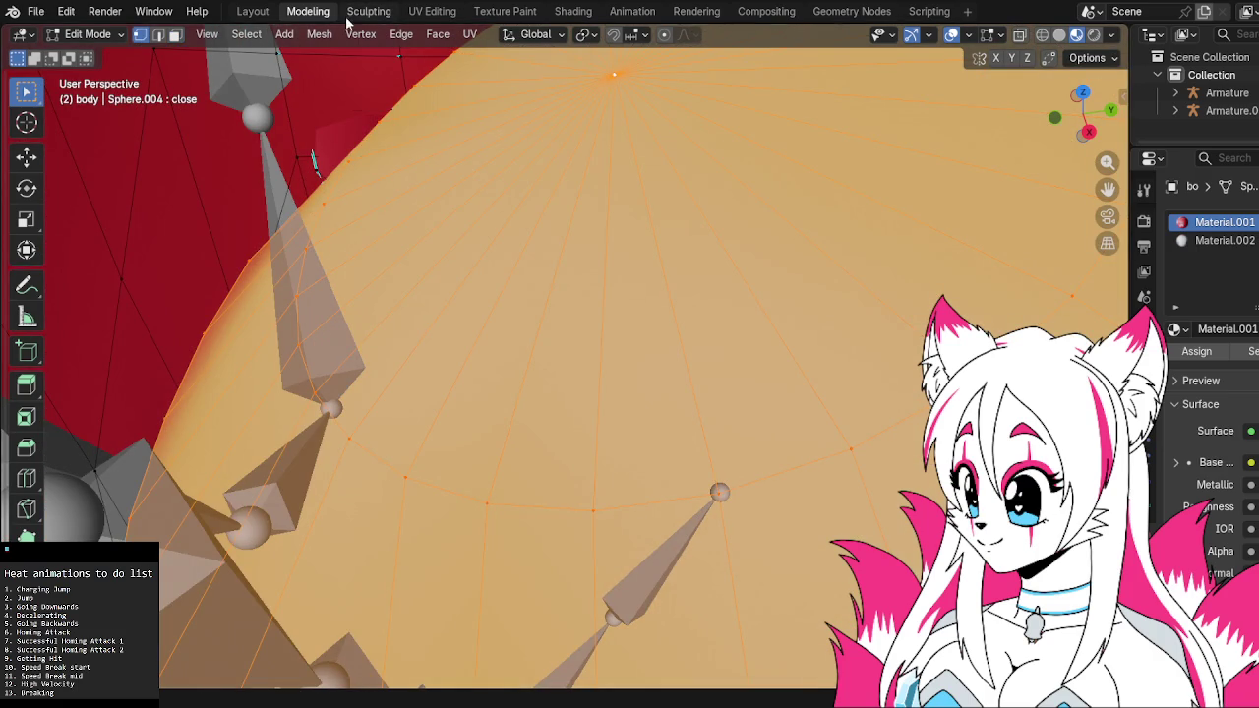
{"action": "left_click", "coordinate": [368, 12]}
In UV Editing, zoom and pan the UV editor to frame the circular cap island
{"action": "left_click", "coordinate": [429, 12]}
{"action": "scroll", "coordinate": [363, 177], "scroll_direction": "down", "scroll_amount": 1}
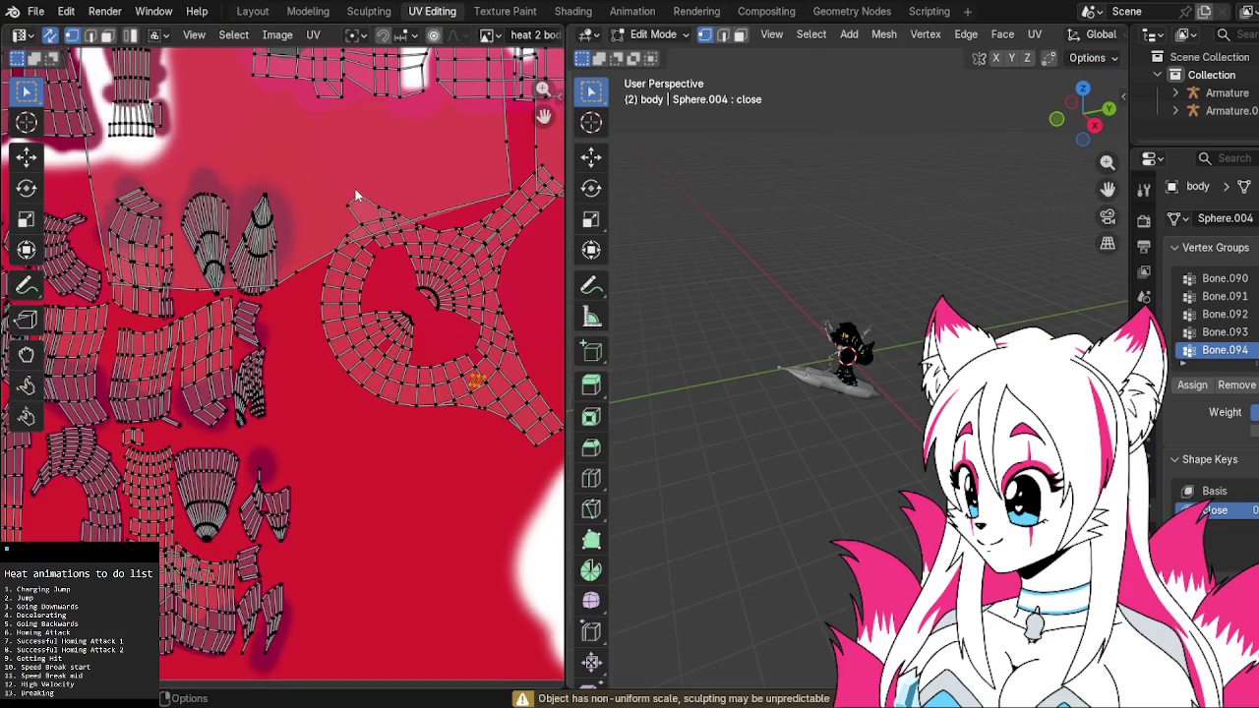
{"action": "scroll", "coordinate": [383, 167], "scroll_direction": "down", "scroll_amount": 3}
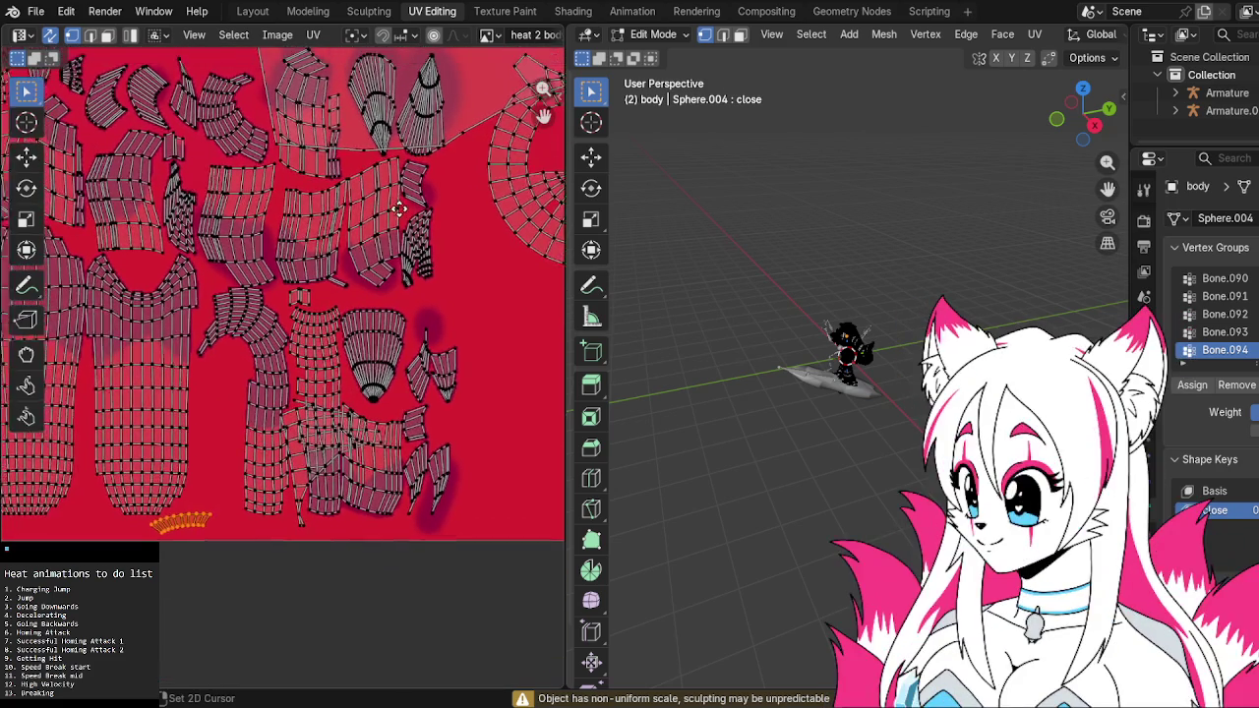
{"action": "scroll", "coordinate": [391, 167], "scroll_direction": "up", "scroll_amount": 3}
{"action": "middle_click_drag", "start_coordinate": [391, 167], "coordinate": [77, 267]}
{"action": "scroll", "coordinate": [148, 280], "scroll_direction": "down", "scroll_amount": 2}
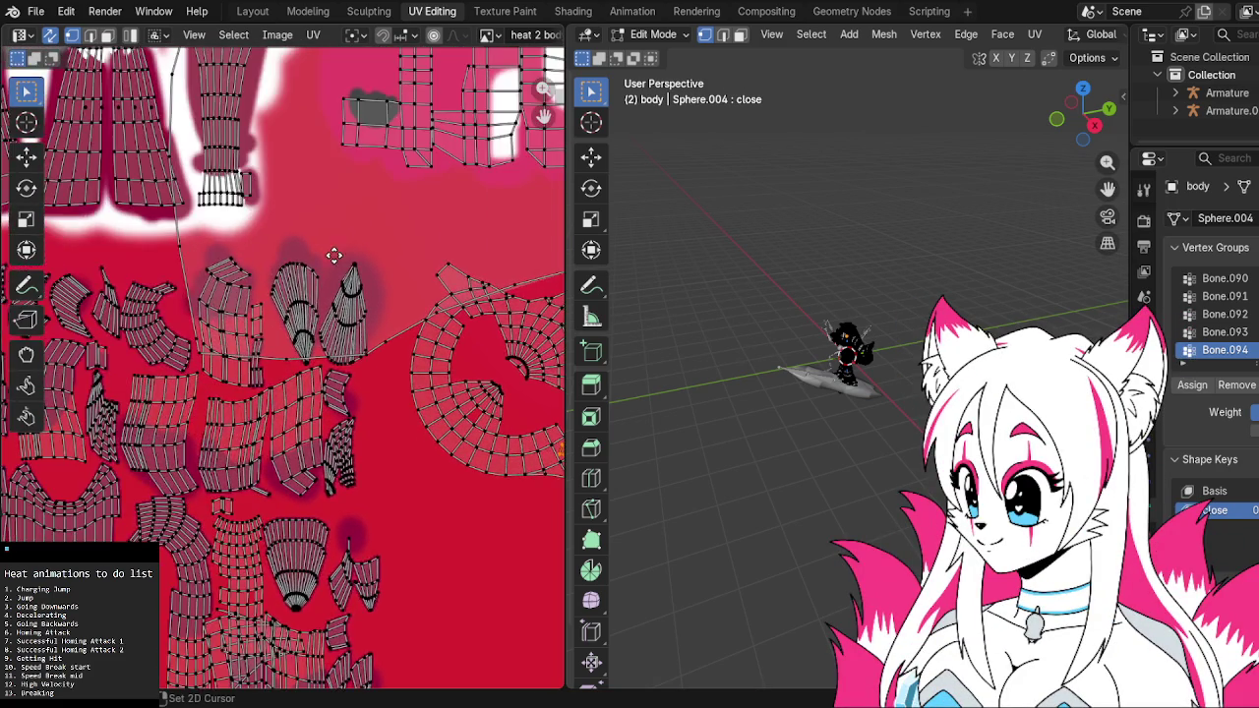
{"action": "middle_click_drag", "start_coordinate": [190, 286], "coordinate": [394, 393]}
{"action": "scroll", "coordinate": [472, 438], "scroll_direction": "up", "scroll_amount": 2}
{"action": "scroll", "coordinate": [472, 437], "scroll_direction": "down", "scroll_amount": 2}
{"action": "scroll", "coordinate": [382, 341], "scroll_direction": "down", "scroll_amount": 2}
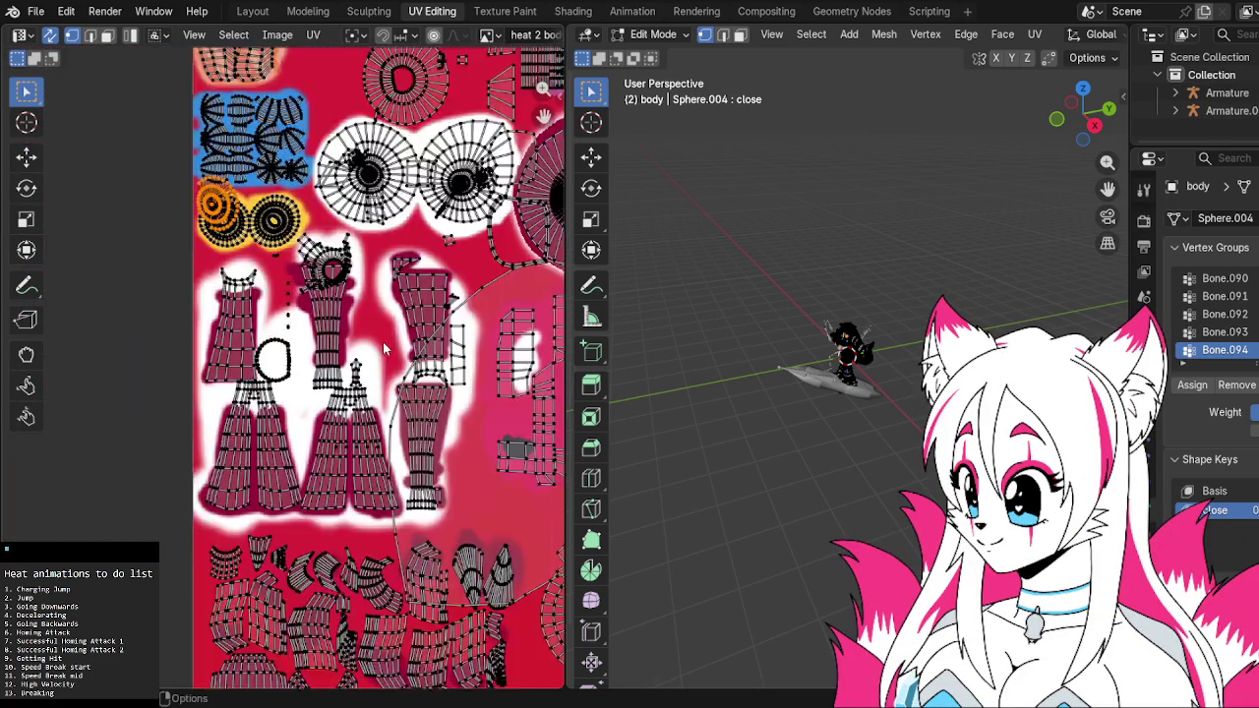
{"action": "scroll", "coordinate": [382, 341], "scroll_direction": "down", "scroll_amount": 2}
Box-select the UV islands and move the circular cap island onto a plain red area
{"action": "left_click_drag", "start_coordinate": [290, 422], "coordinate": [498, 615]}
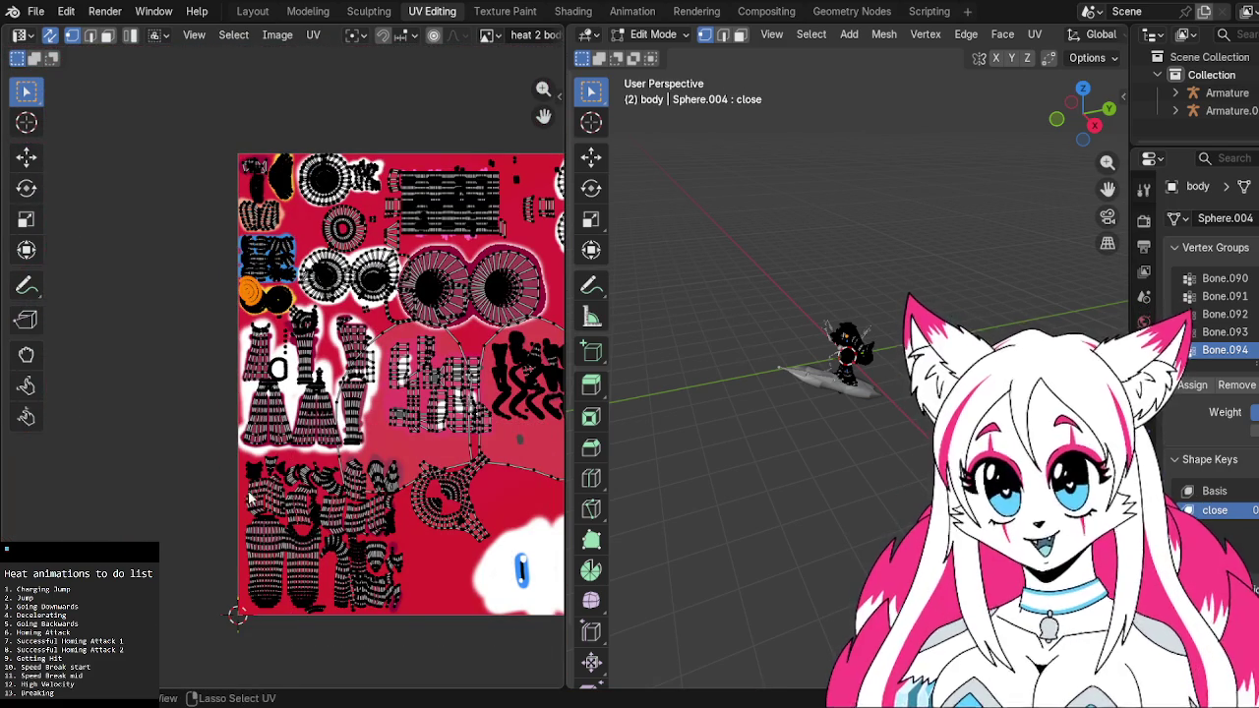
{"action": "left_click_drag", "start_coordinate": [358, 477], "coordinate": [545, 597]}
{"action": "scroll", "coordinate": [280, 270], "scroll_direction": "up", "scroll_amount": 3}
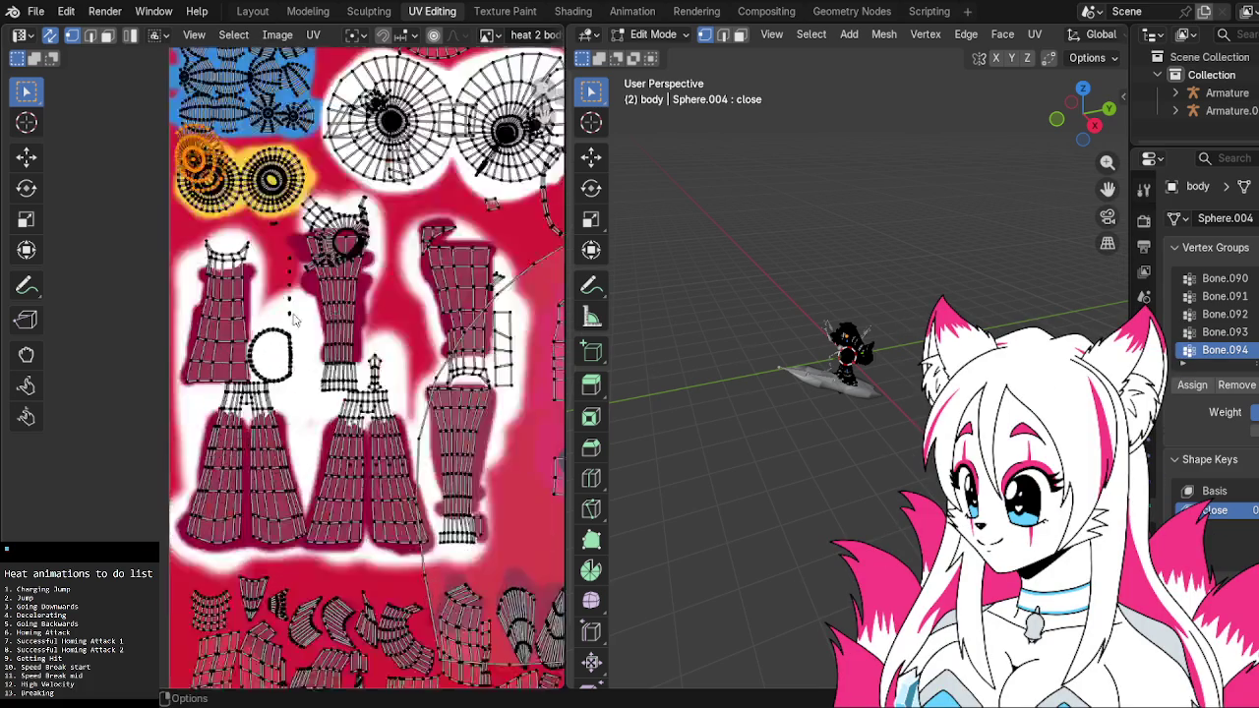
{"action": "scroll", "coordinate": [280, 270], "scroll_direction": "up", "scroll_amount": 2}
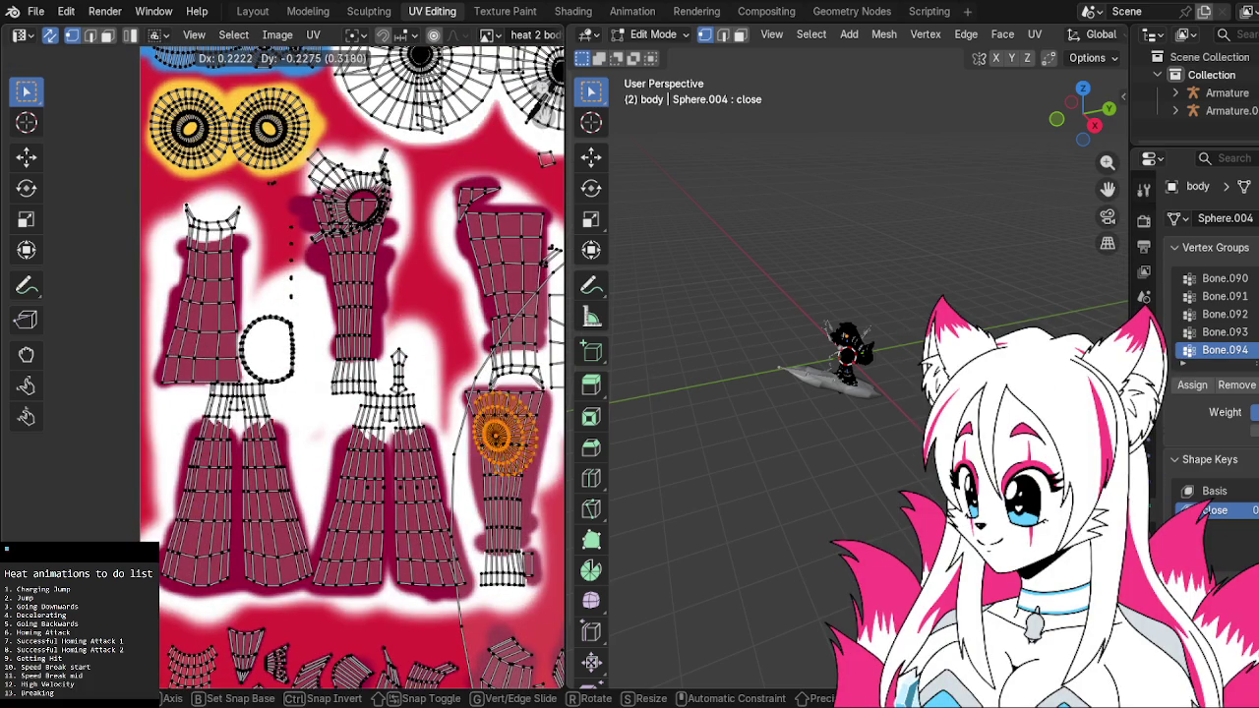
{"action": "scroll", "coordinate": [294, 449], "scroll_direction": "up", "scroll_amount": 2}
{"action": "scroll", "coordinate": [226, 387], "scroll_direction": "up", "scroll_amount": 2}
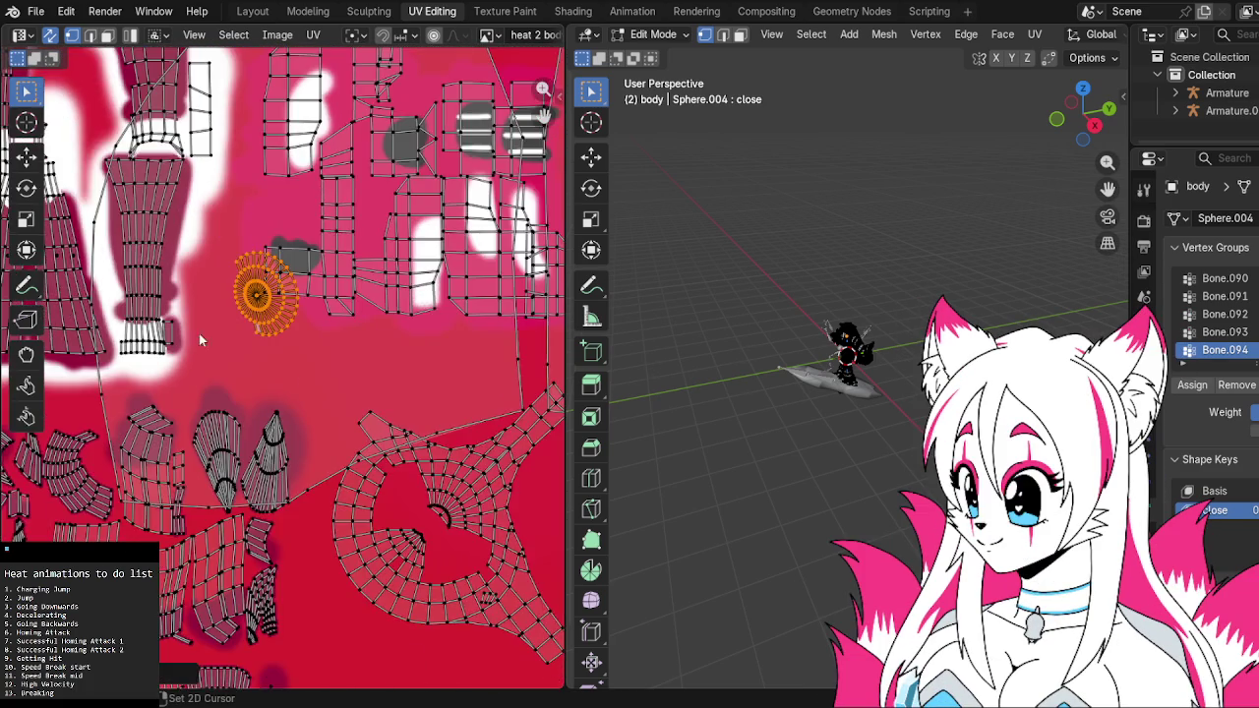
{"action": "scroll", "coordinate": [199, 334], "scroll_direction": "up", "scroll_amount": 2}
{"action": "scroll", "coordinate": [206, 297], "scroll_direction": "up", "scroll_amount": 2}
{"action": "key", "text": "alt+h"}
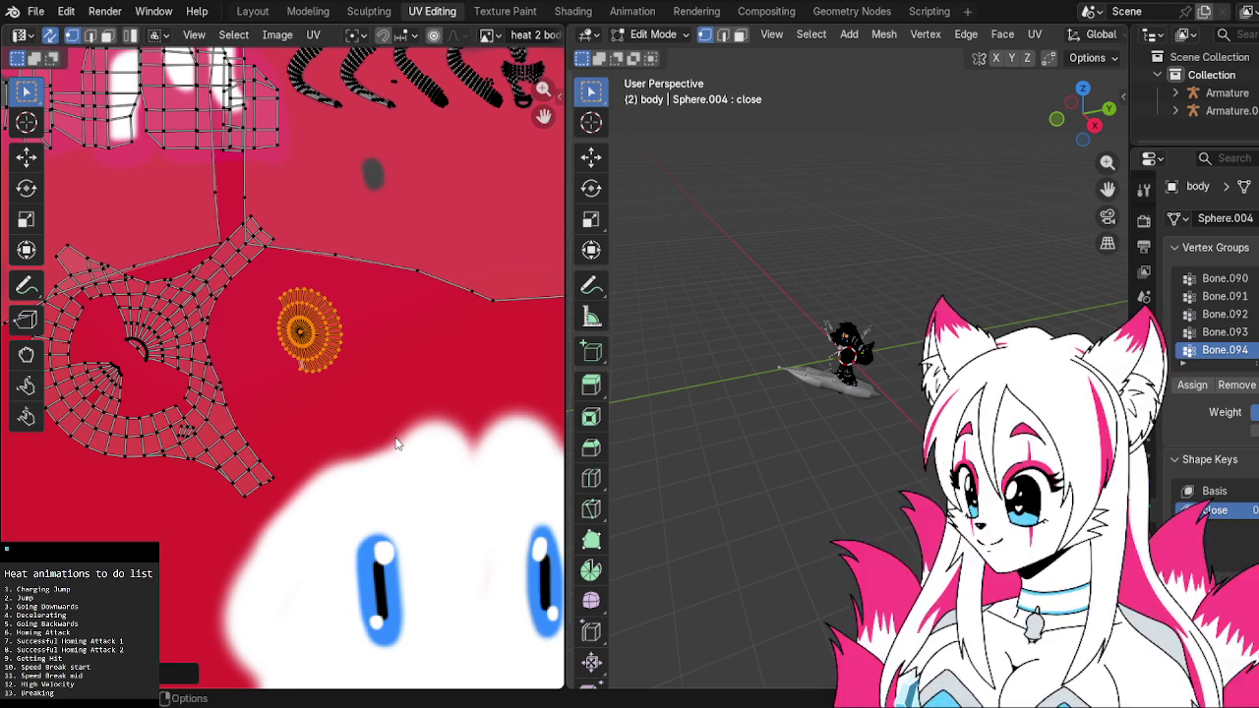
Return to the Layout workspace and orbit around the character
{"action": "left_click", "coordinate": [258, 11]}
{"action": "mouse_move", "coordinate": [503, 244]}
{"action": "middle_mouse_down"}
{"action": "mouse_move", "coordinate": [603, 265]}
{"action": "mouse_move", "coordinate": [553, 206]}
{"action": "mouse_move", "coordinate": [477, 155]}
{"action": "mouse_move", "coordinate": [278, 258]}
{"action": "mouse_move", "coordinate": [127, 191]}
{"action": "mouse_move", "coordinate": [211, 214]}
{"action": "mouse_move", "coordinate": [553, 223]}
{"action": "middle_mouse_up"}
{"action": "scroll", "coordinate": [557, 222], "scroll_direction": "up", "scroll_amount": 2}
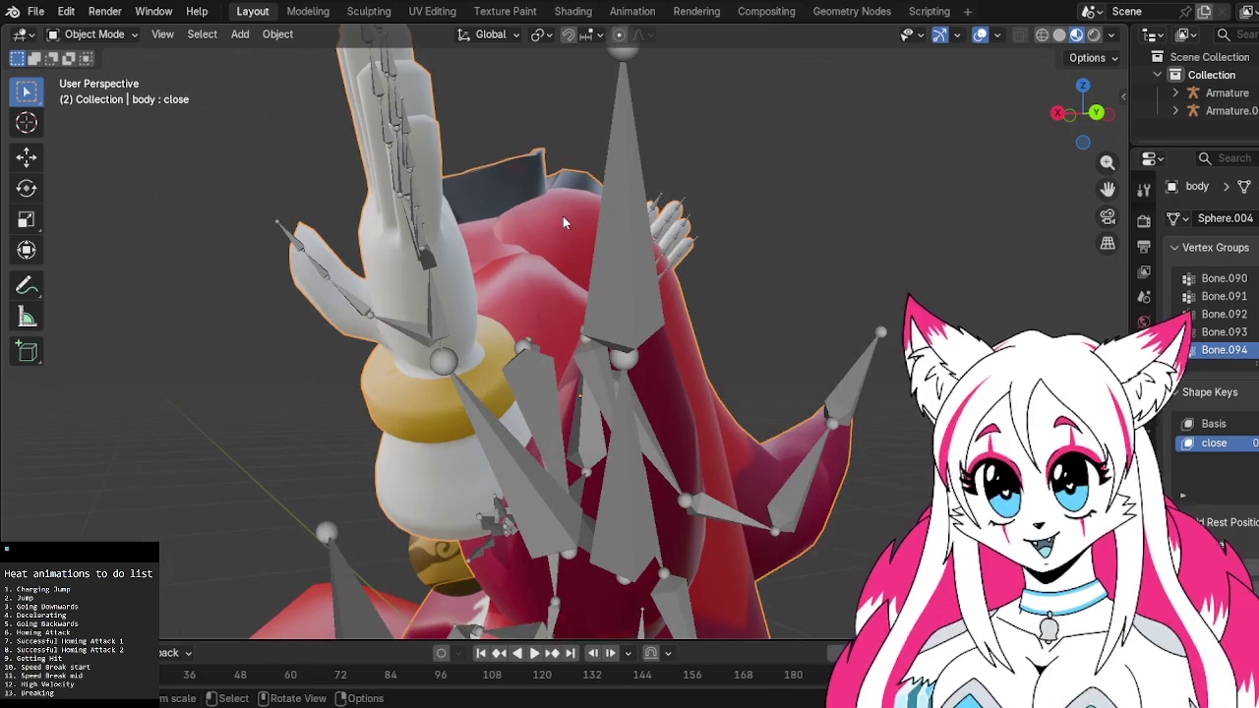
Reframe the character, then go back to UV Editing and frame the whole heat 2 body texture
{"action": "middle_click_drag", "start_coordinate": [706, 349], "coordinate": [591, 248], "text": "shift"}
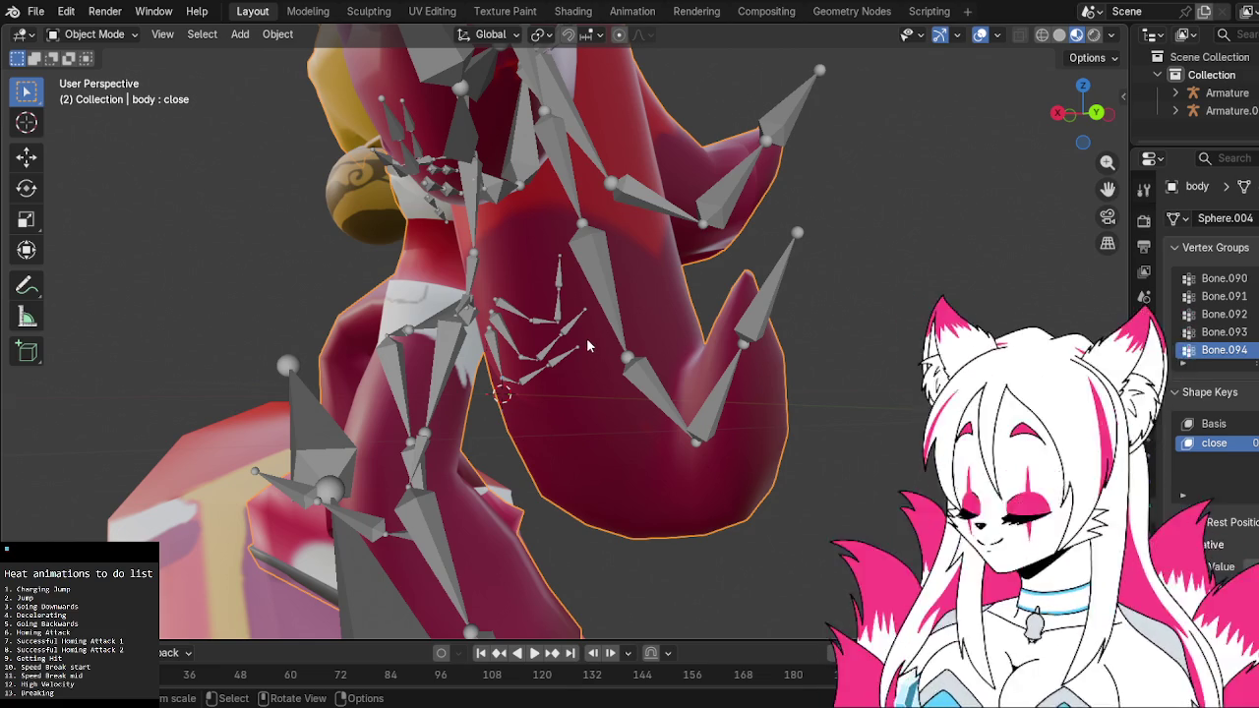
{"action": "left_click", "coordinate": [369, 11]}
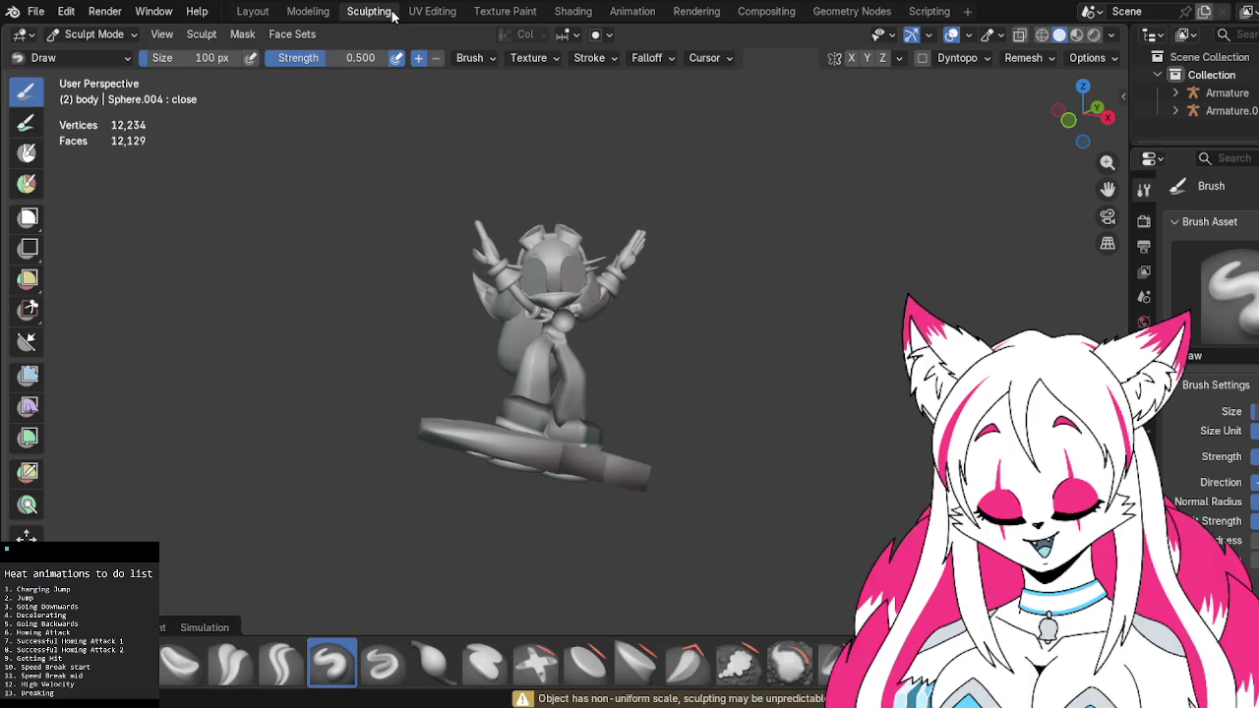
{"action": "left_click", "coordinate": [306, 11]}
{"action": "left_click", "coordinate": [432, 11]}
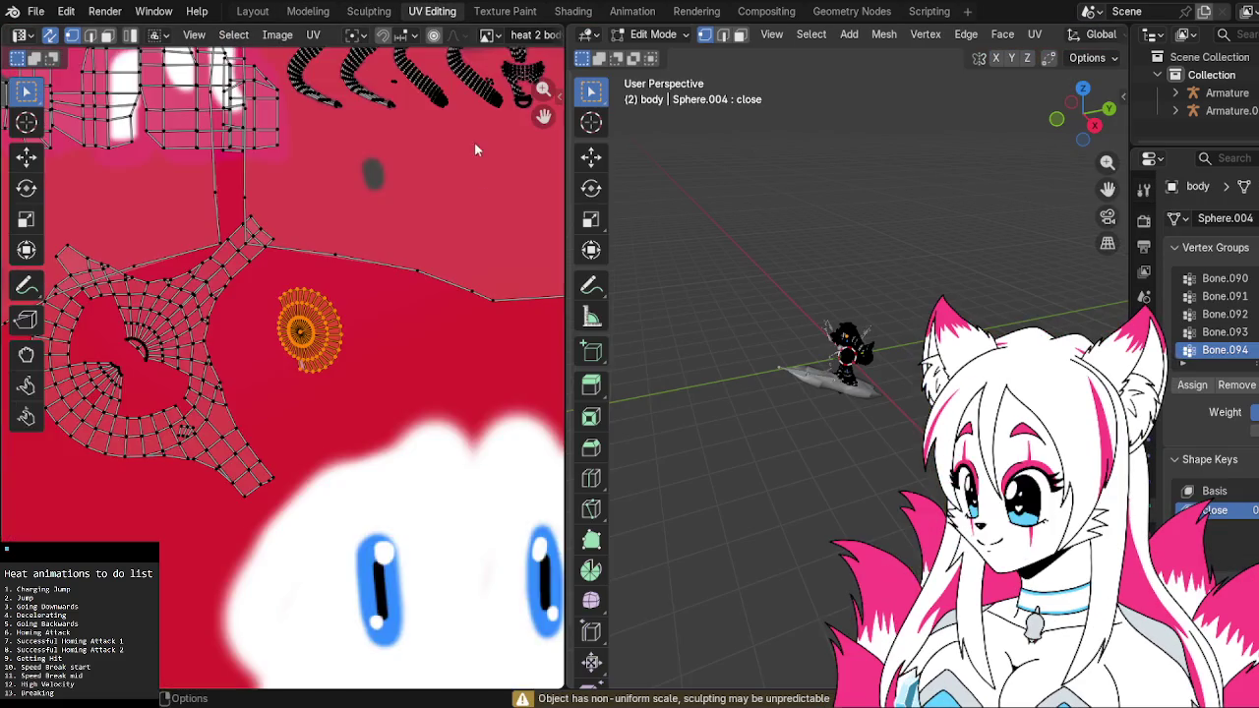
{"action": "mouse_move", "coordinate": [415, 237]}
{"action": "middle_mouse_down"}
{"action": "mouse_move", "coordinate": [435, 280]}
{"action": "mouse_move", "coordinate": [412, 307]}
{"action": "middle_mouse_up"}
{"action": "scroll", "coordinate": [421, 310], "scroll_direction": "up", "scroll_amount": 1}
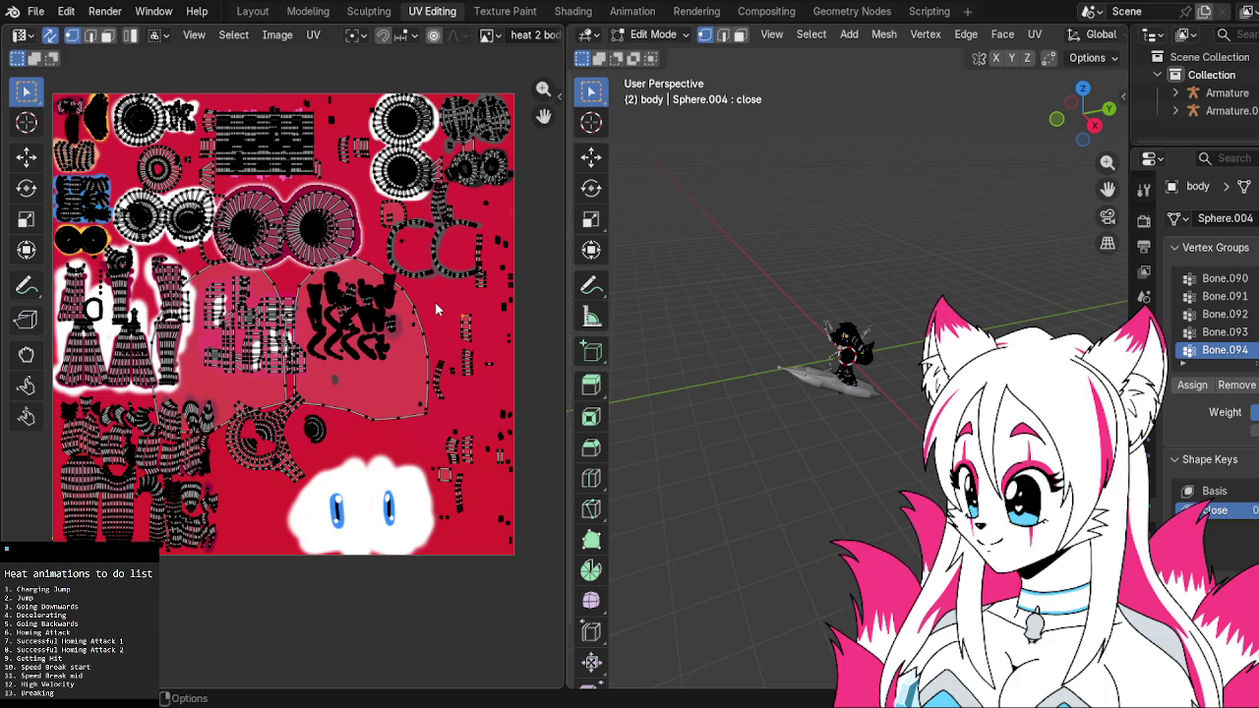
{"action": "left_click", "coordinate": [571, 11]}
In the Animation workspace, select the character's armature and set it to Pose Mode
{"action": "left_click", "coordinate": [620, 12]}
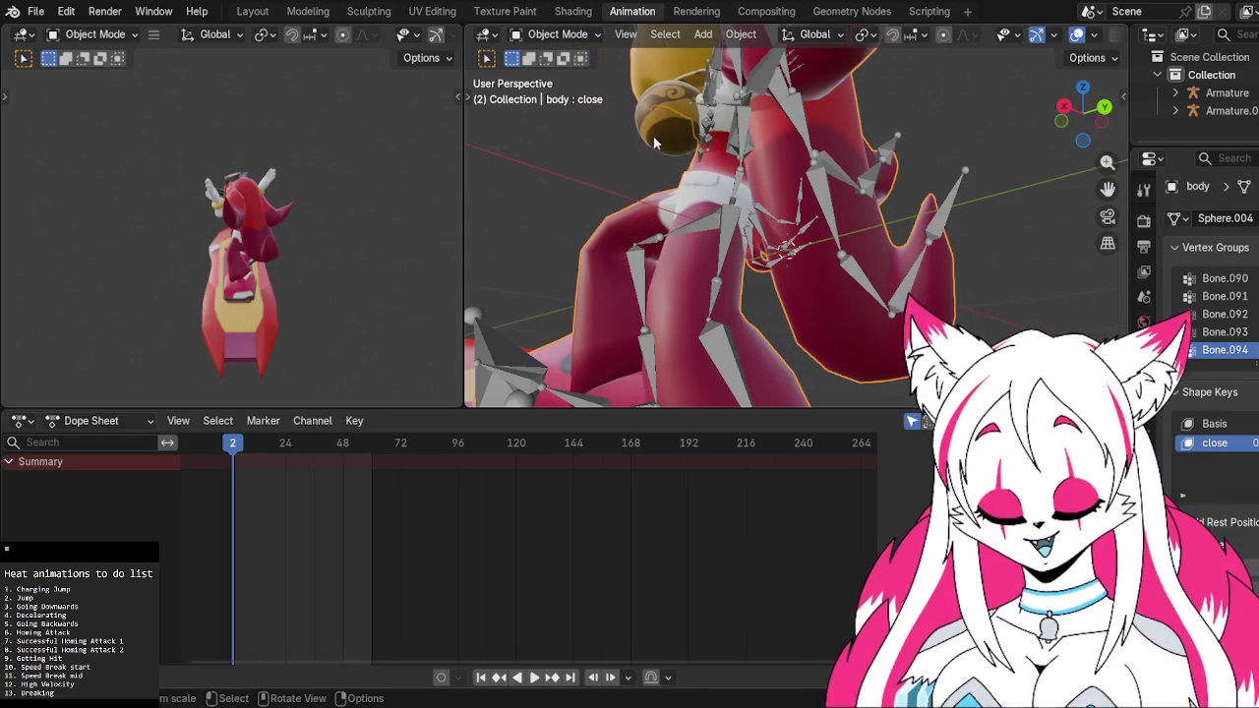
{"action": "mouse_move", "coordinate": [669, 197]}
{"action": "middle_mouse_down"}
{"action": "mouse_move", "coordinate": [770, 254]}
{"action": "mouse_move", "coordinate": [713, 214]}
{"action": "mouse_move", "coordinate": [858, 180]}
{"action": "middle_mouse_up"}
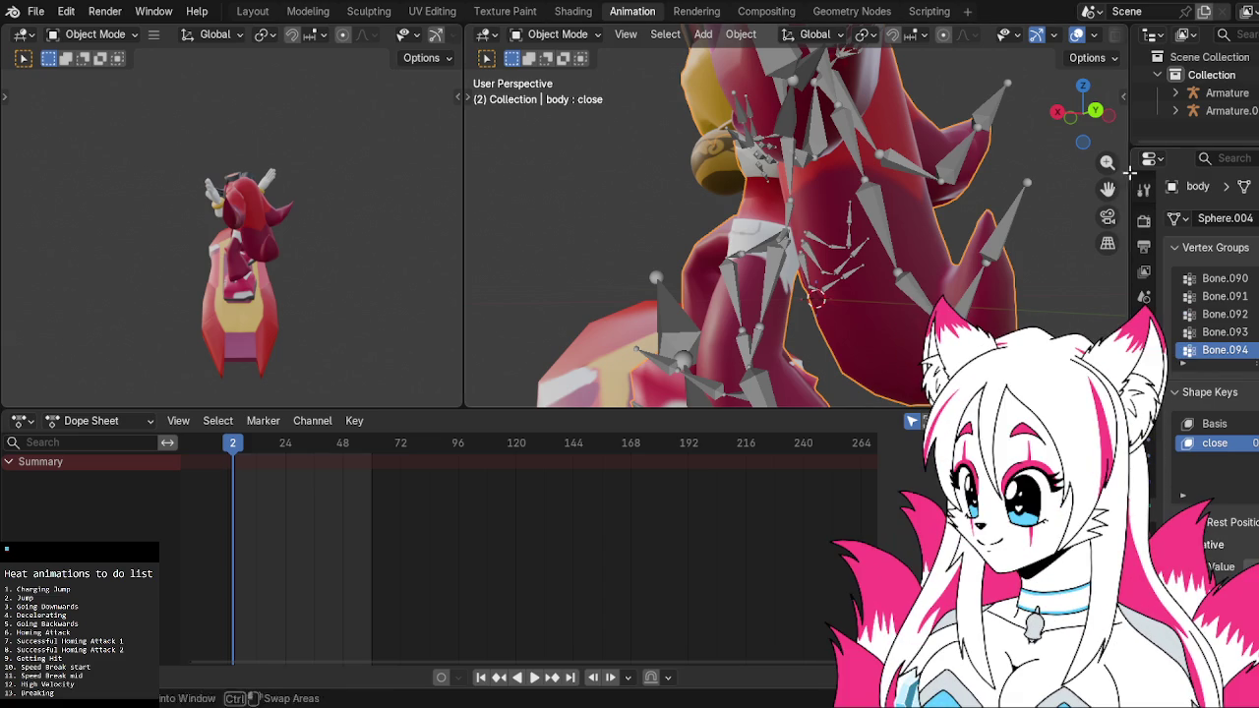
{"action": "left_click", "coordinate": [888, 222]}
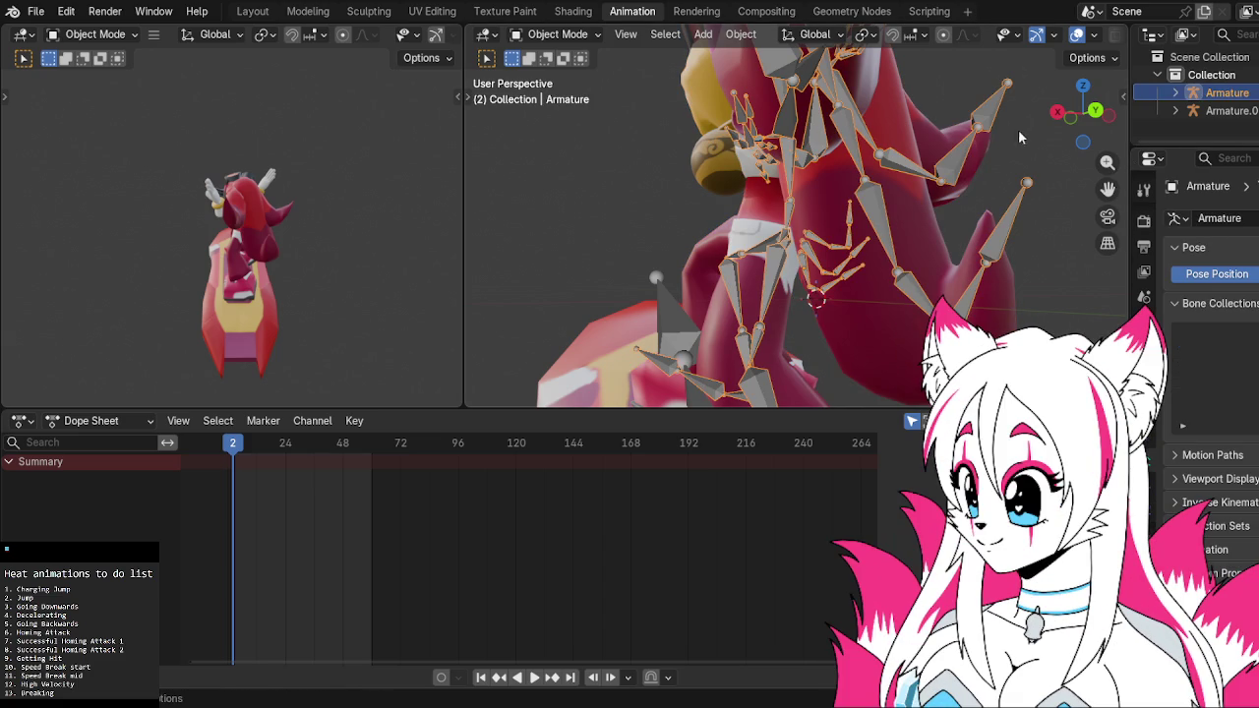
{"action": "left_click", "coordinate": [556, 35]}
{"action": "left_click", "coordinate": [572, 94]}
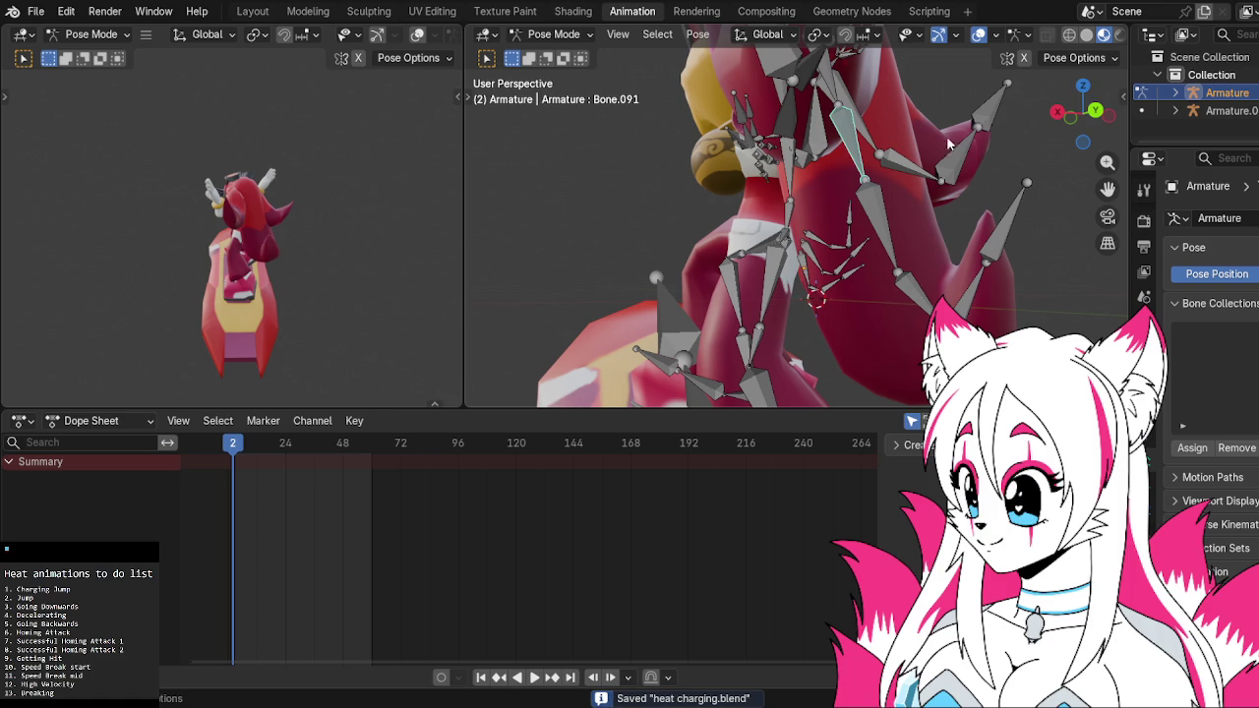
{"action": "left_click", "coordinate": [1094, 109]}
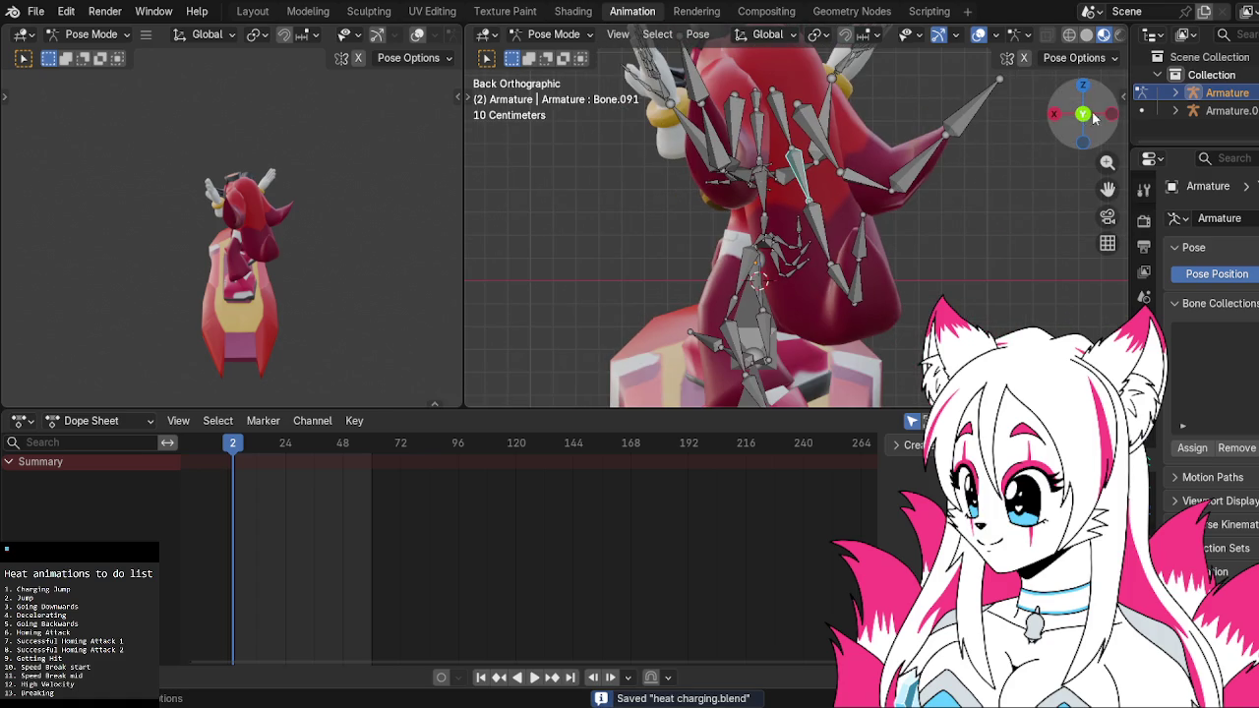
{"action": "left_click_drag", "start_coordinate": [1095, 116], "coordinate": [539, 212]}
{"action": "middle_click_drag", "start_coordinate": [538, 218], "coordinate": [979, 196]}
{"action": "scroll", "coordinate": [990, 189], "scroll_direction": "down", "scroll_amount": 1}
{"action": "scroll", "coordinate": [989, 189], "scroll_direction": "down", "scroll_amount": 2}
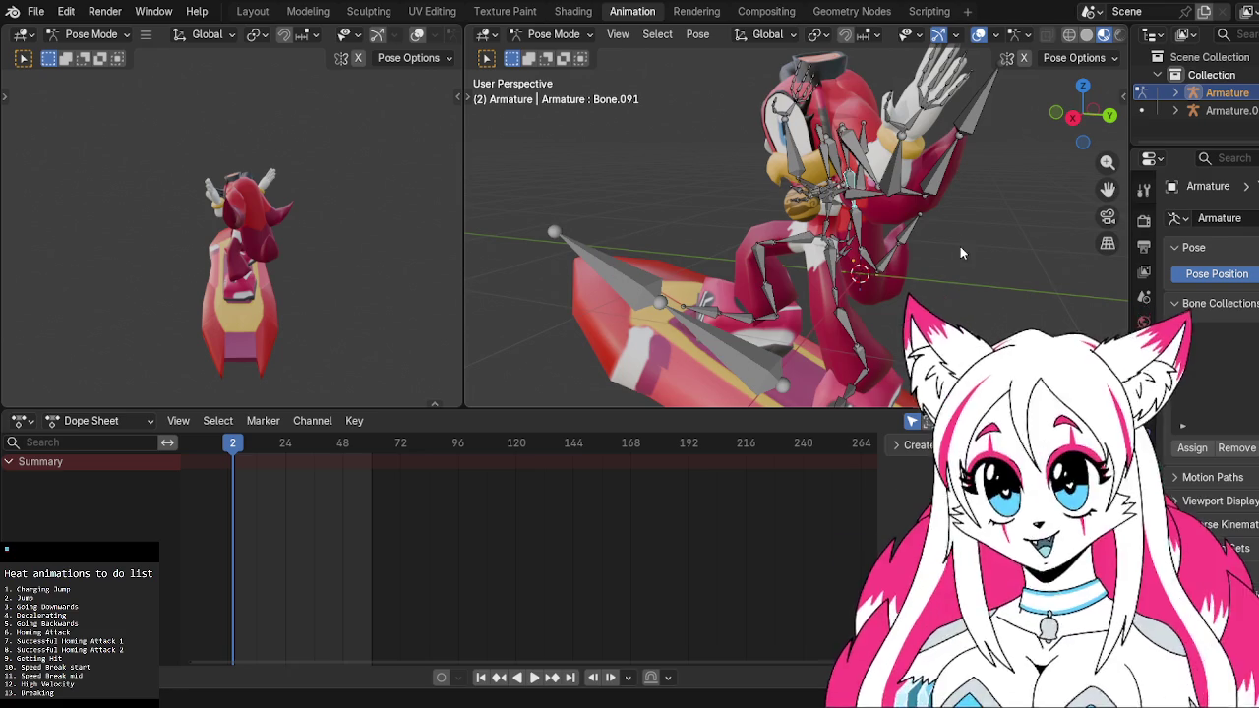
{"action": "middle_click_drag", "start_coordinate": [960, 246], "coordinate": [967, 238]}
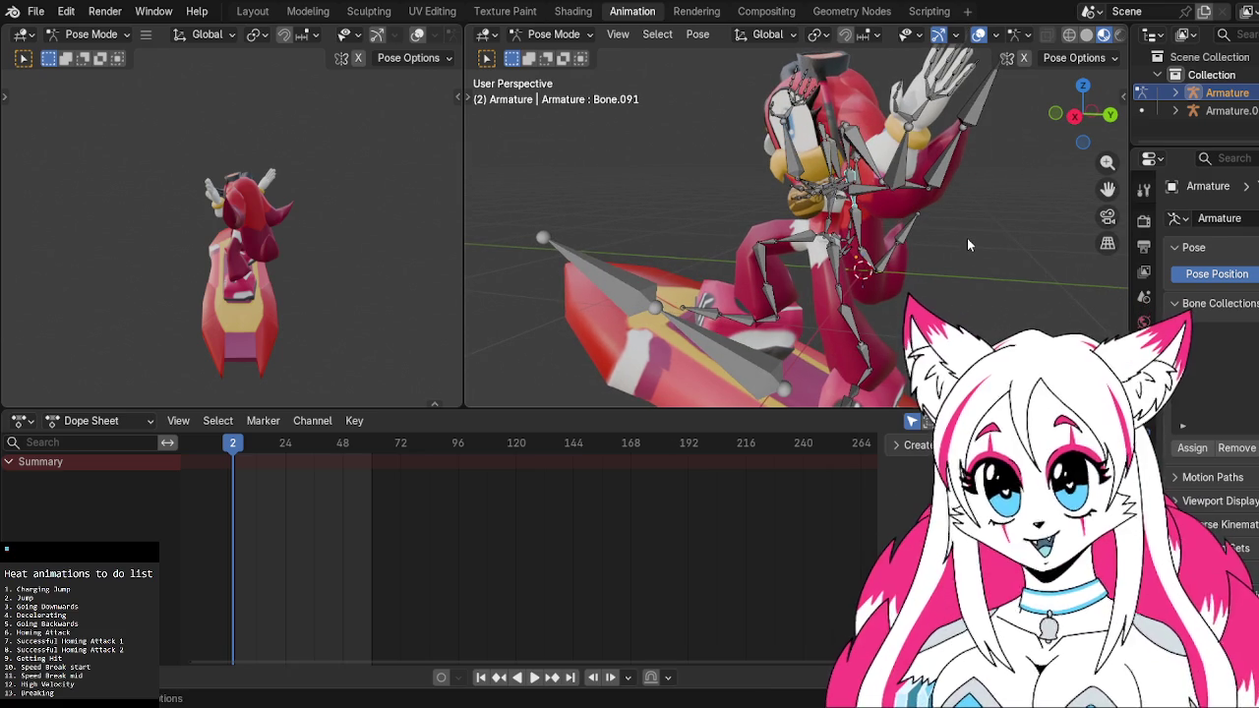
{"action": "left_click", "coordinate": [1075, 116]}
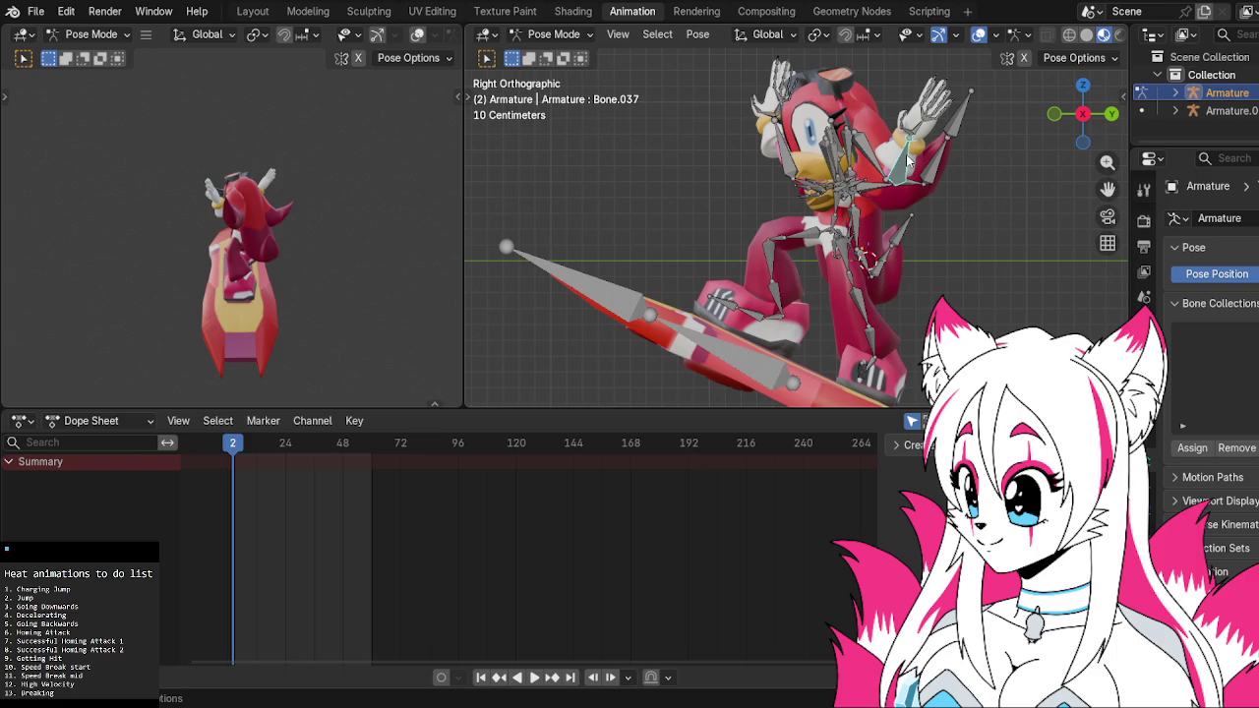
{"action": "scroll", "coordinate": [922, 155], "scroll_direction": "up", "scroll_amount": 3}
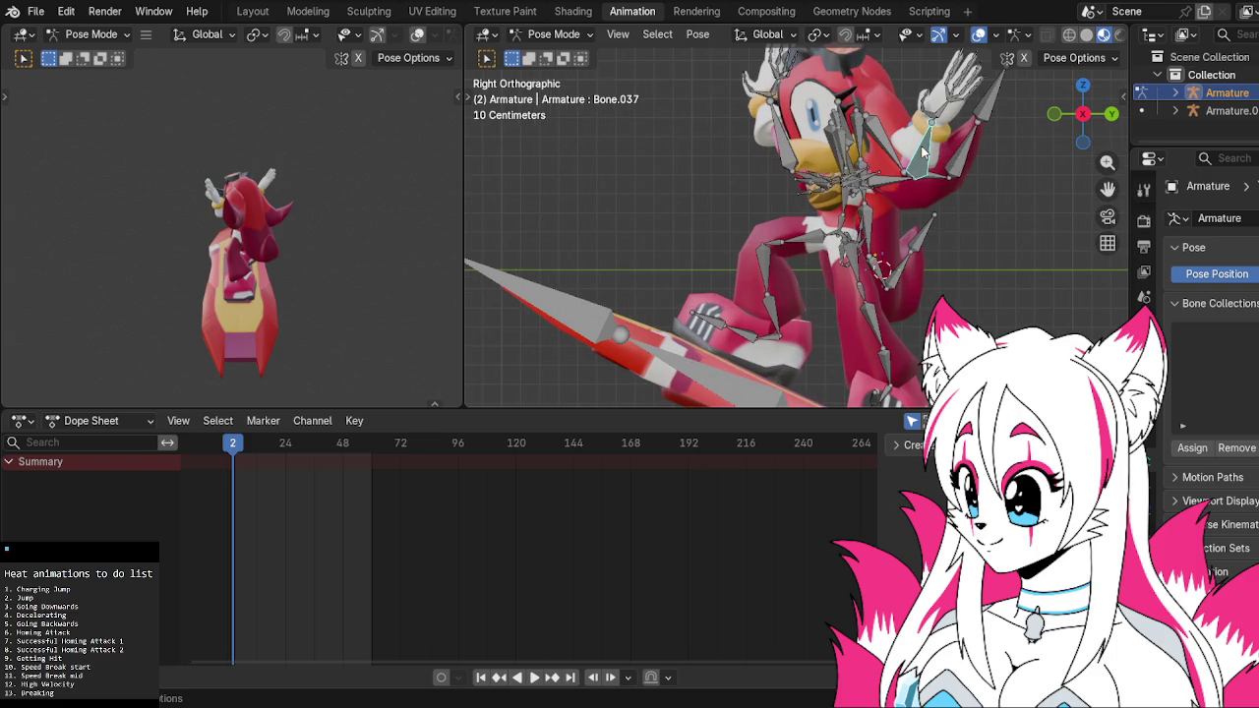
{"action": "scroll", "coordinate": [838, 220], "scroll_direction": "up", "scroll_amount": 1}
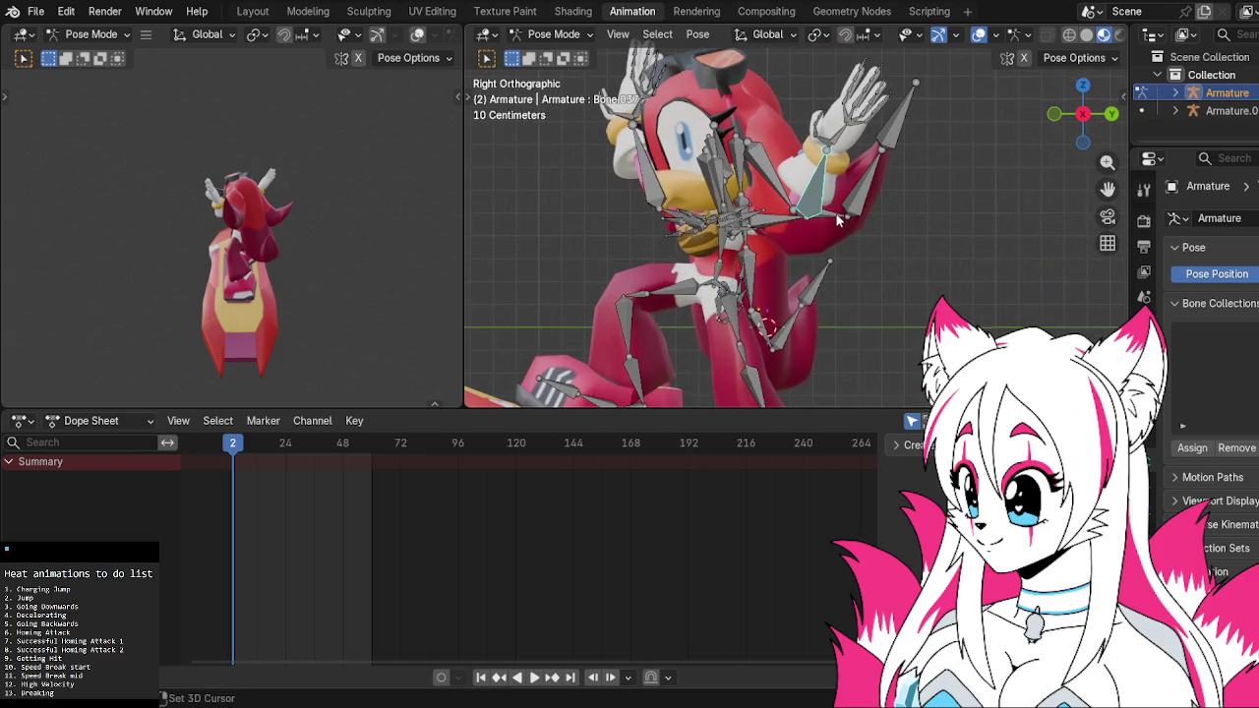
{"action": "middle_click_drag", "start_coordinate": [838, 222], "coordinate": [853, 249], "text": "shift"}
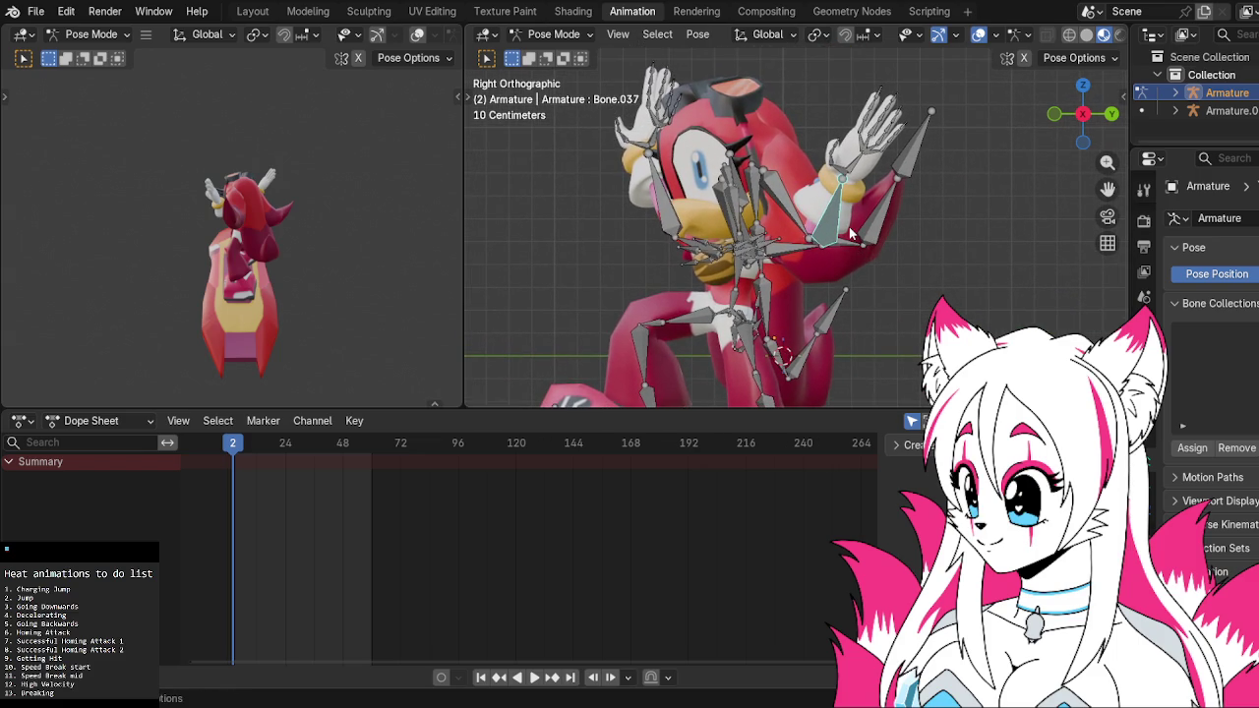
{"action": "scroll", "coordinate": [848, 229], "scroll_direction": "down", "scroll_amount": 2}
{"action": "mouse_move", "coordinate": [836, 276]}
{"action": "middle_mouse_down", "text": "shift"}
{"action": "mouse_move", "coordinate": [812, 240]}
{"action": "mouse_move", "coordinate": [776, 244]}
{"action": "mouse_move", "coordinate": [795, 241]}
{"action": "middle_mouse_up", "text": "shift"}
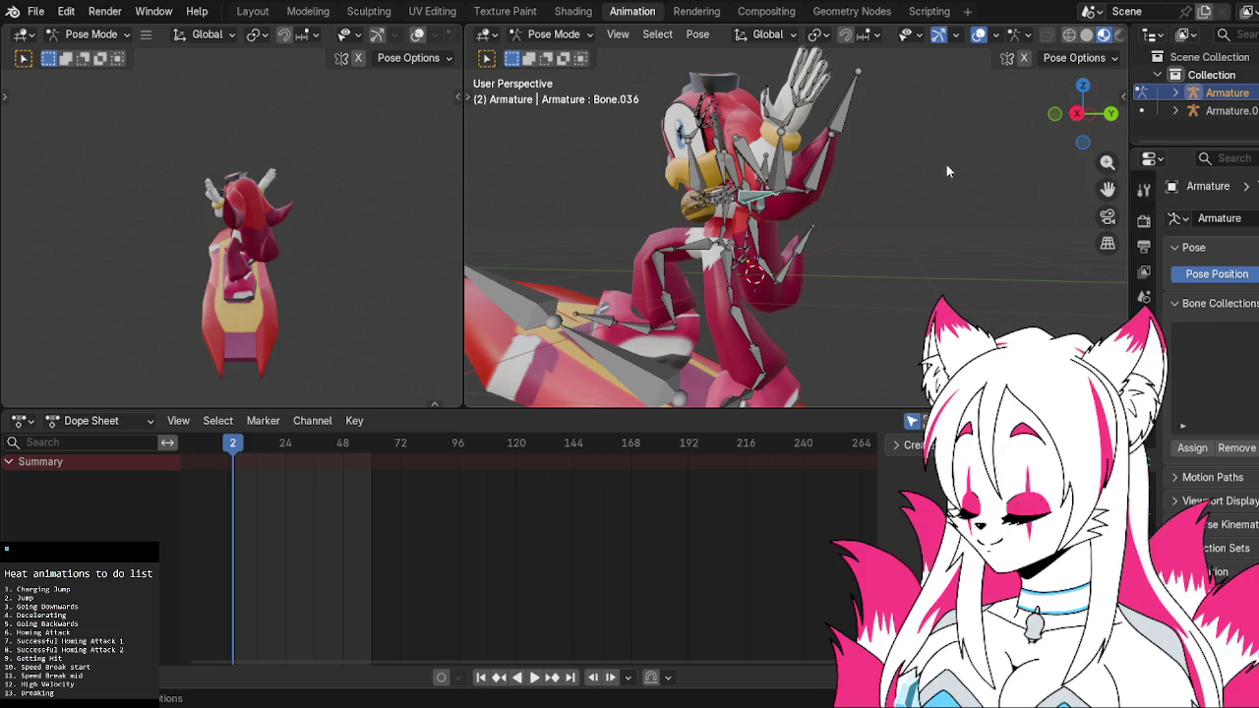
From Right Orthographic view, rotate Bone.037 and the neighbouring arm bone down toward horizontal
{"action": "left_click", "coordinate": [1076, 114]}
{"action": "left_click", "coordinate": [847, 138]}
{"action": "key", "text": "r"}
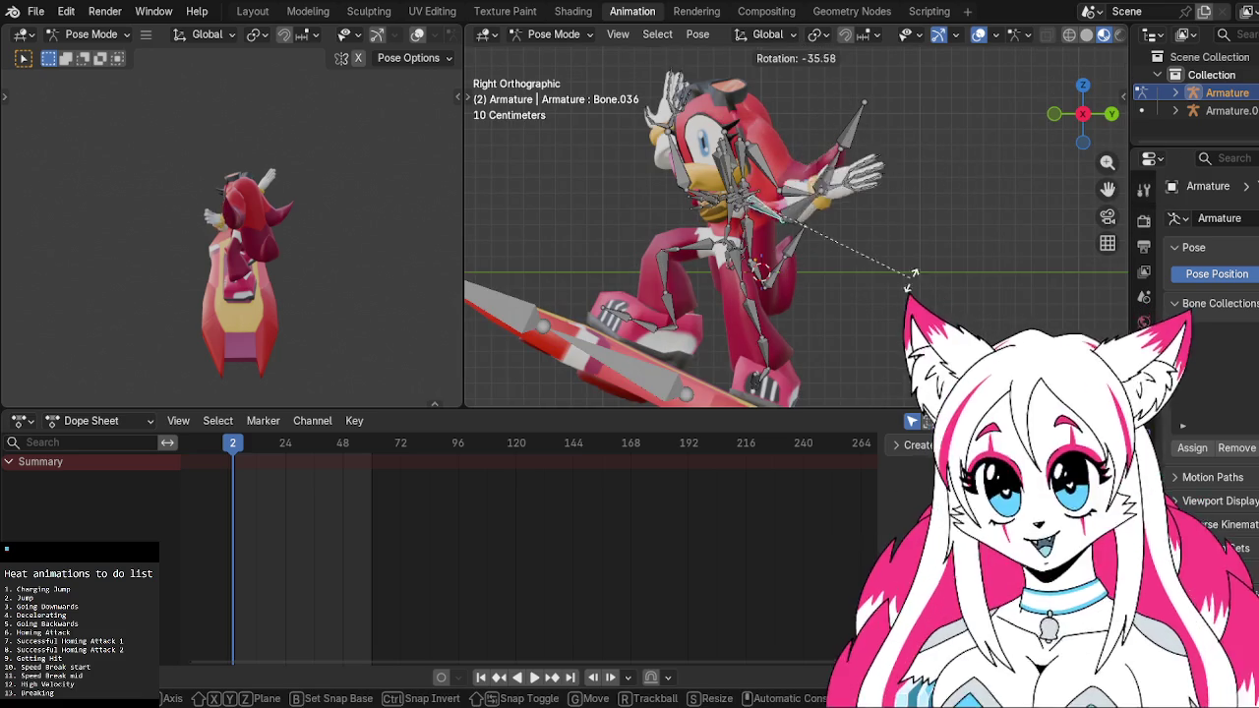
{"action": "left_click", "coordinate": [782, 238]}
{"action": "key", "text": "r"}
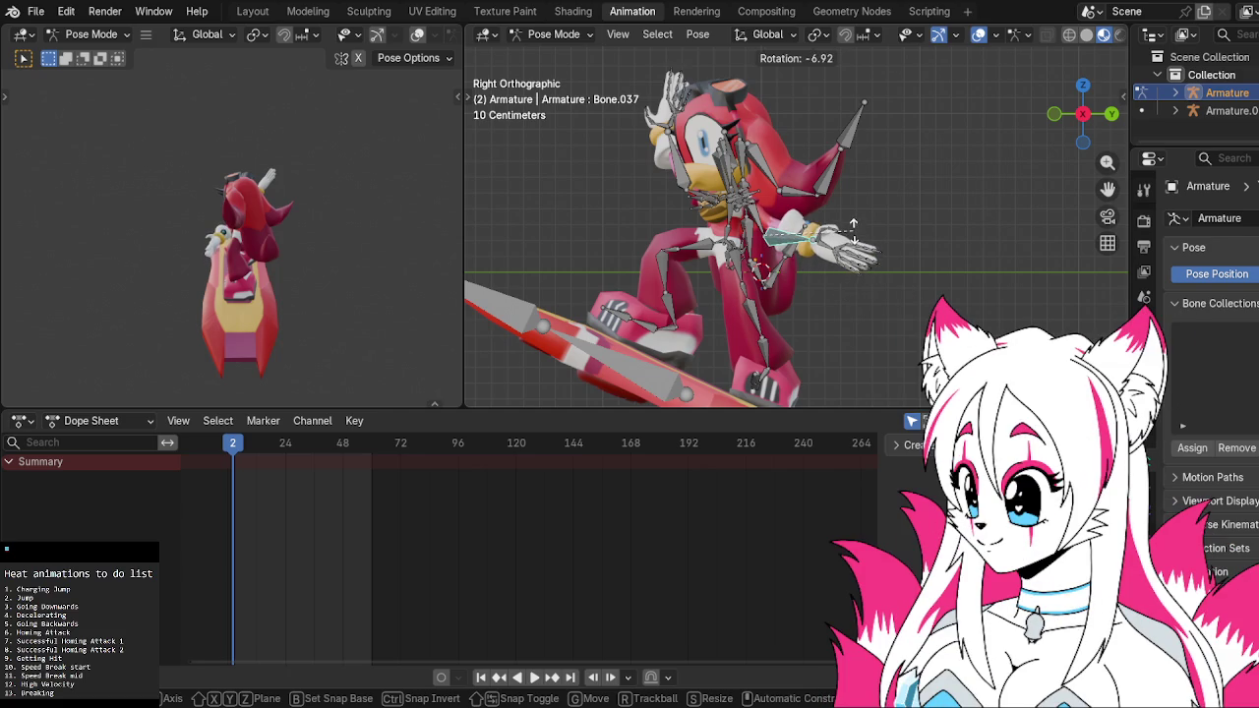
{"action": "left_click", "coordinate": [840, 244]}
{"action": "left_click", "coordinate": [757, 213]}
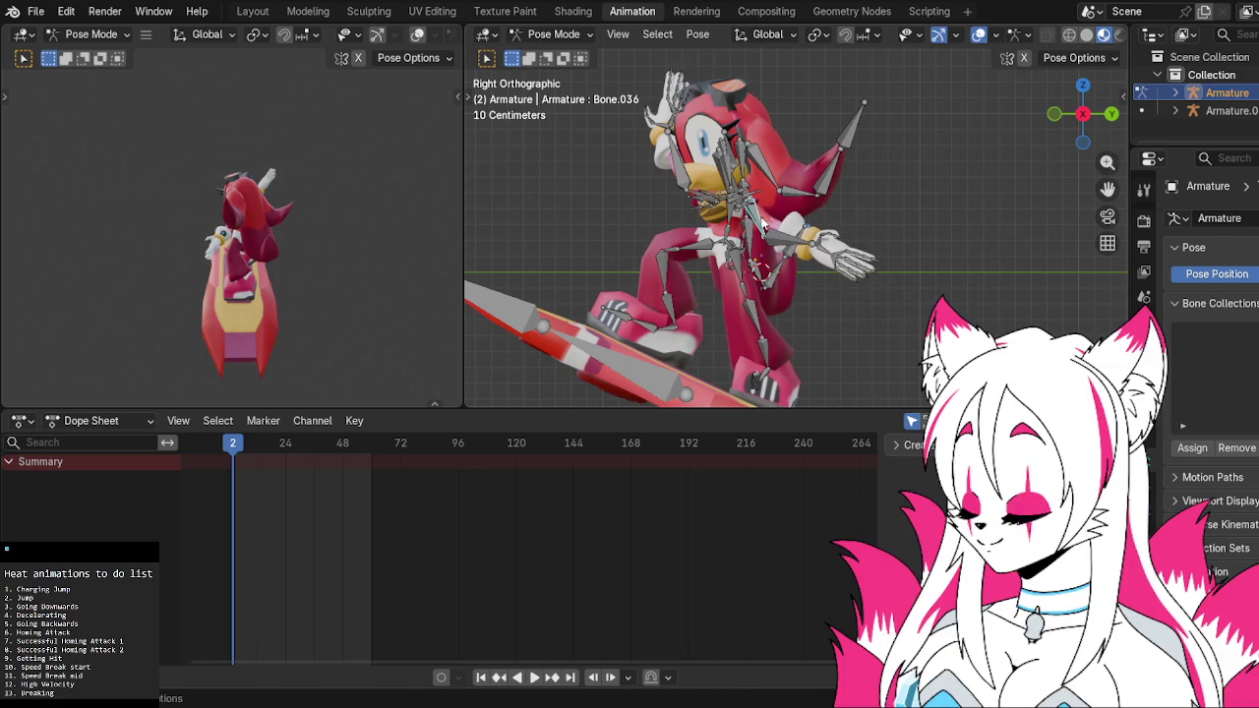
{"action": "key", "text": "r"}
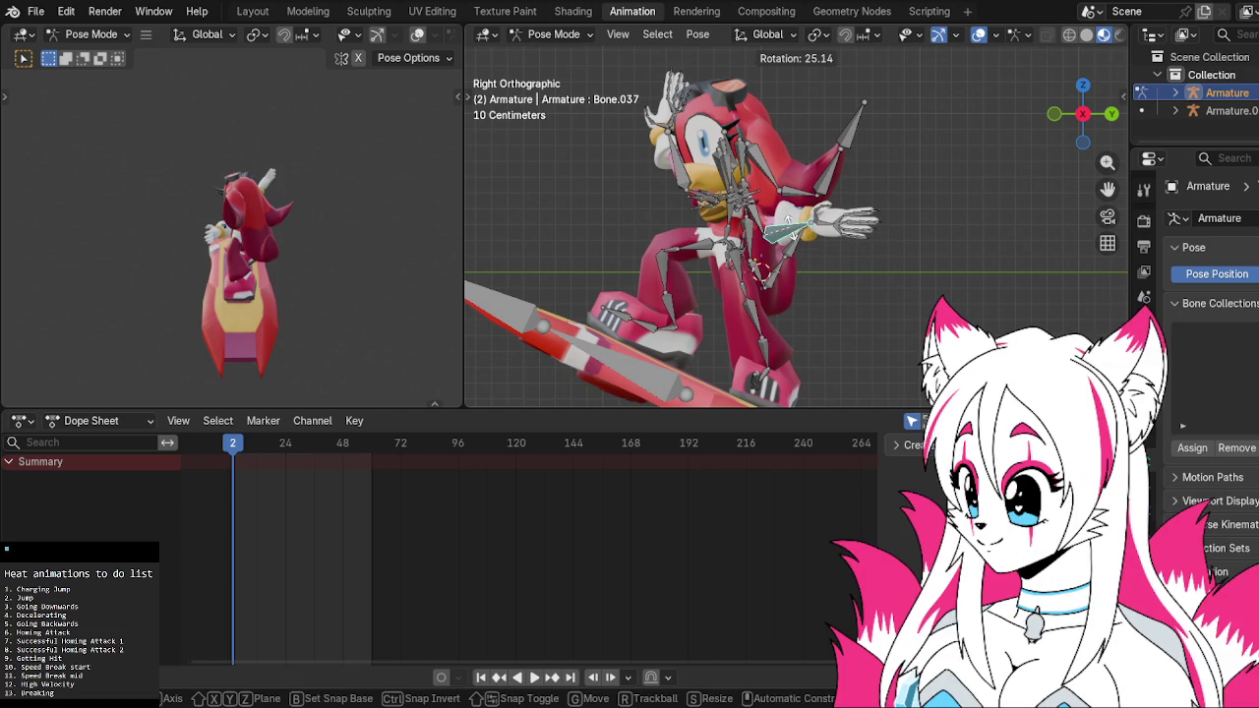
{"action": "left_click", "coordinate": [790, 230]}
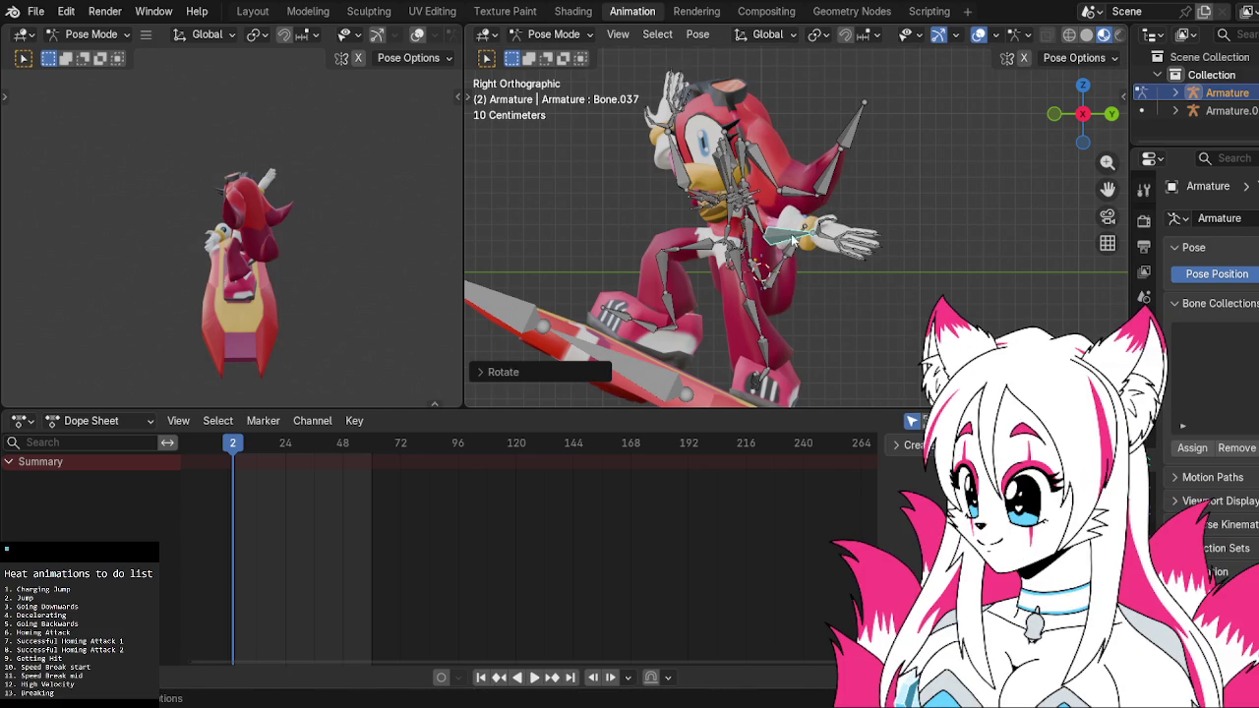
From the Left and Front views, rotate Bone.067 and Bone.068 to spread the arms outward
{"action": "left_click", "coordinate": [1083, 113]}
{"action": "left_click", "coordinate": [884, 199]}
{"action": "key", "text": "r"}
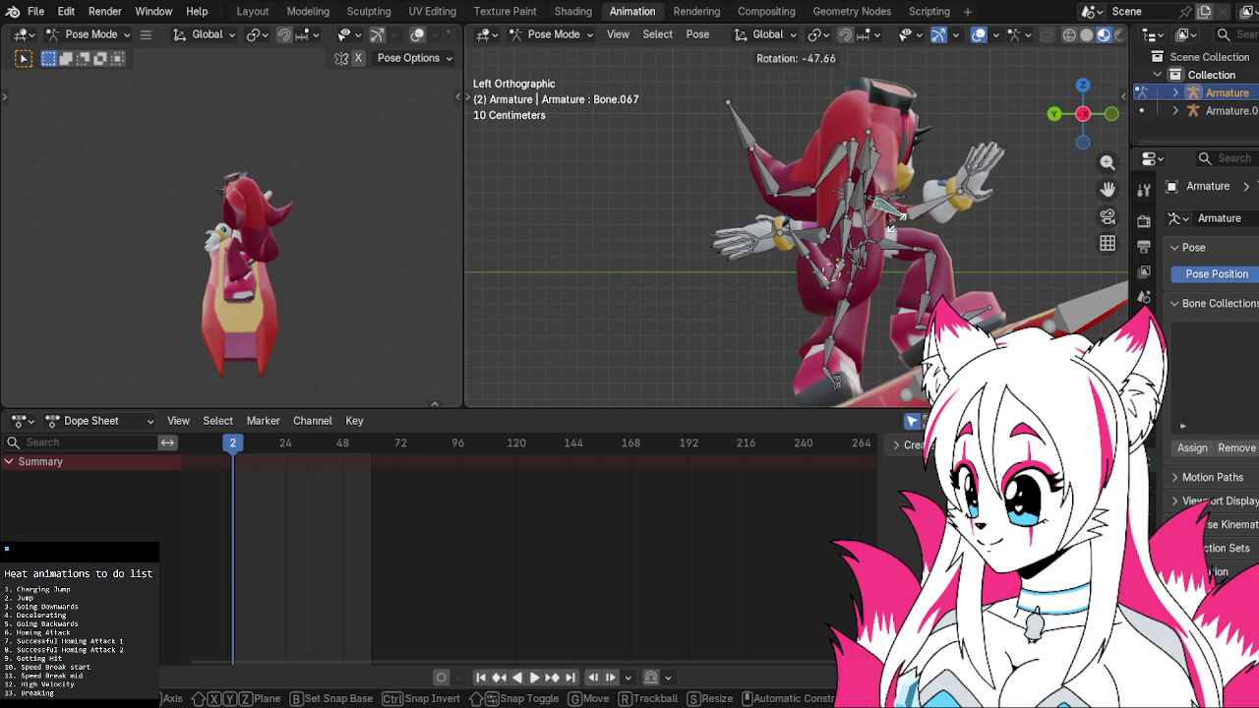
{"action": "left_click", "coordinate": [896, 230]}
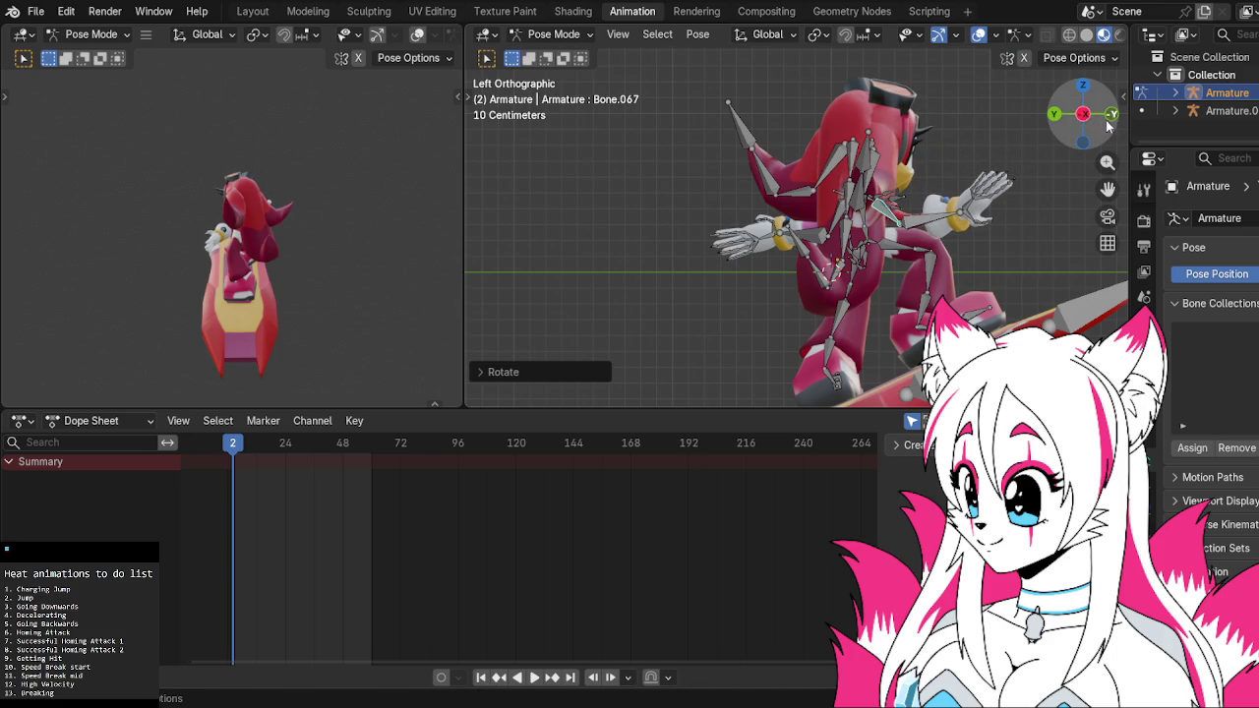
{"action": "left_click", "coordinate": [1110, 116]}
{"action": "key", "text": "r"}
{"action": "left_click", "coordinate": [783, 222]}
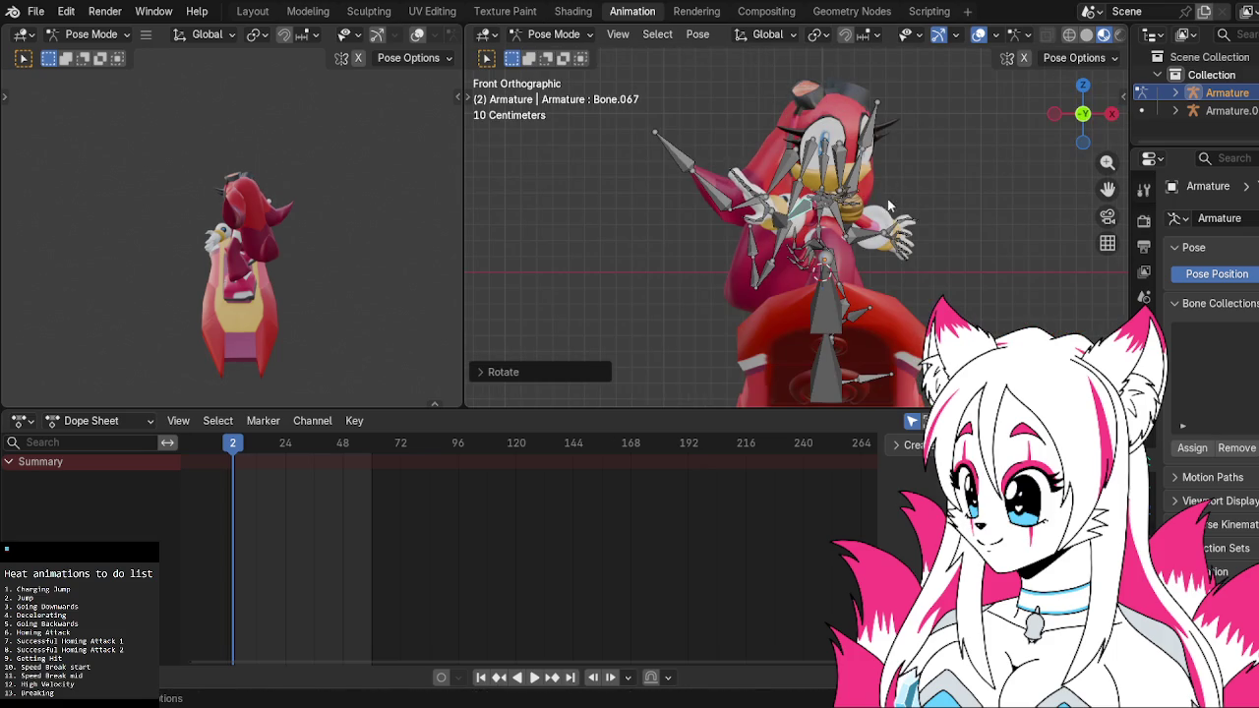
{"action": "left_click", "coordinate": [783, 218]}
{"action": "key", "text": "r"}
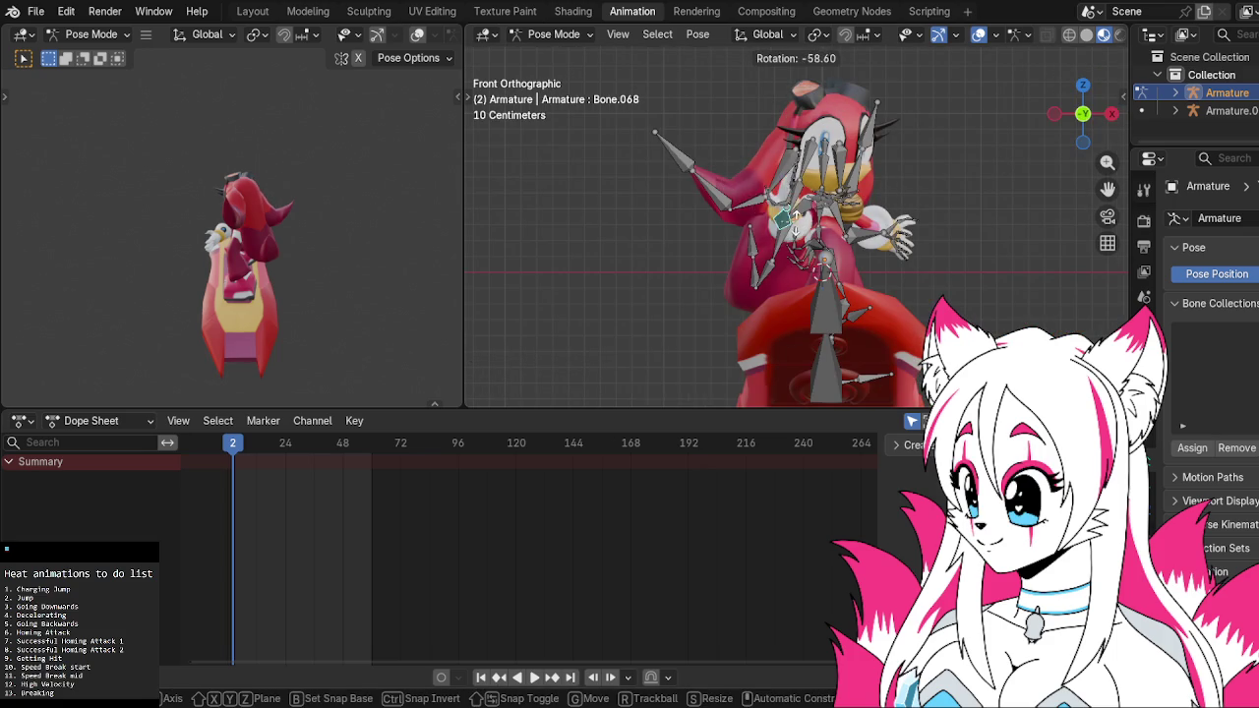
{"action": "left_click", "coordinate": [794, 215]}
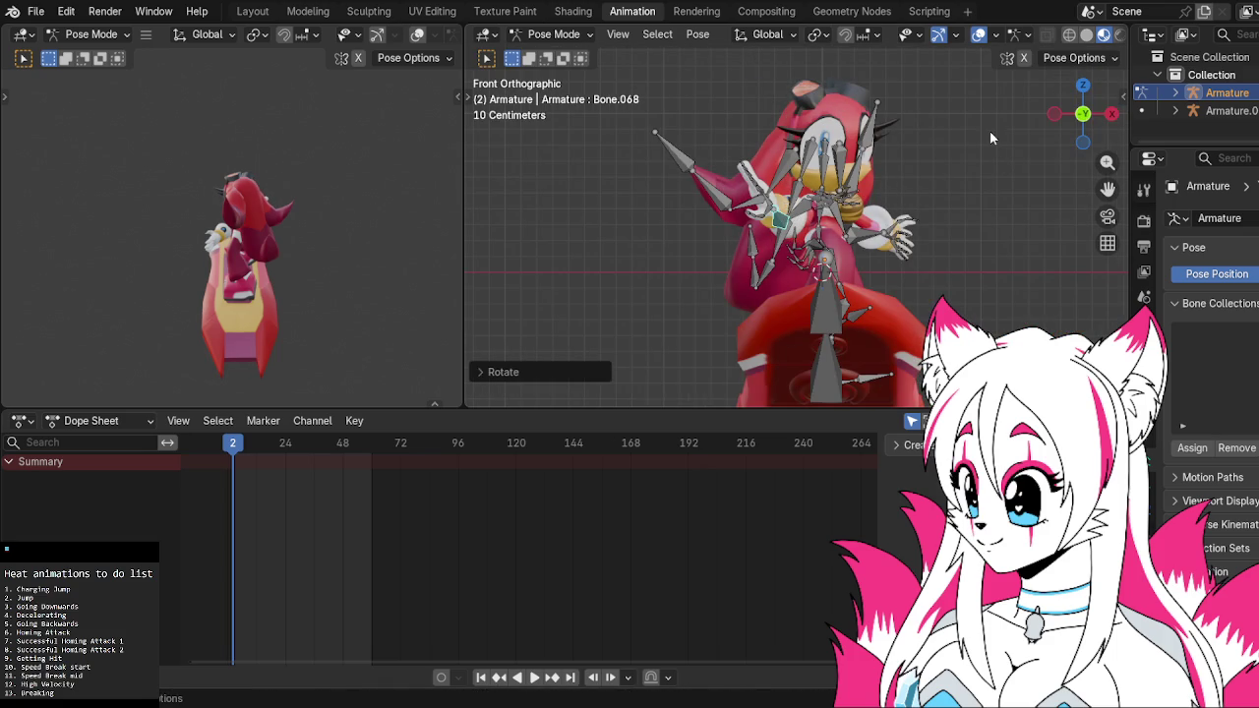
Orbit around the character and return to the side view to check the pose
{"action": "left_click", "coordinate": [1055, 115]}
{"action": "mouse_move", "coordinate": [1040, 136]}
{"action": "middle_mouse_down"}
{"action": "mouse_move", "coordinate": [700, 224]}
{"action": "mouse_move", "coordinate": [691, 177]}
{"action": "middle_mouse_up"}
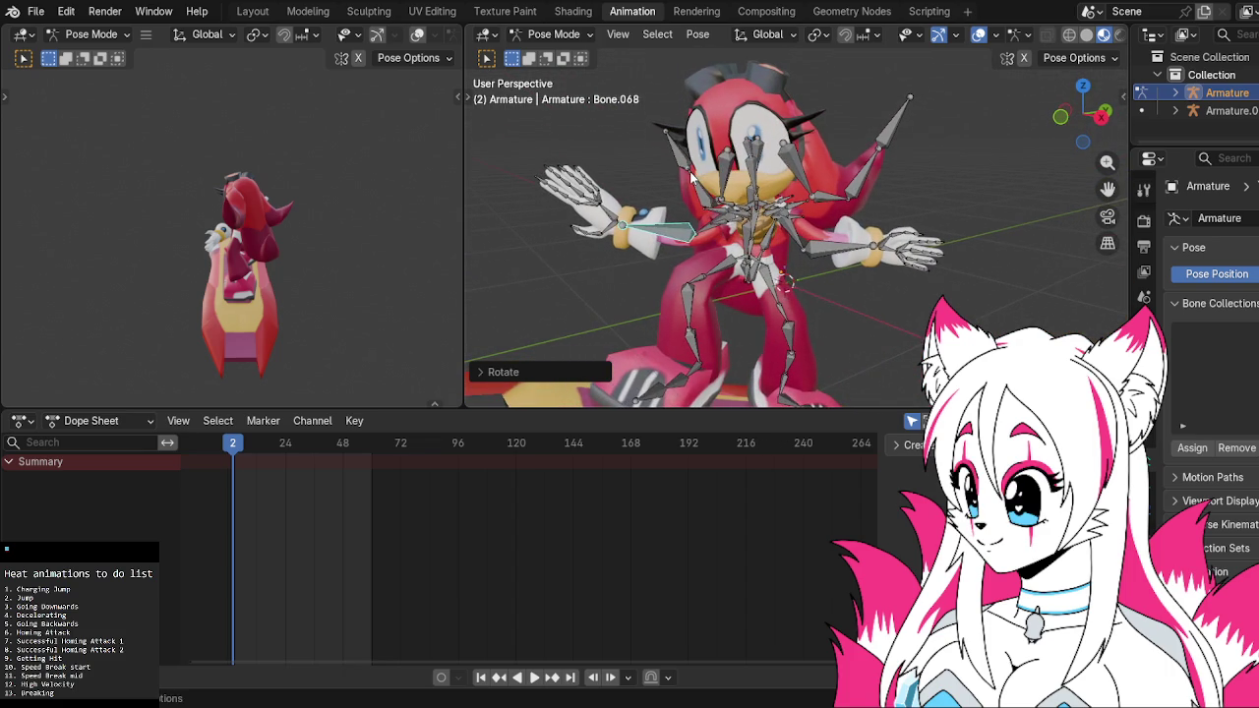
{"action": "left_click", "coordinate": [832, 249]}
Twist Bone.037 about its local Y axis
{"action": "left_click", "coordinate": [1100, 116]}
{"action": "key", "text": "r"}
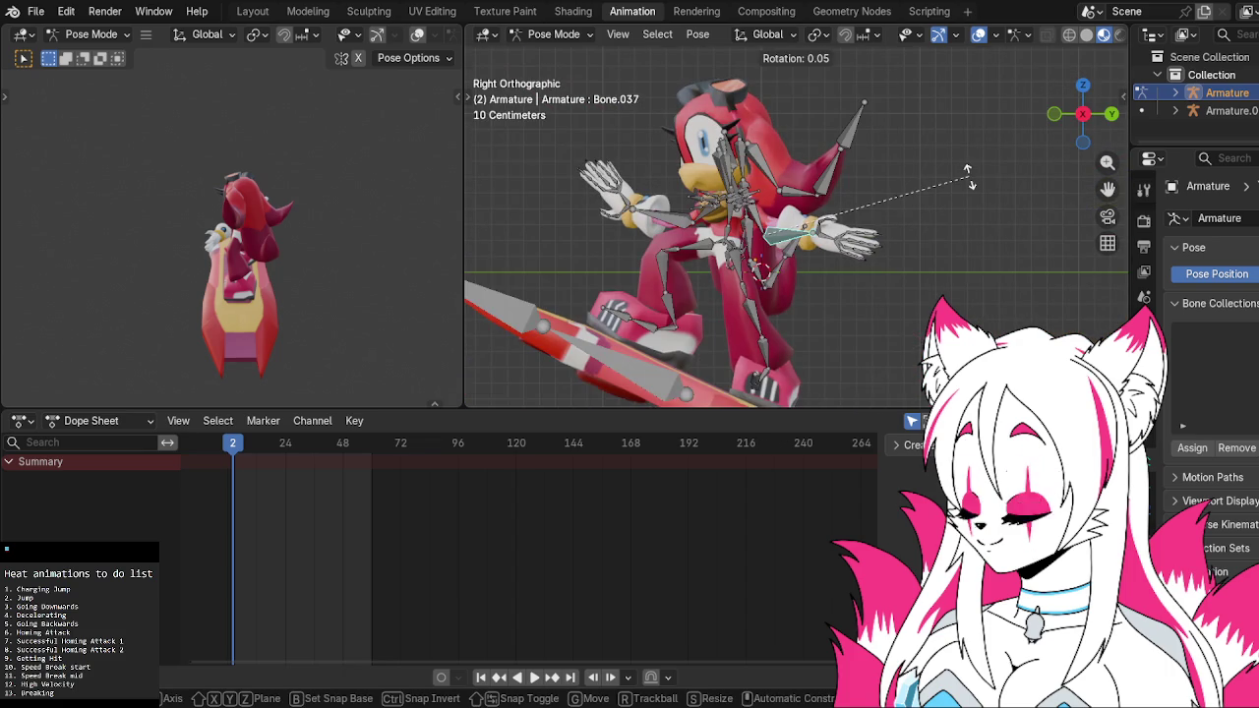
{"action": "key", "text": "z"}
{"action": "key", "text": "z"}
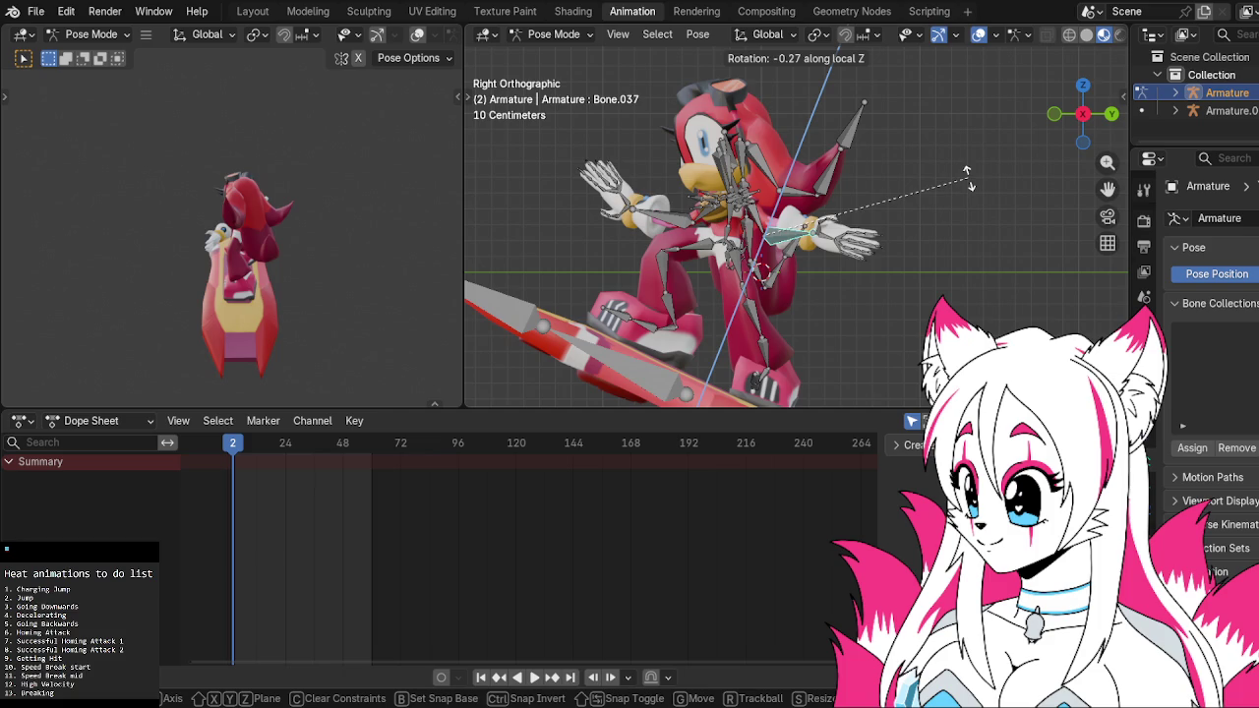
{"action": "key", "text": "y"}
{"action": "key", "text": "y"}
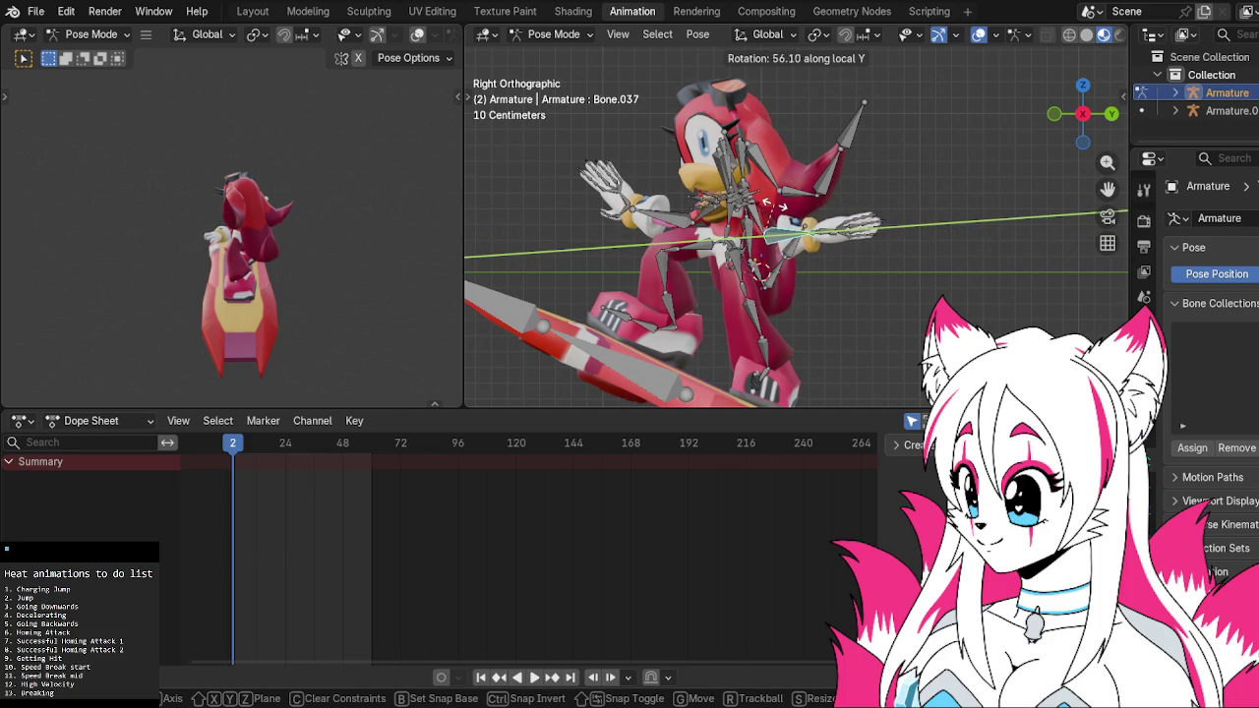
{"action": "left_click", "coordinate": [772, 202]}
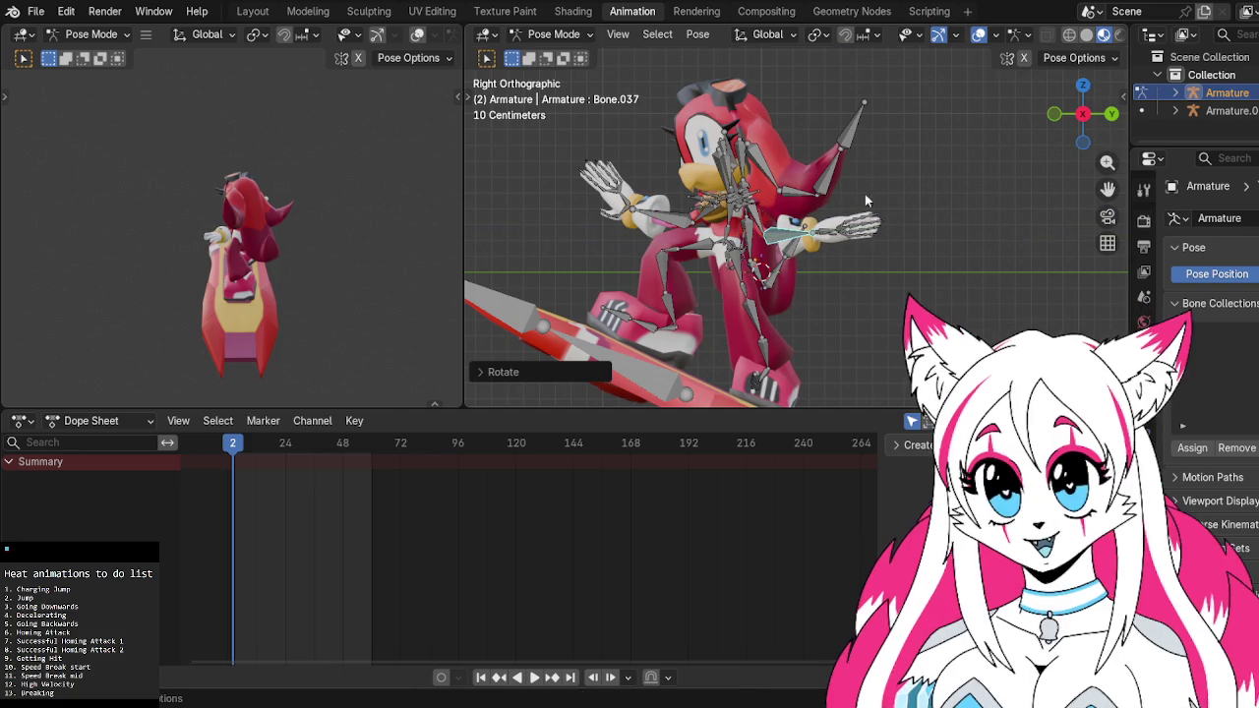
Rotate Bone.068 on the other arm about its Y axis
{"action": "left_click", "coordinate": [677, 219]}
{"action": "key", "text": "r"}
{"action": "key", "text": "y"}
{"action": "key", "text": "y"}
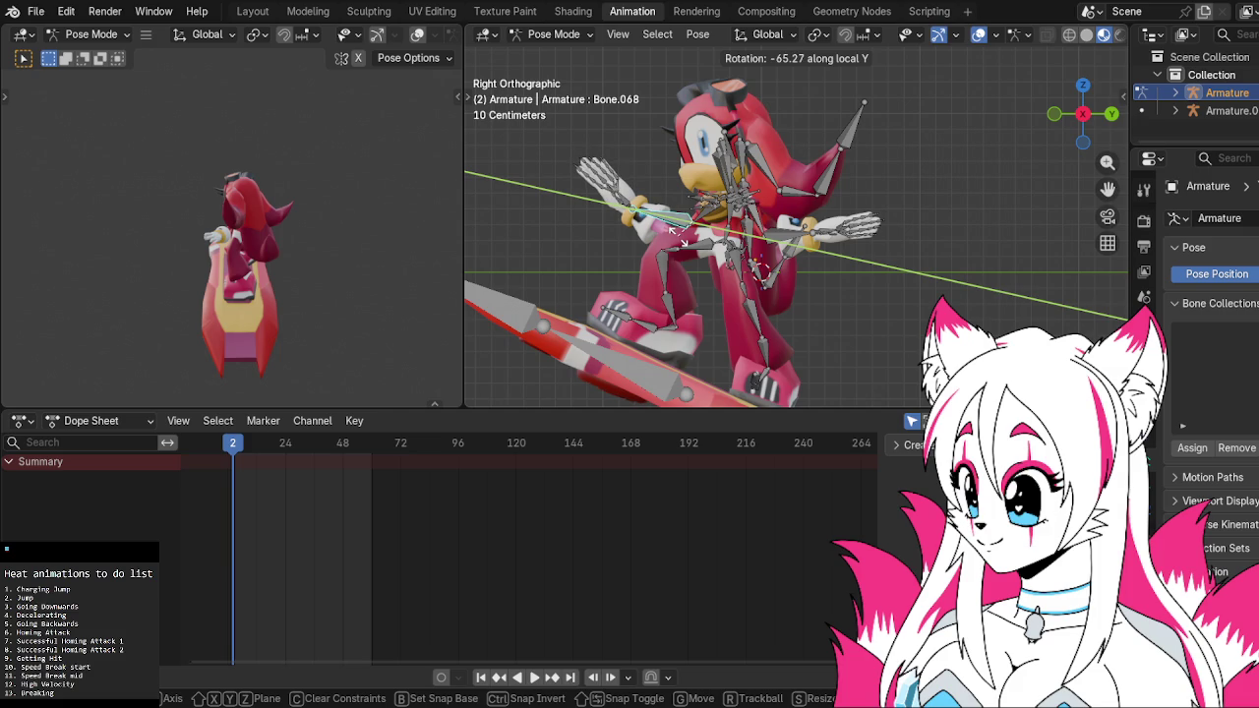
{"action": "left_click", "coordinate": [678, 236]}
{"action": "mouse_move", "coordinate": [889, 176]}
{"action": "middle_mouse_down"}
{"action": "mouse_move", "coordinate": [1007, 209]}
{"action": "mouse_move", "coordinate": [983, 207]}
{"action": "middle_mouse_up"}
Swing Bone.067 from the side view, with the arm turned about 27 degrees
{"action": "left_click", "coordinate": [730, 226]}
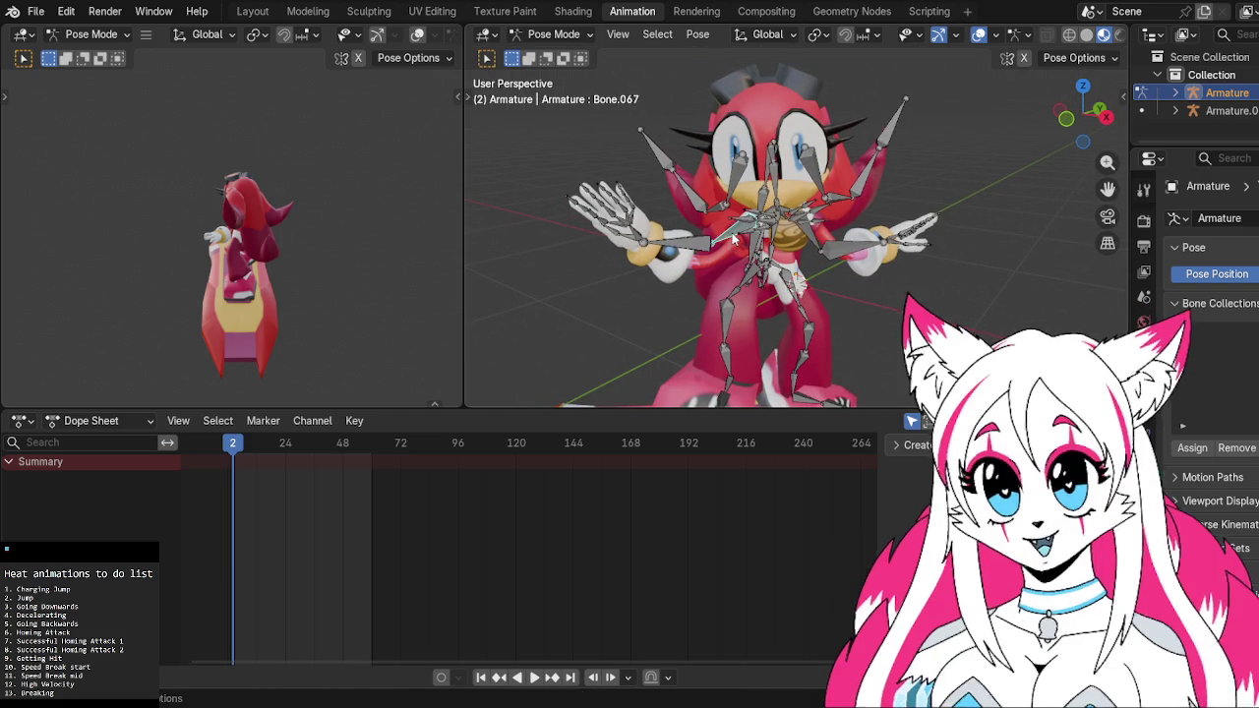
{"action": "key", "text": "r"}
{"action": "left_click", "coordinate": [719, 227]}
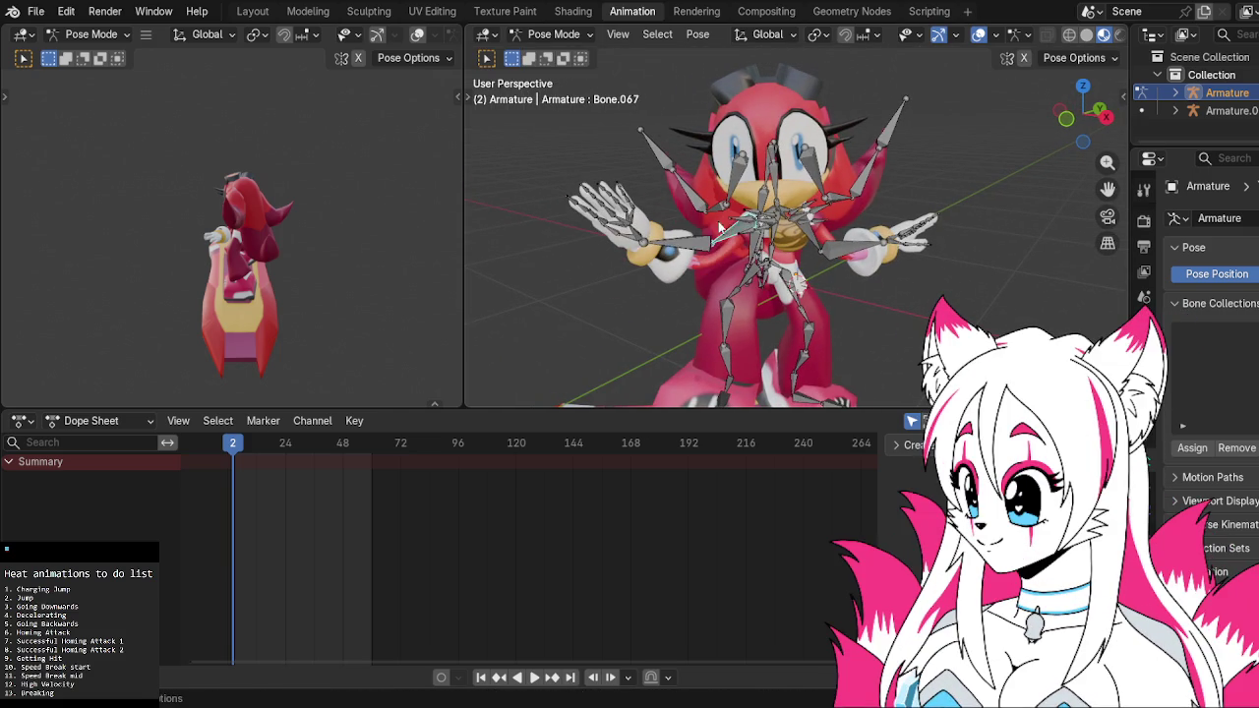
{"action": "key", "text": "r"}
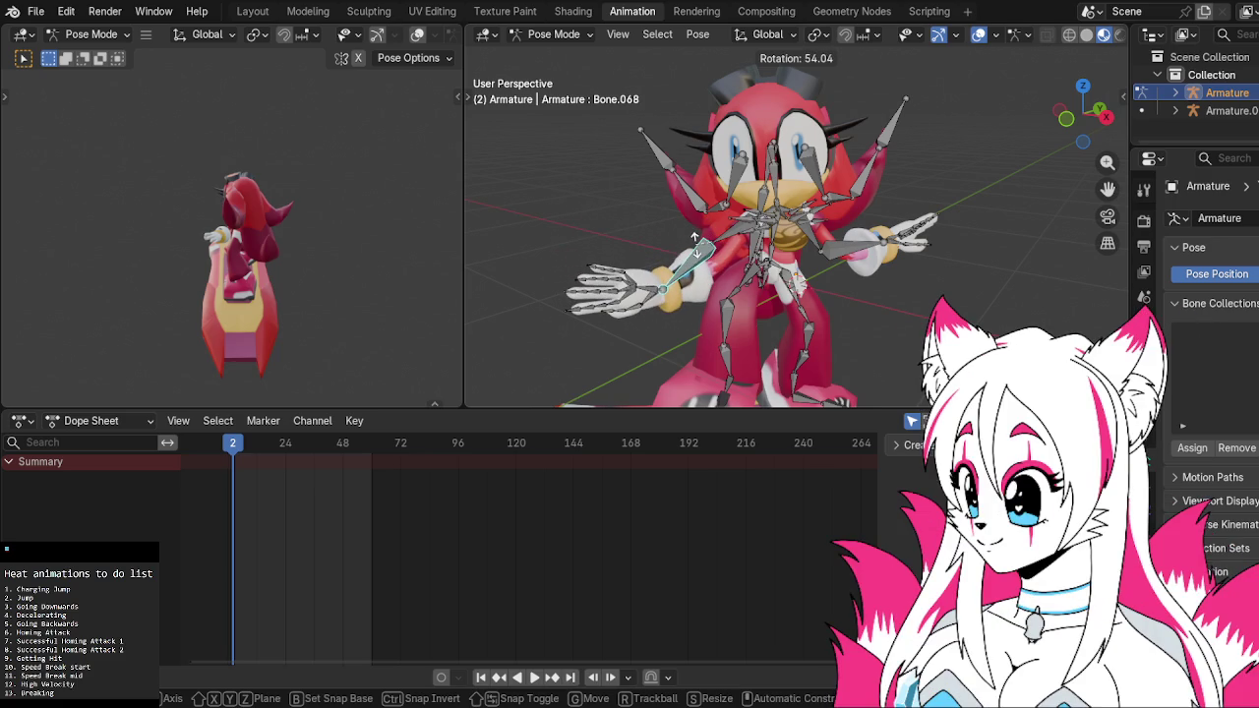
{"action": "key", "text": "Escape"}
{"action": "left_click", "coordinate": [1098, 122]}
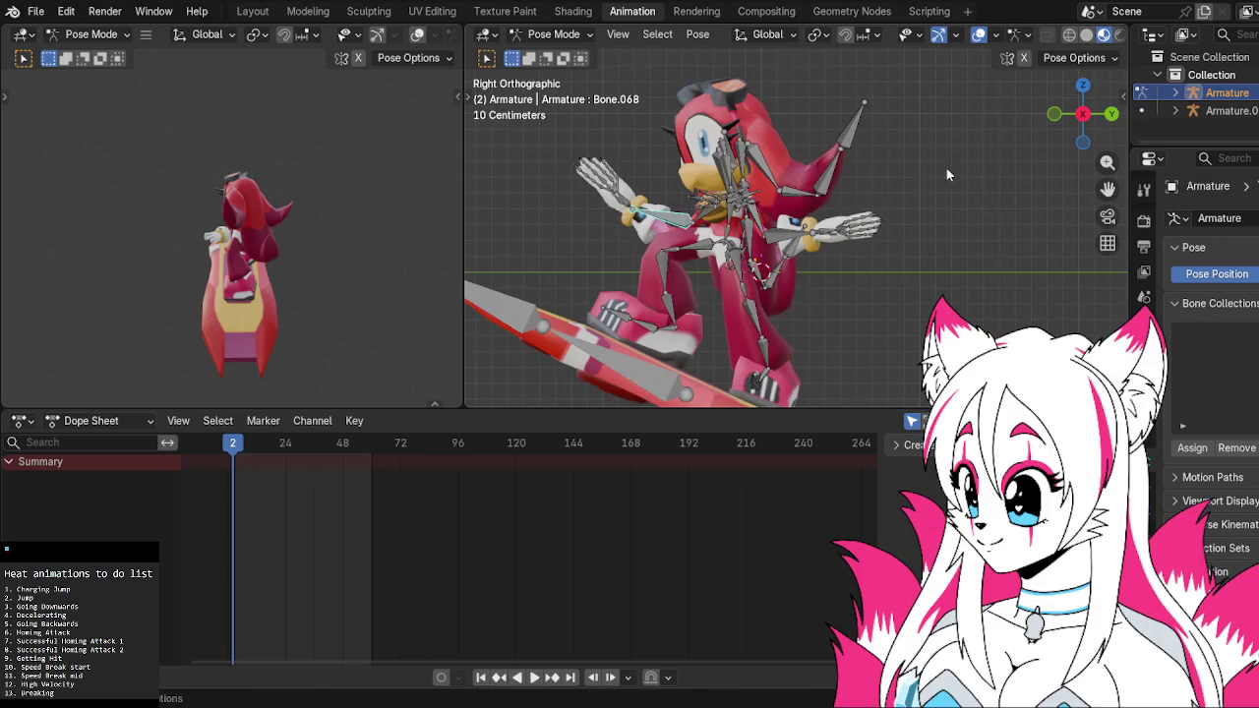
{"action": "key", "text": "r"}
{"action": "left_click", "coordinate": [843, 99]}
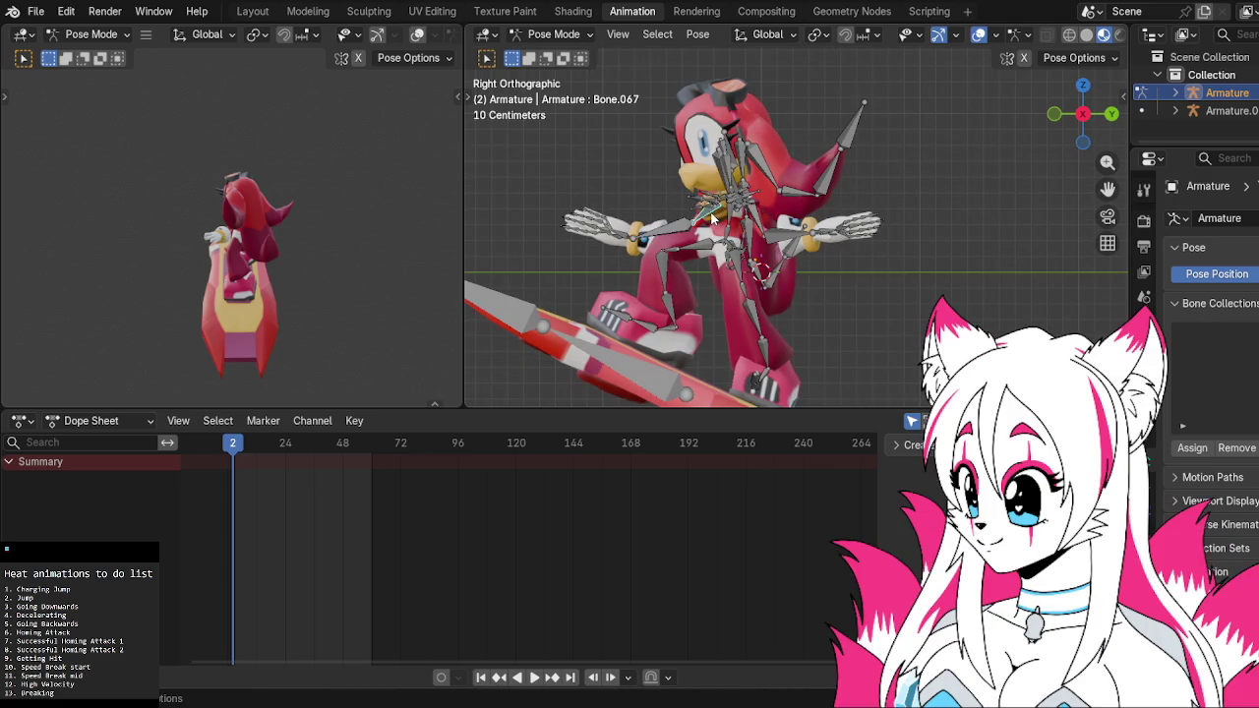
{"action": "key", "text": "r"}
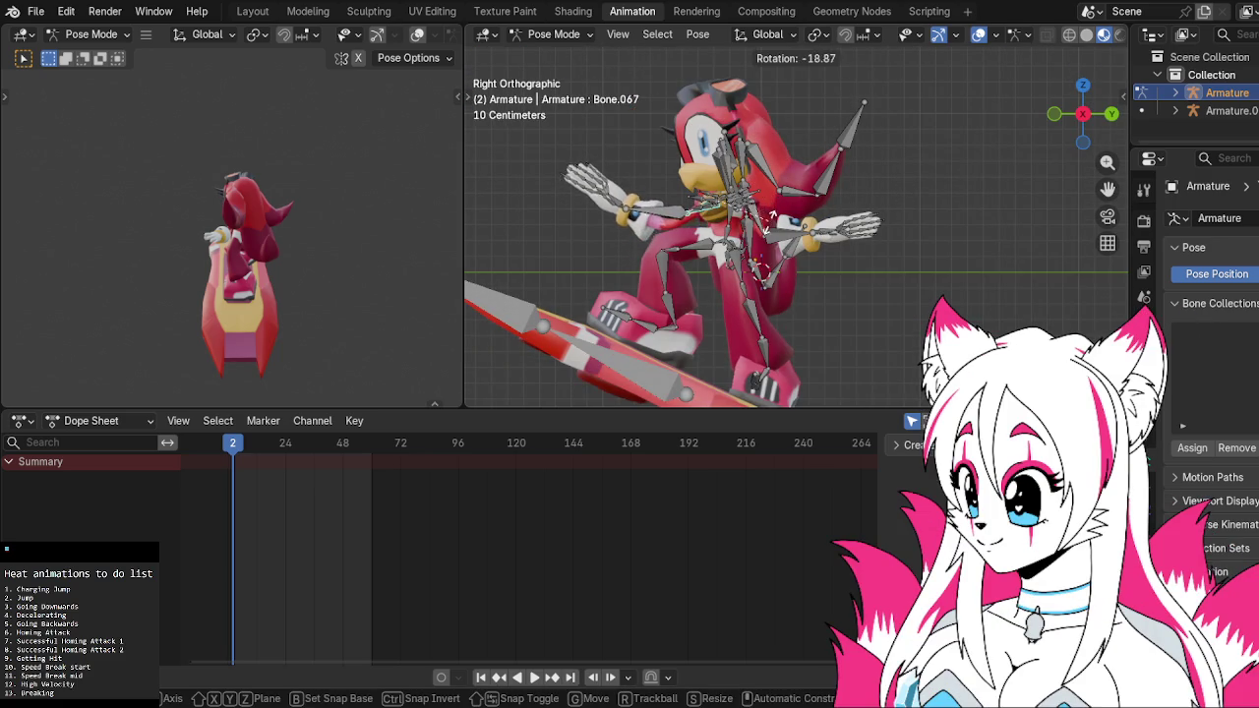
{"action": "left_click", "coordinate": [770, 221]}
Redo Bone.068's rotation as a twist about its local Y axis
{"action": "left_click", "coordinate": [693, 219]}
{"action": "key", "text": "r"}
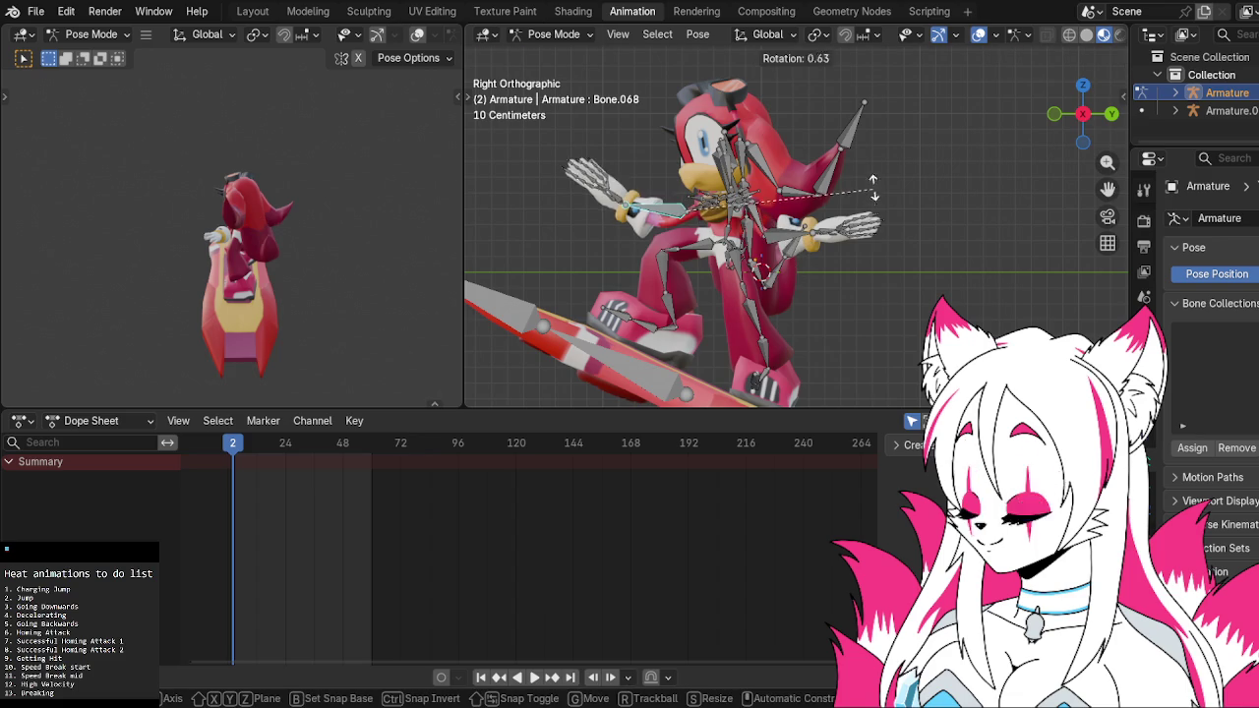
{"action": "right_click", "coordinate": [824, 79]}
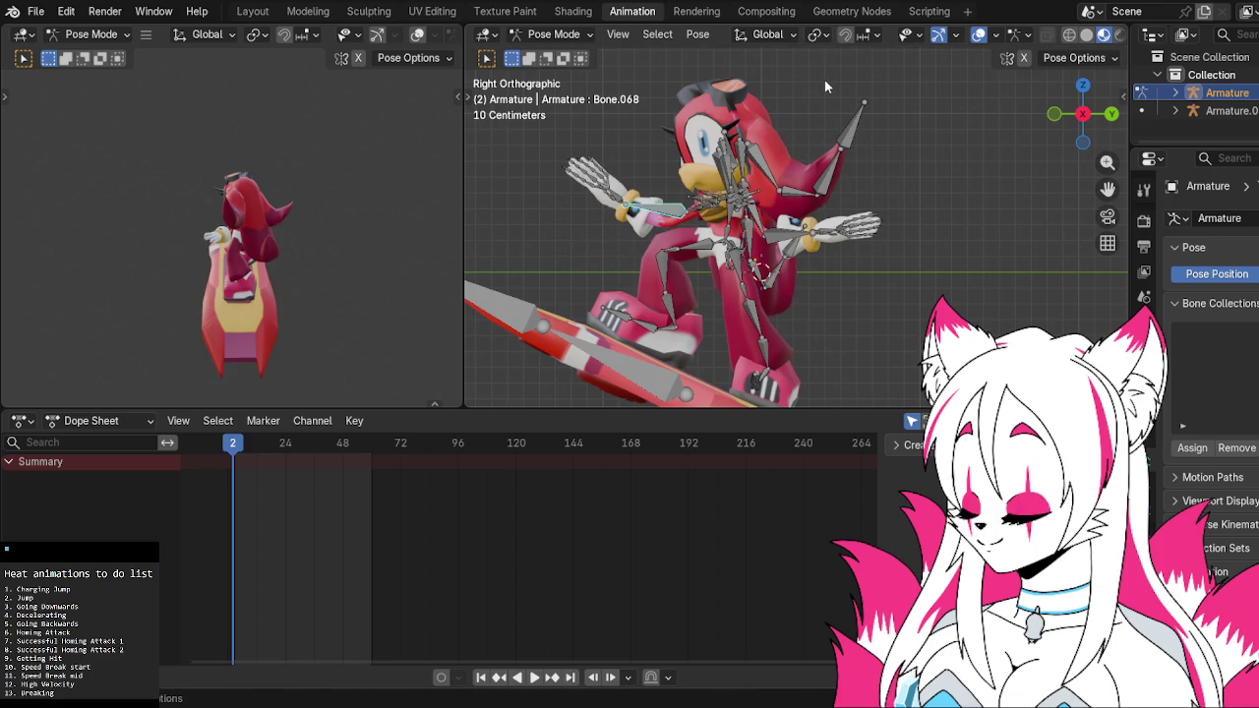
{"action": "key", "text": "r"}
{"action": "key", "text": "y"}
{"action": "key", "text": "y"}
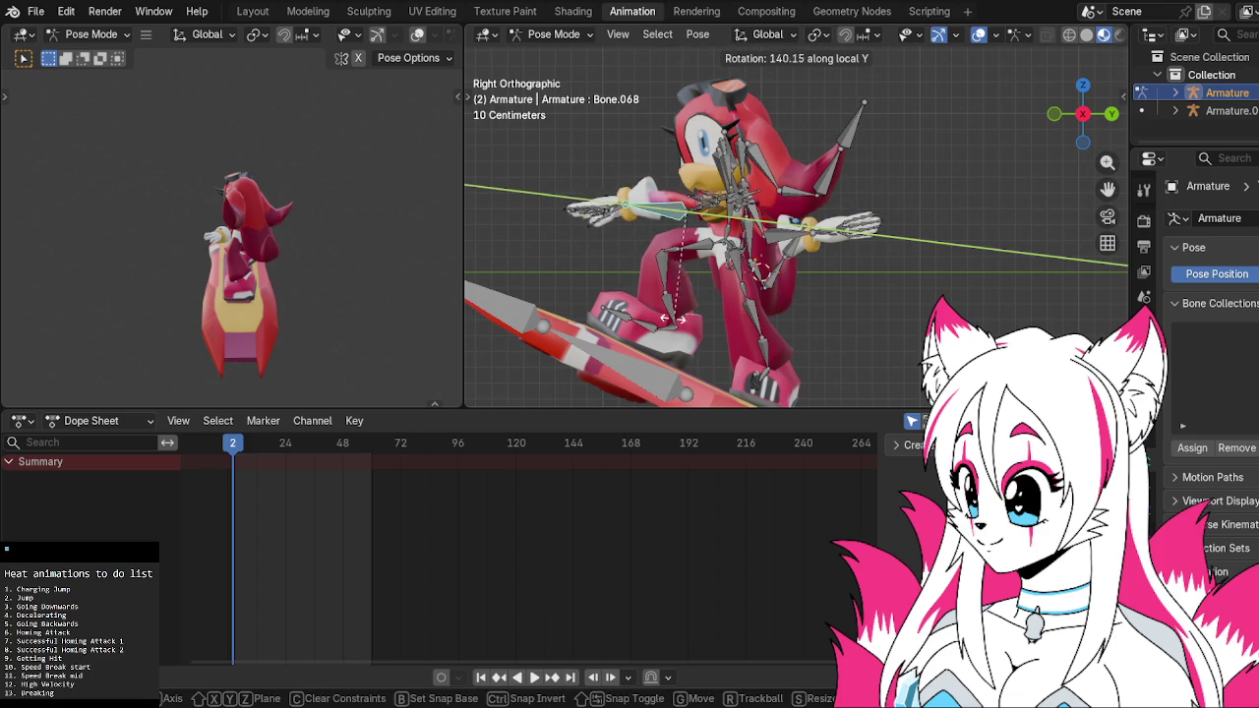
{"action": "left_click", "coordinate": [645, 286]}
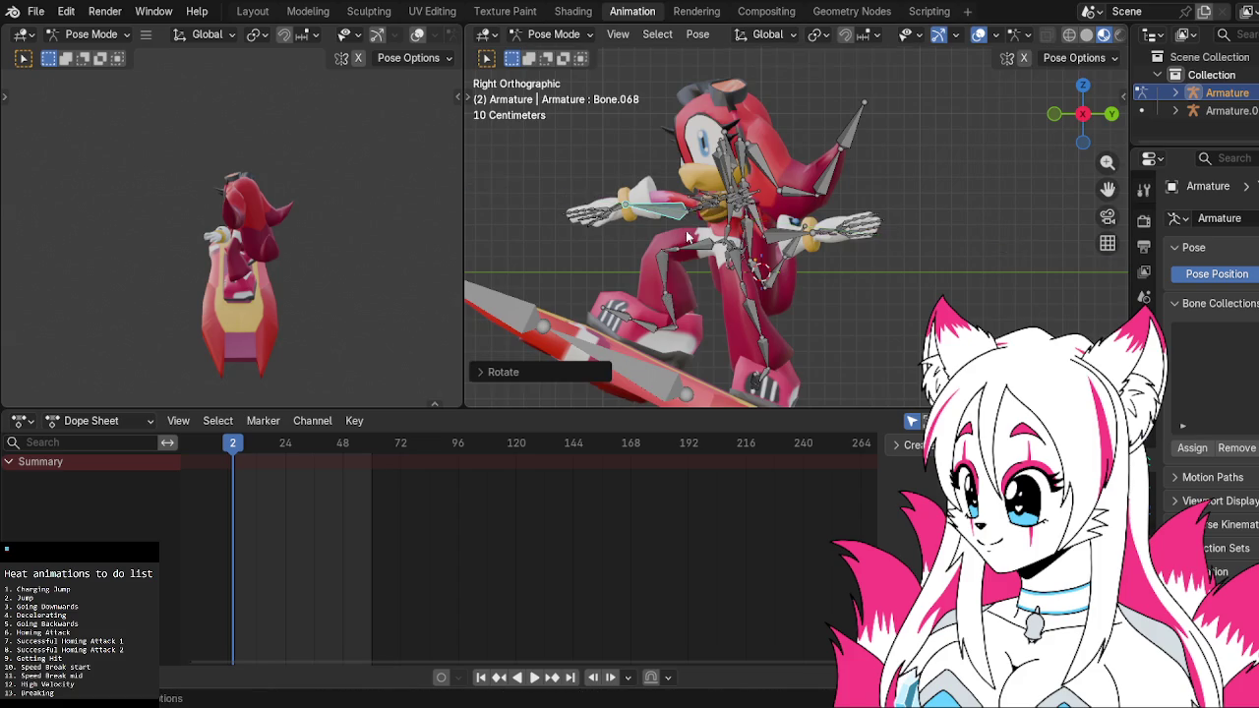
{"action": "middle_click_drag", "start_coordinate": [645, 286], "coordinate": [850, 244]}
{"action": "scroll", "coordinate": [849, 244], "scroll_direction": "up", "scroll_amount": 2}
Re-angle Bone.067 and Bone.068 from the side view, then revert the arm to its keyed pose
{"action": "left_click", "coordinate": [713, 236]}
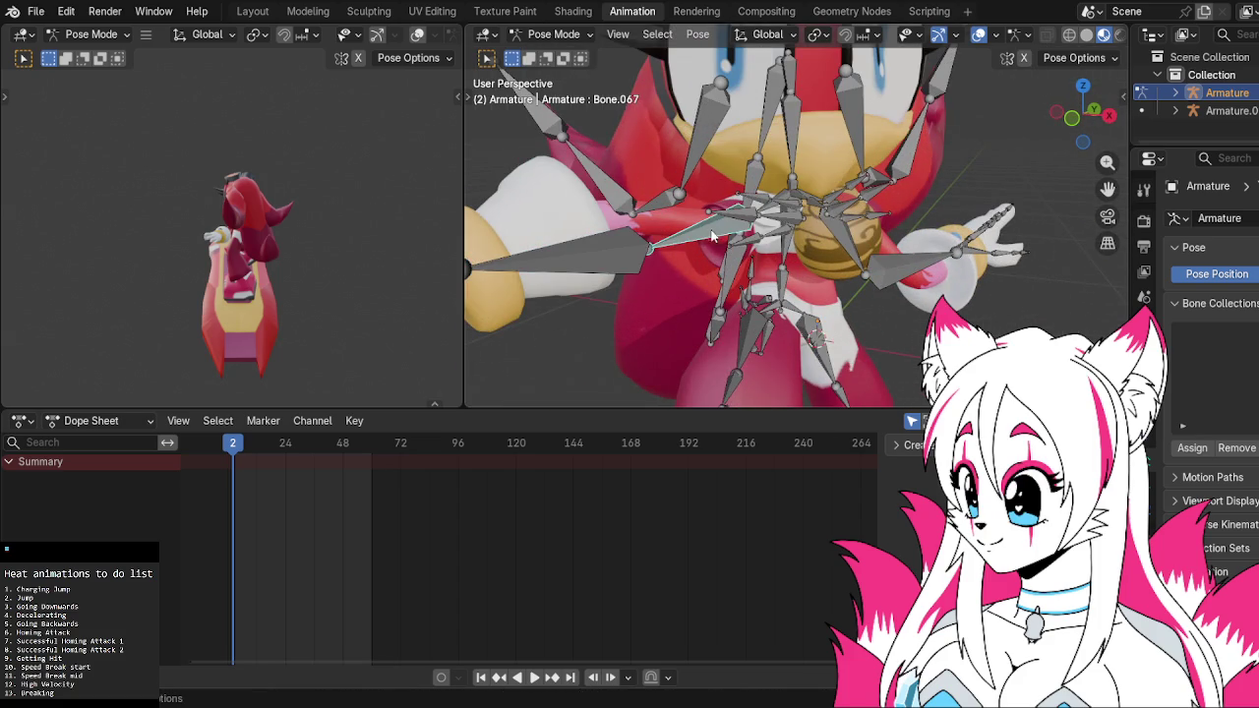
{"action": "left_click", "coordinate": [1109, 118]}
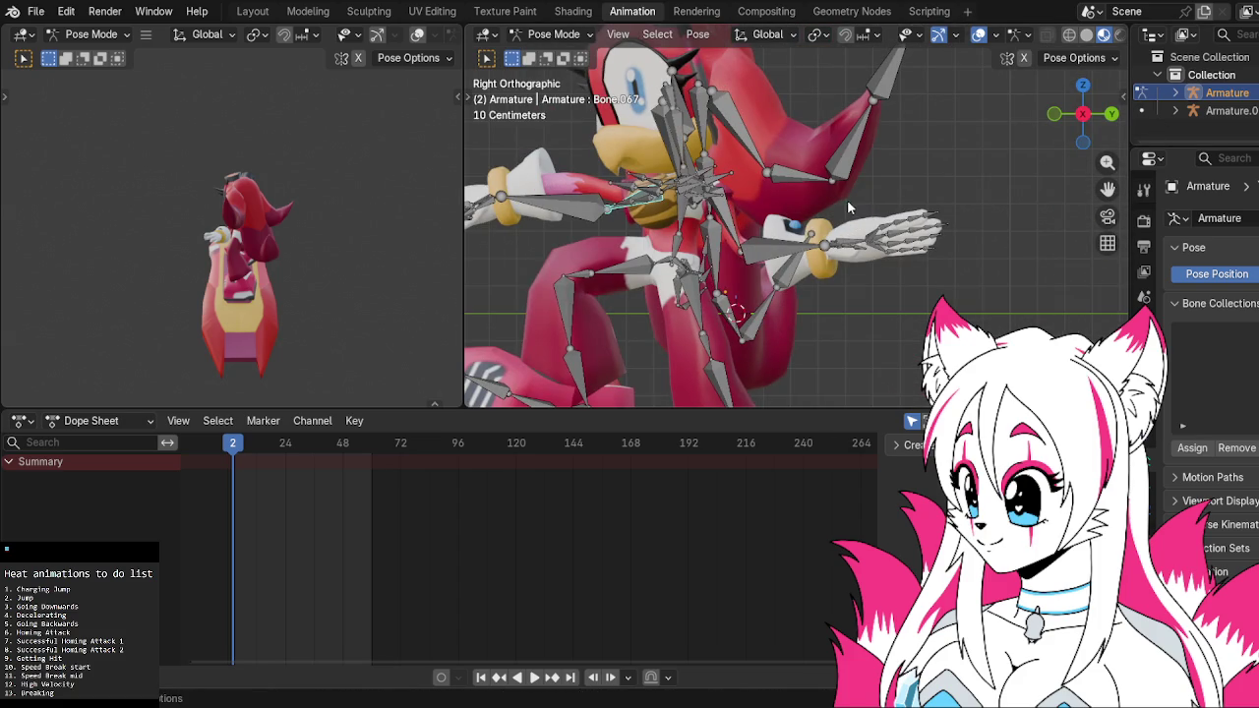
{"action": "key", "text": "r"}
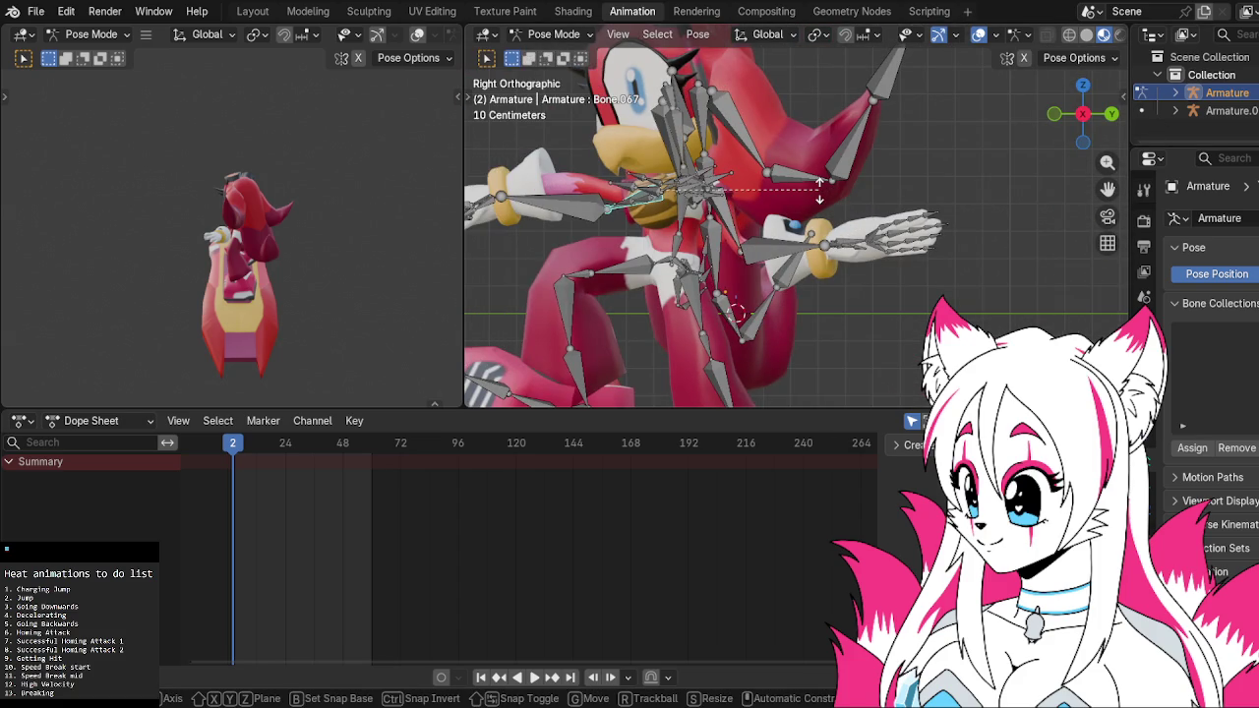
{"action": "left_click", "coordinate": [602, 233]}
{"action": "left_click", "coordinate": [601, 233]}
{"action": "key", "text": "r"}
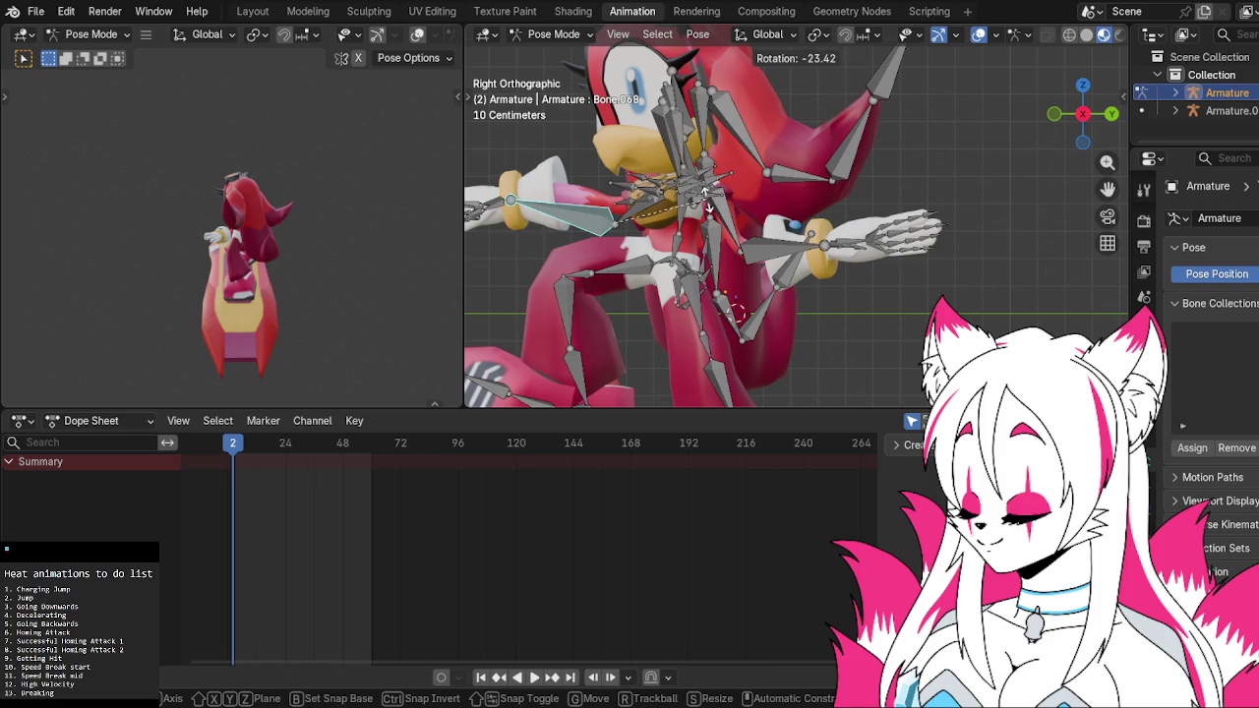
{"action": "left_click", "coordinate": [607, 234]}
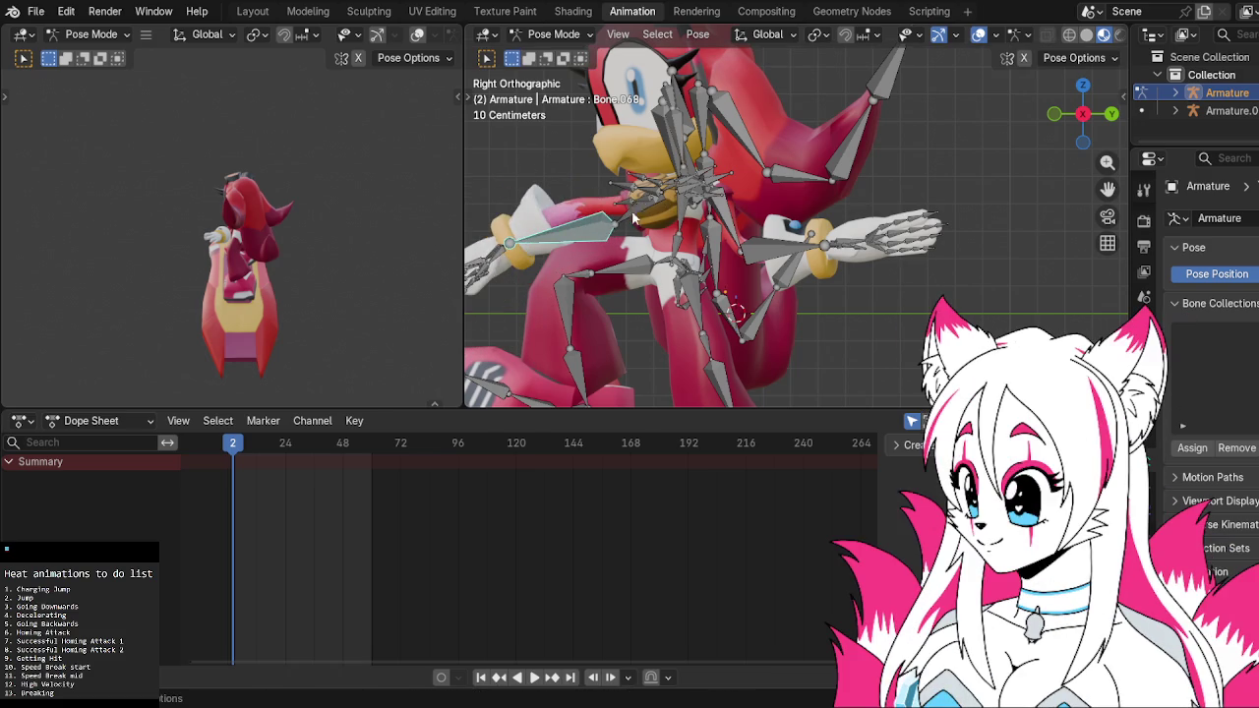
{"action": "right_click", "coordinate": [606, 236]}
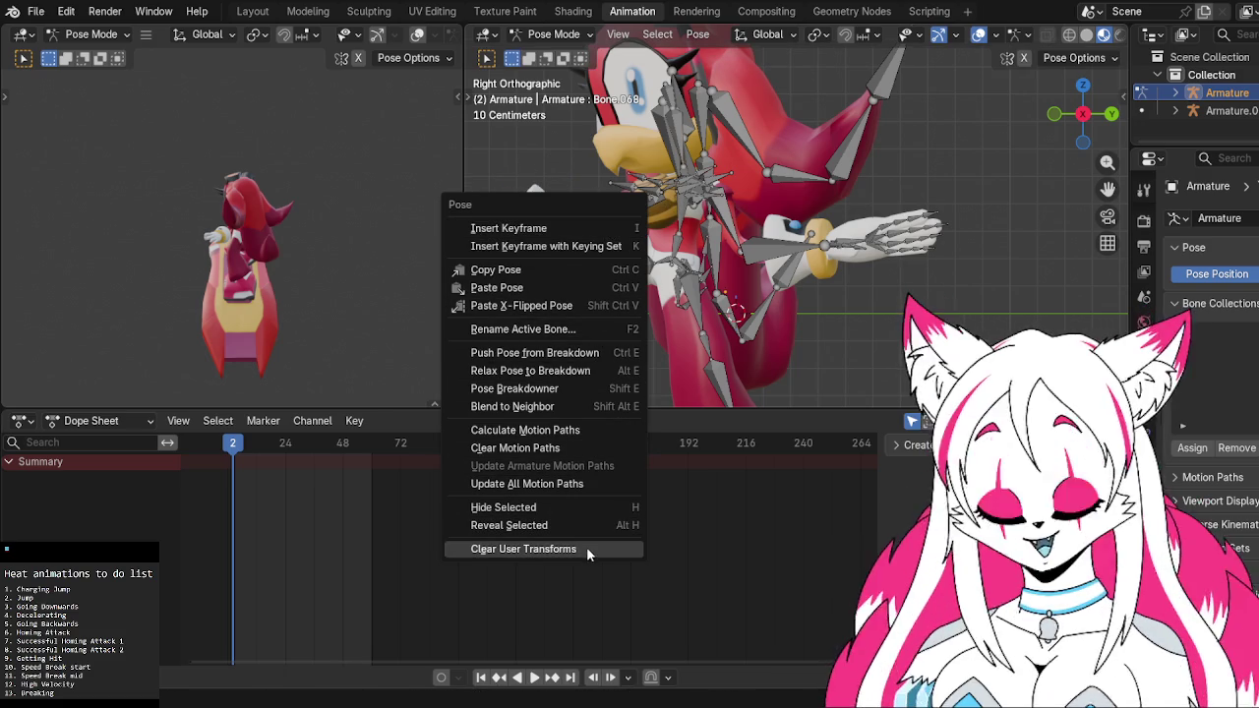
{"action": "left_click", "coordinate": [586, 546]}
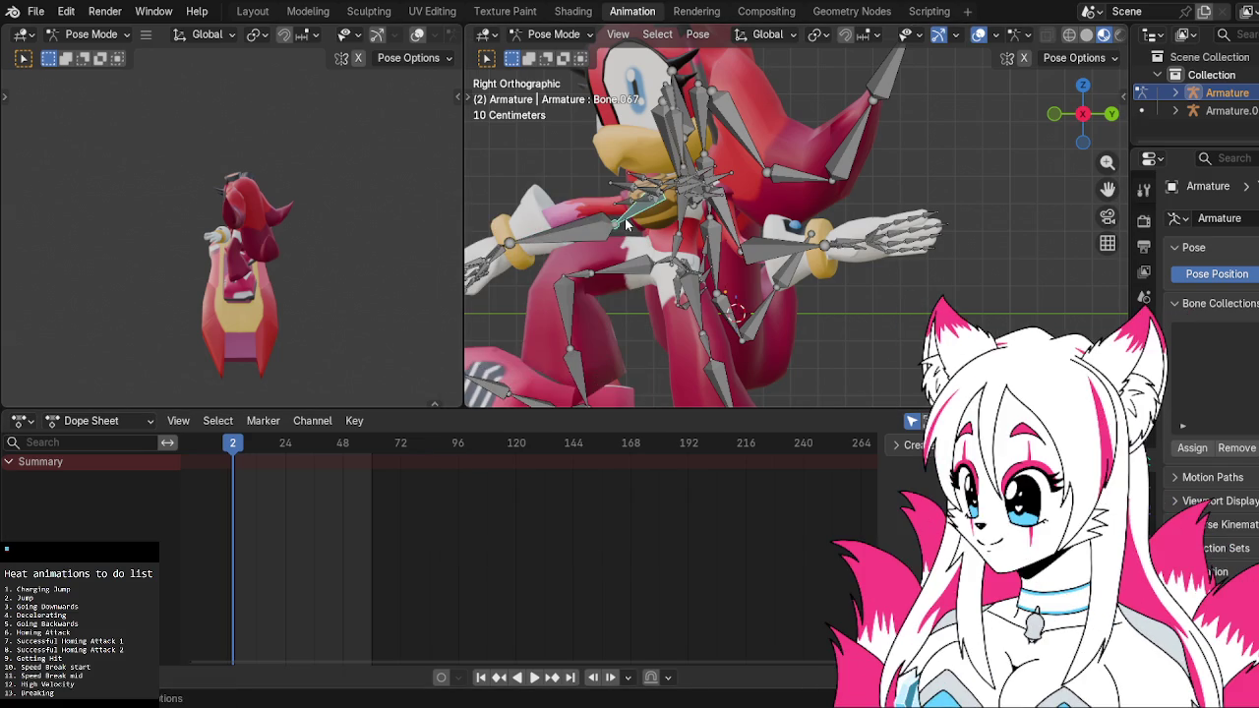
Clear the bones' user transforms and twist the arm bone about its local Y axis
{"action": "right_click", "coordinate": [595, 366]}
{"action": "left_click", "coordinate": [578, 368]}
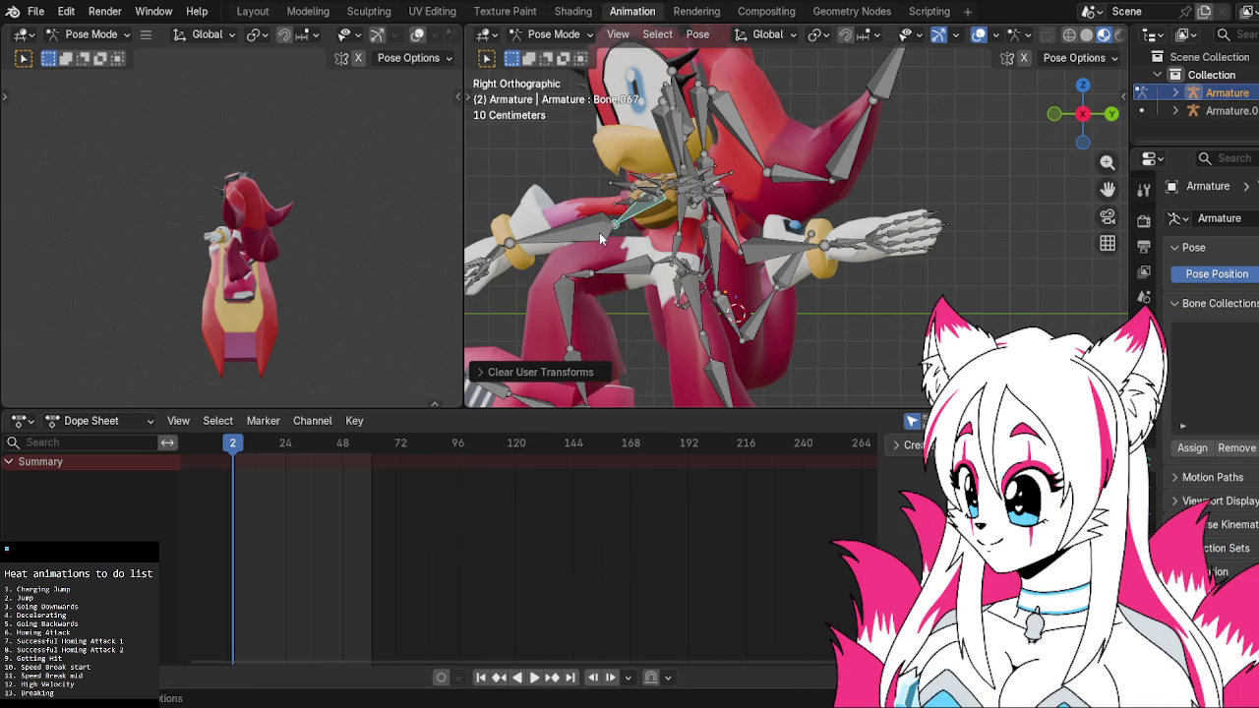
{"action": "left_click", "coordinate": [600, 238]}
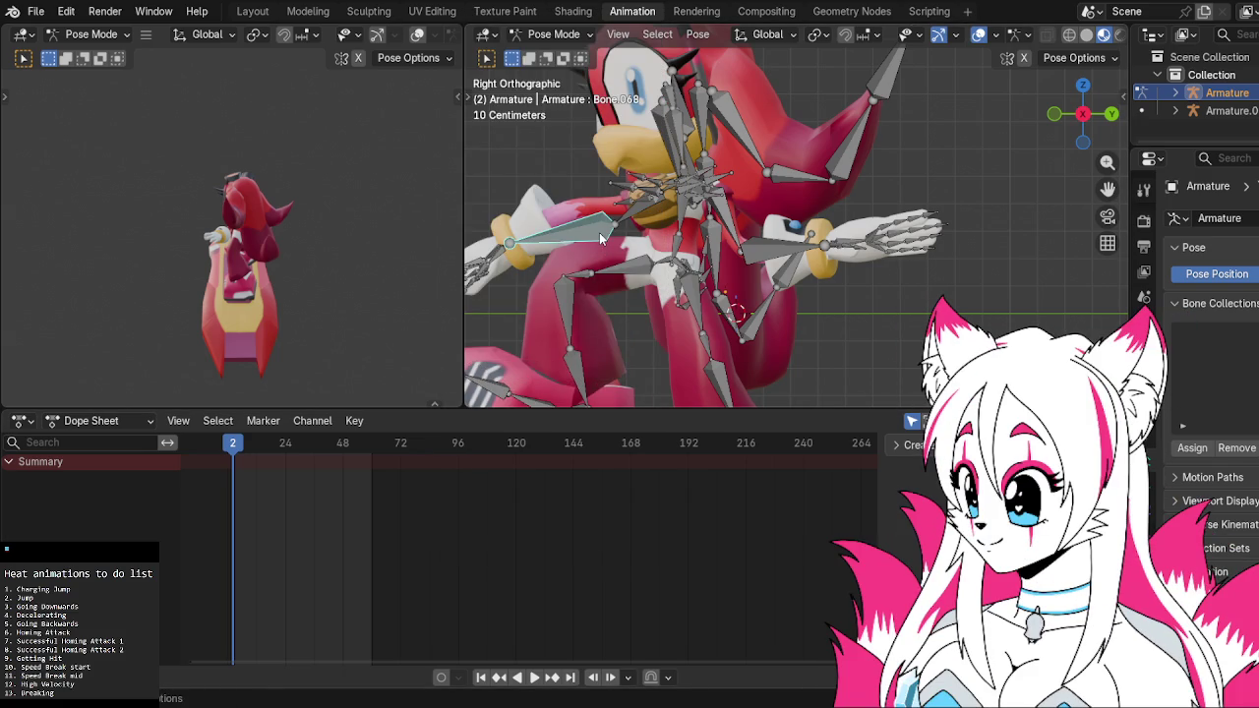
{"action": "key", "text": "r"}
{"action": "key", "text": "z"}
{"action": "key", "text": "z"}
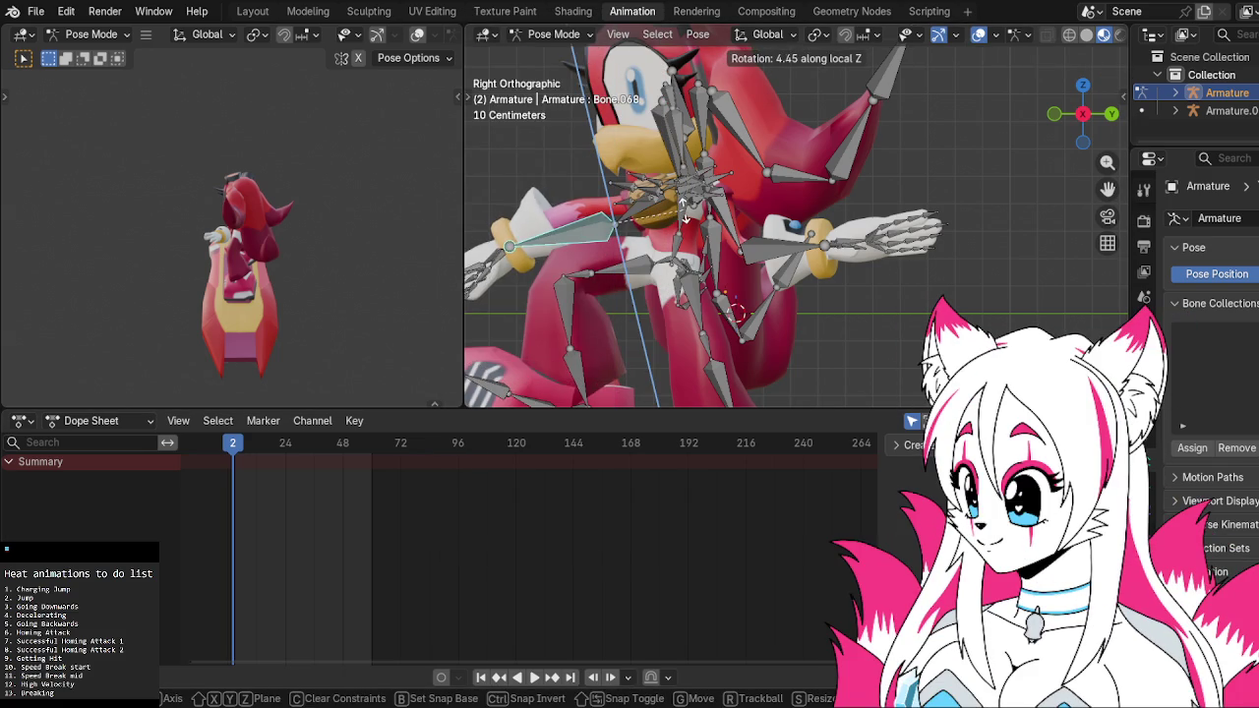
{"action": "key", "text": "y"}
{"action": "key", "text": "y"}
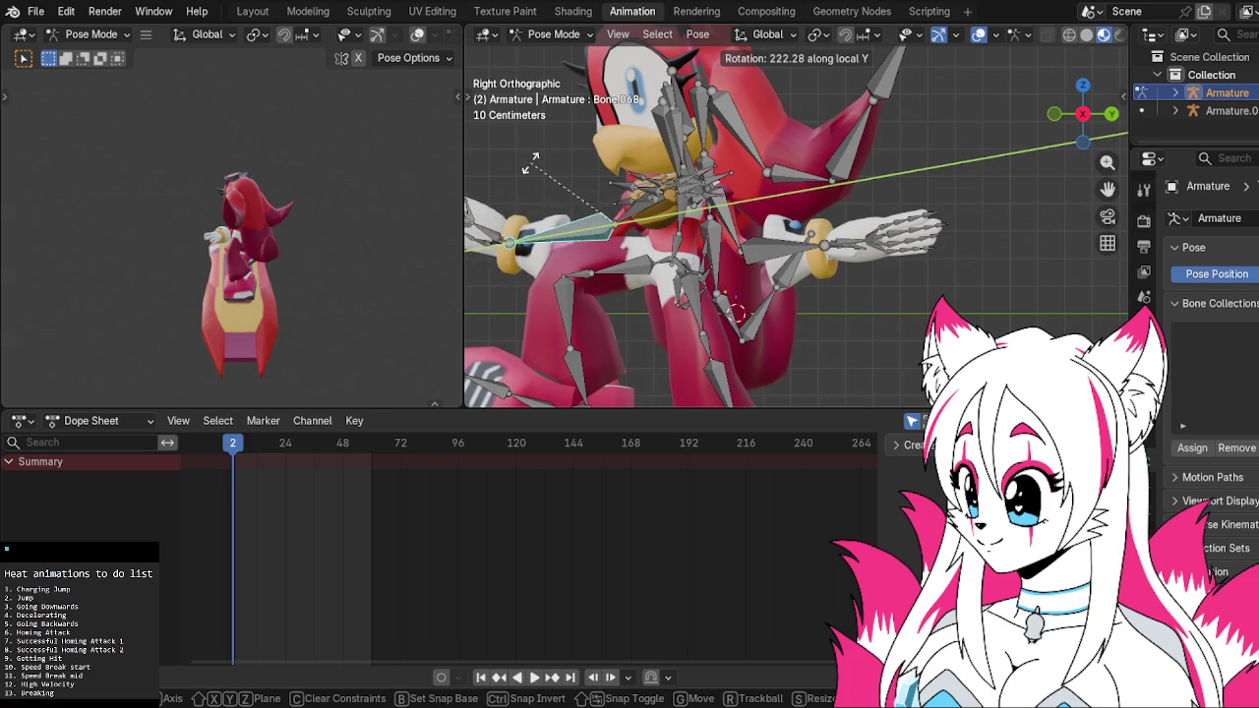
{"action": "left_click", "coordinate": [550, 201]}
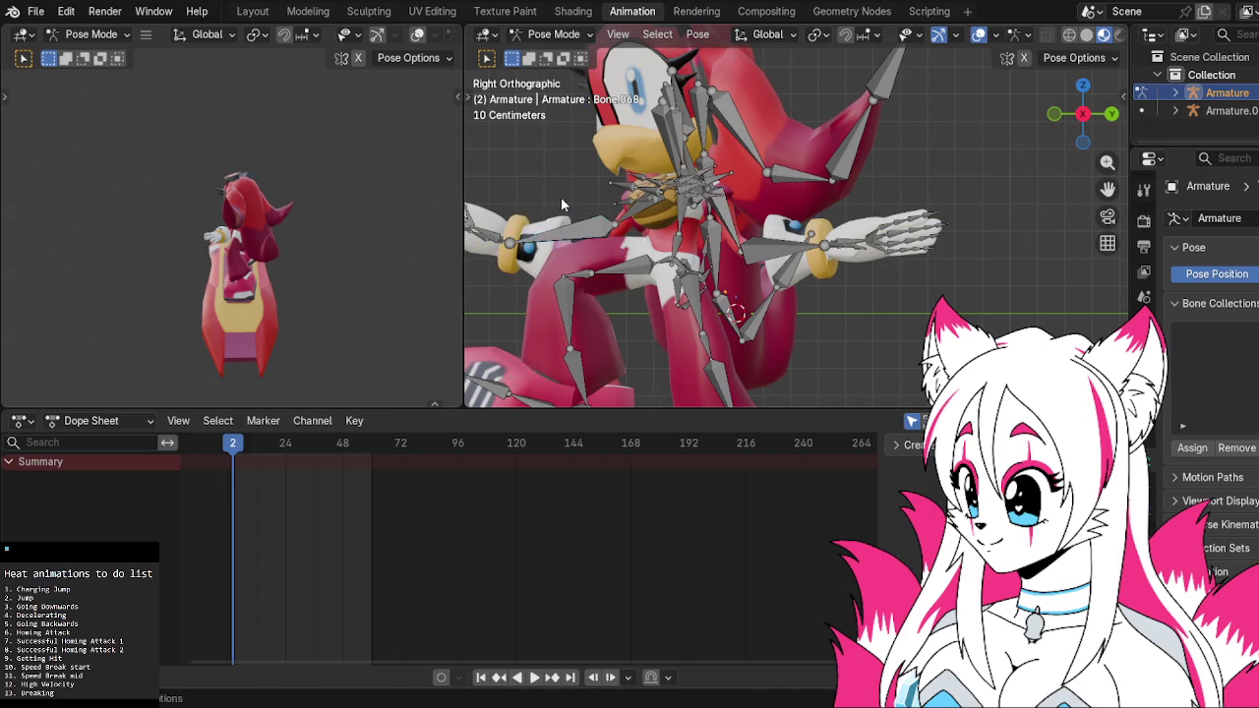
Rotate upper arm Bone.067 about its local Y axis, abandoning the Bone.068 attempt
{"action": "middle_click_drag", "start_coordinate": [560, 204], "coordinate": [685, 228]}
{"action": "left_click", "coordinate": [661, 250]}
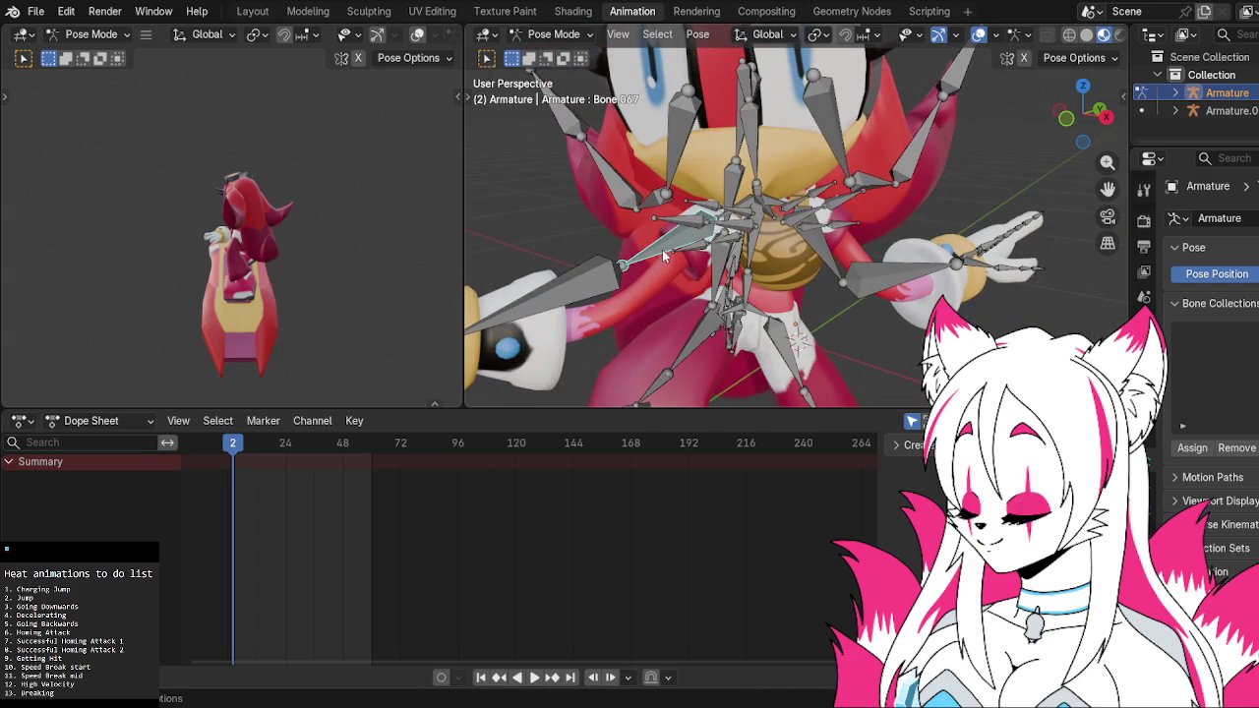
{"action": "left_click", "coordinate": [598, 269]}
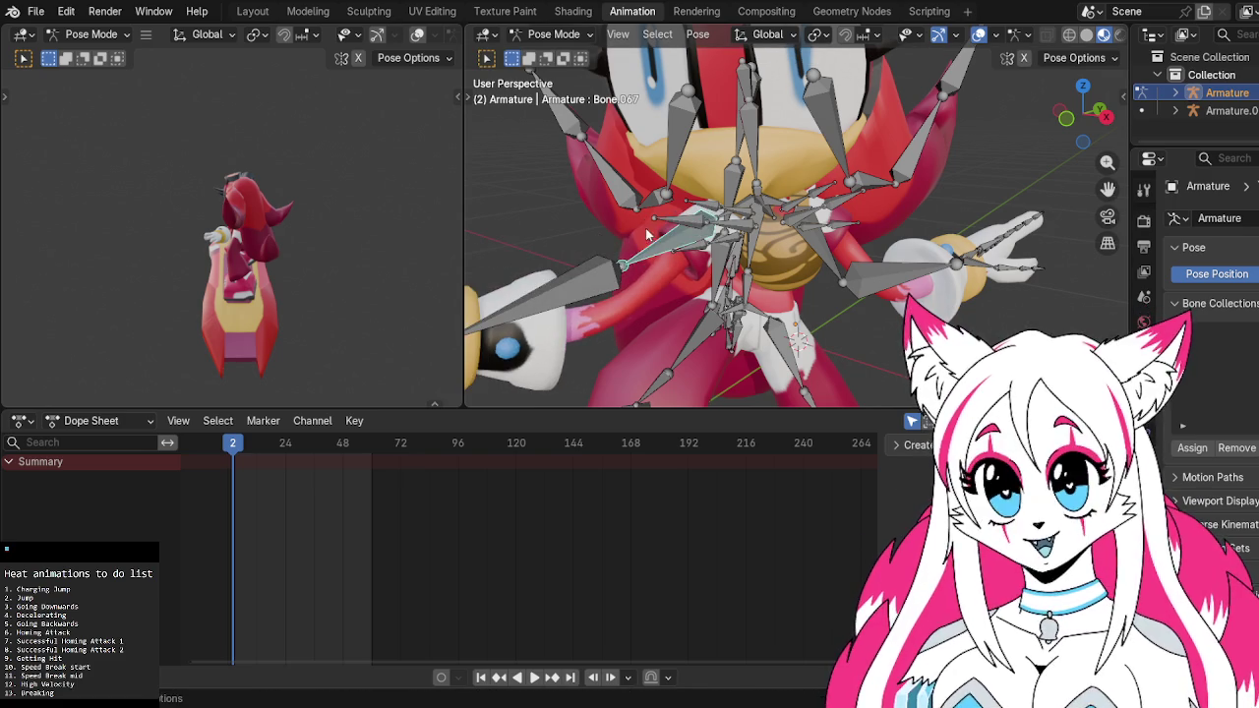
{"action": "key", "text": "r"}
{"action": "key", "text": "y"}
{"action": "key", "text": "y"}
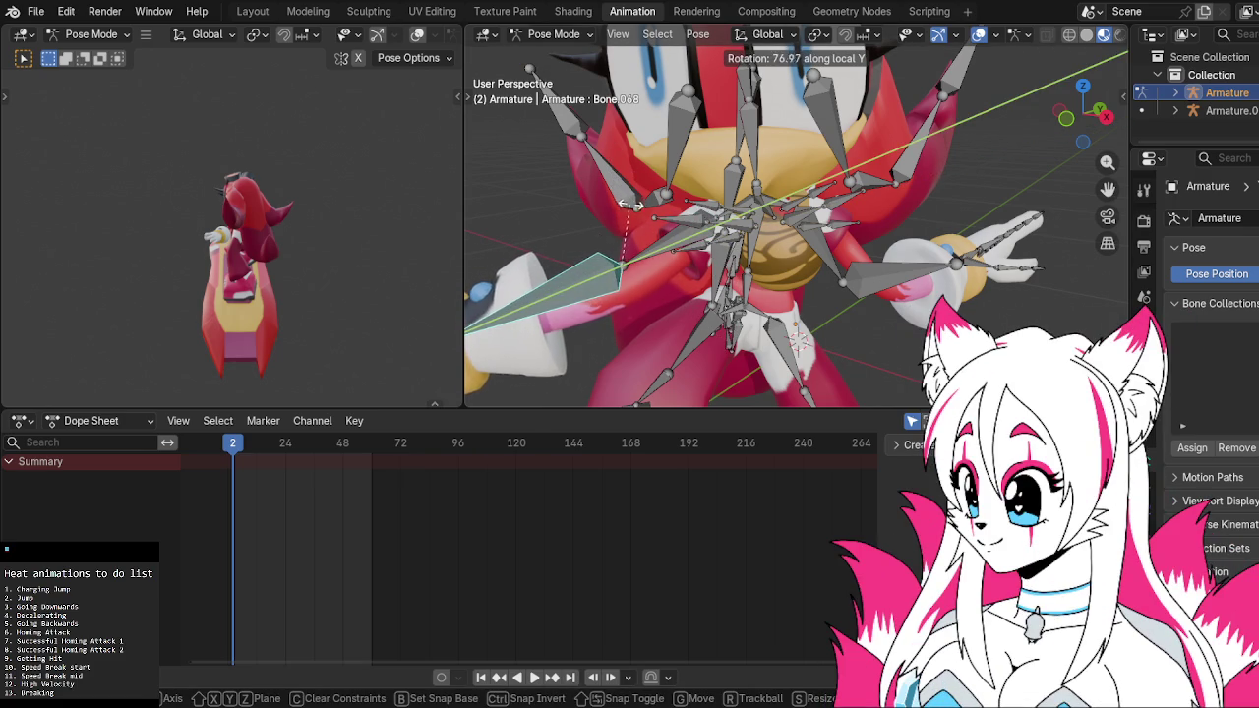
{"action": "right_click", "coordinate": [630, 212]}
{"action": "left_click", "coordinate": [721, 236]}
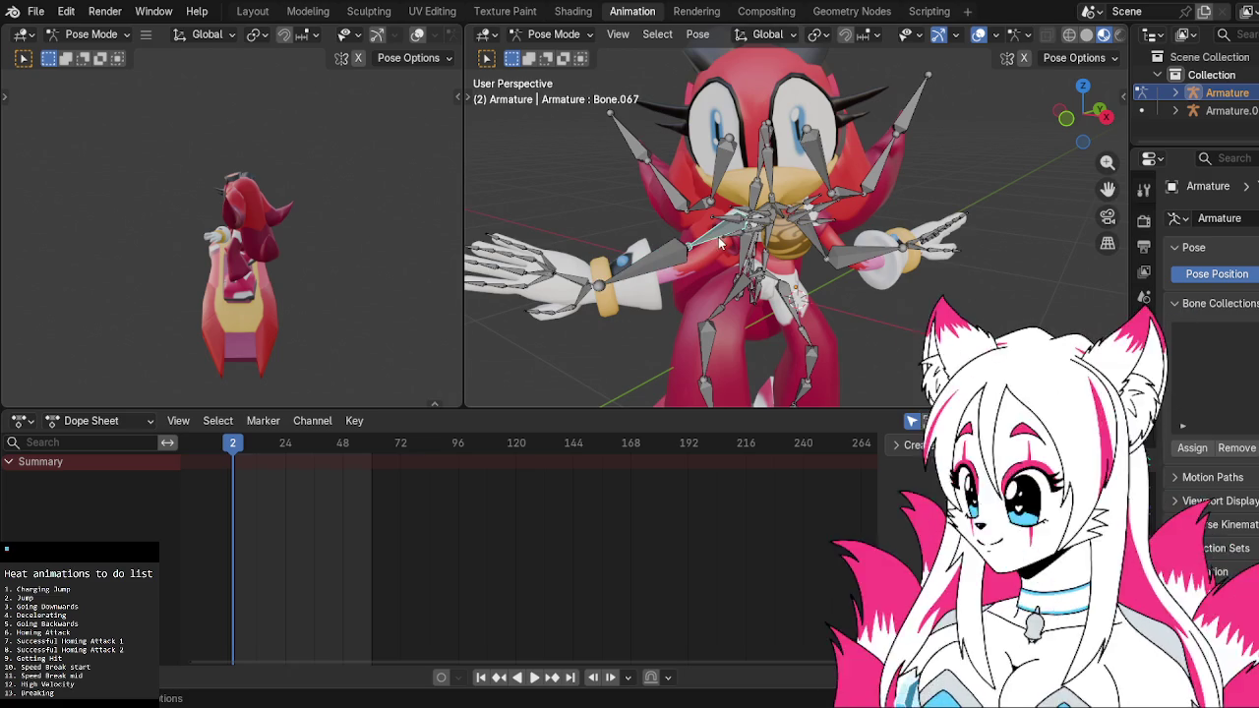
{"action": "key", "text": "r"}
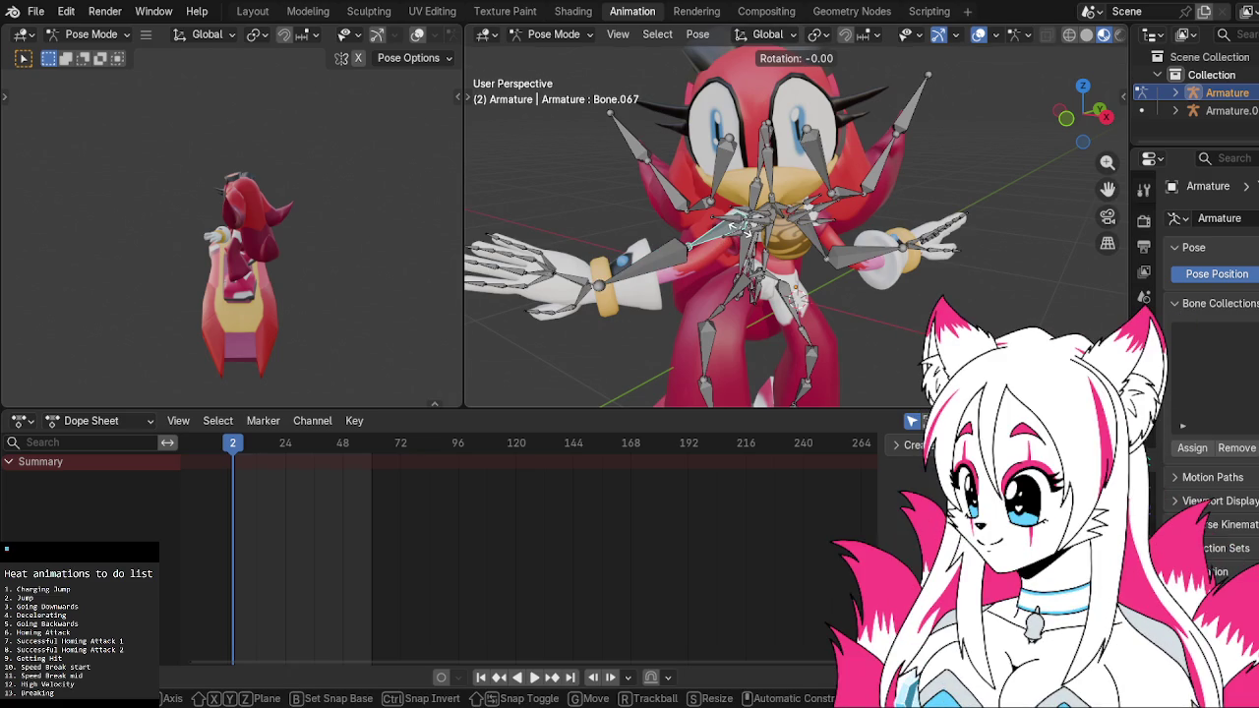
{"action": "key", "text": "y"}
{"action": "key", "text": "y"}
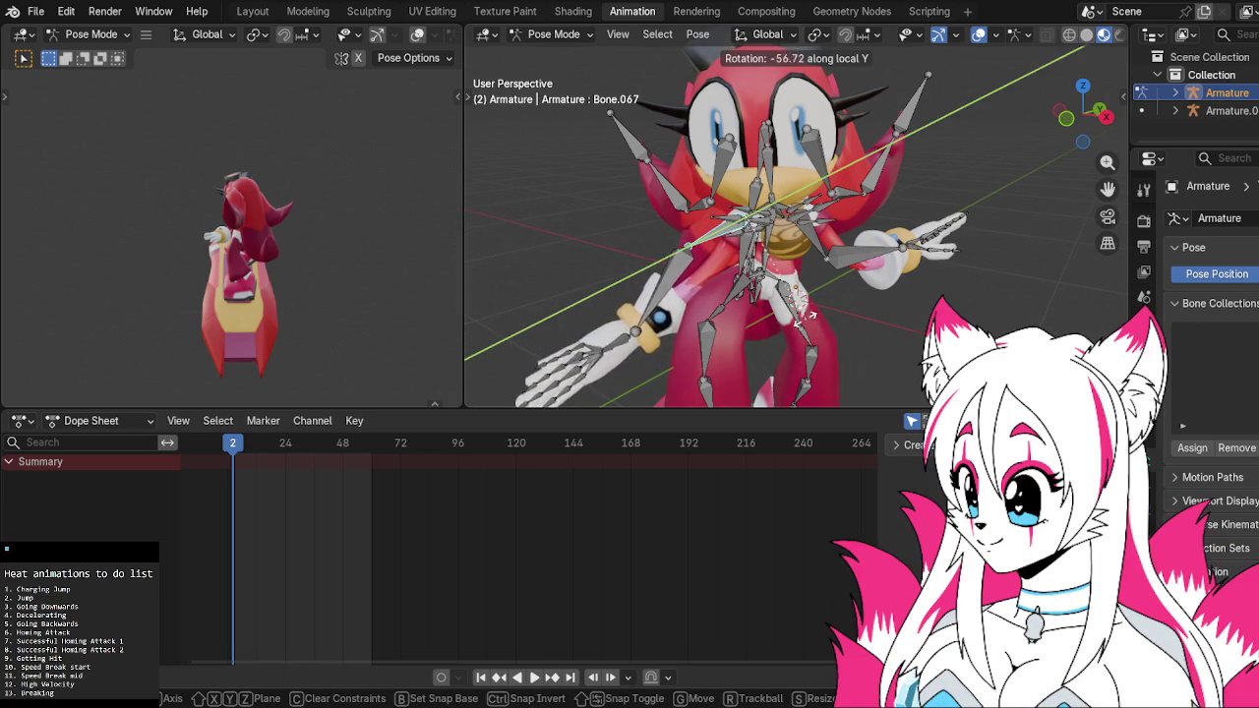
{"action": "left_click", "coordinate": [757, 278]}
{"action": "key", "text": "r"}
{"action": "key", "text": "Escape"}
From the right side view, rotate the selected bone and raise Bone.068
{"action": "left_click", "coordinate": [1103, 118]}
{"action": "left_click_drag", "start_coordinate": [1091, 116], "coordinate": [1106, 123]}
{"action": "left_click", "coordinate": [1110, 114]}
{"action": "key", "text": "r"}
{"action": "left_click", "coordinate": [718, 197]}
{"action": "left_click", "coordinate": [659, 226]}
{"action": "key", "text": "r"}
{"action": "left_click", "coordinate": [639, 189]}
{"action": "middle_click_drag", "start_coordinate": [639, 189], "coordinate": [880, 246]}
{"action": "left_click_drag", "start_coordinate": [1084, 116], "coordinate": [943, 196]}
Rotate Bone.067, then angle the hand with Bone.068, including a global Z turn
{"action": "left_click", "coordinate": [801, 247]}
{"action": "key", "text": "r"}
{"action": "left_click", "coordinate": [798, 255]}
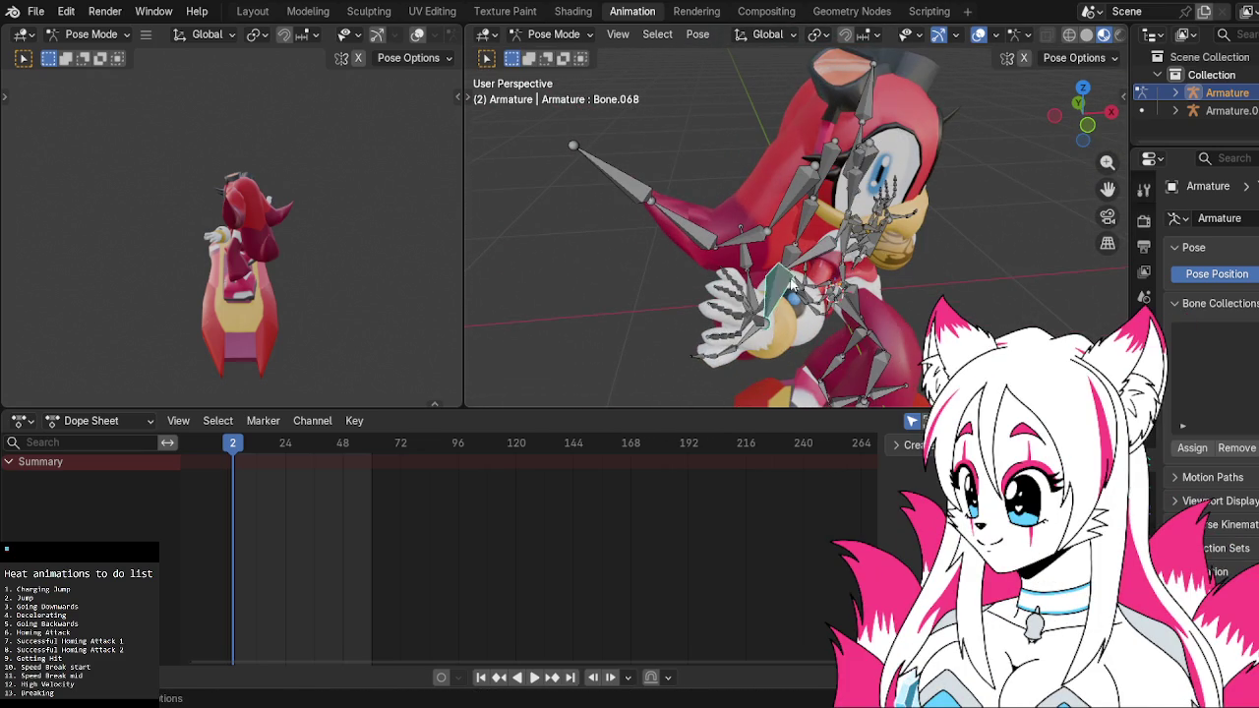
{"action": "key", "text": "r"}
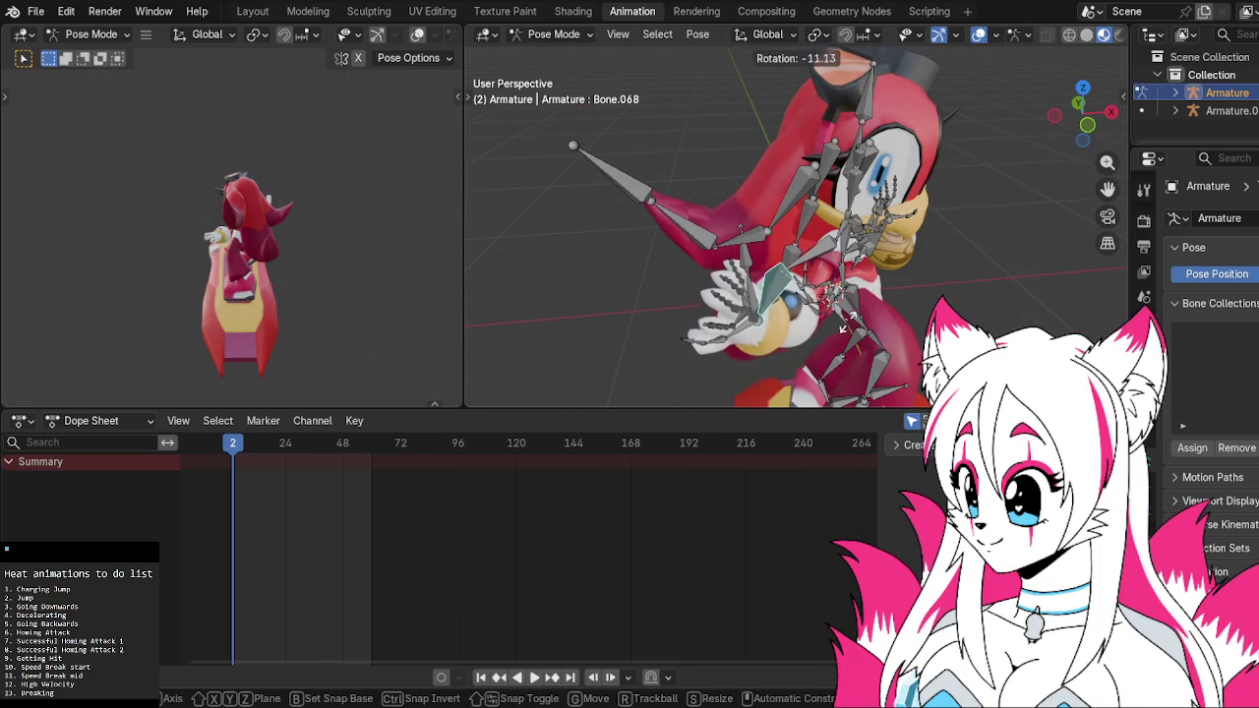
{"action": "left_click", "coordinate": [837, 315]}
{"action": "key", "text": "r"}
{"action": "key", "text": "z"}
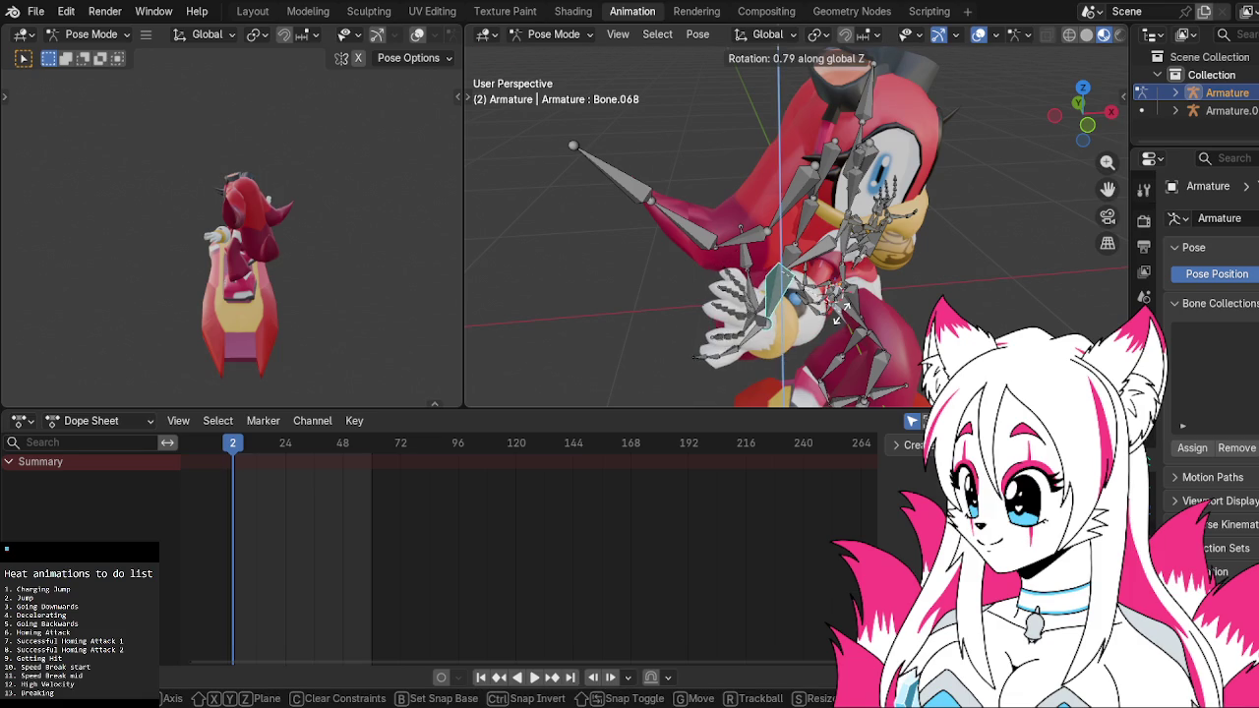
{"action": "left_click", "coordinate": [837, 311]}
Turn Bone.067 -24.56 degrees around global Z so both hands reach forward
{"action": "middle_click_drag", "start_coordinate": [837, 310], "coordinate": [878, 323]}
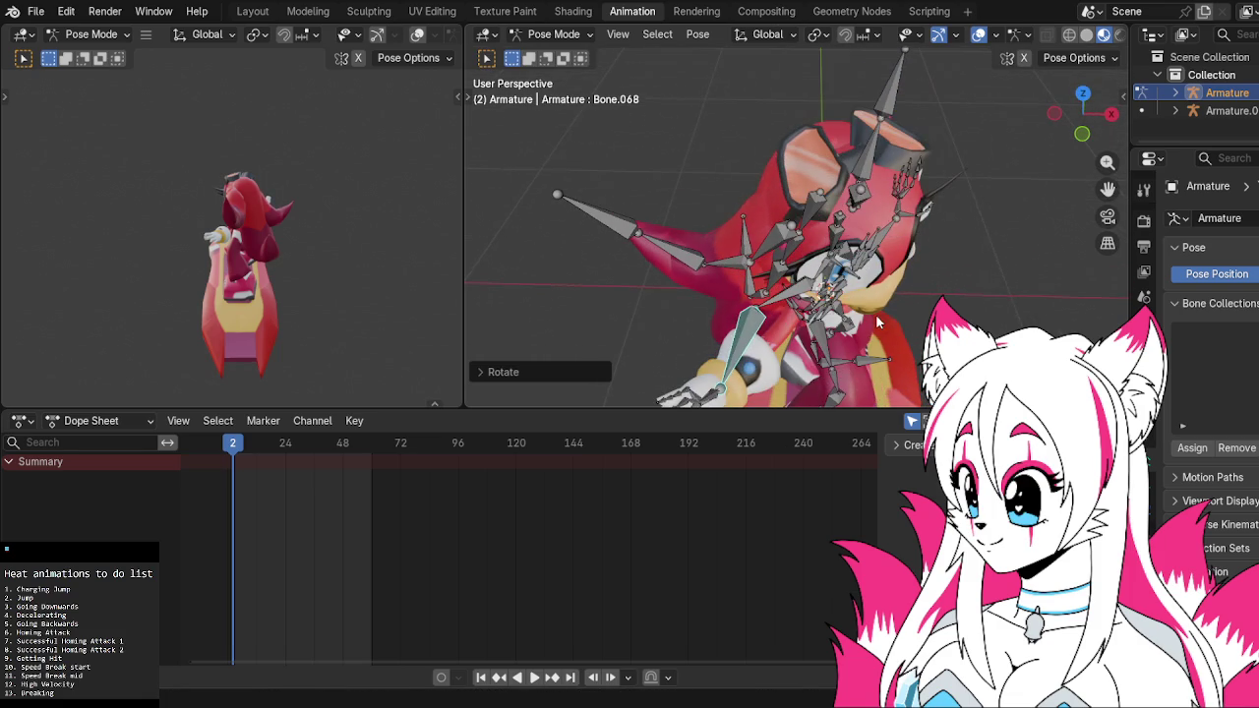
{"action": "left_click", "coordinate": [855, 303]}
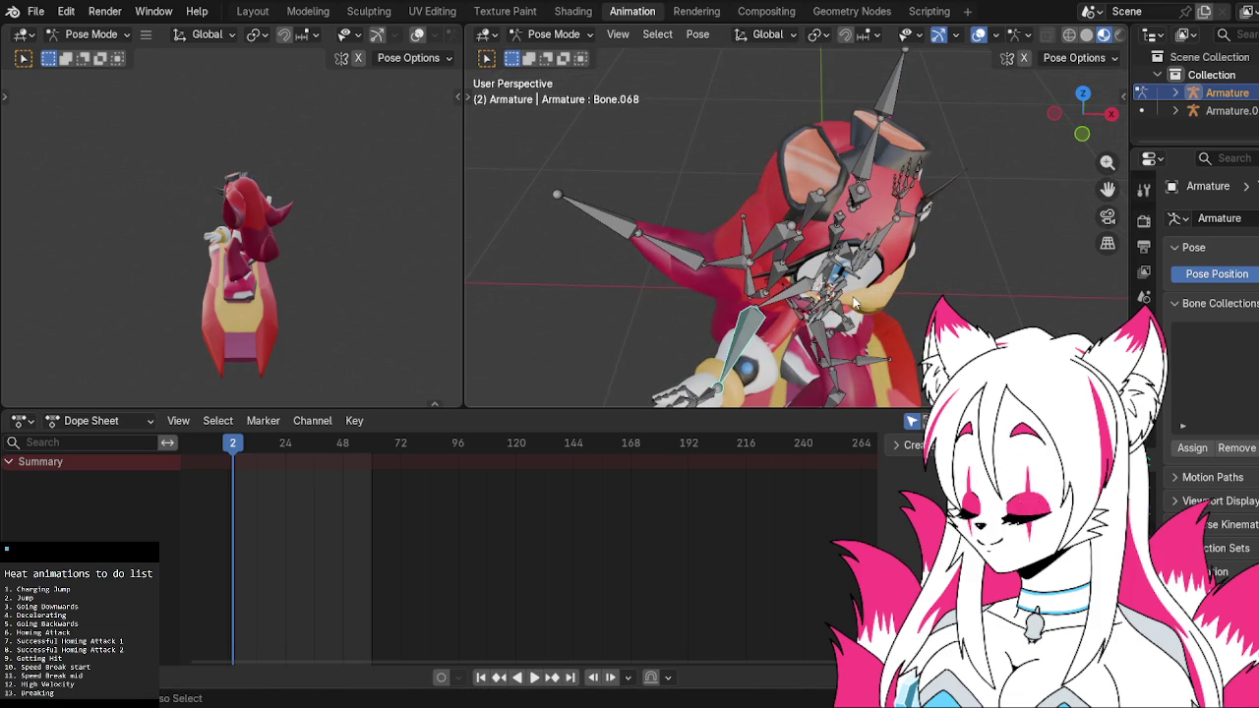
{"action": "key", "text": "r"}
{"action": "key", "text": "z"}
{"action": "key", "text": "z"}
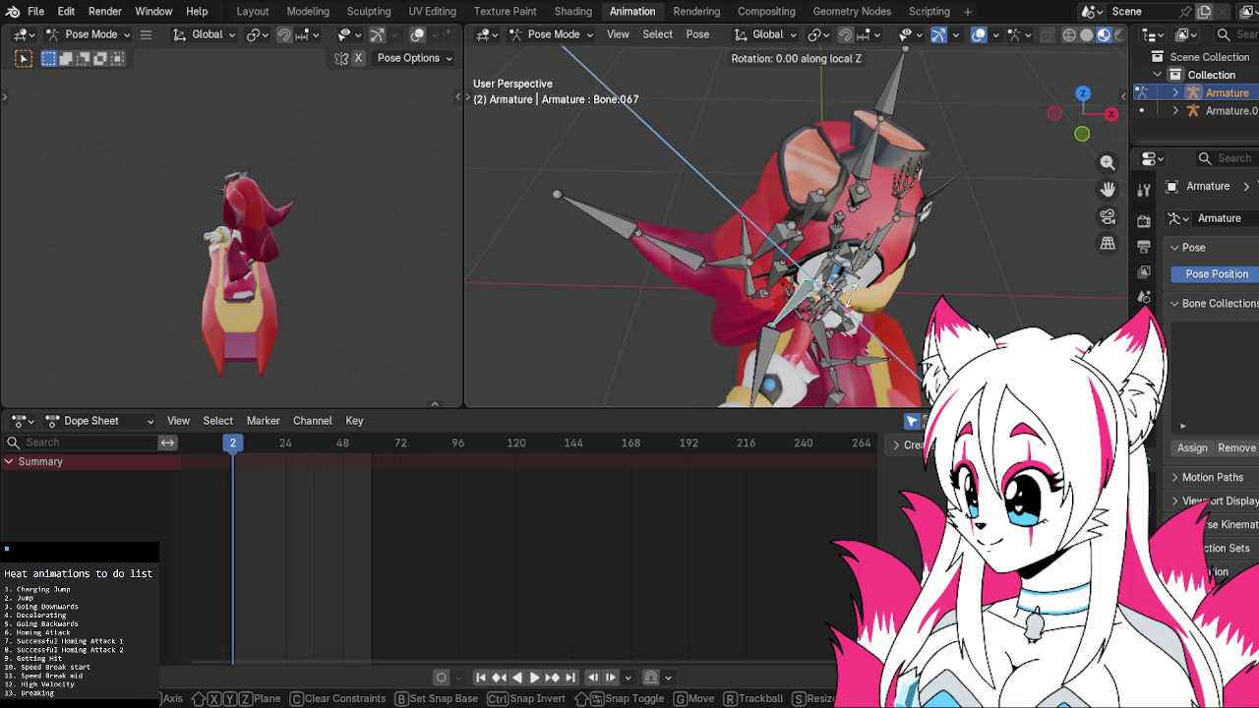
{"action": "key", "text": "z"}
{"action": "key", "text": "z"}
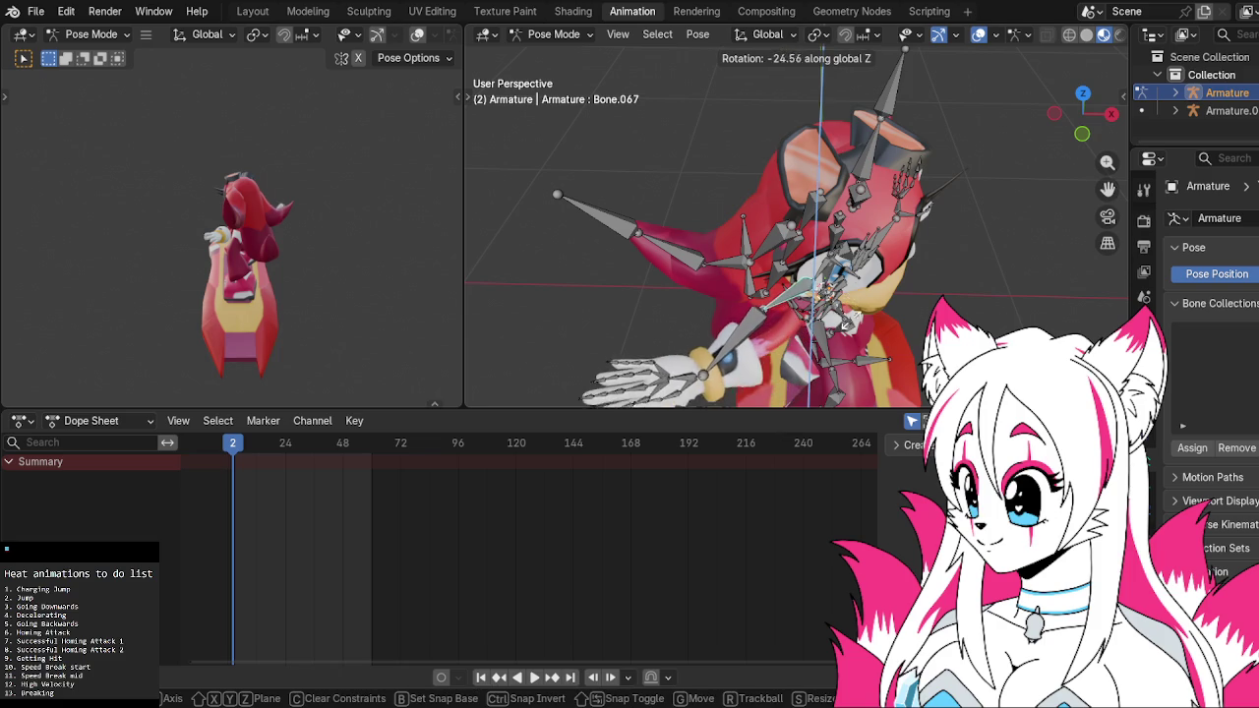
{"action": "left_click", "coordinate": [848, 330]}
{"action": "middle_click_drag", "start_coordinate": [848, 329], "coordinate": [816, 247]}
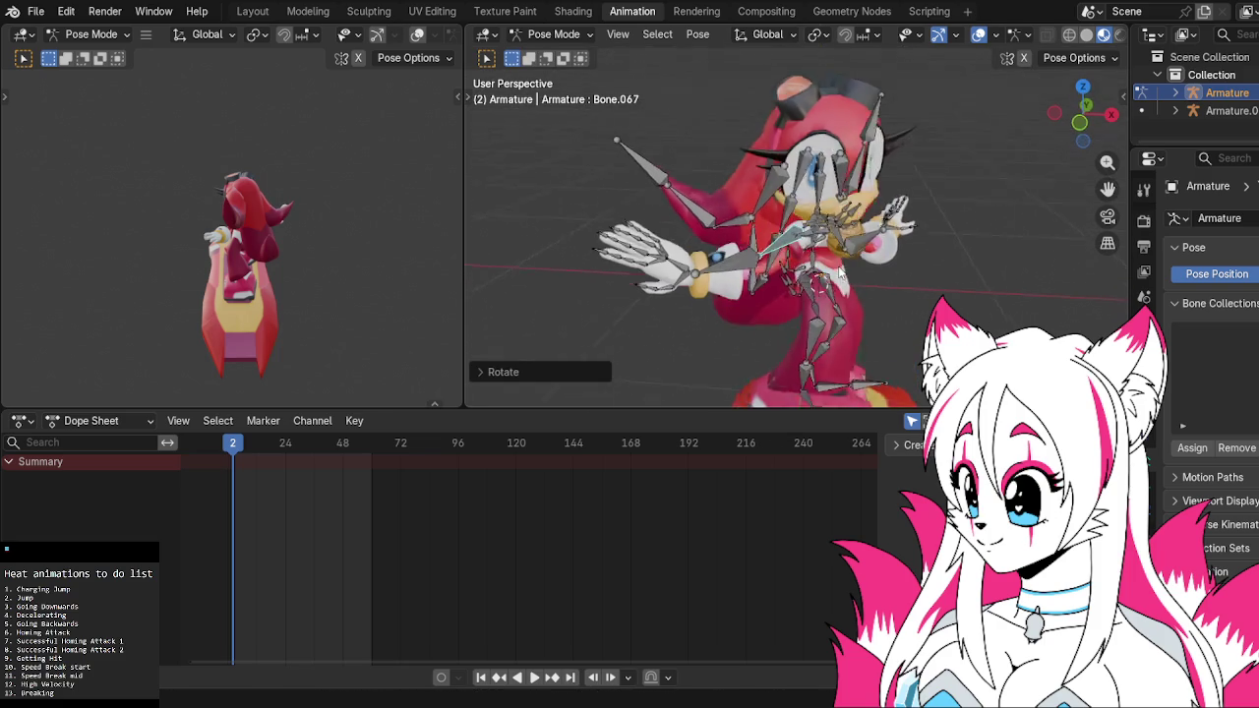
{"action": "left_click", "coordinate": [678, 250]}
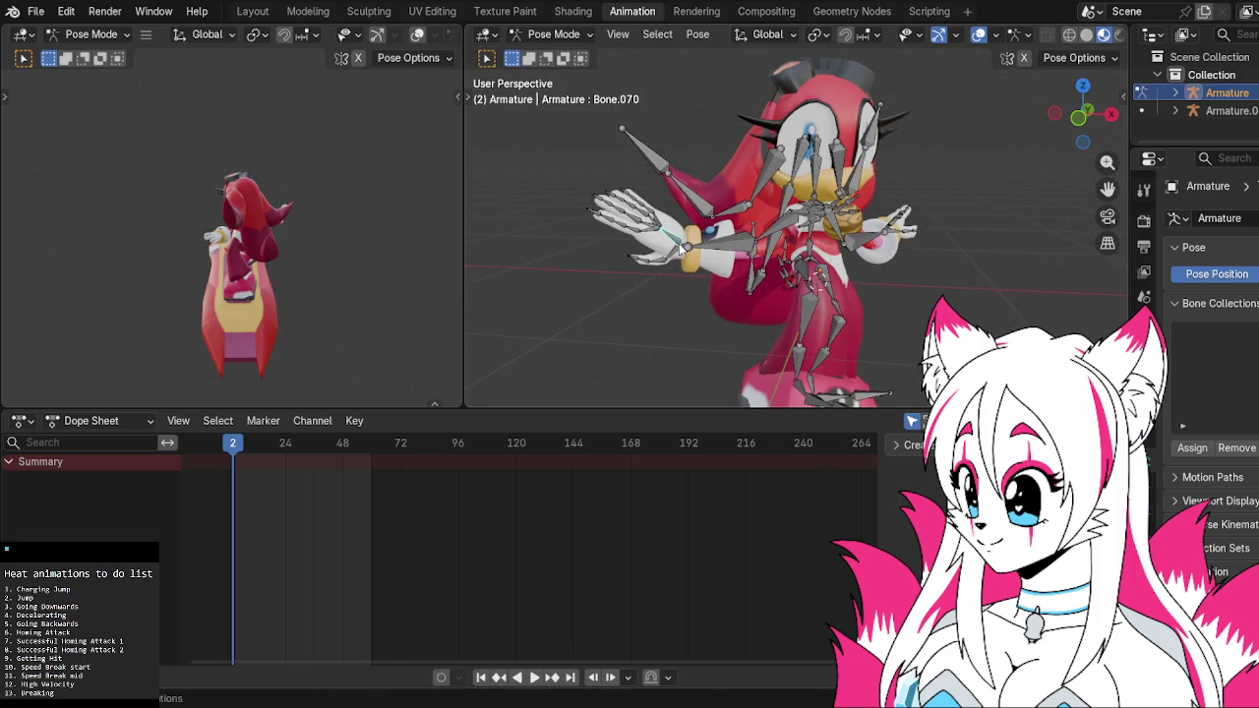
Rotate Bone.037 around the global Z axis to swing the other arm
{"action": "mouse_move", "coordinate": [751, 254]}
{"action": "middle_mouse_down"}
{"action": "mouse_move", "coordinate": [515, 295]}
{"action": "mouse_move", "coordinate": [803, 281]}
{"action": "middle_mouse_up"}
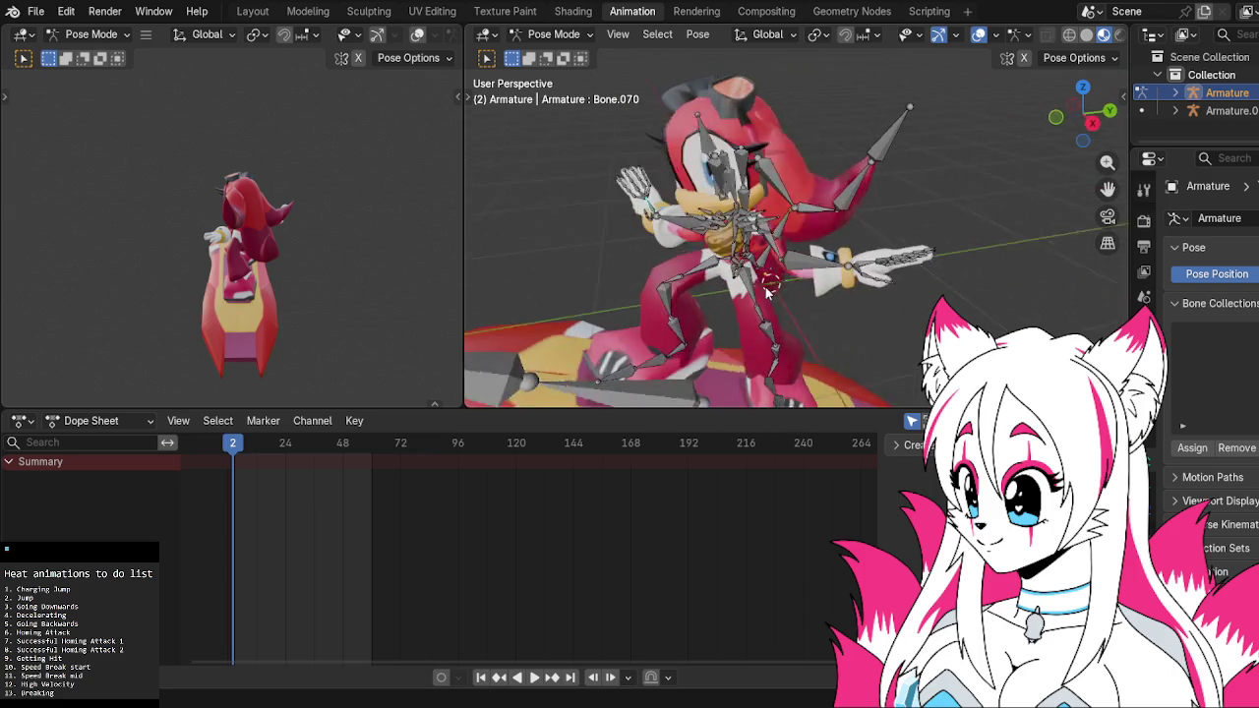
{"action": "key", "text": "r"}
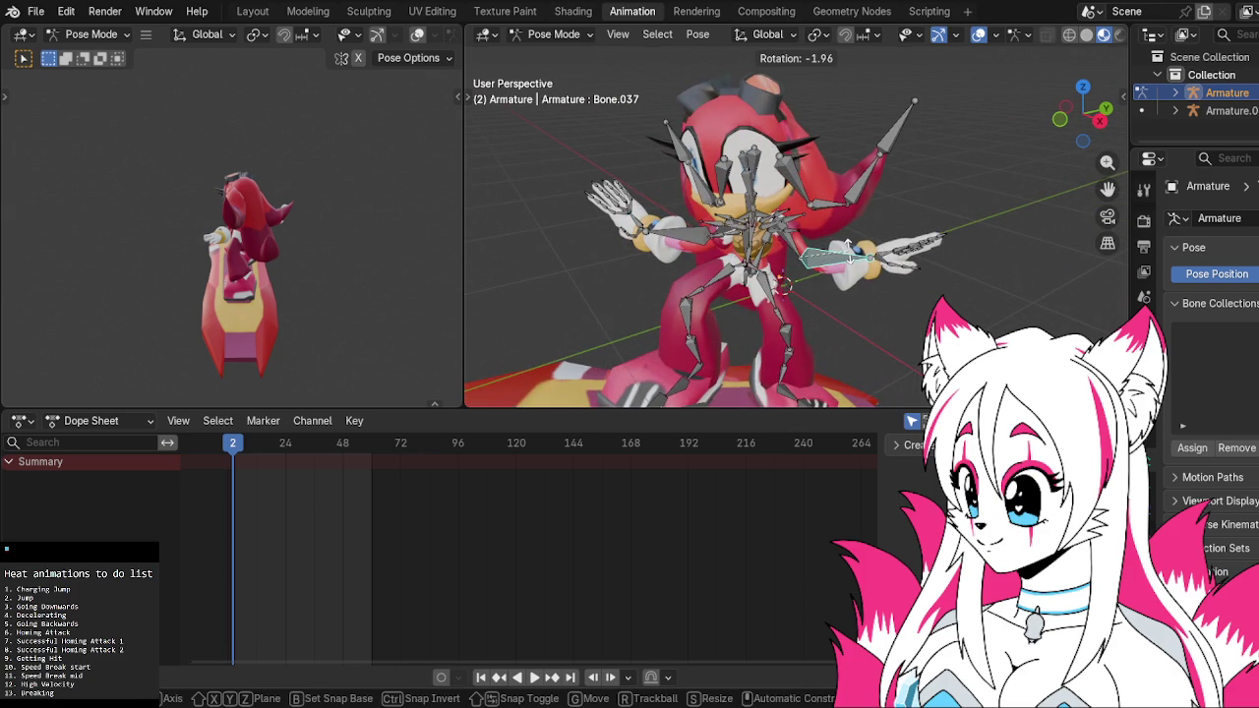
{"action": "key", "text": "z"}
{"action": "key", "text": "z"}
{"action": "key", "text": "z"}
{"action": "key", "text": "z"}
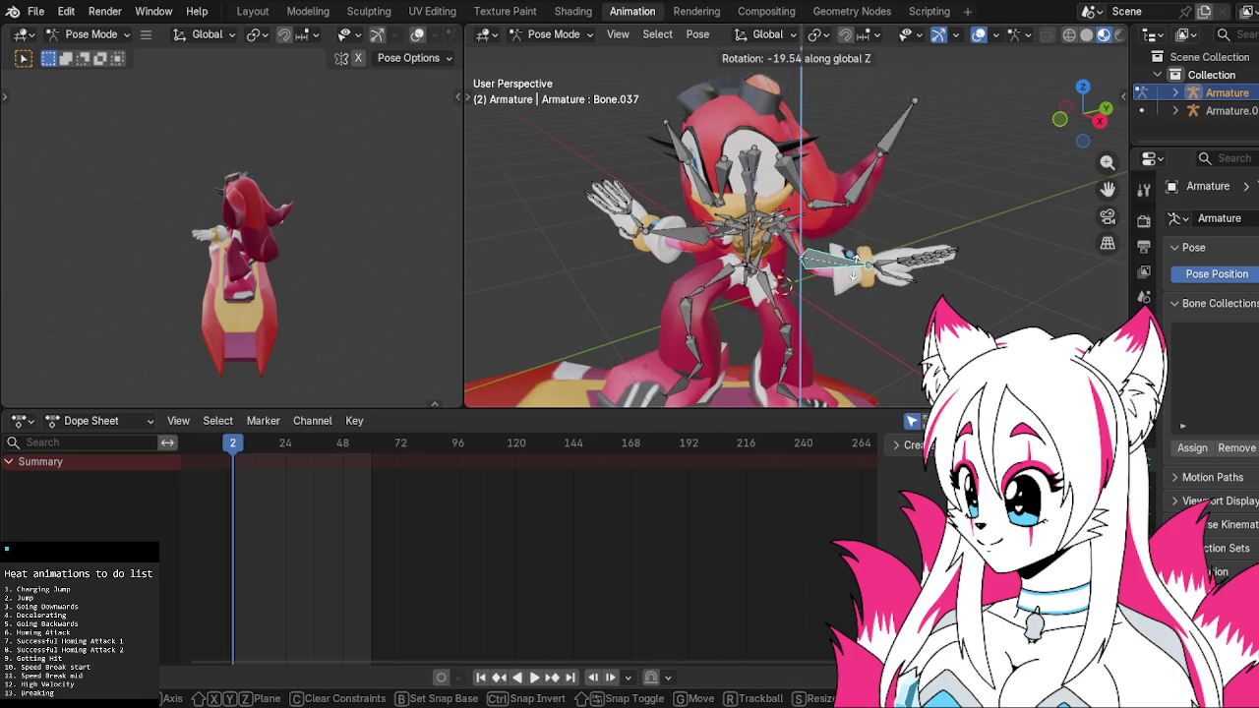
{"action": "left_click", "coordinate": [915, 328]}
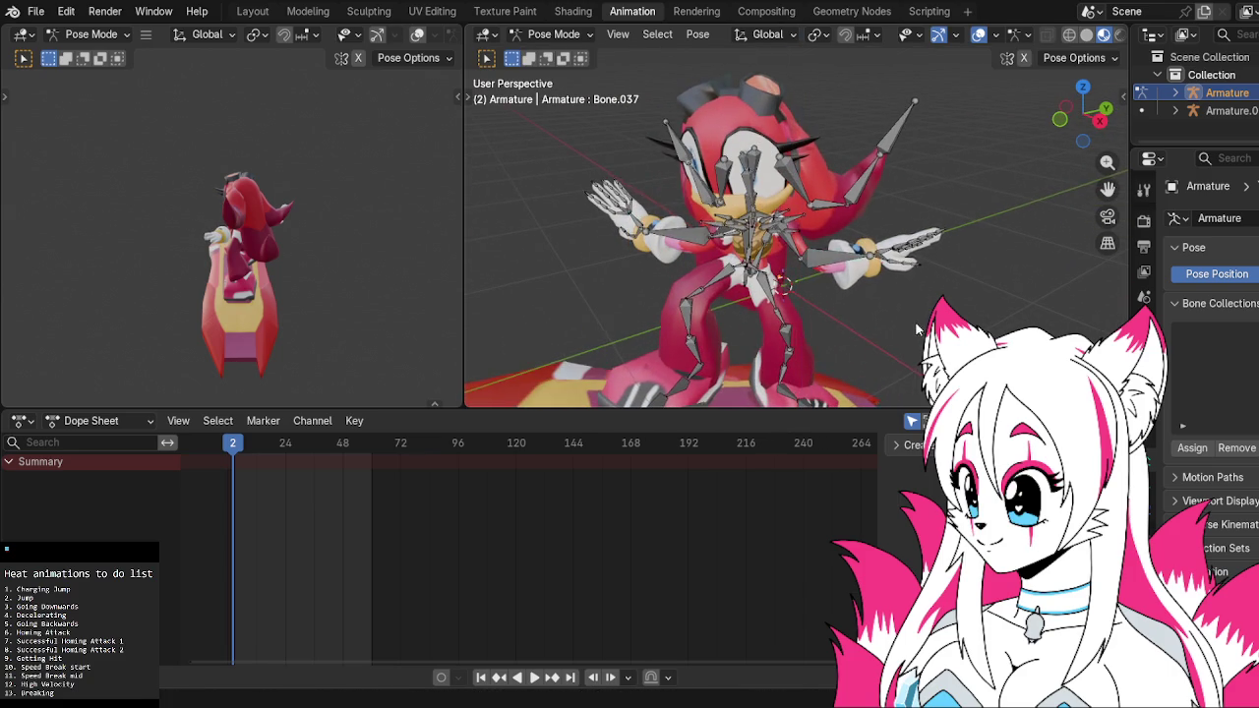
{"action": "scroll", "coordinate": [895, 344], "scroll_direction": "up", "scroll_amount": 3}
{"action": "mouse_move", "coordinate": [888, 350]}
{"action": "middle_mouse_down"}
{"action": "mouse_move", "coordinate": [888, 322]}
{"action": "mouse_move", "coordinate": [929, 244]}
{"action": "mouse_move", "coordinate": [974, 240]}
{"action": "mouse_move", "coordinate": [661, 315]}
{"action": "mouse_move", "coordinate": [959, 298]}
{"action": "mouse_move", "coordinate": [637, 299]}
{"action": "middle_mouse_up"}
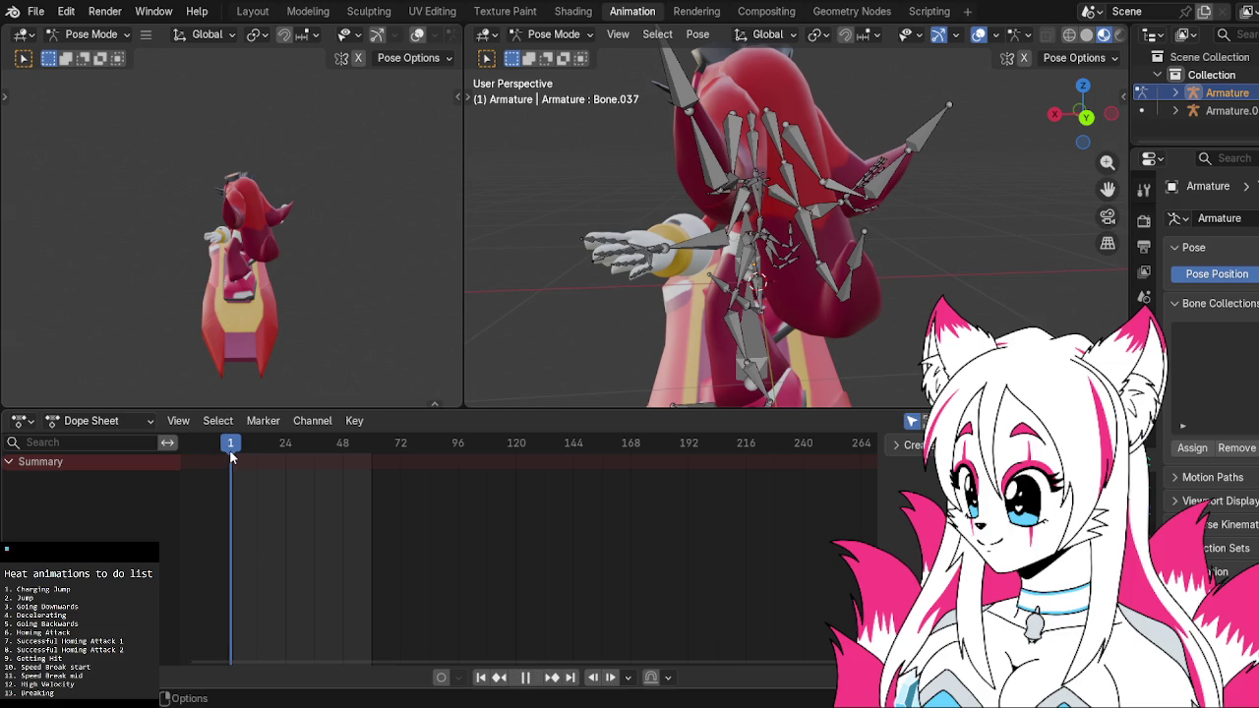
Select Bone.036 and compare the armature's rest pose against its posed state
{"action": "mouse_move", "coordinate": [602, 315]}
{"action": "middle_mouse_down"}
{"action": "mouse_move", "coordinate": [875, 292]}
{"action": "mouse_move", "coordinate": [783, 312]}
{"action": "middle_mouse_up"}
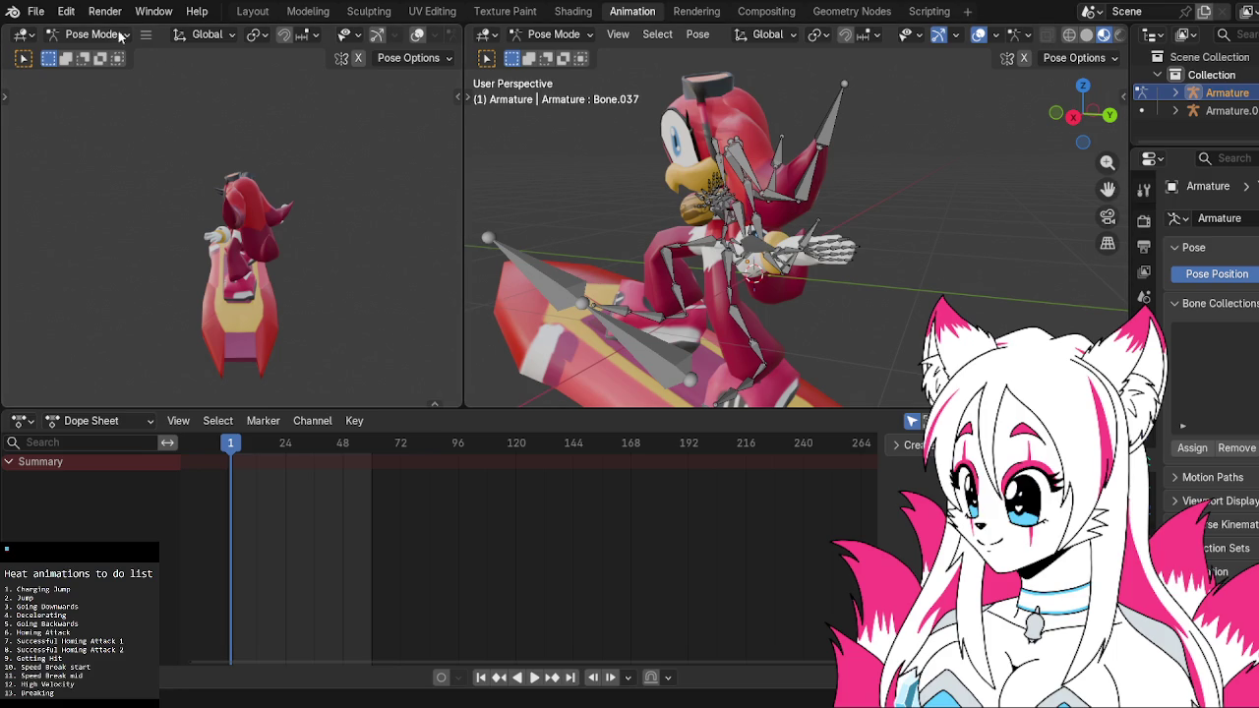
{"action": "left_click", "coordinate": [35, 11]}
{"action": "left_click", "coordinate": [745, 228]}
{"action": "left_click", "coordinate": [1255, 273]}
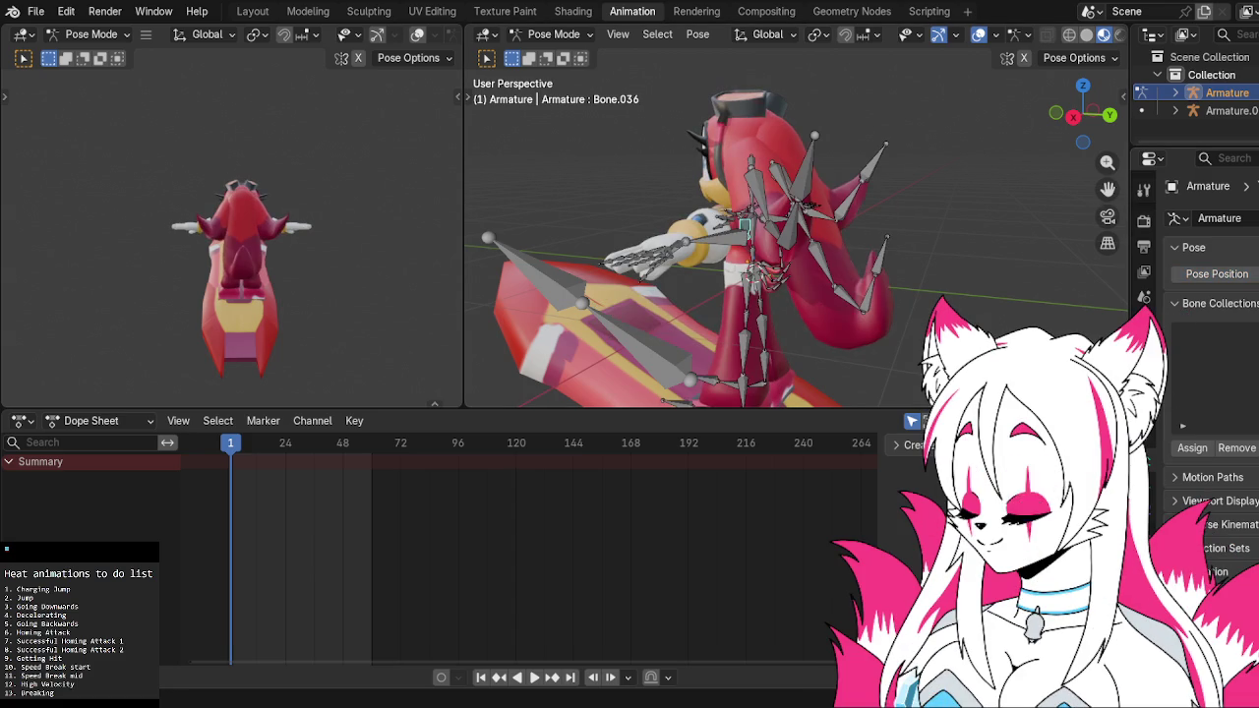
{"action": "left_click", "coordinate": [1241, 275]}
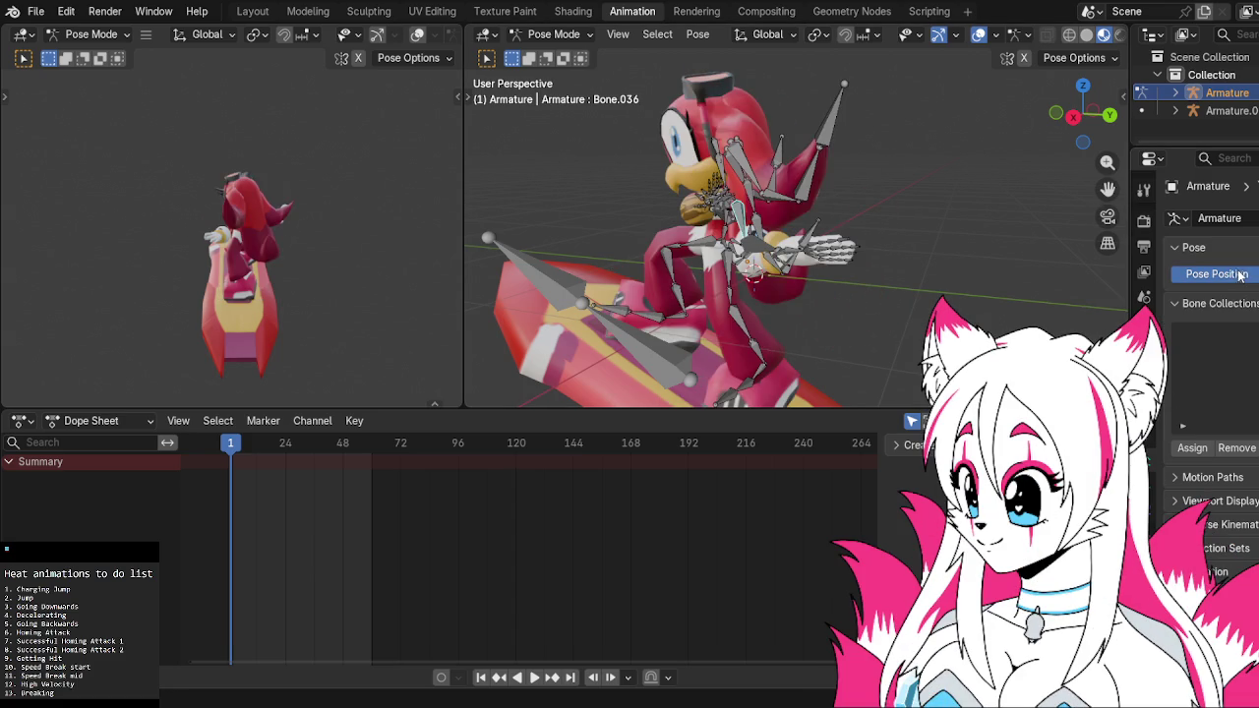
{"action": "scroll", "coordinate": [874, 224], "scroll_direction": "up", "scroll_amount": 2}
{"action": "scroll", "coordinate": [873, 226], "scroll_direction": "up", "scroll_amount": 2}
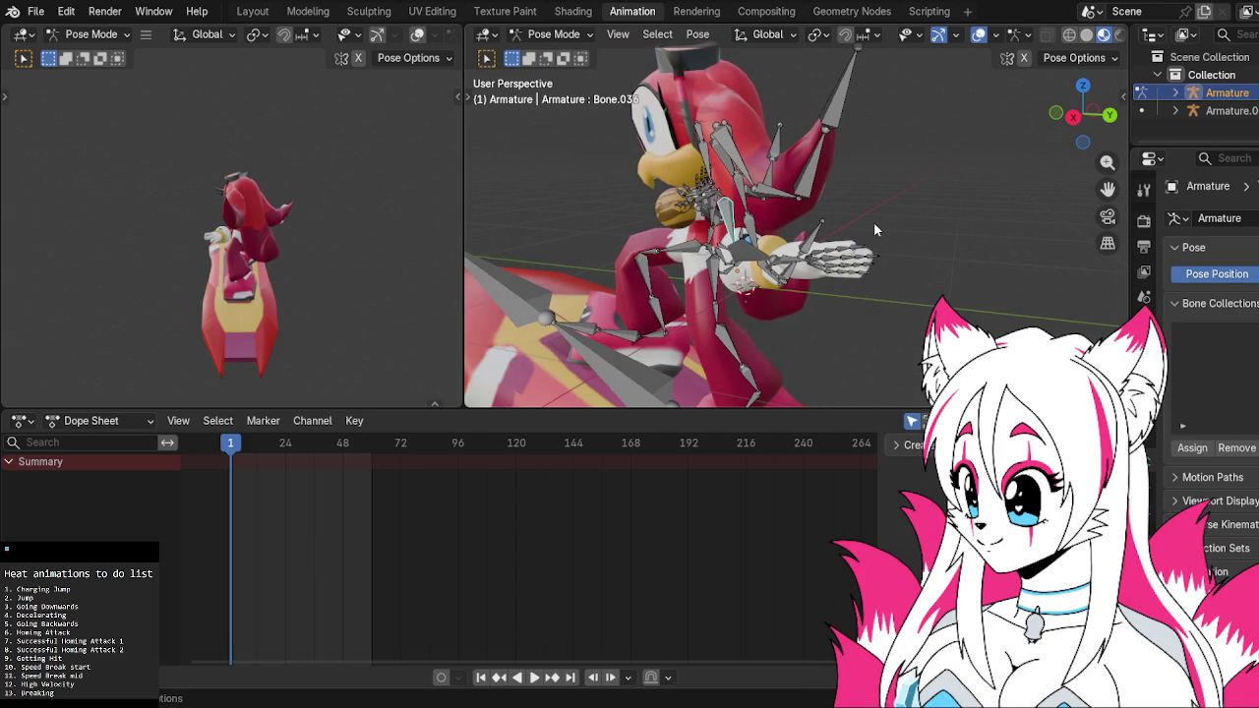
{"action": "left_click", "coordinate": [1254, 274]}
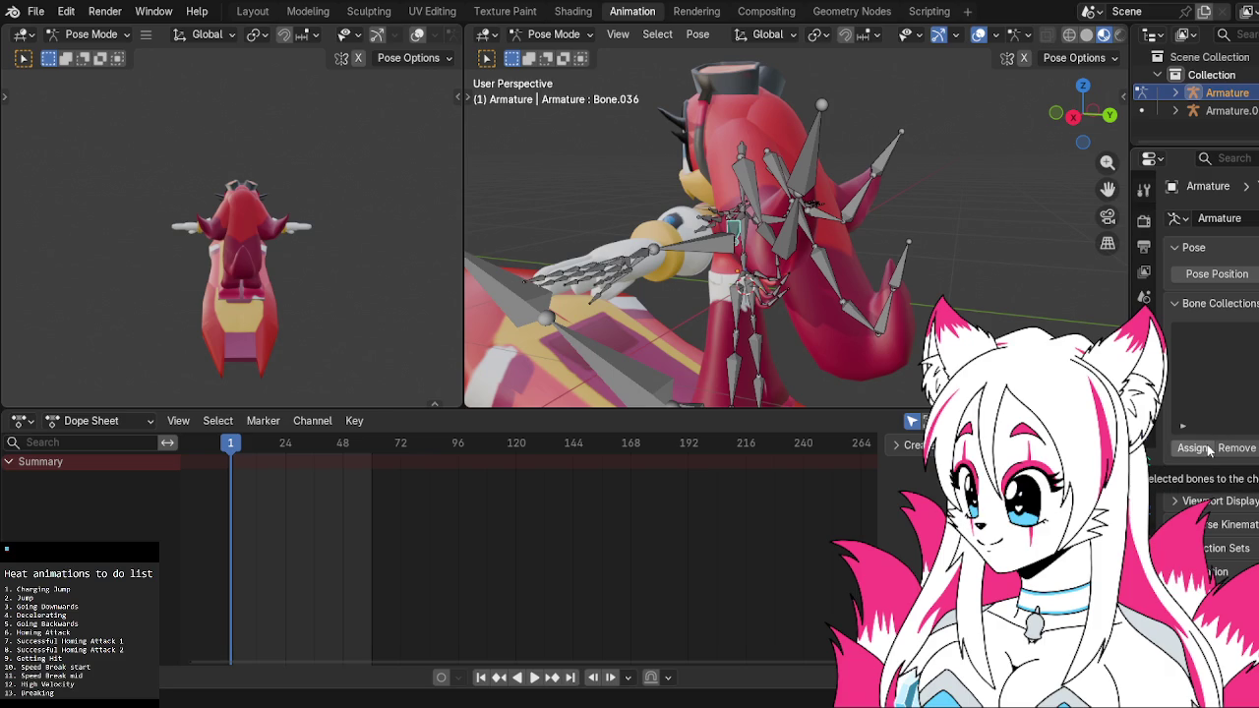
{"action": "left_click", "coordinate": [1215, 275]}
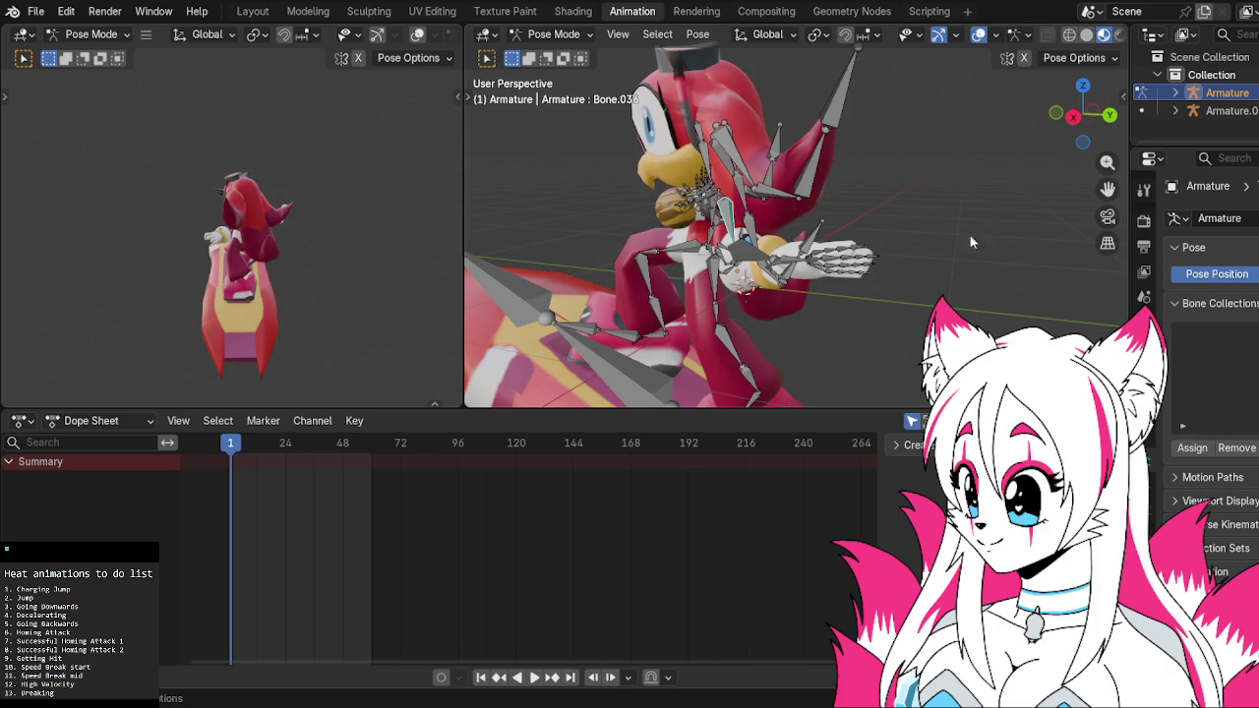
View the character in Right Orthographic, zoom in, and show the recent files list
{"action": "left_click", "coordinate": [1074, 117]}
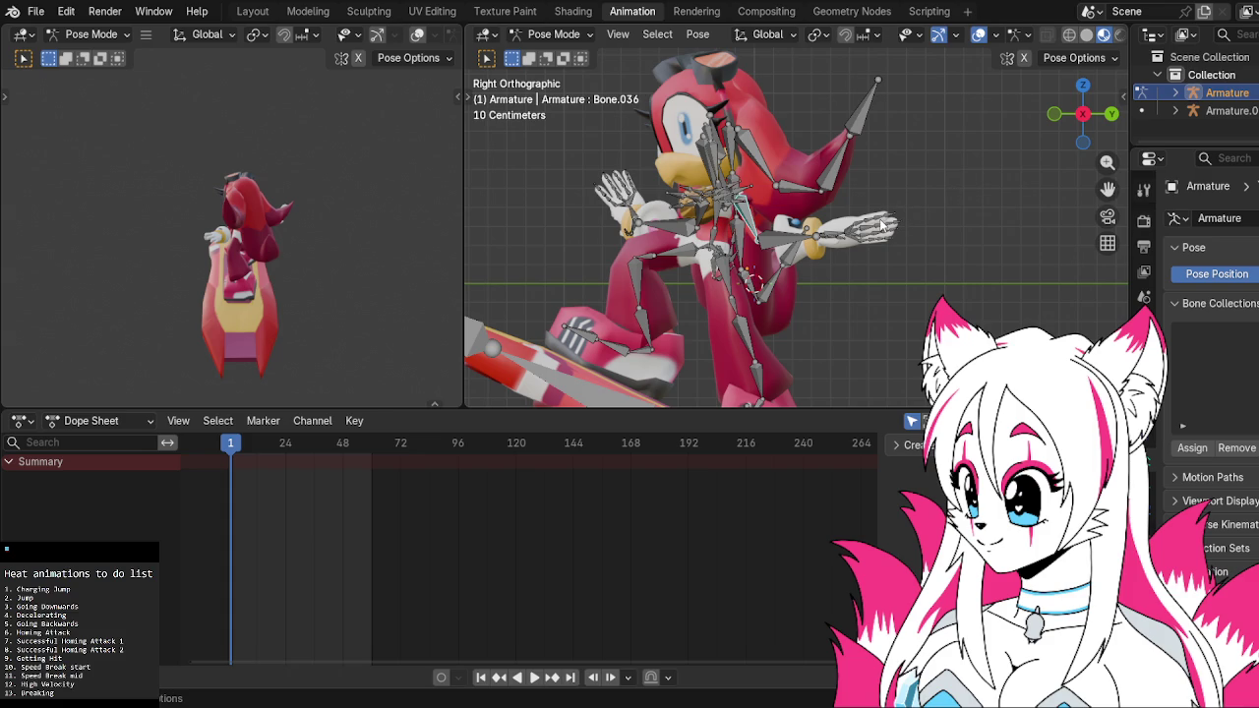
{"action": "mouse_move", "coordinate": [987, 172]}
{"action": "middle_mouse_down"}
{"action": "mouse_move", "coordinate": [955, 190]}
{"action": "mouse_move", "coordinate": [796, 194]}
{"action": "mouse_move", "coordinate": [677, 226]}
{"action": "mouse_move", "coordinate": [966, 174]}
{"action": "mouse_move", "coordinate": [934, 211]}
{"action": "mouse_move", "coordinate": [985, 204]}
{"action": "mouse_move", "coordinate": [946, 195]}
{"action": "middle_mouse_up"}
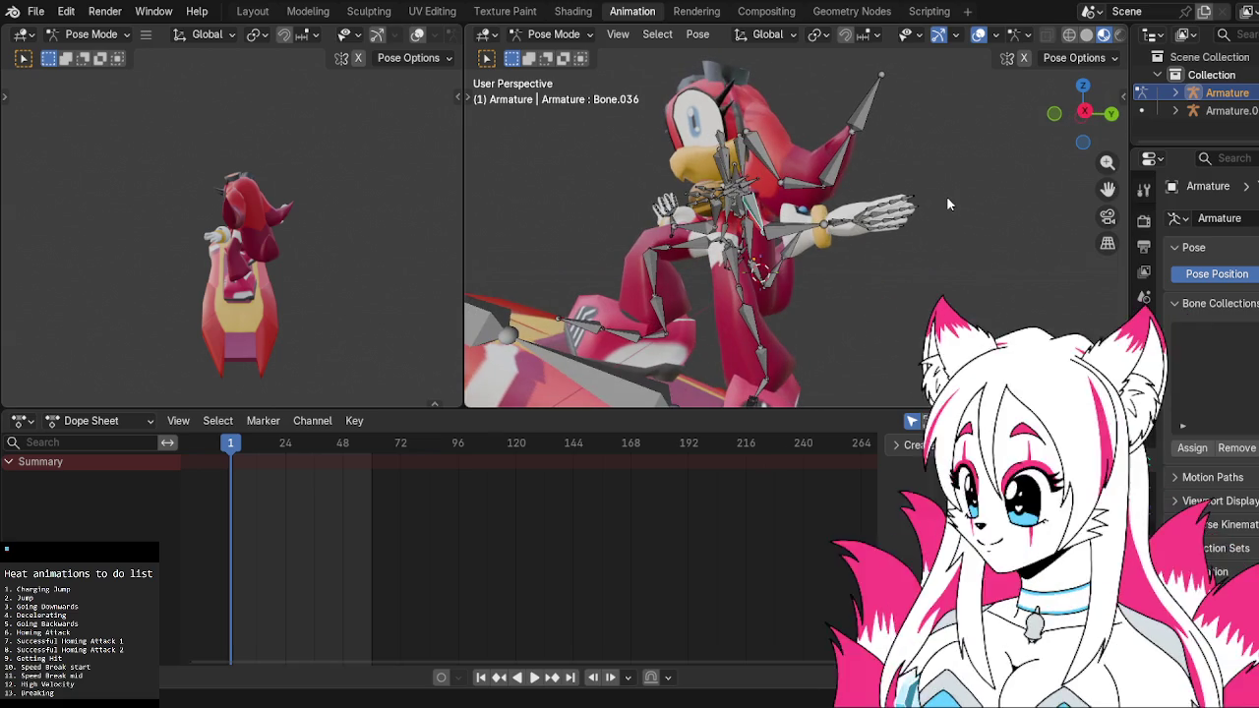
{"action": "left_click_drag", "start_coordinate": [1084, 114], "coordinate": [1082, 113]}
{"action": "left_click", "coordinate": [1082, 113]}
{"action": "scroll", "coordinate": [952, 179], "scroll_direction": "up", "scroll_amount": 1}
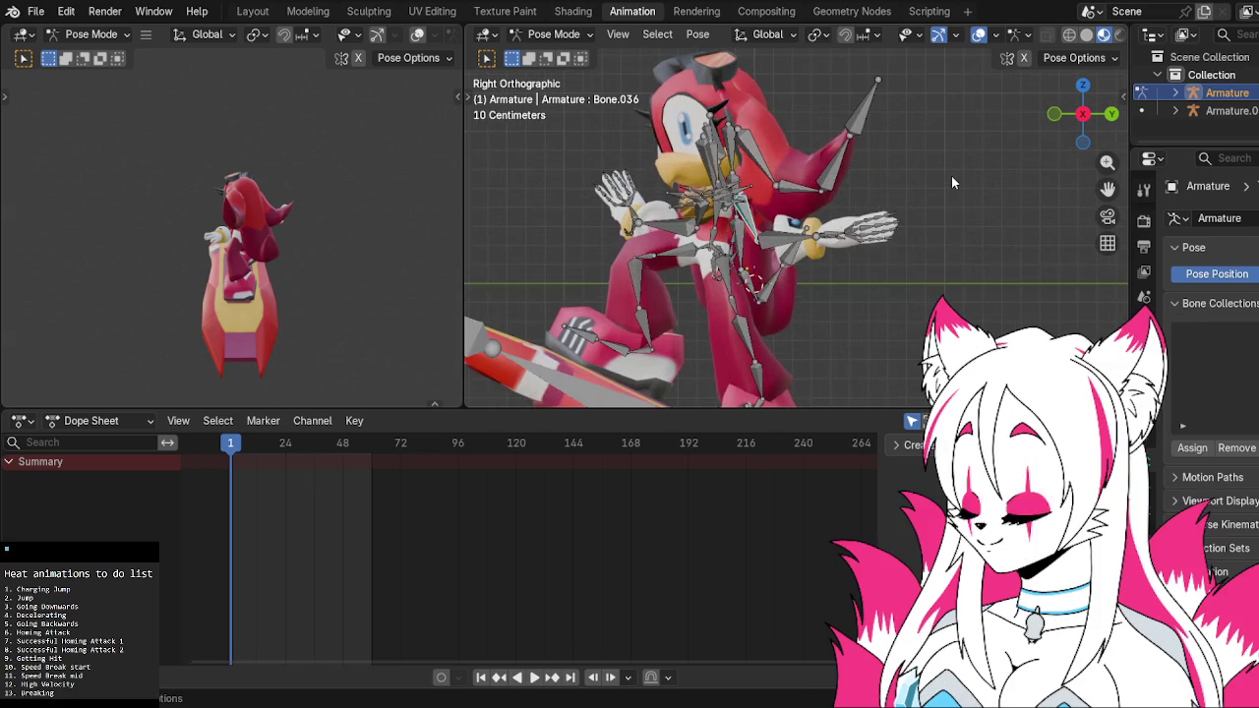
{"action": "scroll", "coordinate": [952, 183], "scroll_direction": "up", "scroll_amount": 1}
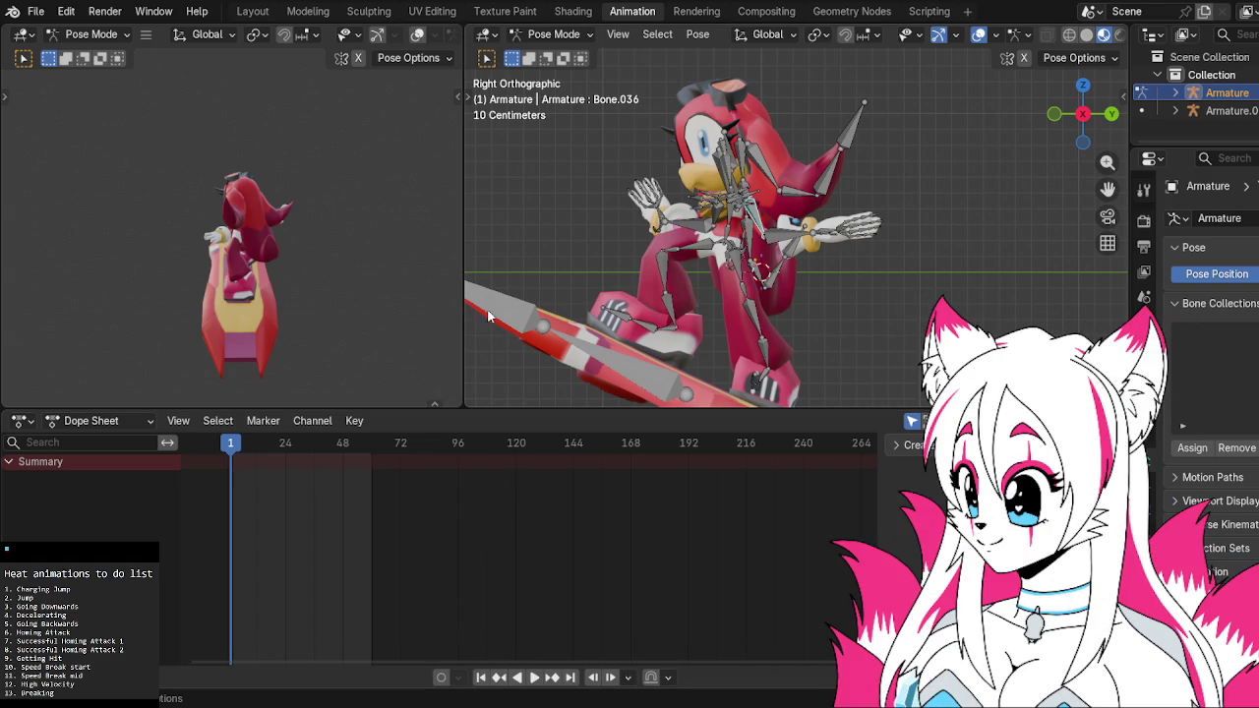
{"action": "left_click", "coordinate": [35, 12]}
{"action": "mouse_move", "coordinate": [81, 68]}
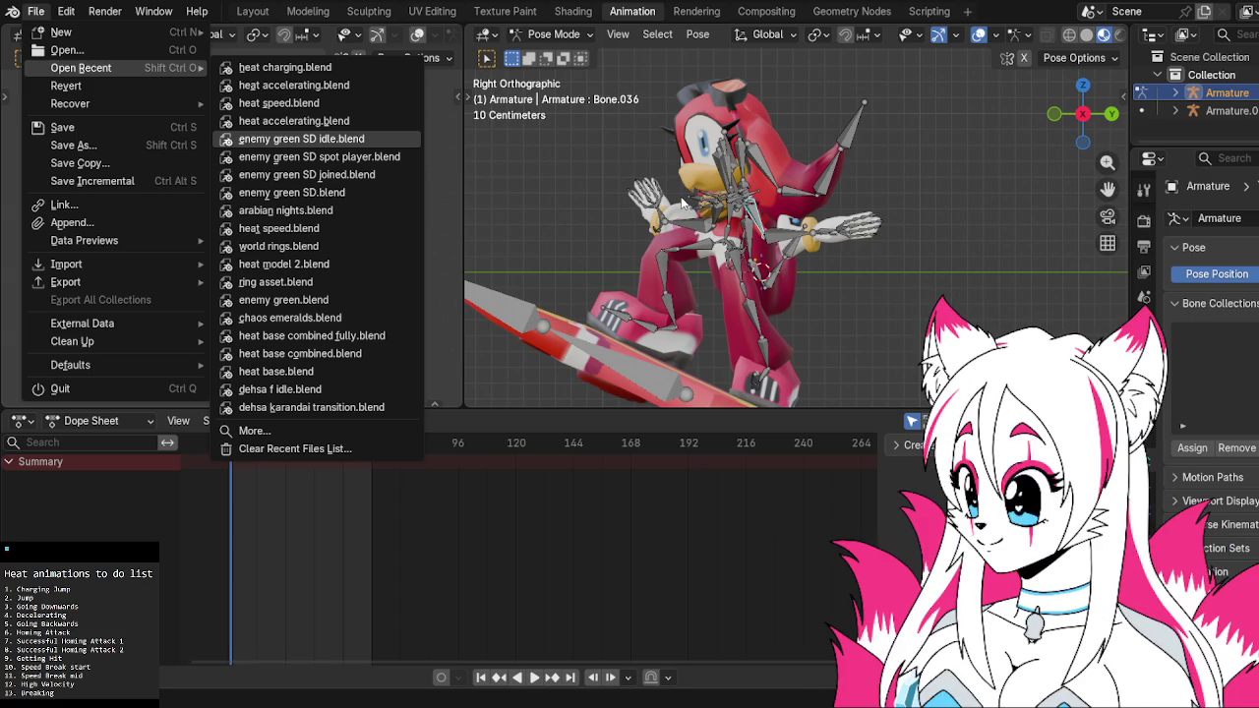
Check Bone.036's Bone and Bone Constraints tabs, then move to the Layout workspace
{"action": "mouse_move", "coordinate": [922, 187]}
{"action": "middle_mouse_down"}
{"action": "mouse_move", "coordinate": [850, 224]}
{"action": "mouse_move", "coordinate": [942, 223]}
{"action": "middle_mouse_up"}
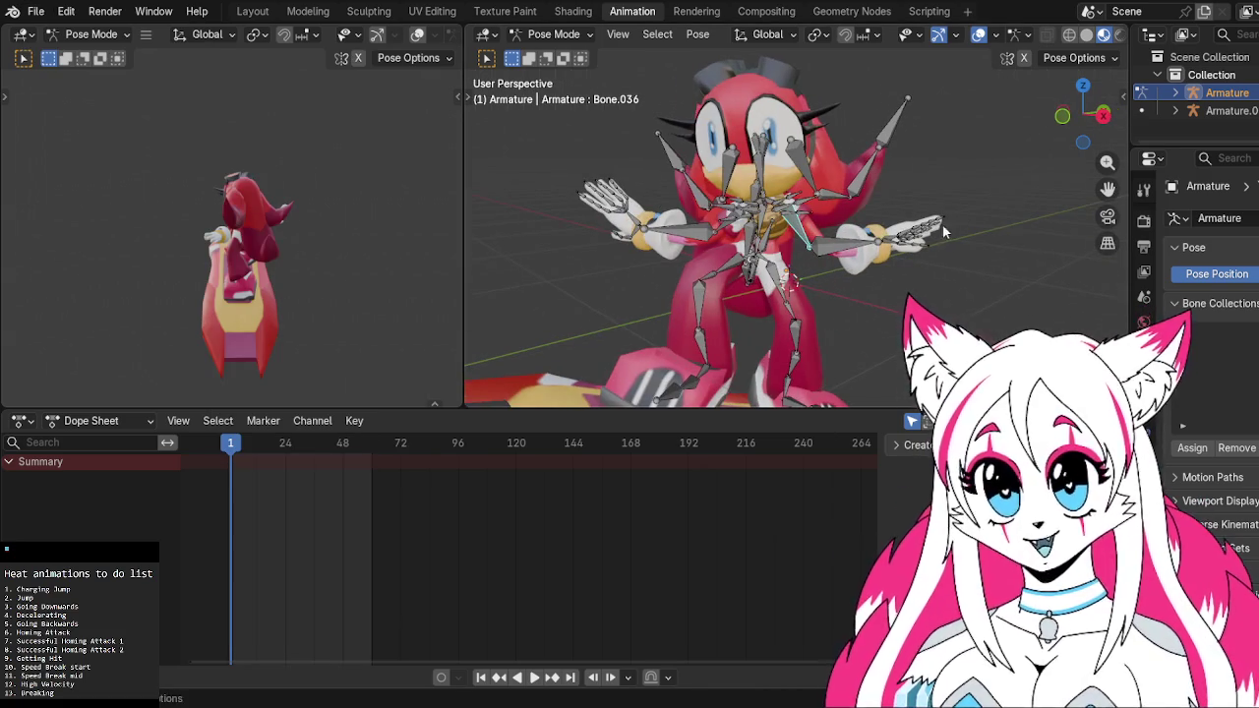
{"action": "left_click", "coordinate": [1151, 479]}
{"action": "left_click", "coordinate": [1146, 503]}
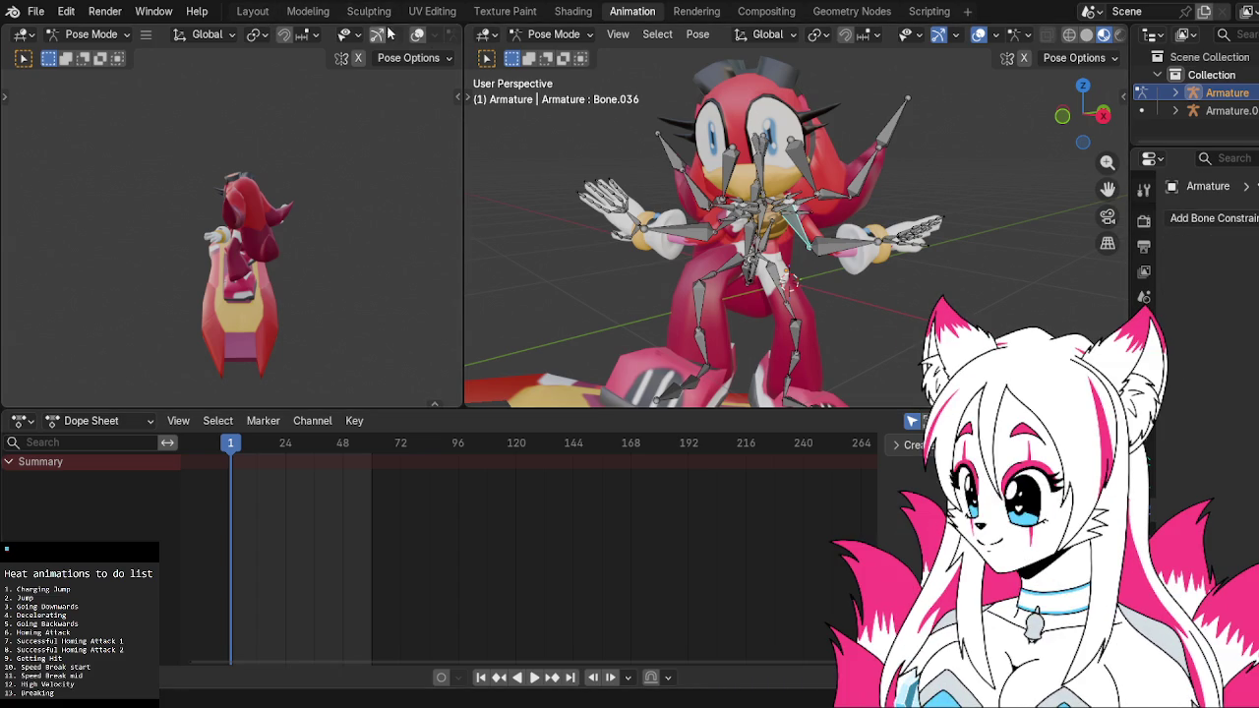
{"action": "left_click", "coordinate": [252, 11]}
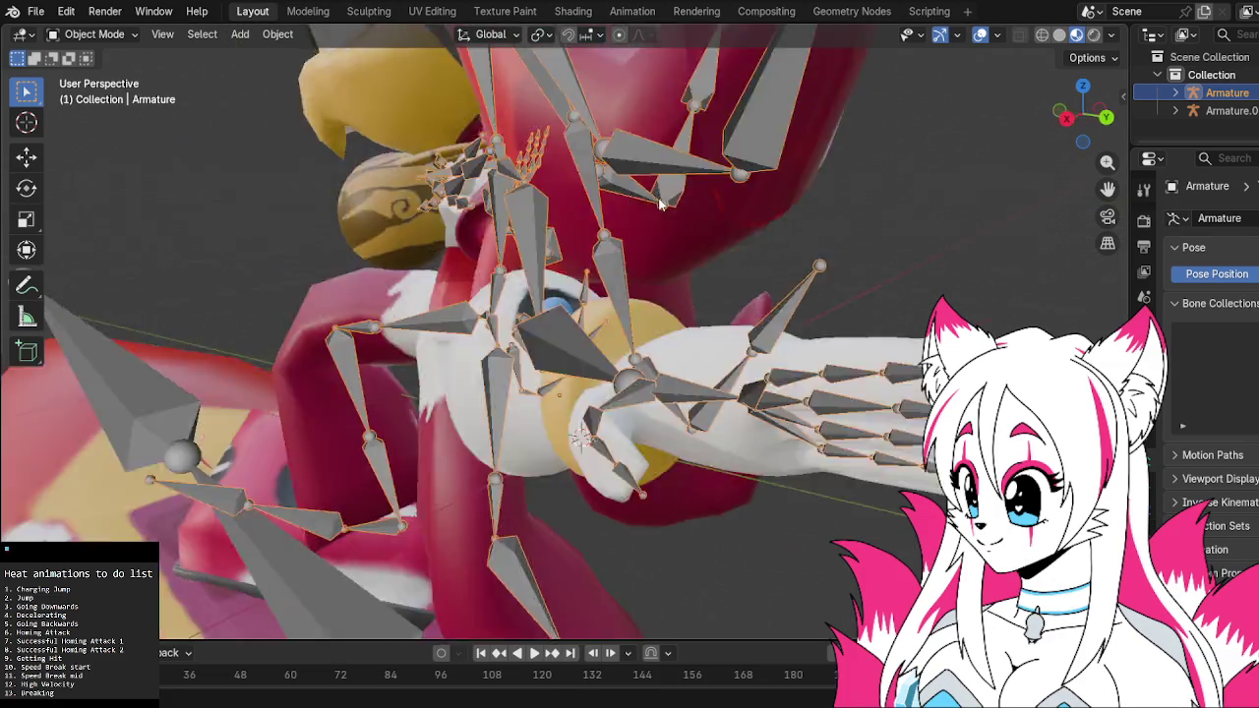
Set the body's 'close' shape key to 1, comparing eyes open and shut with undo/redo
{"action": "middle_click_drag", "start_coordinate": [630, 295], "coordinate": [672, 146]}
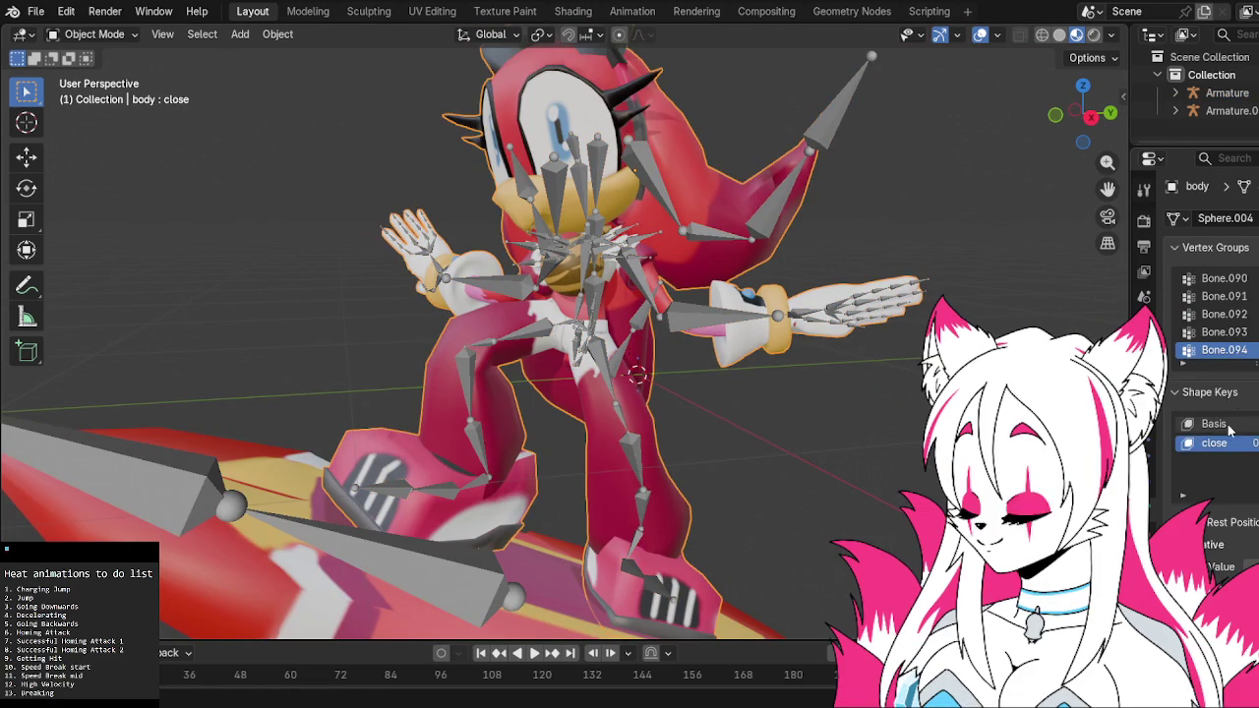
{"action": "scroll", "coordinate": [1240, 442], "scroll_direction": "down", "scroll_amount": 1}
{"action": "left_click_drag", "start_coordinate": [1251, 407], "coordinate": [1258, 407]}
{"action": "key", "text": "ctrl+z"}
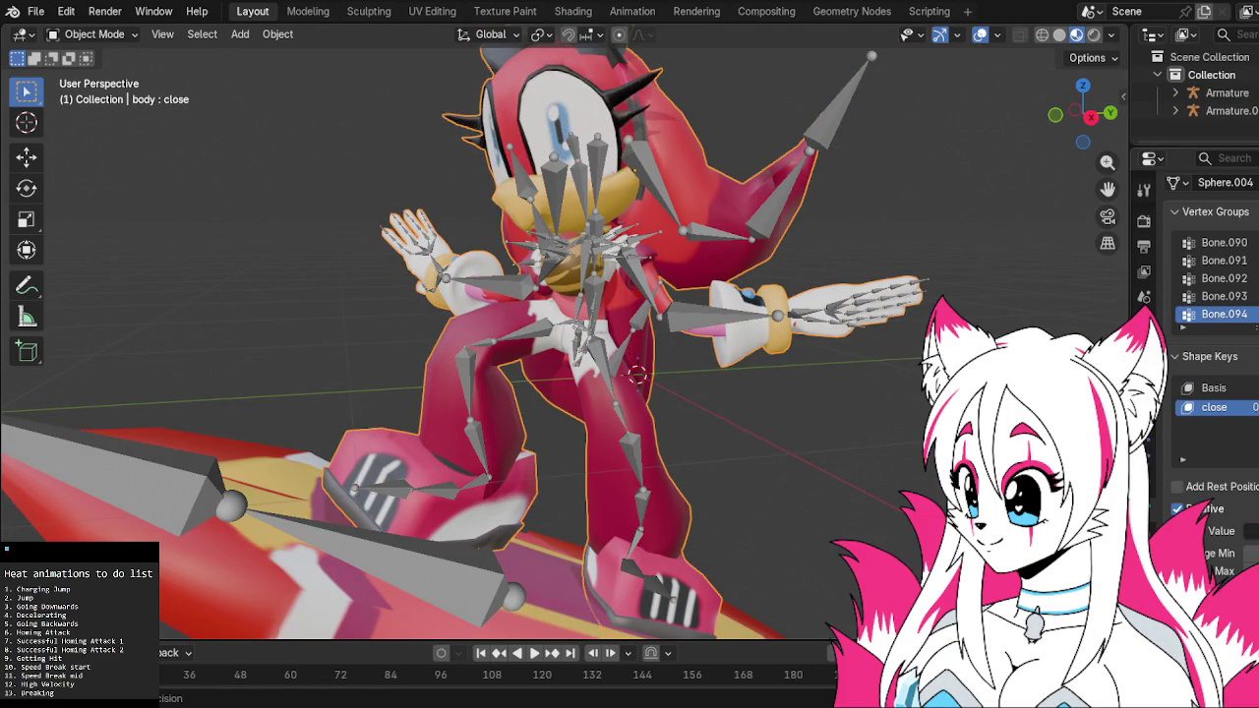
{"action": "key", "text": "ctrl+shift+z"}
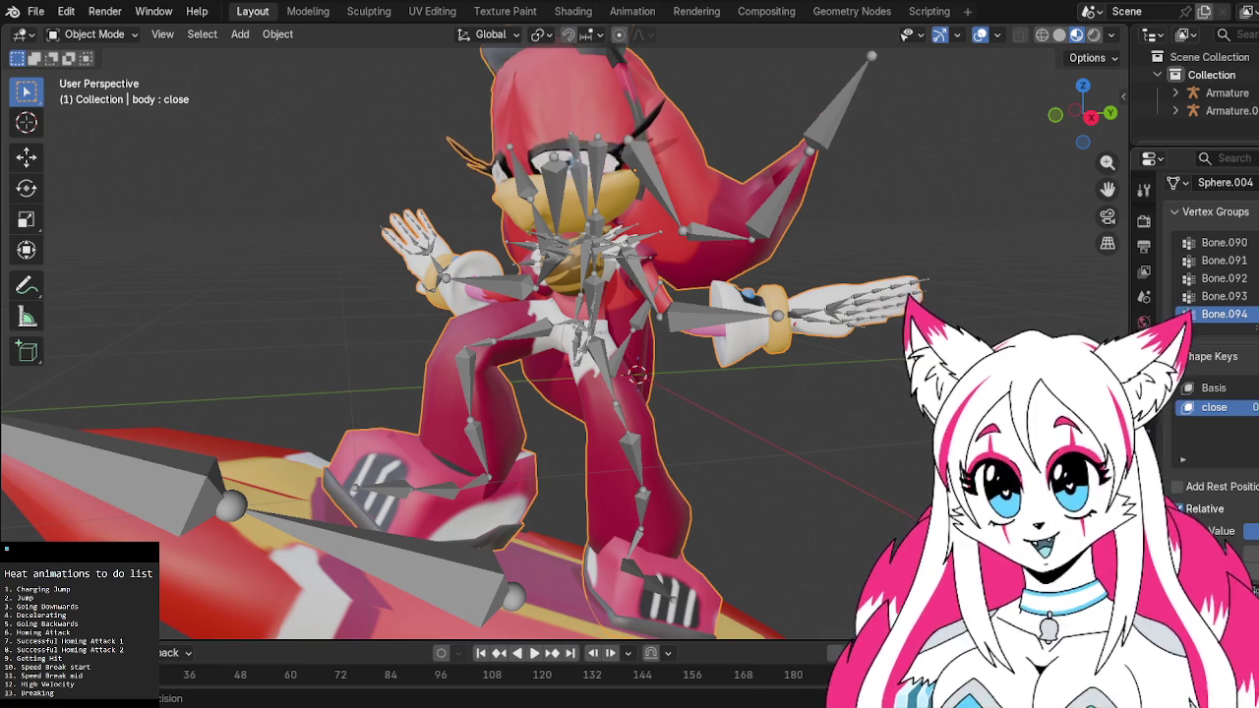
{"action": "key", "text": "ctrl+z"}
{"action": "key", "text": "ctrl+shift+z"}
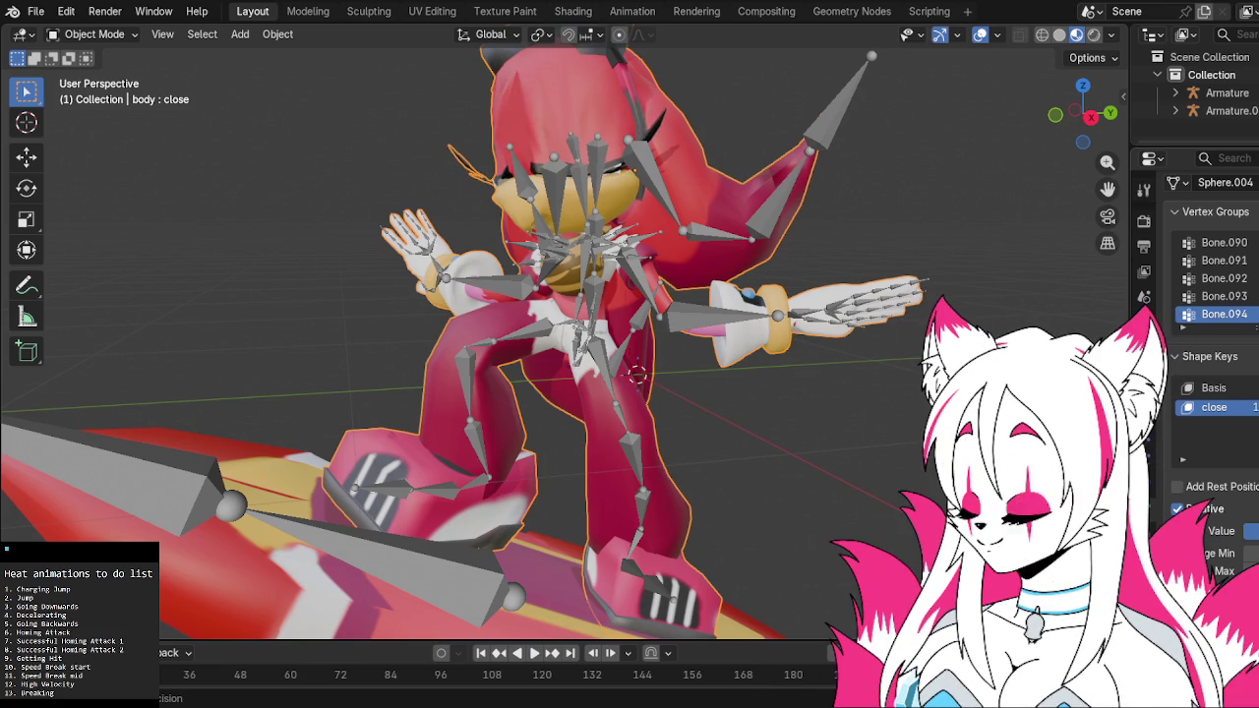
{"action": "key", "text": "ctrl+z"}
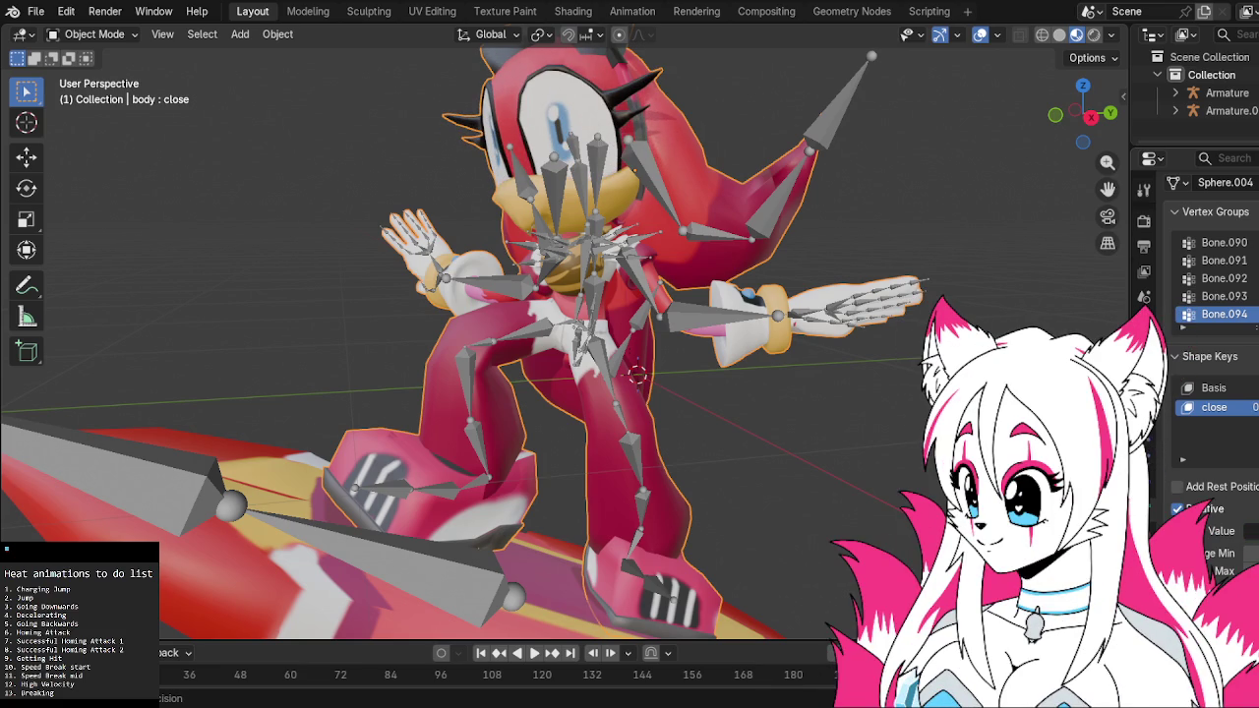
{"action": "left_click_drag", "start_coordinate": [1251, 531], "coordinate": [1247, 531]}
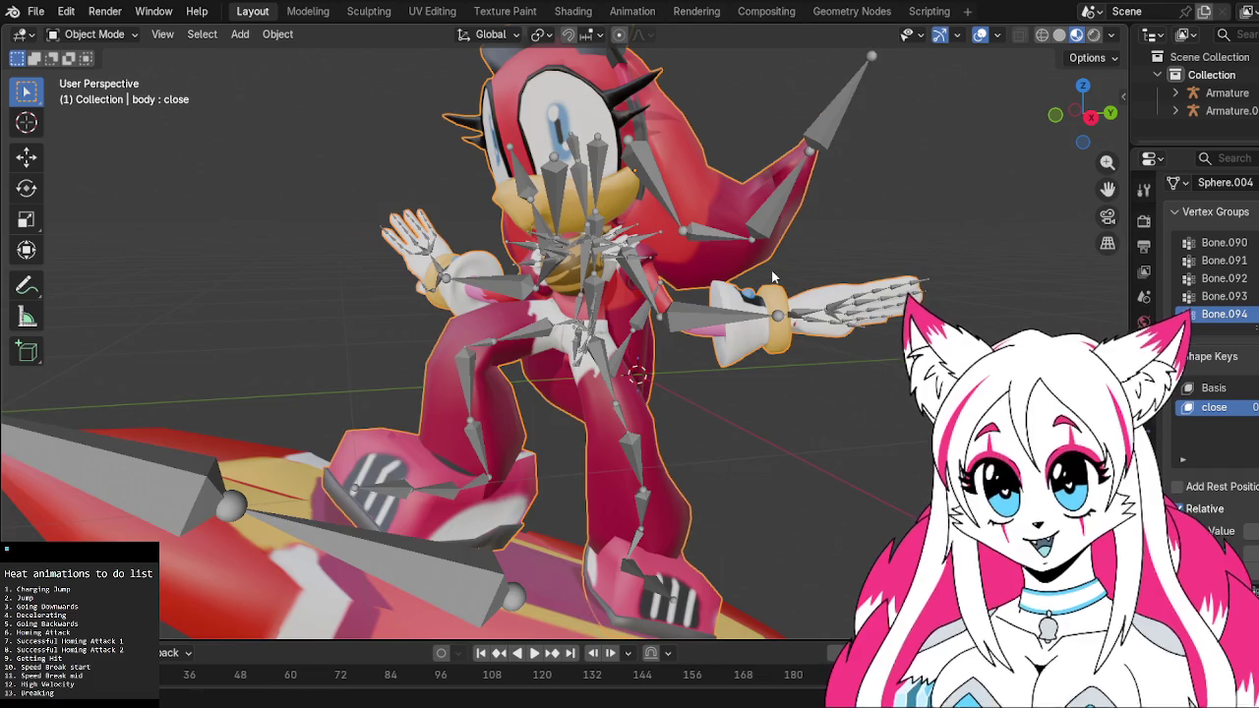
{"action": "middle_click_drag", "start_coordinate": [803, 280], "coordinate": [829, 274]}
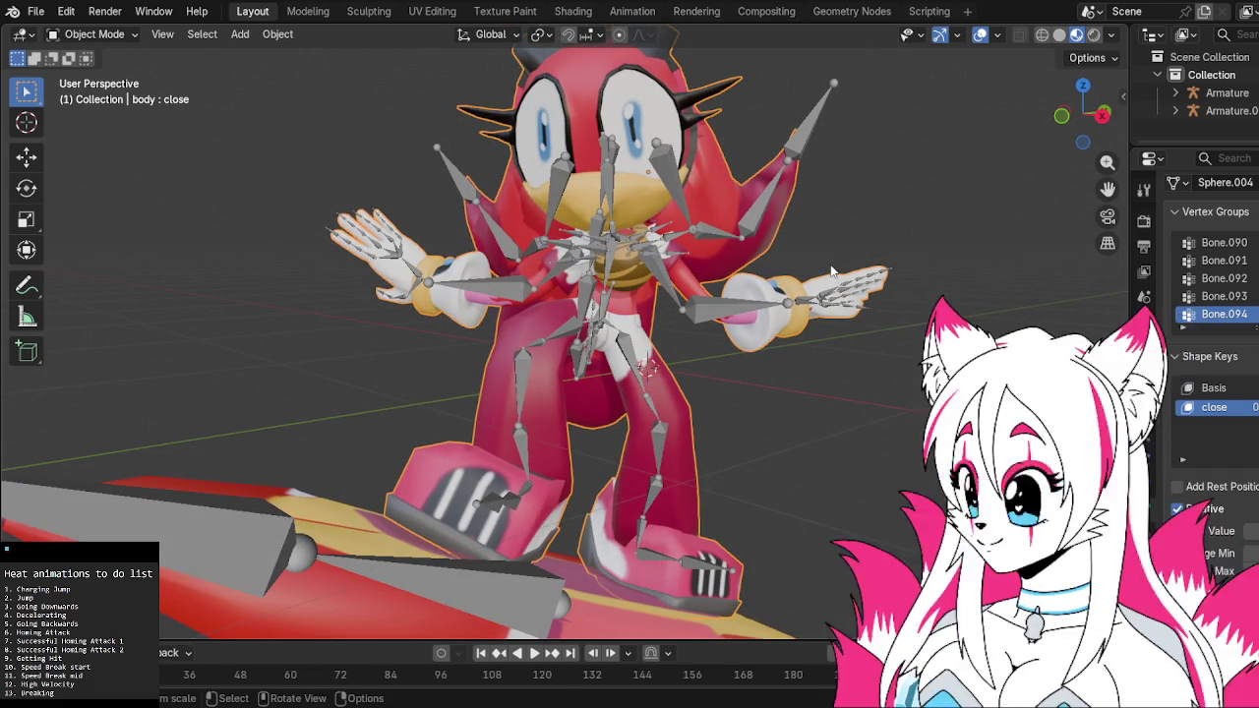
{"action": "middle_click_drag", "start_coordinate": [891, 391], "coordinate": [852, 389]}
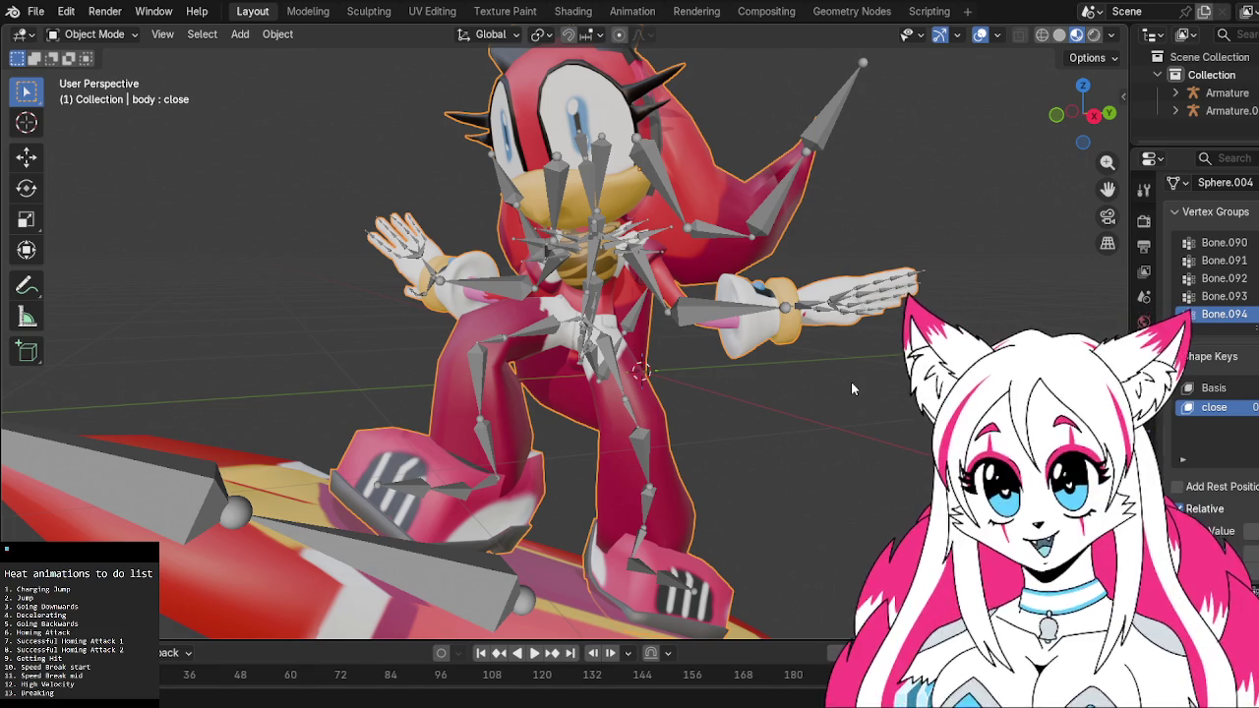
{"action": "middle_click_drag", "start_coordinate": [851, 389], "coordinate": [645, 393]}
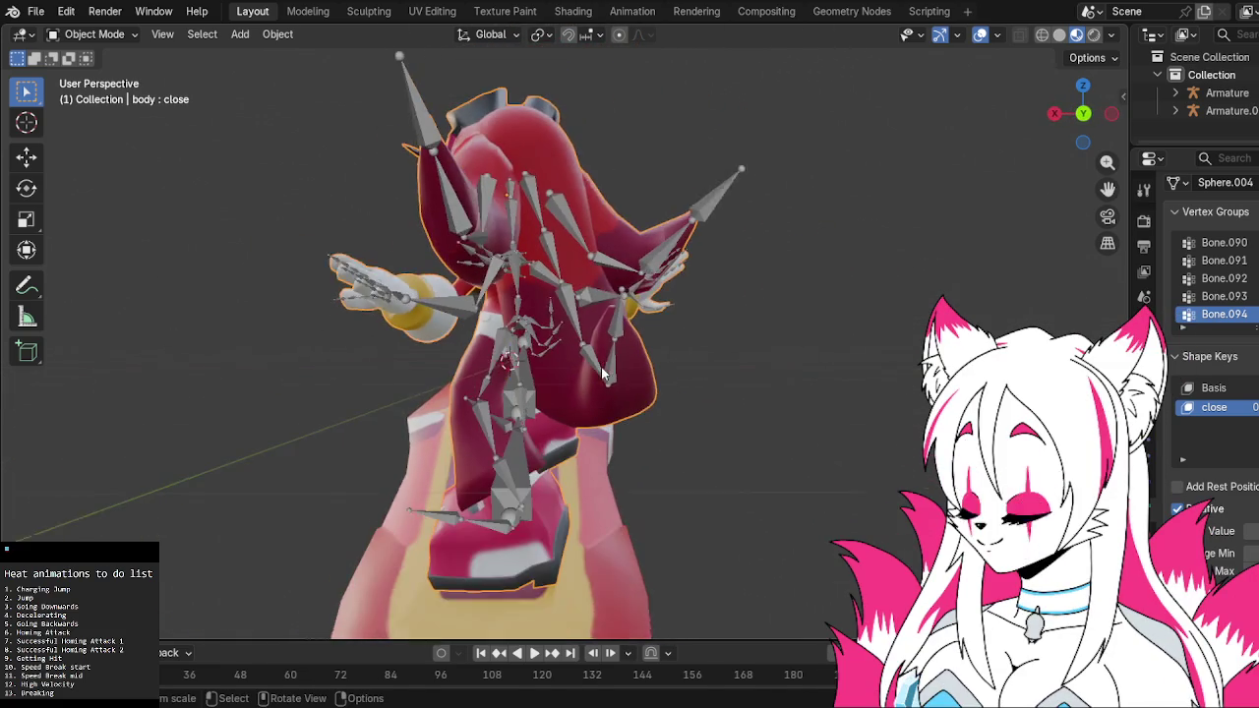
{"action": "middle_click_drag", "start_coordinate": [644, 386], "coordinate": [817, 356]}
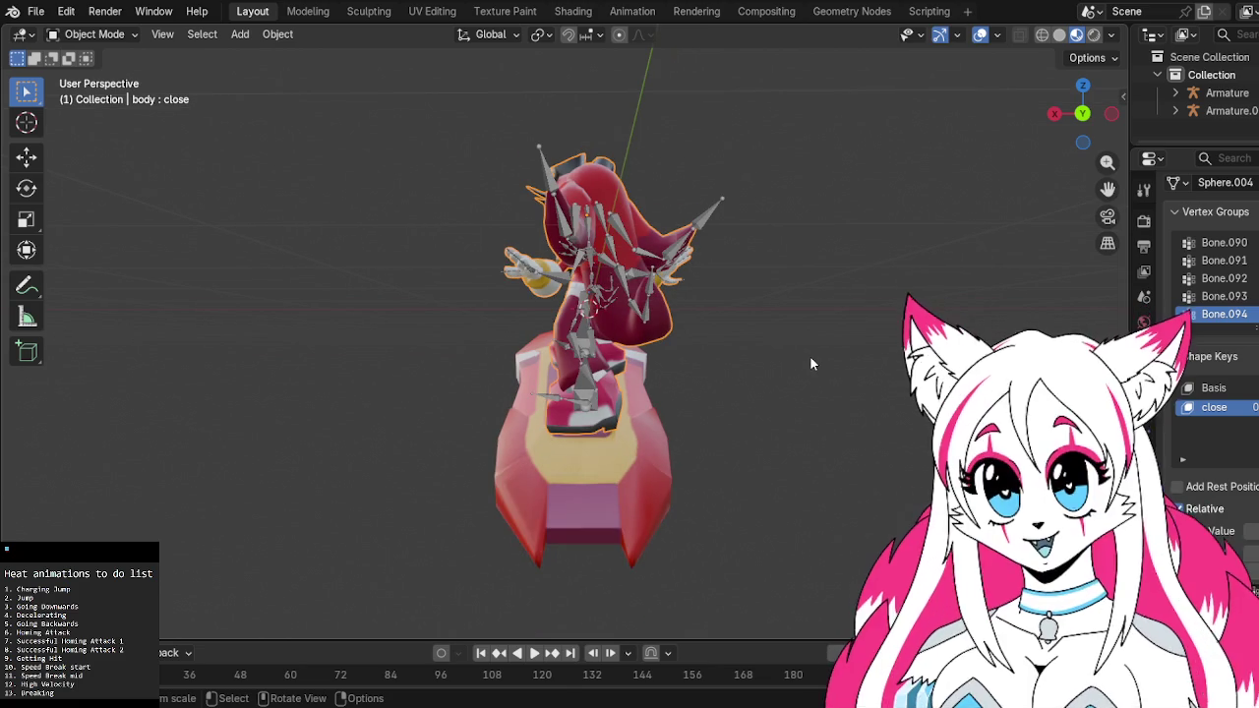
{"action": "mouse_move", "coordinate": [818, 362]}
{"action": "middle_mouse_down"}
{"action": "mouse_move", "coordinate": [727, 368]}
{"action": "mouse_move", "coordinate": [862, 368]}
{"action": "mouse_move", "coordinate": [806, 370]}
{"action": "mouse_move", "coordinate": [843, 370]}
{"action": "middle_mouse_up"}
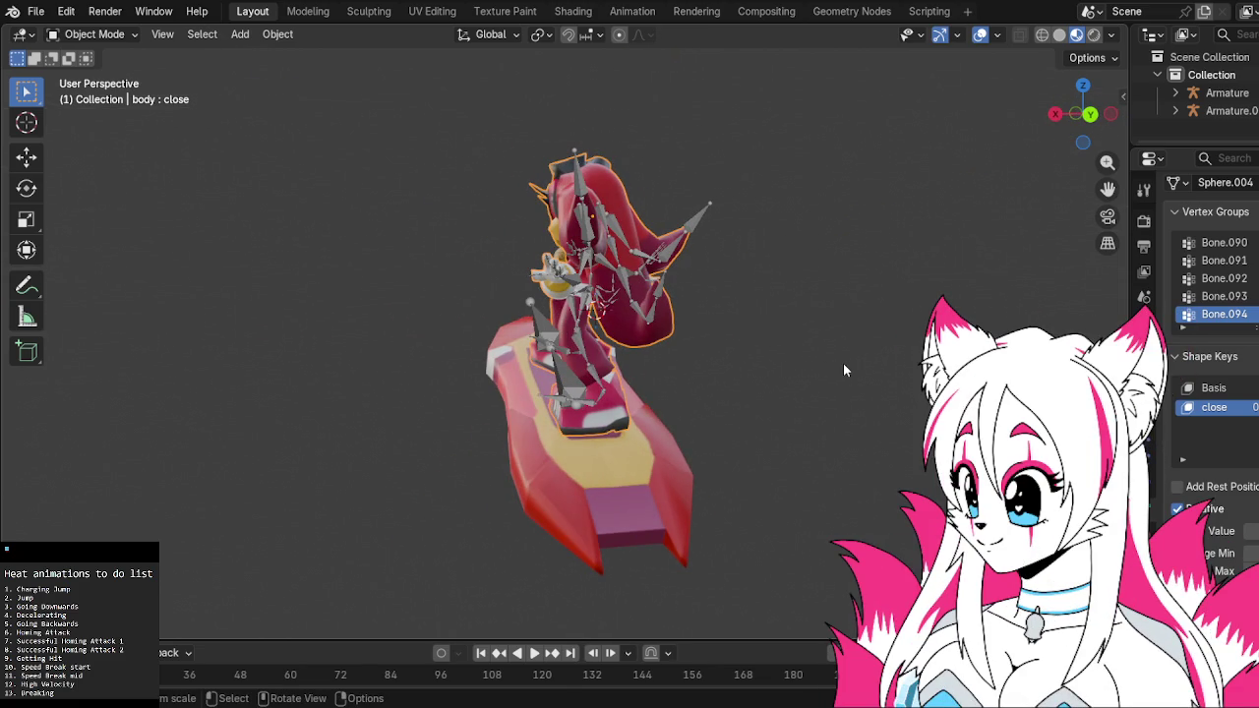
{"action": "left_click", "coordinate": [570, 11]}
Return to the Animation workspace and enable Auto Keying
{"action": "left_click", "coordinate": [631, 11]}
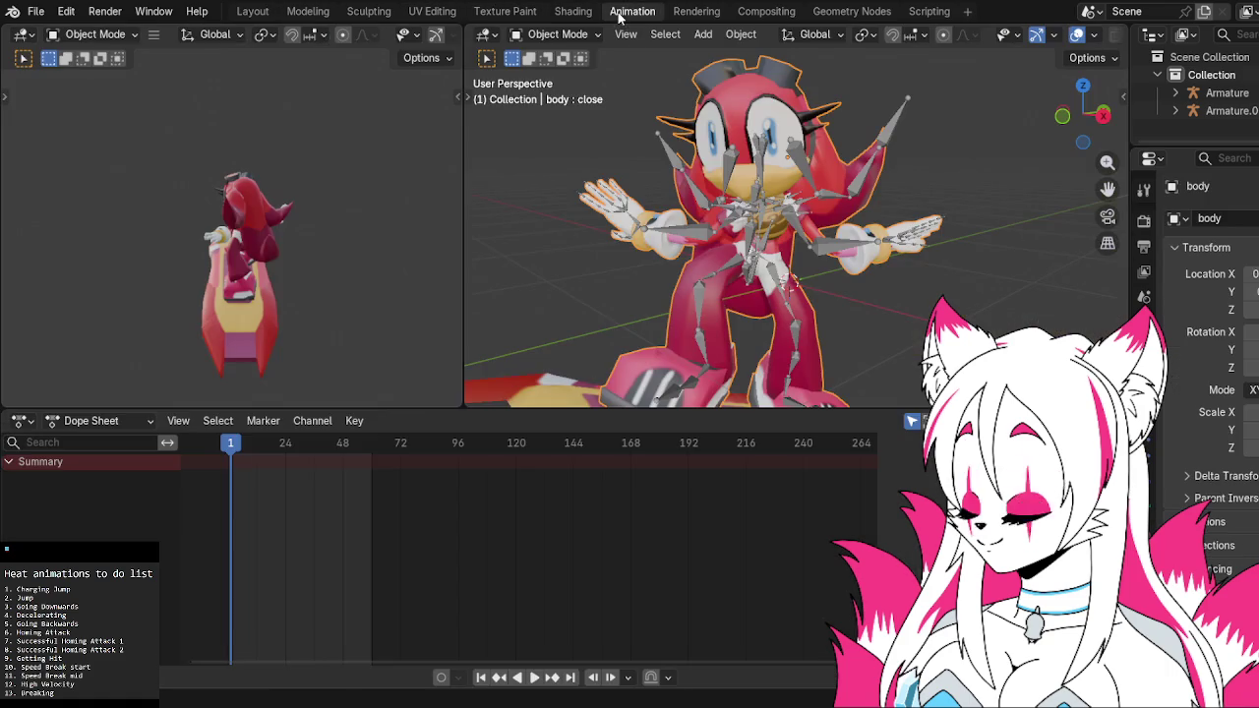
{"action": "middle_click_drag", "start_coordinate": [940, 213], "coordinate": [896, 209]}
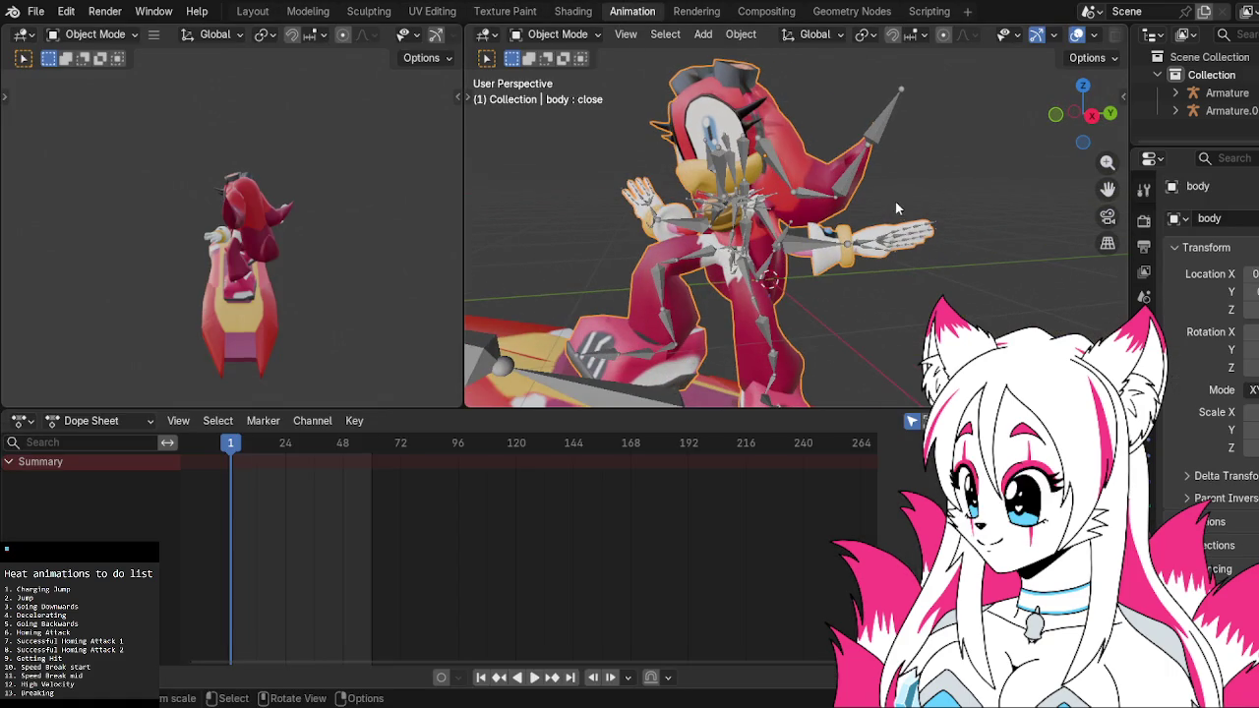
{"action": "middle_click_drag", "start_coordinate": [890, 300], "coordinate": [875, 298]}
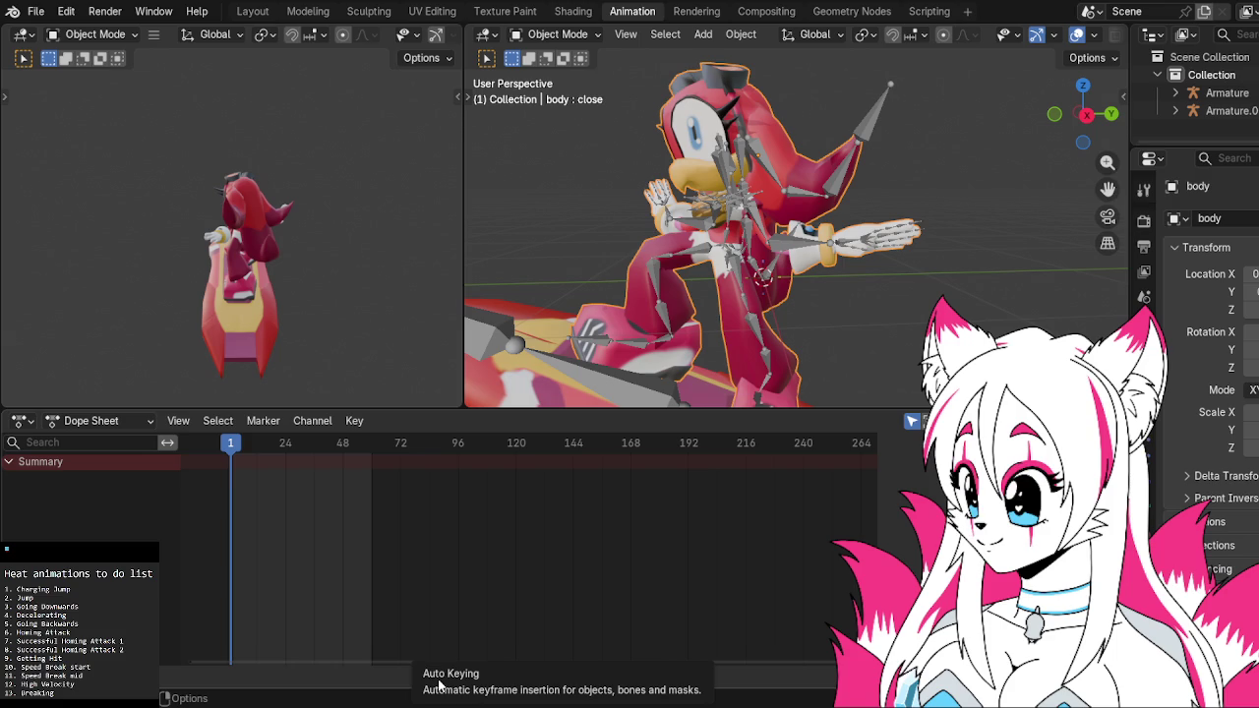
{"action": "left_click", "coordinate": [441, 676]}
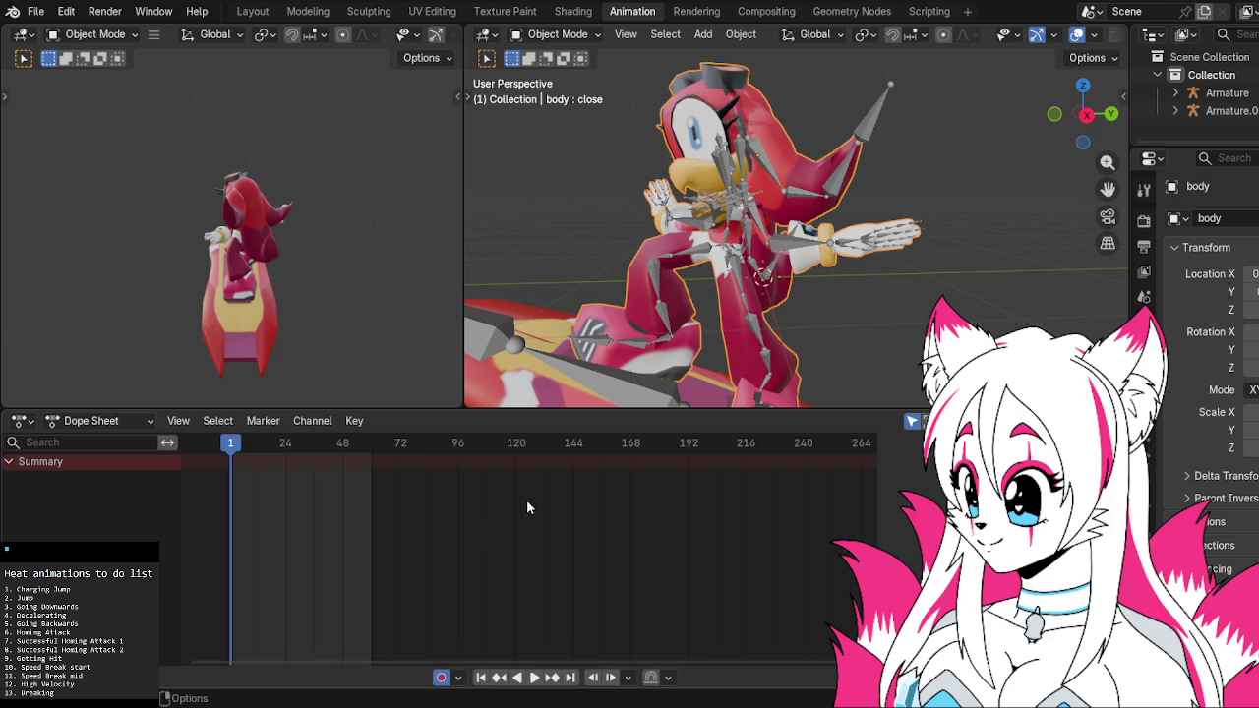
Keyframe the selected objects at frame 1, collapse their Dope Sheet channels, then undo the keyframe
{"action": "left_click", "coordinate": [713, 339], "text": "shift"}
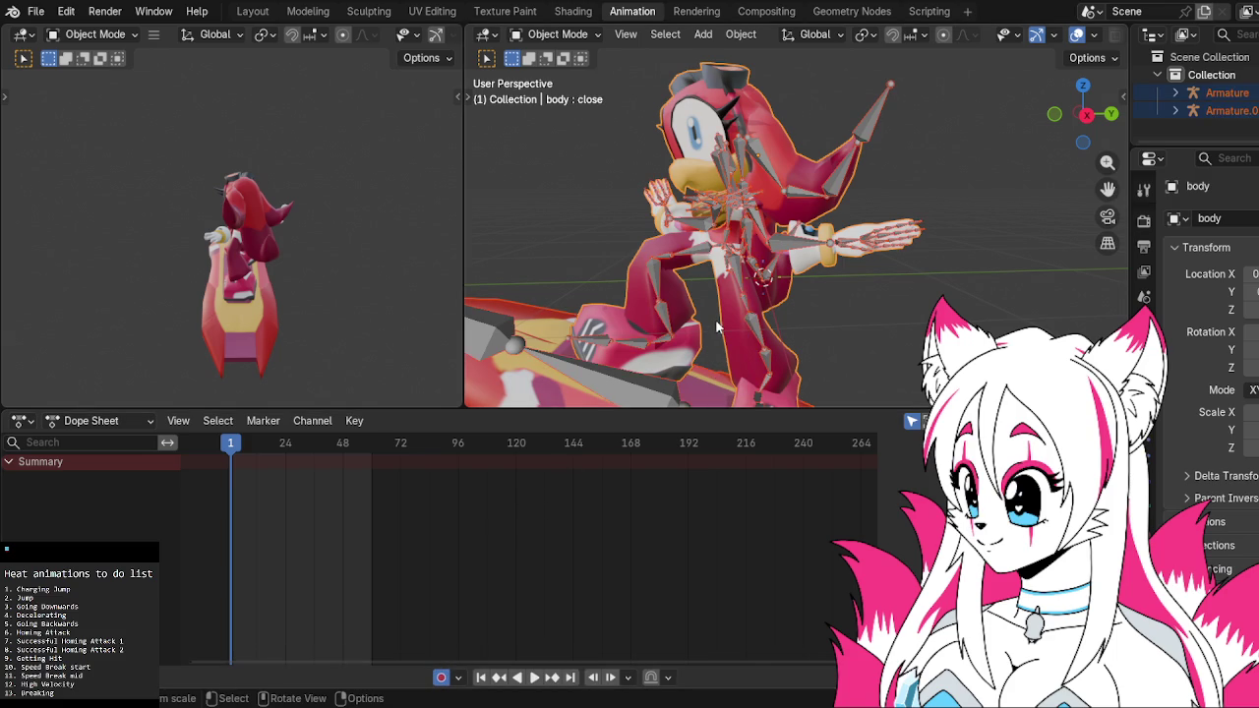
{"action": "right_click", "coordinate": [715, 315]}
{"action": "right_click", "coordinate": [666, 536]}
{"action": "mouse_move", "coordinate": [629, 551]}
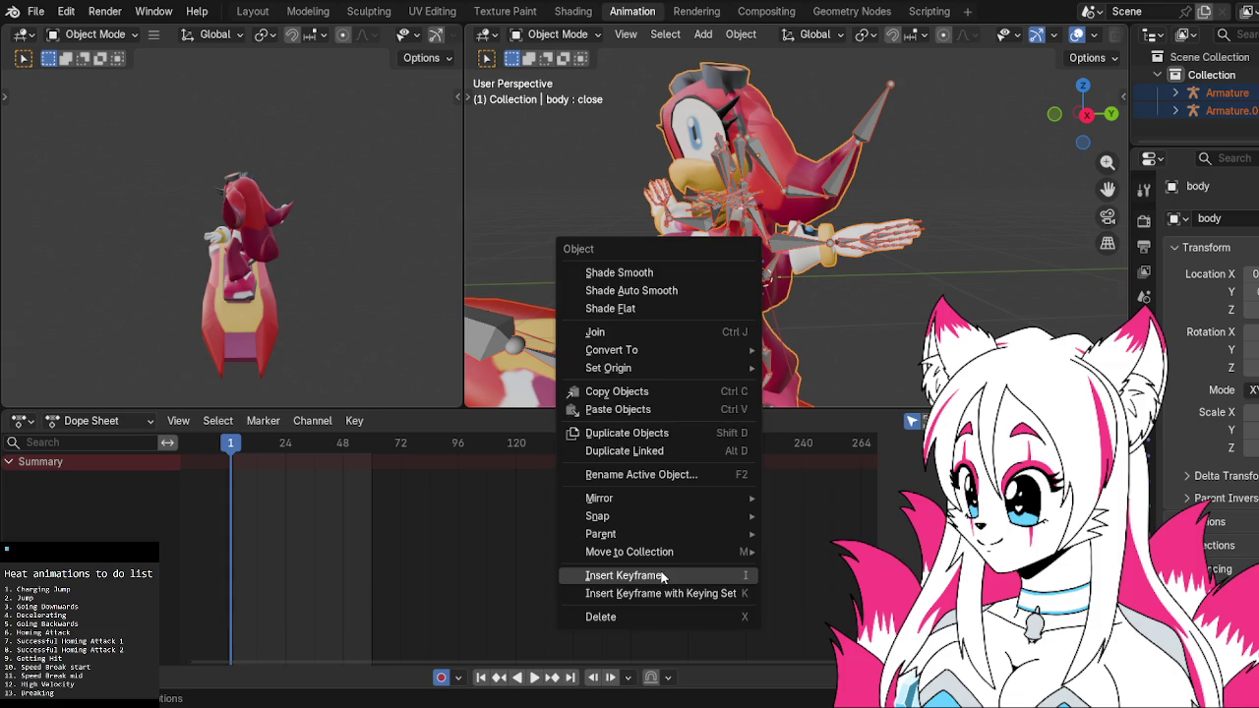
{"action": "left_click", "coordinate": [665, 575]}
{"action": "left_click", "coordinate": [10, 477]}
{"action": "left_click", "coordinate": [7, 494]}
{"action": "left_click", "coordinate": [9, 510]}
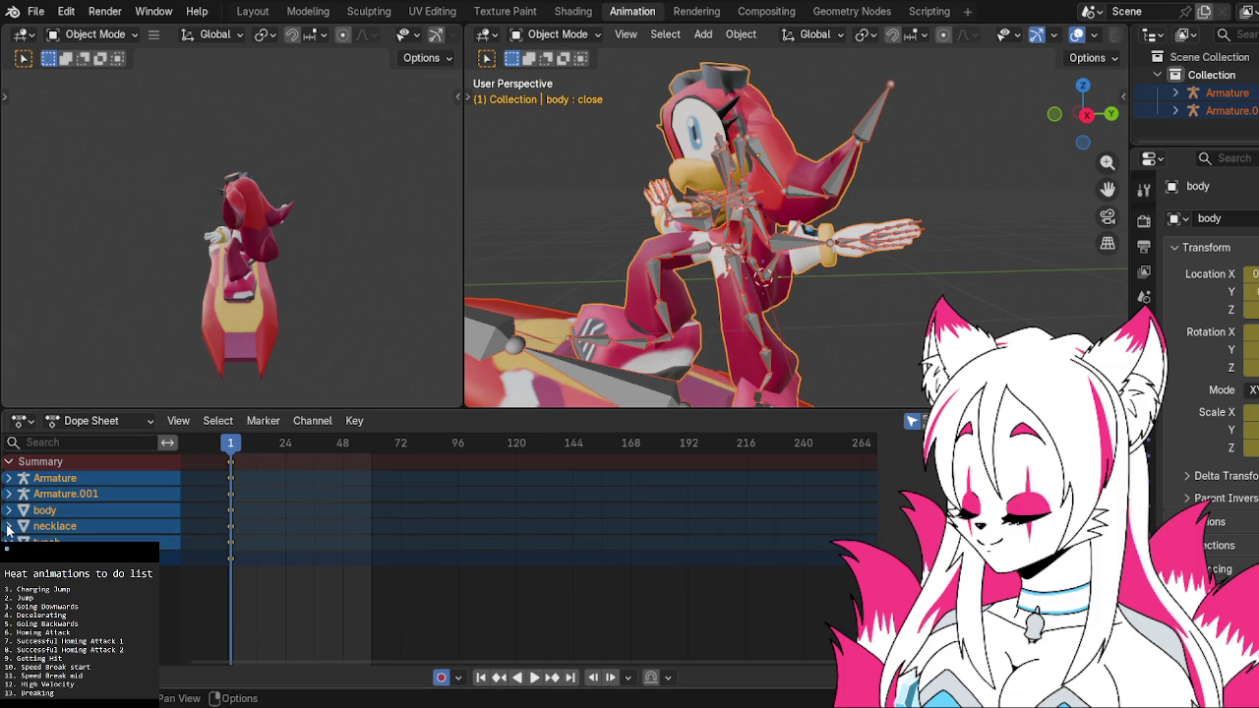
{"action": "scroll", "coordinate": [619, 369], "scroll_direction": "down", "scroll_amount": 2}
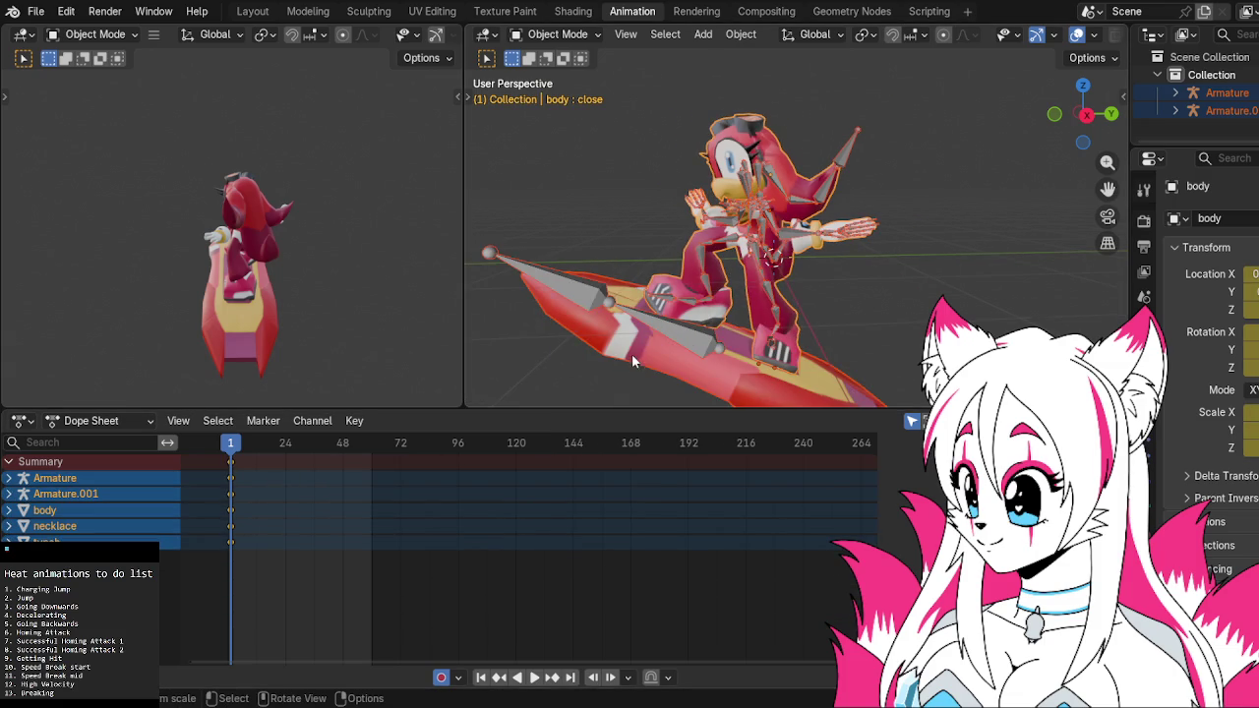
{"action": "key", "text": "ctrl+z"}
{"action": "key", "text": "ctrl+z"}
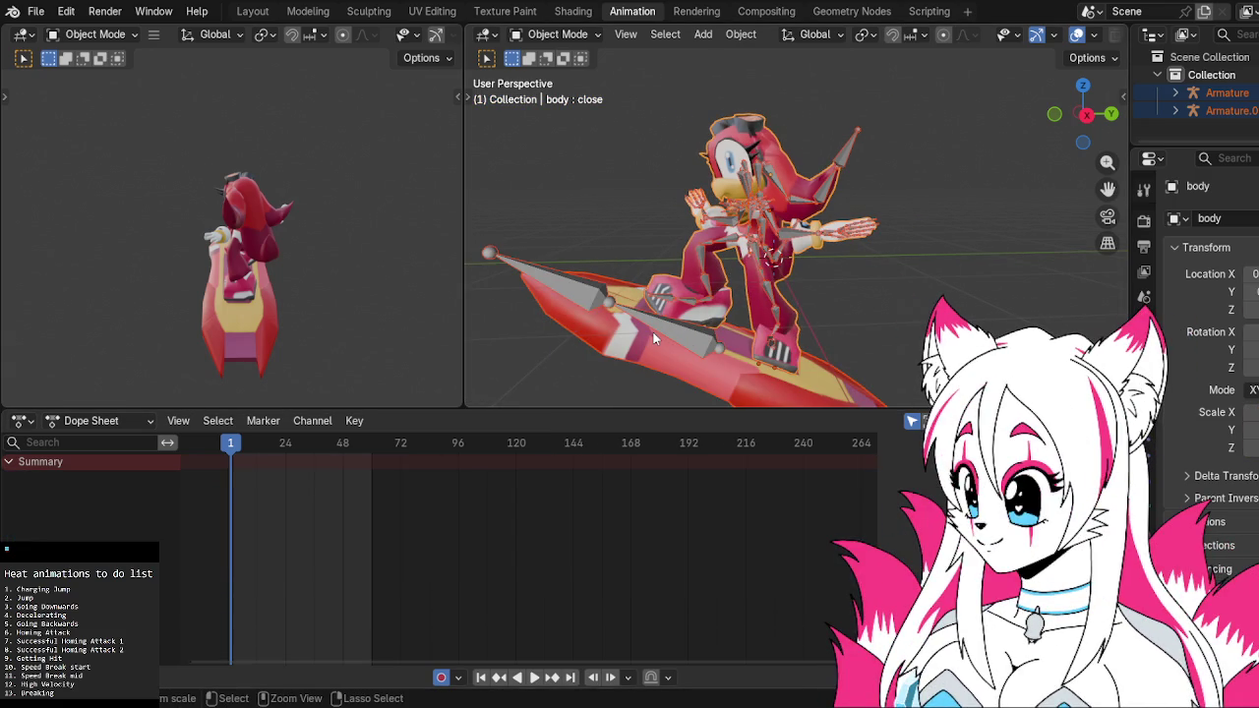
{"action": "left_click", "coordinate": [557, 34]}
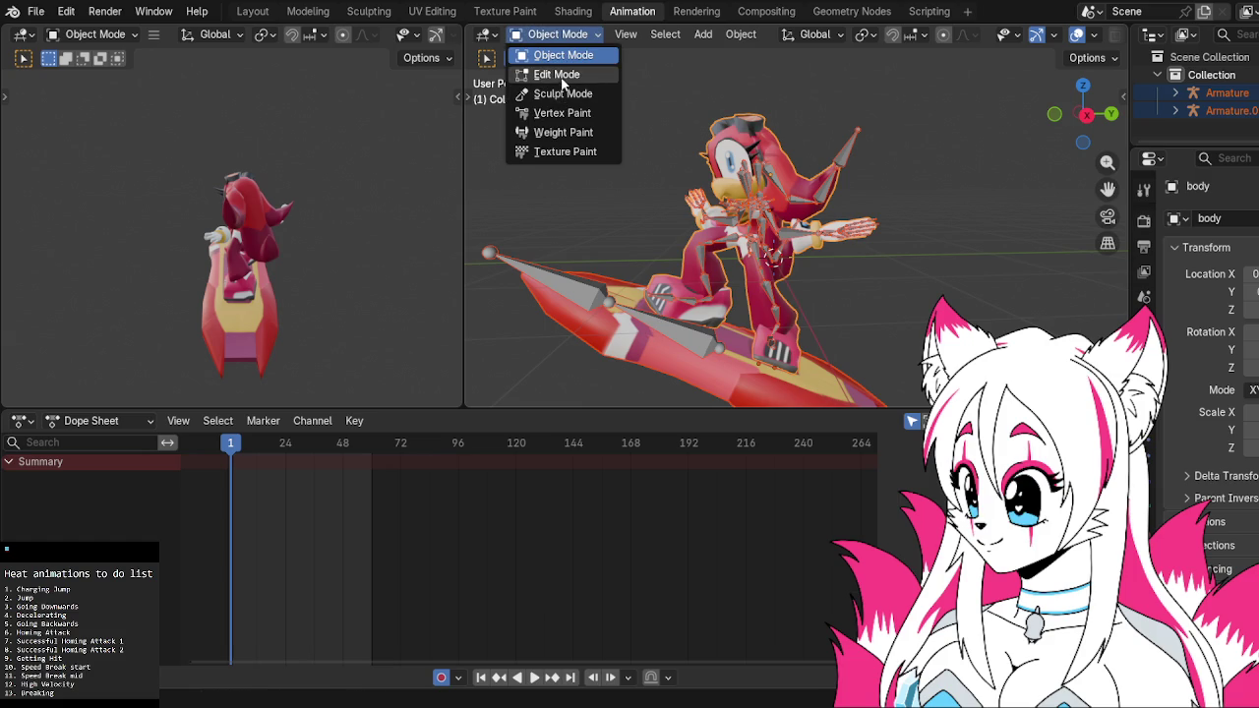
Put both armatures in Pose Mode and keyframe all their bones at frame 1
{"action": "left_click", "coordinate": [760, 175]}
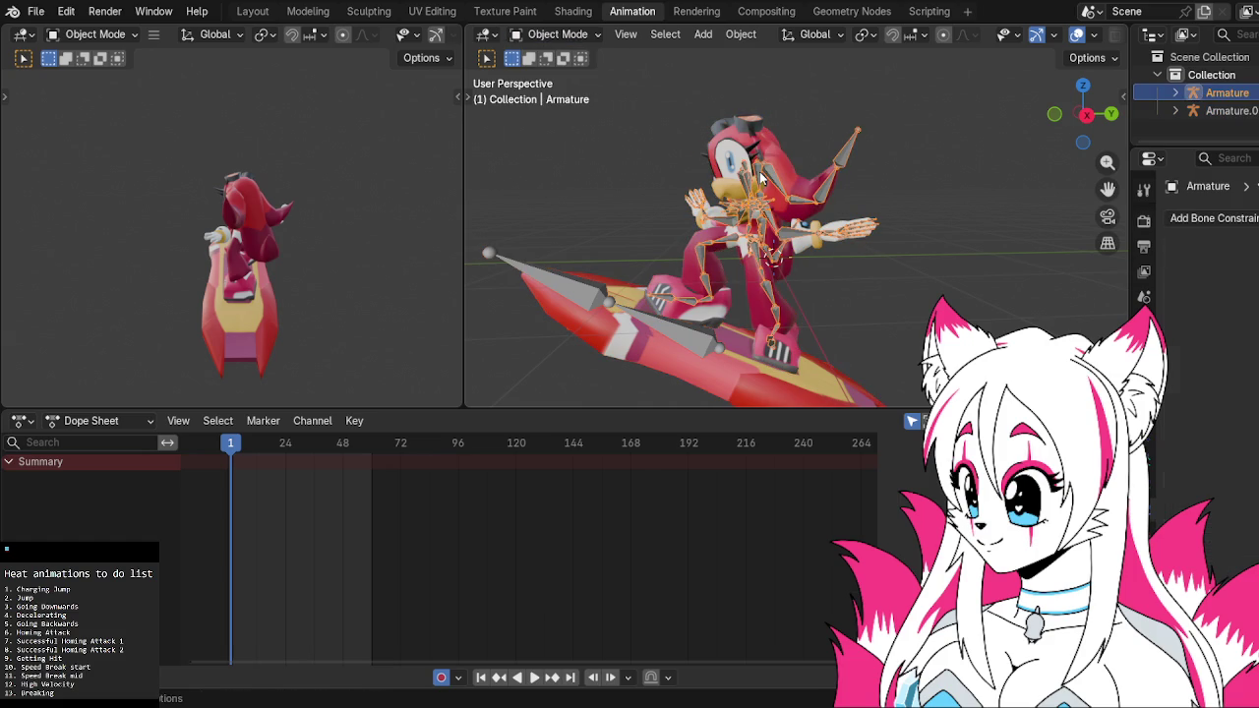
{"action": "left_click", "coordinate": [683, 331]}
{"action": "left_click", "coordinate": [539, 38]}
{"action": "left_click", "coordinate": [555, 93]}
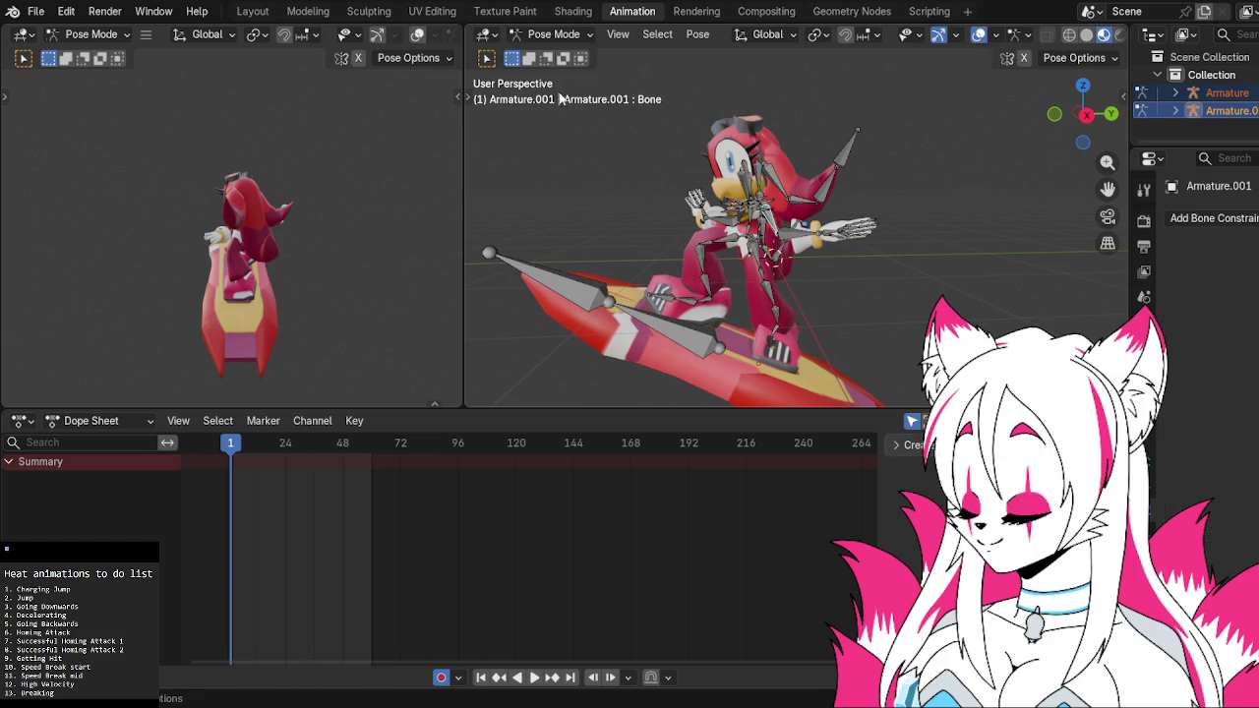
{"action": "key", "text": "a"}
{"action": "right_click", "coordinate": [607, 122]}
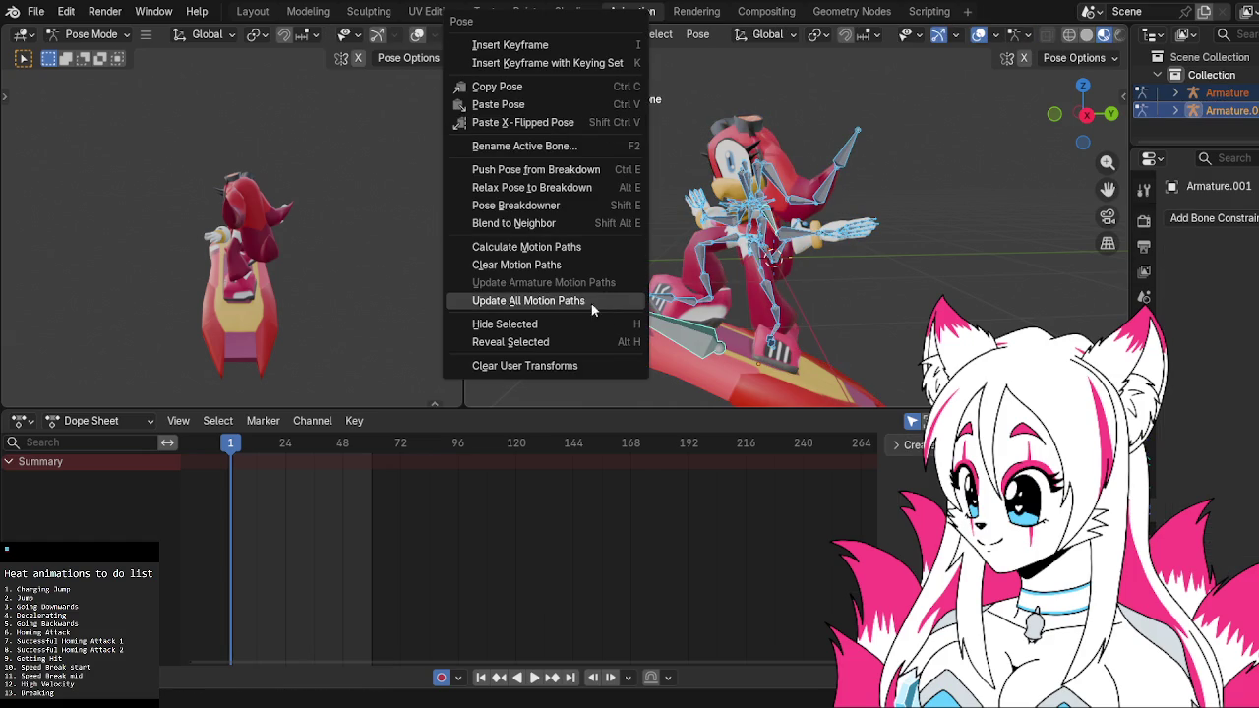
{"action": "left_click", "coordinate": [568, 43]}
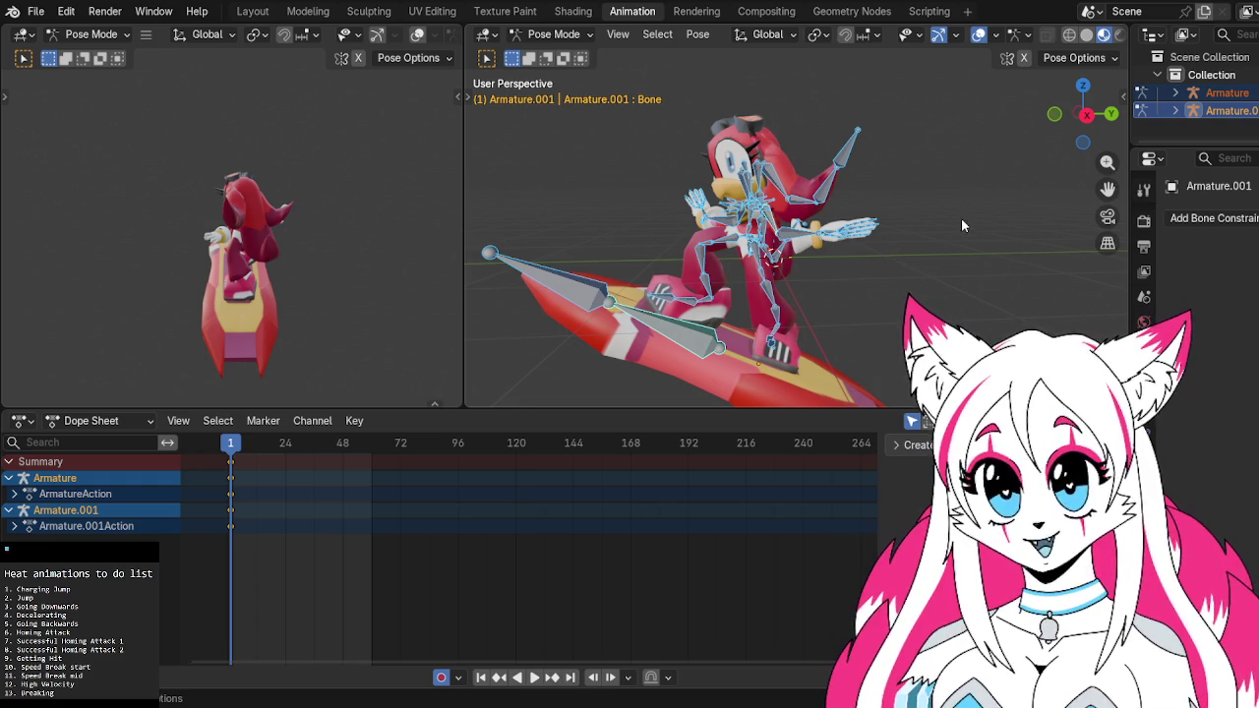
Switch to Back Orthographic view and play the animation from frame 1
{"action": "middle_click_drag", "start_coordinate": [959, 224], "coordinate": [775, 229]}
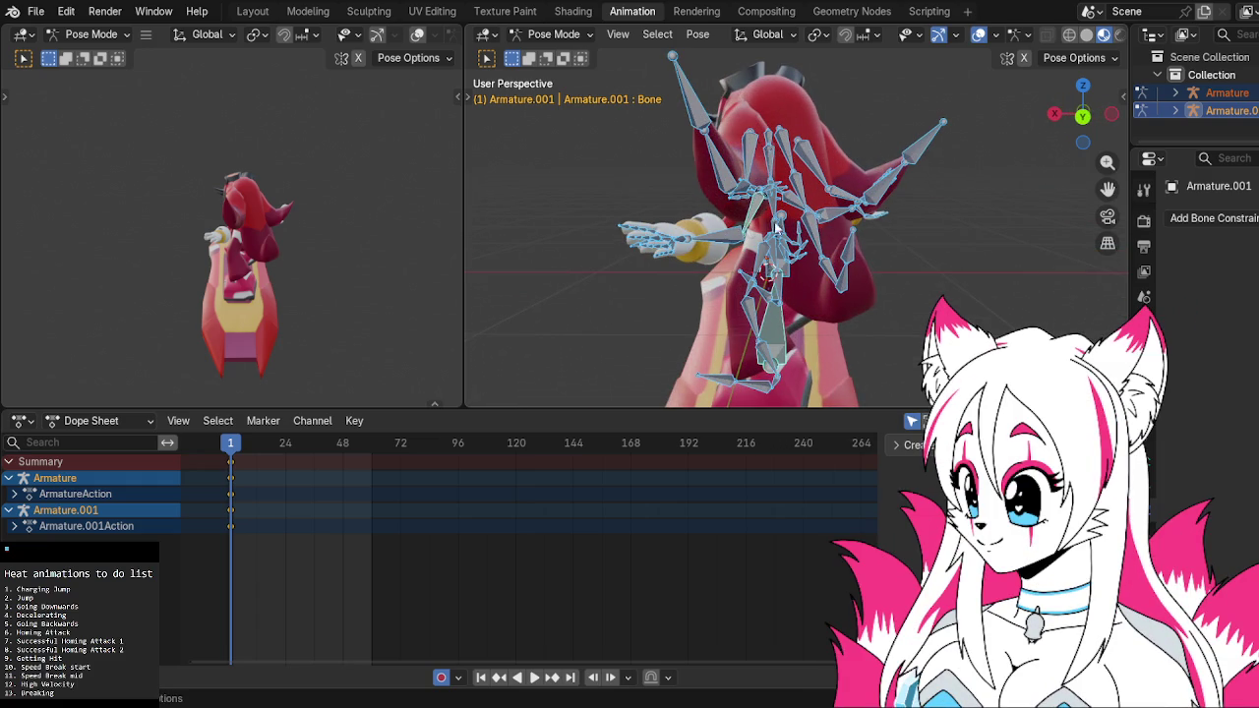
{"action": "left_click", "coordinate": [1082, 115]}
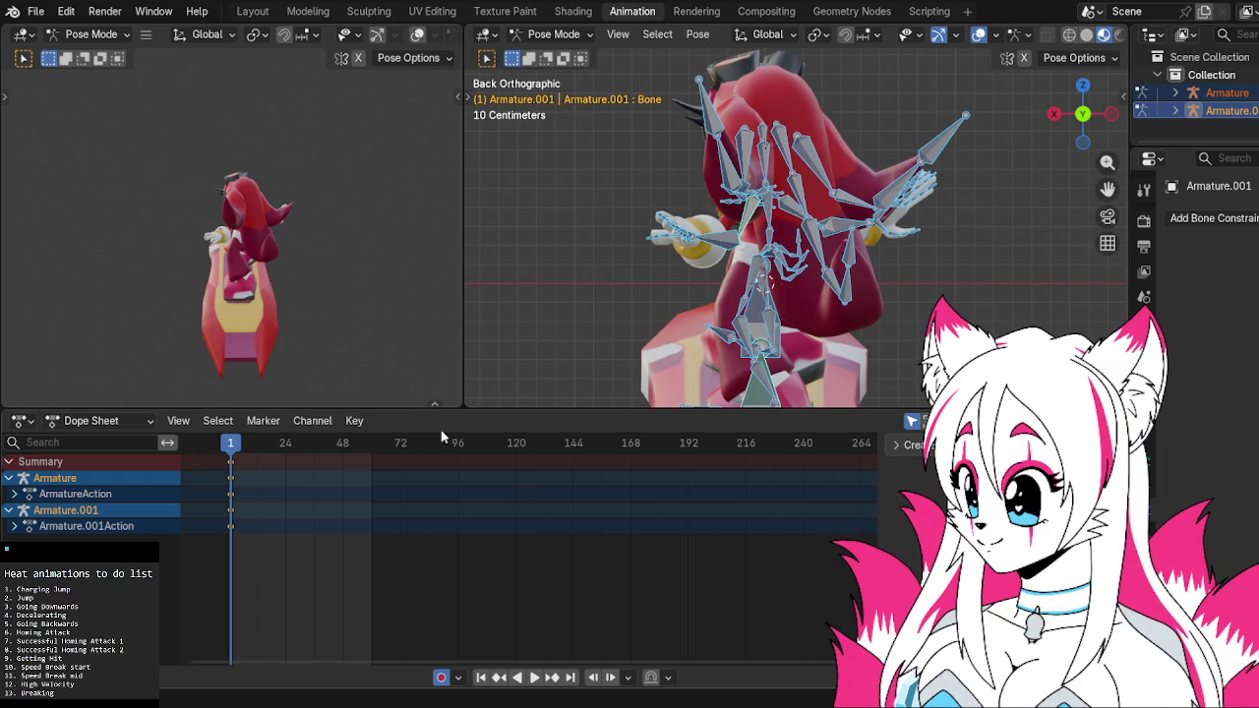
{"action": "key", "text": "space"}
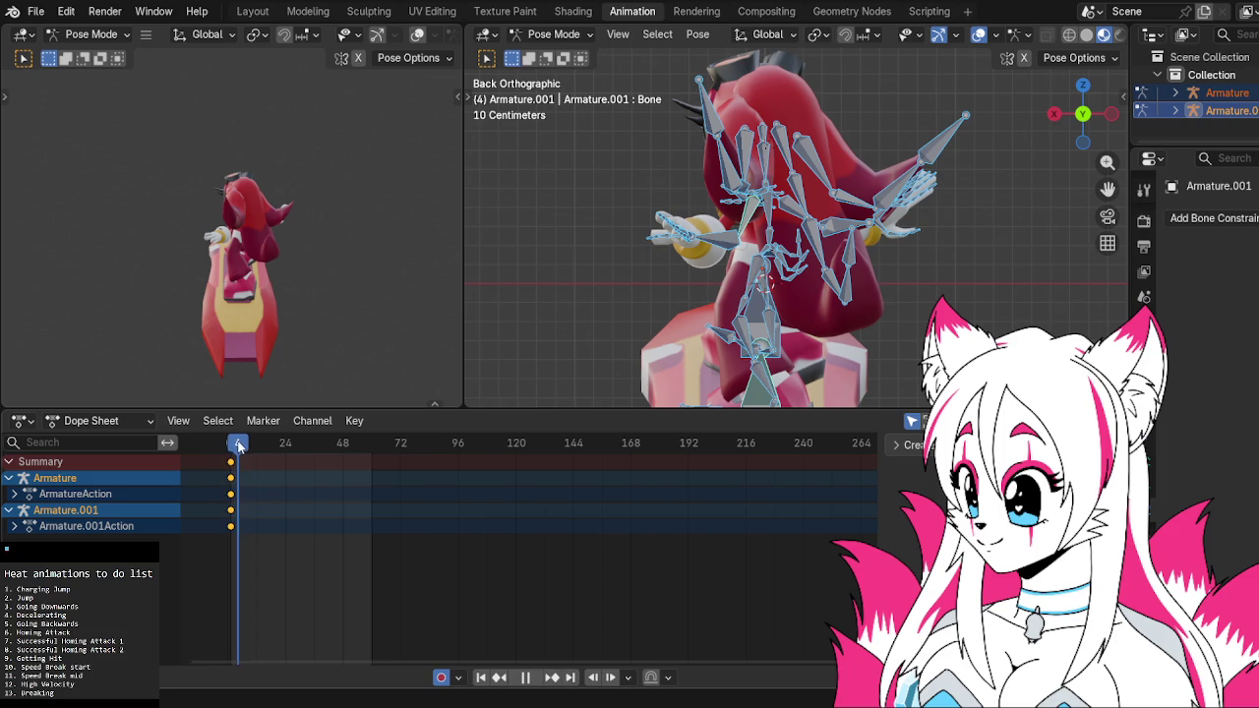
At frame 10, tilt the hoverboard bone from the right-side view
{"action": "left_click_drag", "start_coordinate": [242, 448], "coordinate": [255, 452]}
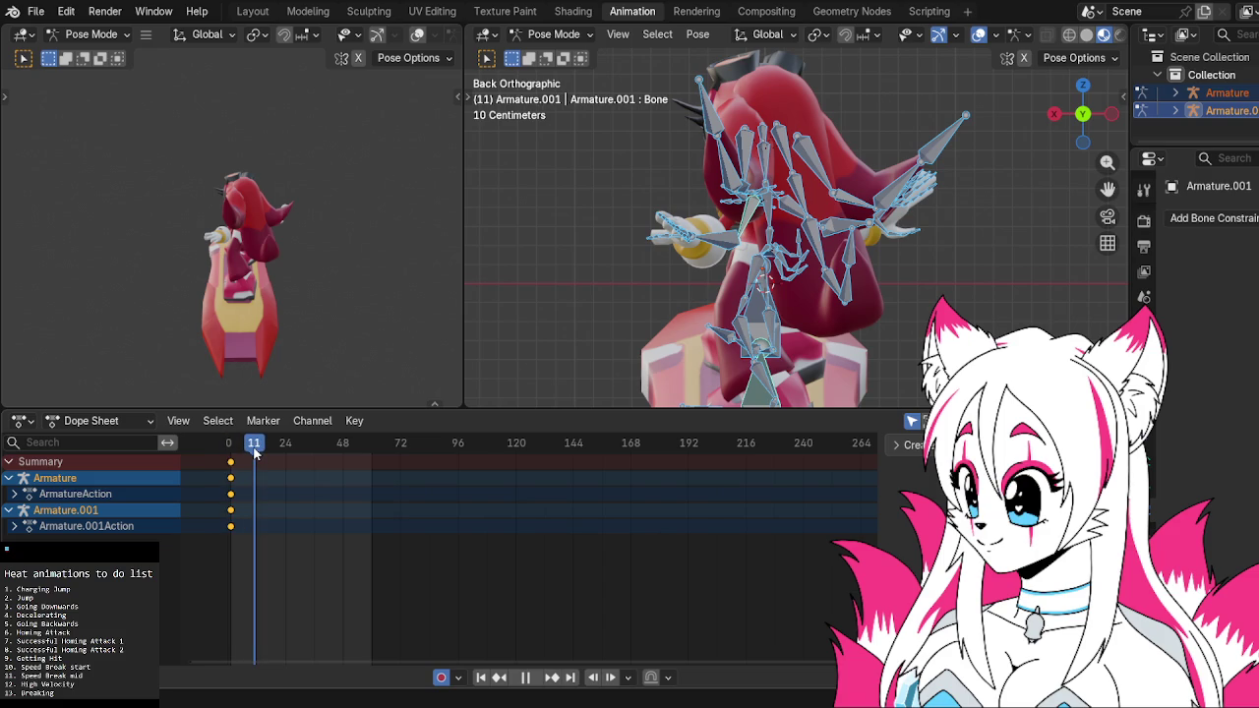
{"action": "scroll", "coordinate": [688, 344], "scroll_direction": "down", "scroll_amount": 3}
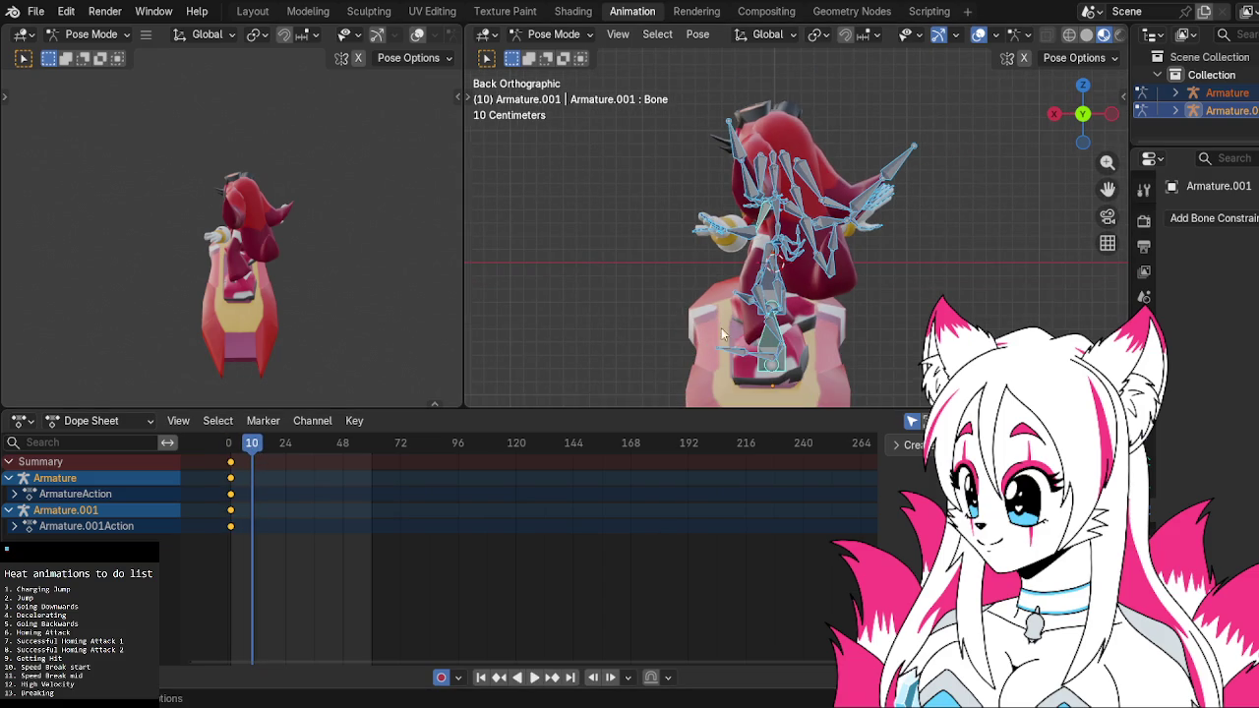
{"action": "left_click", "coordinate": [1114, 113]}
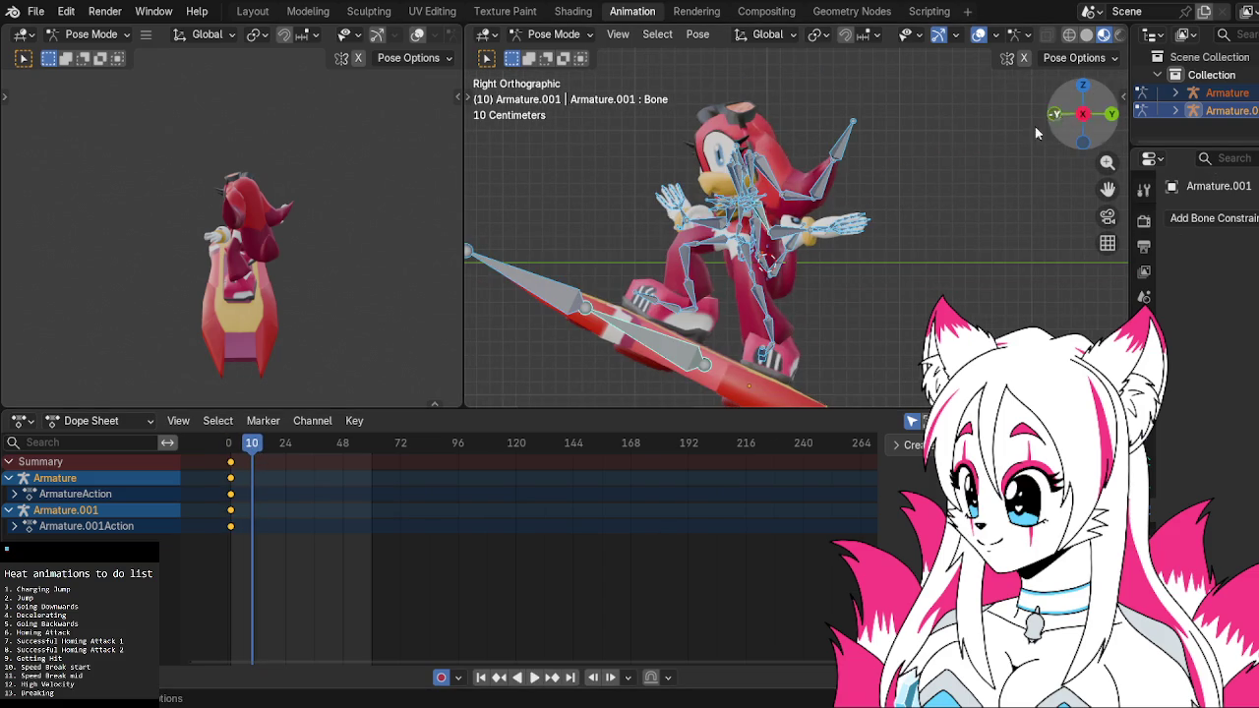
{"action": "left_click", "coordinate": [687, 343]}
{"action": "key", "text": "r"}
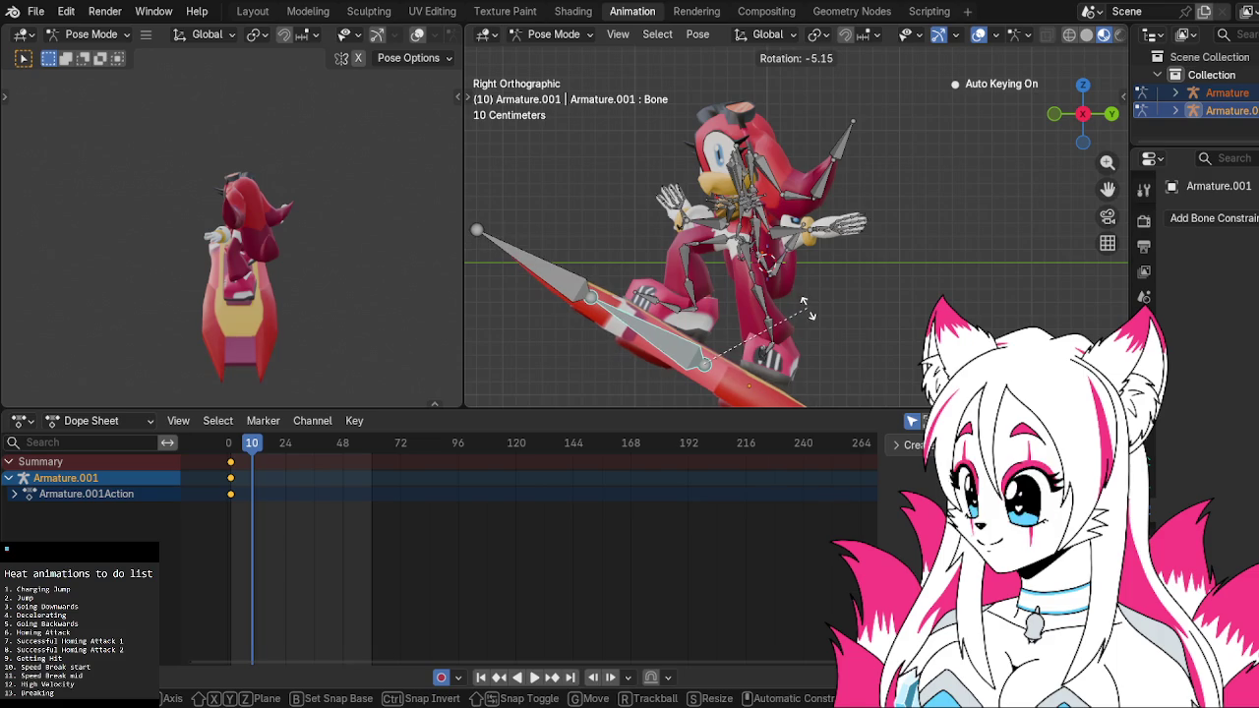
{"action": "left_click", "coordinate": [808, 310]}
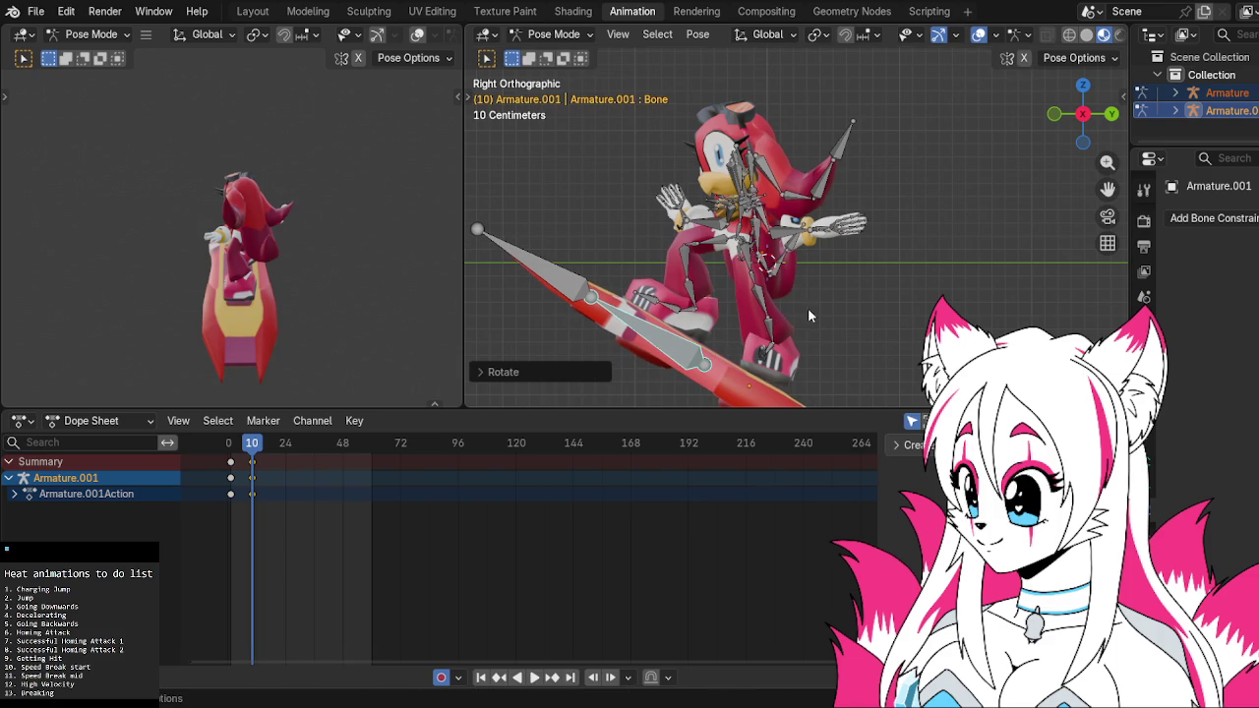
Rotate body bone Bone.017 and swing arm bone Bone.036 upward
{"action": "left_click", "coordinate": [745, 236]}
{"action": "key", "text": "r"}
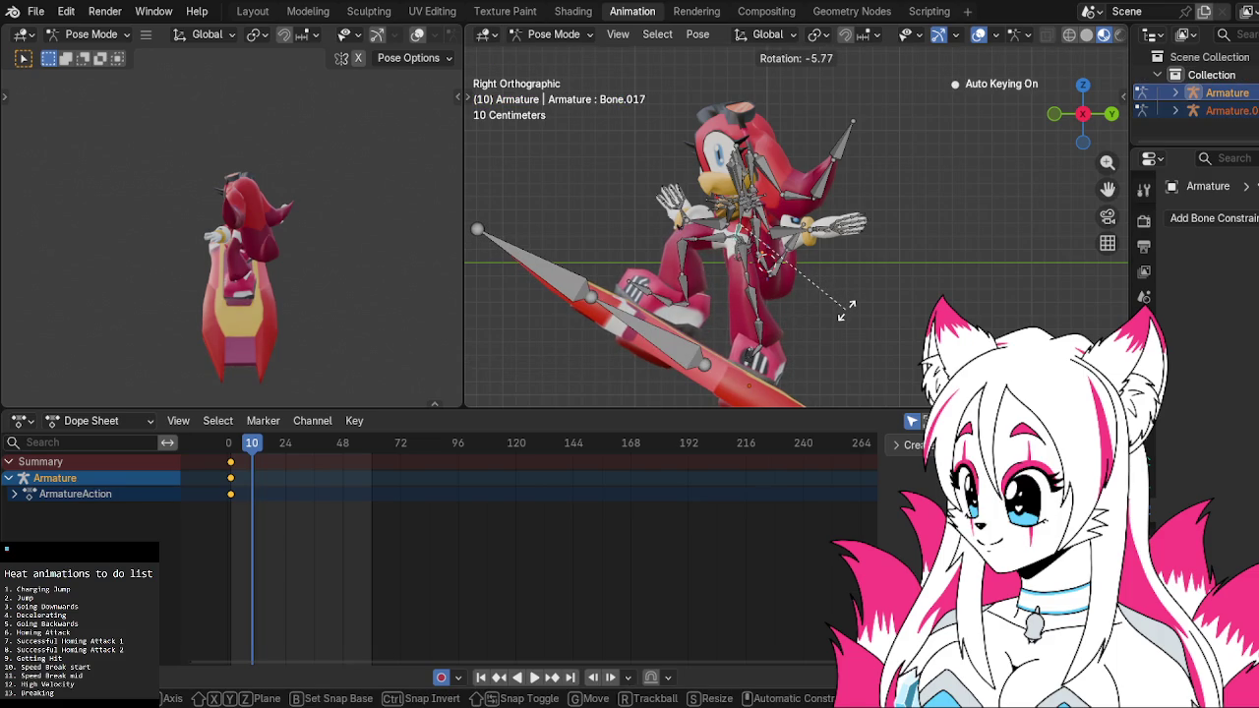
{"action": "left_click", "coordinate": [847, 315]}
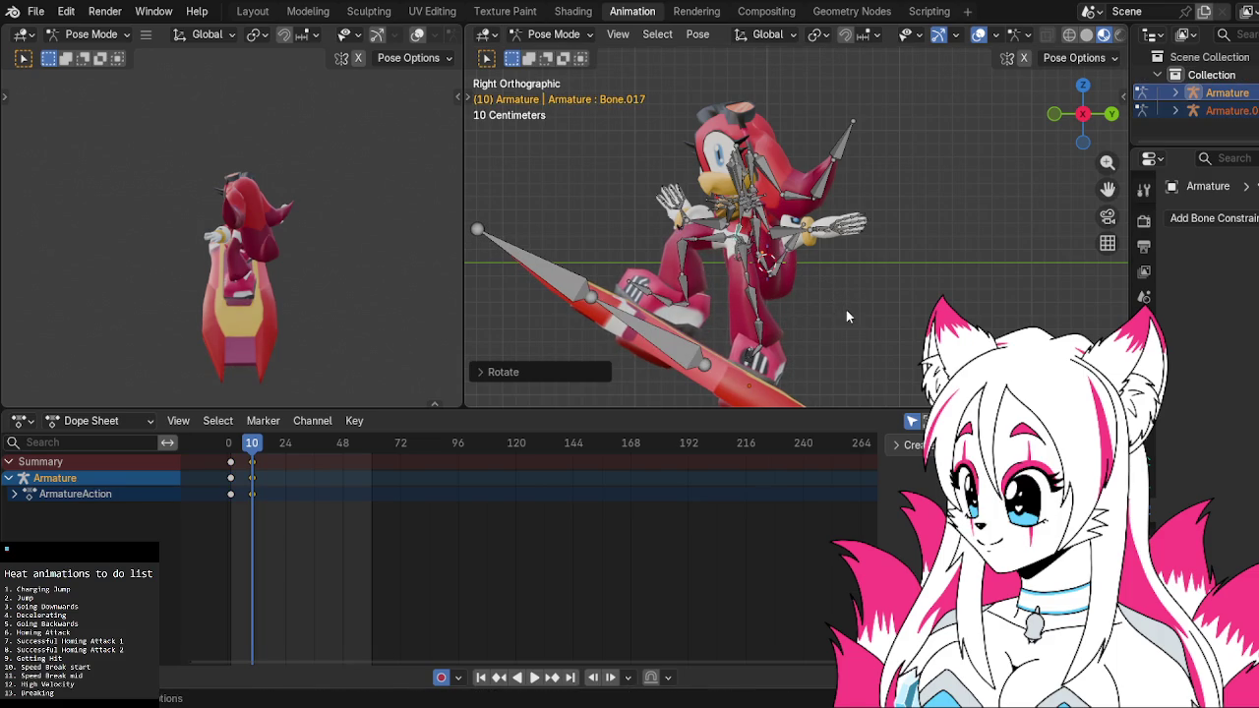
{"action": "left_click", "coordinate": [769, 224]}
{"action": "key", "text": "r"}
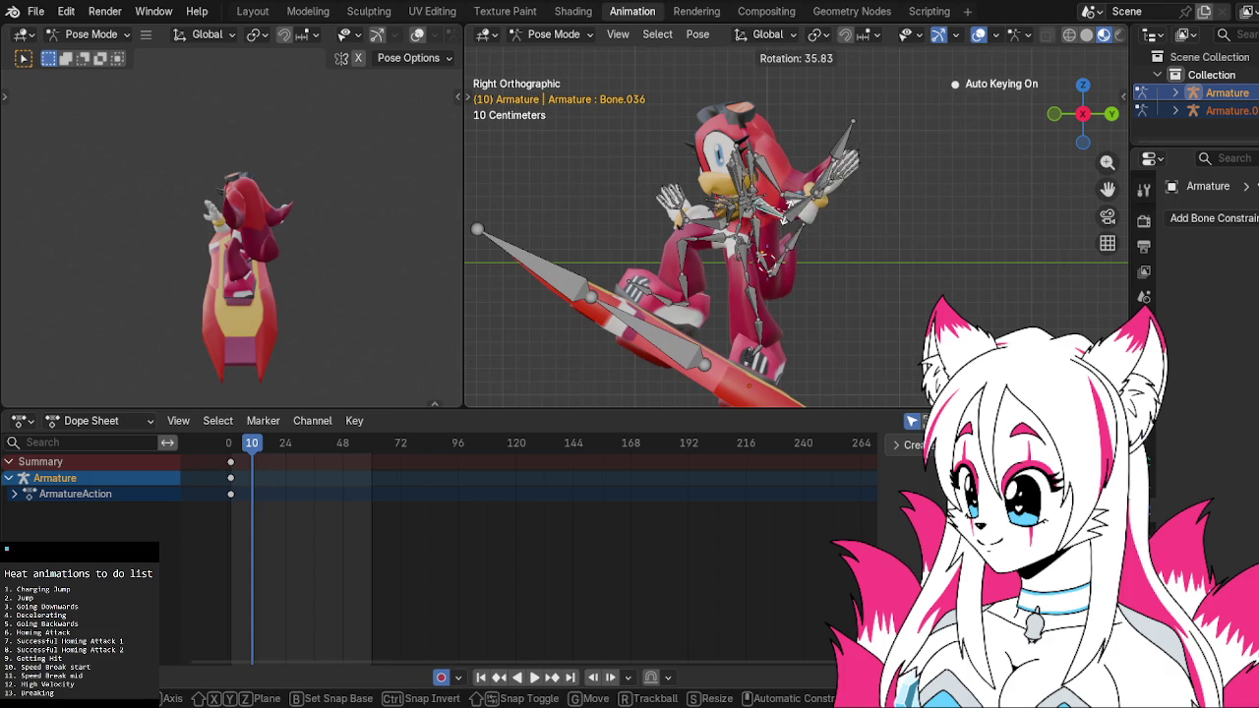
{"action": "left_click", "coordinate": [787, 219]}
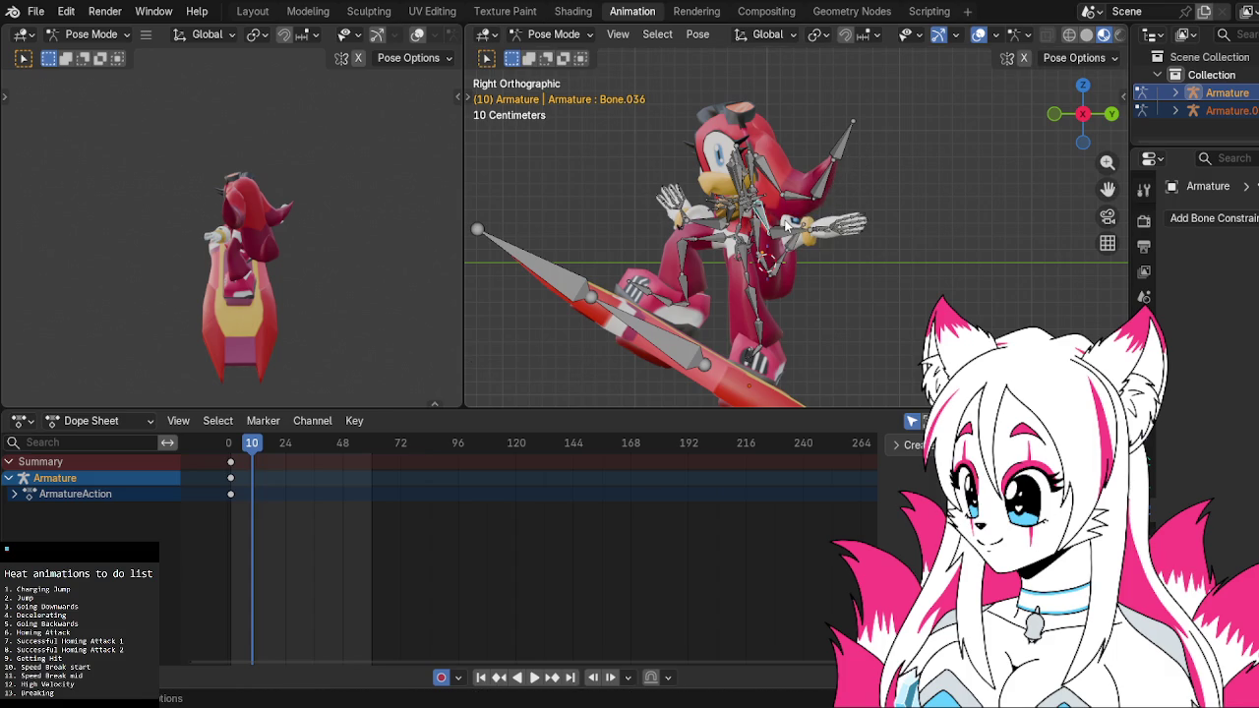
{"action": "key", "text": "r"}
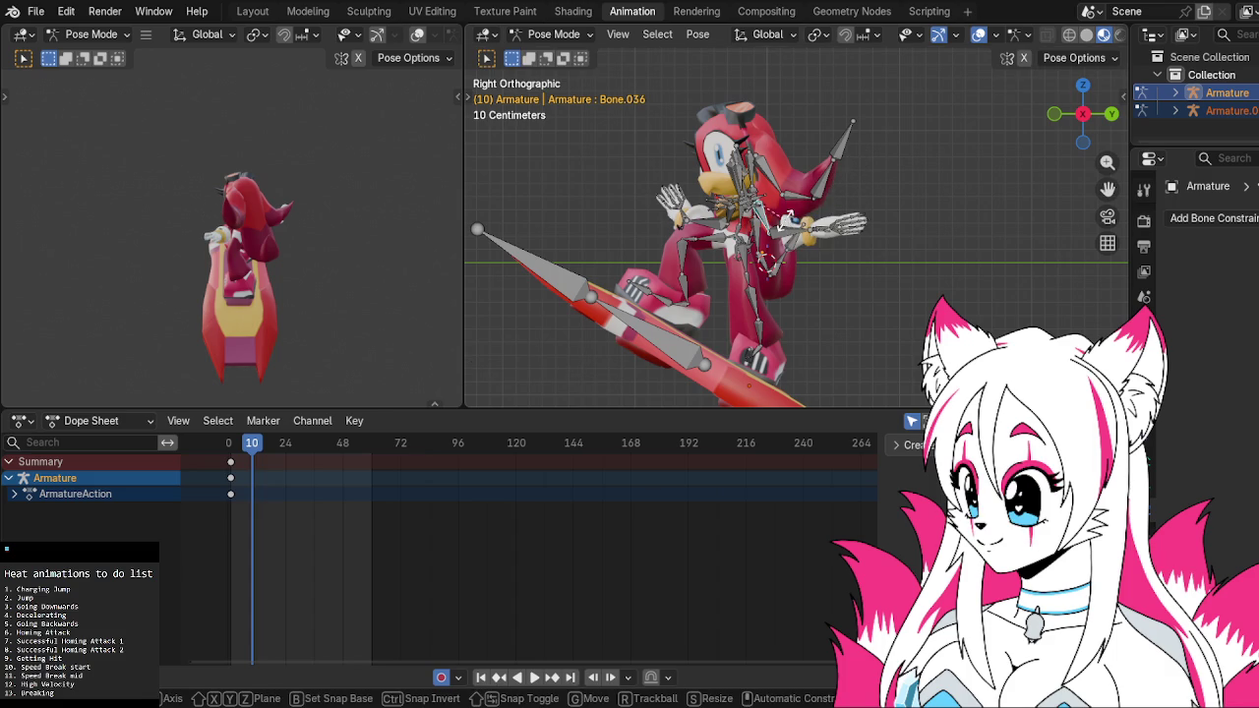
{"action": "left_click", "coordinate": [787, 153]}
Rotate hand bone Bone.037, then turn the arm around global Z
{"action": "left_click", "coordinate": [811, 182]}
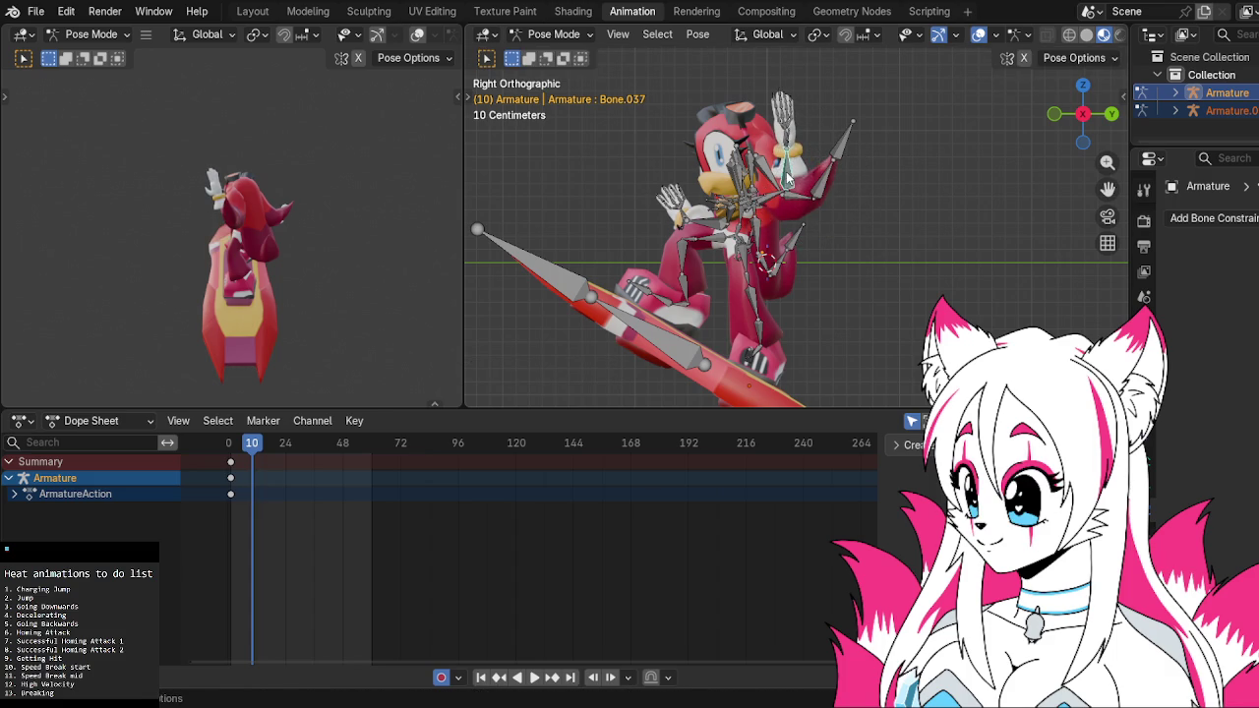
{"action": "key", "text": "r"}
{"action": "left_click", "coordinate": [821, 199]}
{"action": "mouse_move", "coordinate": [821, 199]}
{"action": "middle_mouse_down"}
{"action": "mouse_move", "coordinate": [822, 243]}
{"action": "mouse_move", "coordinate": [917, 251]}
{"action": "mouse_move", "coordinate": [873, 256]}
{"action": "mouse_move", "coordinate": [783, 209]}
{"action": "middle_mouse_up"}
{"action": "left_click", "coordinate": [848, 191]}
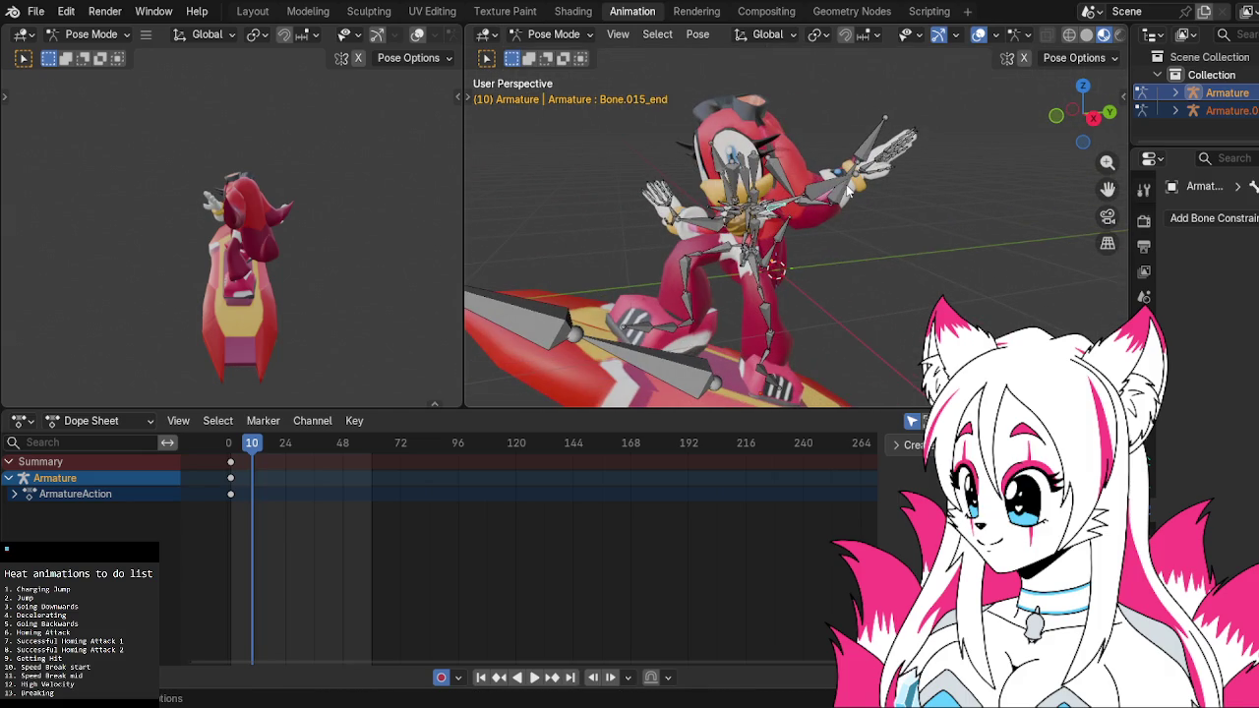
{"action": "left_click", "coordinate": [1094, 117]}
{"action": "key", "text": "r"}
{"action": "key", "text": "z"}
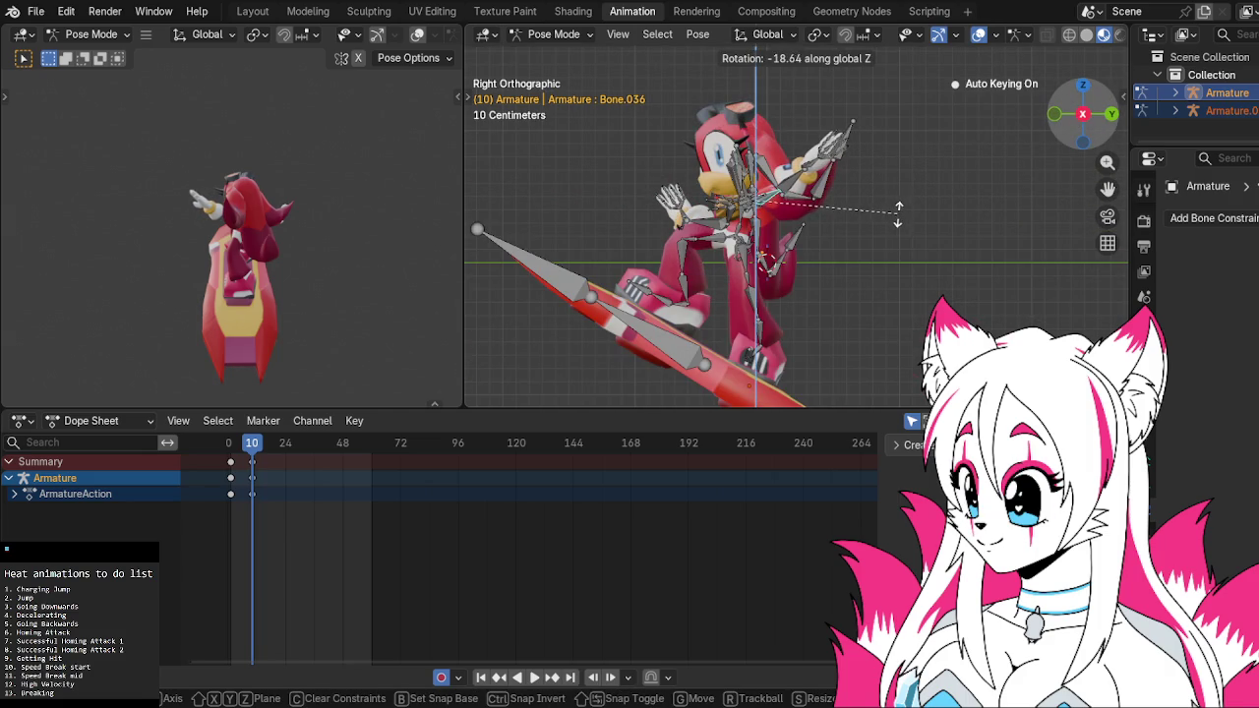
{"action": "left_click", "coordinate": [885, 225]}
{"action": "mouse_move", "coordinate": [885, 224]}
{"action": "middle_mouse_down"}
{"action": "mouse_move", "coordinate": [882, 237]}
{"action": "mouse_move", "coordinate": [968, 284]}
{"action": "mouse_move", "coordinate": [1046, 255]}
{"action": "middle_mouse_up"}
From the front view, rotate the other arm Bone.067 and its hand Bone.068
{"action": "left_click", "coordinate": [774, 219]}
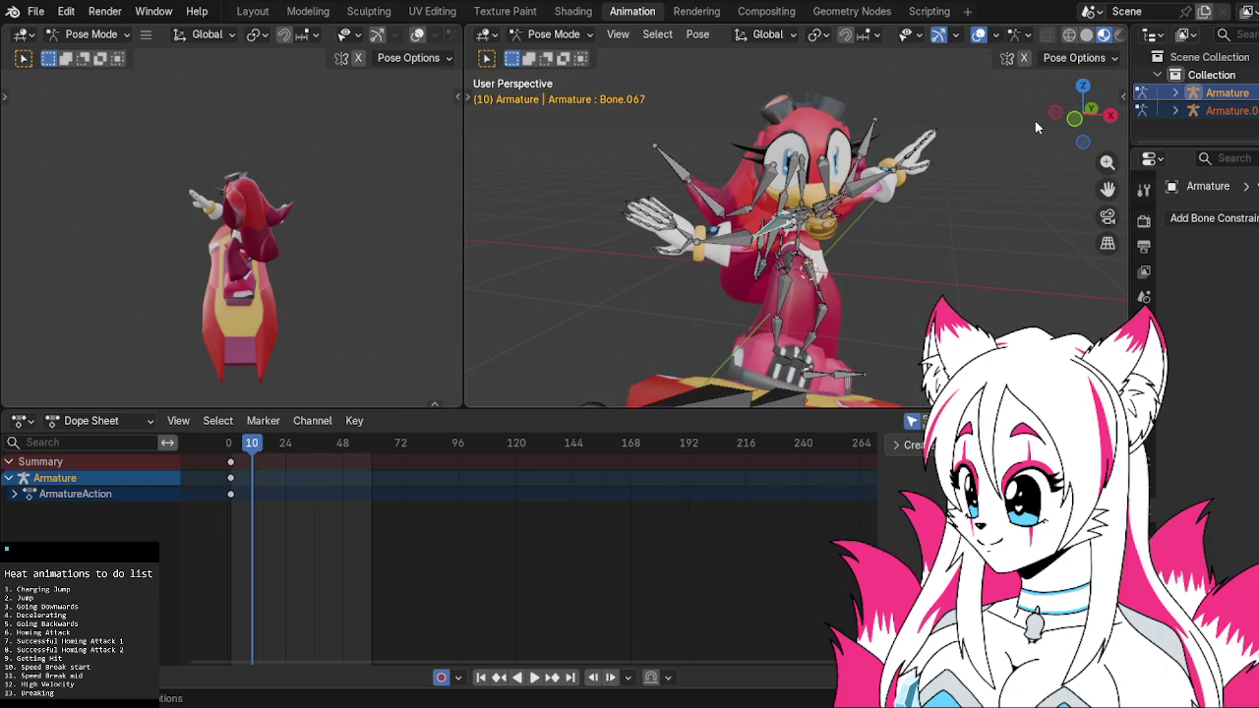
{"action": "left_click", "coordinate": [1073, 116]}
{"action": "key", "text": "r"}
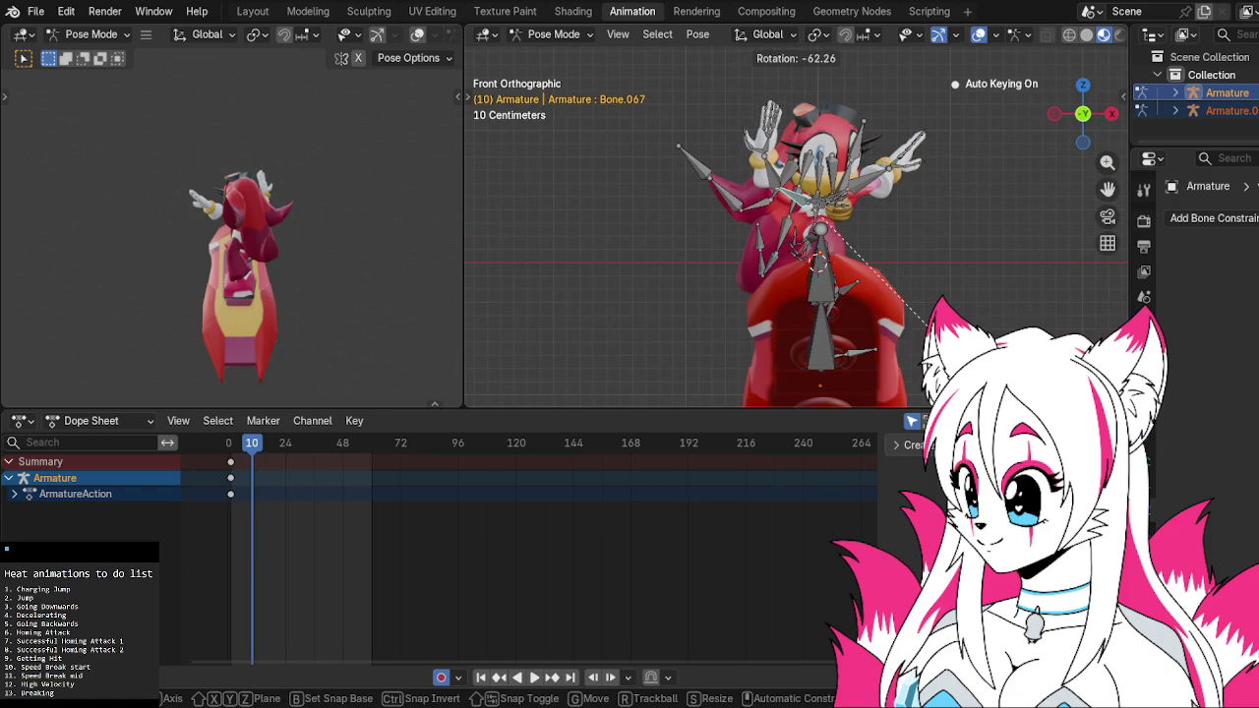
{"action": "left_click", "coordinate": [929, 324]}
{"action": "left_click", "coordinate": [785, 173]}
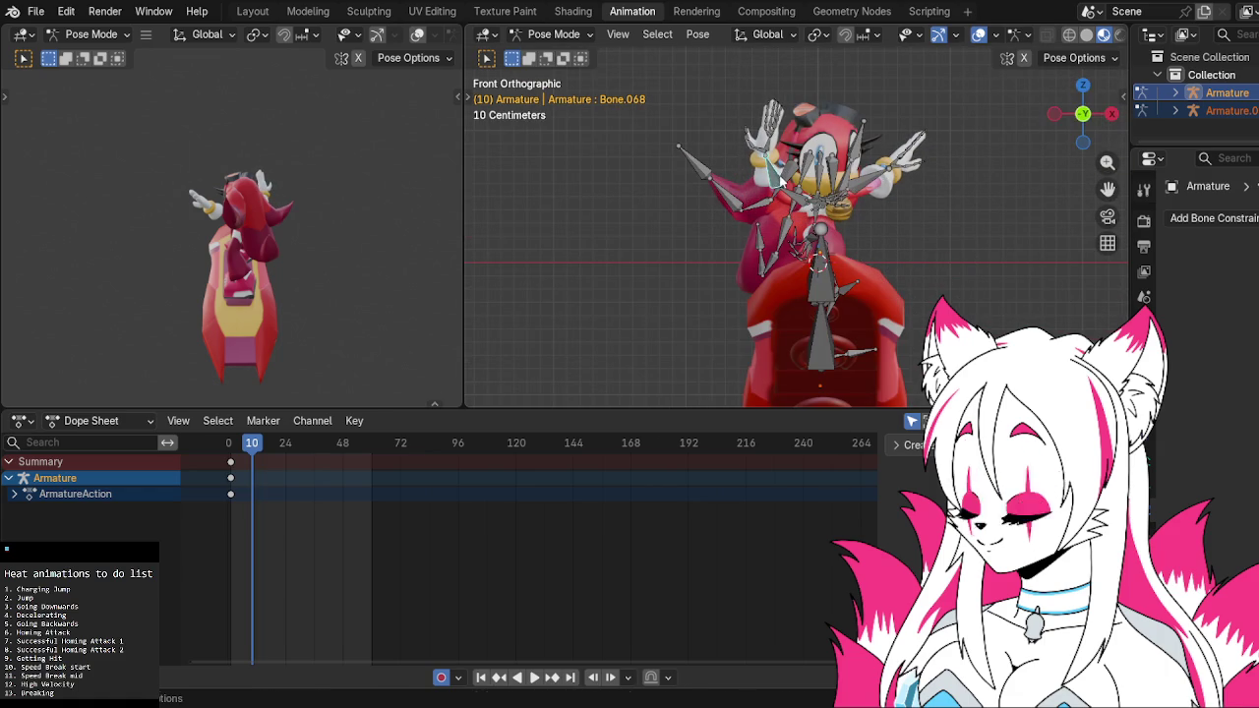
{"action": "key", "text": "r"}
{"action": "left_click", "coordinate": [774, 155]}
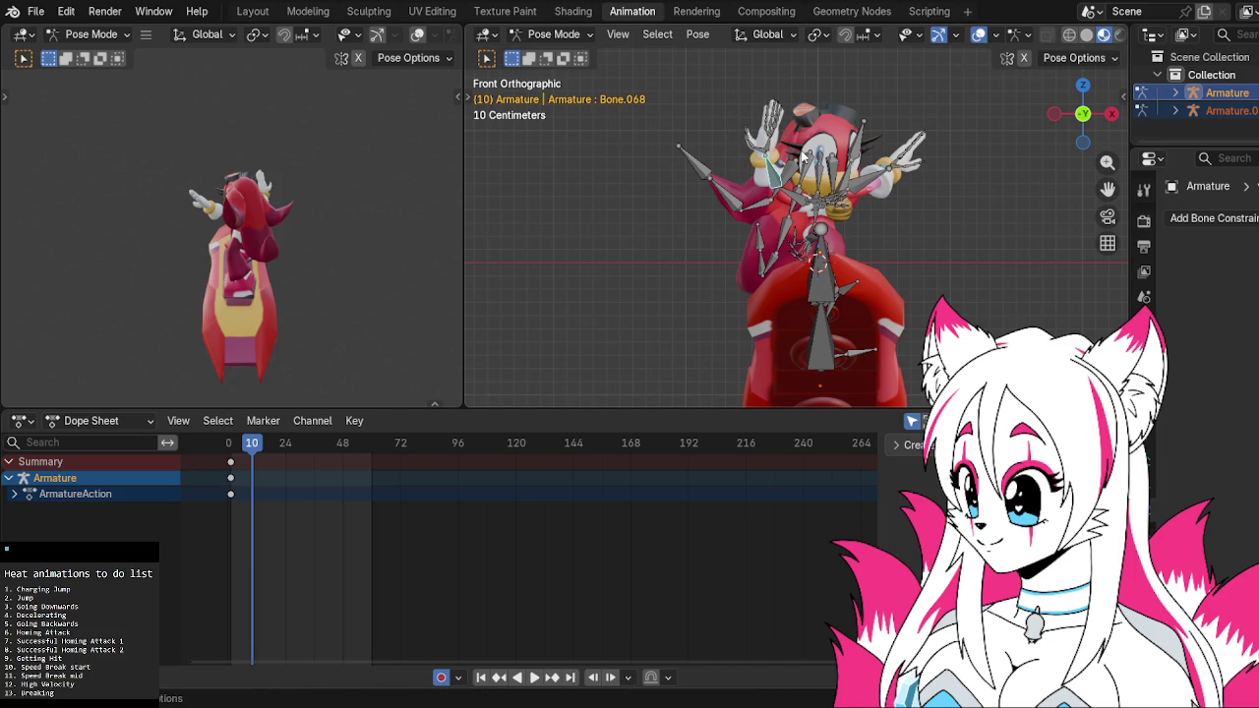
Turn Bone.068 about -35.77 degrees around global Z, then inspect the pose
{"action": "key", "text": "r"}
{"action": "key", "text": "z"}
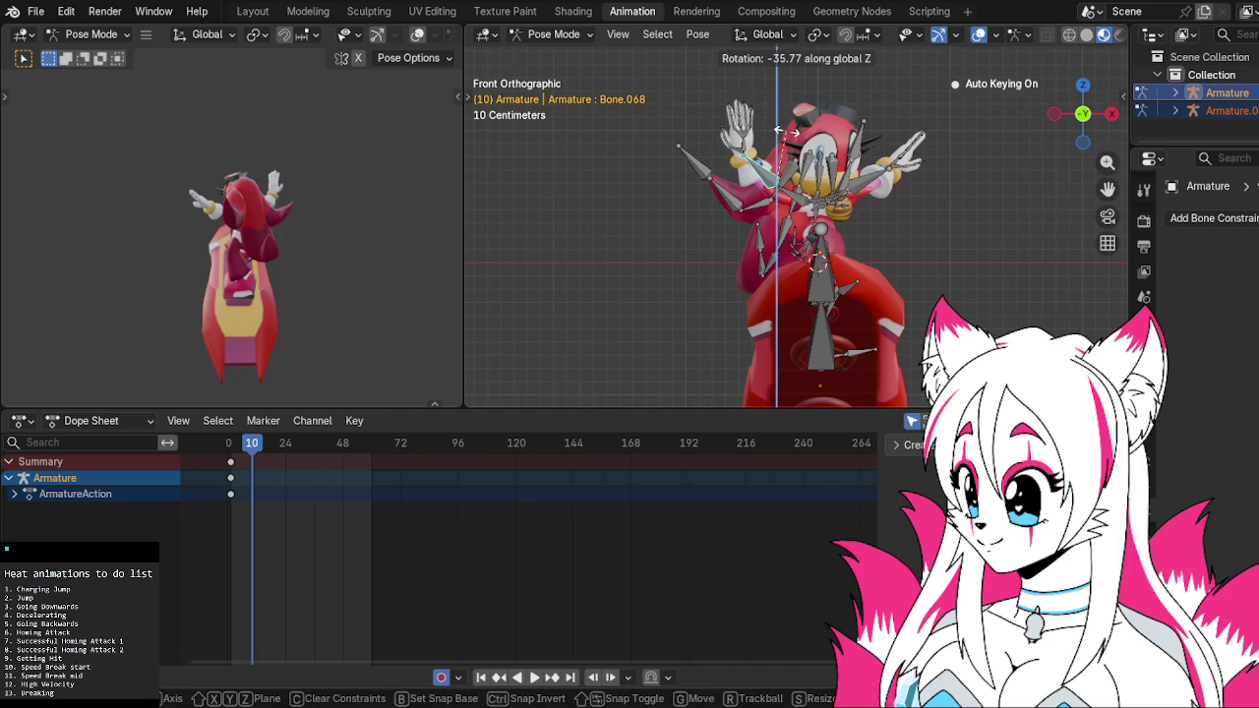
{"action": "left_click", "coordinate": [784, 132]}
{"action": "key", "text": "r"}
{"action": "left_click", "coordinate": [777, 124]}
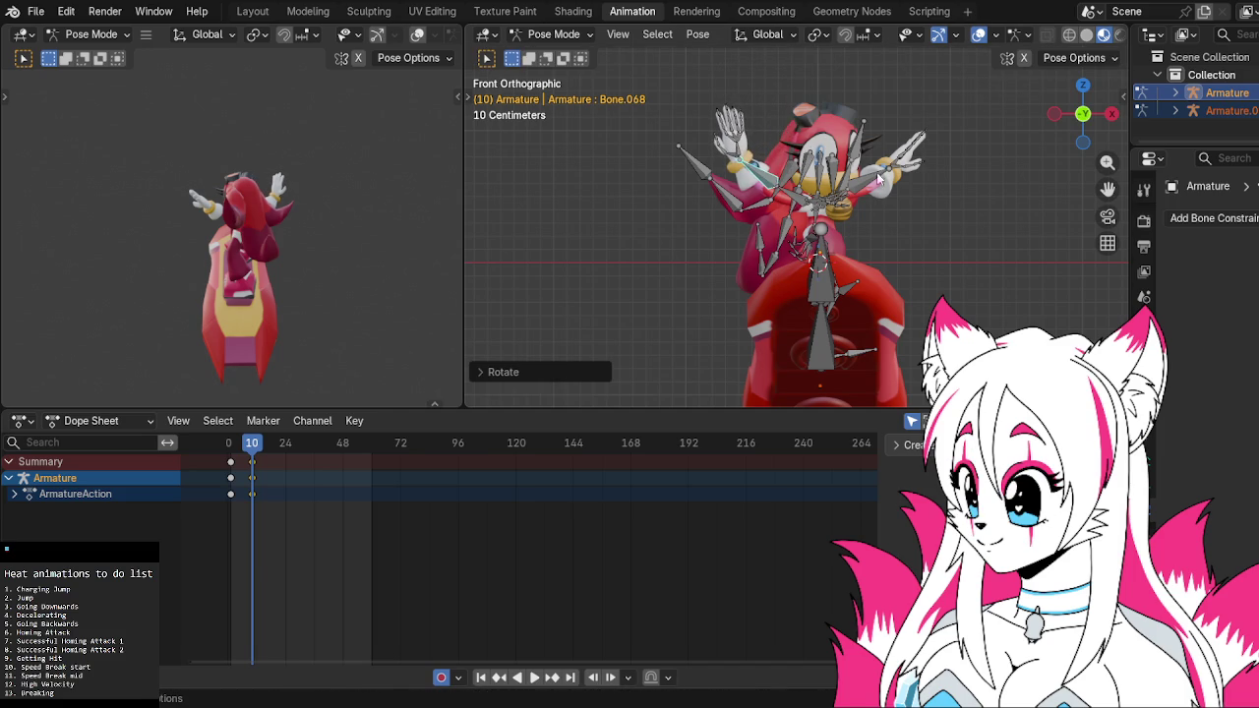
{"action": "left_click", "coordinate": [947, 213]}
{"action": "middle_click_drag", "start_coordinate": [947, 214], "coordinate": [678, 229]}
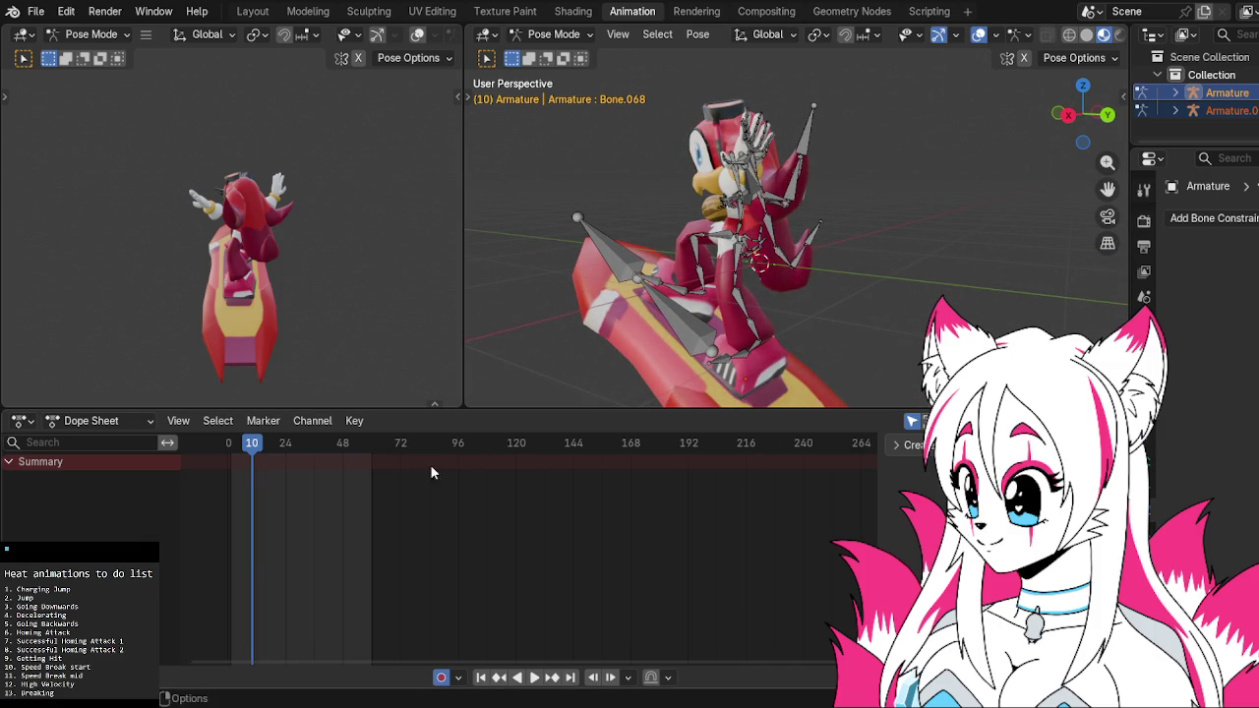
{"action": "middle_click_drag", "start_coordinate": [611, 298], "coordinate": [729, 281]}
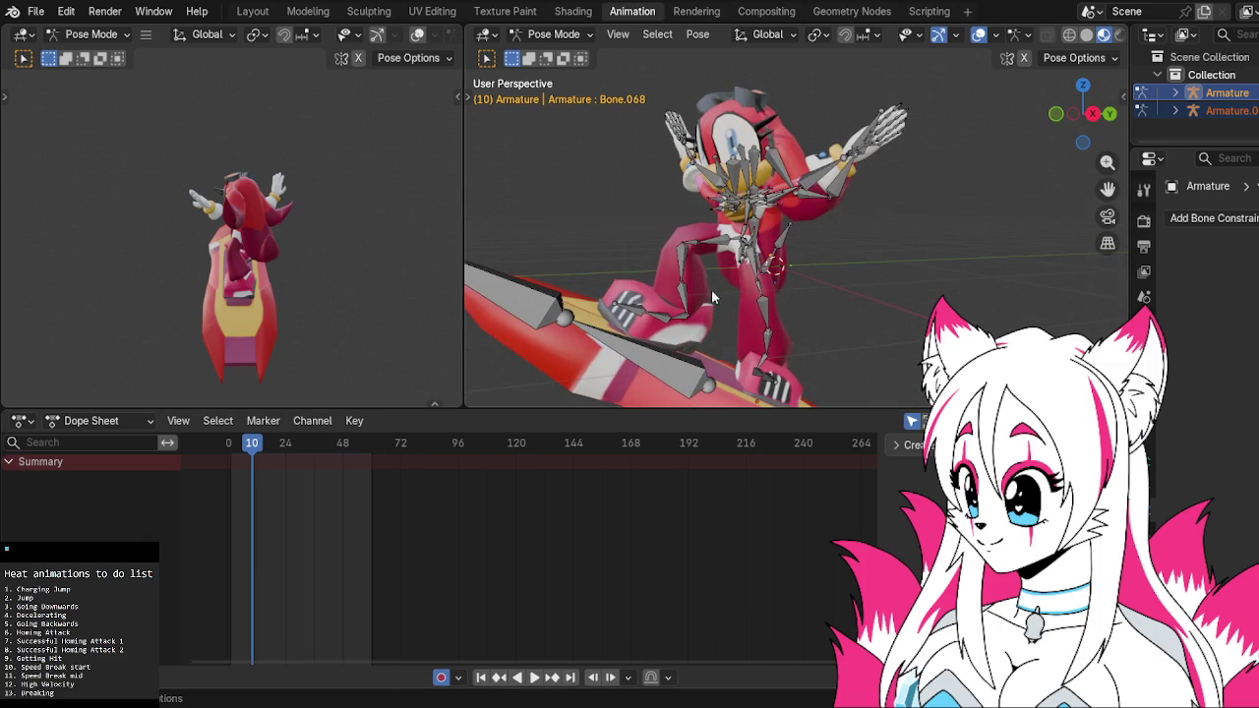
{"action": "left_click", "coordinate": [776, 200]}
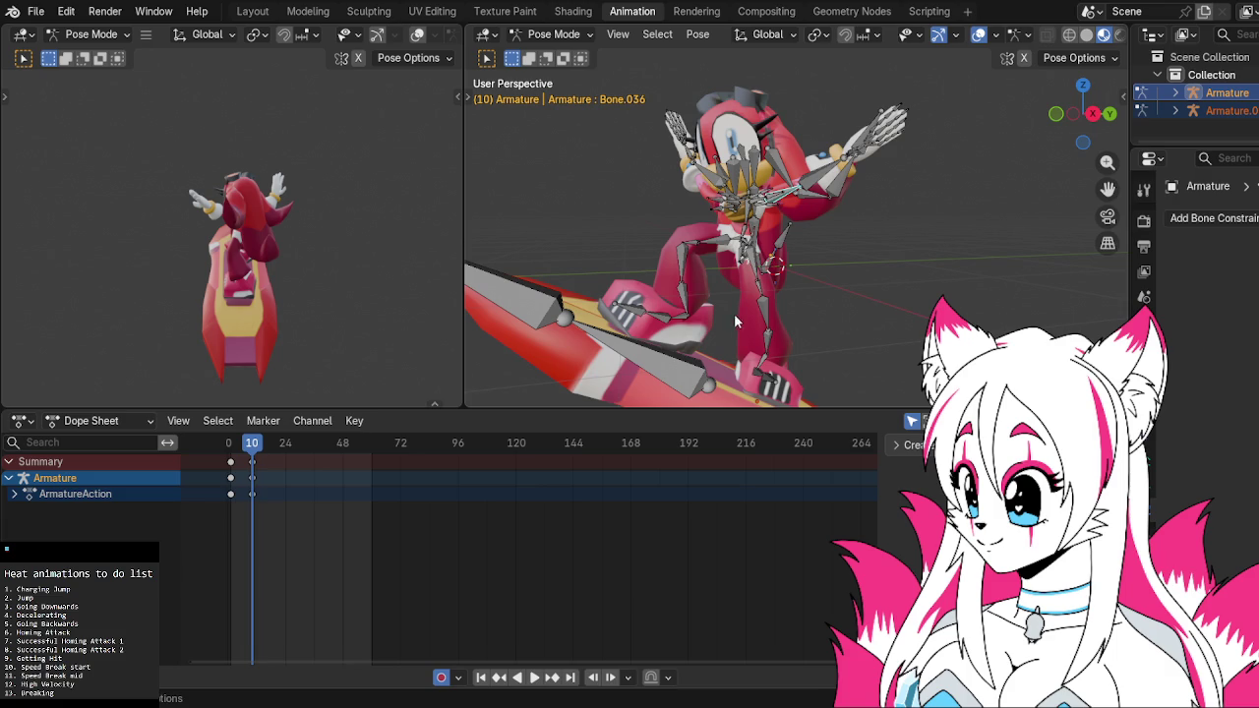
{"action": "left_click_drag", "start_coordinate": [251, 443], "coordinate": [224, 445]}
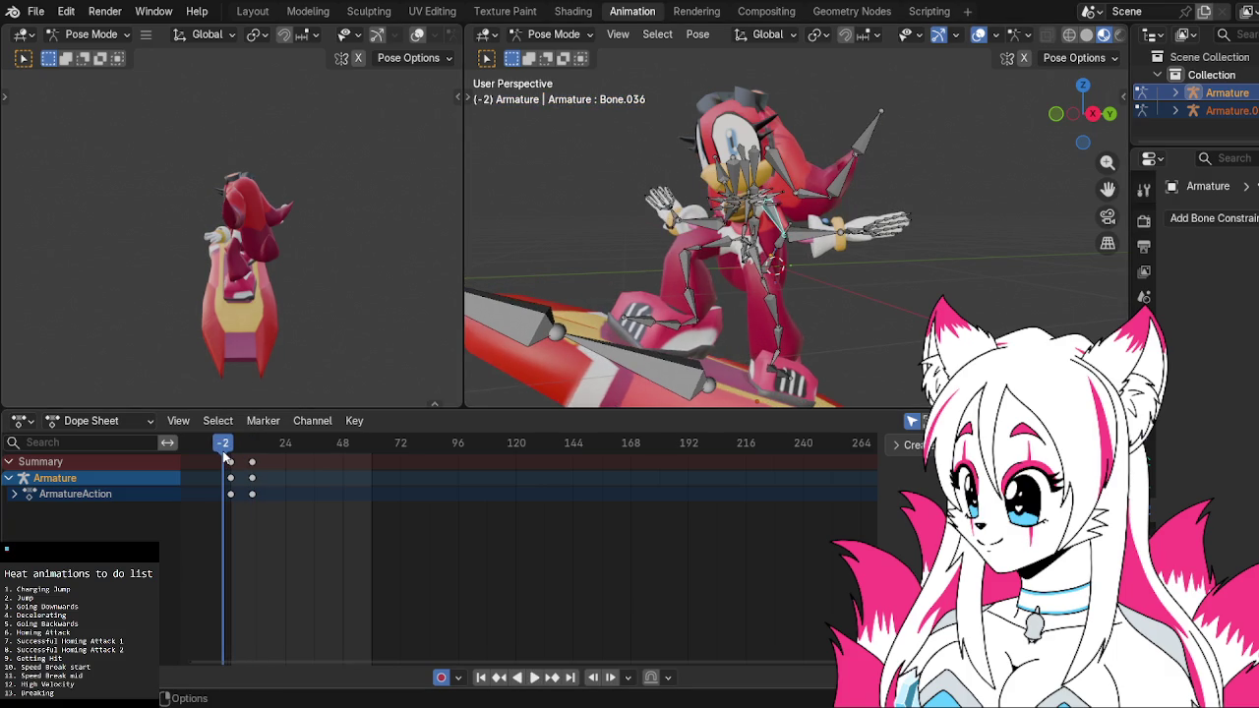
{"action": "key", "text": "space"}
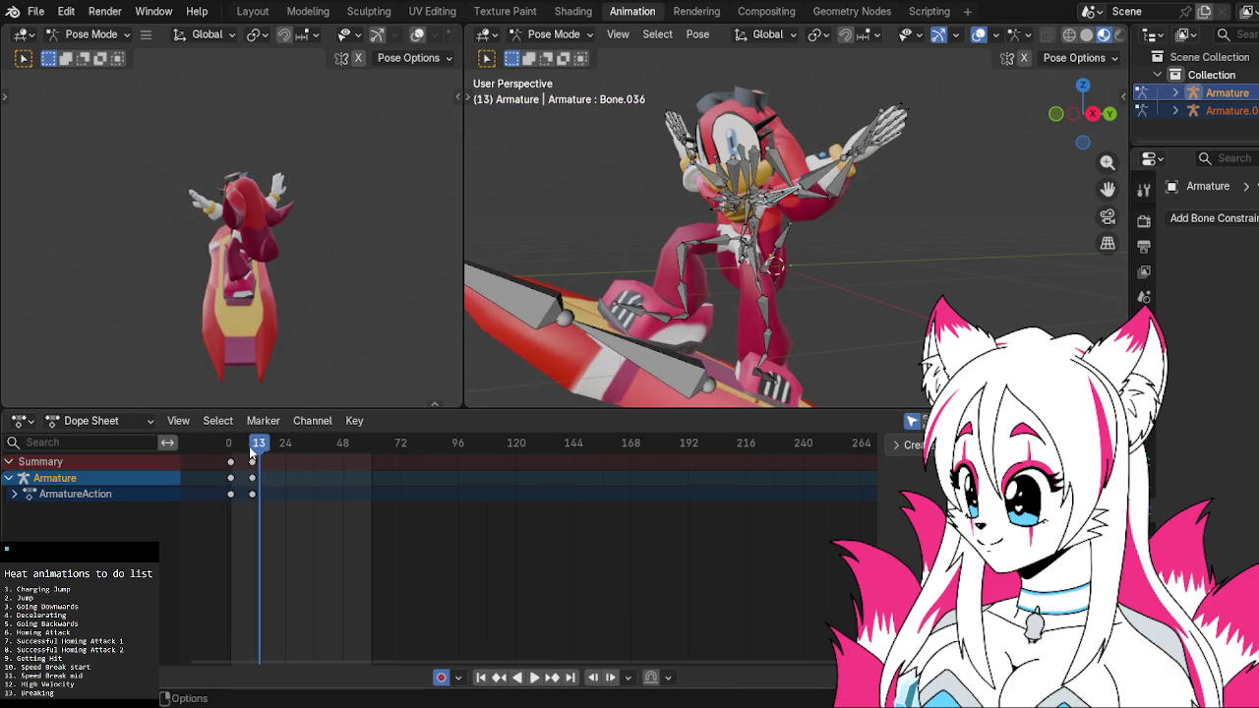
{"action": "key", "text": "space"}
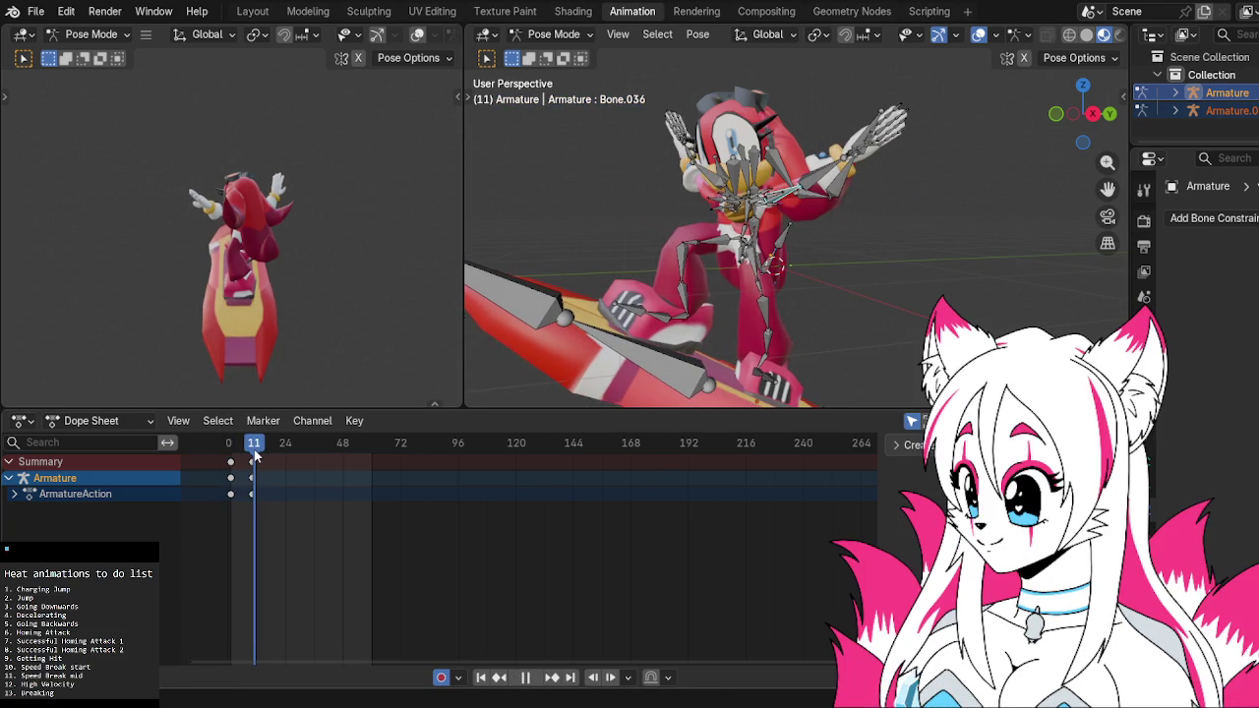
{"action": "left_click", "coordinate": [777, 160]}
From the right-side view, rotate arm bones Bone.032 and Bone.034
{"action": "left_click", "coordinate": [1093, 116]}
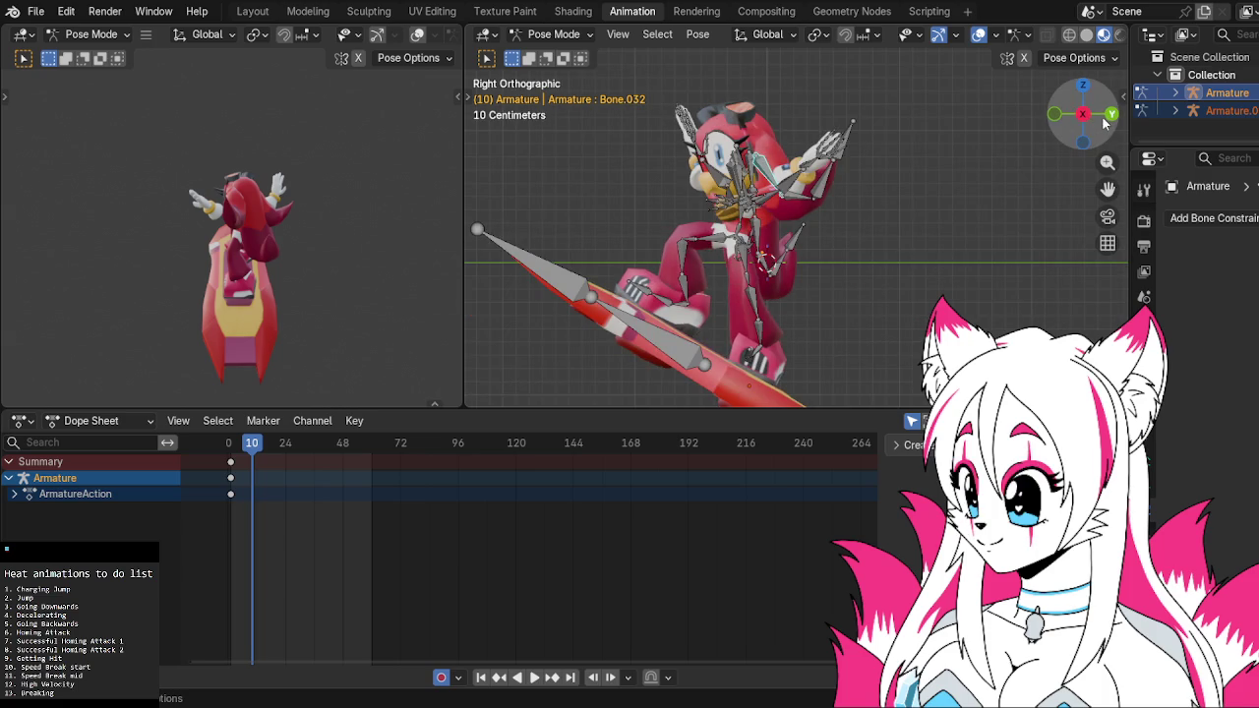
{"action": "left_click_drag", "start_coordinate": [1094, 125], "coordinate": [881, 202]}
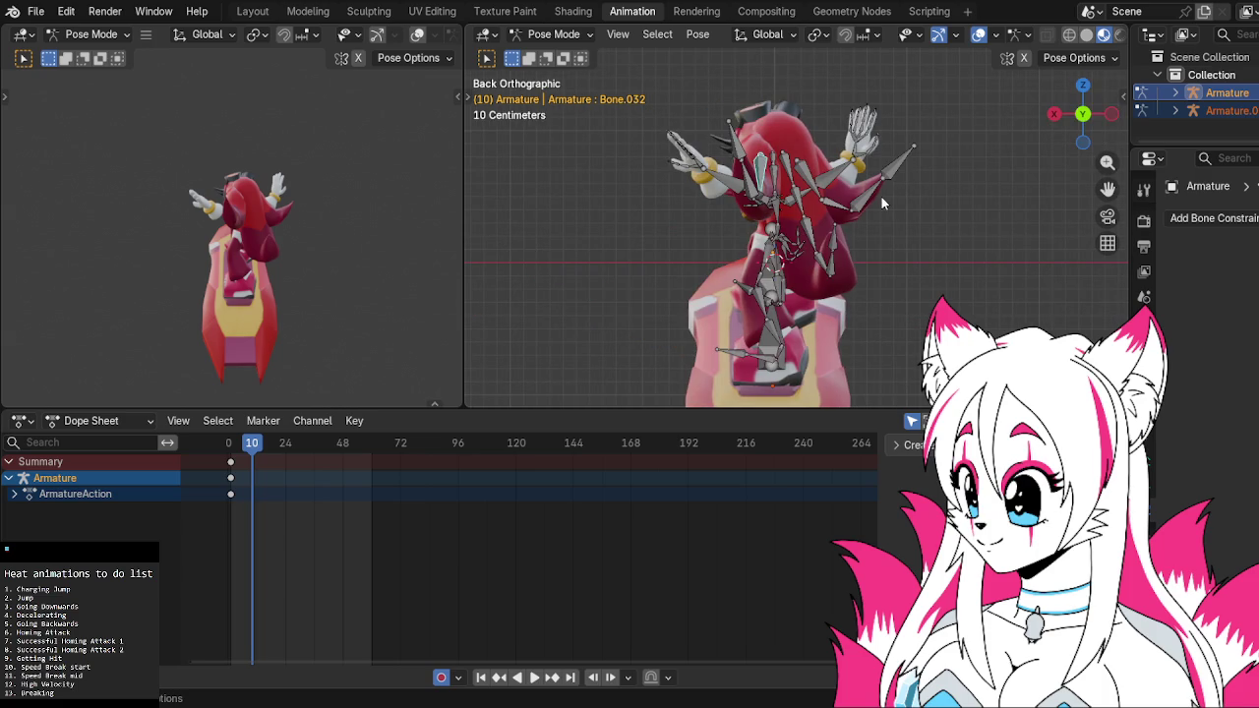
{"action": "left_click", "coordinate": [1053, 113]}
{"action": "key", "text": "r"}
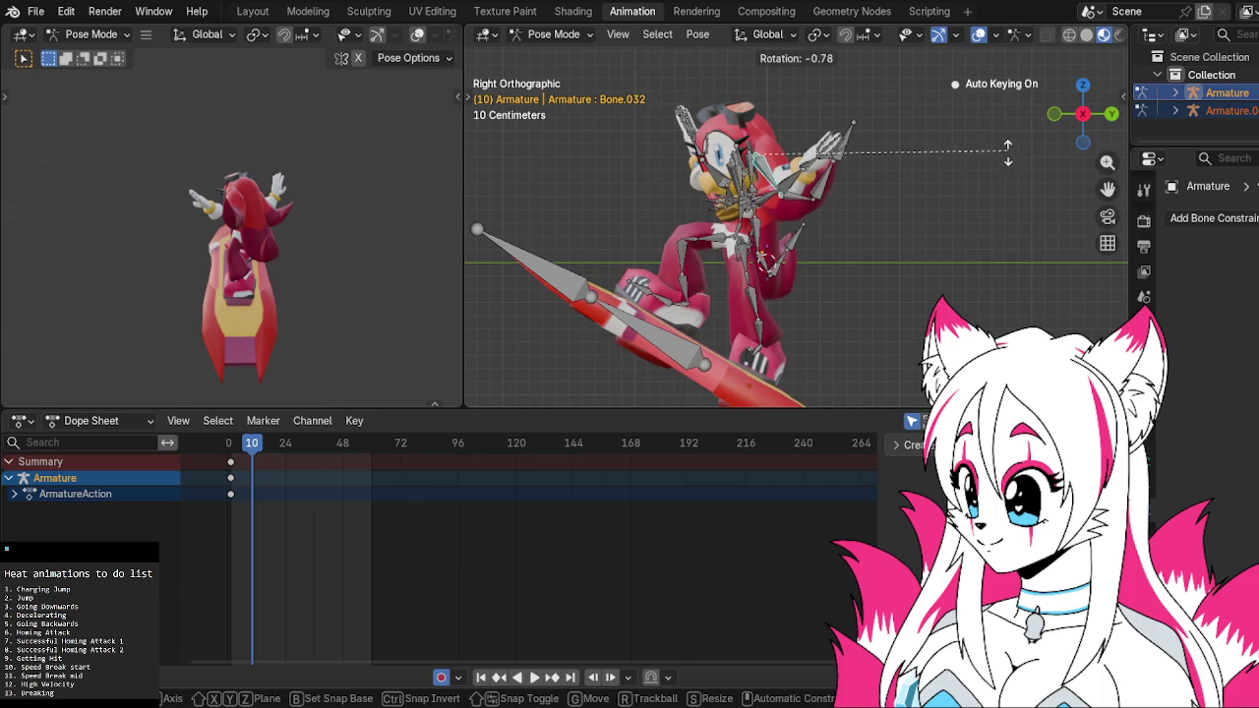
{"action": "left_click", "coordinate": [988, 187]}
{"action": "left_click", "coordinate": [816, 210]}
{"action": "key", "text": "r"}
{"action": "left_click", "coordinate": [840, 198]}
From the front view, rotate Bone.065_end and arm bone Bone.065
{"action": "left_click_drag", "start_coordinate": [1068, 130], "coordinate": [1080, 118]}
{"action": "left_click", "coordinate": [1079, 118]}
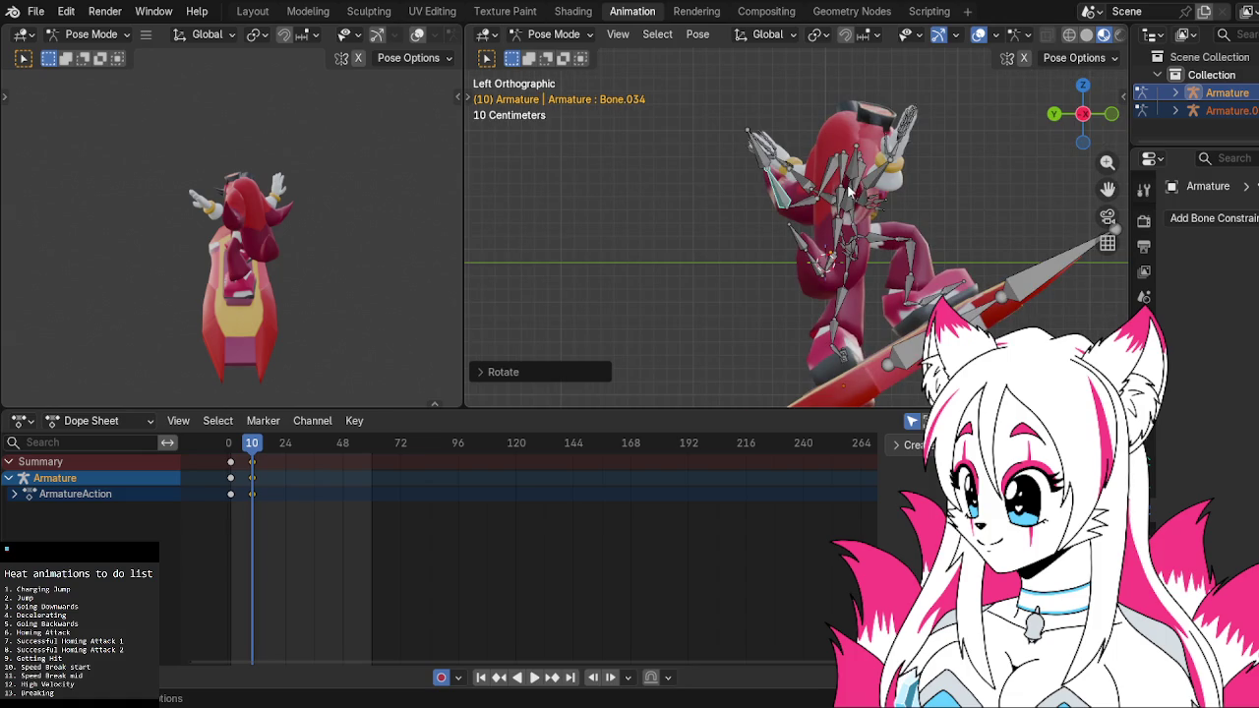
{"action": "left_click", "coordinate": [779, 189]}
{"action": "mouse_move", "coordinate": [866, 177]}
{"action": "middle_mouse_down"}
{"action": "mouse_move", "coordinate": [822, 227]}
{"action": "mouse_move", "coordinate": [1074, 125]}
{"action": "middle_mouse_up"}
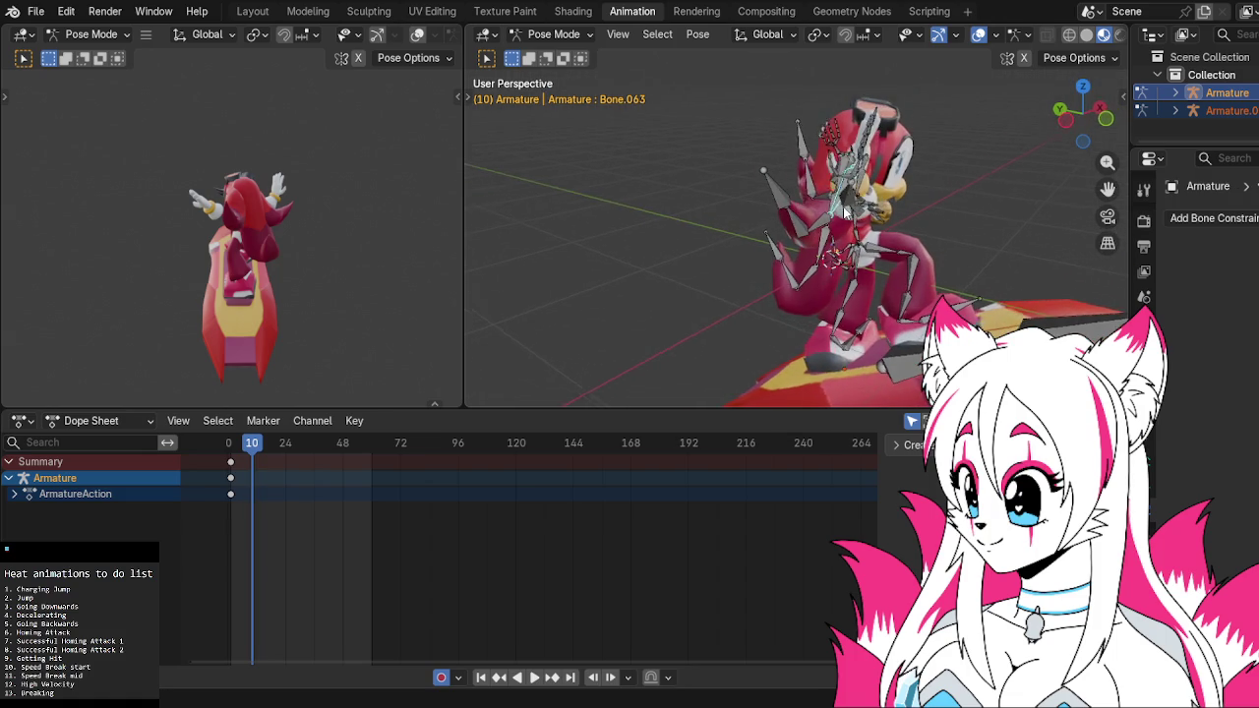
{"action": "left_click", "coordinate": [1090, 122]}
{"action": "key", "text": "r"}
{"action": "left_click", "coordinate": [756, 202]}
{"action": "left_click", "coordinate": [751, 207]}
{"action": "key", "text": "r"}
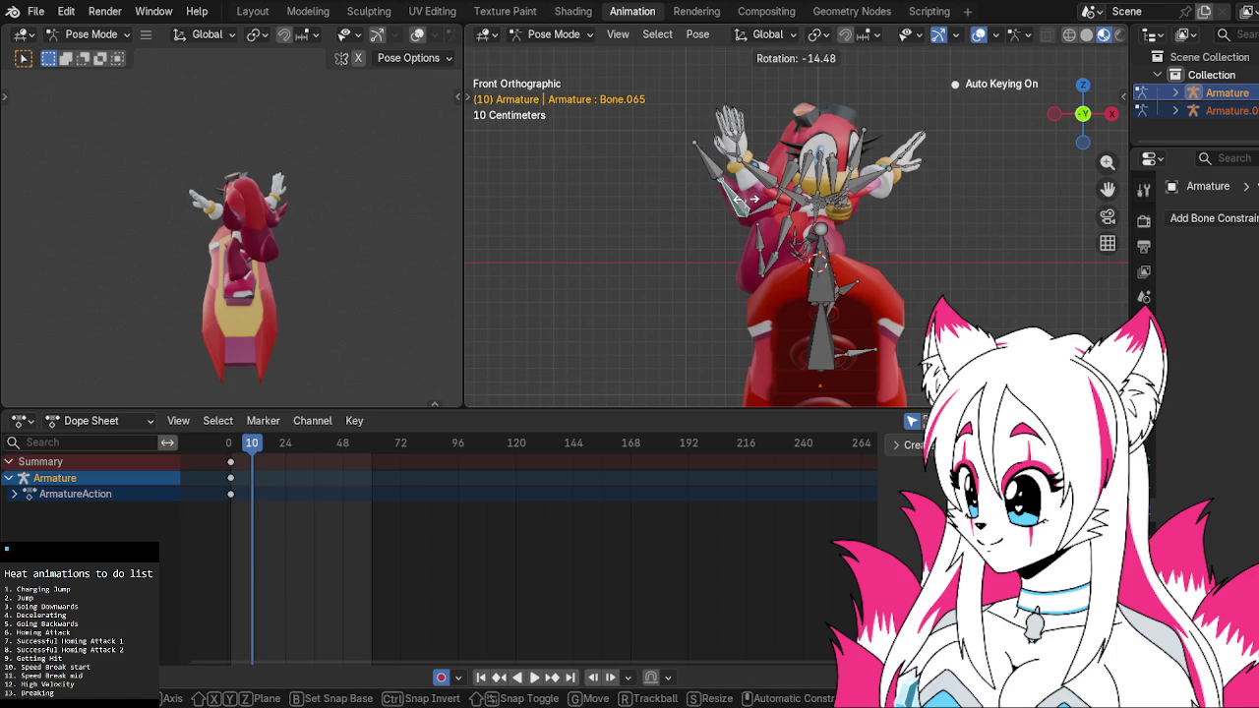
{"action": "left_click", "coordinate": [745, 203]}
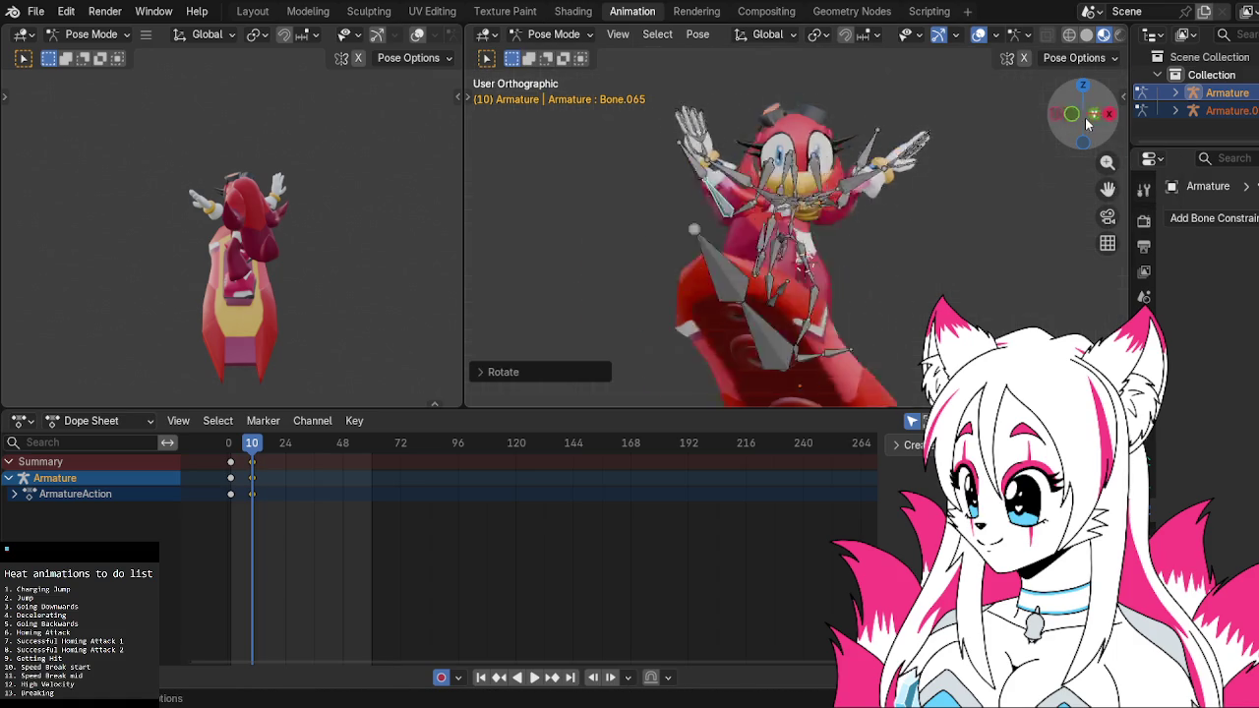
Rotate Bone.090 around its local Z axis
{"action": "left_click_drag", "start_coordinate": [1060, 122], "coordinate": [824, 224]}
{"action": "left_click", "coordinate": [790, 183]}
{"action": "key", "text": "r"}
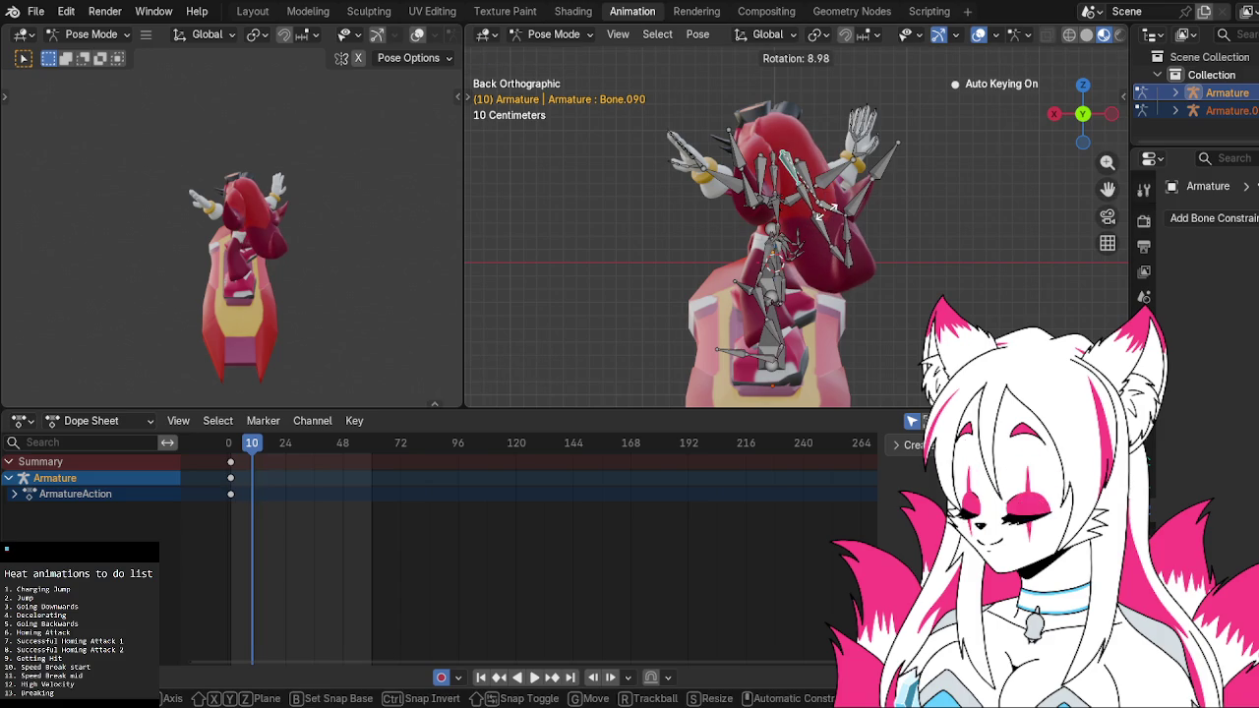
{"action": "key", "text": "z"}
{"action": "key", "text": "z"}
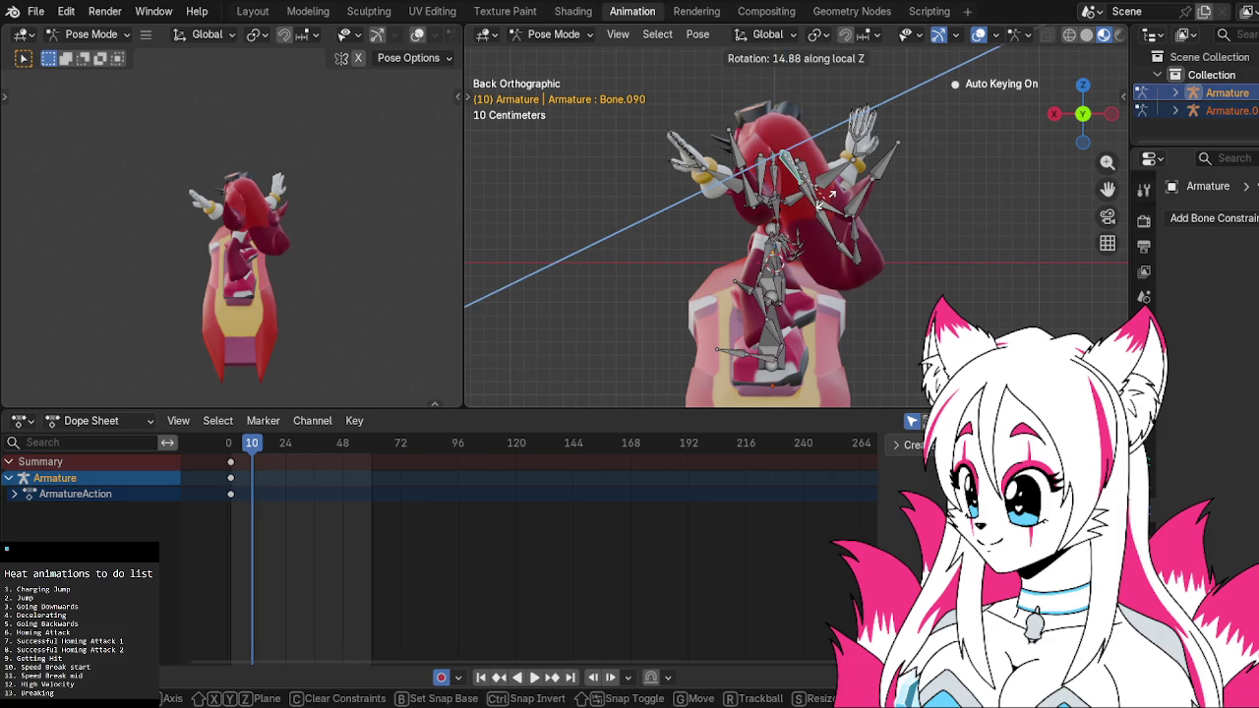
{"action": "key", "text": "y"}
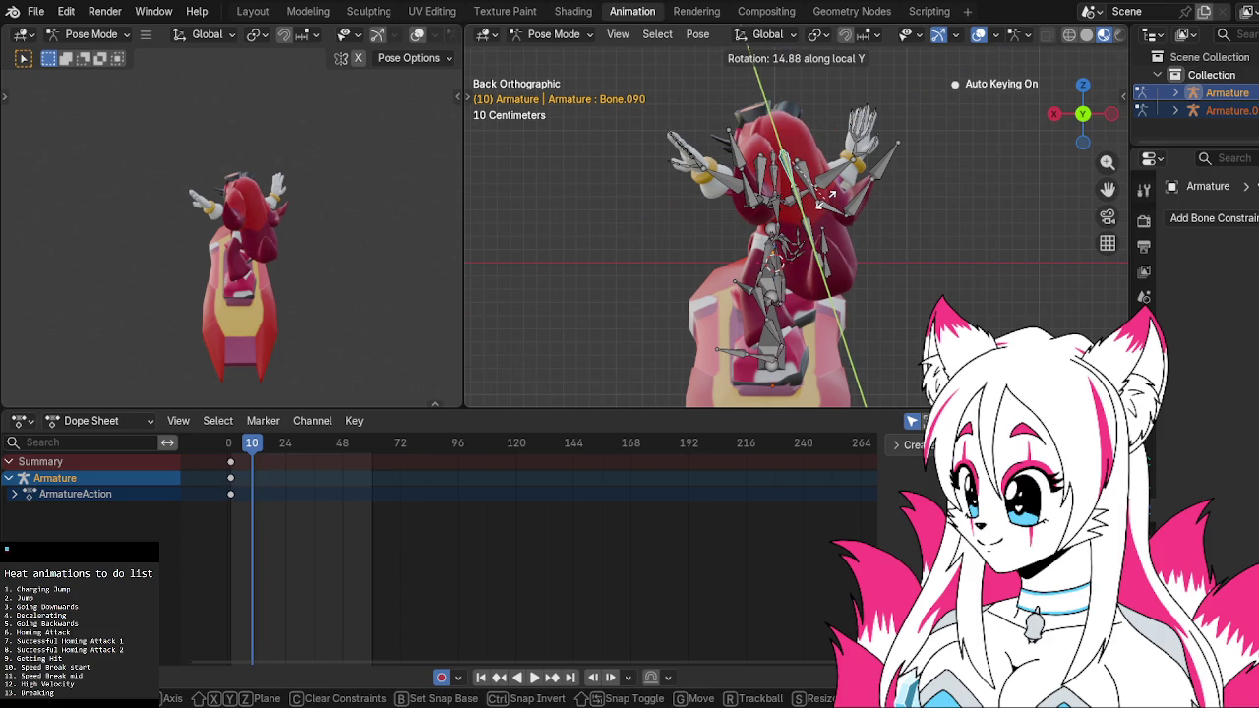
{"action": "key", "text": "z"}
{"action": "key", "text": "z"}
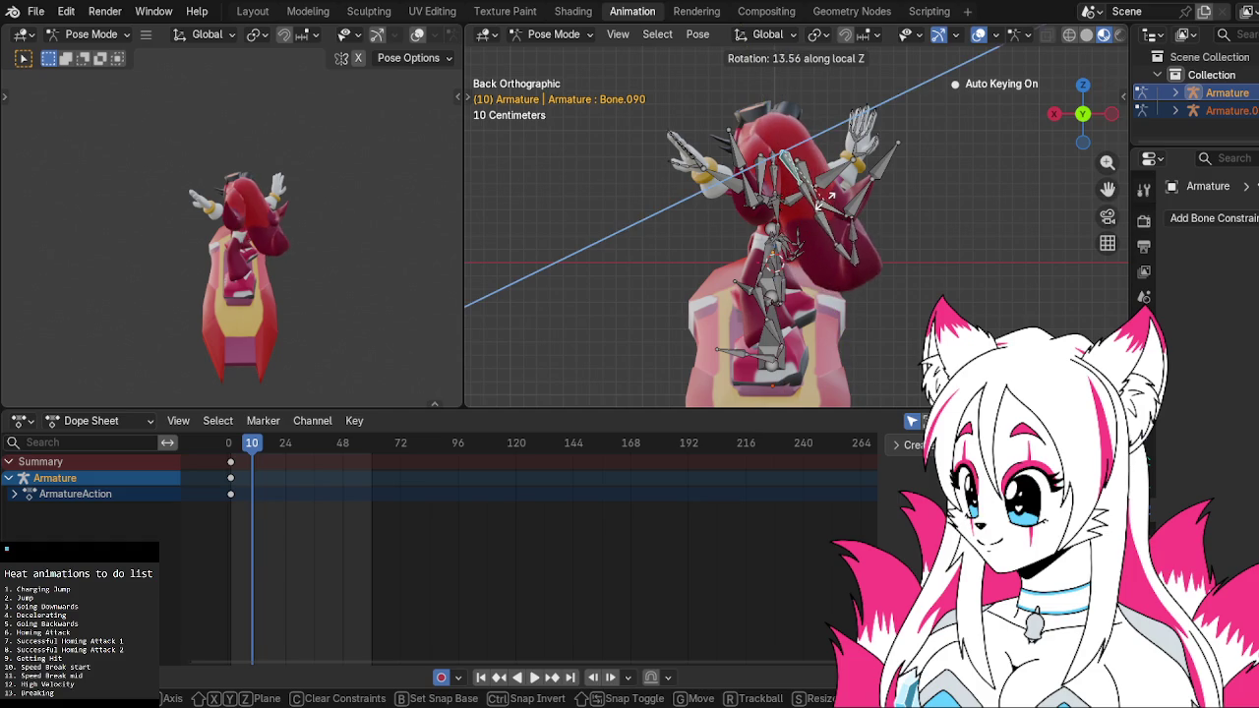
{"action": "left_click", "coordinate": [824, 222]}
Rotate shoulder bones Bone.092 and Bone.093
{"action": "left_click", "coordinate": [824, 222]}
{"action": "key", "text": "r"}
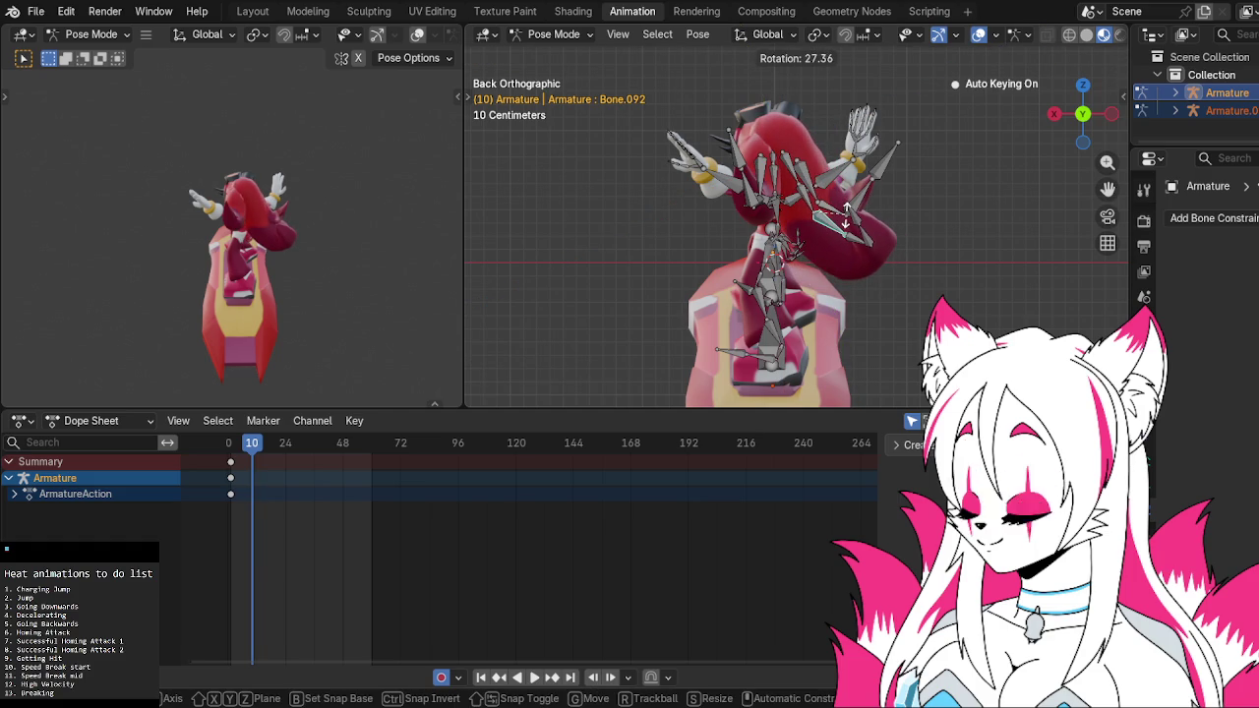
{"action": "left_click", "coordinate": [844, 218]}
{"action": "left_click", "coordinate": [855, 240]}
{"action": "key", "text": "r"}
{"action": "left_click", "coordinate": [870, 240]}
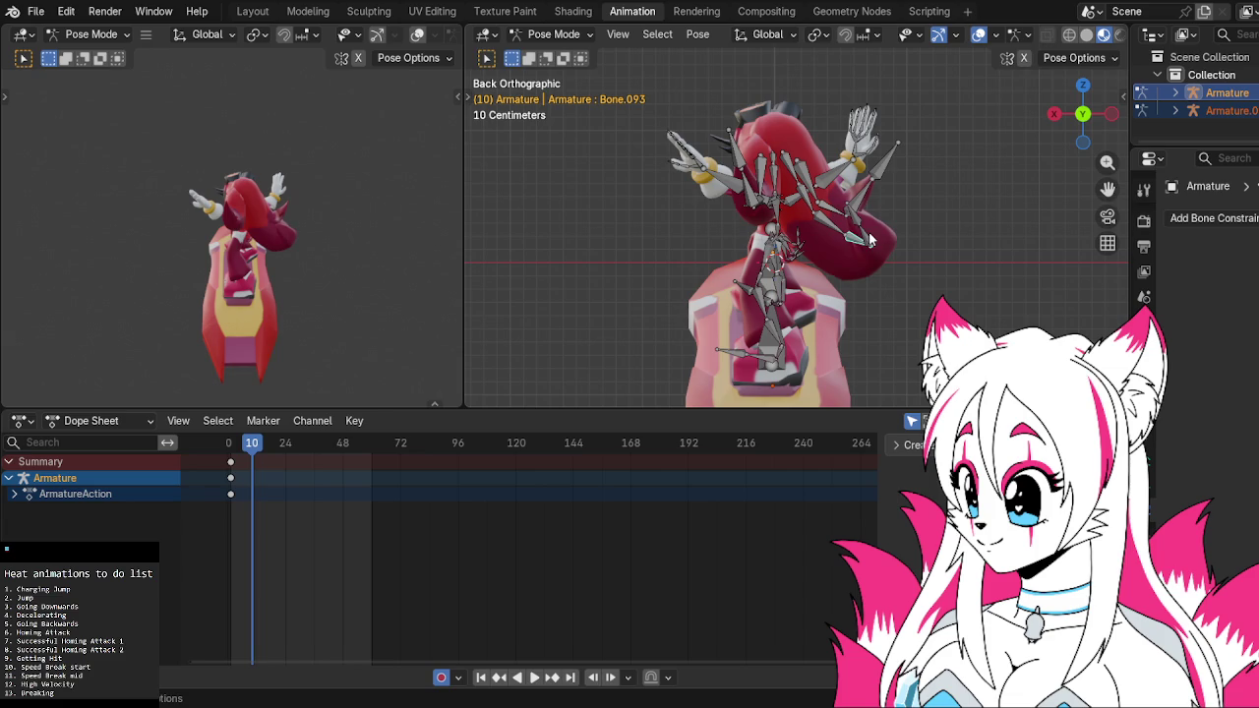
{"action": "key", "text": "r"}
{"action": "left_click", "coordinate": [930, 207]}
From the left view, re-rotate Bone.090 twice, finishing around global Z
{"action": "mouse_move", "coordinate": [931, 207]}
{"action": "middle_mouse_down"}
{"action": "mouse_move", "coordinate": [790, 280]}
{"action": "mouse_move", "coordinate": [846, 246]}
{"action": "middle_mouse_up"}
{"action": "left_click", "coordinate": [1096, 138]}
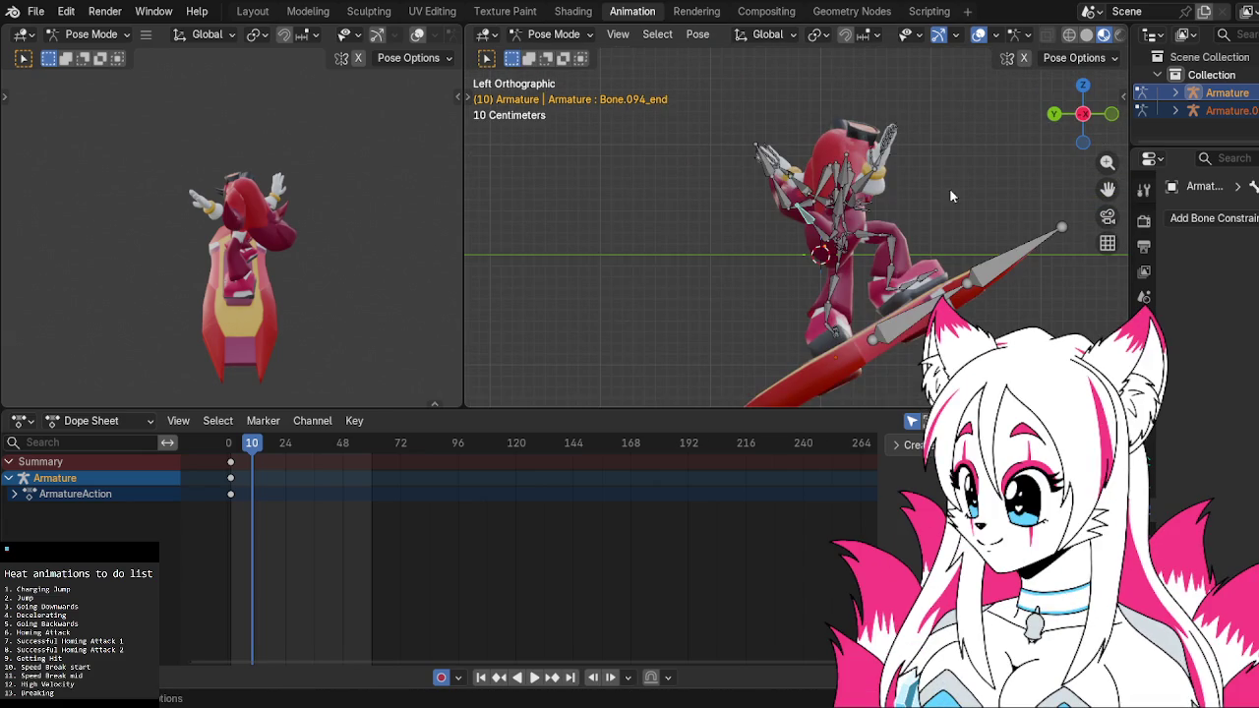
{"action": "key", "text": "r"}
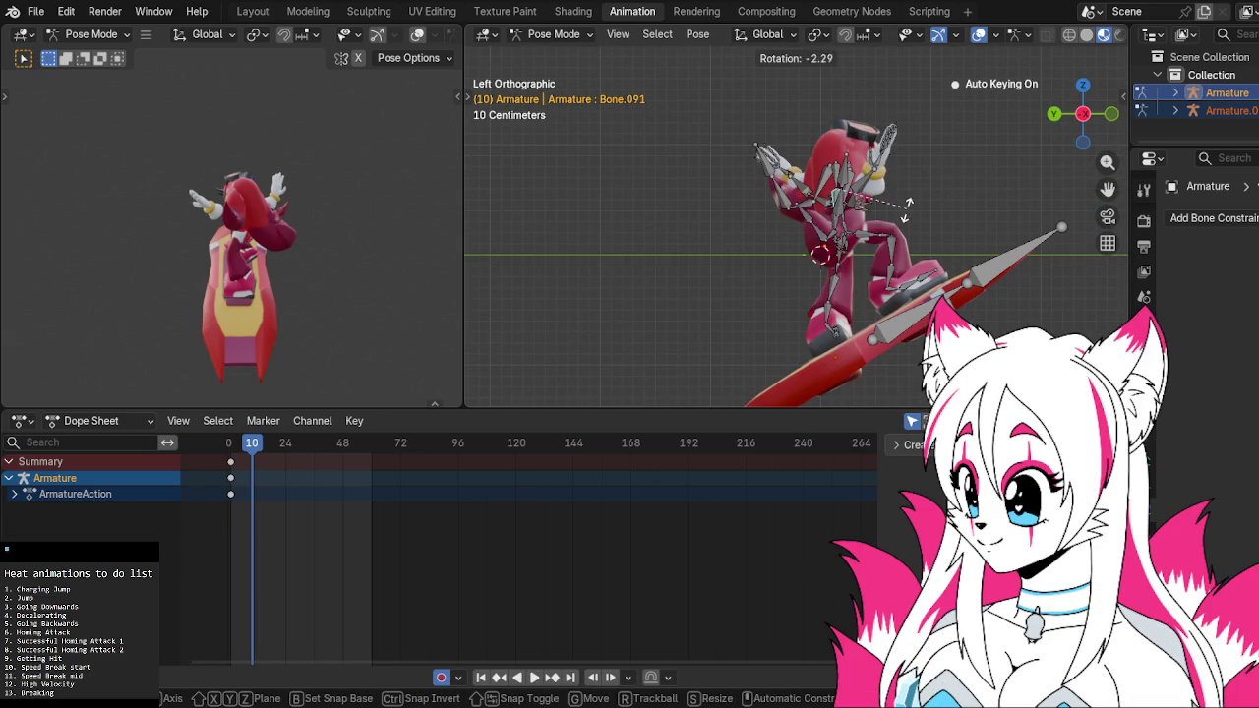
{"action": "right_click", "coordinate": [839, 182]}
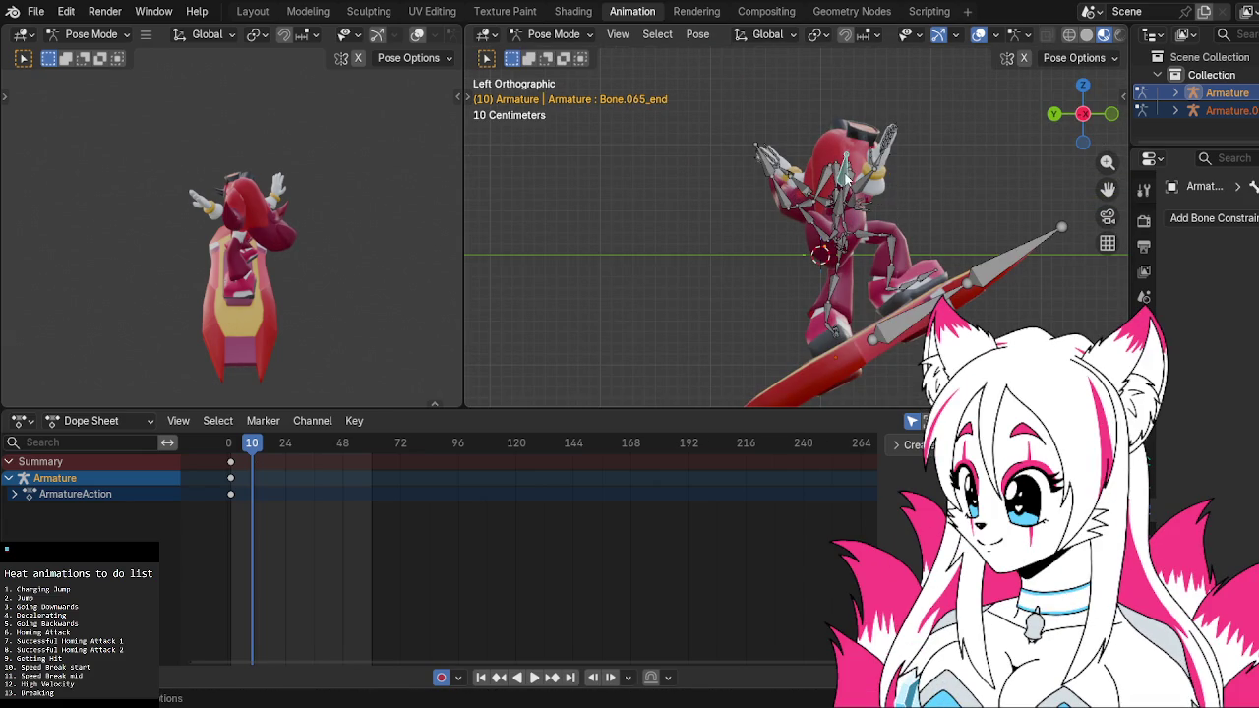
{"action": "left_click", "coordinate": [839, 175]}
{"action": "key", "text": "r"}
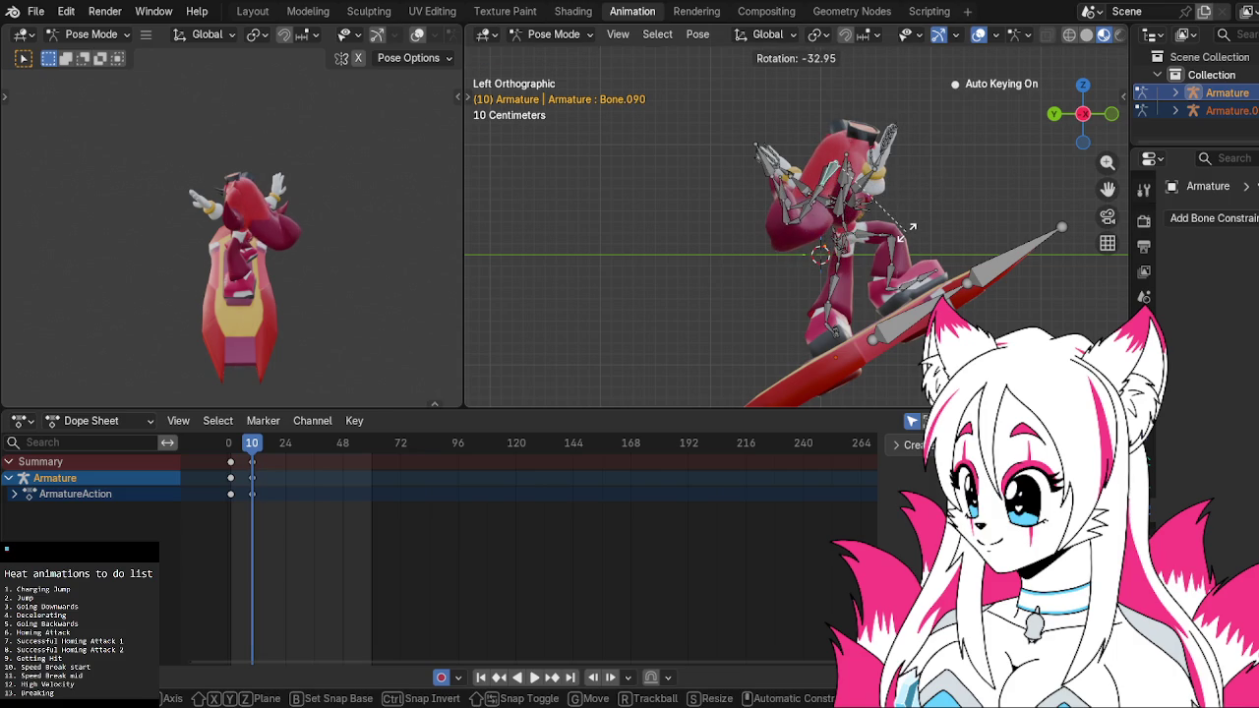
{"action": "left_click", "coordinate": [915, 229]}
{"action": "key", "text": "r"}
{"action": "key", "text": "y"}
{"action": "key", "text": "y"}
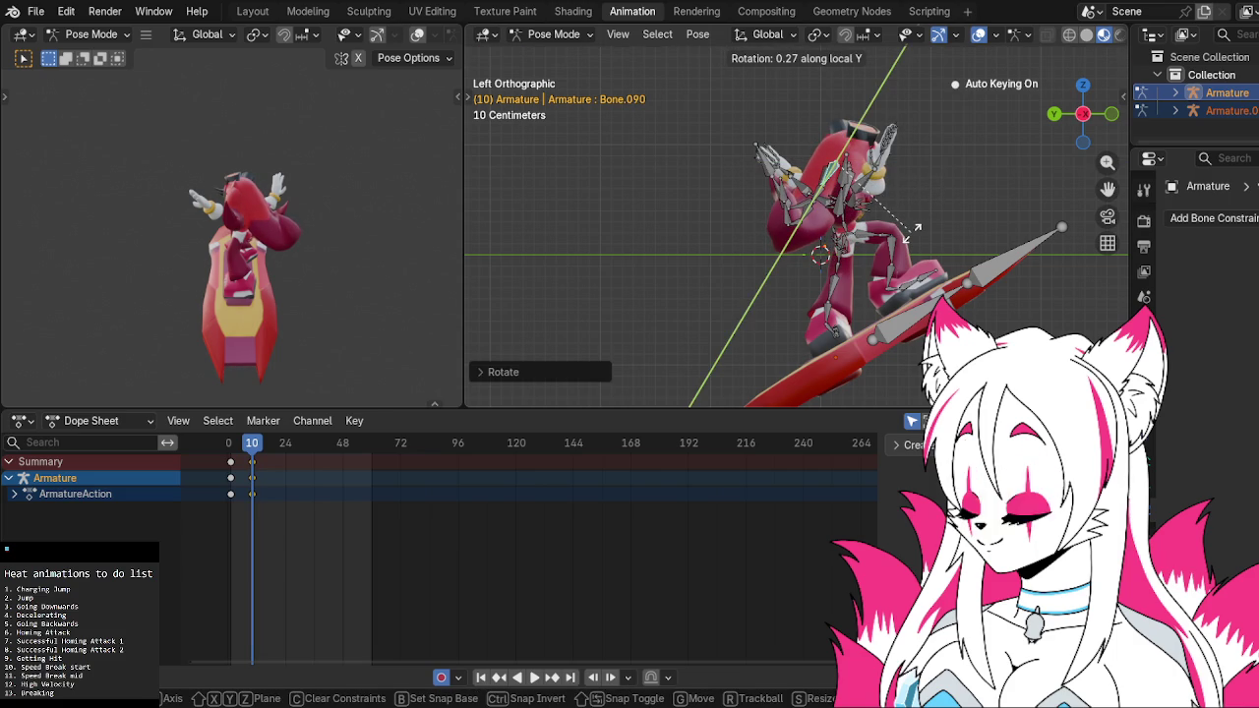
{"action": "key", "text": "z"}
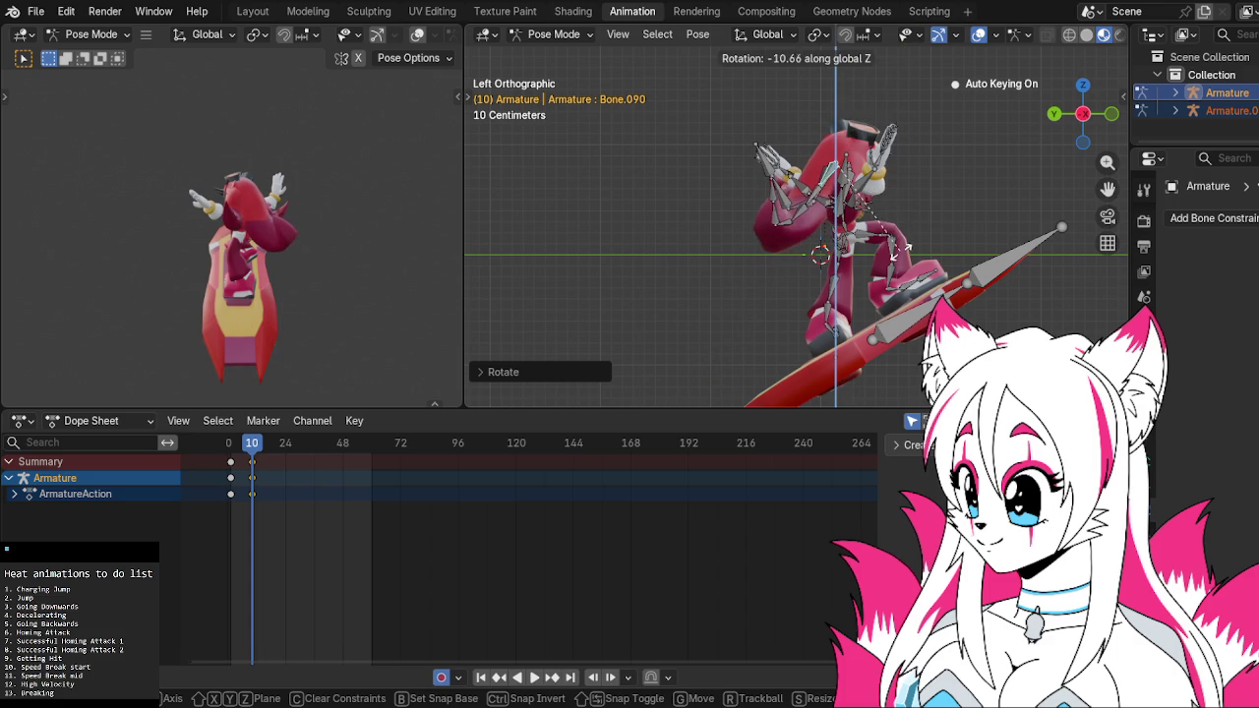
{"action": "left_click", "coordinate": [890, 241]}
Turn Bone.092 about -25.41 degrees around global Z
{"action": "left_click", "coordinate": [804, 215]}
{"action": "key", "text": "r"}
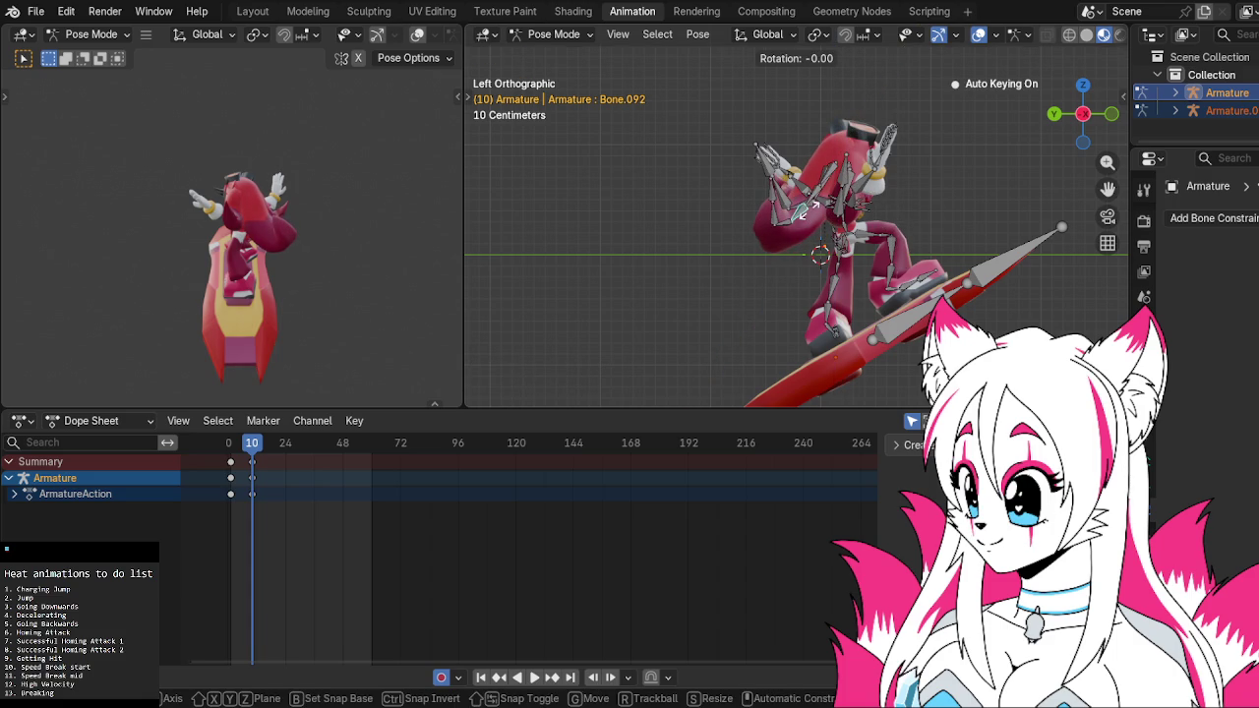
{"action": "key", "text": "z"}
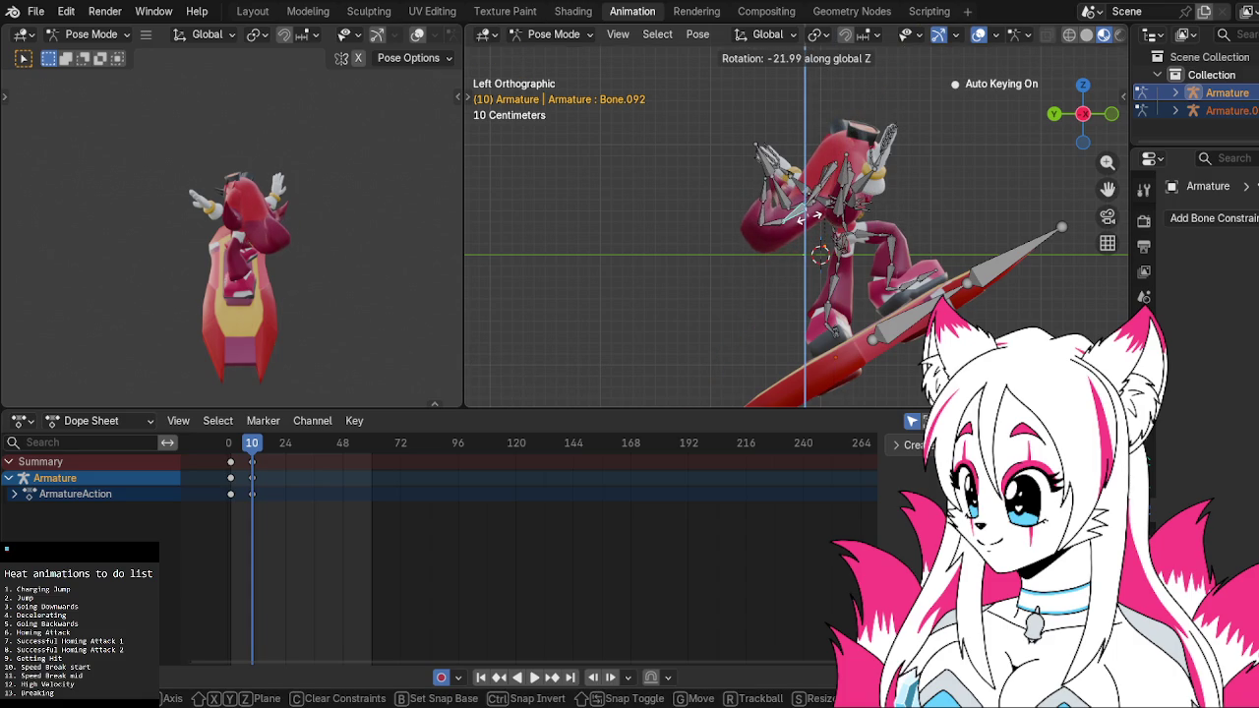
{"action": "key", "text": "z"}
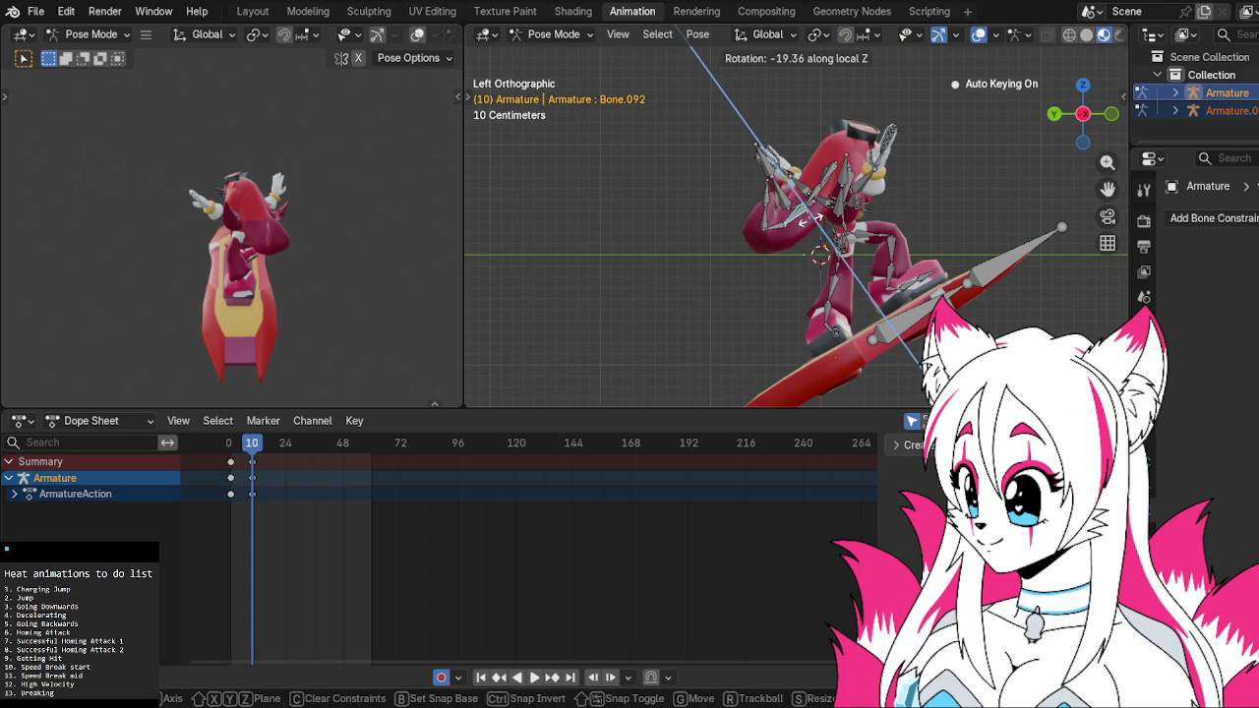
{"action": "key", "text": "z"}
{"action": "key", "text": "z"}
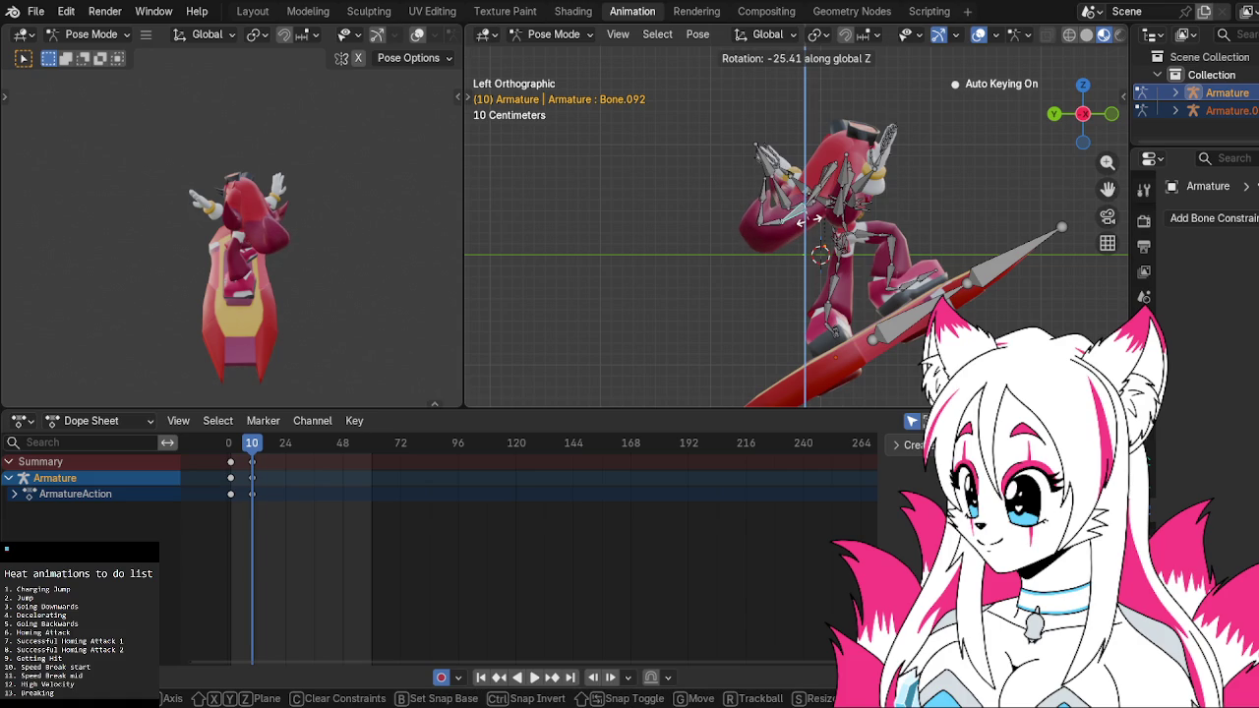
{"action": "left_click", "coordinate": [811, 226]}
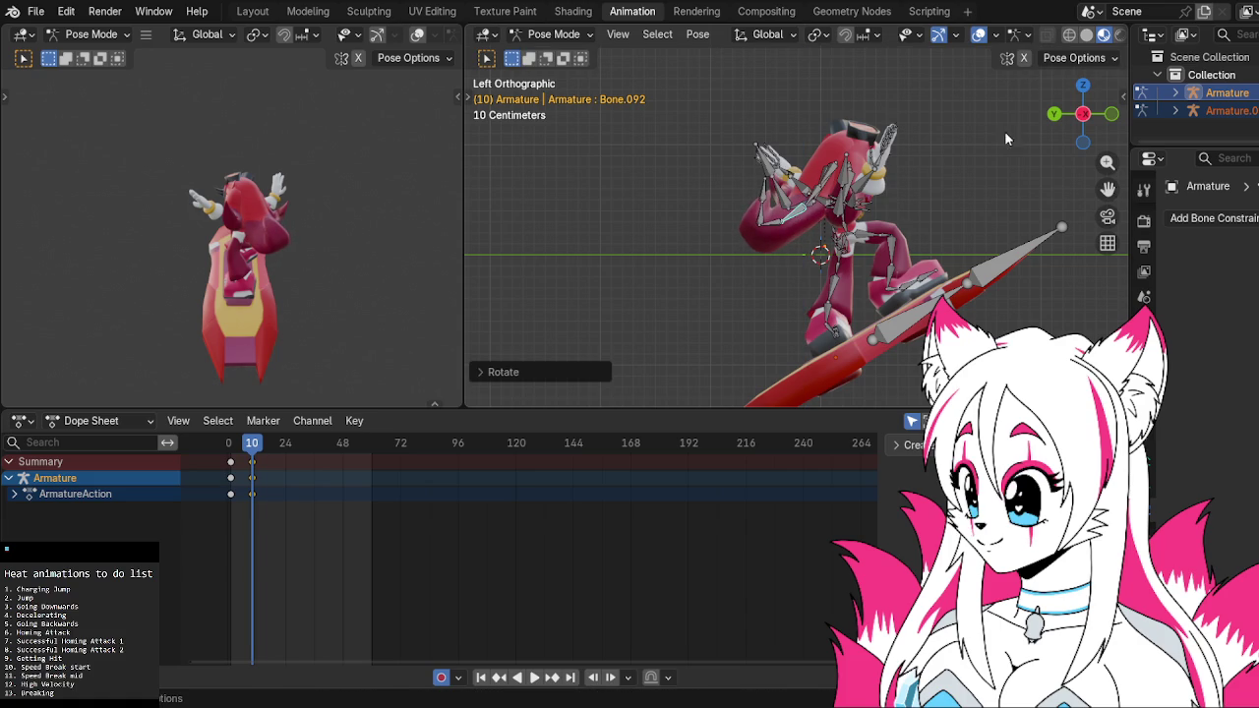
{"action": "left_click", "coordinate": [1054, 113]}
{"action": "mouse_move", "coordinate": [892, 210]}
{"action": "middle_mouse_down"}
{"action": "mouse_move", "coordinate": [897, 236]}
{"action": "mouse_move", "coordinate": [885, 242]}
{"action": "middle_mouse_up"}
{"action": "left_click_drag", "start_coordinate": [253, 448], "coordinate": [245, 453]}
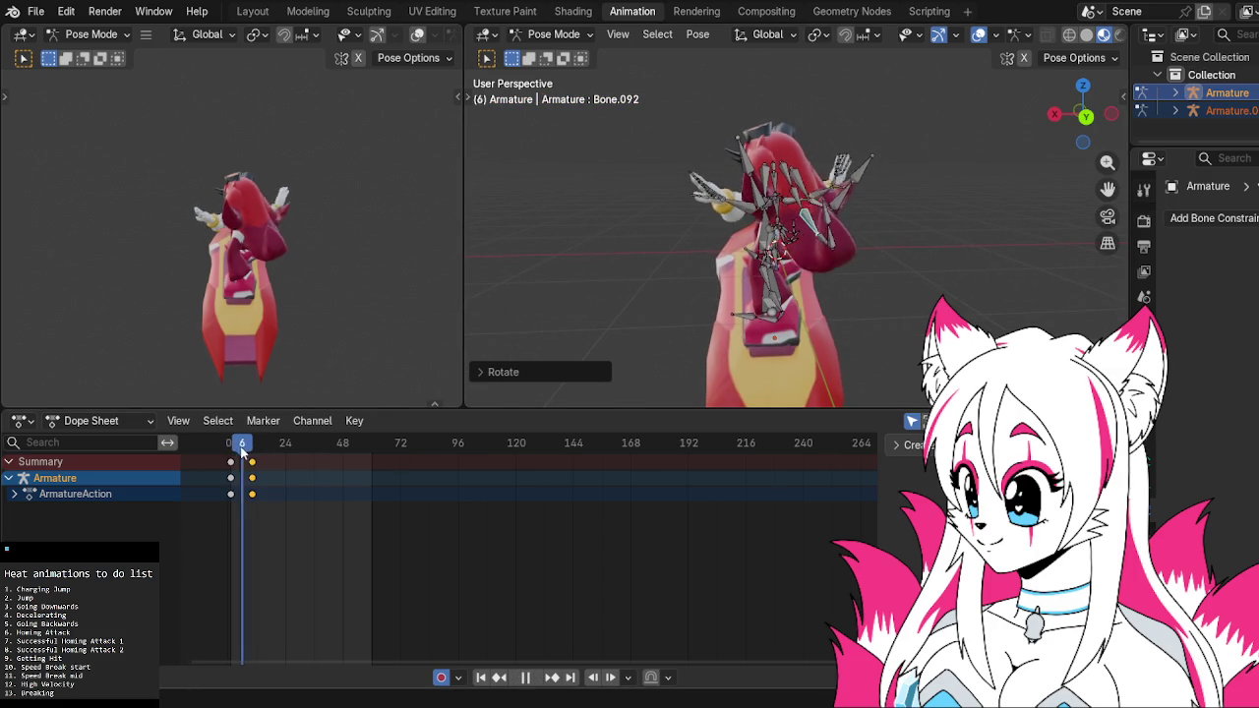
{"action": "key", "text": "space"}
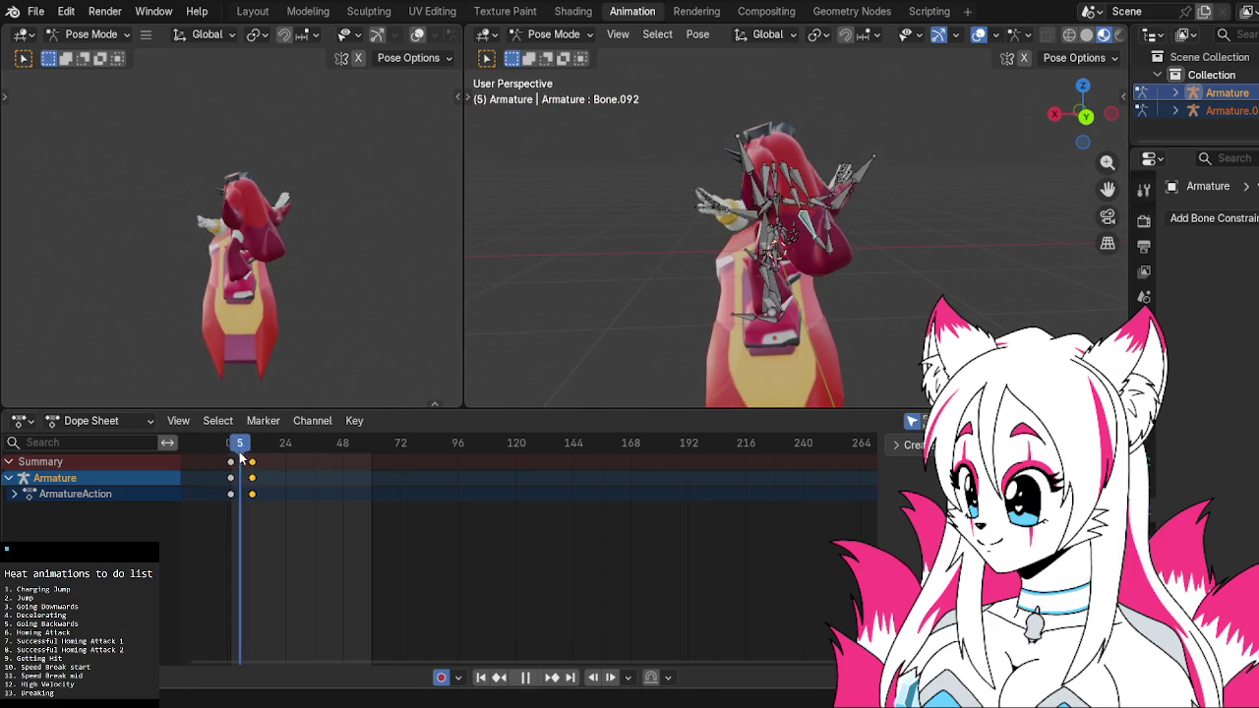
{"action": "key", "text": "space"}
{"action": "middle_click_drag", "start_coordinate": [575, 276], "coordinate": [1042, 167]}
{"action": "left_click", "coordinate": [1075, 146]}
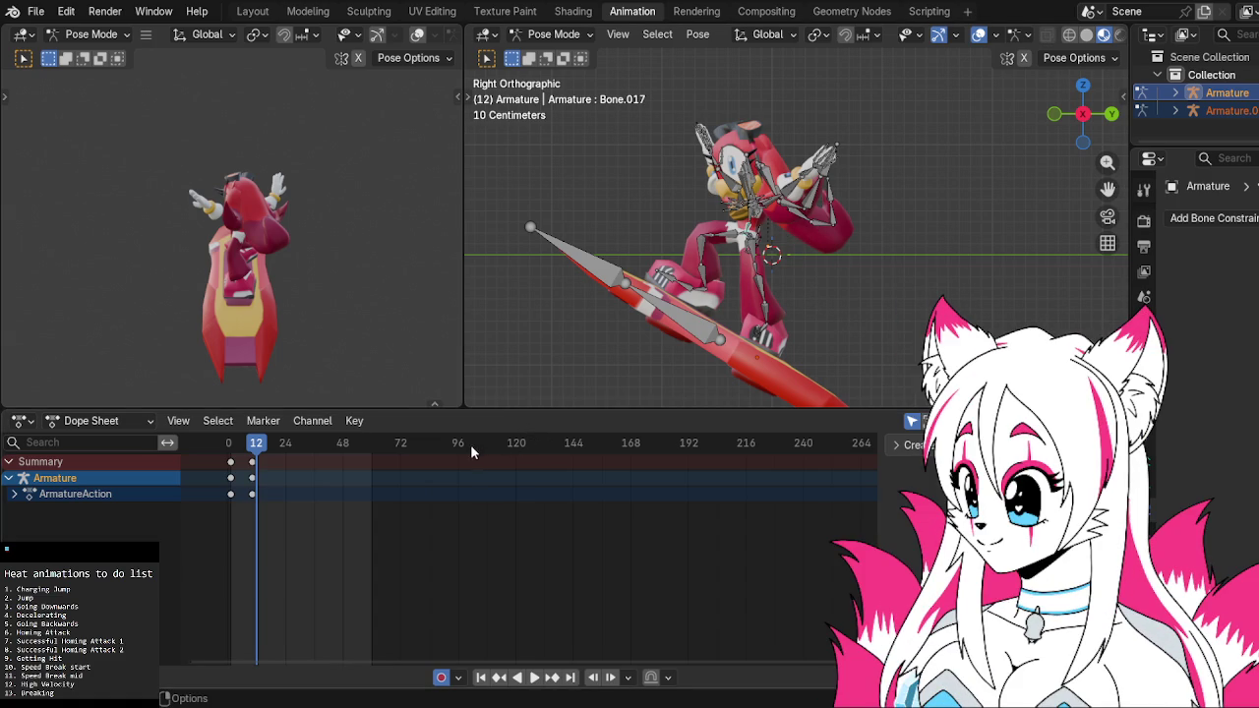
{"action": "key", "text": "space"}
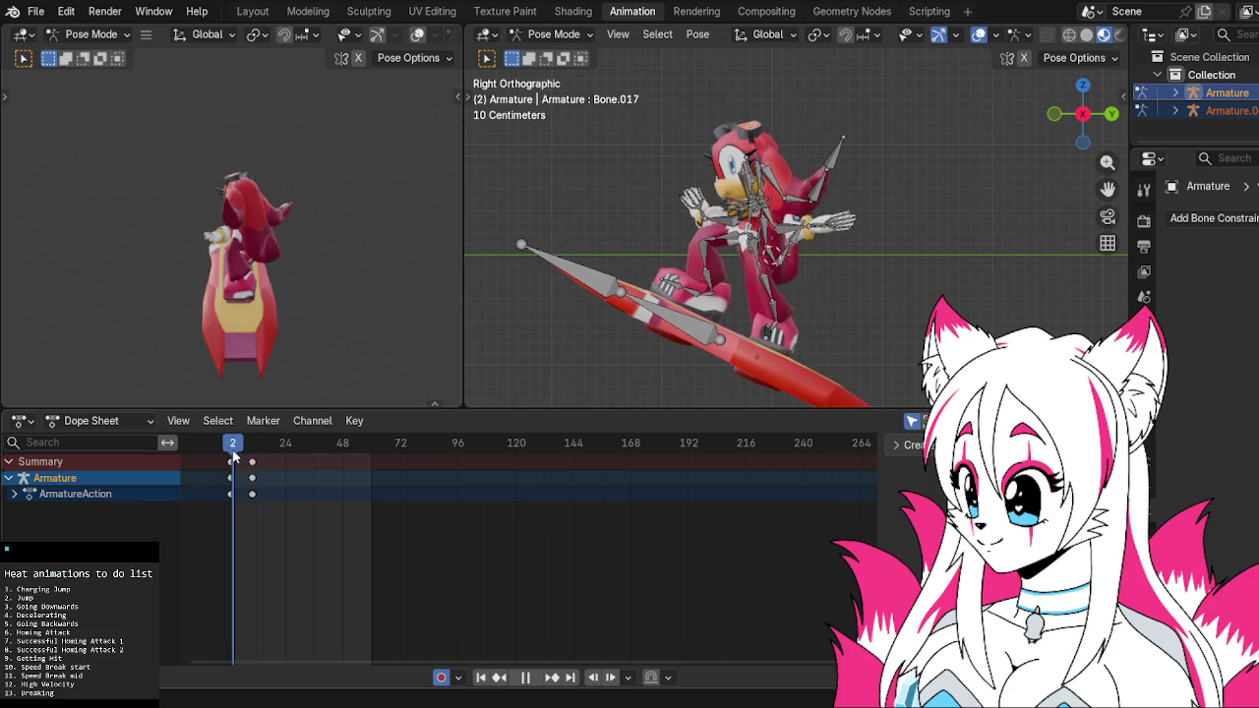
{"action": "left_click_drag", "start_coordinate": [236, 457], "coordinate": [253, 459]}
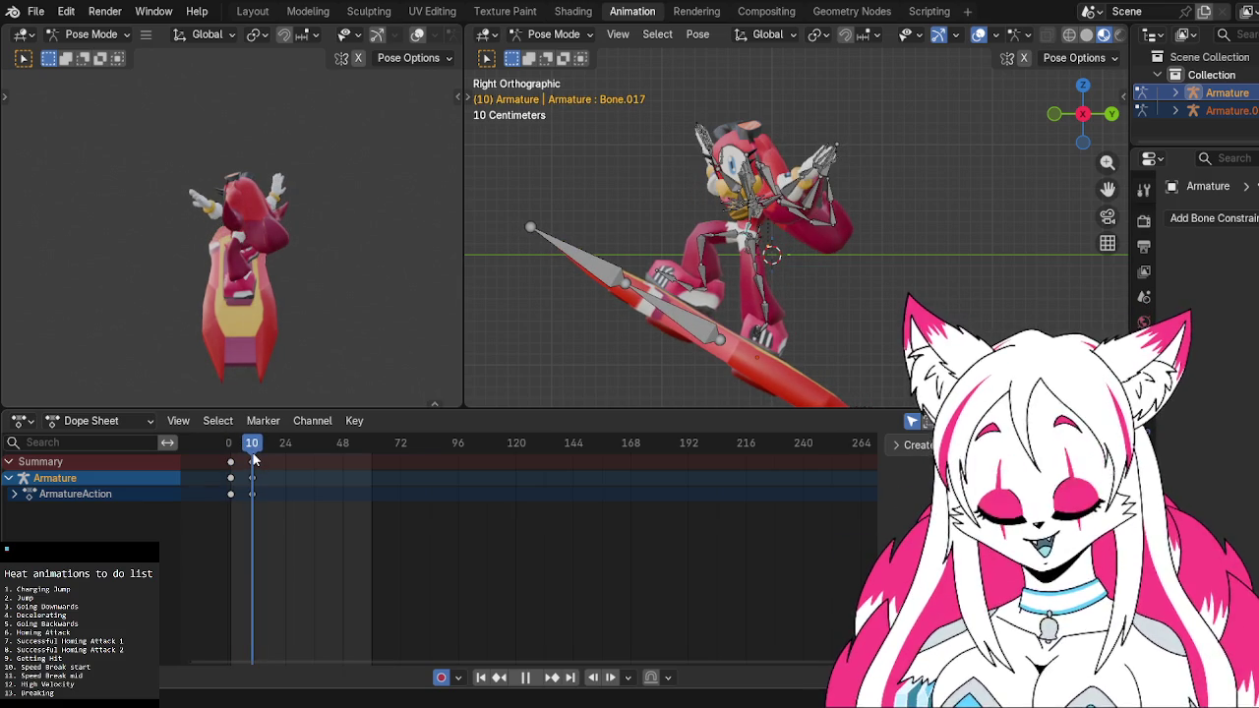
{"action": "mouse_move", "coordinate": [253, 459]}
{"action": "left_mouse_down"}
{"action": "mouse_move", "coordinate": [233, 464]}
{"action": "mouse_move", "coordinate": [251, 457]}
{"action": "left_mouse_up"}
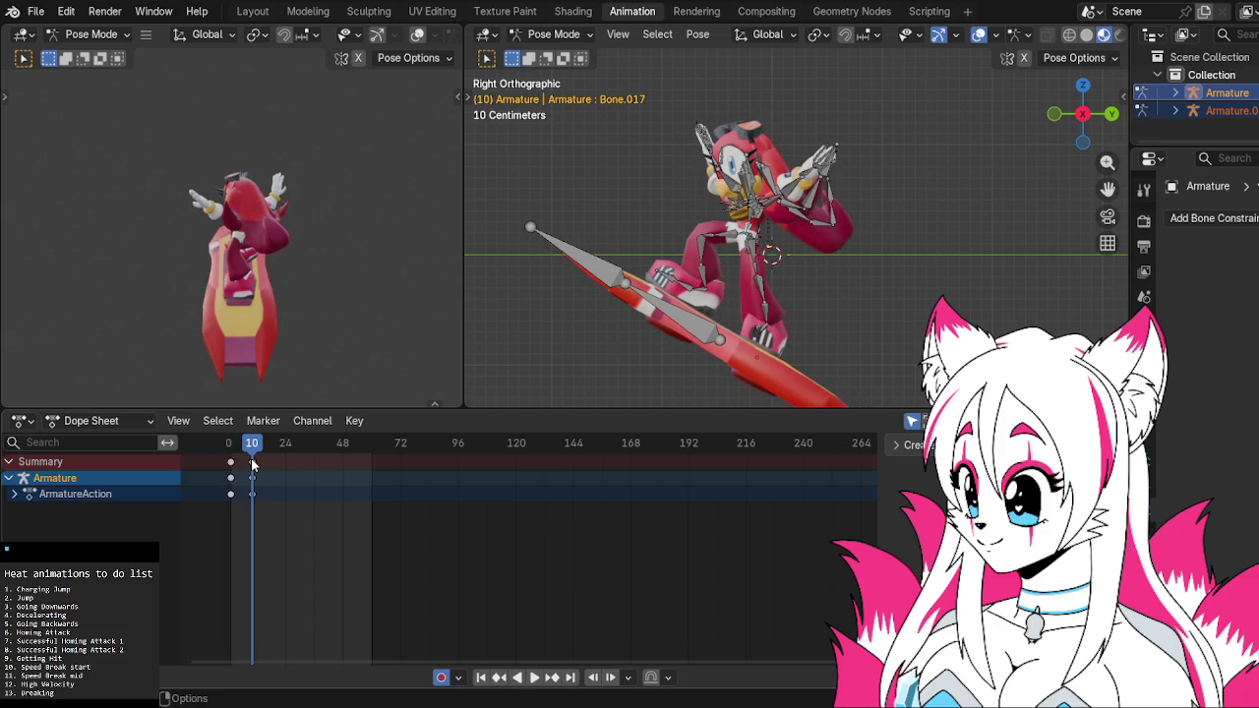
{"action": "key", "text": "r"}
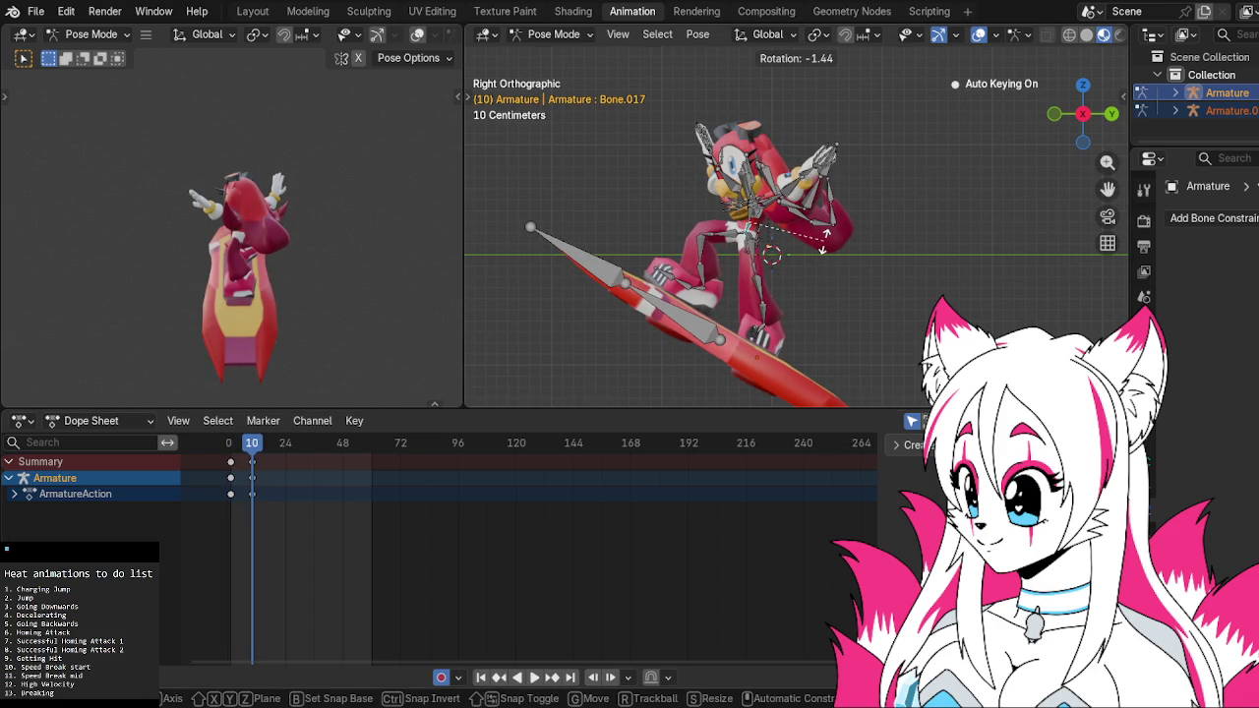
Lock in the Bone.017 torso rotation and rotate another bone around local Z
{"action": "left_click", "coordinate": [822, 249]}
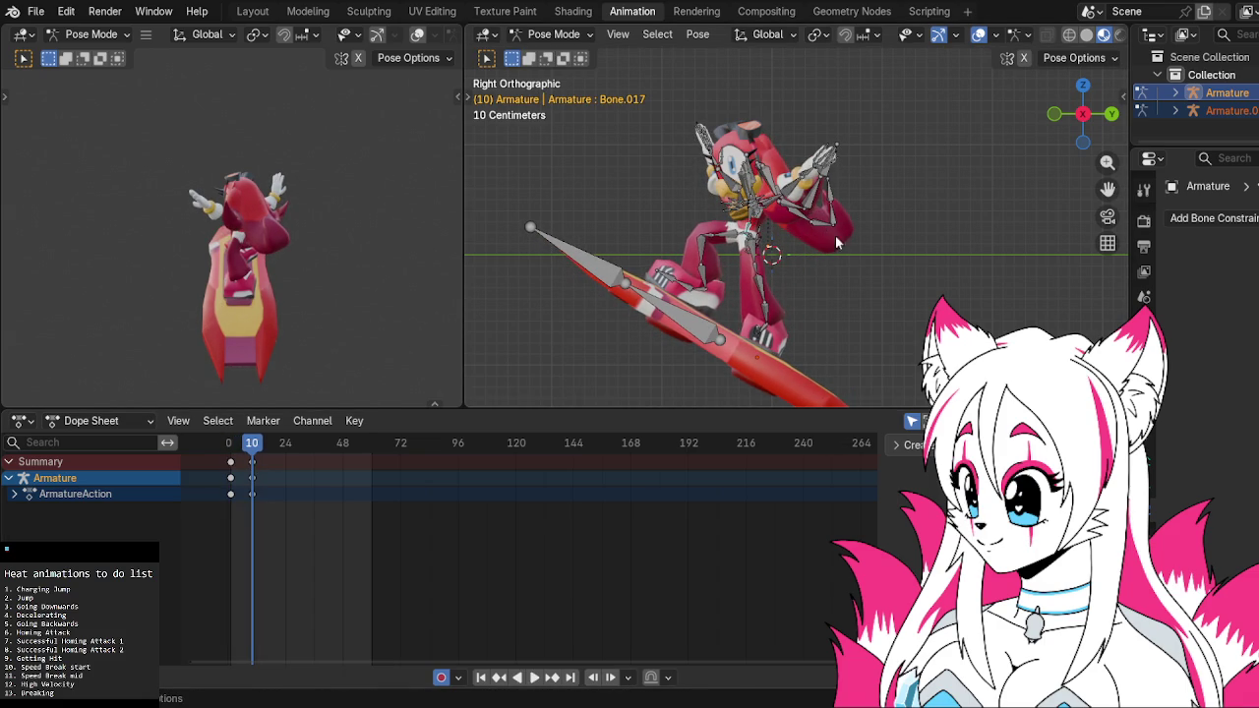
{"action": "left_click", "coordinate": [1111, 113]}
{"action": "left_click", "coordinate": [779, 235]}
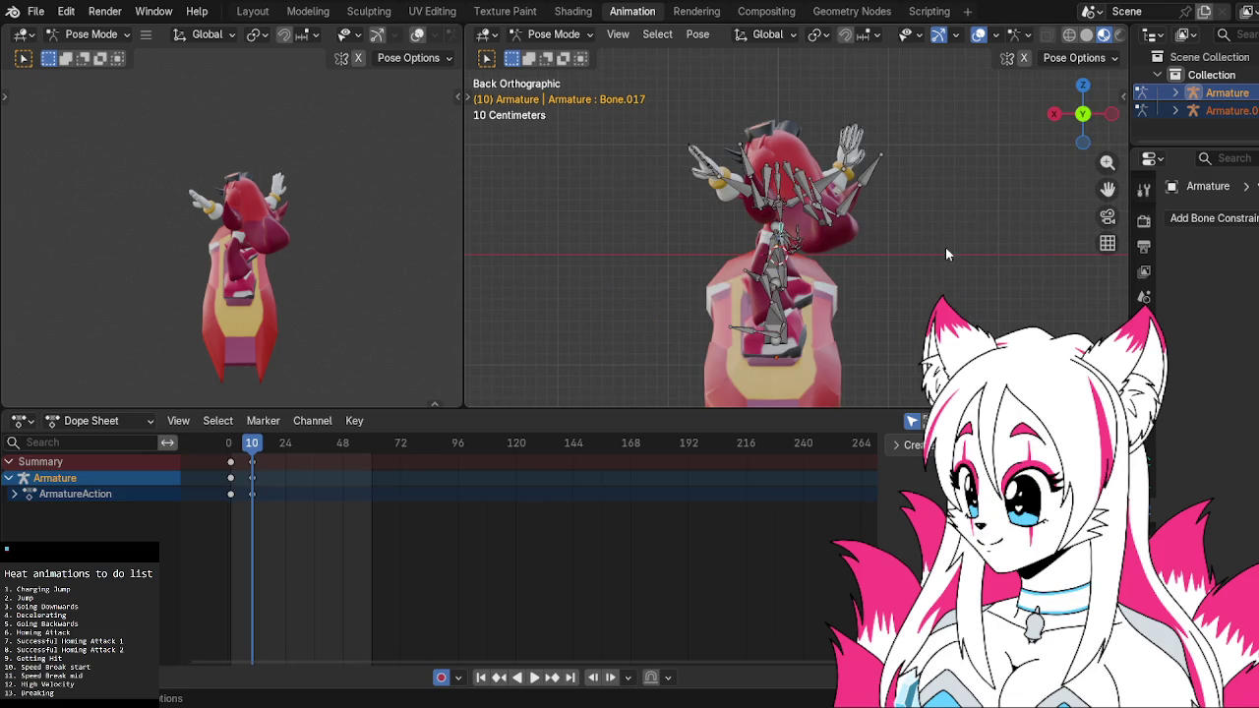
{"action": "key", "text": "r"}
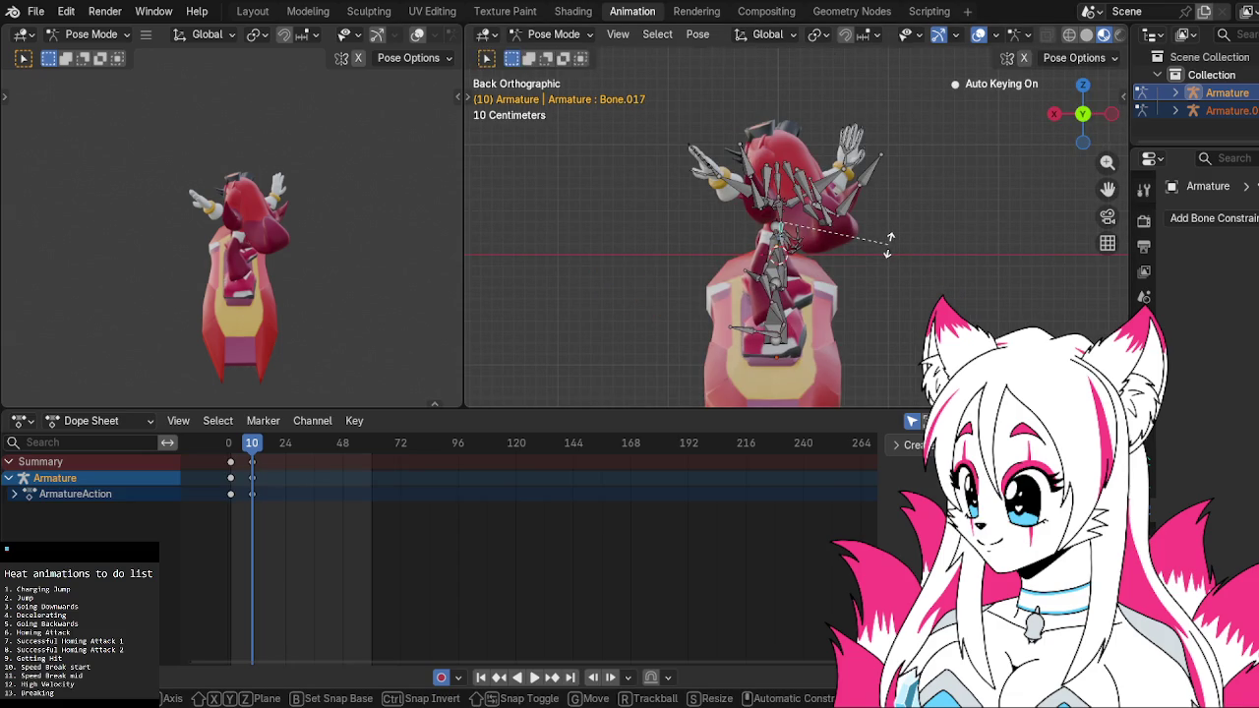
{"action": "key", "text": "z"}
{"action": "key", "text": "z"}
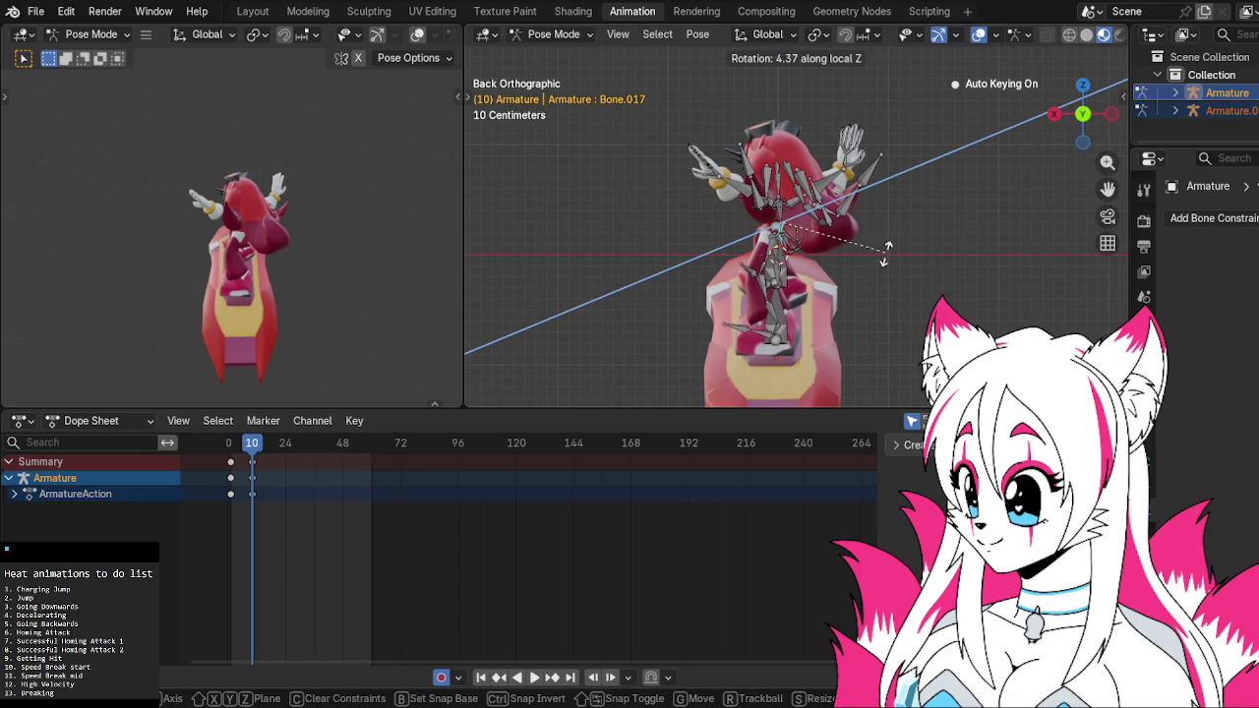
{"action": "left_click", "coordinate": [883, 255]}
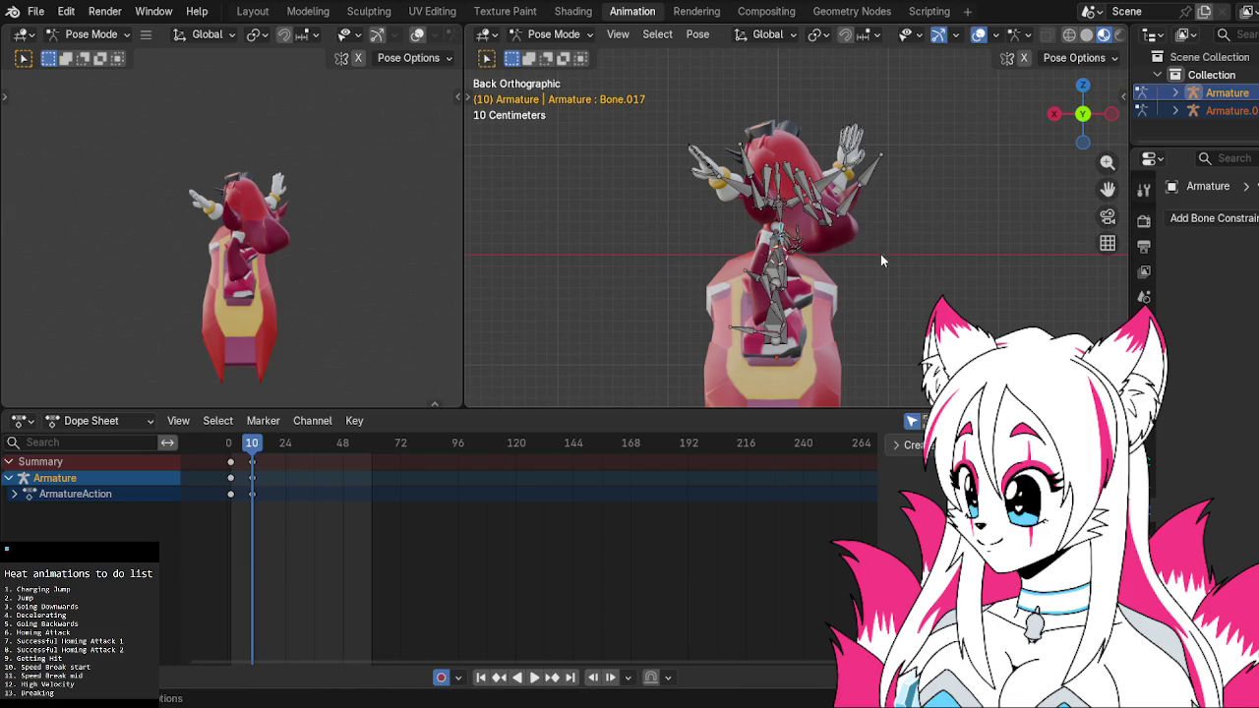
From the right-side view, bend two leg bones into a crouch
{"action": "left_click", "coordinate": [1053, 114]}
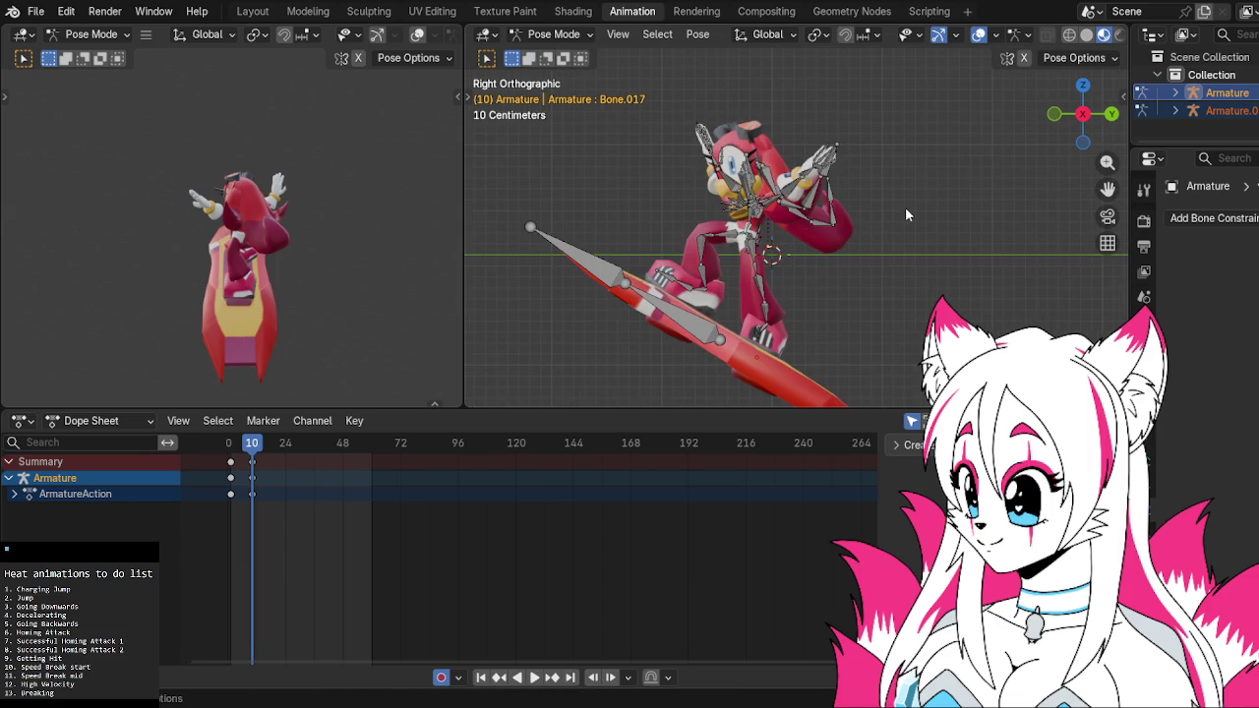
{"action": "key", "text": "r"}
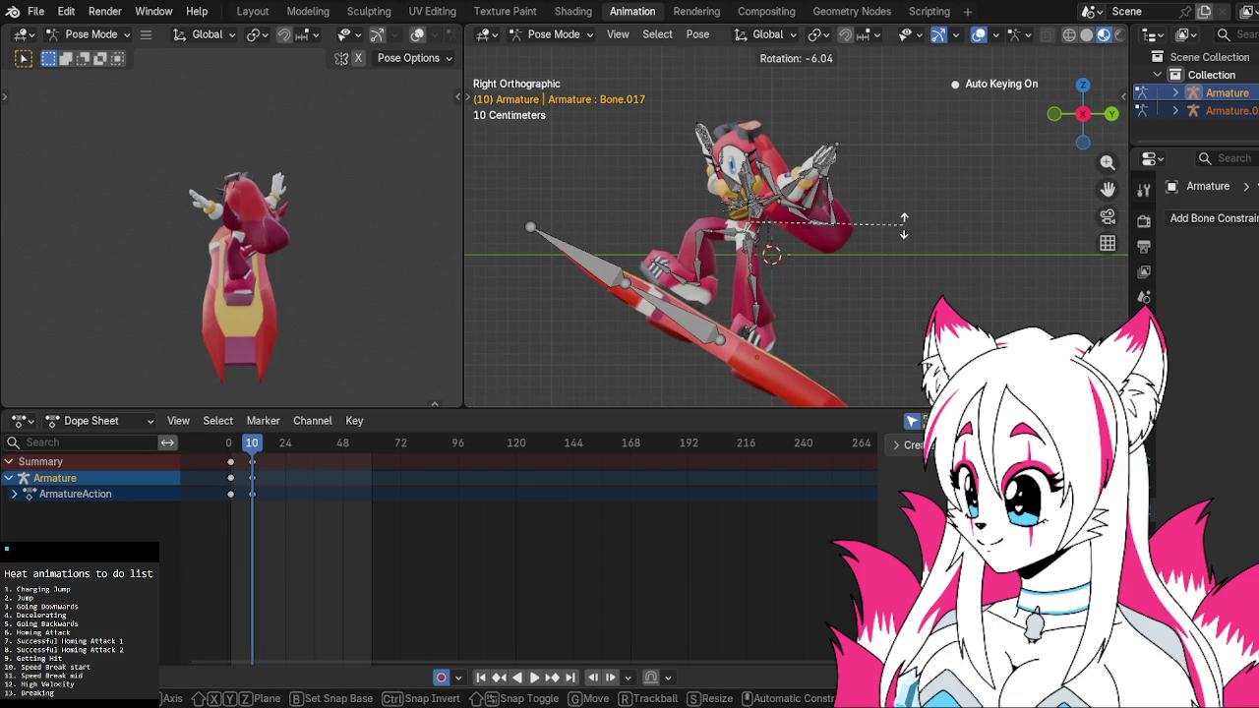
{"action": "left_click", "coordinate": [889, 229]}
{"action": "left_click", "coordinate": [749, 224]}
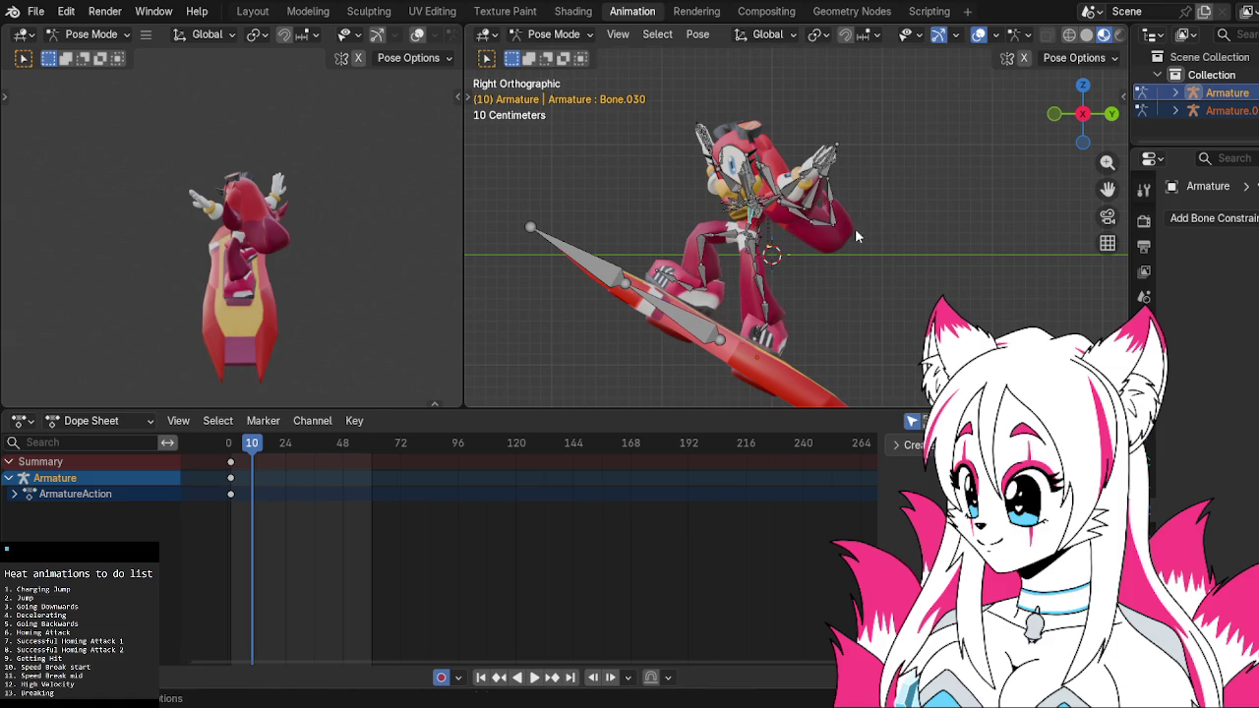
{"action": "key", "text": "r"}
{"action": "left_click", "coordinate": [756, 238]}
Rotate the first leg bone a bit more to refine the crouch
{"action": "left_click", "coordinate": [746, 228]}
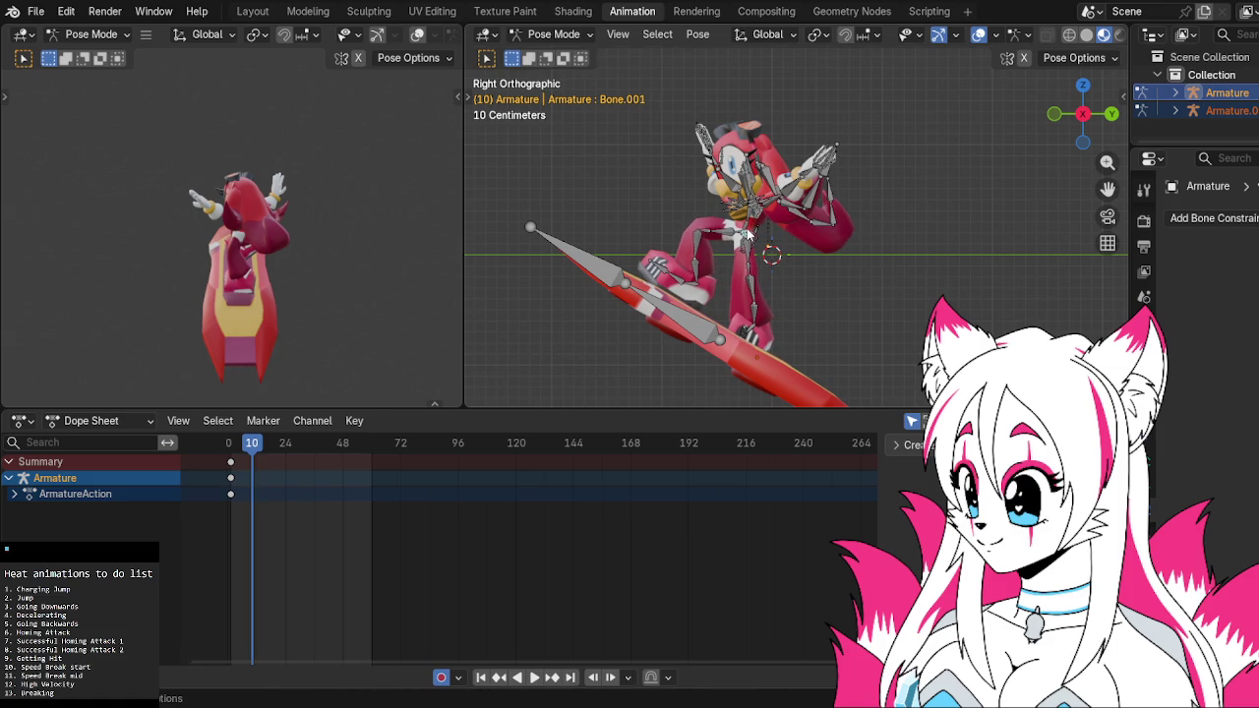
{"action": "left_click", "coordinate": [744, 228]}
{"action": "key", "text": "r"}
{"action": "left_click", "coordinate": [749, 226]}
{"action": "key", "text": "r"}
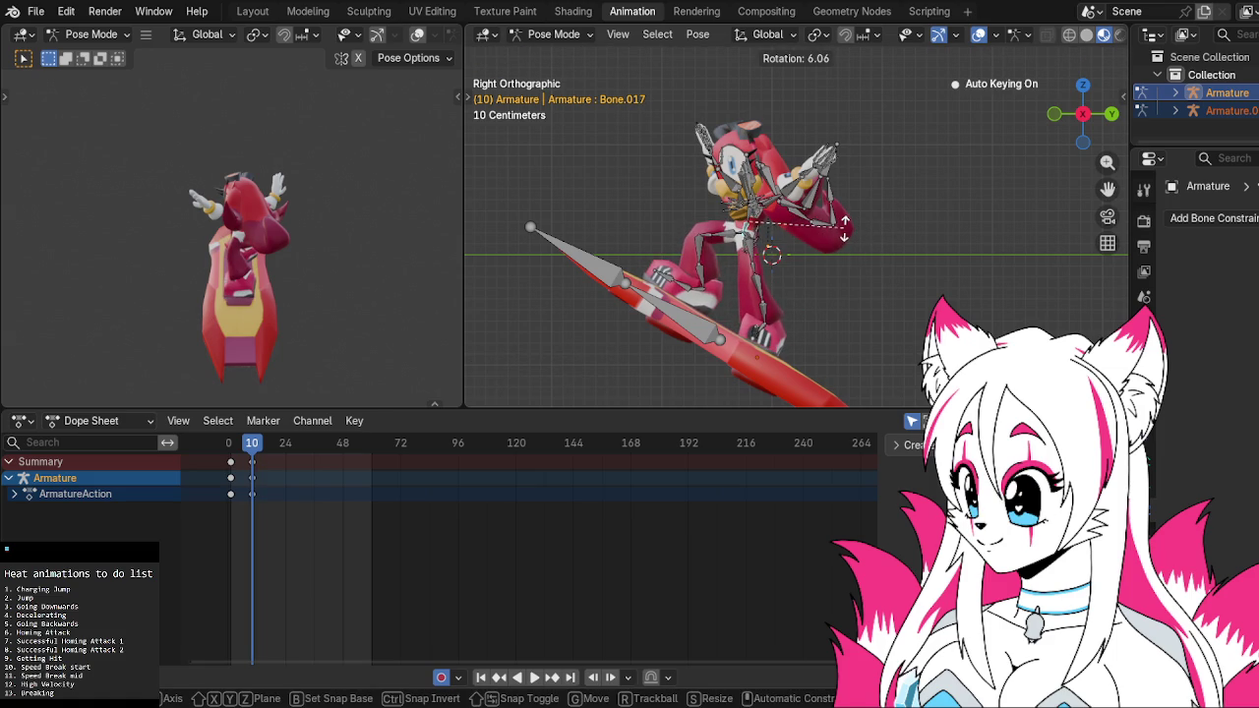
{"action": "left_click", "coordinate": [869, 223]}
{"action": "mouse_move", "coordinate": [868, 221]}
{"action": "middle_mouse_down"}
{"action": "mouse_move", "coordinate": [849, 265]}
{"action": "mouse_move", "coordinate": [806, 240]}
{"action": "middle_mouse_up"}
{"action": "key", "text": "KP_3"}
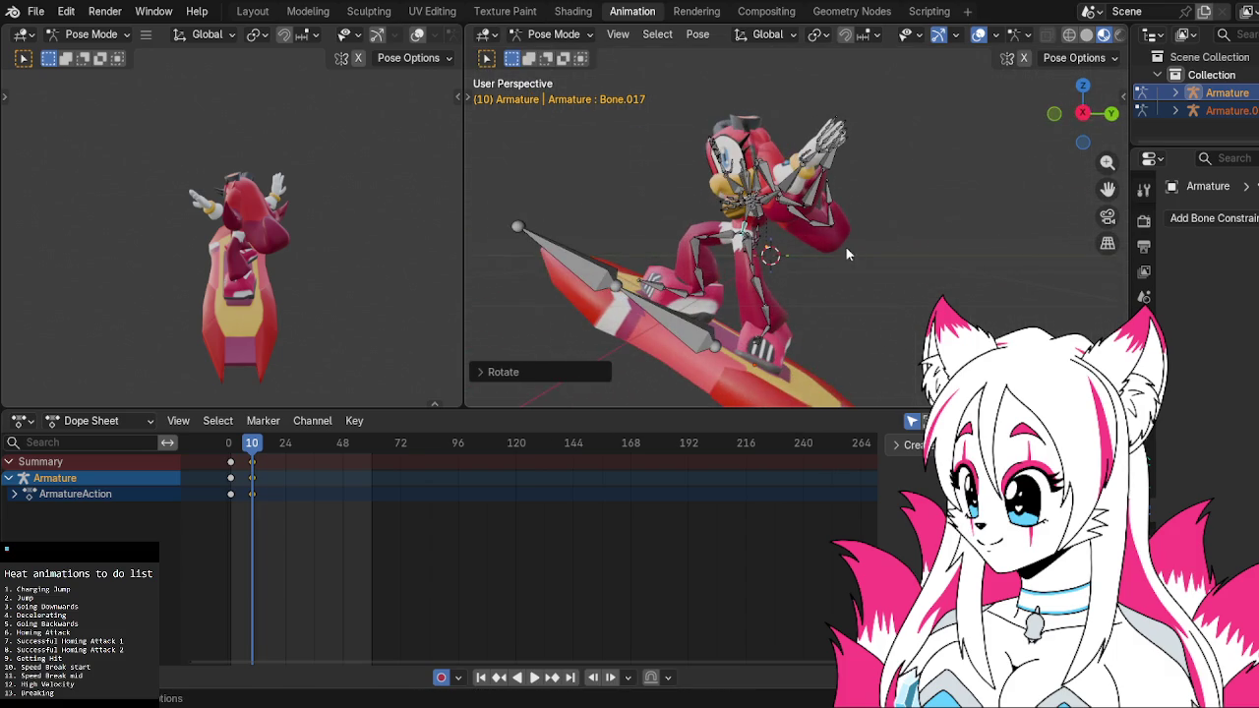
{"action": "left_click", "coordinate": [689, 314]}
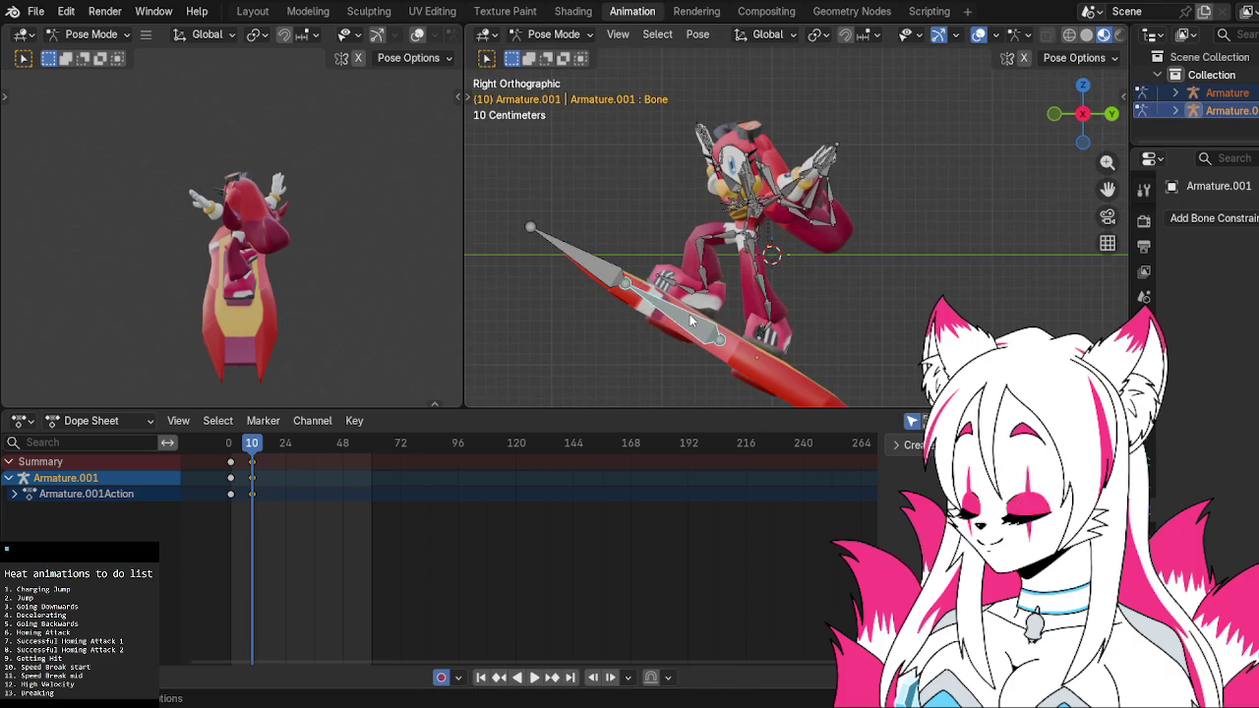
Move the hoverboard bone and play the animation from the start
{"action": "key", "text": "g"}
{"action": "left_click", "coordinate": [692, 312]}
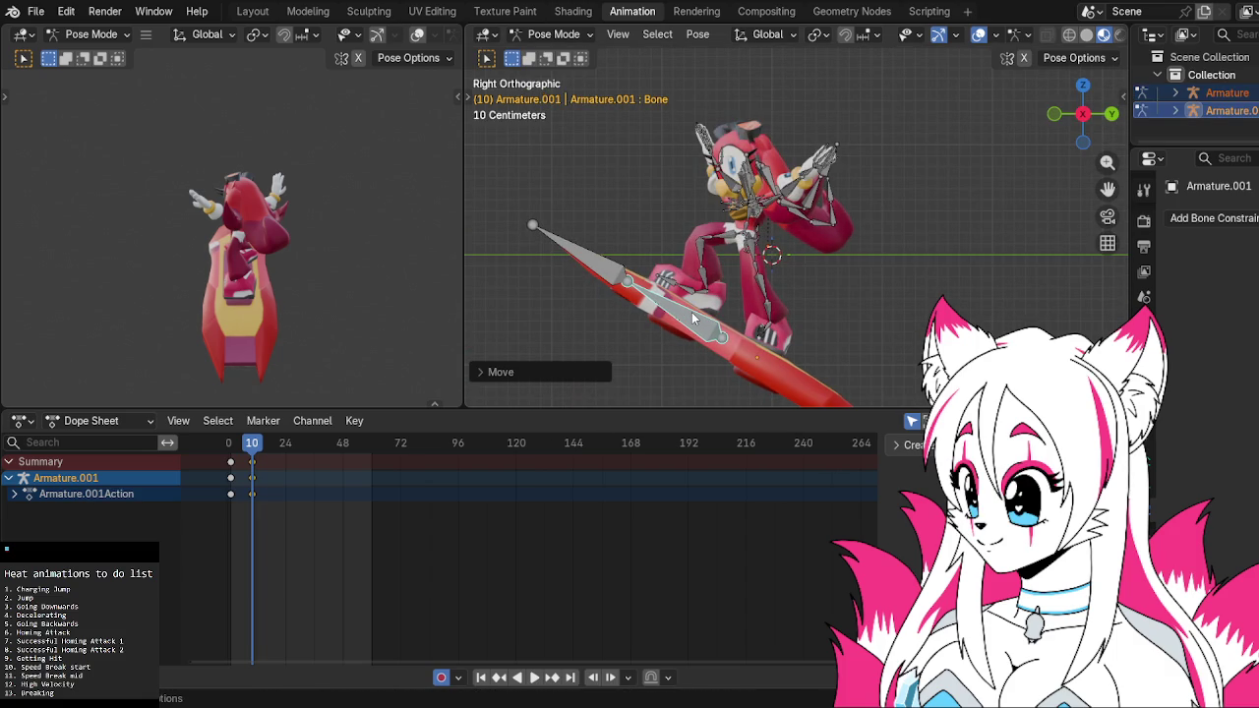
{"action": "left_click", "coordinate": [229, 446]}
{"action": "key", "text": "space"}
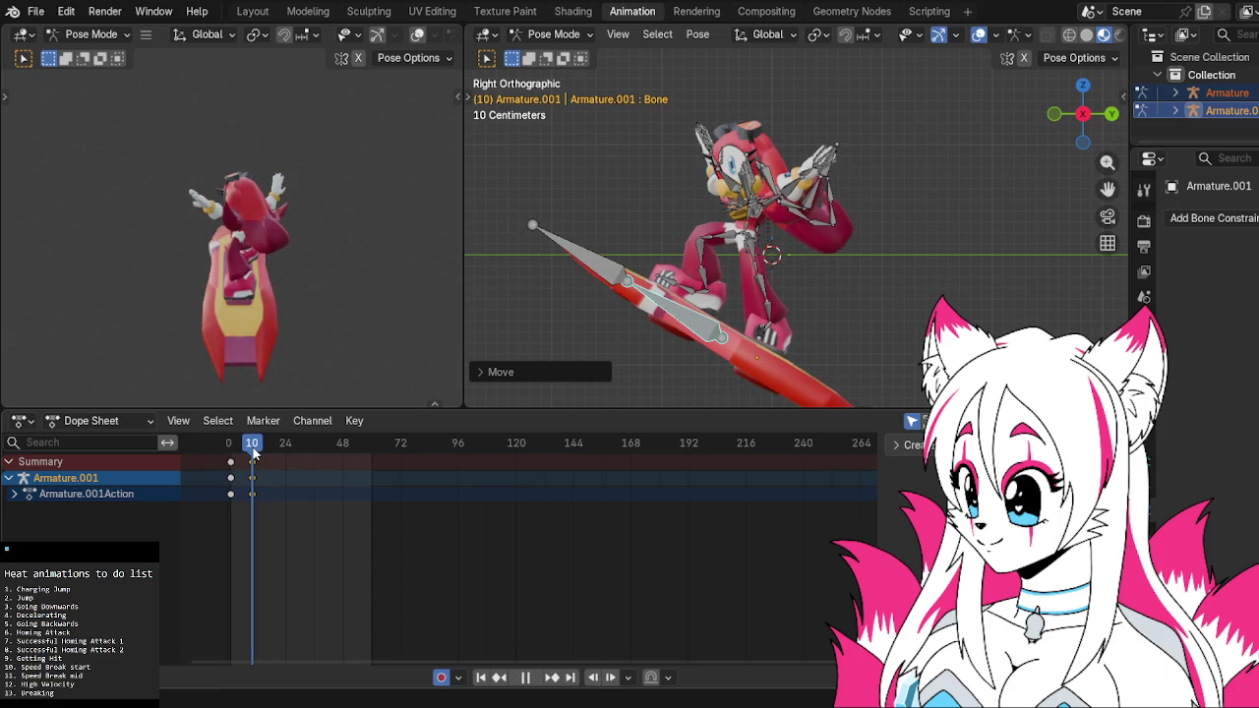
{"action": "key", "text": "space"}
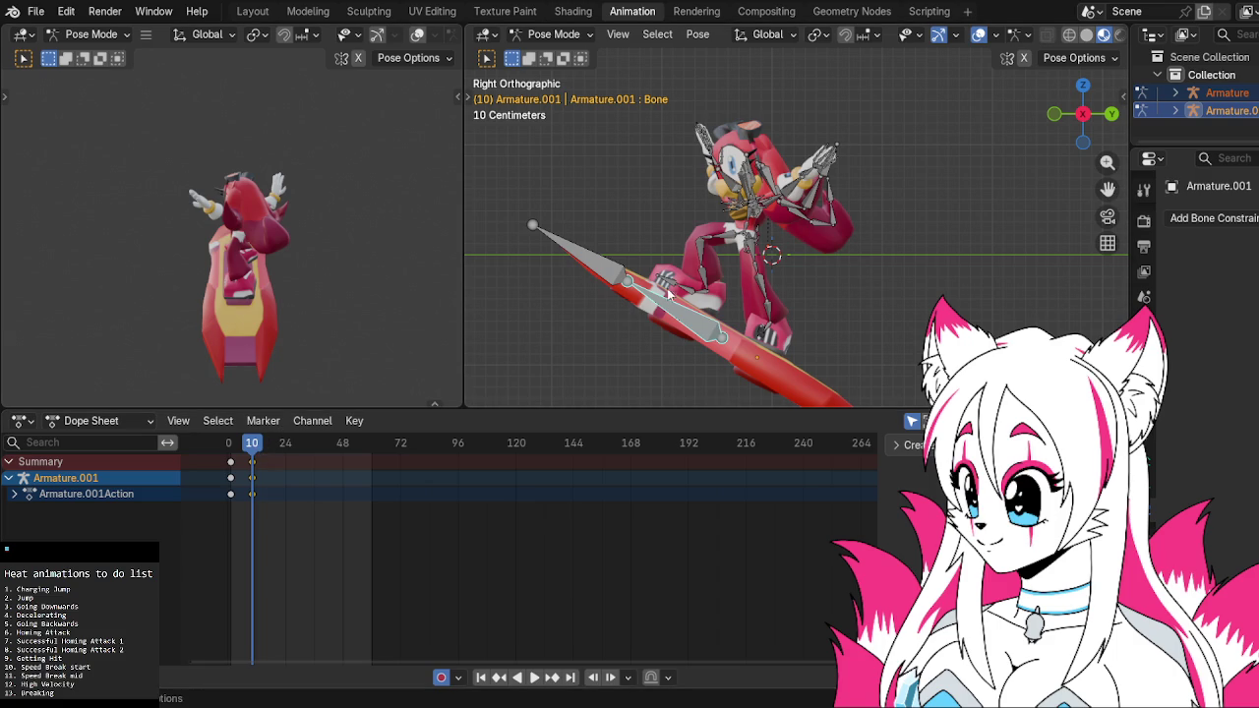
{"action": "key", "text": "space"}
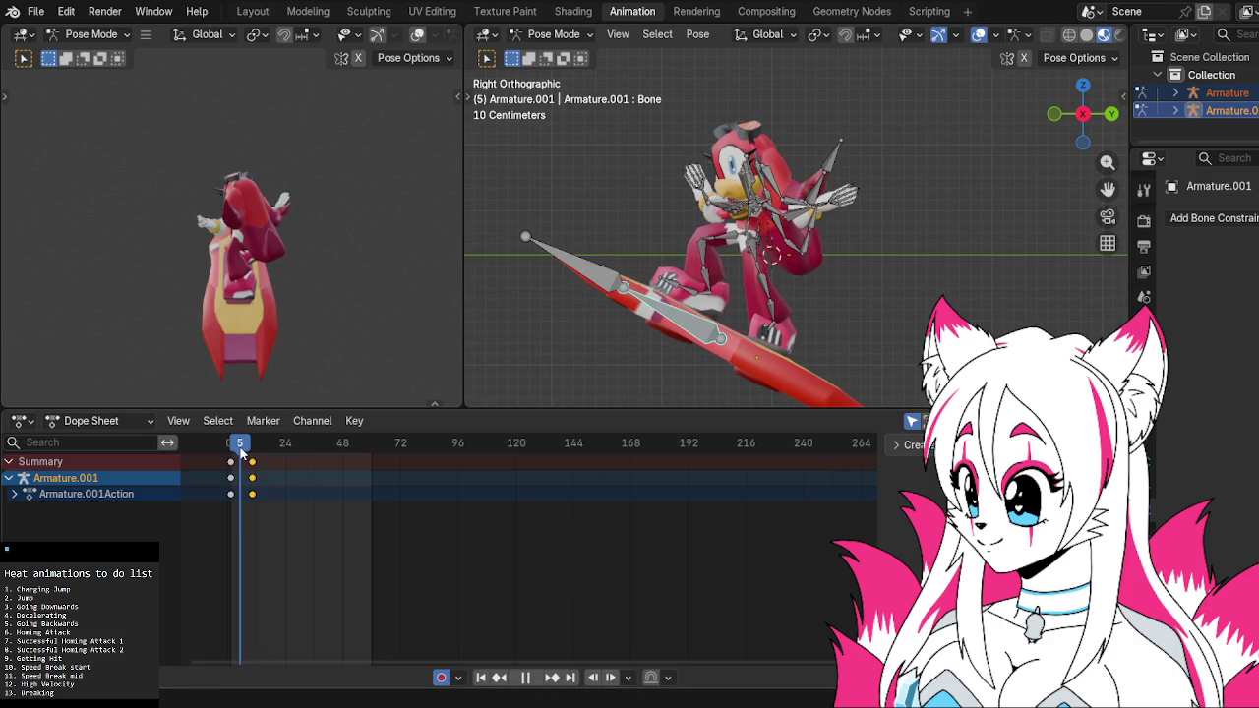
Select both armatures and slide their frame 10 keys to frame 18 in the Dope Sheet
{"action": "left_click", "coordinate": [664, 285], "text": "shift"}
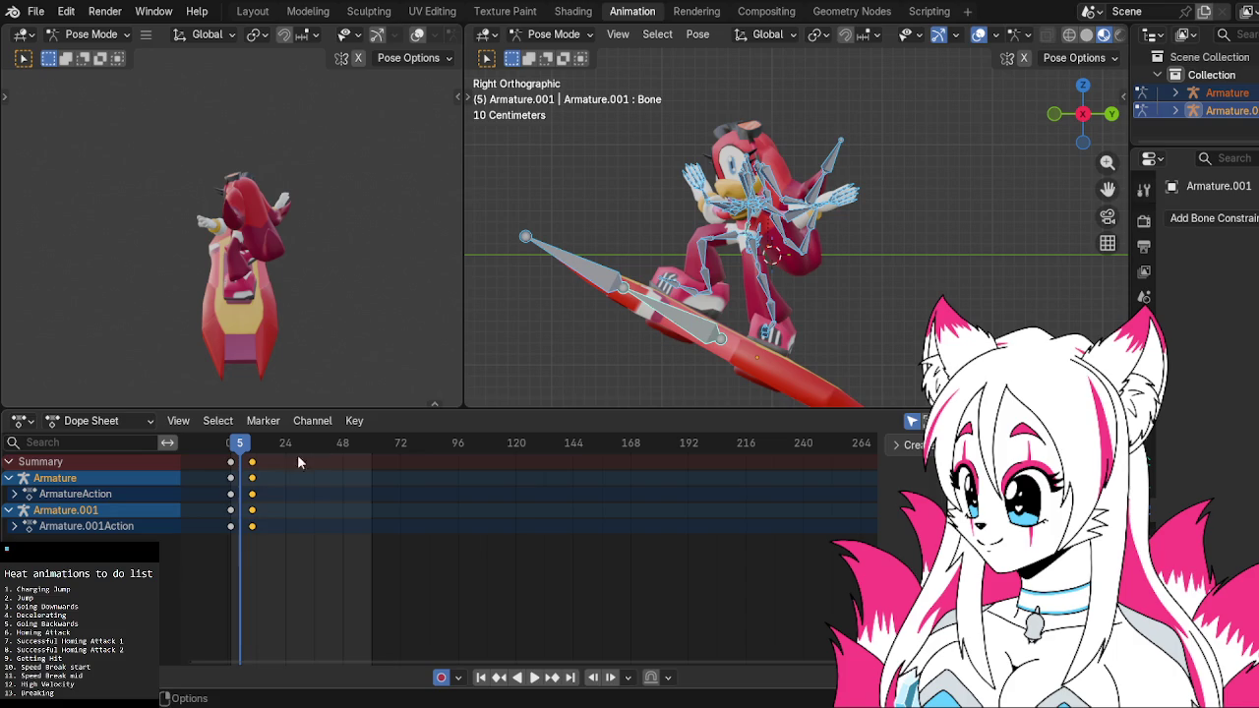
{"action": "key", "text": "shift+d"}
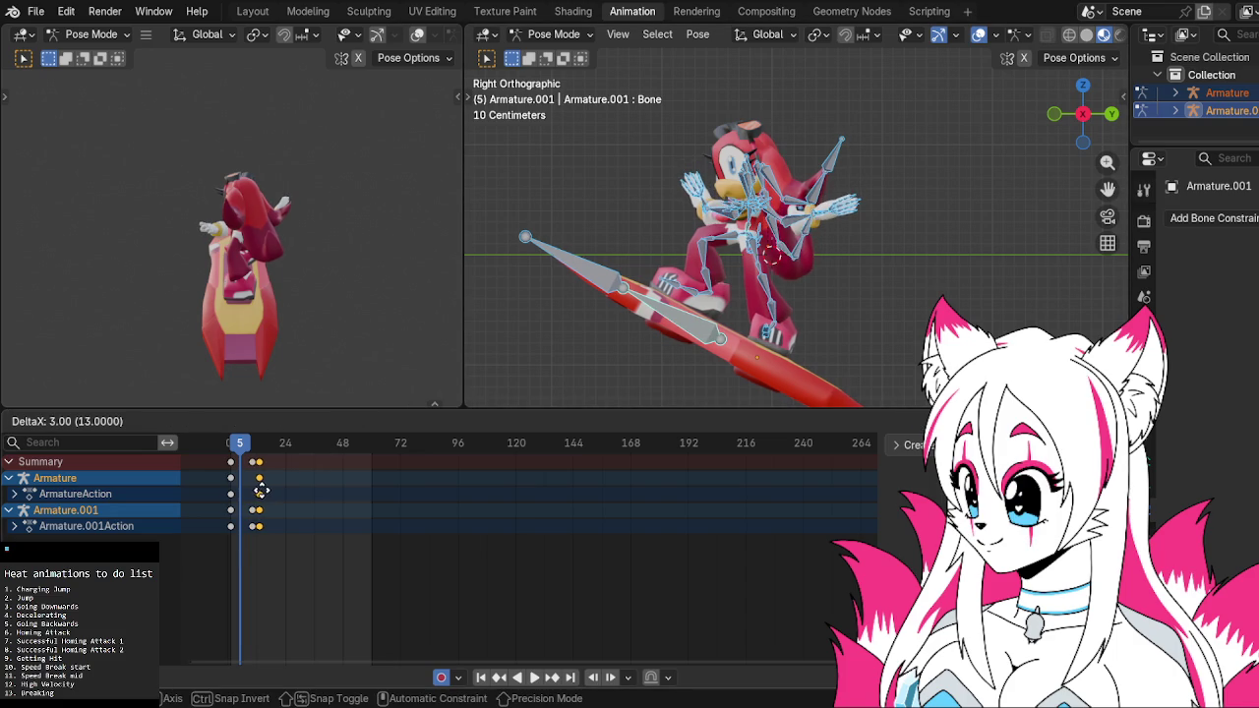
{"action": "left_click", "coordinate": [261, 480]}
{"action": "key", "text": "ctrl+z"}
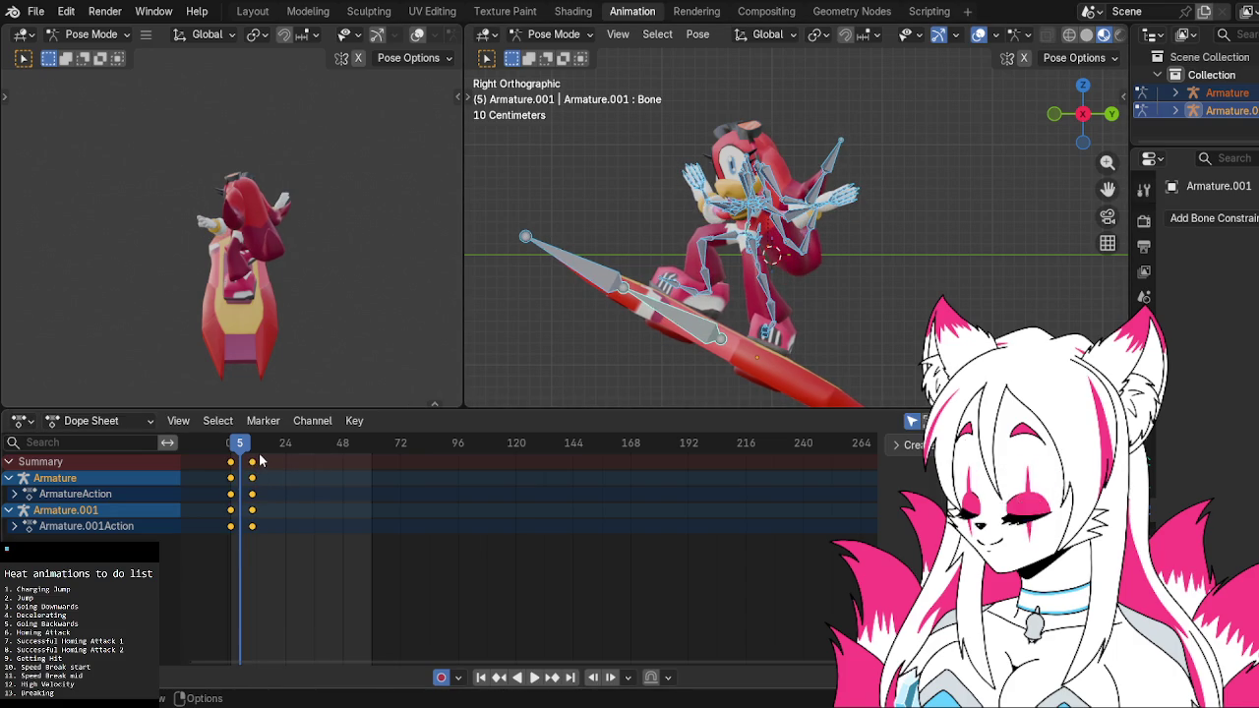
{"action": "left_click_drag", "start_coordinate": [271, 445], "coordinate": [266, 480]}
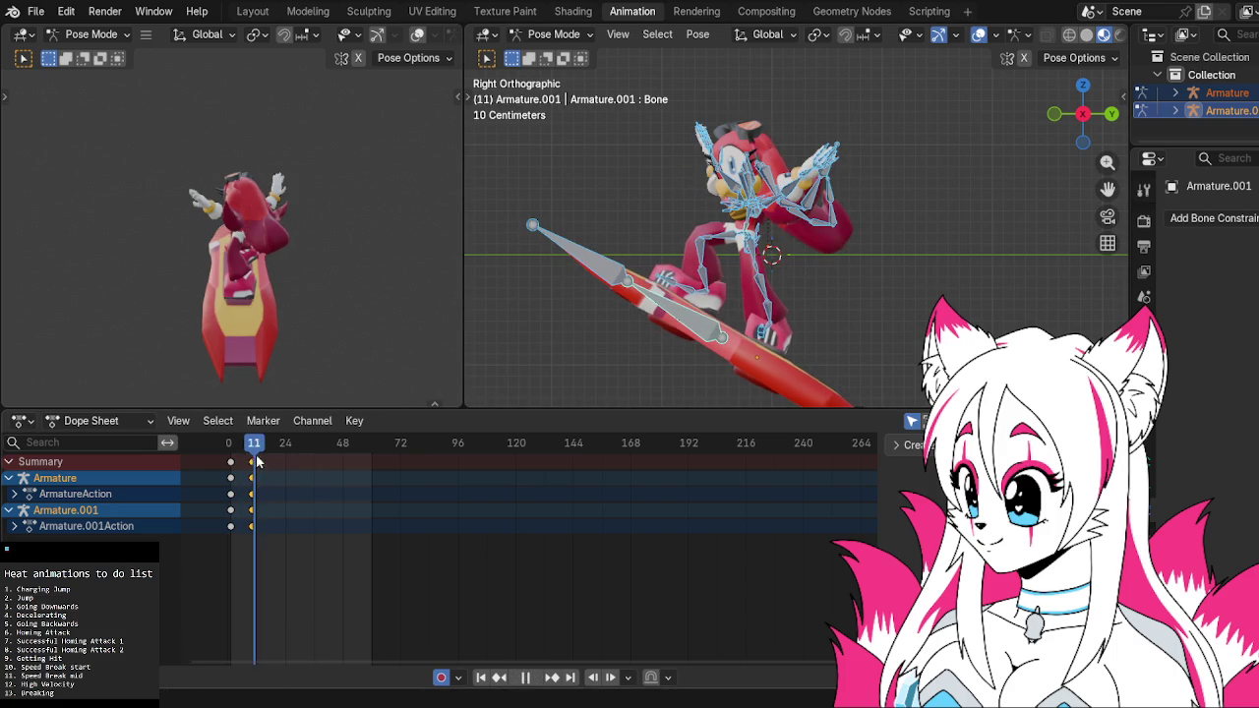
{"action": "key", "text": "g"}
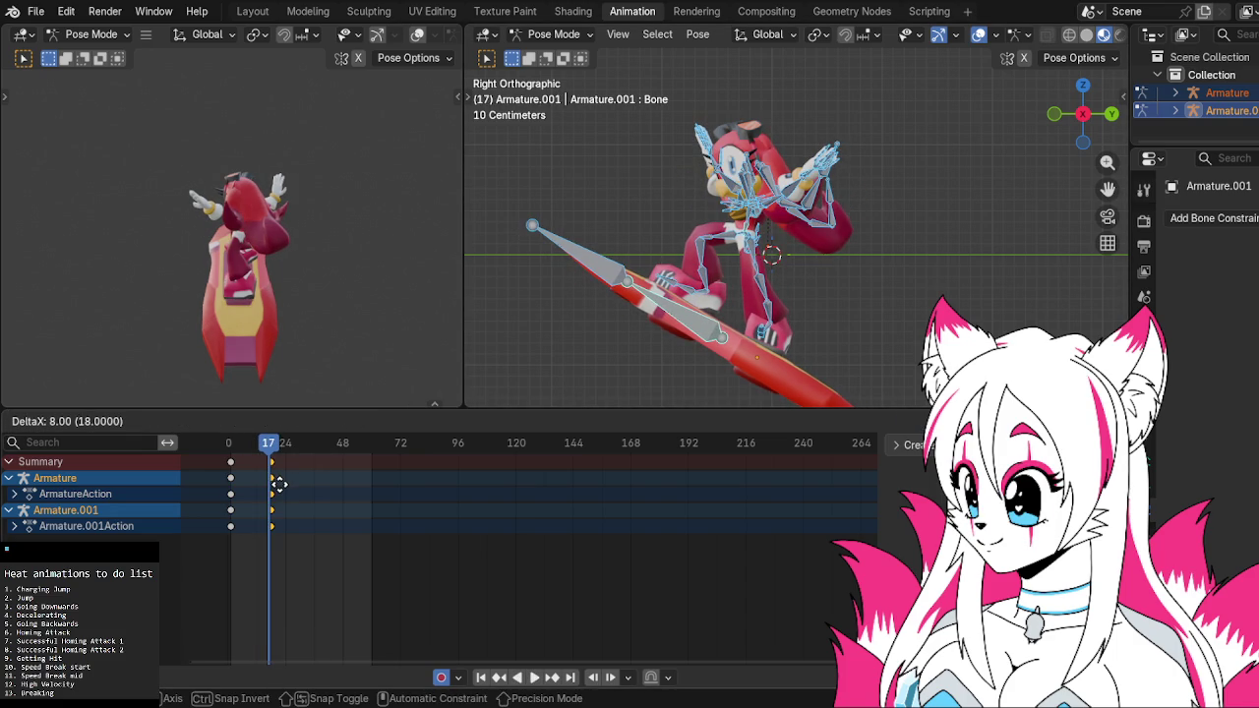
{"action": "left_click", "coordinate": [282, 484]}
Play the retimed jump, return to frame 10 and select the character's armature
{"action": "key", "text": "space"}
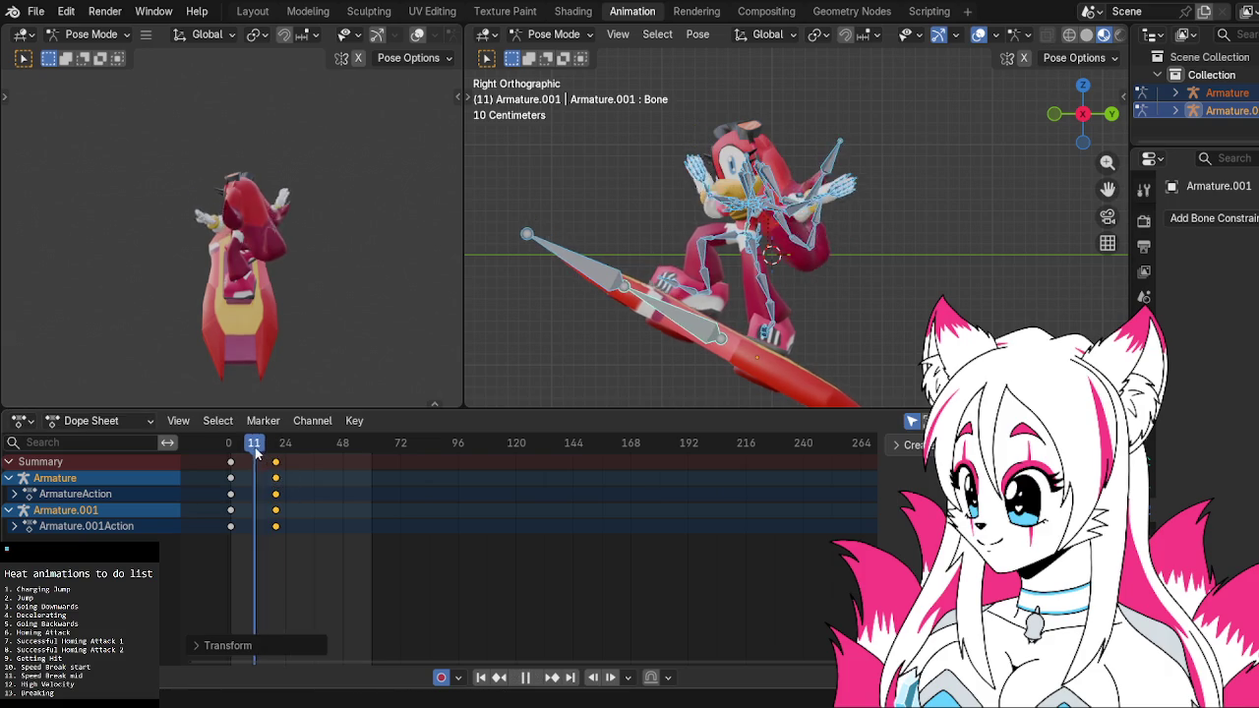
{"action": "left_click_drag", "start_coordinate": [228, 450], "coordinate": [253, 448]}
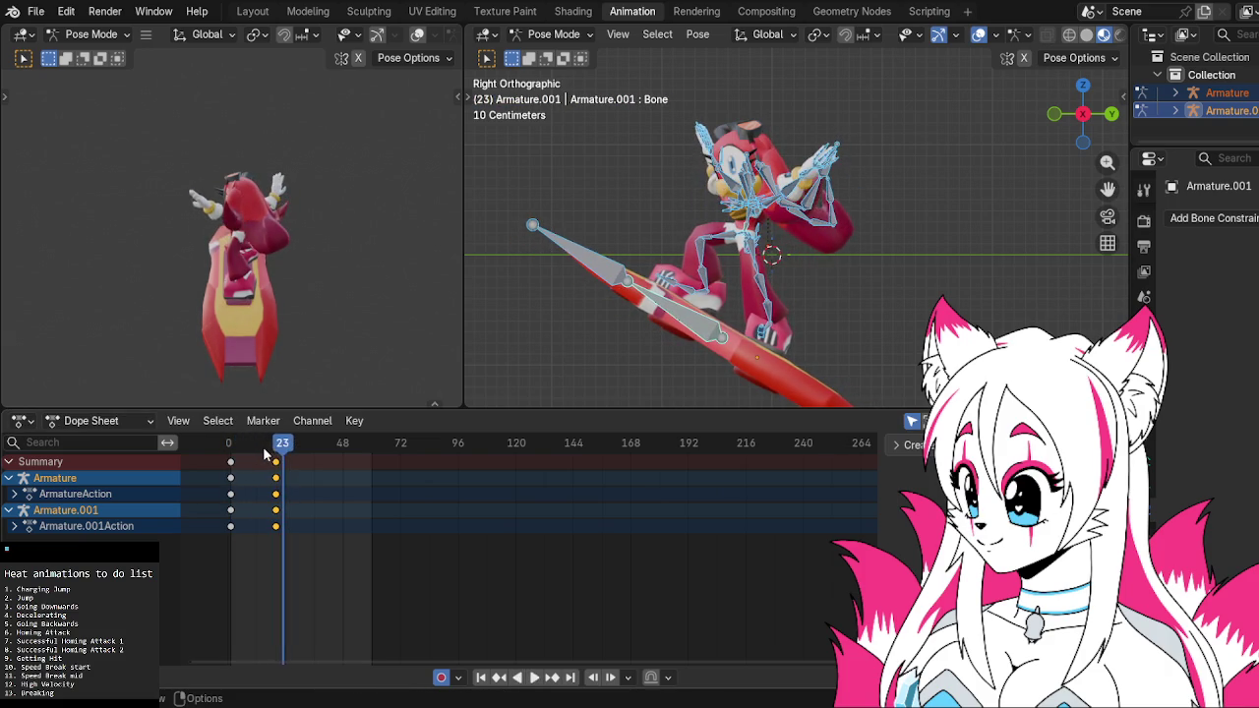
{"action": "left_click", "coordinate": [773, 213]}
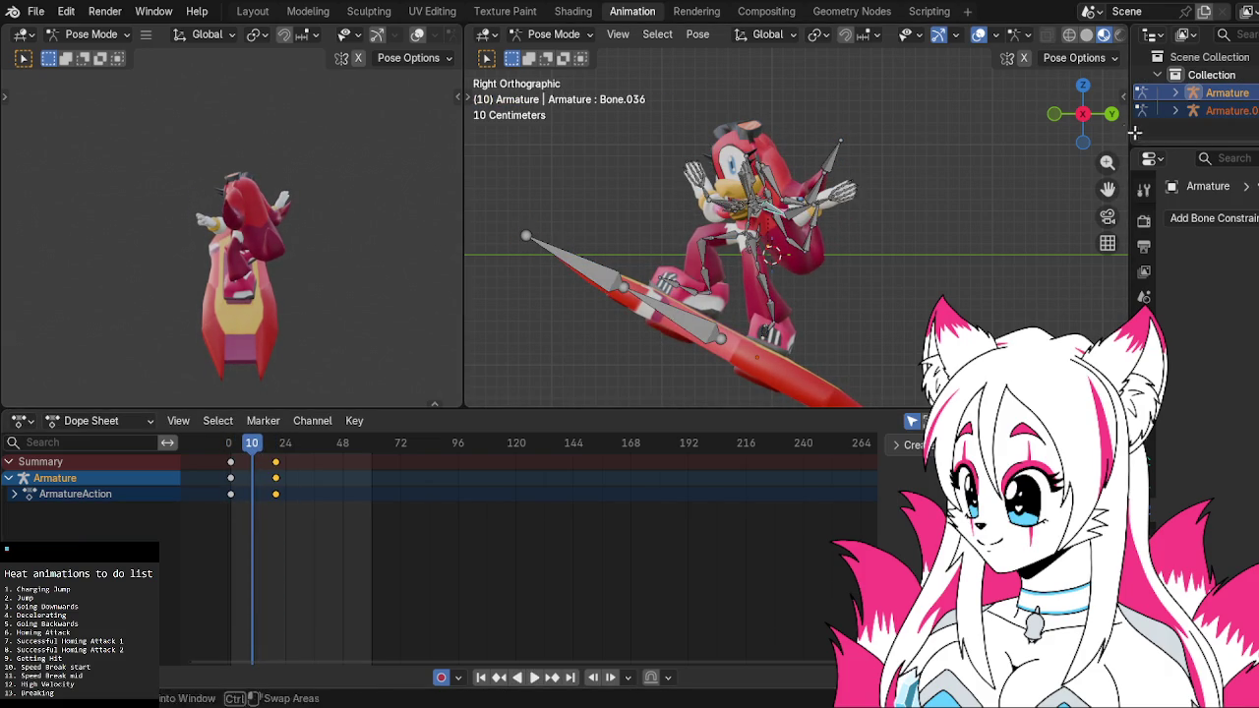
Rotate the selected arm bone around the Z axis for the in-between pose
{"action": "key", "text": "r"}
{"action": "right_click", "coordinate": [932, 146]}
{"action": "key", "text": "r"}
{"action": "key", "text": "z"}
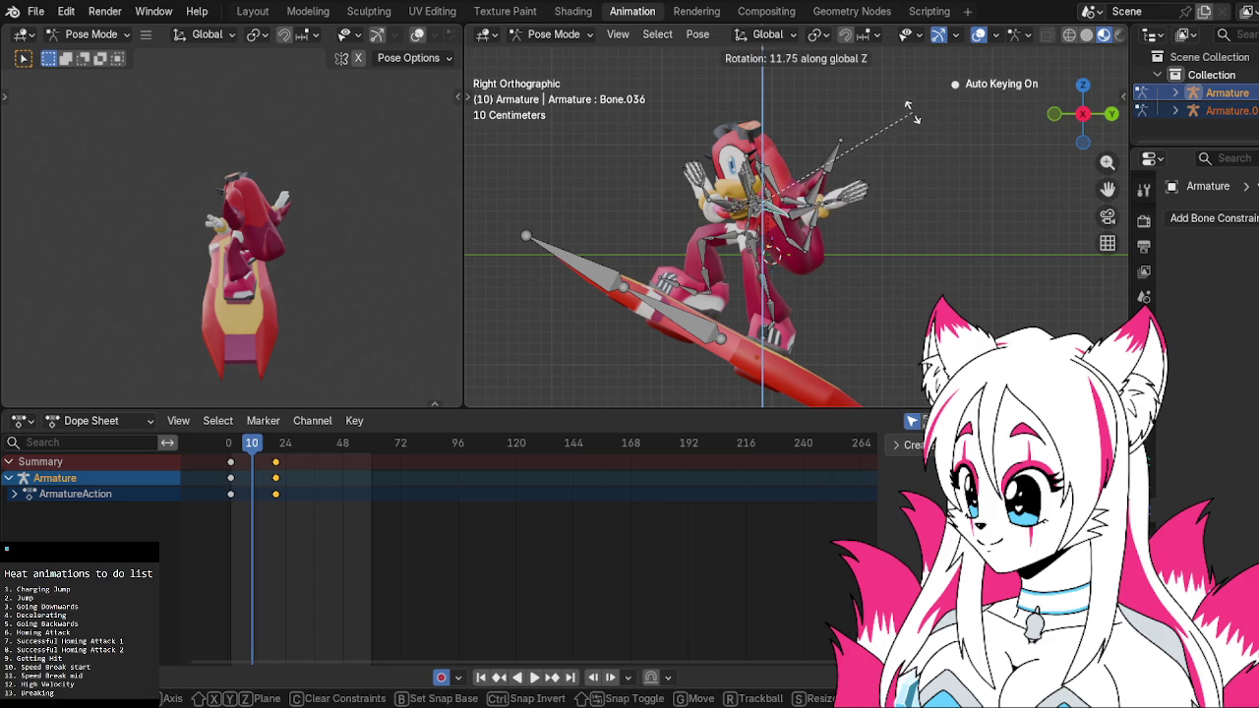
{"action": "left_click", "coordinate": [908, 106]}
In Front view, twist the character's torso bone around global Z
{"action": "left_click", "coordinate": [728, 207]}
{"action": "middle_click_drag", "start_coordinate": [745, 212], "coordinate": [772, 228]}
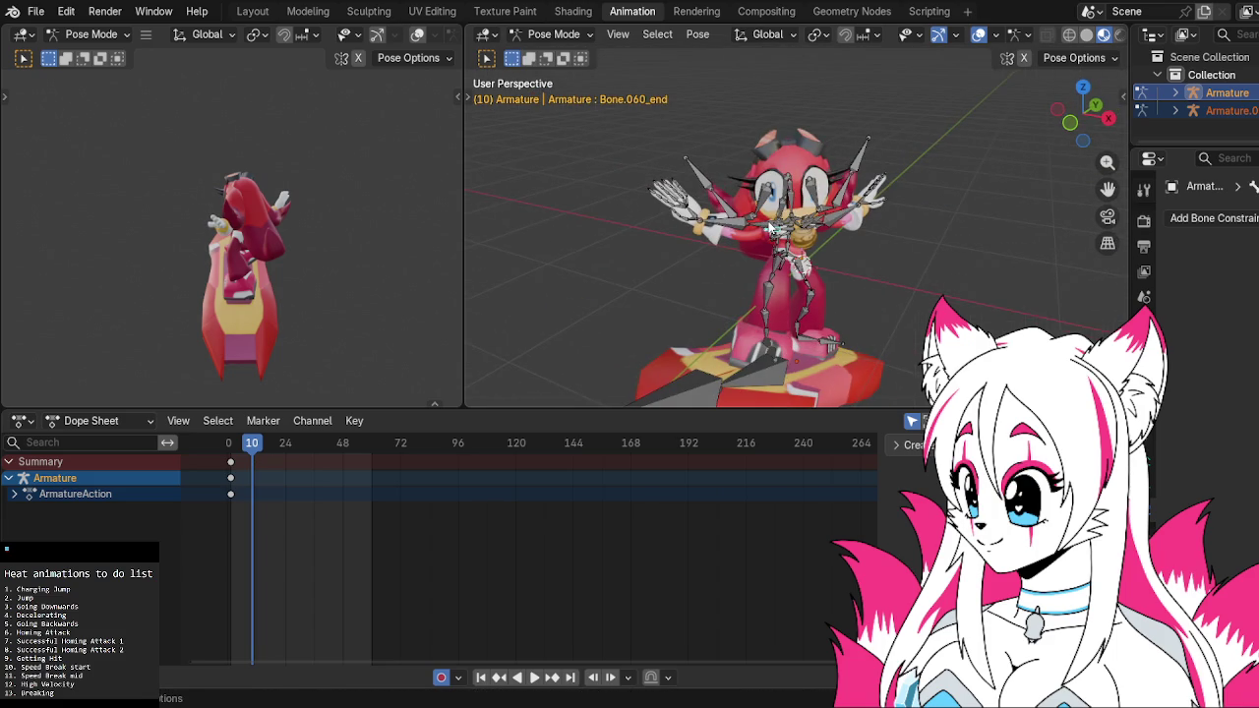
{"action": "left_click", "coordinate": [1108, 117]}
{"action": "left_click_drag", "start_coordinate": [1105, 122], "coordinate": [1057, 120]}
{"action": "key", "text": "KP_1"}
{"action": "key", "text": "r"}
{"action": "key", "text": "z"}
{"action": "key", "text": "z"}
{"action": "key", "text": "r"}
{"action": "key", "text": "r"}
{"action": "key", "text": "z"}
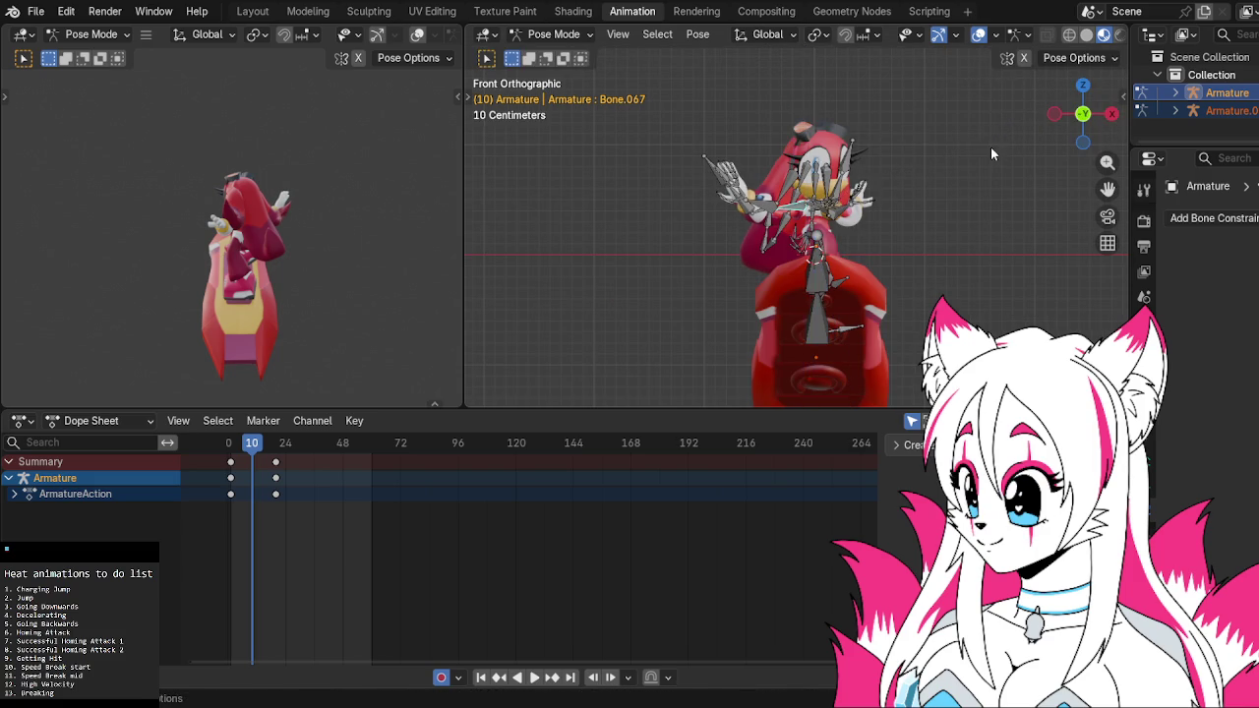
{"action": "key", "text": "z"}
{"action": "key", "text": "z"}
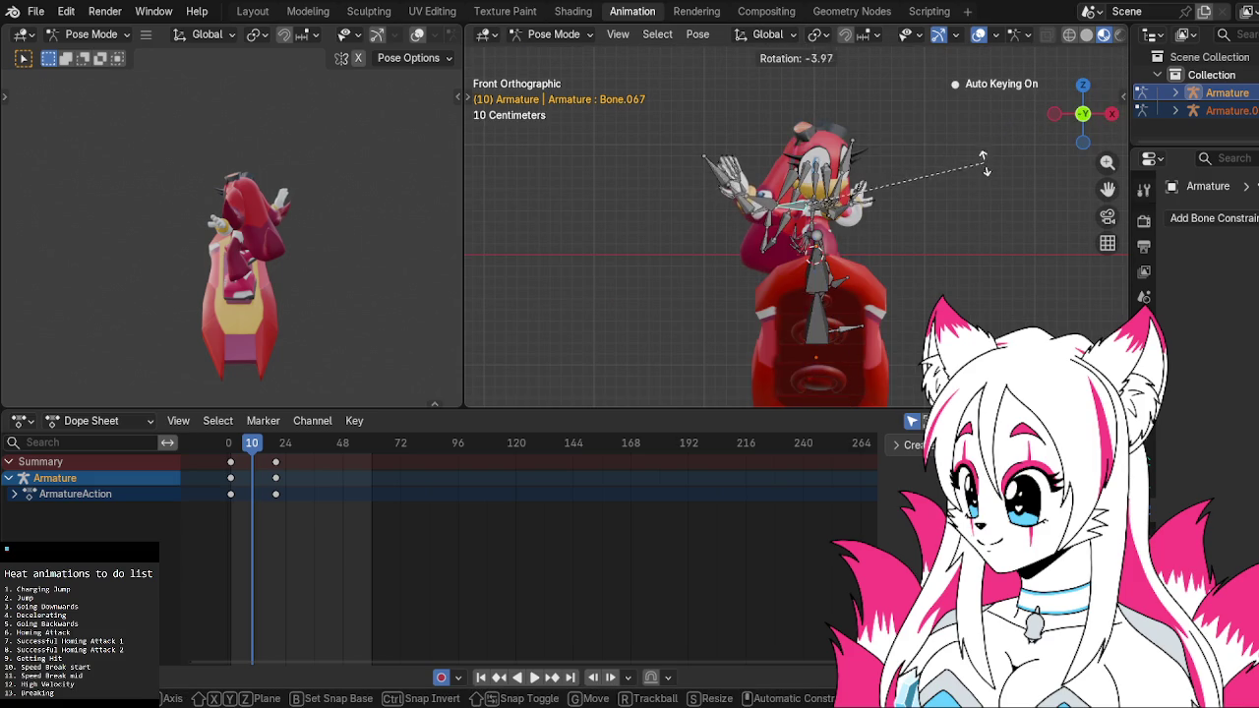
{"action": "key", "text": "z"}
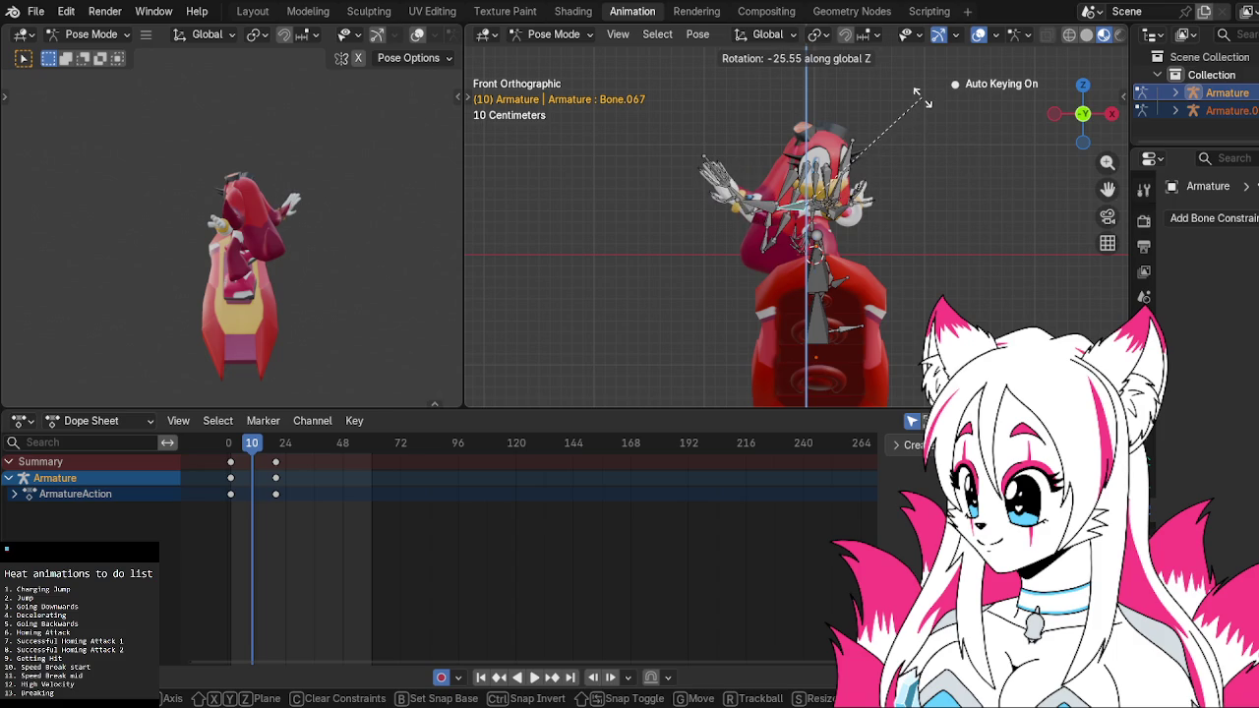
{"action": "left_click", "coordinate": [922, 104]}
Select all bones, play back, and slide the new pose key earlier toward frame 5
{"action": "key", "text": "Right"}
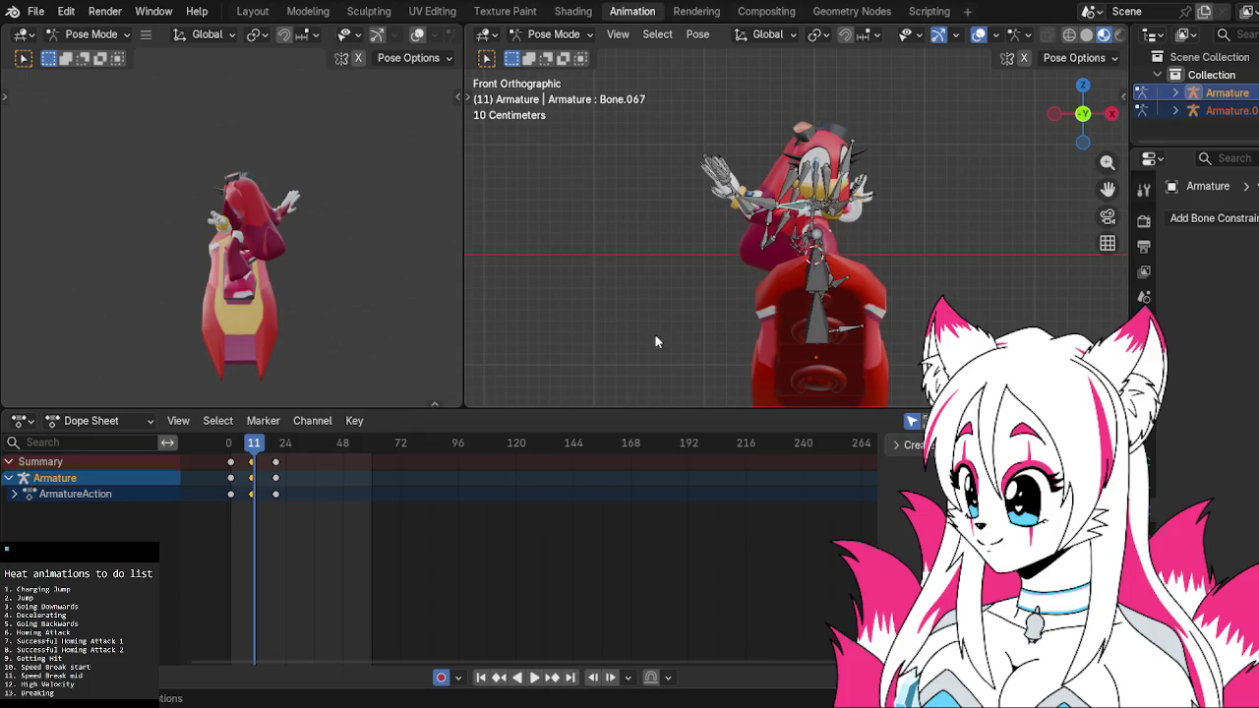
{"action": "key", "text": "a"}
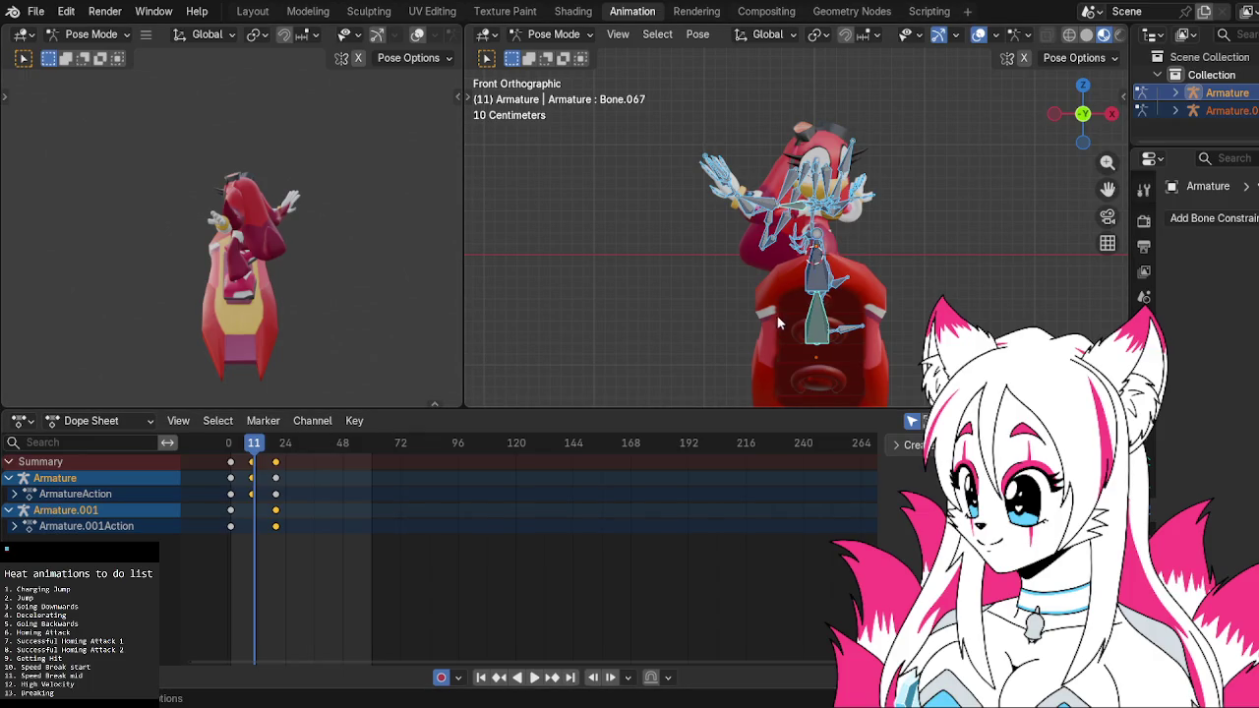
{"action": "left_click", "coordinate": [1111, 113]}
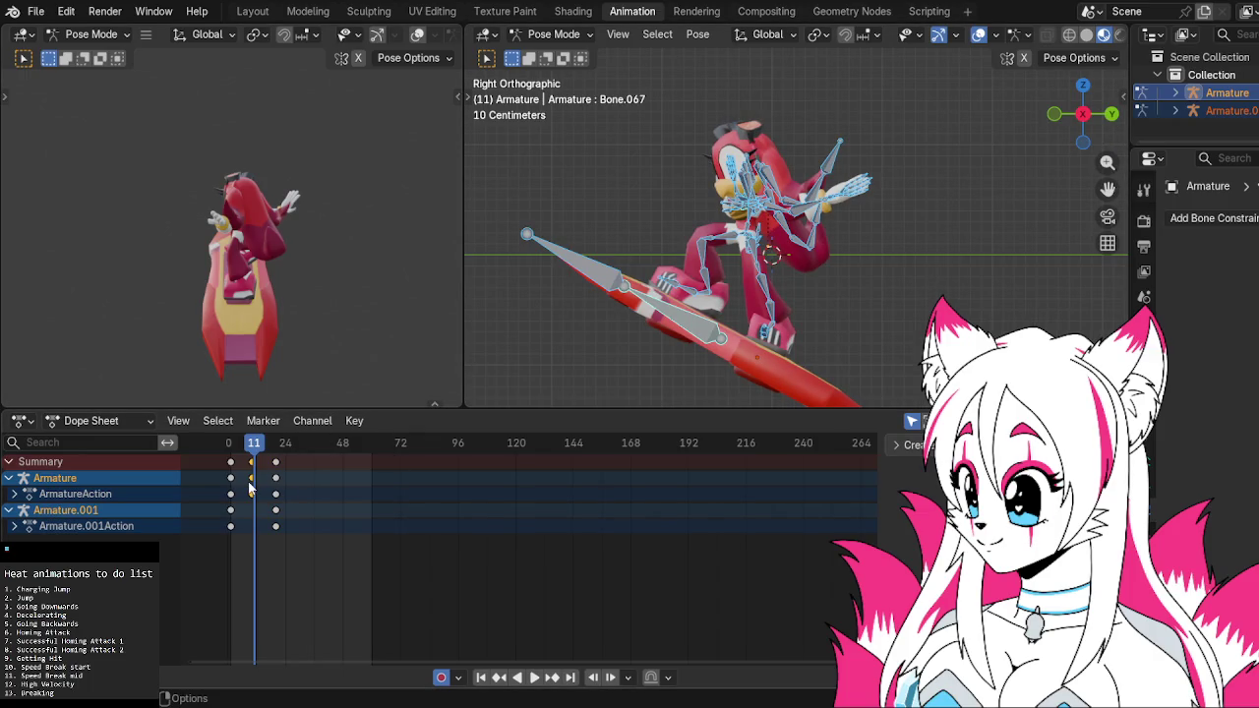
{"action": "key", "text": "space"}
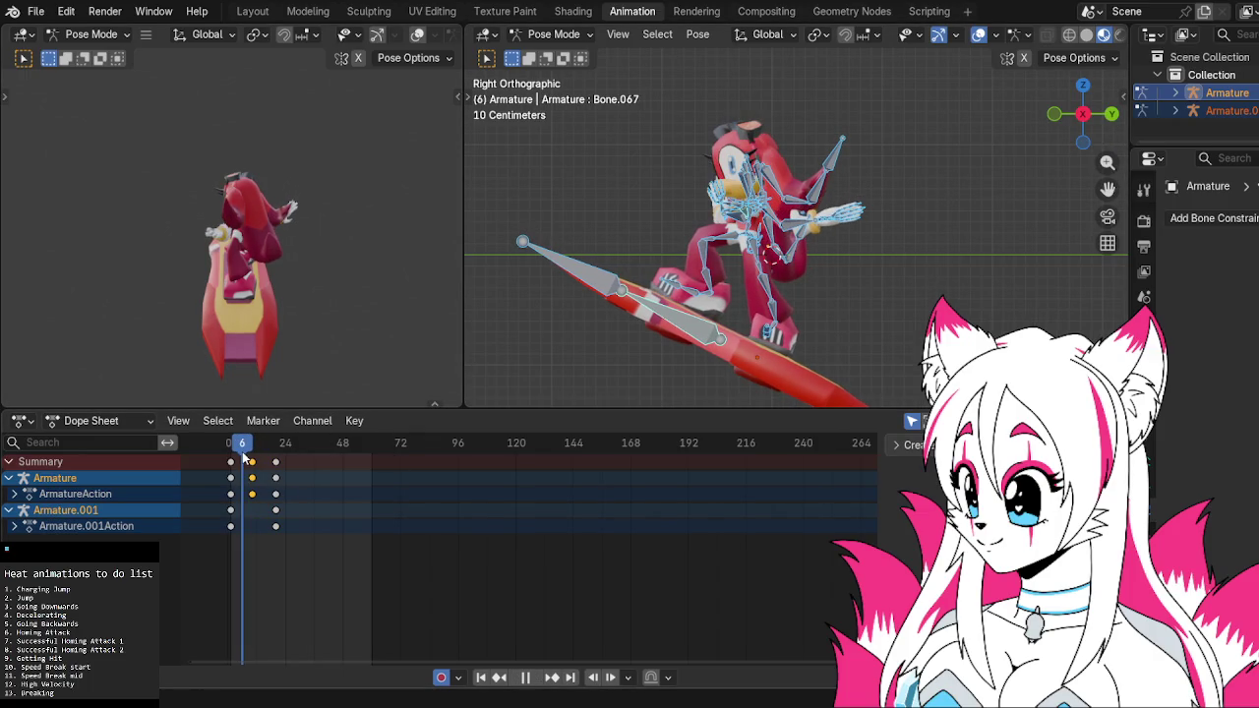
{"action": "left_click_drag", "start_coordinate": [251, 477], "coordinate": [242, 450]}
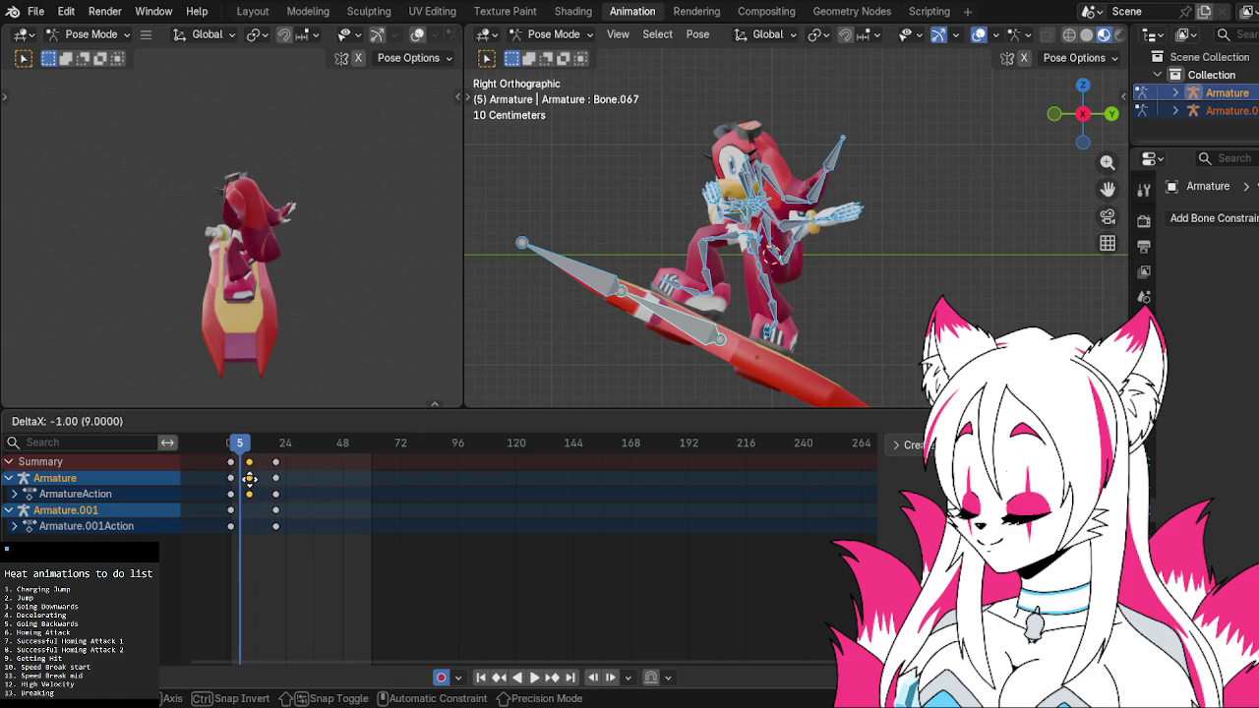
{"action": "key", "text": "space"}
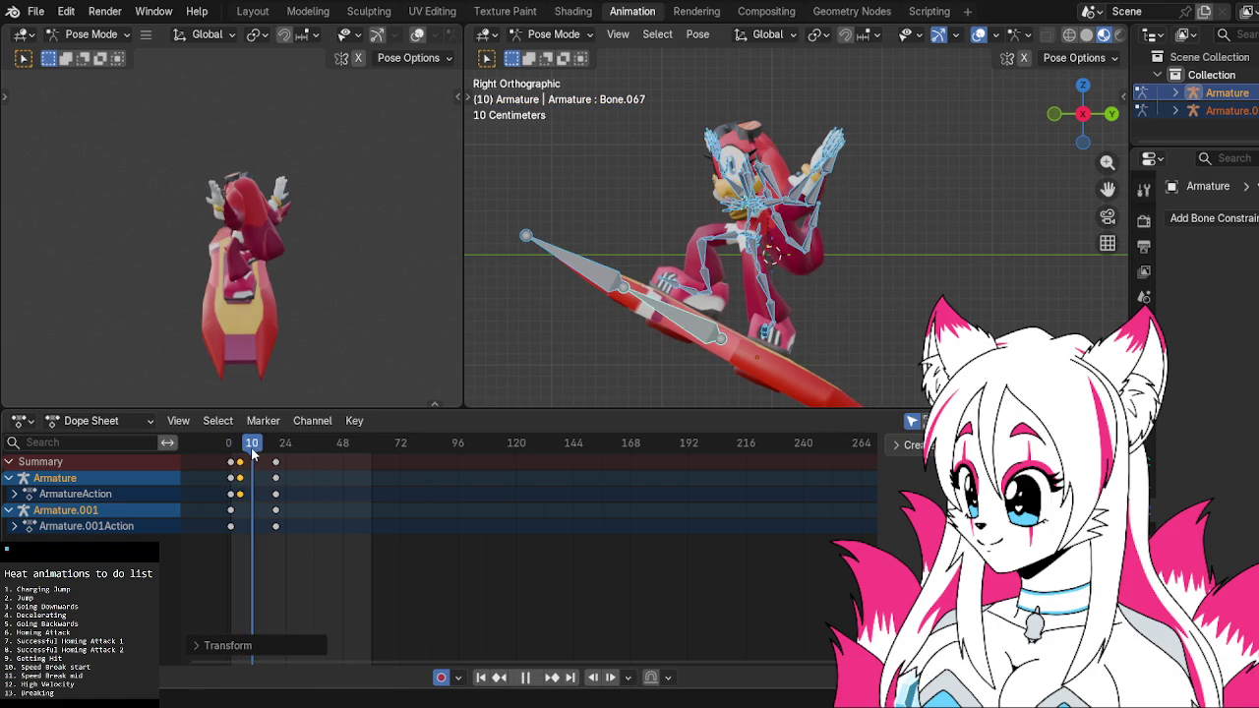
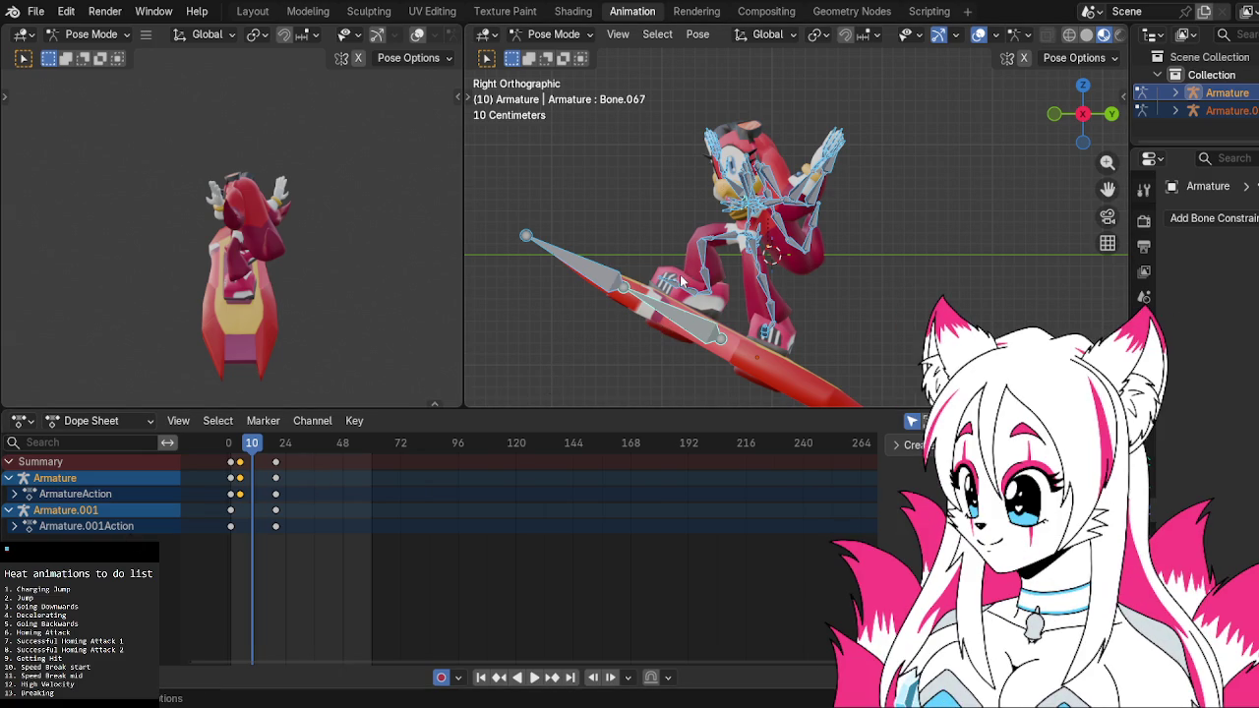
Select all bones and move both armatures' frame-24 keyframes to frame 10
{"action": "left_click", "coordinate": [660, 253]}
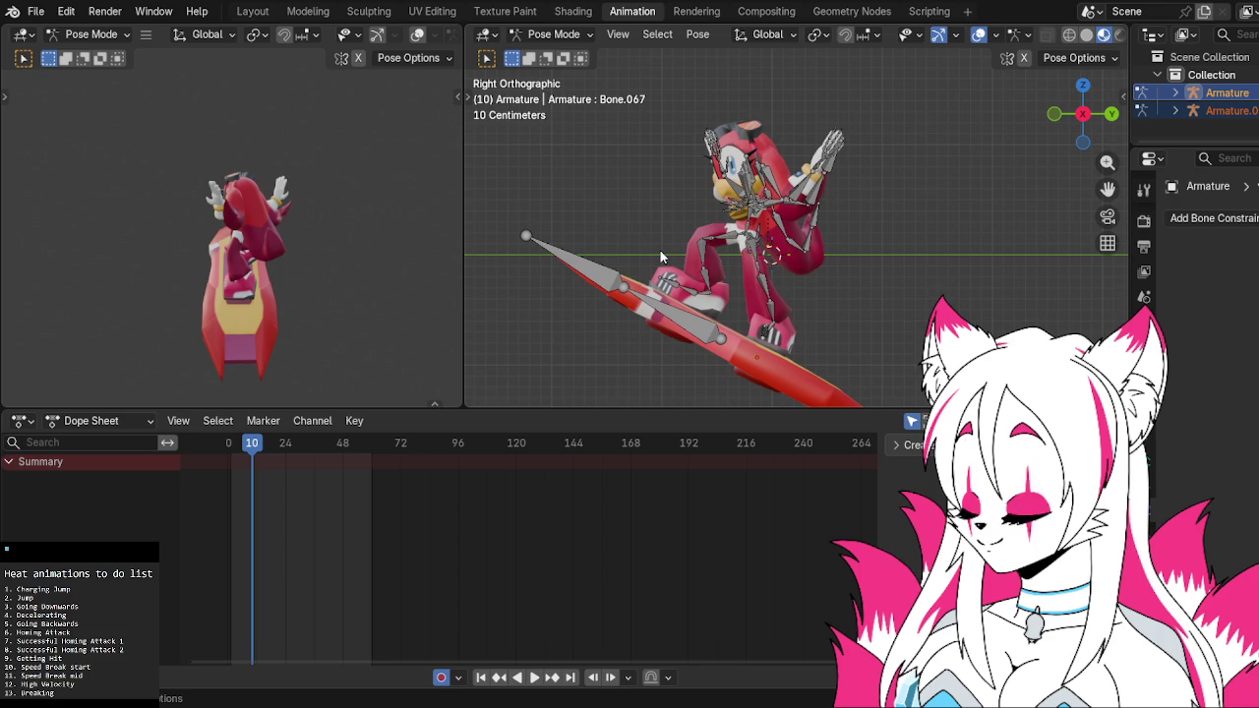
{"action": "key", "text": "a"}
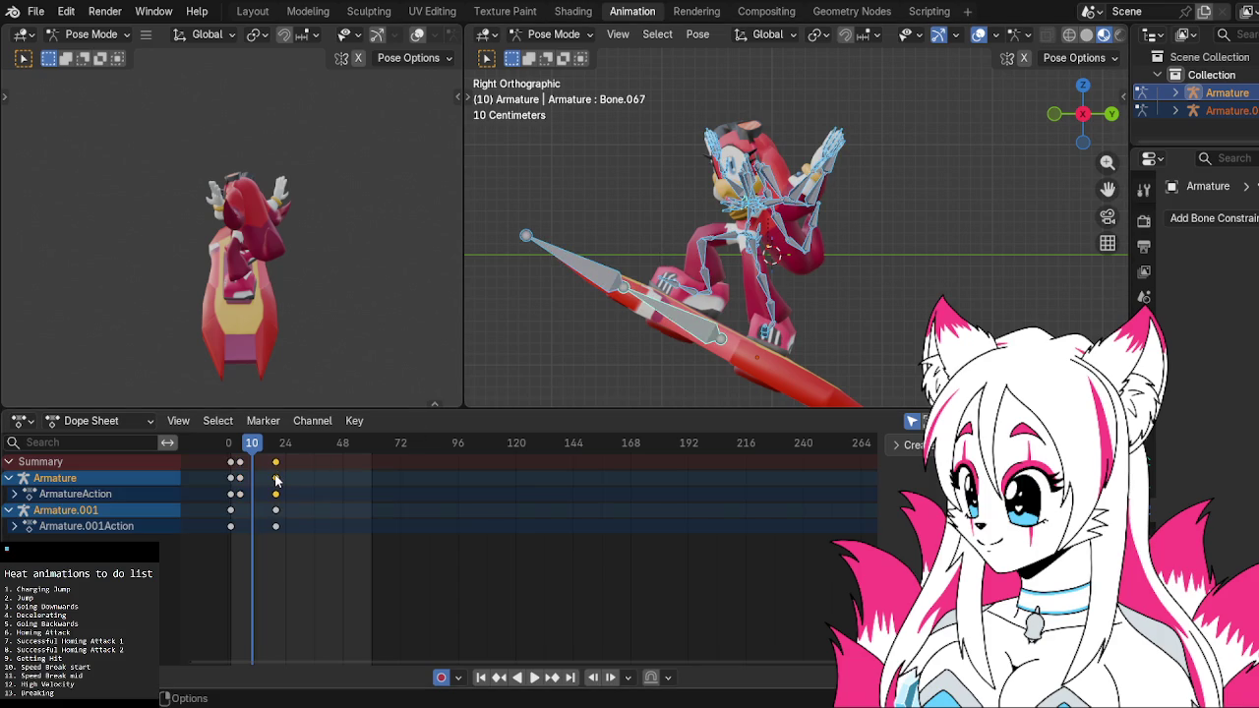
{"action": "left_click", "coordinate": [276, 508], "text": "shift"}
{"action": "key", "text": "g"}
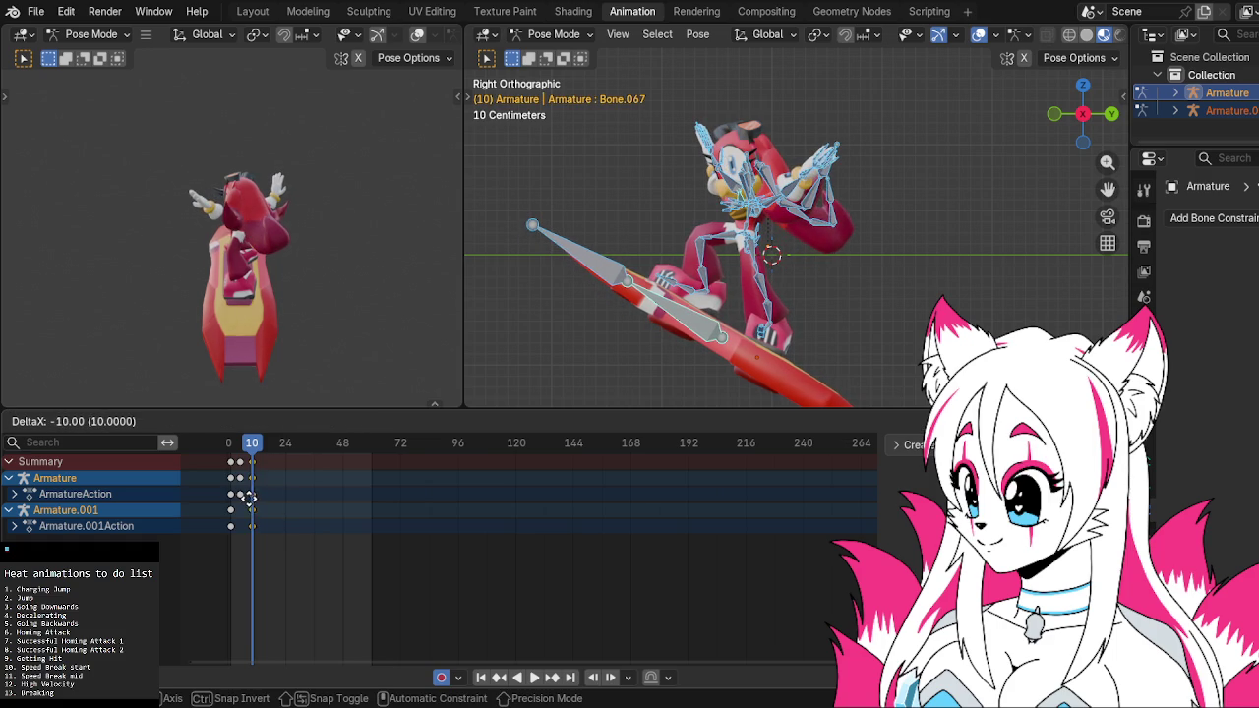
{"action": "left_click", "coordinate": [249, 500]}
Scrub and play back the animation twice to check the tighter timing
{"action": "left_click_drag", "start_coordinate": [258, 450], "coordinate": [241, 452]}
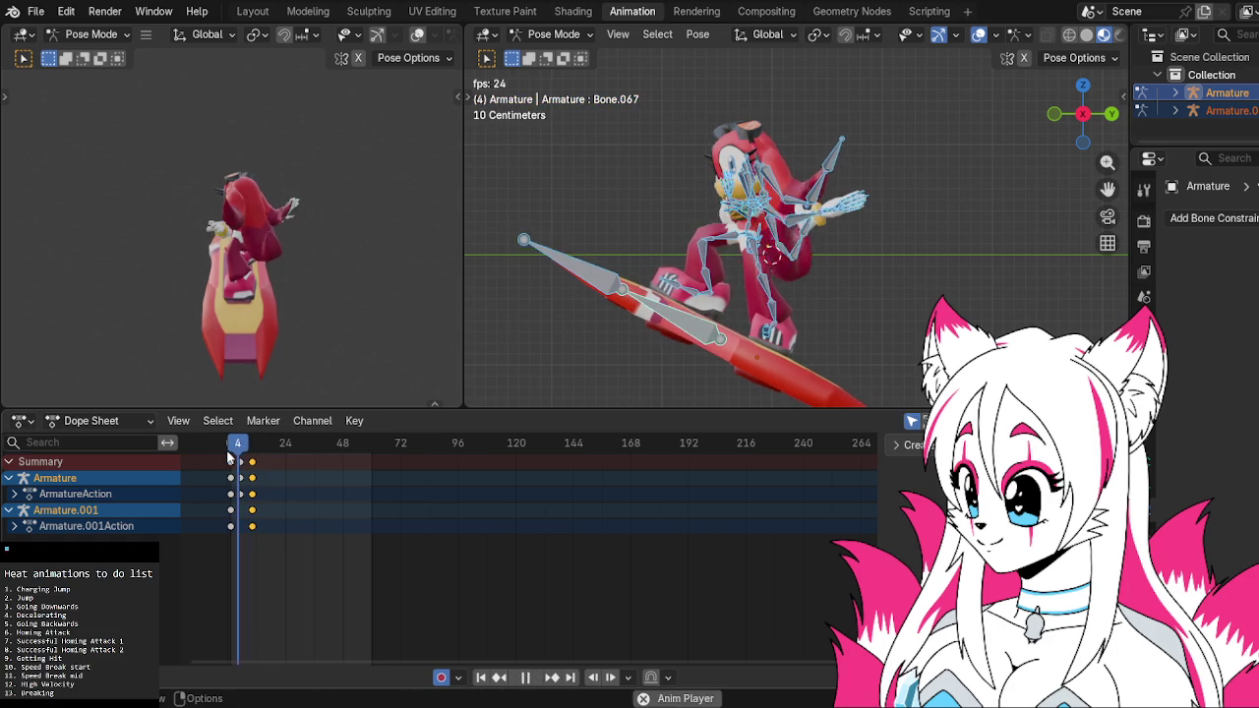
{"action": "key", "text": "space"}
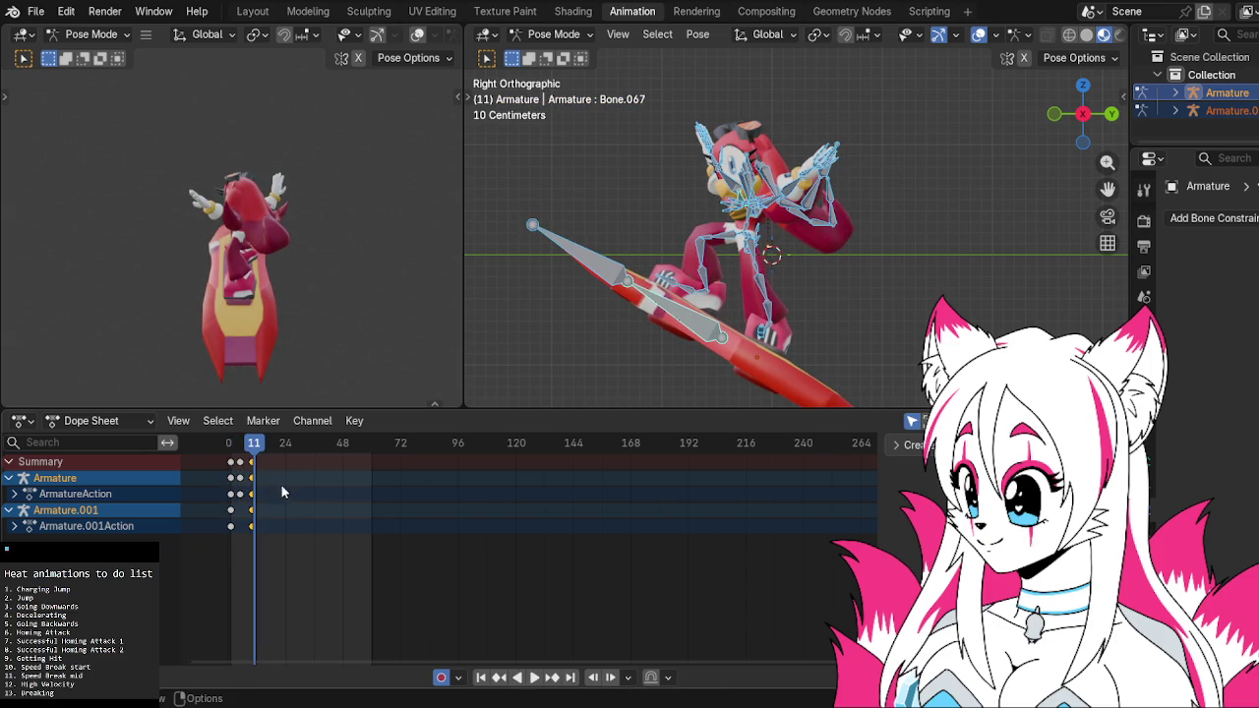
{"action": "key", "text": "space"}
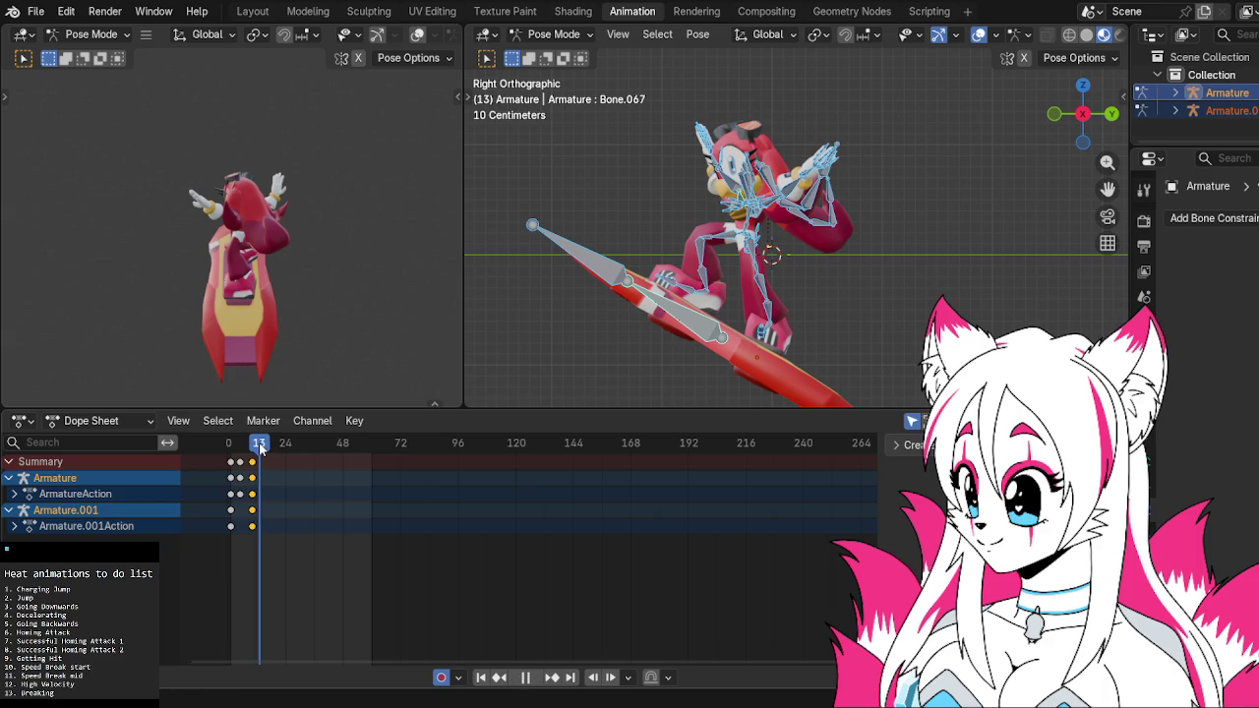
{"action": "left_click", "coordinate": [704, 302]}
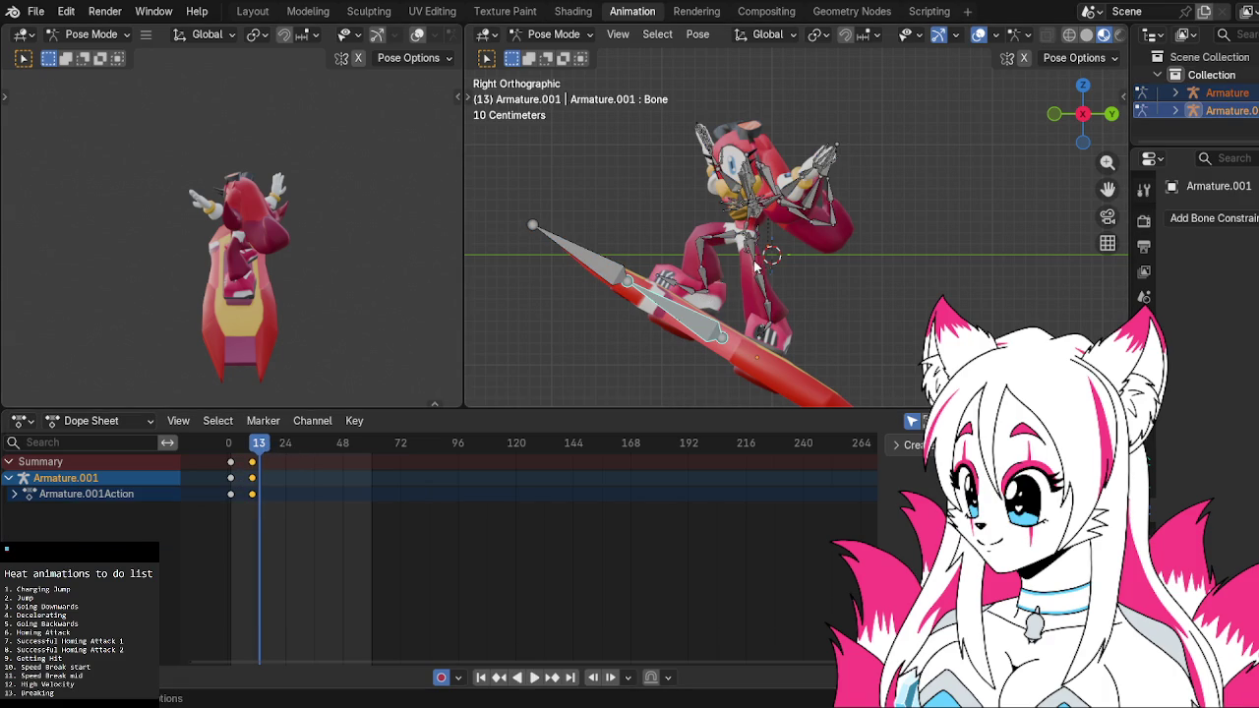
Shift and slightly rotate the whole character pose, keying it at frame 13
{"action": "key", "text": "a"}
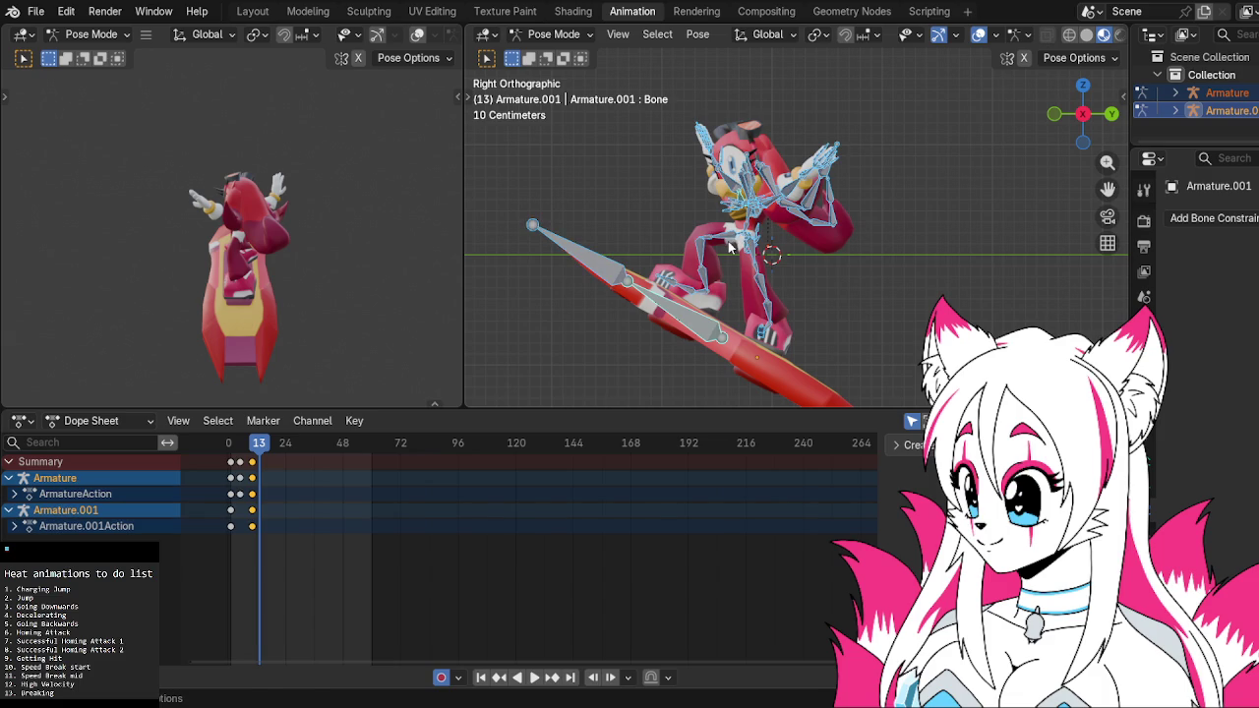
{"action": "key", "text": "g"}
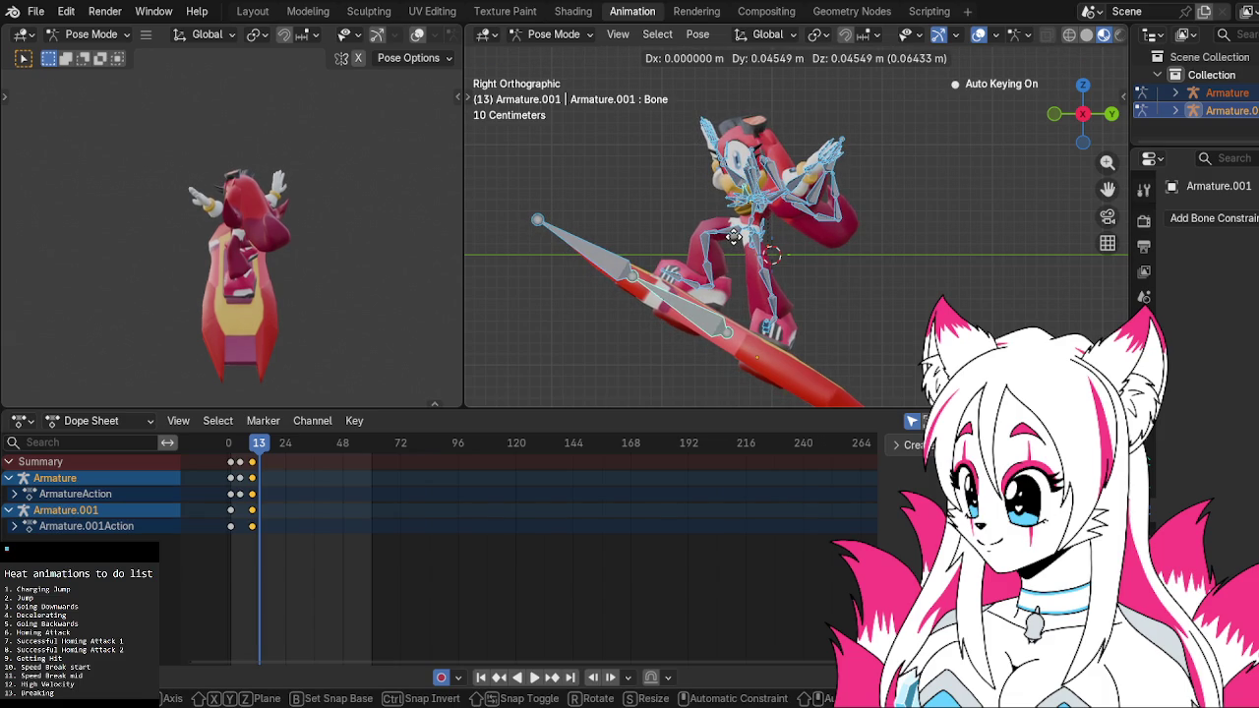
{"action": "left_click", "coordinate": [733, 238]}
{"action": "key", "text": "r"}
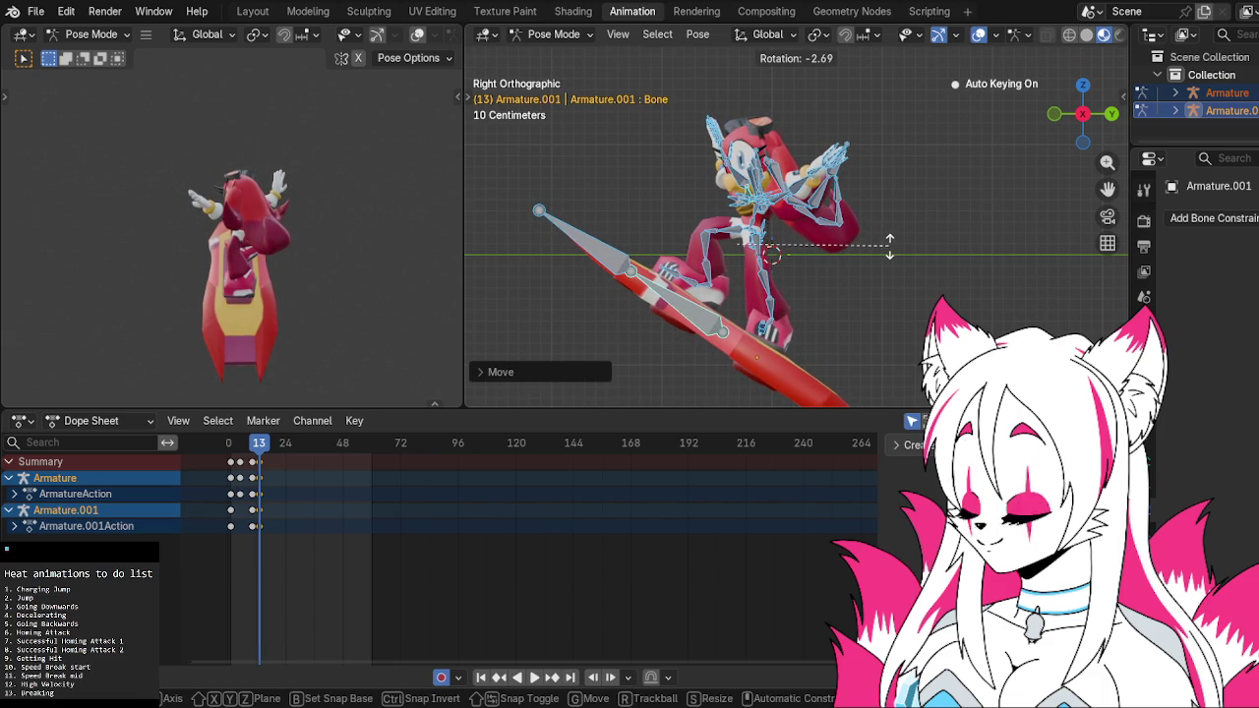
{"action": "left_click", "coordinate": [889, 246]}
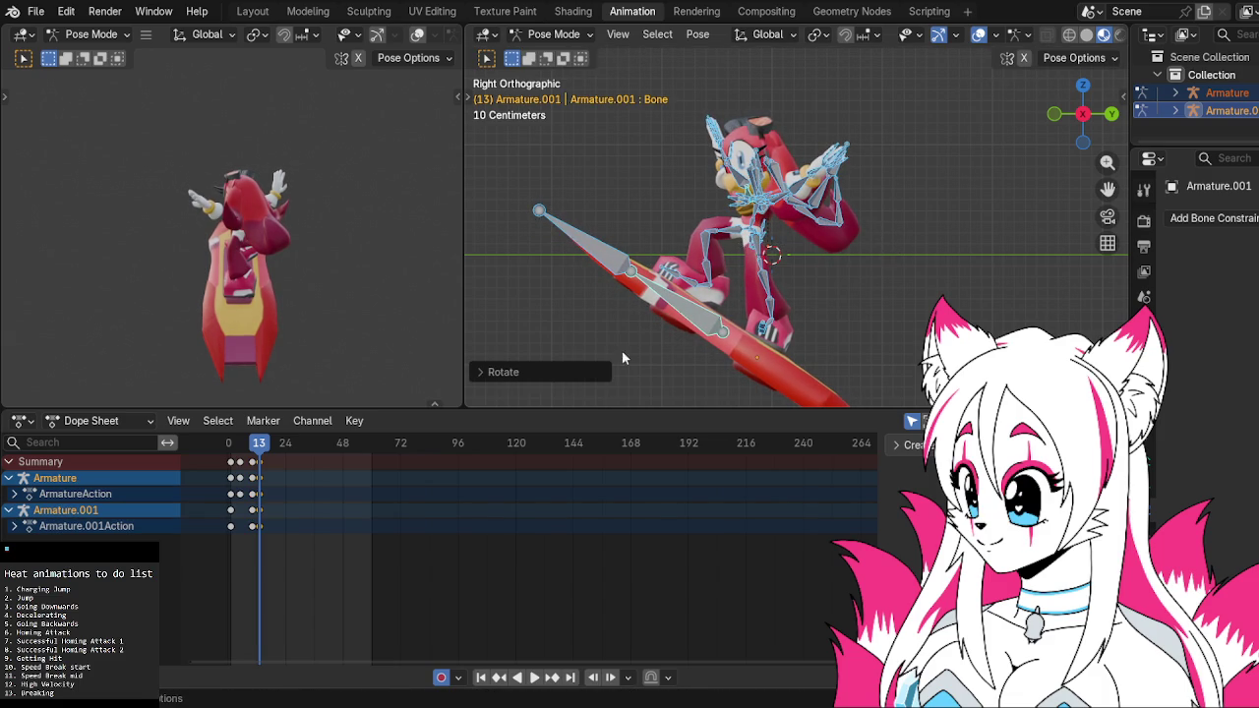
{"action": "key", "text": "i"}
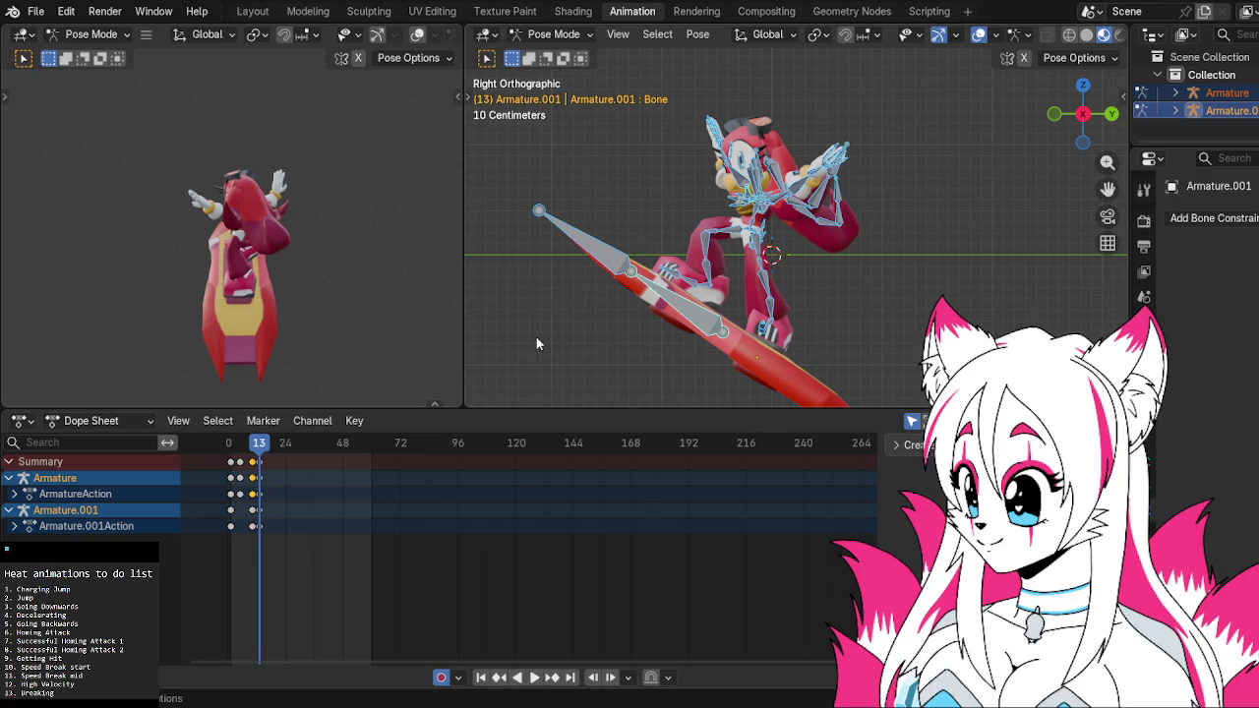
{"action": "key", "text": "space"}
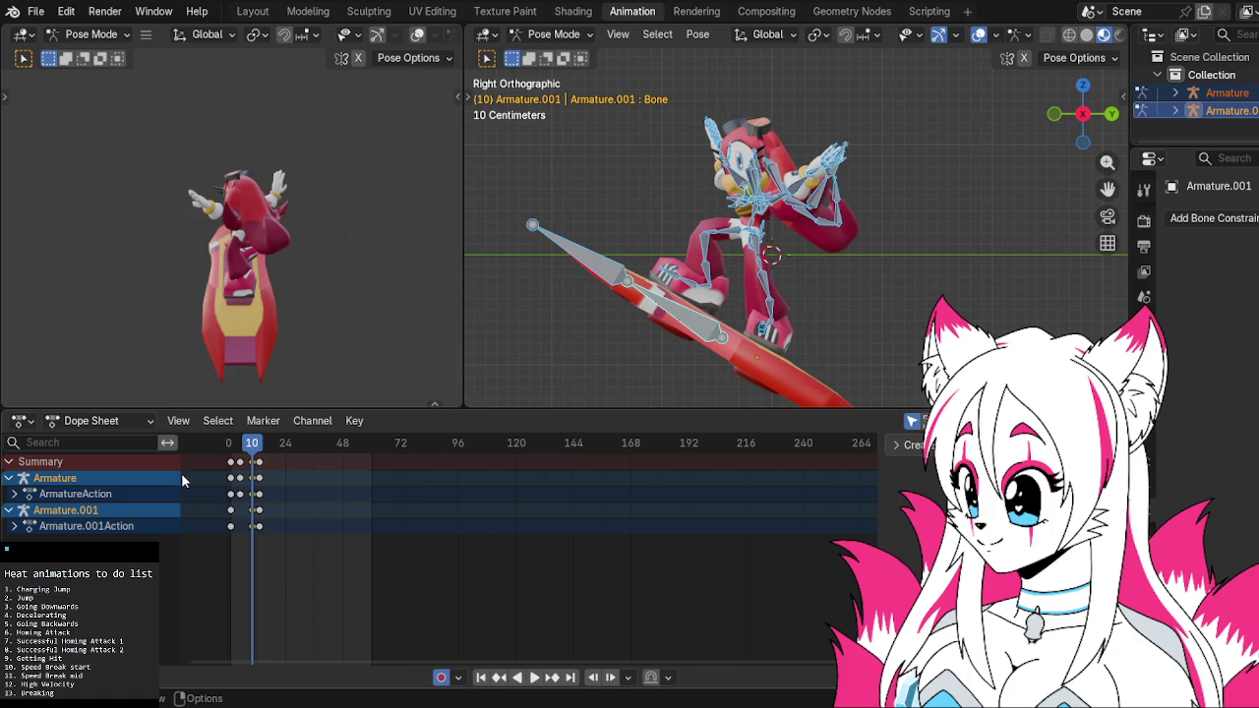
Toggle the Armature and Summary channel groups, then paste the pose keyframes during playback
{"action": "left_click", "coordinate": [9, 479]}
{"action": "left_click", "coordinate": [8, 479]}
{"action": "left_click", "coordinate": [7, 510]}
{"action": "left_click", "coordinate": [8, 510]}
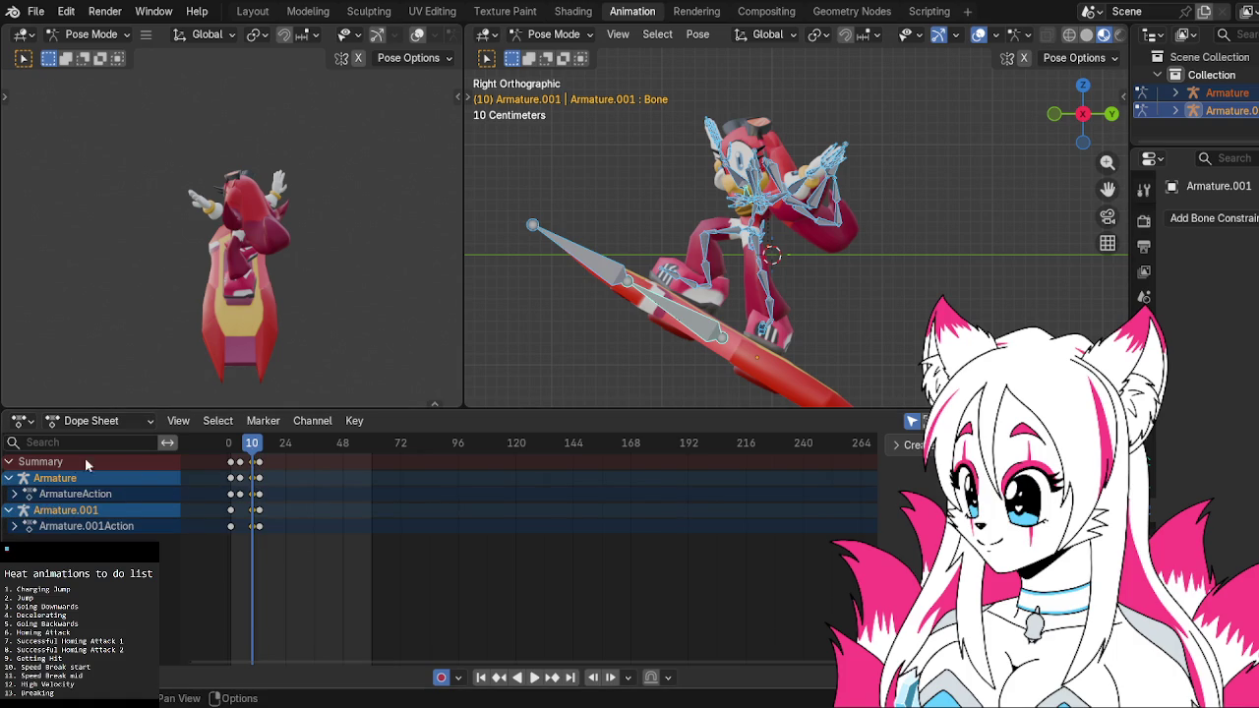
{"action": "left_click", "coordinate": [8, 462]}
{"action": "left_click", "coordinate": [7, 462]}
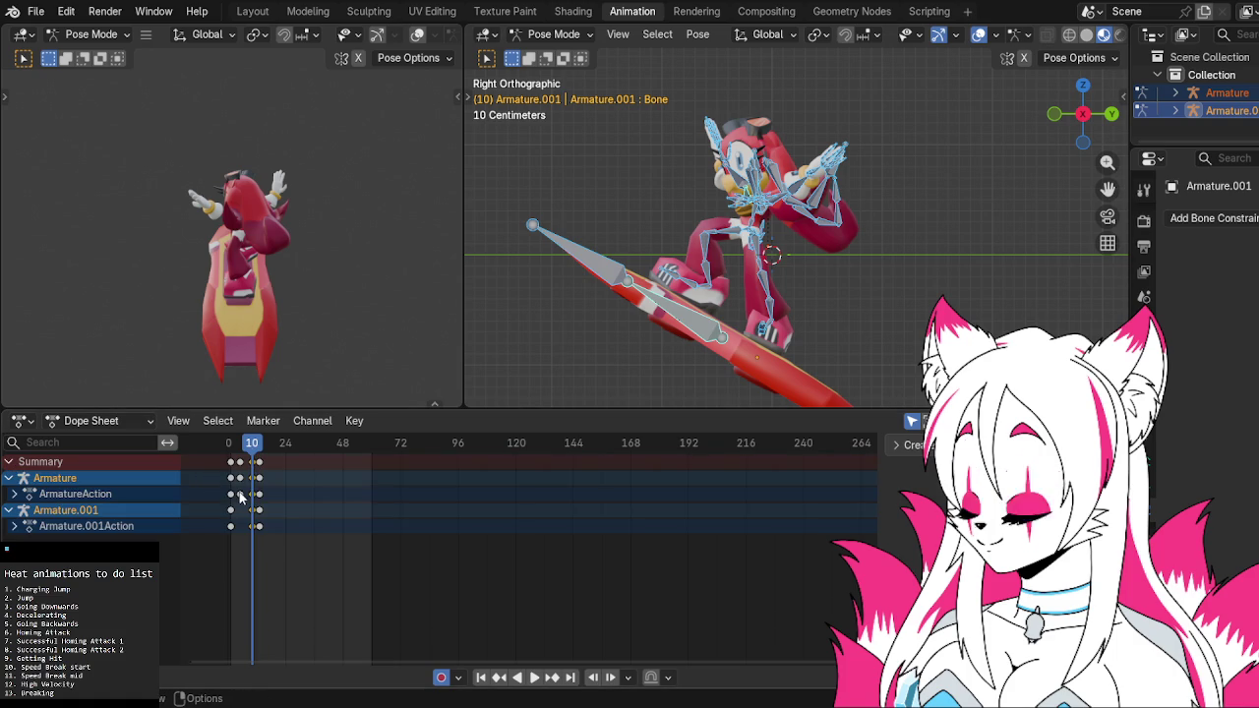
{"action": "key", "text": "space"}
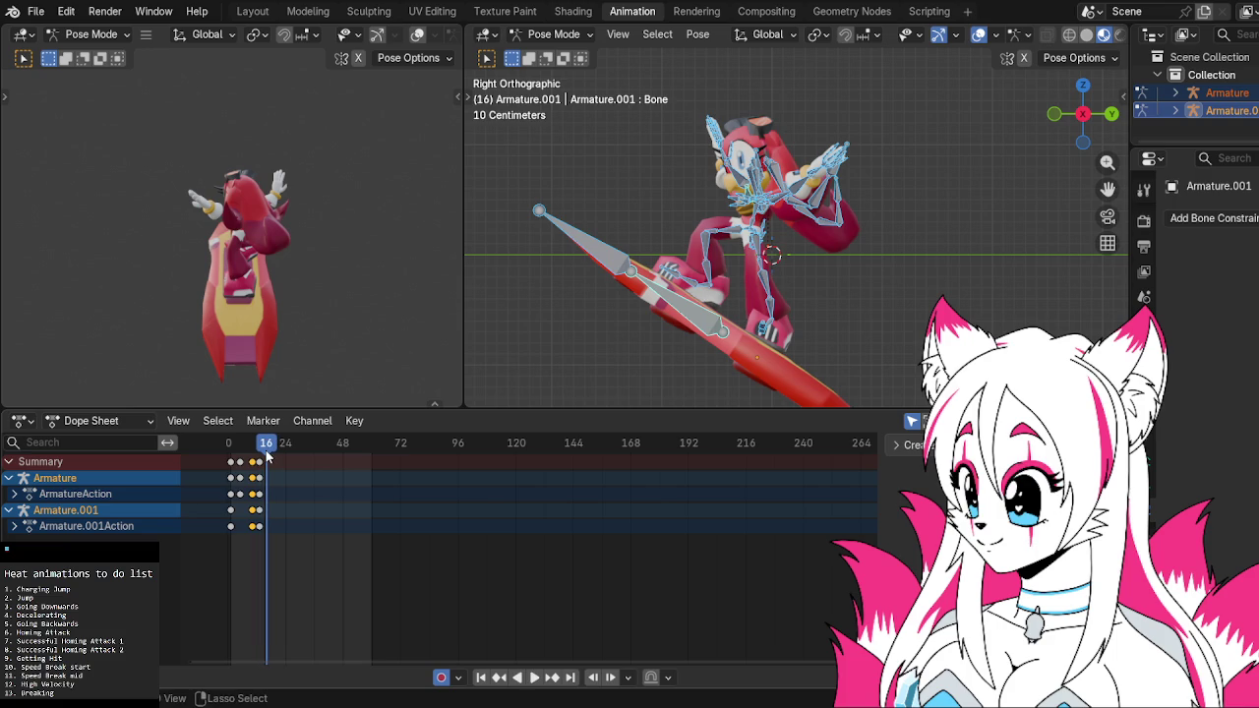
{"action": "key", "text": "ctrl+v"}
{"action": "key", "text": "Left"}
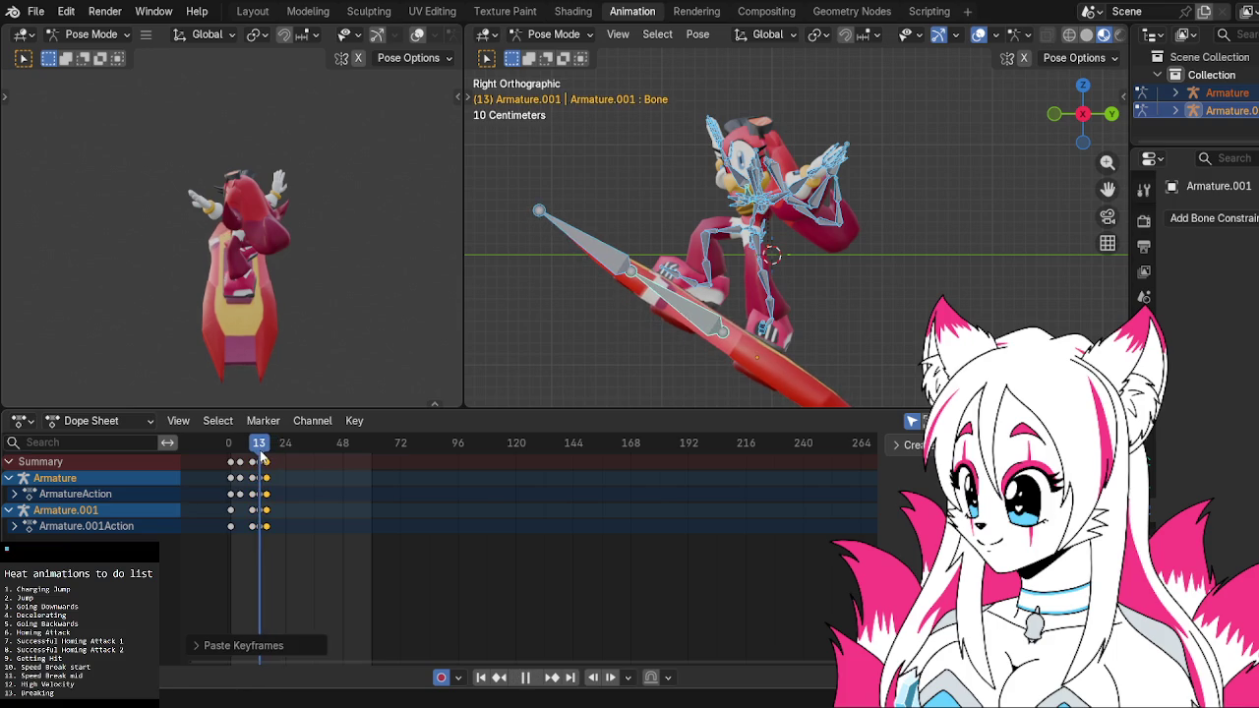
{"action": "key", "text": "space"}
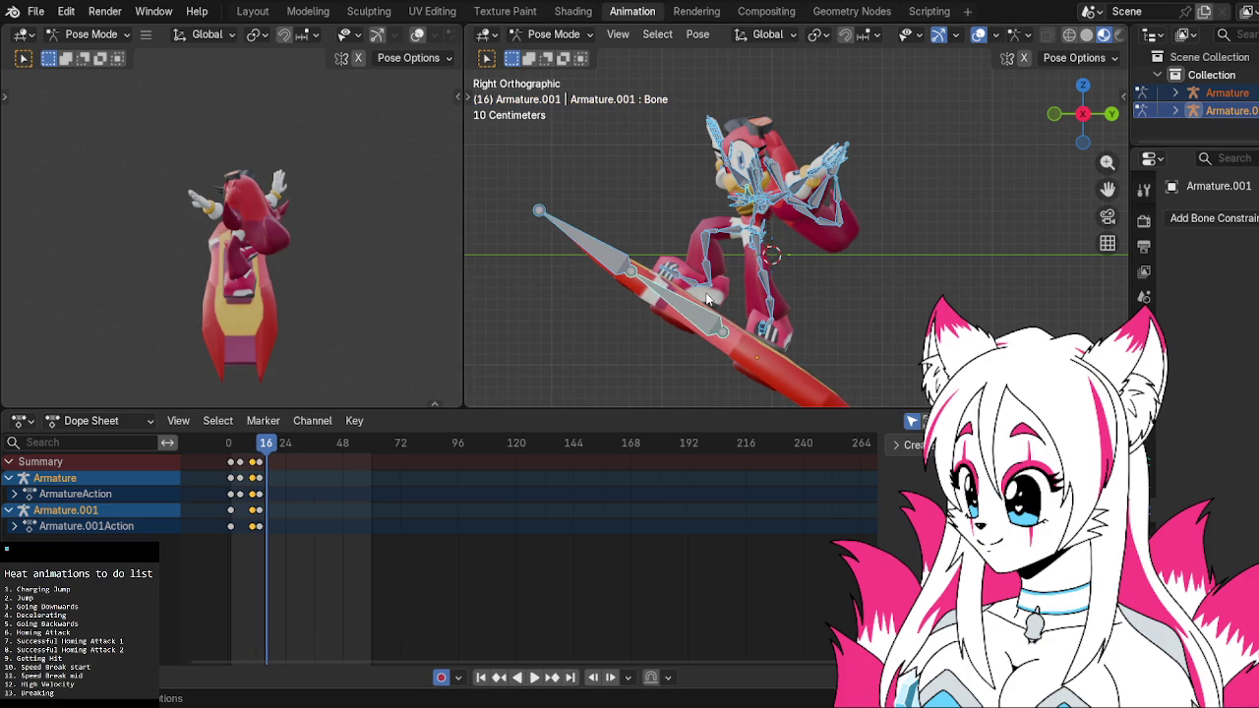
{"action": "left_click", "coordinate": [706, 298]}
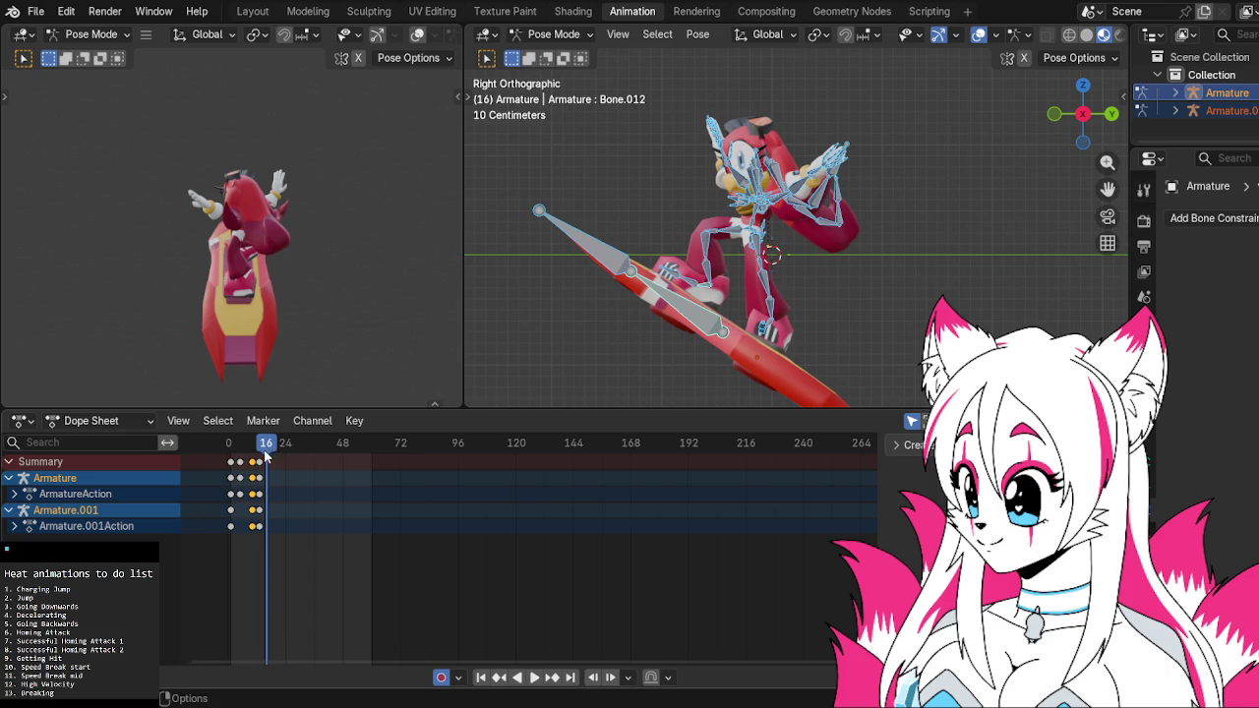
Paste the pose keyframes at the current frame, undoing one attempt
{"action": "left_click_drag", "start_coordinate": [275, 444], "coordinate": [252, 445]}
{"action": "key", "text": "ctrl+space"}
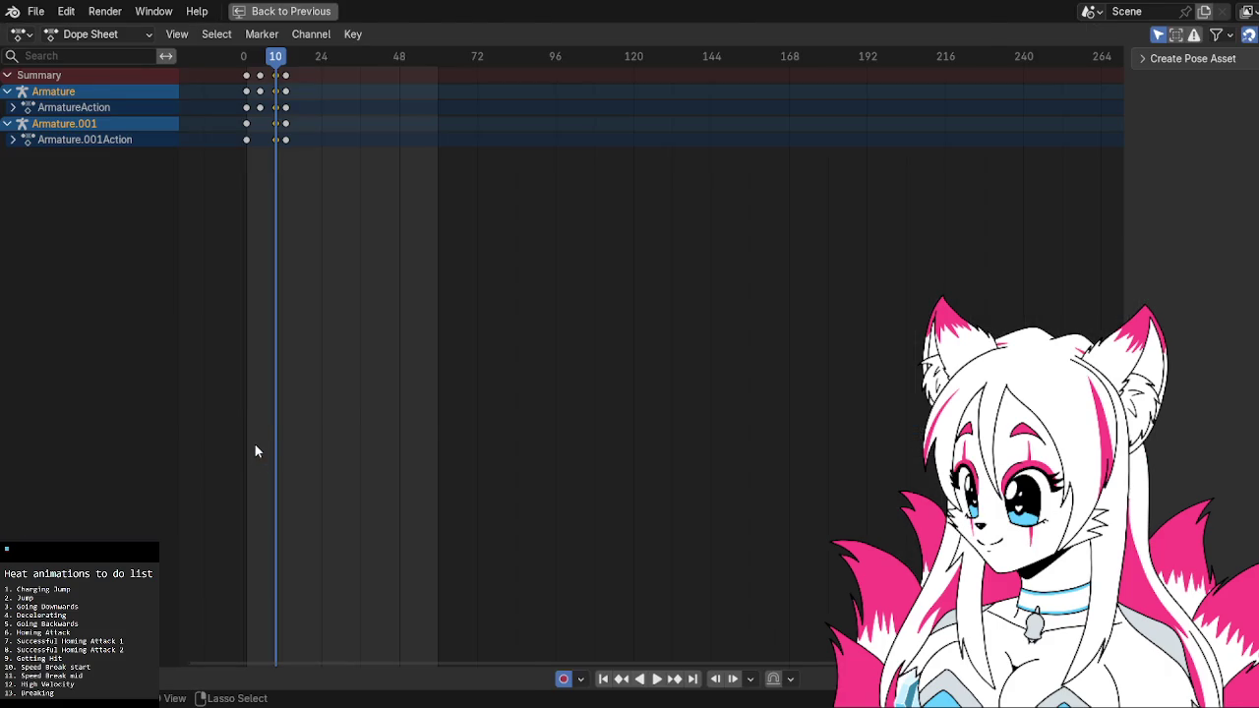
{"action": "key", "text": "ctrl+space"}
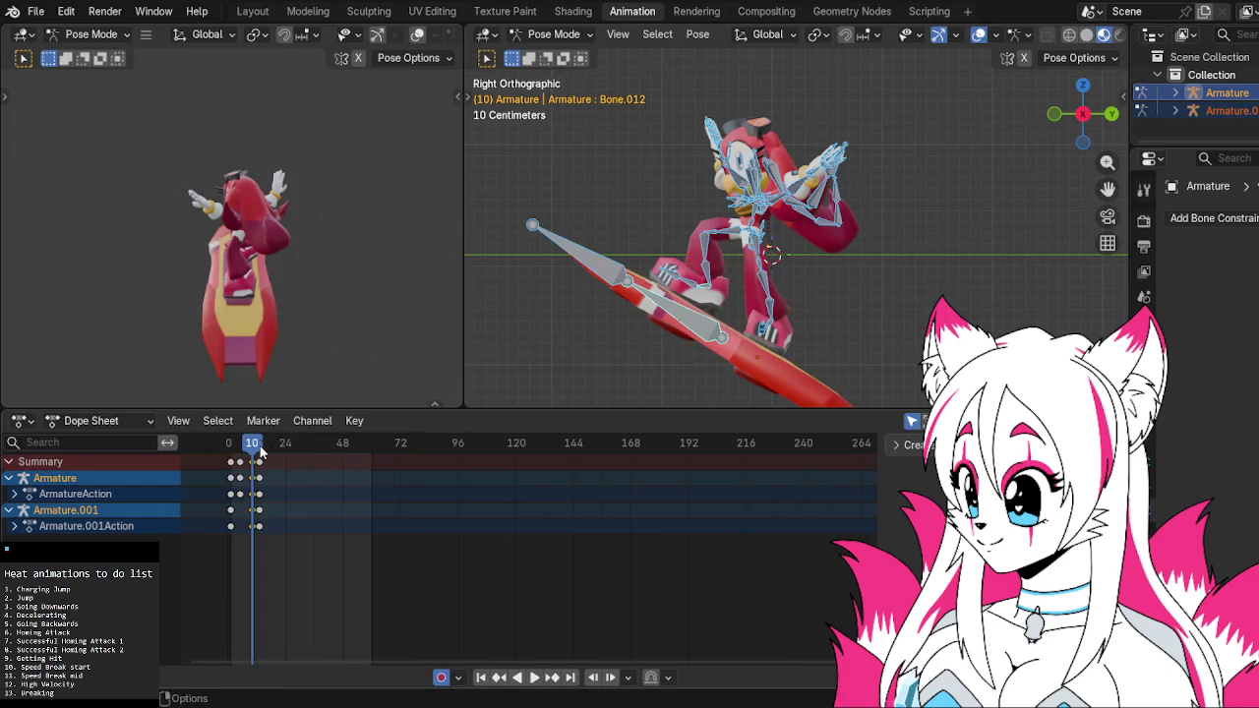
{"action": "key", "text": "space"}
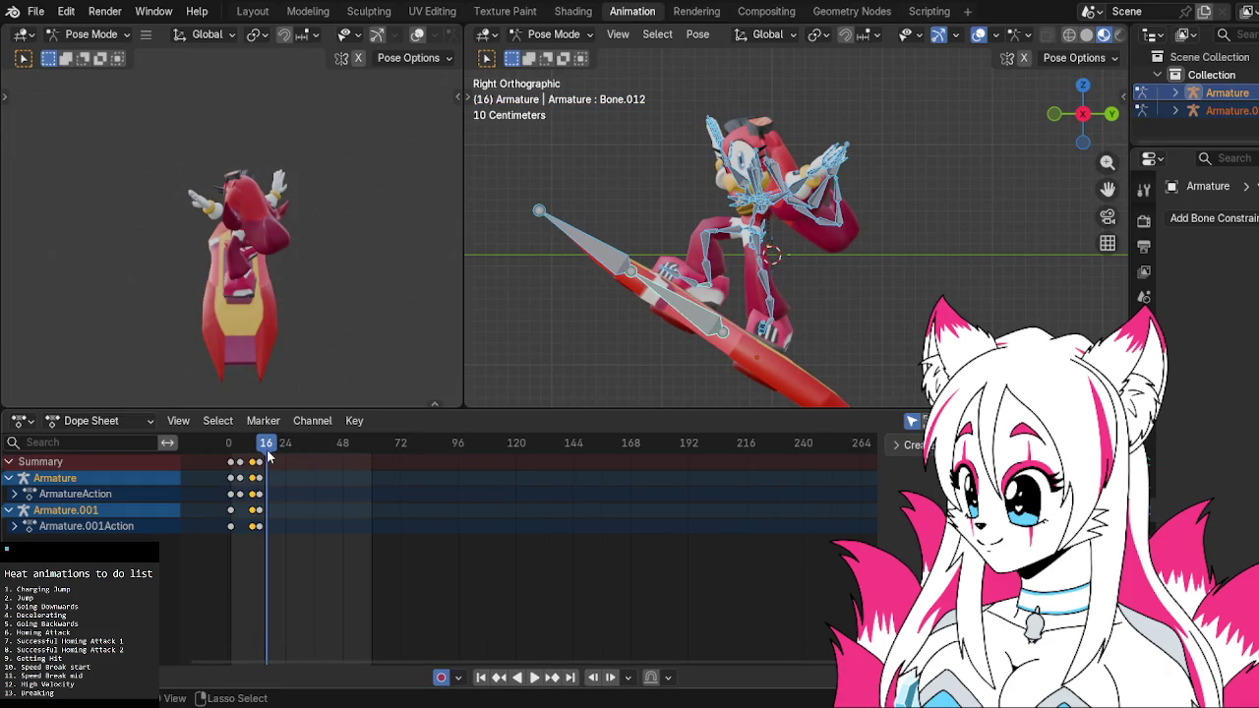
{"action": "key", "text": "ctrl+v"}
{"action": "key", "text": "ctrl+z"}
{"action": "key", "text": "ctrl+v"}
{"action": "left_click", "coordinate": [254, 443]}
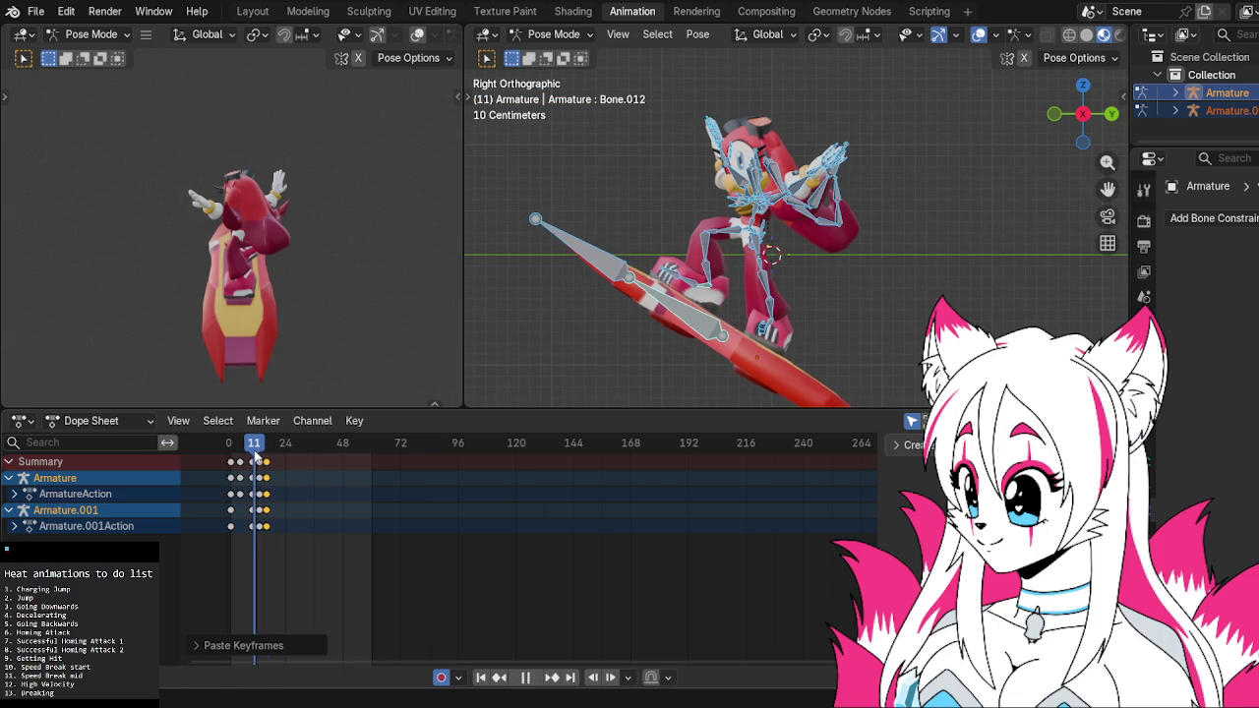
Insert a keyframe for all bones' current pose from the pose context menu
{"action": "left_click", "coordinate": [719, 238]}
{"action": "key", "text": "a"}
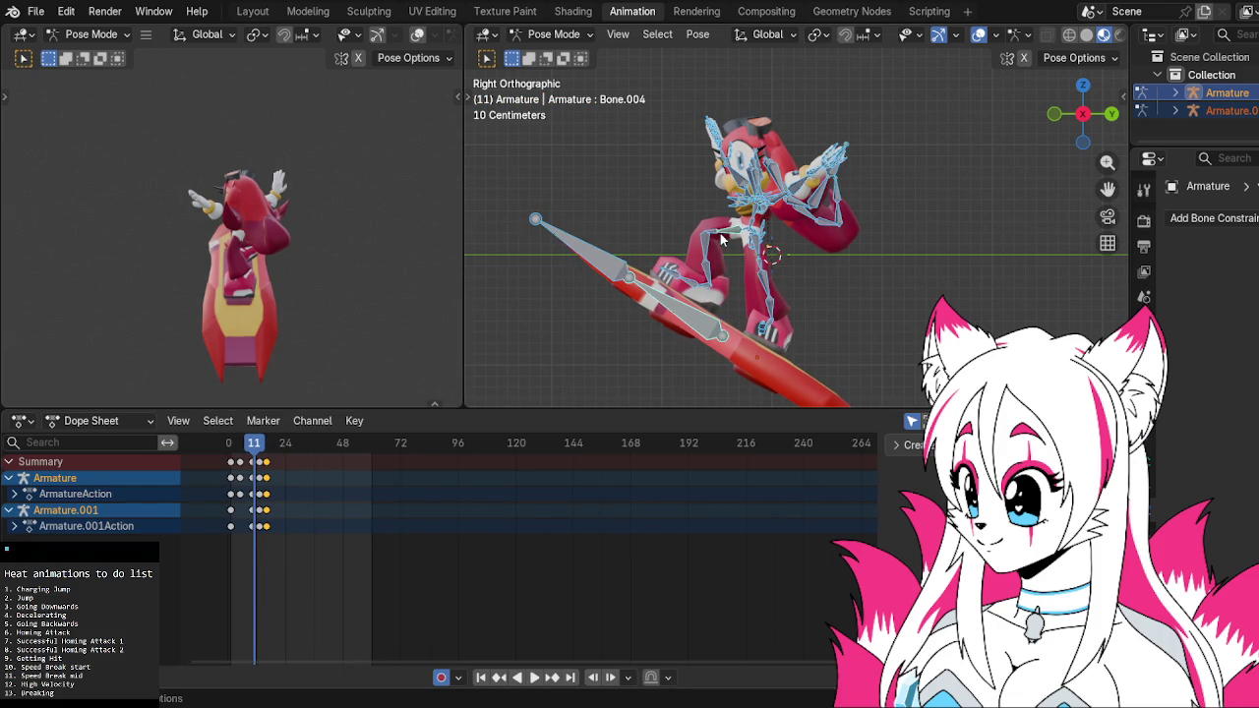
{"action": "left_click_drag", "start_coordinate": [258, 448], "coordinate": [253, 447]}
{"action": "key", "text": "space"}
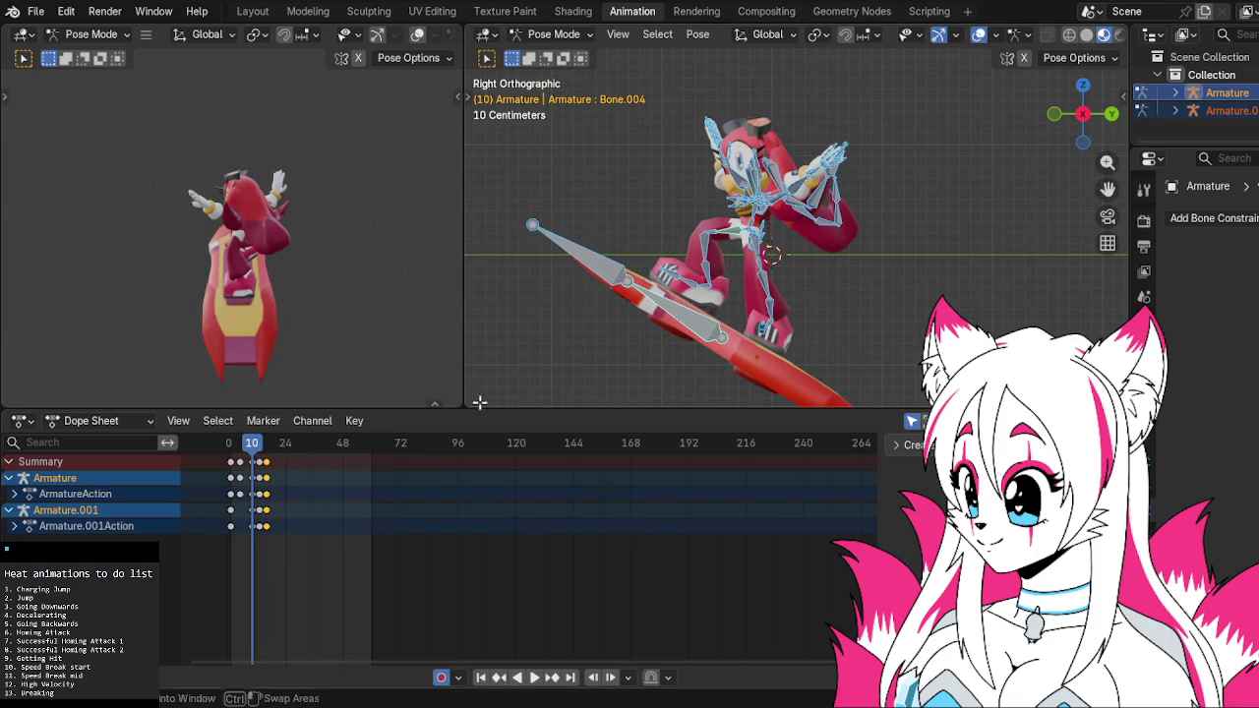
{"action": "right_click", "coordinate": [713, 310]}
{"action": "left_click", "coordinate": [688, 303]}
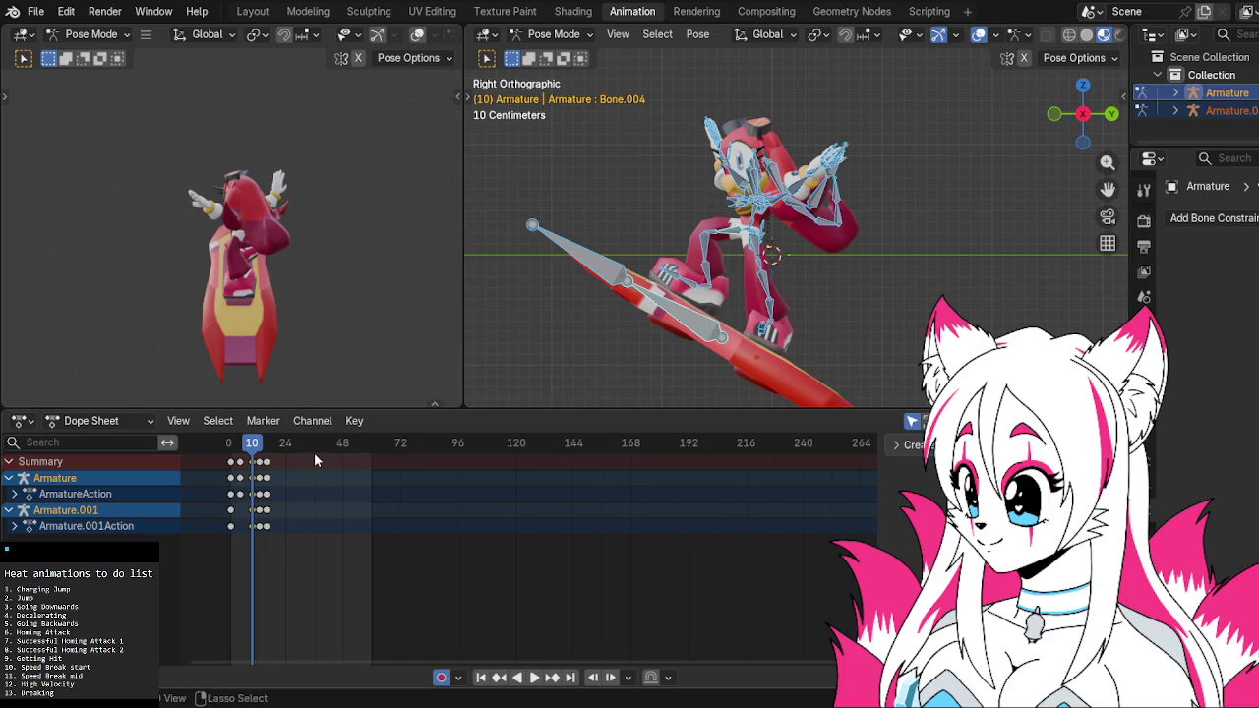
{"action": "left_click", "coordinate": [265, 447]}
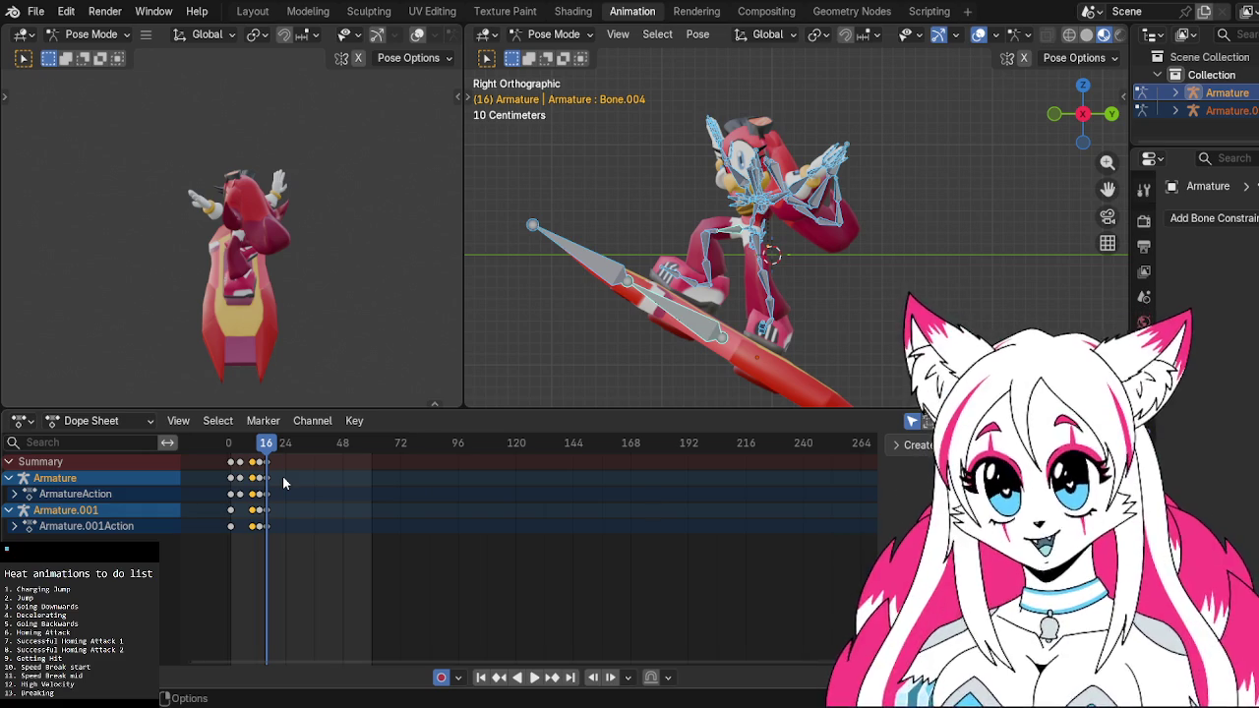
Preview the animation several times, then return to frame 13 and select Bone.037
{"action": "left_click", "coordinate": [271, 496]}
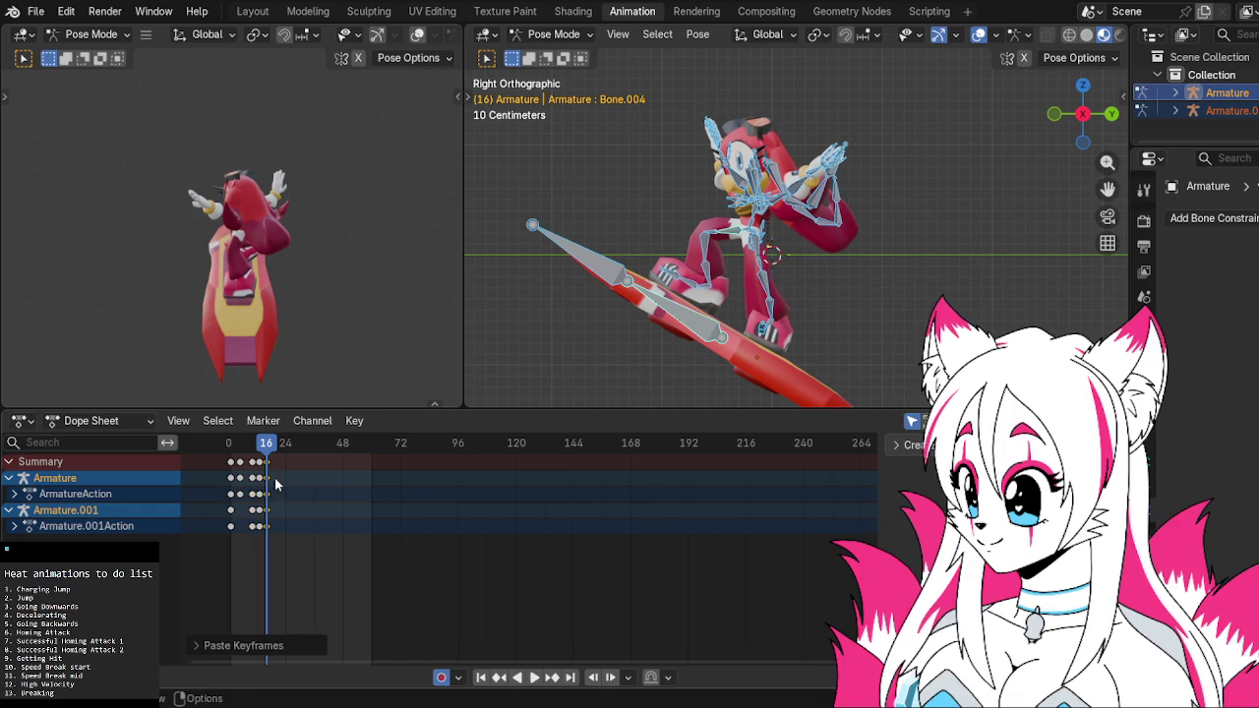
{"action": "key", "text": "b"}
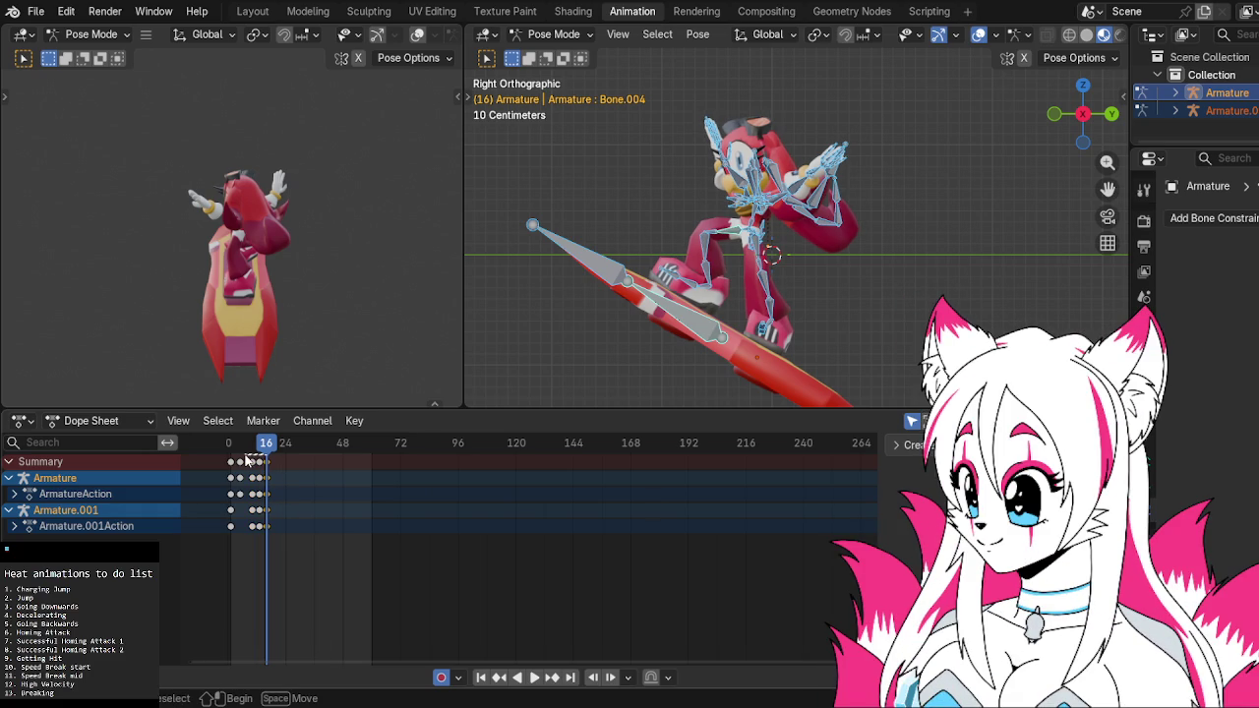
{"action": "key", "text": "Escape"}
{"action": "key", "text": "space"}
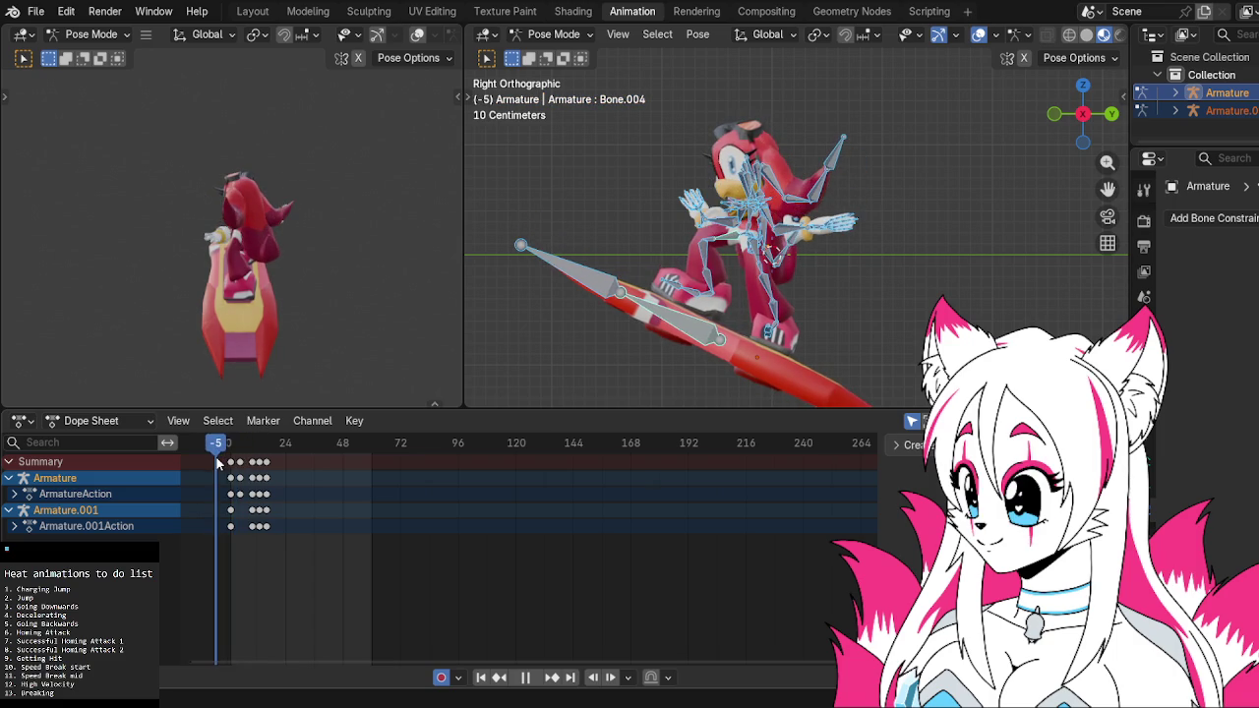
{"action": "key", "text": "space"}
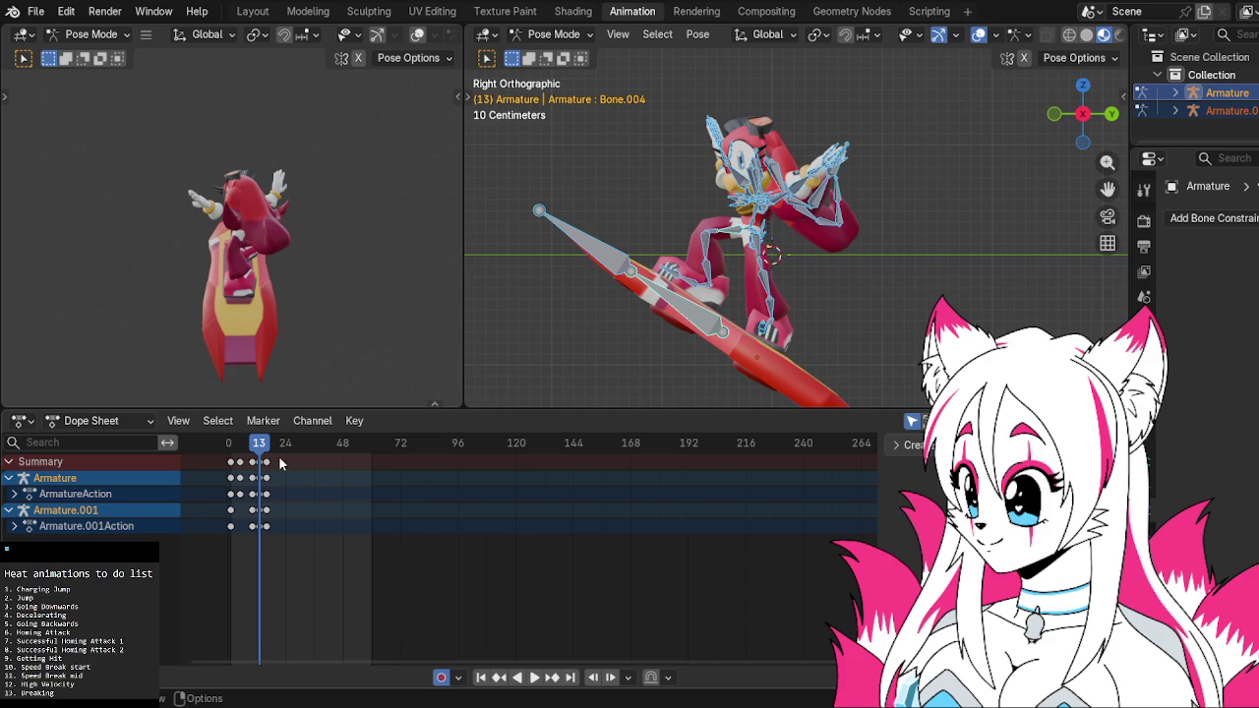
{"action": "key", "text": "space"}
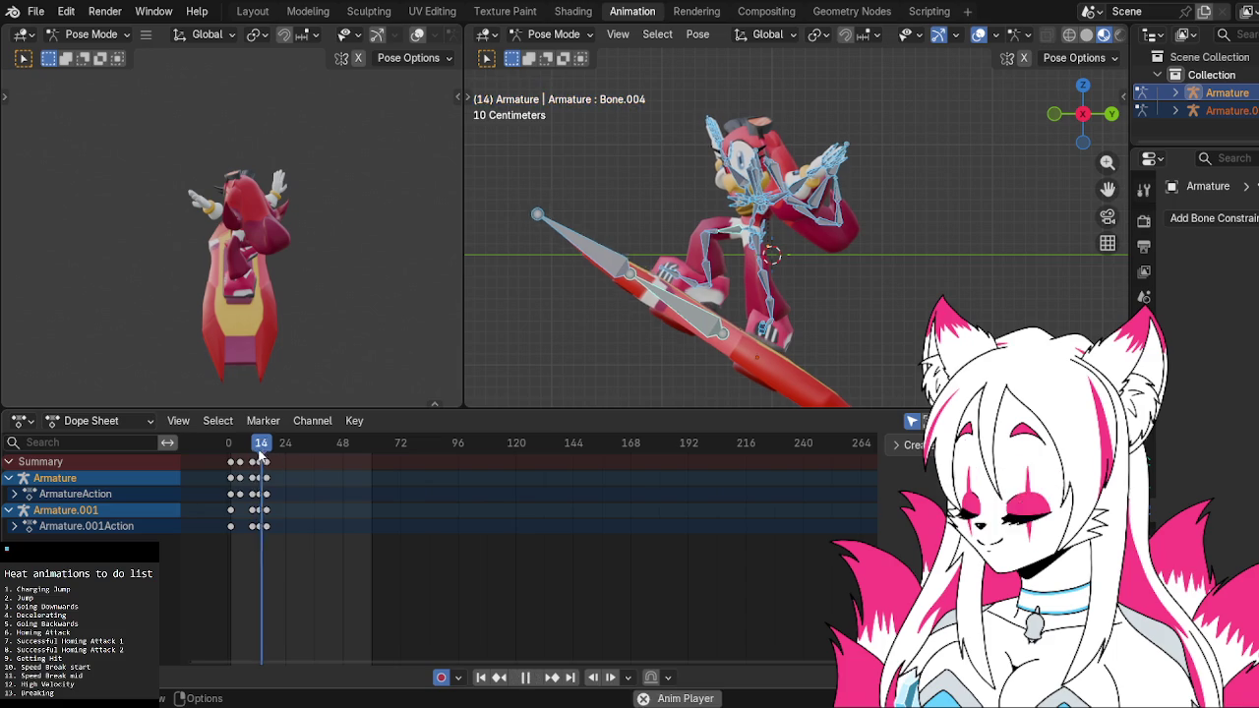
{"action": "key", "text": "space"}
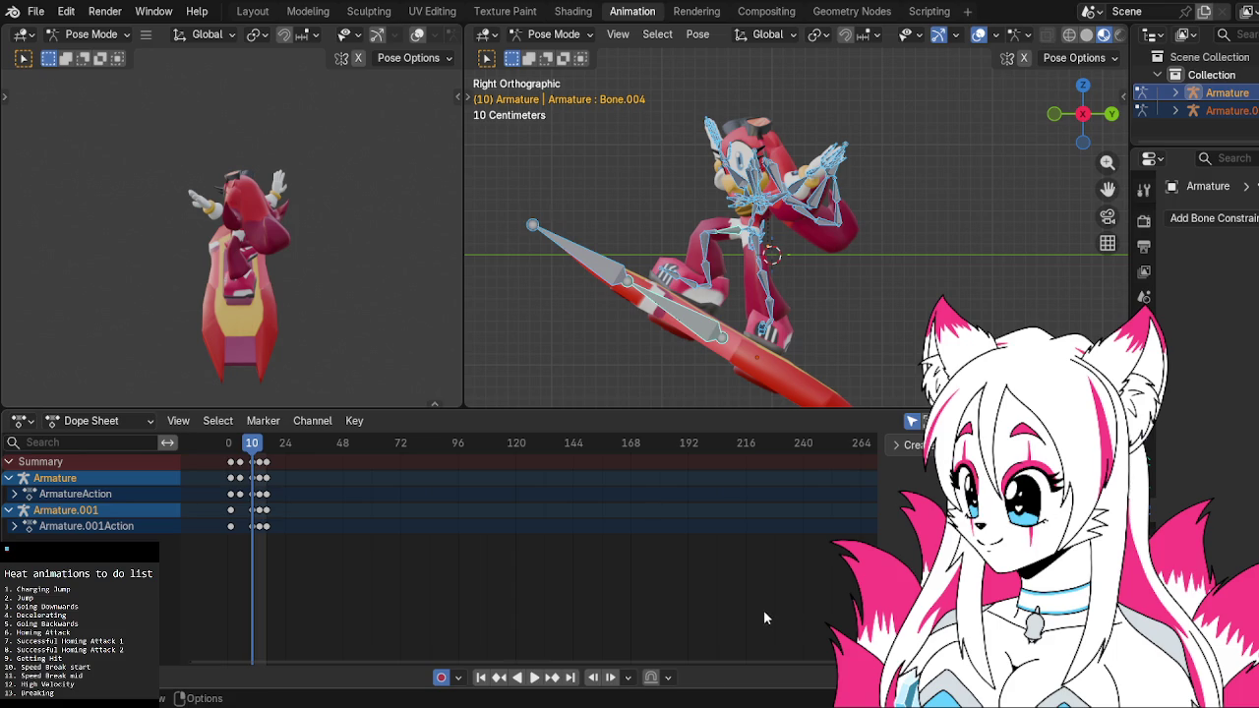
{"action": "key", "text": "space"}
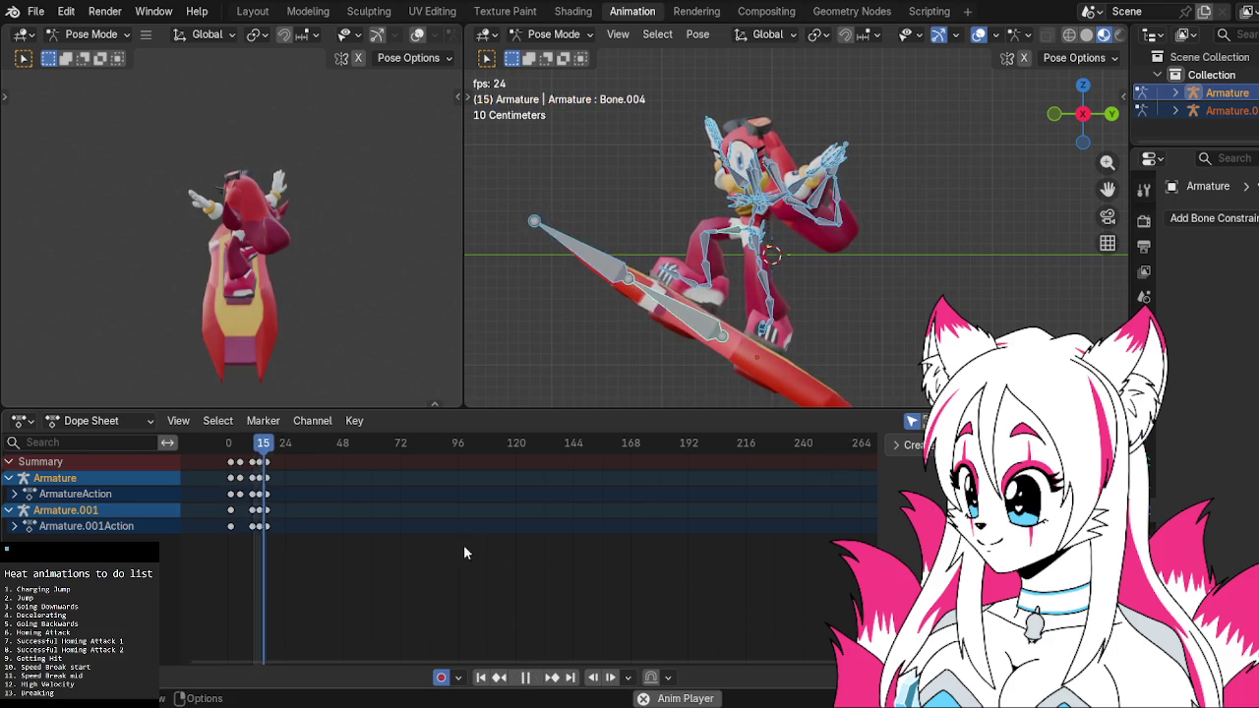
{"action": "key", "text": "space"}
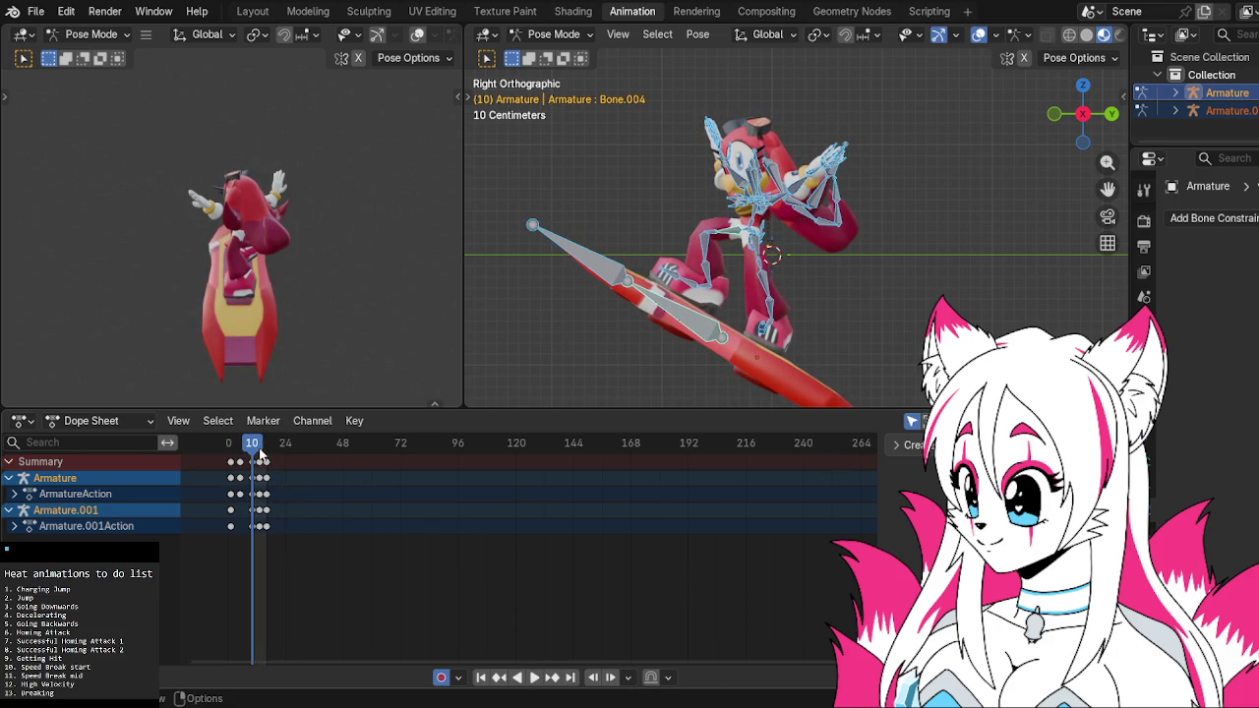
{"action": "left_click", "coordinate": [260, 447]}
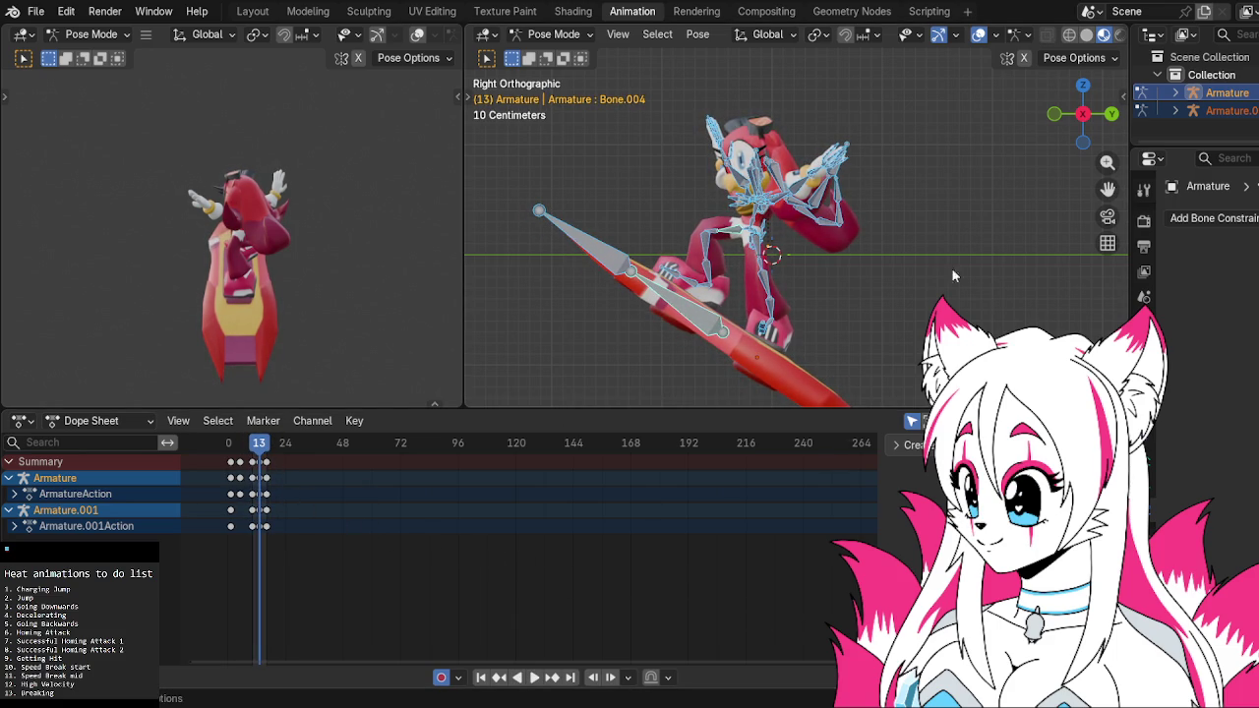
{"action": "left_click", "coordinate": [801, 184]}
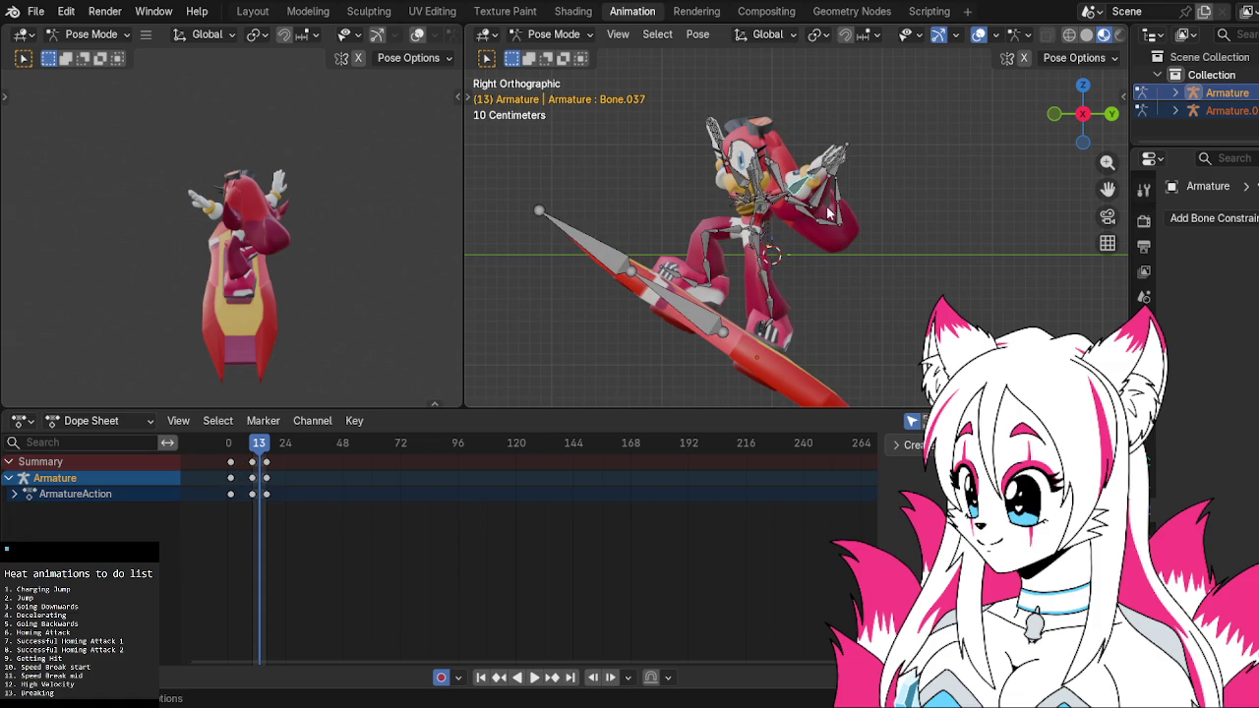
Rotate Bone.037 and the head slightly at frame 13, viewed from the right
{"action": "key", "text": "r"}
{"action": "left_click", "coordinate": [830, 215]}
{"action": "scroll", "coordinate": [832, 218], "scroll_direction": "up", "scroll_amount": 2}
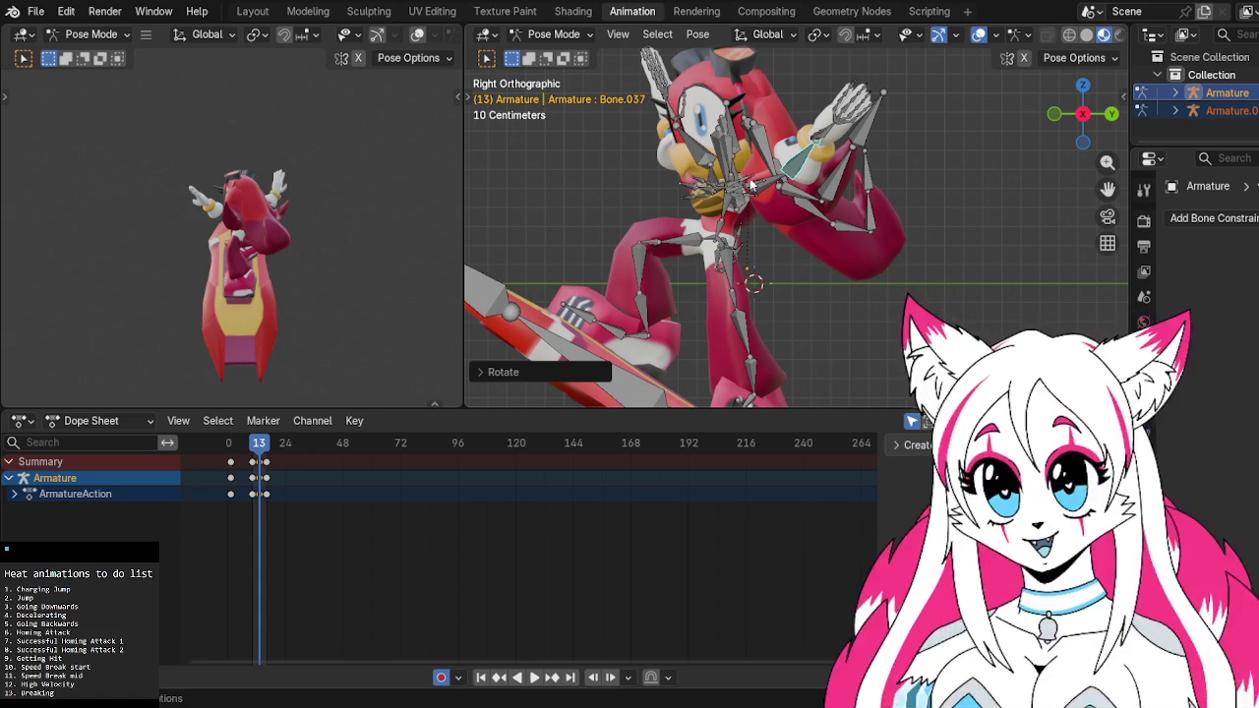
{"action": "middle_click_drag", "start_coordinate": [701, 160], "coordinate": [695, 141]}
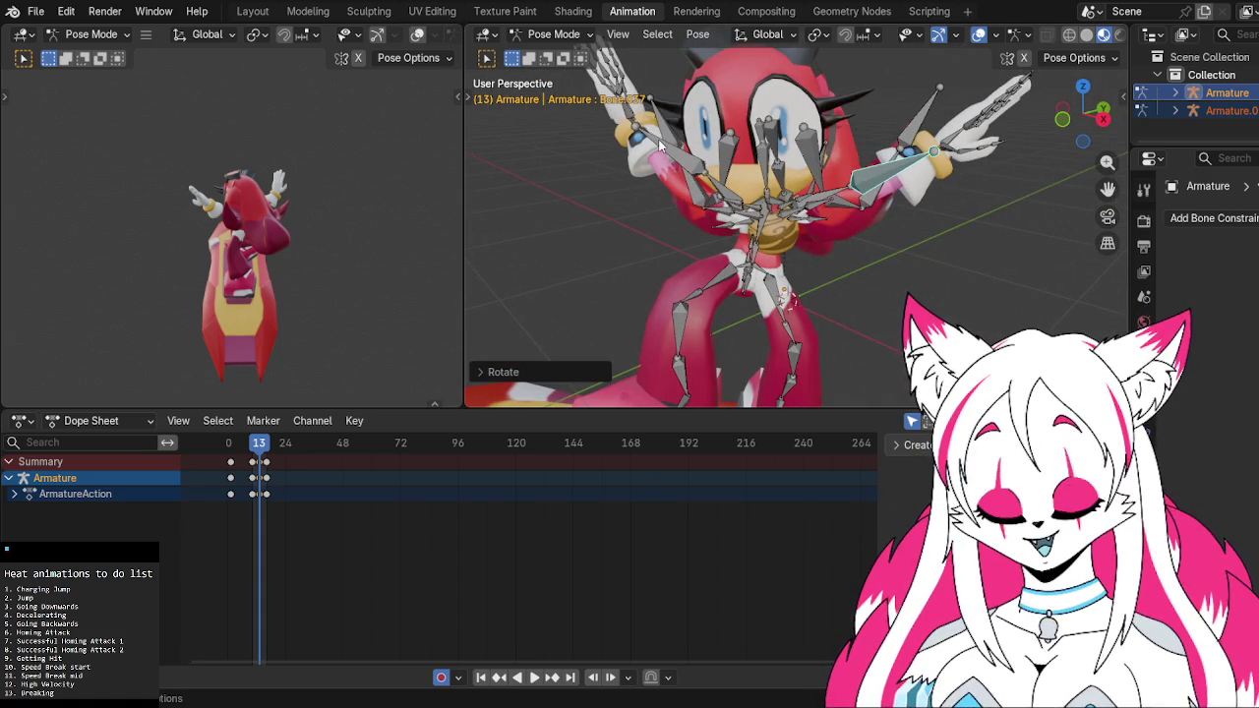
{"action": "left_click", "coordinate": [1101, 119]}
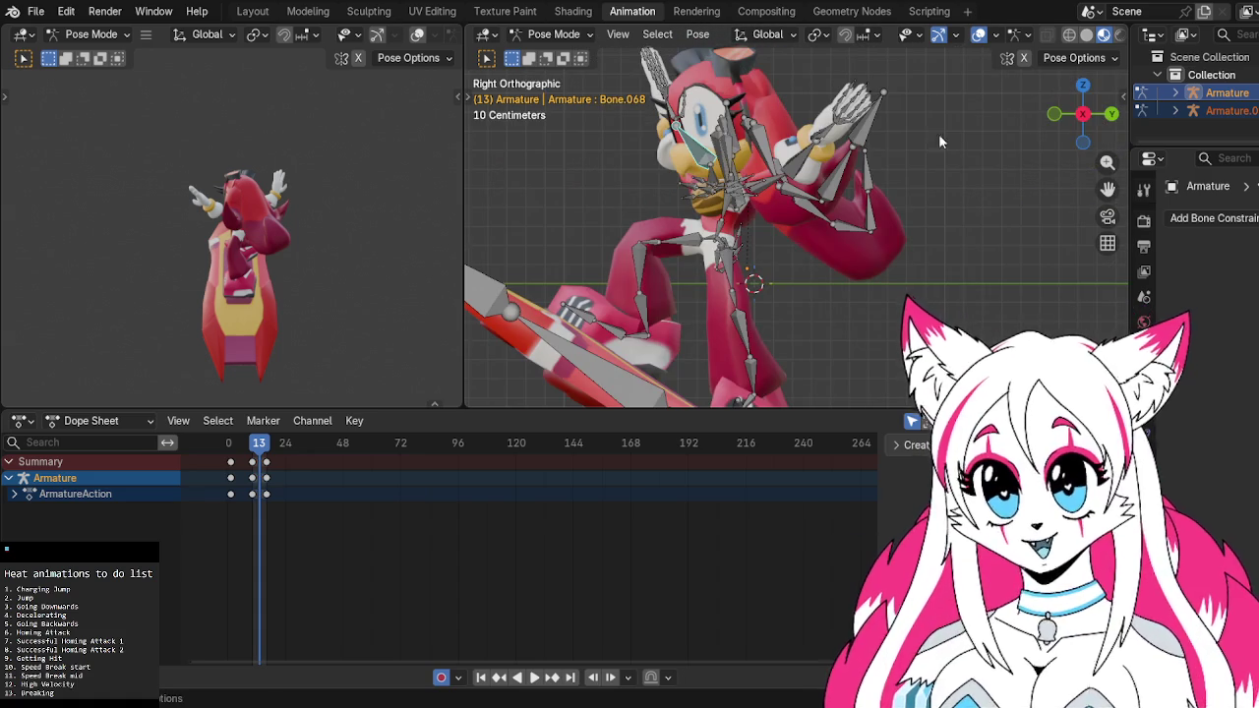
{"action": "key", "text": "r"}
{"action": "left_click", "coordinate": [917, 162]}
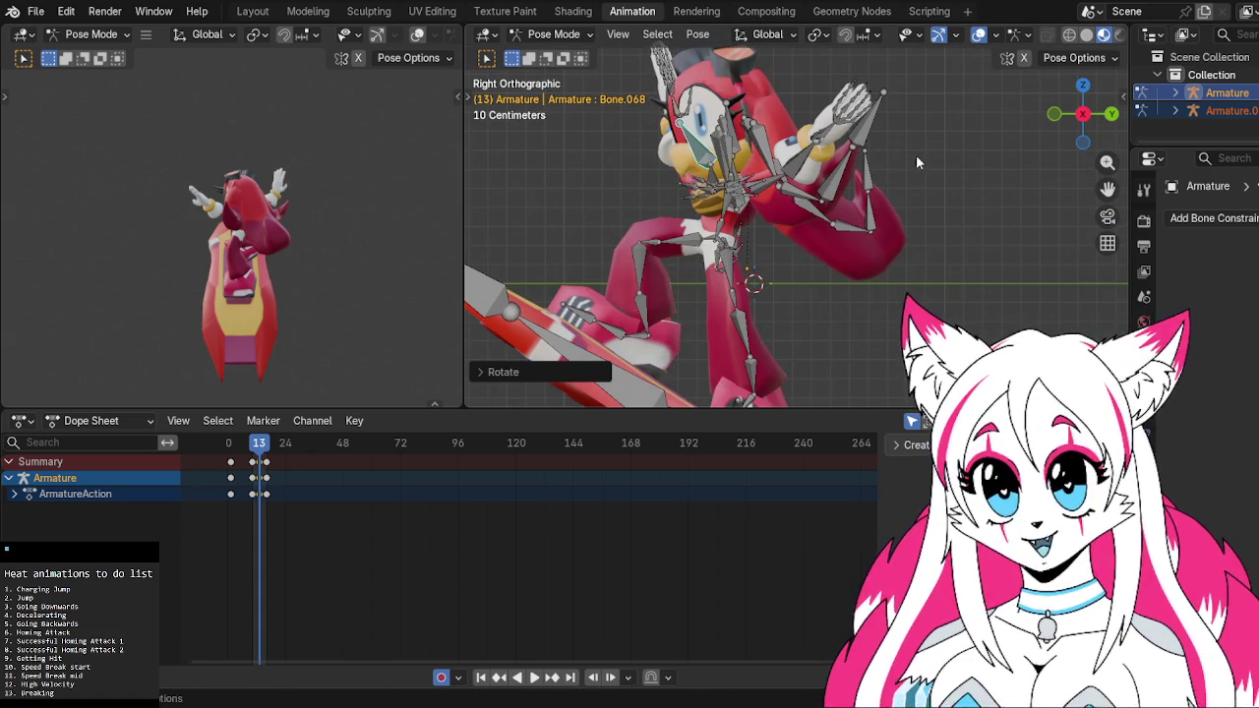
Rotate Bone.039 and the arm bone Bone.070 from the left side view
{"action": "left_click", "coordinate": [853, 138]}
{"action": "key", "text": "r"}
{"action": "left_click", "coordinate": [855, 135]}
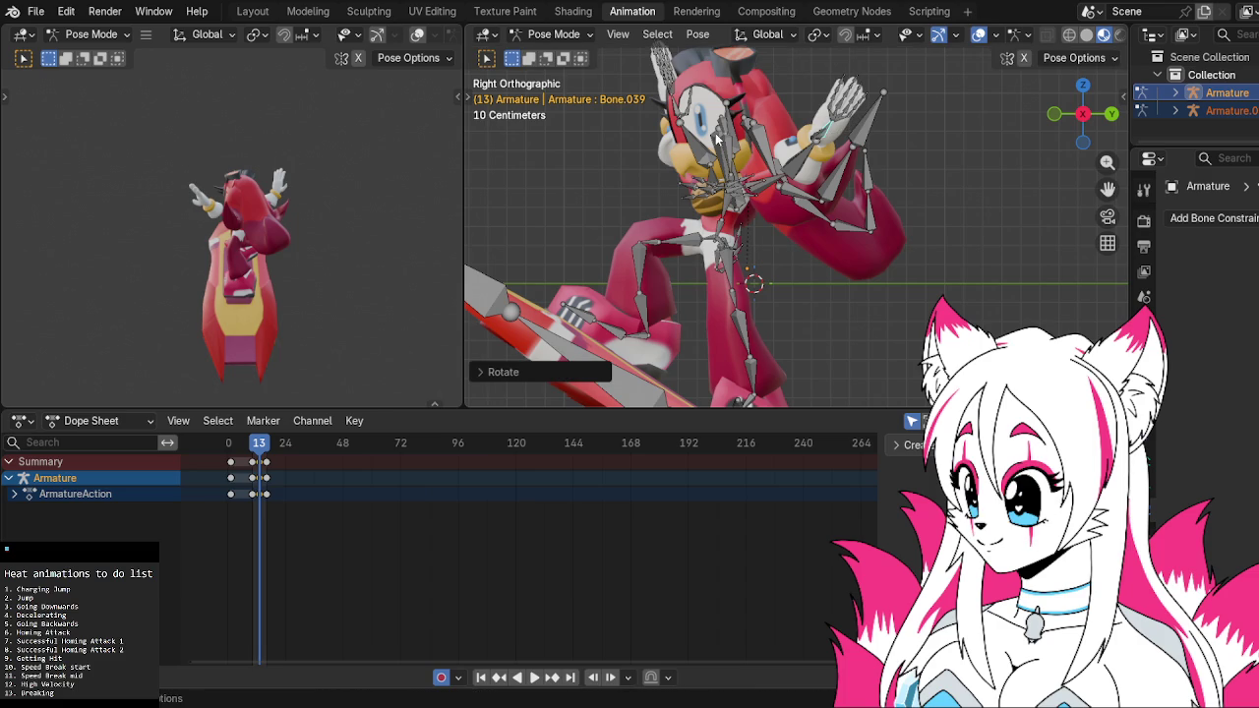
{"action": "left_click", "coordinate": [1082, 114]}
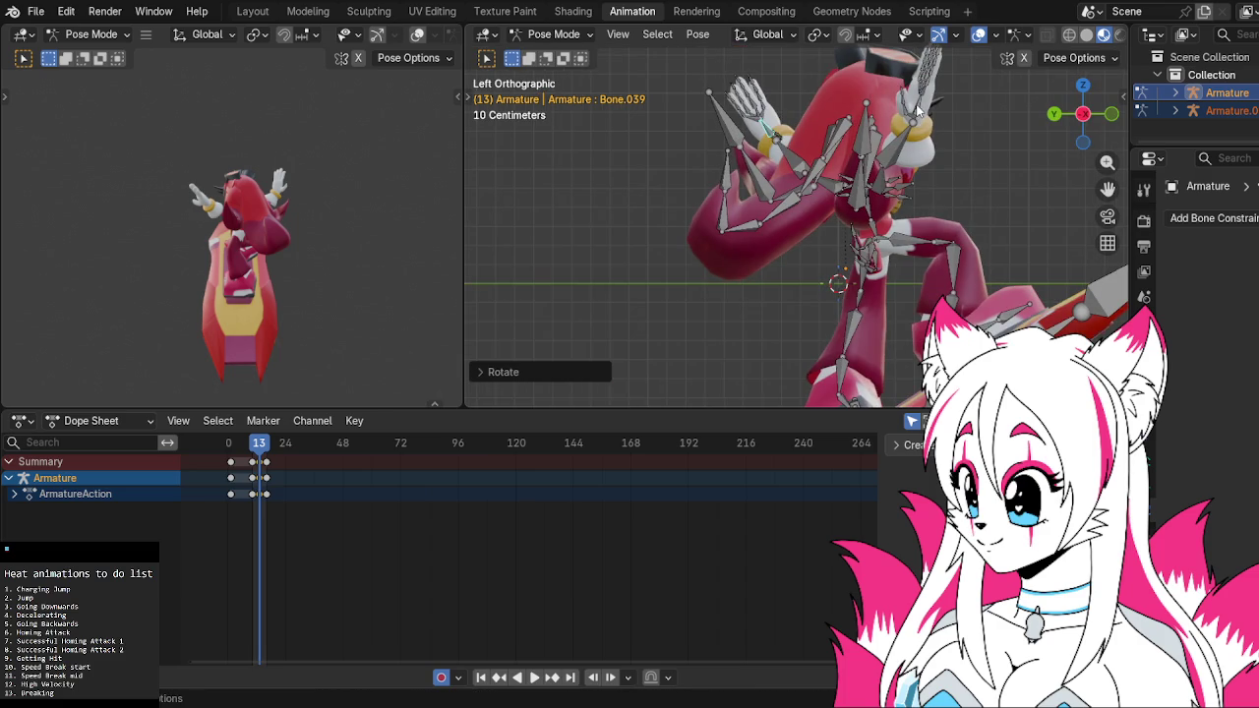
{"action": "left_click", "coordinate": [919, 108]}
{"action": "key", "text": "r"}
{"action": "left_click", "coordinate": [937, 96]}
{"action": "mouse_move", "coordinate": [937, 97]}
{"action": "middle_mouse_down"}
{"action": "mouse_move", "coordinate": [906, 249]}
{"action": "mouse_move", "coordinate": [1065, 185]}
{"action": "mouse_move", "coordinate": [1107, 185]}
{"action": "mouse_move", "coordinate": [1050, 244]}
{"action": "mouse_move", "coordinate": [881, 210]}
{"action": "mouse_move", "coordinate": [808, 212]}
{"action": "mouse_move", "coordinate": [977, 125]}
{"action": "middle_mouse_up"}
{"action": "scroll", "coordinate": [1108, 185], "scroll_direction": "up", "scroll_amount": 3}
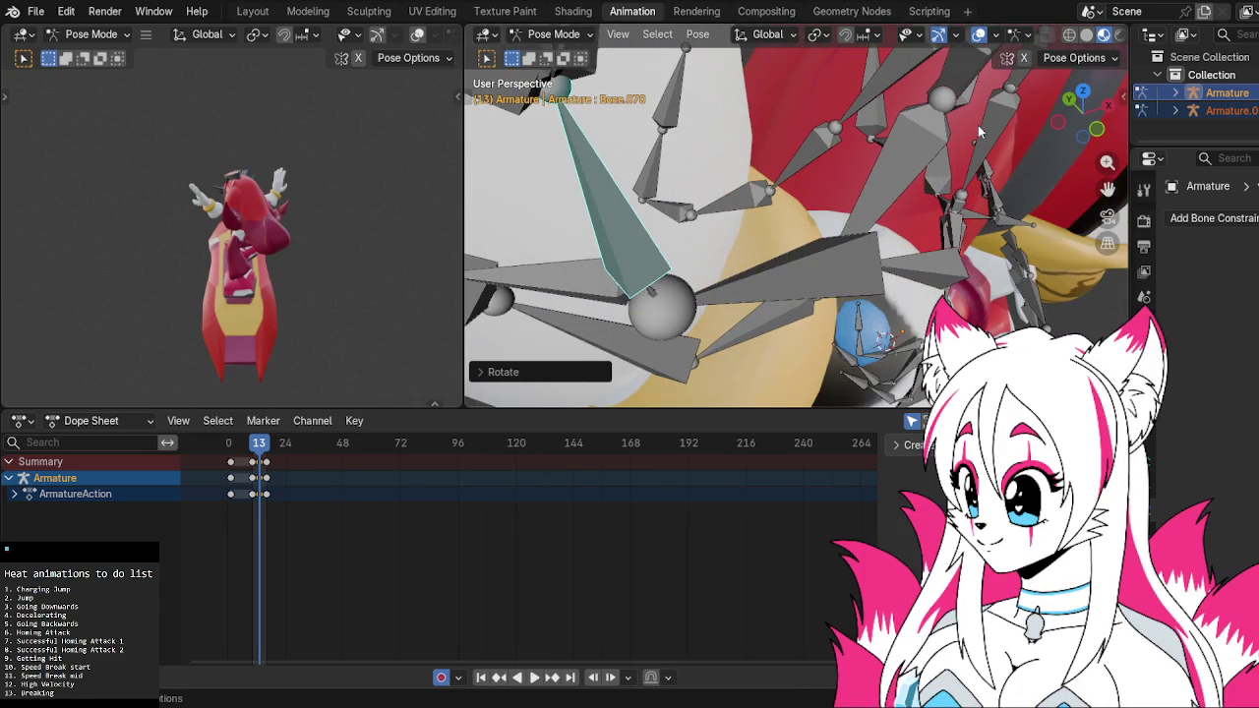
{"action": "scroll", "coordinate": [978, 125], "scroll_direction": "down", "scroll_amount": 6}
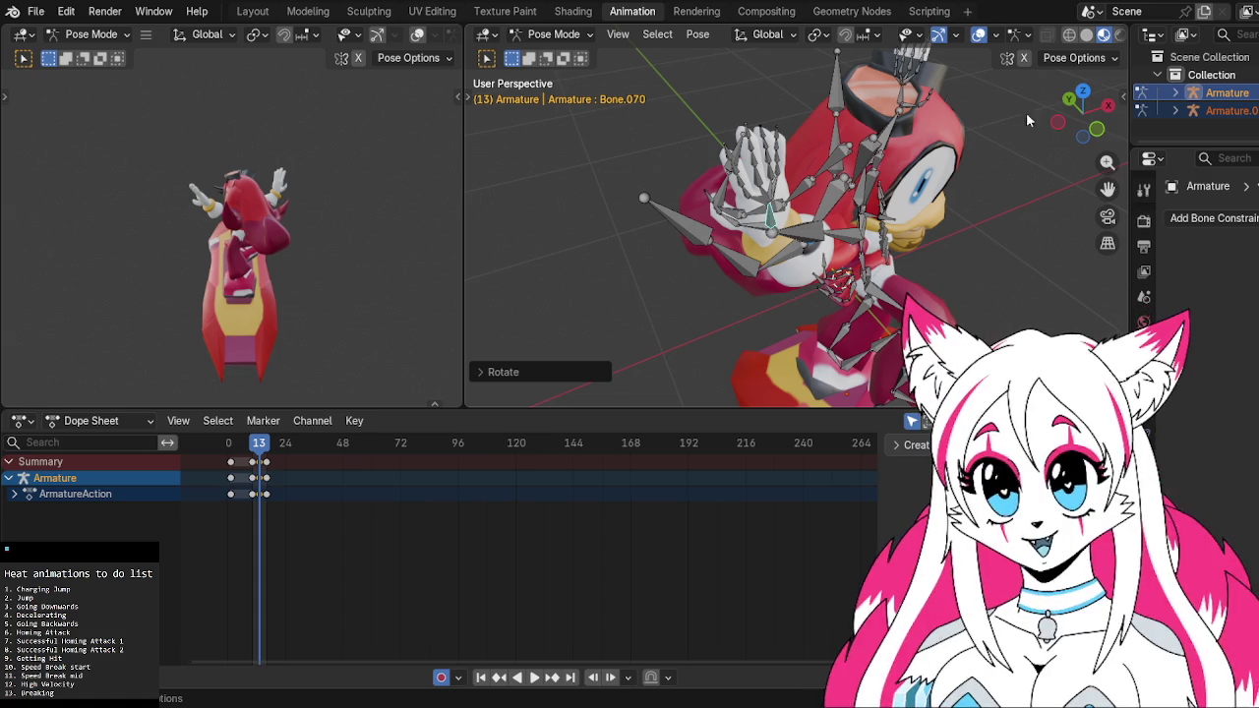
{"action": "left_click", "coordinate": [1059, 122]}
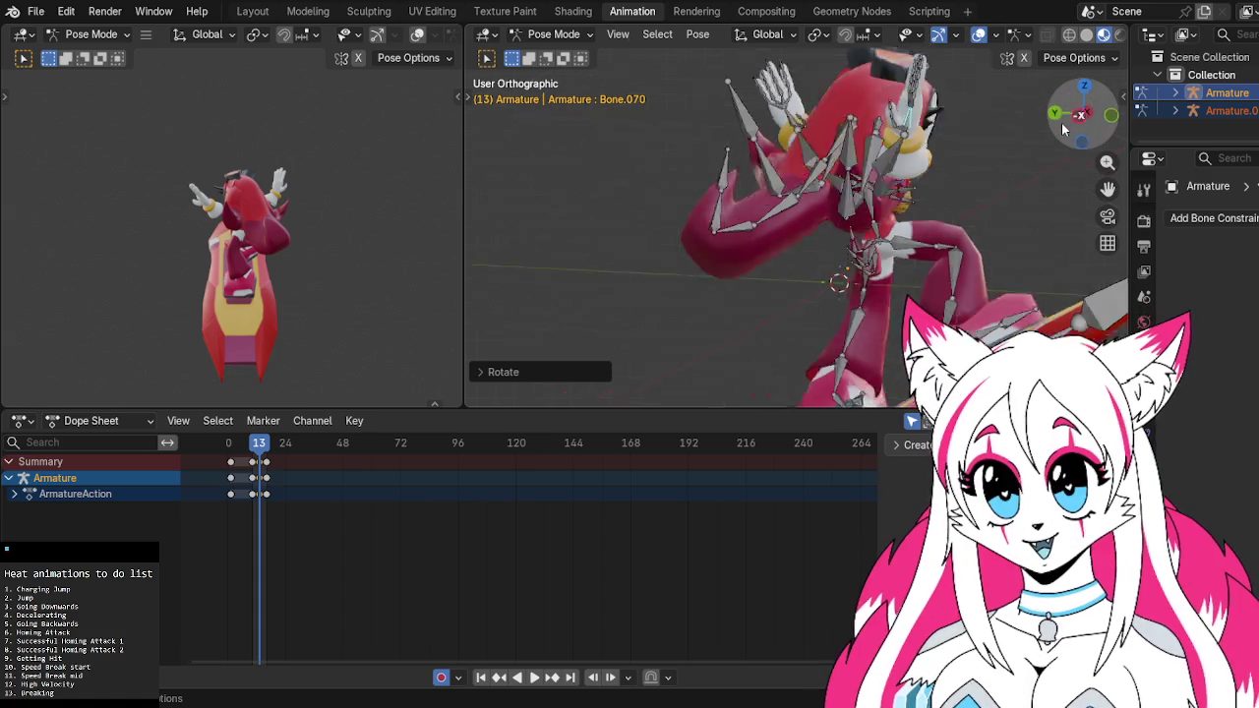
Rotate Bone.070 and the raised hand bone about the Z axis
{"action": "left_click", "coordinate": [915, 114]}
{"action": "key", "text": "r"}
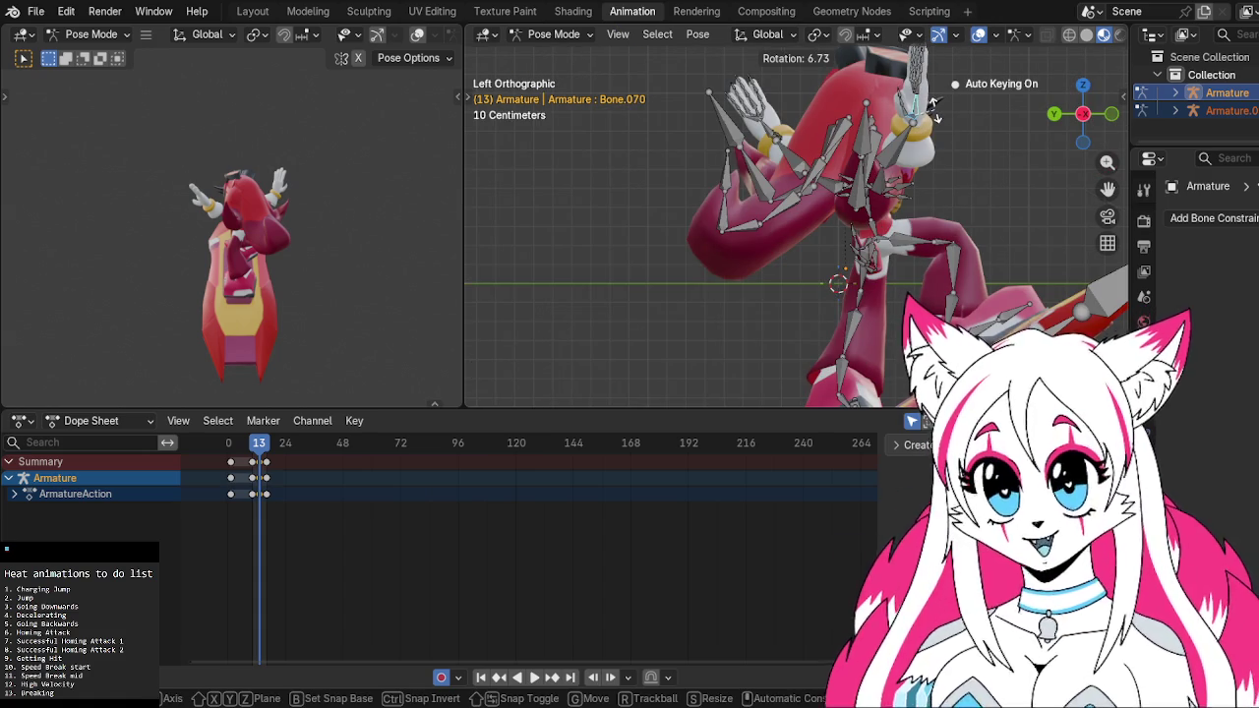
{"action": "key", "text": "z"}
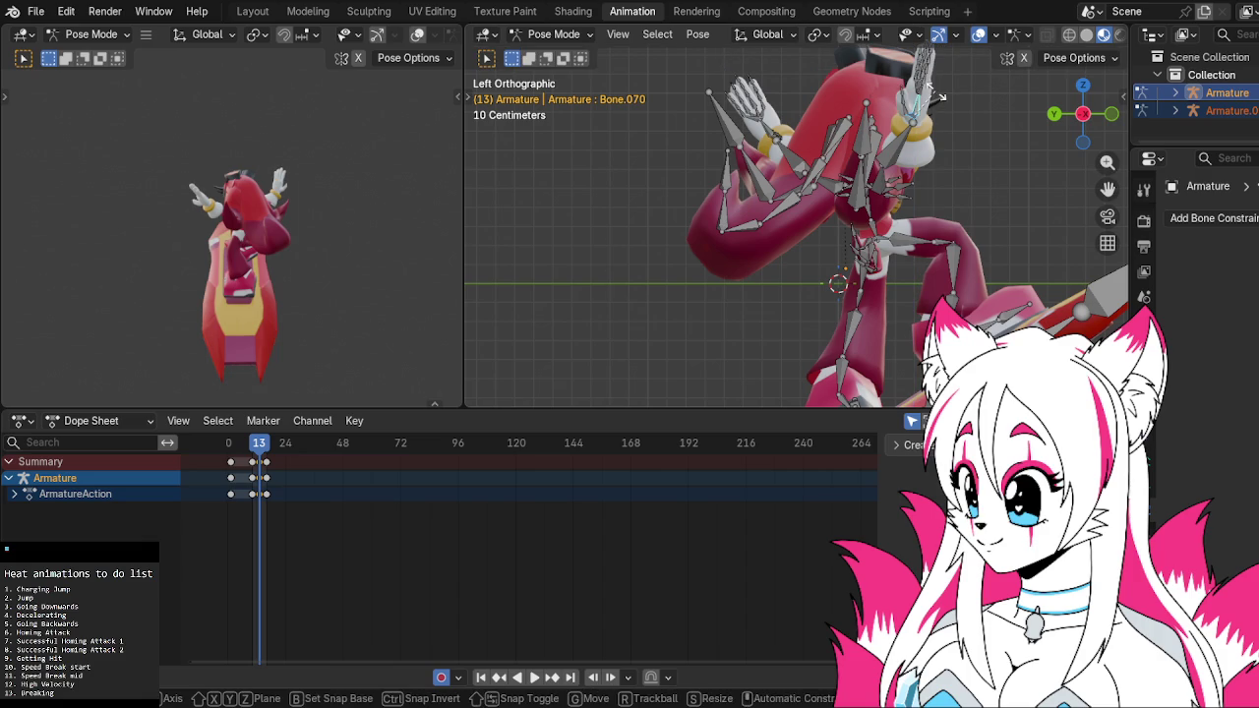
{"action": "left_click", "coordinate": [940, 86]}
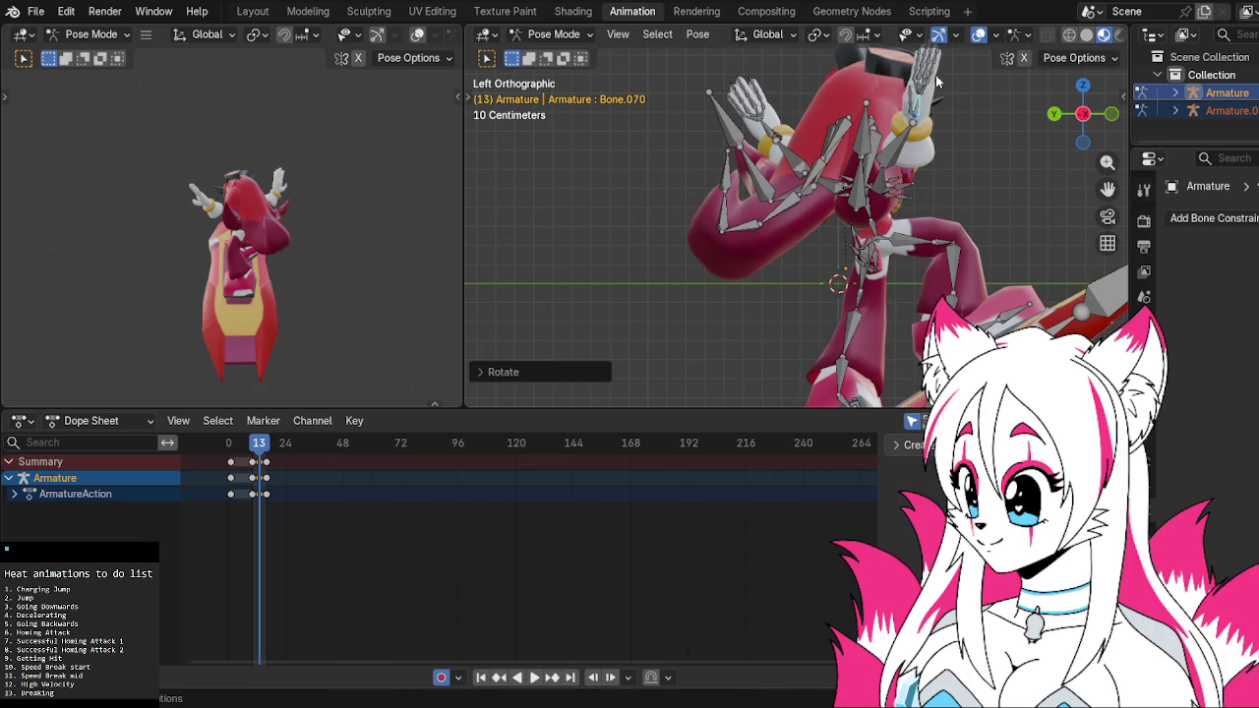
{"action": "mouse_move", "coordinate": [792, 129]}
{"action": "middle_mouse_down"}
{"action": "mouse_move", "coordinate": [984, 150]}
{"action": "mouse_move", "coordinate": [1017, 121]}
{"action": "middle_mouse_up"}
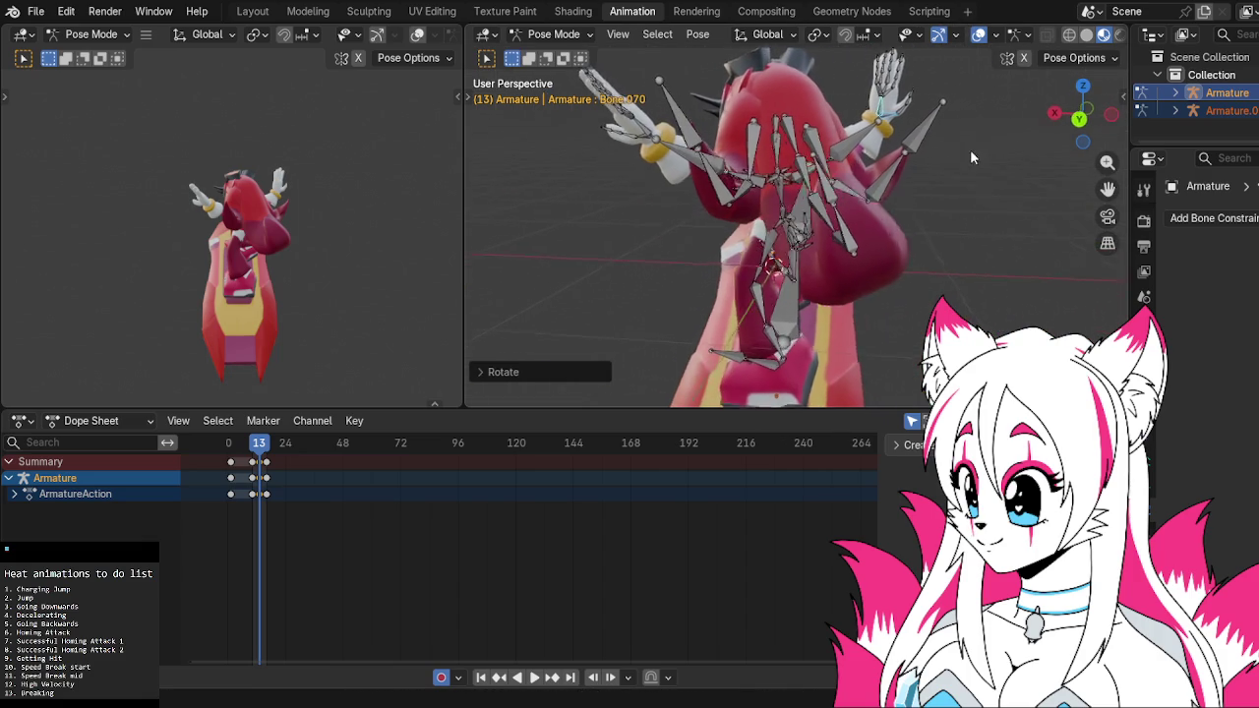
{"action": "left_click", "coordinate": [1075, 120]}
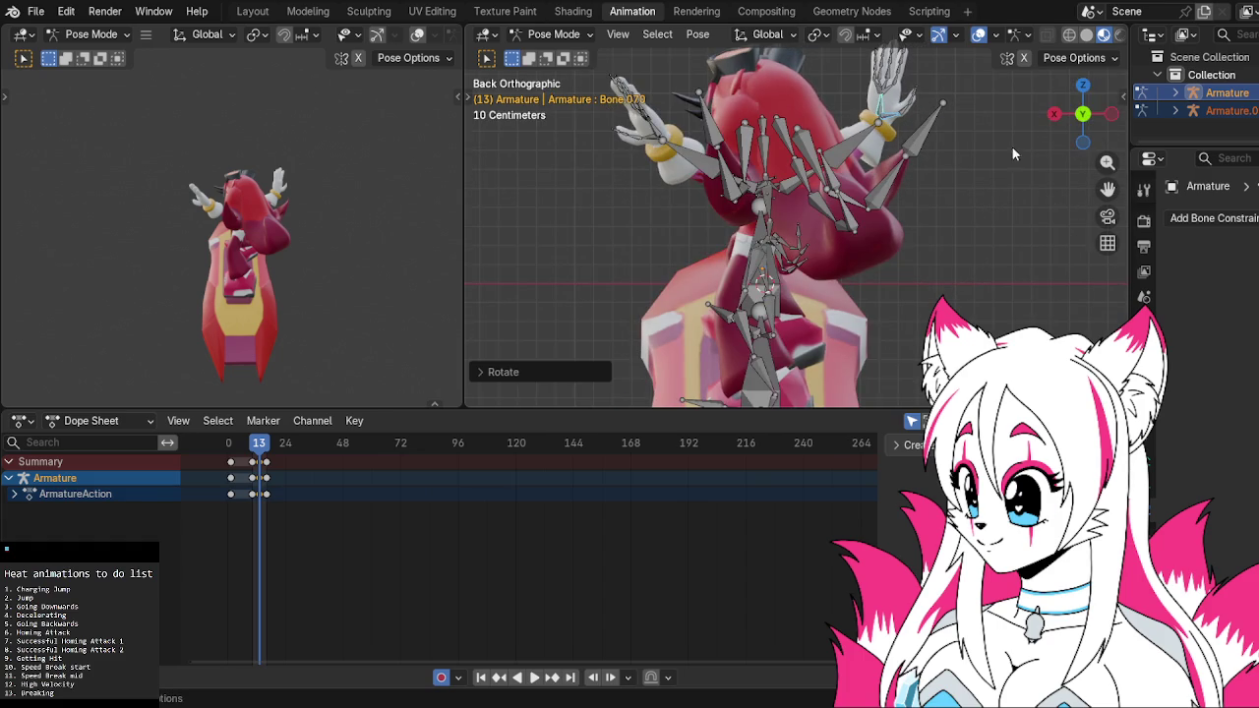
{"action": "left_click", "coordinate": [657, 141]}
{"action": "key", "text": "r"}
{"action": "key", "text": "z"}
{"action": "key", "text": "z"}
{"action": "key", "text": "z"}
{"action": "key", "text": "z"}
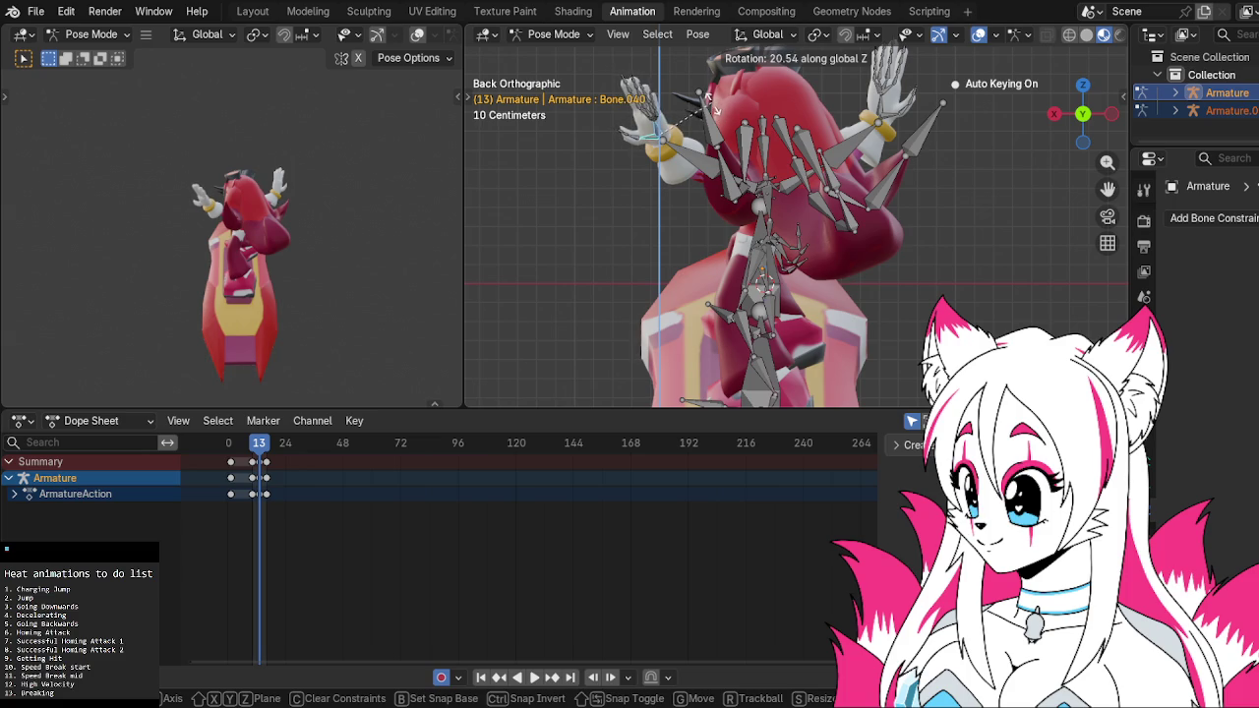
{"action": "left_click", "coordinate": [659, 160]}
Play back the animation to check the pose, then return to the right side view
{"action": "key", "text": "space"}
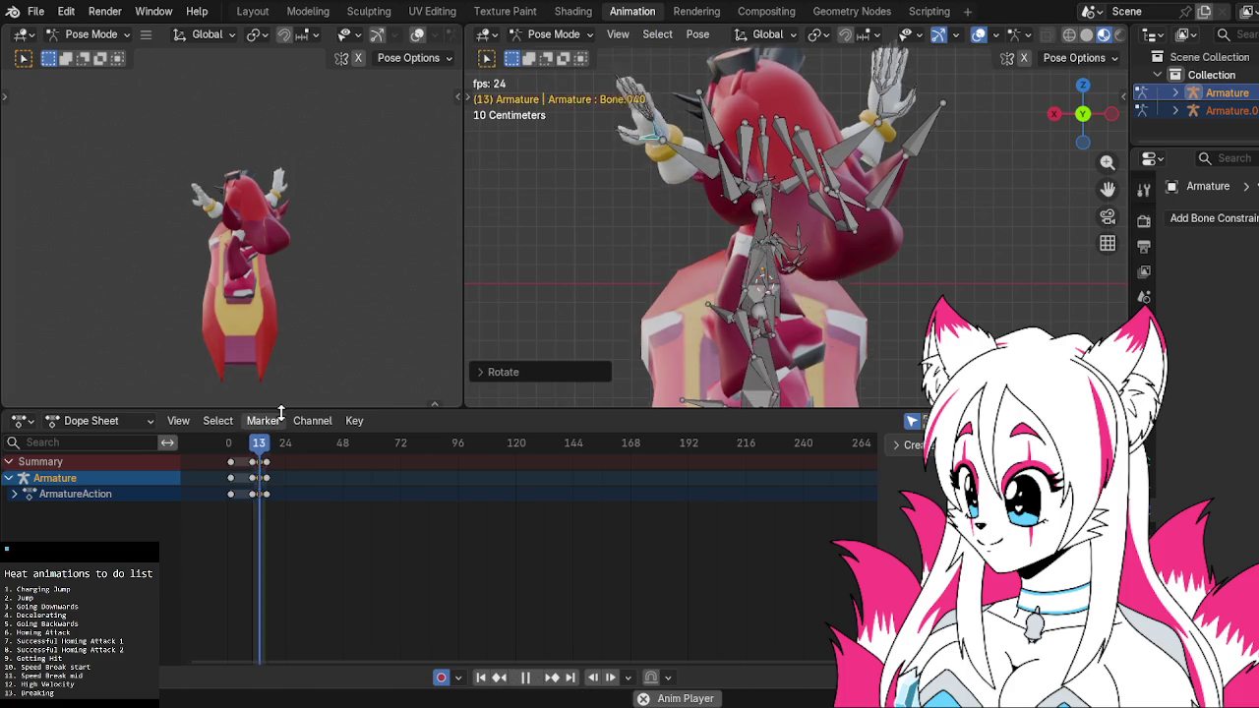
{"action": "key", "text": "Escape"}
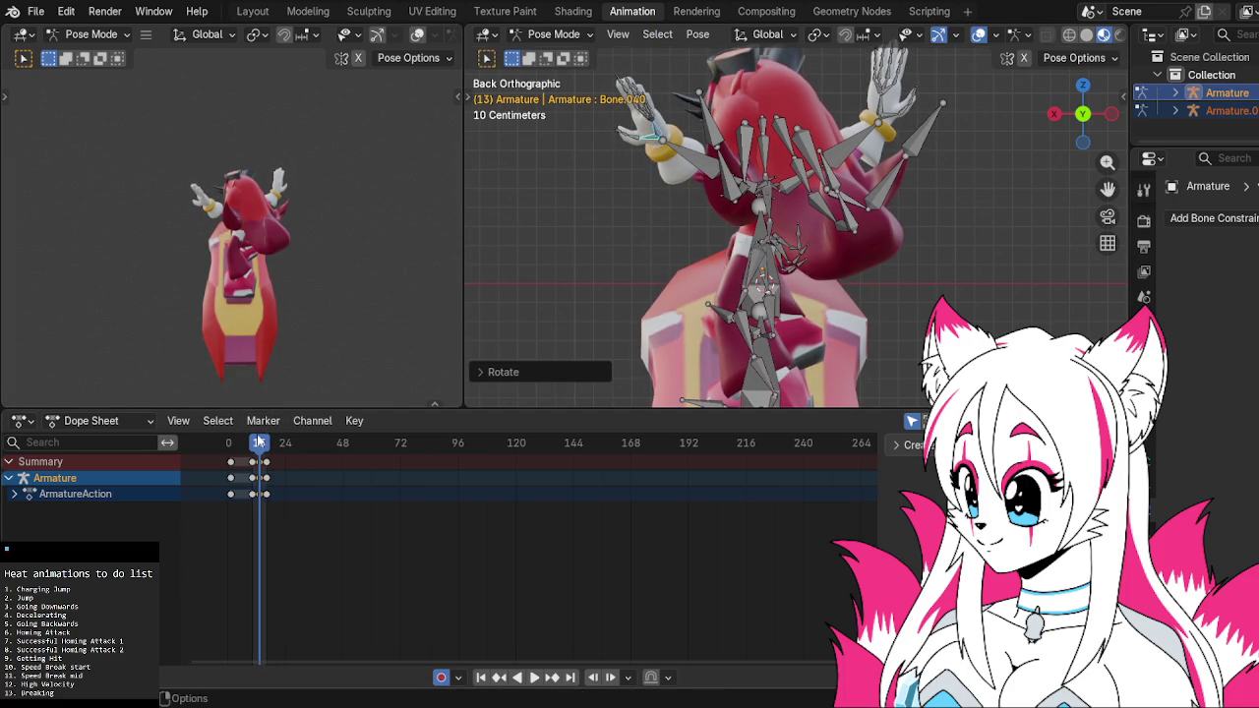
{"action": "mouse_move", "coordinate": [848, 183]}
{"action": "middle_mouse_down"}
{"action": "mouse_move", "coordinate": [814, 239]}
{"action": "mouse_move", "coordinate": [946, 237]}
{"action": "middle_mouse_up"}
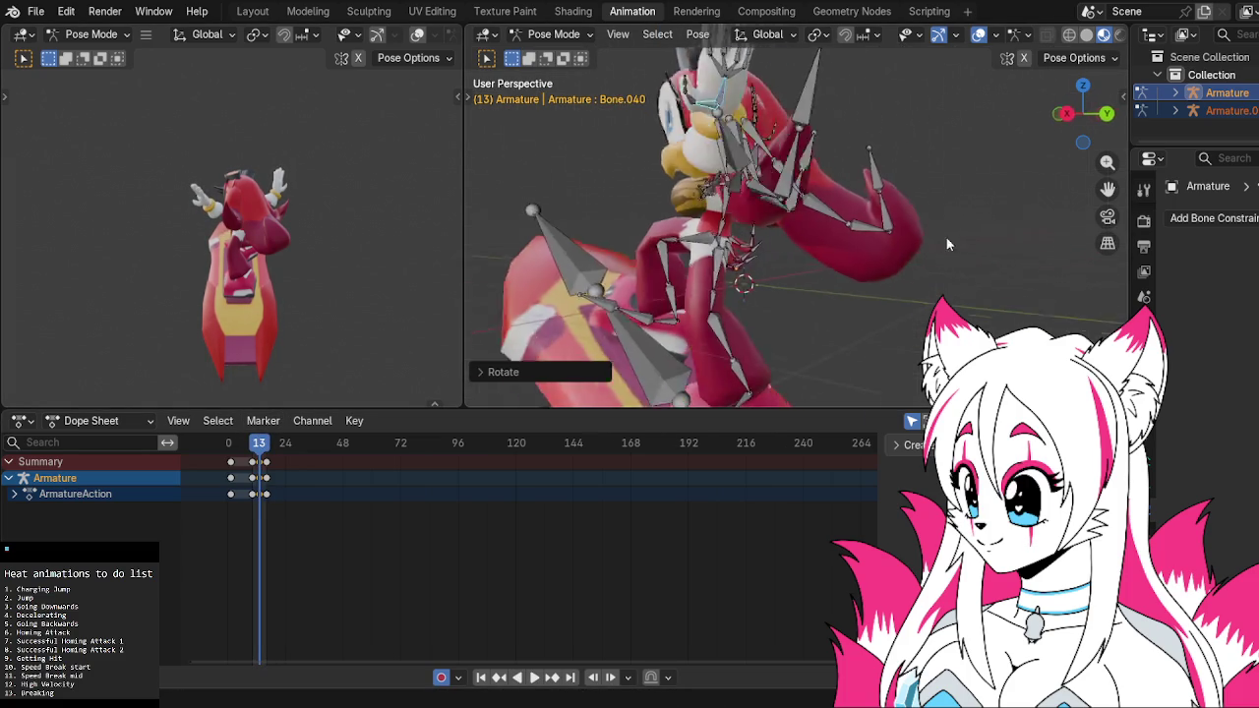
{"action": "left_click", "coordinate": [1073, 116]}
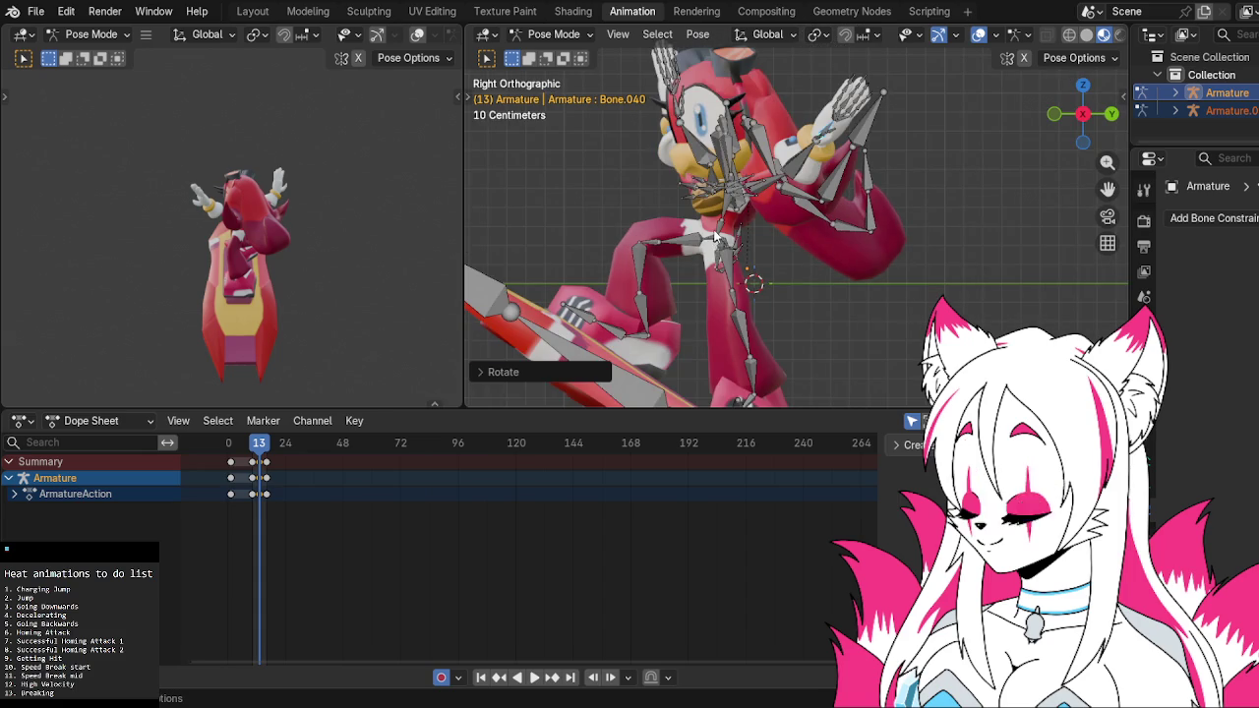
Rotate the chest bone Bone.030 and the root bone slightly at frame 13
{"action": "left_click", "coordinate": [826, 221]}
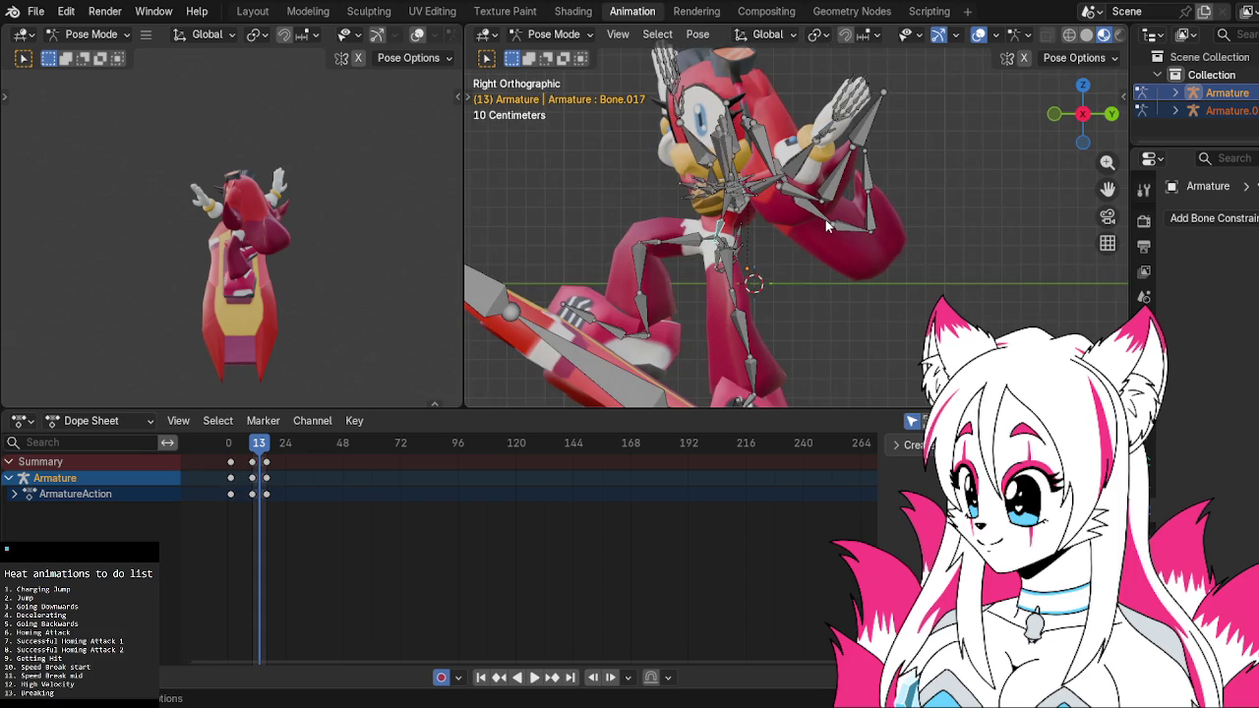
{"action": "left_click", "coordinate": [733, 211]}
{"action": "key", "text": "r"}
{"action": "left_click", "coordinate": [929, 256]}
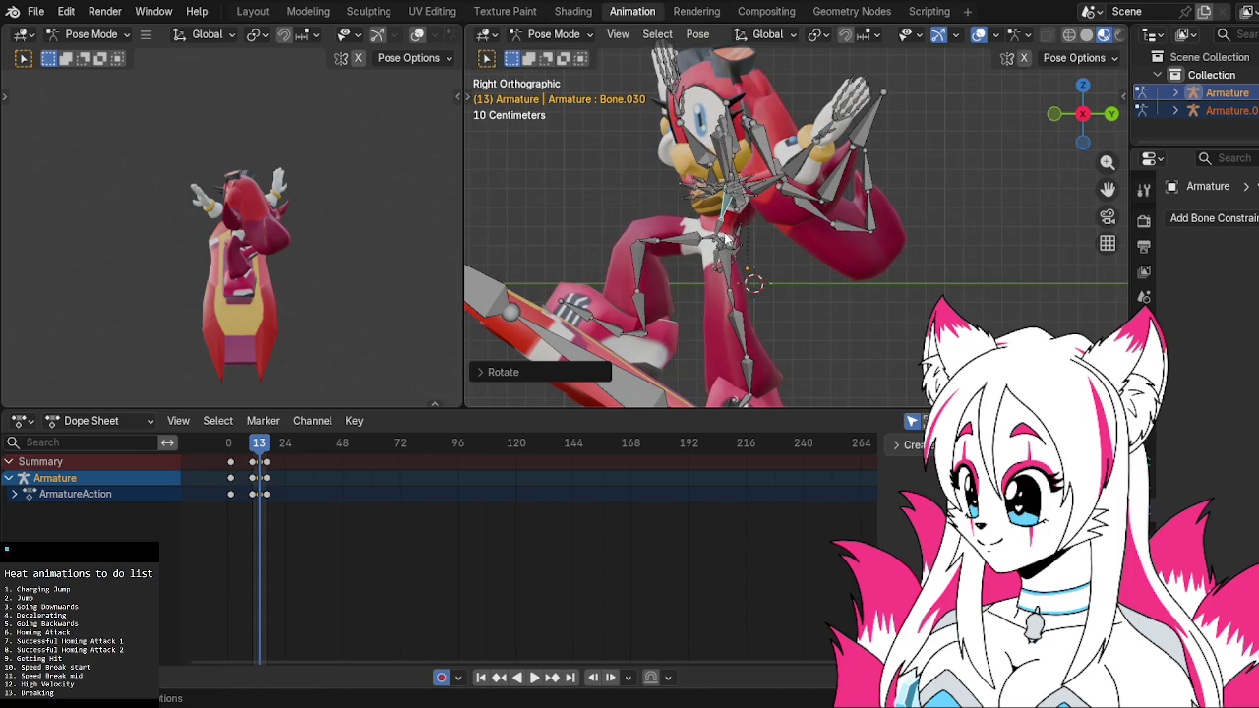
{"action": "left_click", "coordinate": [724, 236]}
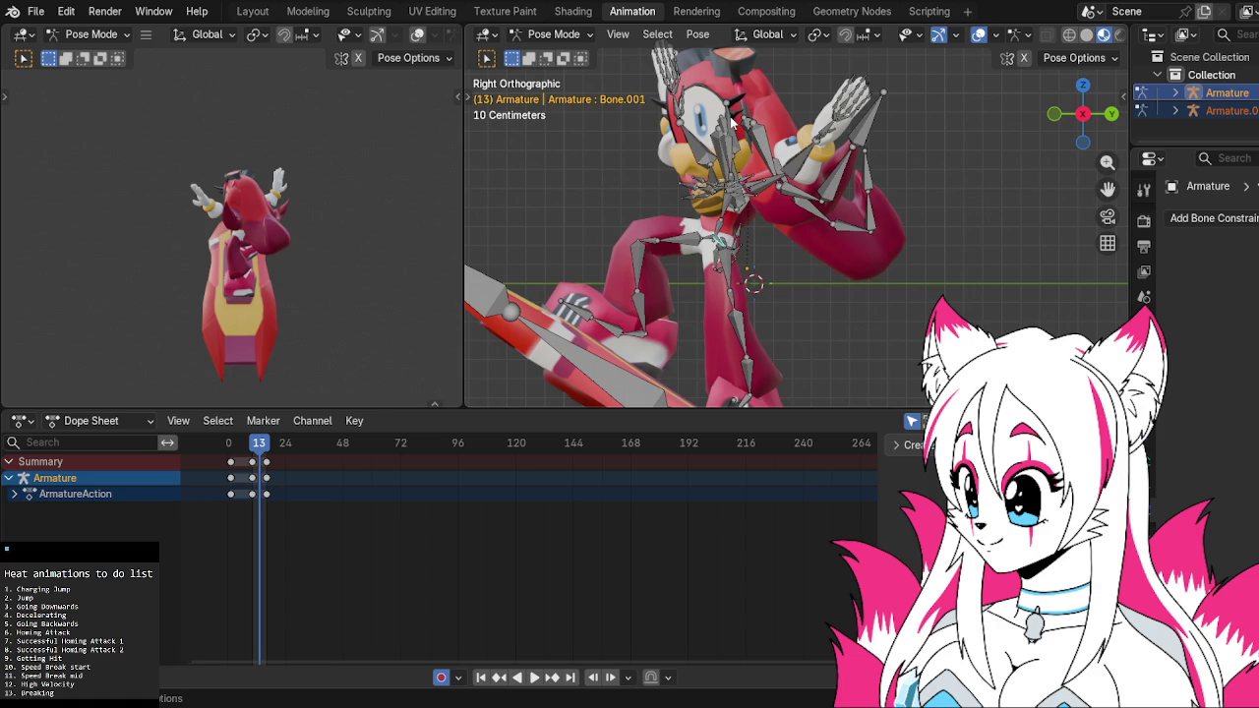
{"action": "left_click", "coordinate": [726, 229]}
{"action": "key", "text": "r"}
{"action": "left_click", "coordinate": [728, 228]}
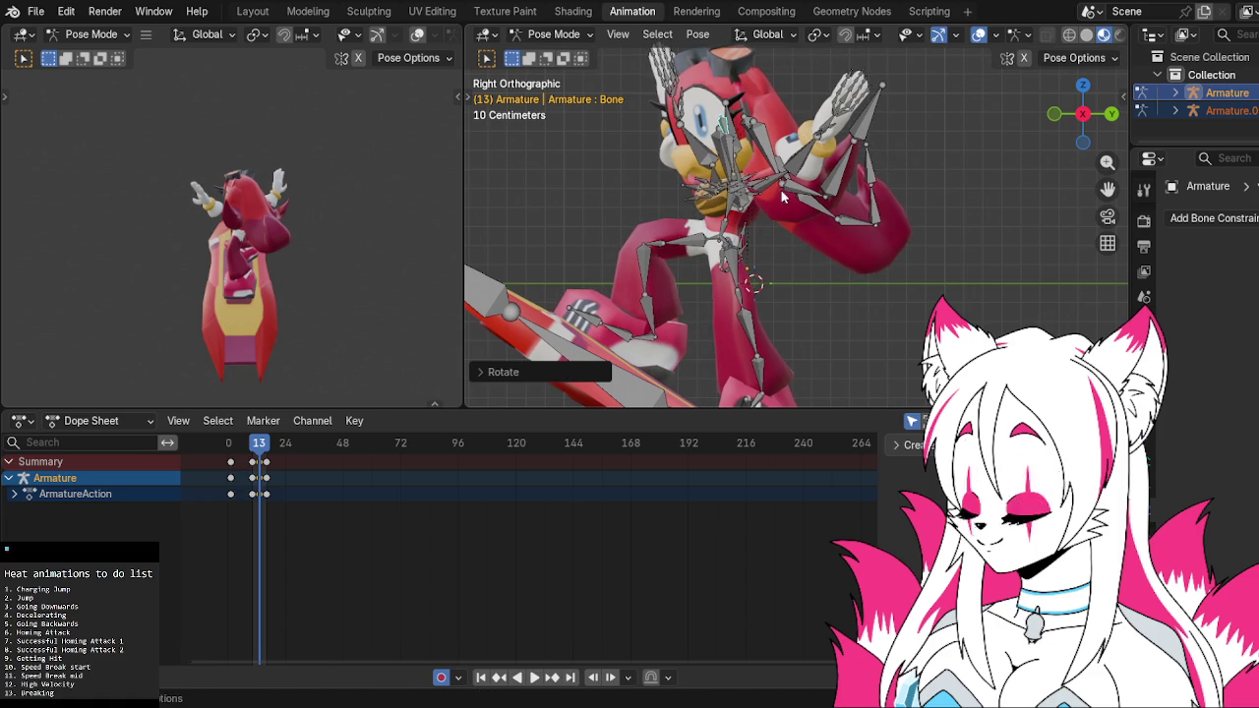
Rotate the raised arm via Bone.030 again and nudge the main body bone up
{"action": "left_click", "coordinate": [734, 211]}
{"action": "key", "text": "r"}
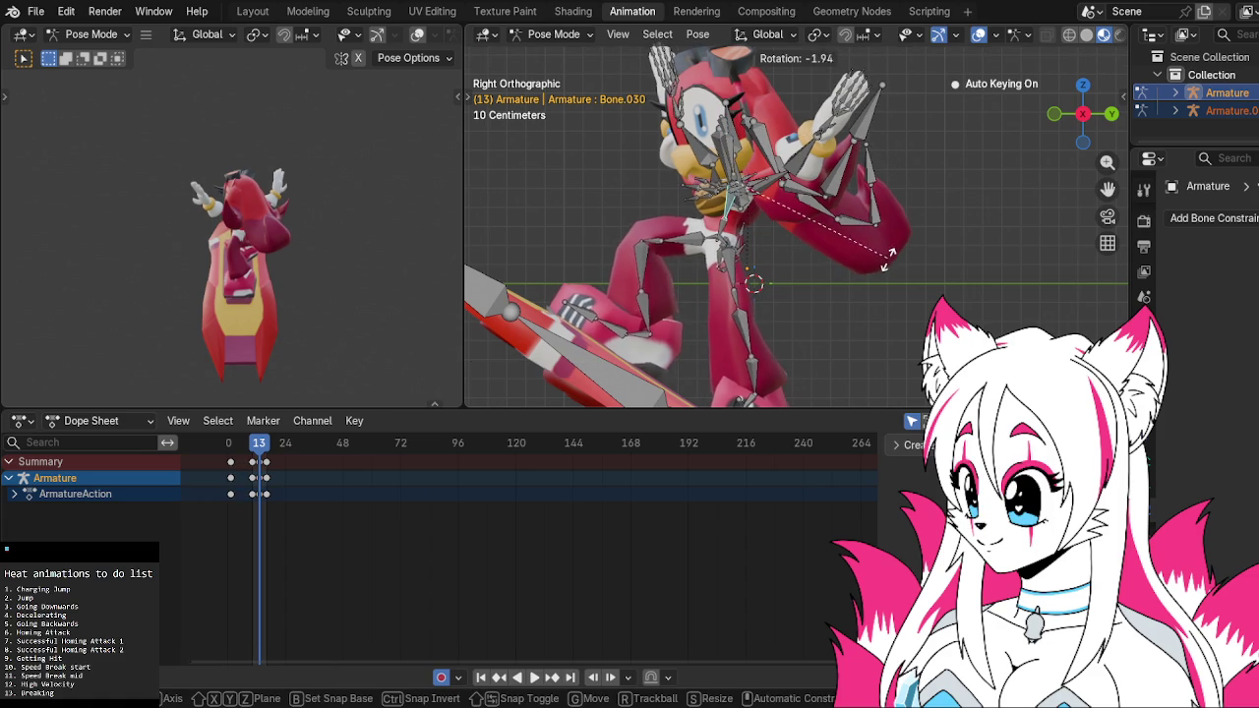
{"action": "left_click", "coordinate": [885, 268]}
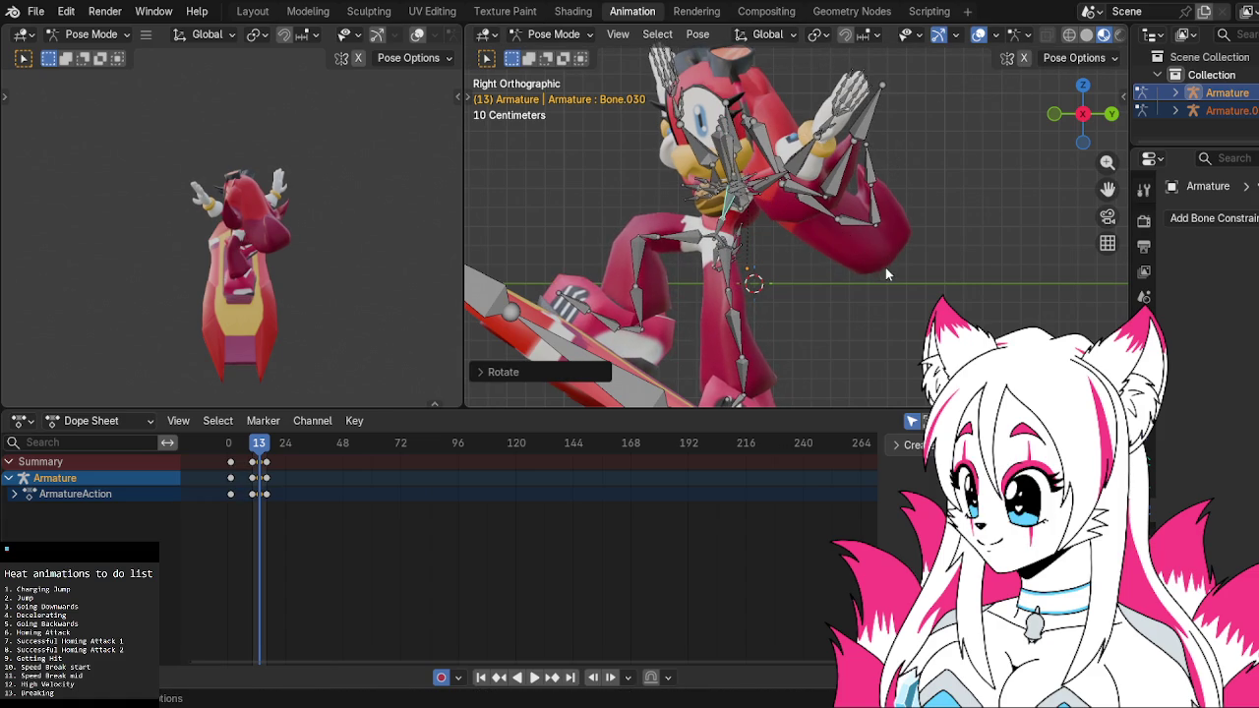
{"action": "mouse_move", "coordinate": [774, 311]}
{"action": "middle_mouse_down"}
{"action": "mouse_move", "coordinate": [706, 329]}
{"action": "mouse_move", "coordinate": [767, 301]}
{"action": "mouse_move", "coordinate": [801, 332]}
{"action": "mouse_move", "coordinate": [781, 295]}
{"action": "mouse_move", "coordinate": [696, 290]}
{"action": "mouse_move", "coordinate": [811, 311]}
{"action": "middle_mouse_up"}
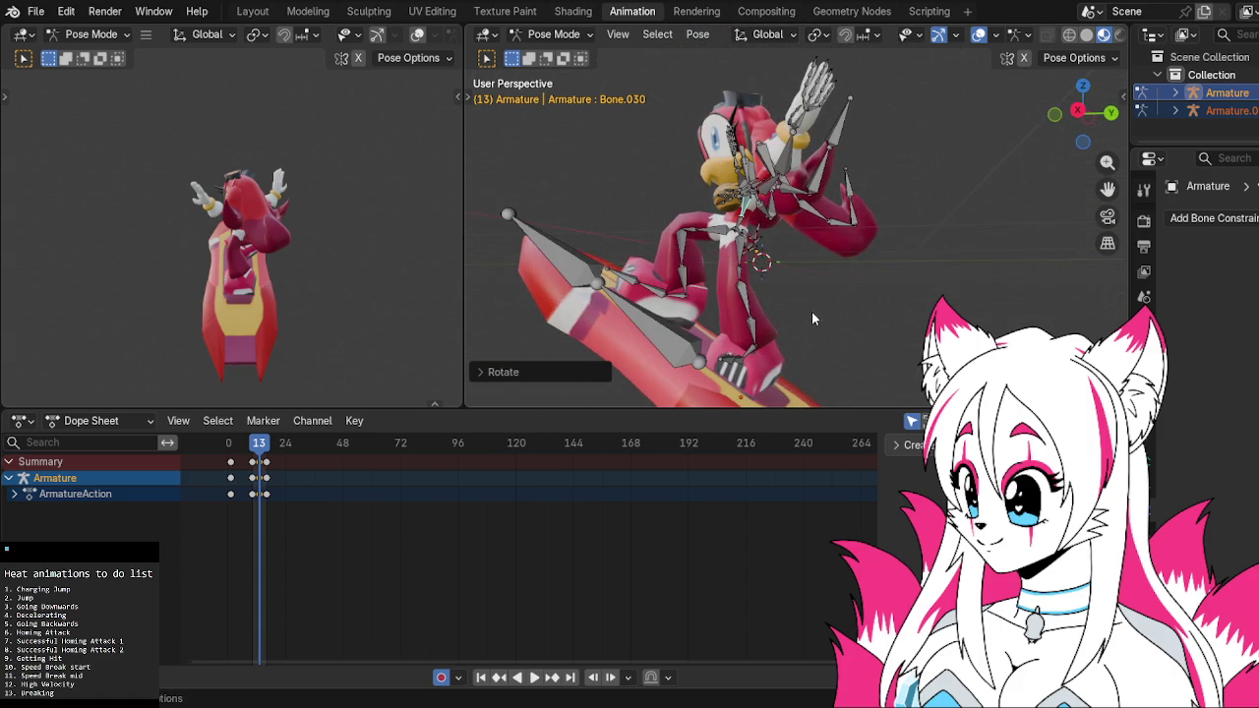
{"action": "left_click", "coordinate": [1076, 112]}
{"action": "left_click", "coordinate": [747, 147]}
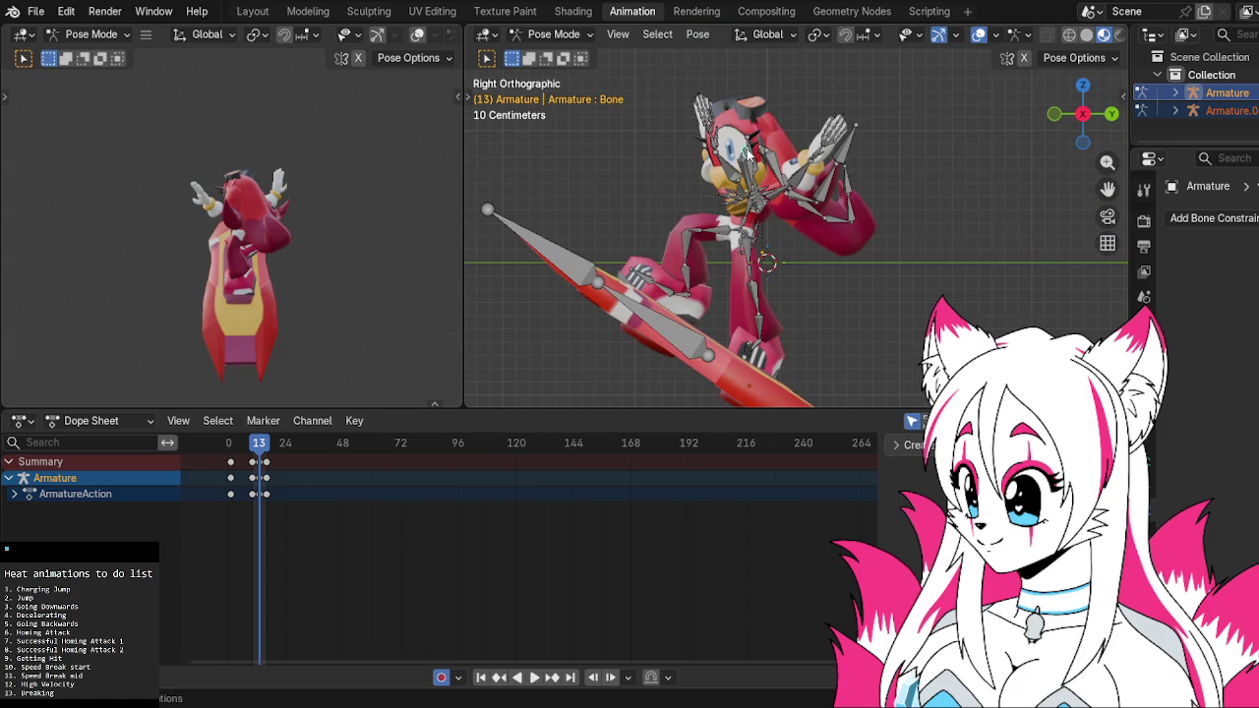
{"action": "key", "text": "g"}
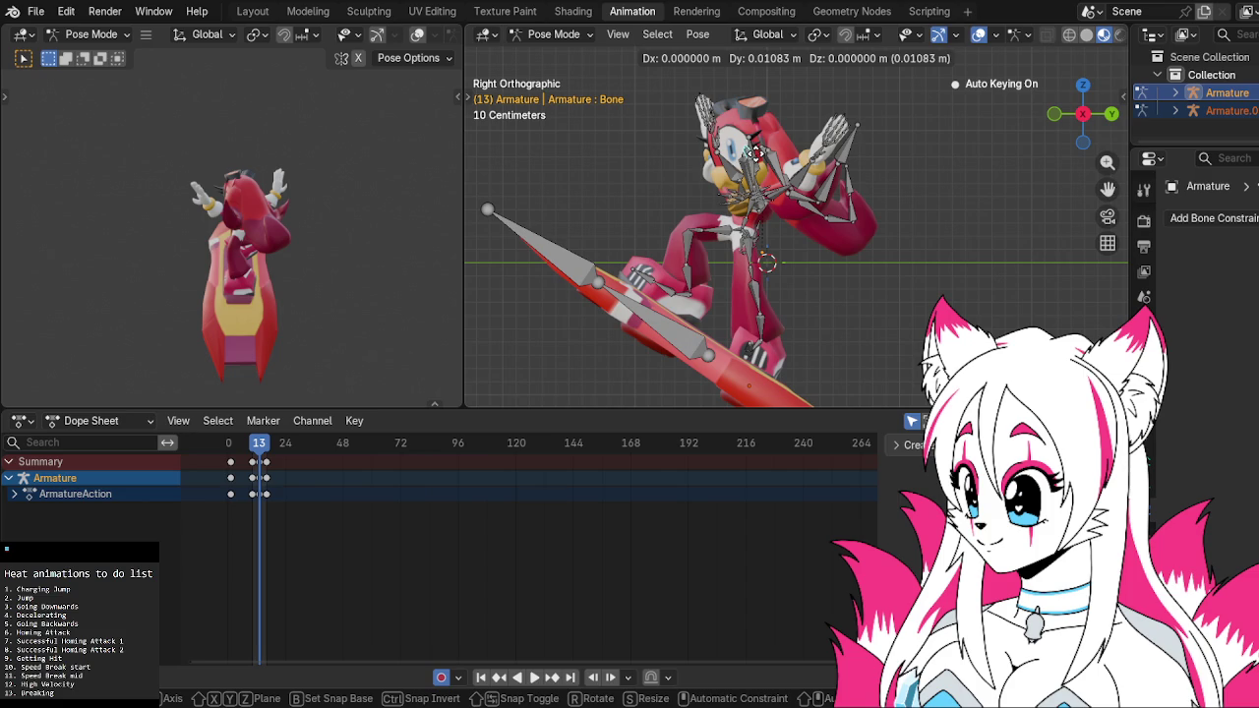
{"action": "left_click", "coordinate": [753, 152]}
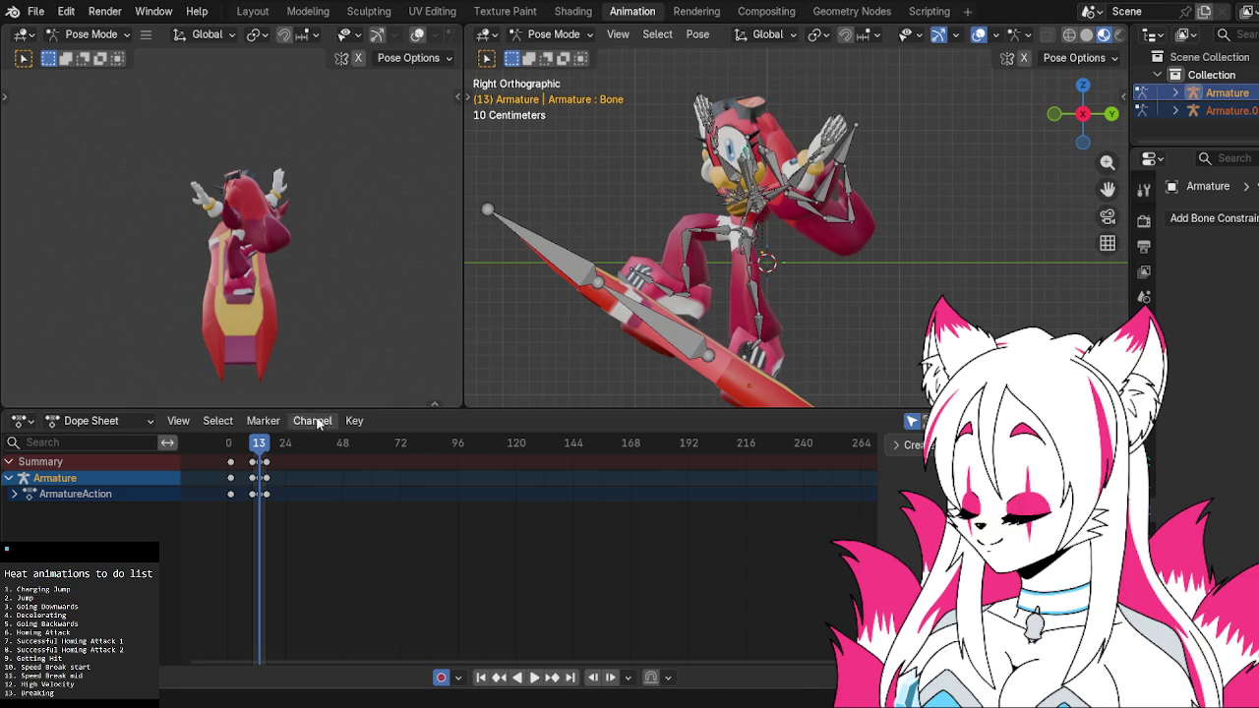
Preview the animation, then at frame 13 start rotating Bone.059 about global Z
{"action": "left_click", "coordinate": [254, 447]}
{"action": "key", "text": "space"}
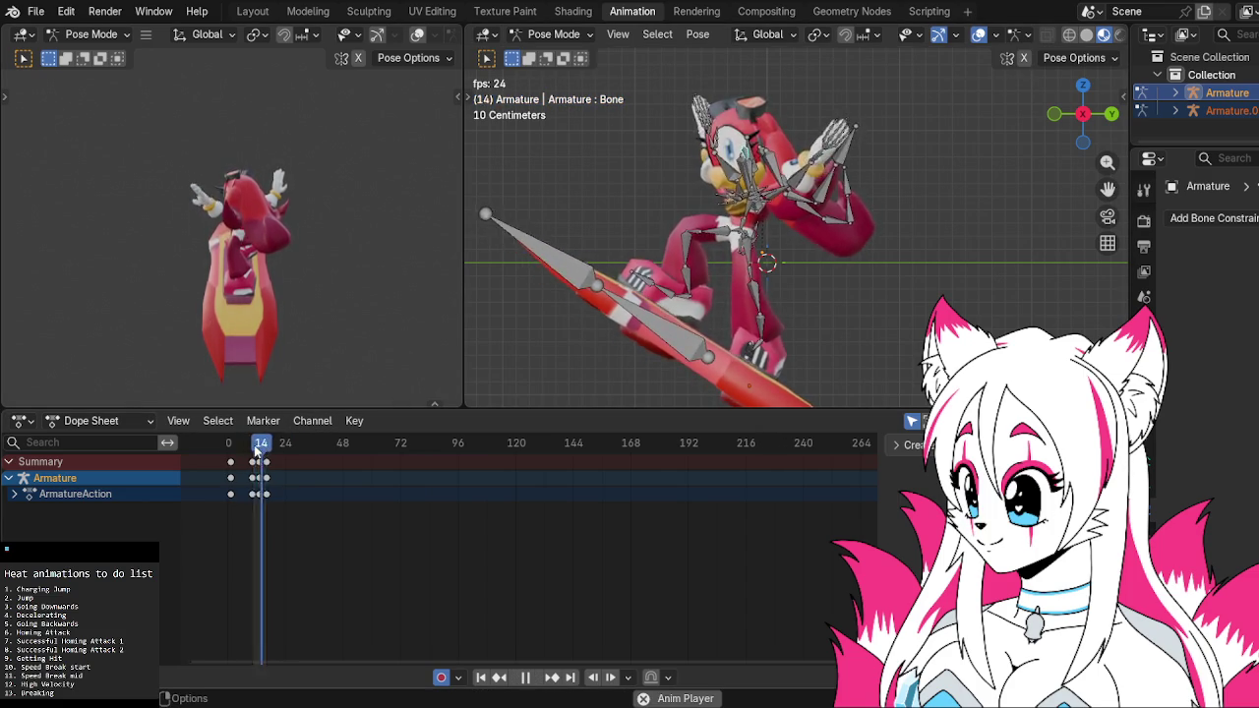
{"action": "key", "text": "space"}
{"action": "left_click_drag", "start_coordinate": [258, 448], "coordinate": [261, 448]}
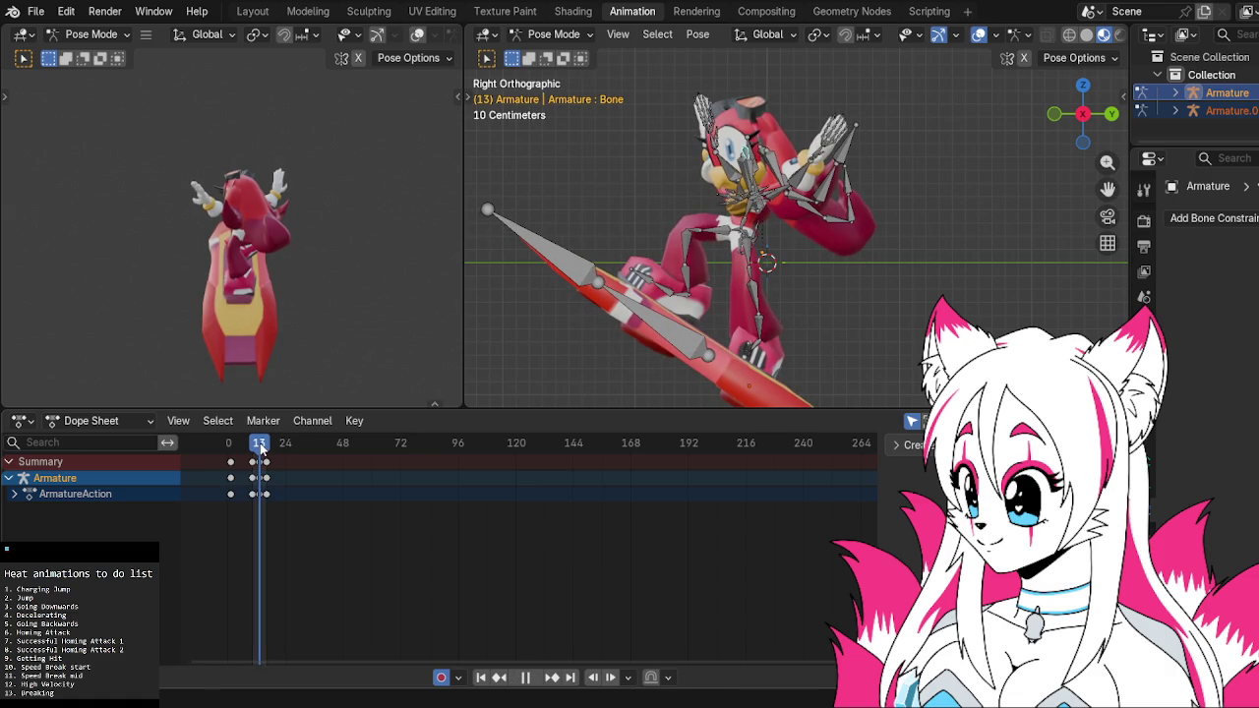
{"action": "middle_click_drag", "start_coordinate": [844, 169], "coordinate": [885, 157]}
{"action": "scroll", "coordinate": [923, 153], "scroll_direction": "up", "scroll_amount": 2}
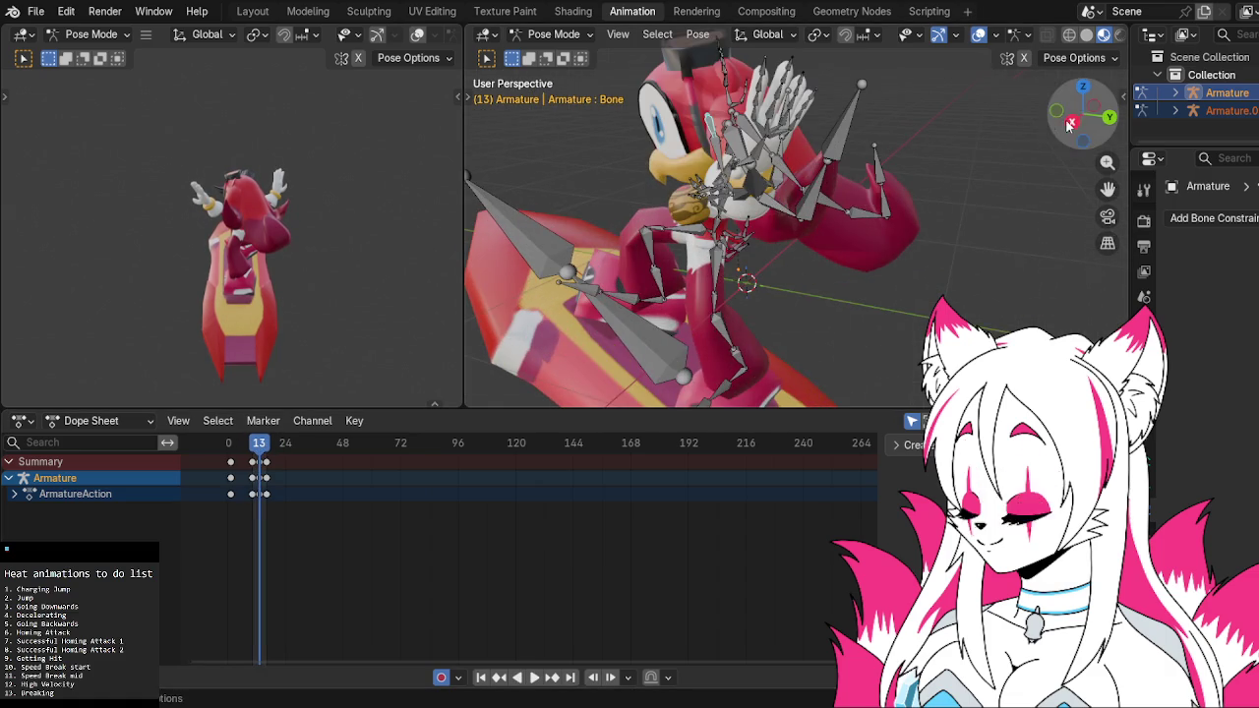
{"action": "left_click", "coordinate": [1081, 114]}
{"action": "left_click", "coordinate": [825, 128]}
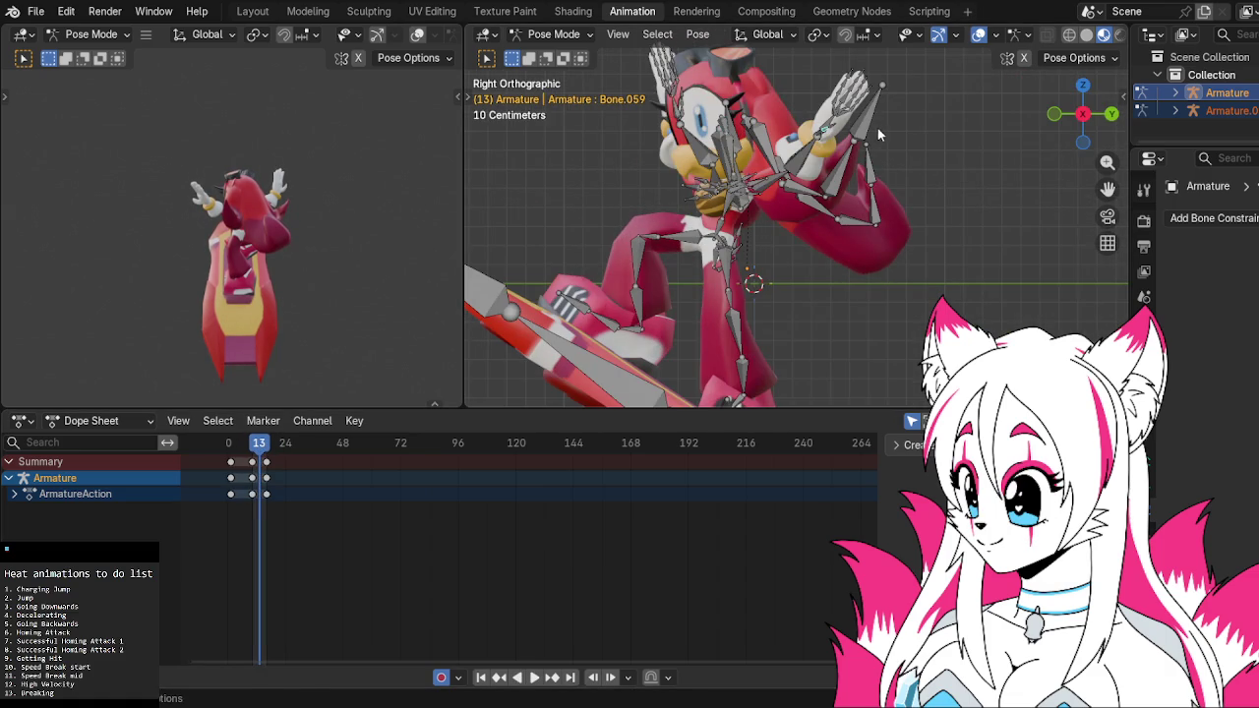
{"action": "key", "text": "r"}
{"action": "key", "text": "z"}
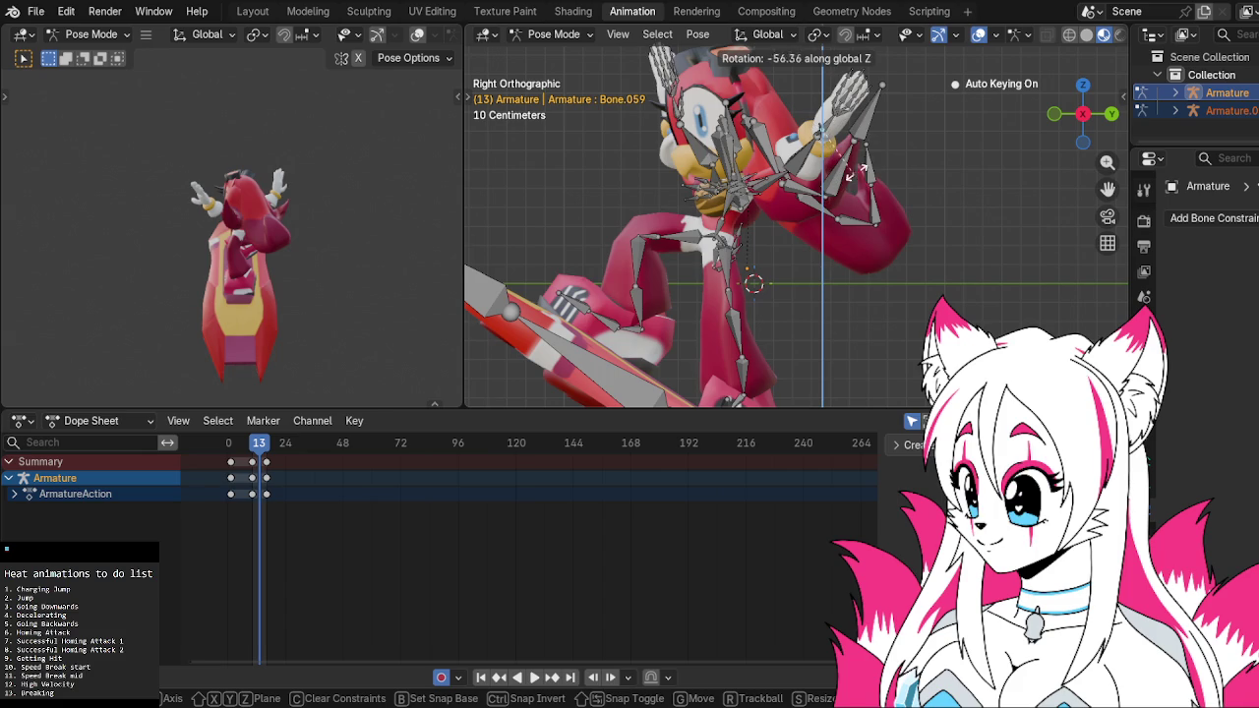
Confirm the hand rotation, then rotate two bones along the character's back
{"action": "left_click", "coordinate": [855, 120]}
{"action": "middle_click_drag", "start_coordinate": [856, 119], "coordinate": [626, 211]}
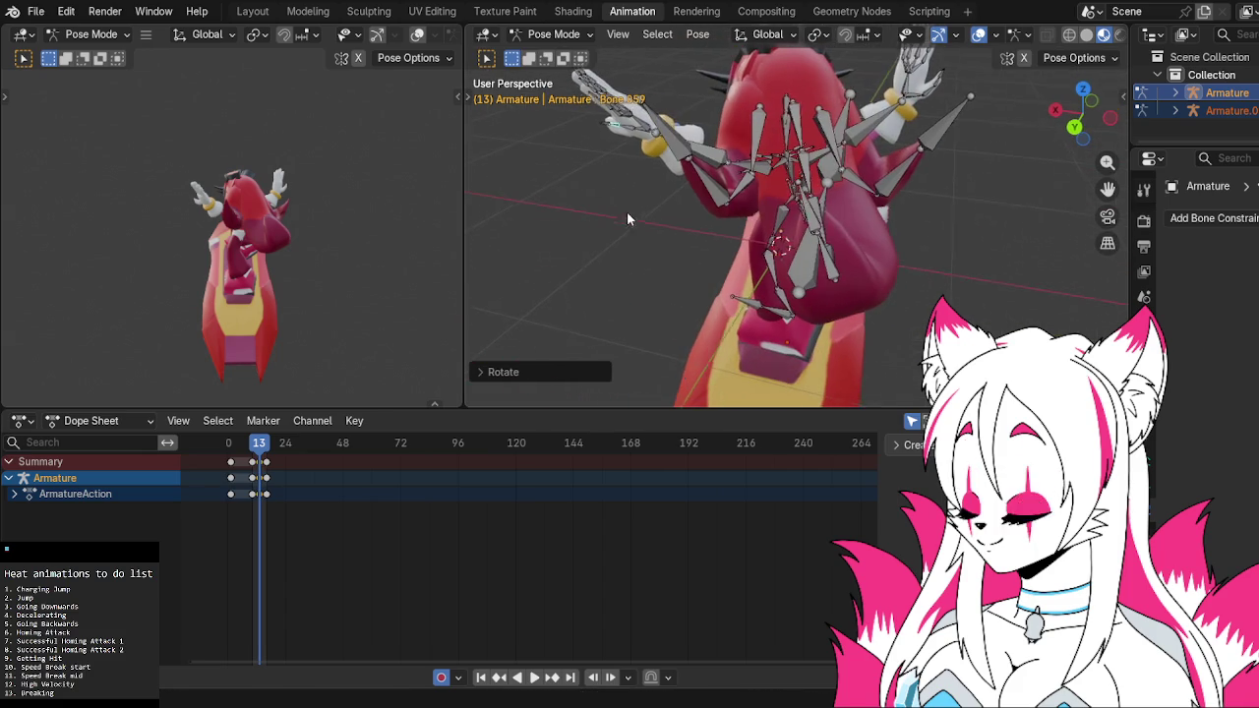
{"action": "middle_click_drag", "start_coordinate": [953, 176], "coordinate": [809, 177]}
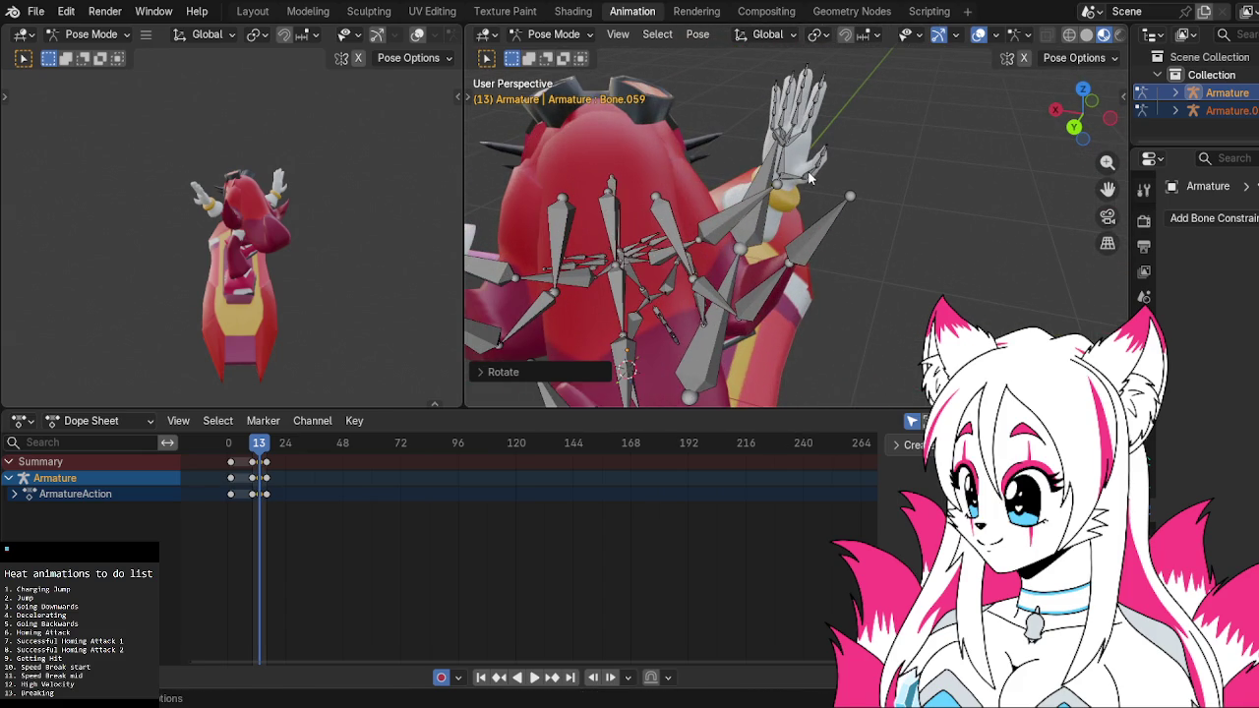
{"action": "left_click", "coordinate": [816, 169]}
{"action": "key", "text": "r"}
{"action": "left_click", "coordinate": [831, 169]}
{"action": "left_click", "coordinate": [826, 167]}
{"action": "key", "text": "r"}
{"action": "left_click", "coordinate": [852, 178]}
Zoom and orbit close on the armature, ending in a straight back orthographic view
{"action": "scroll", "coordinate": [857, 116], "scroll_direction": "down", "scroll_amount": 3}
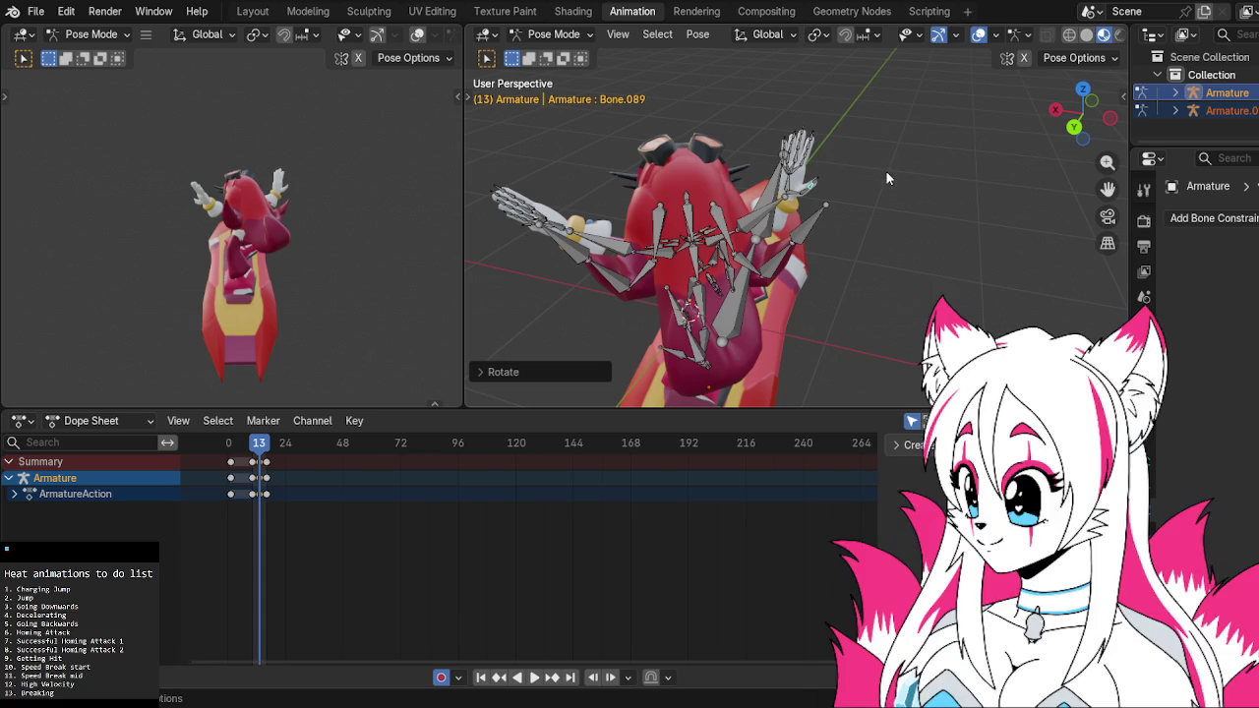
{"action": "scroll", "coordinate": [821, 145], "scroll_direction": "up", "scroll_amount": 2}
{"action": "scroll", "coordinate": [870, 114], "scroll_direction": "up", "scroll_amount": 2}
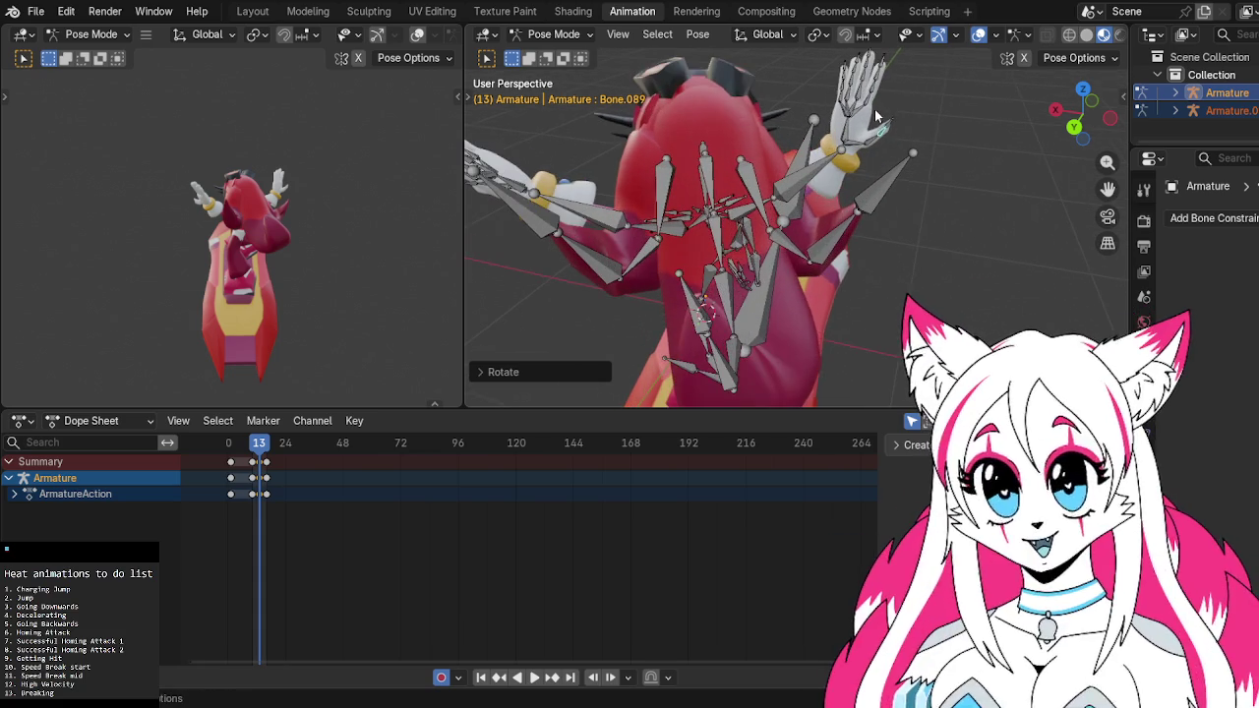
{"action": "mouse_move", "coordinate": [885, 152]}
{"action": "middle_mouse_down", "text": "shift"}
{"action": "mouse_move", "coordinate": [917, 98]}
{"action": "mouse_move", "coordinate": [936, 175]}
{"action": "mouse_move", "coordinate": [955, 131]}
{"action": "mouse_move", "coordinate": [938, 175]}
{"action": "mouse_move", "coordinate": [949, 171]}
{"action": "middle_mouse_up", "text": "shift"}
{"action": "scroll", "coordinate": [936, 180], "scroll_direction": "down", "scroll_amount": 2}
{"action": "scroll", "coordinate": [950, 171], "scroll_direction": "down", "scroll_amount": 1}
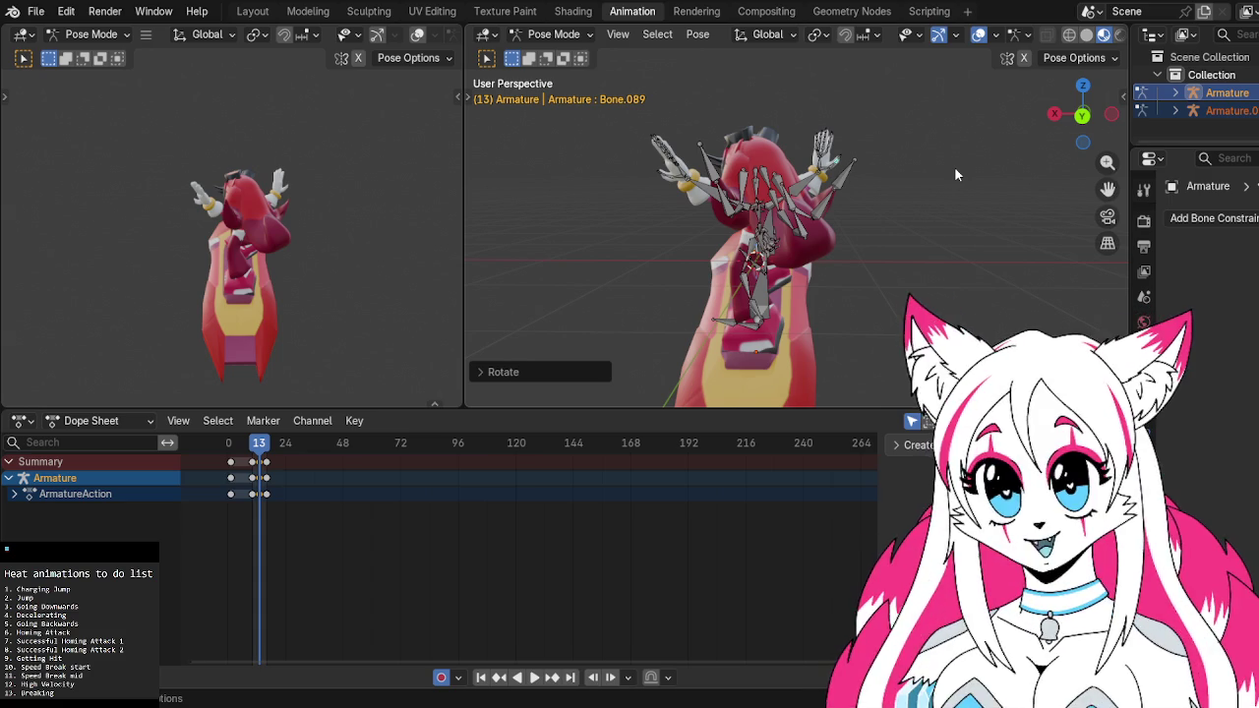
{"action": "mouse_move", "coordinate": [921, 173]}
{"action": "middle_mouse_down"}
{"action": "mouse_move", "coordinate": [1033, 159]}
{"action": "mouse_move", "coordinate": [1103, 122]}
{"action": "middle_mouse_up"}
{"action": "scroll", "coordinate": [1005, 171], "scroll_direction": "up", "scroll_amount": 2}
{"action": "left_click", "coordinate": [1103, 123]}
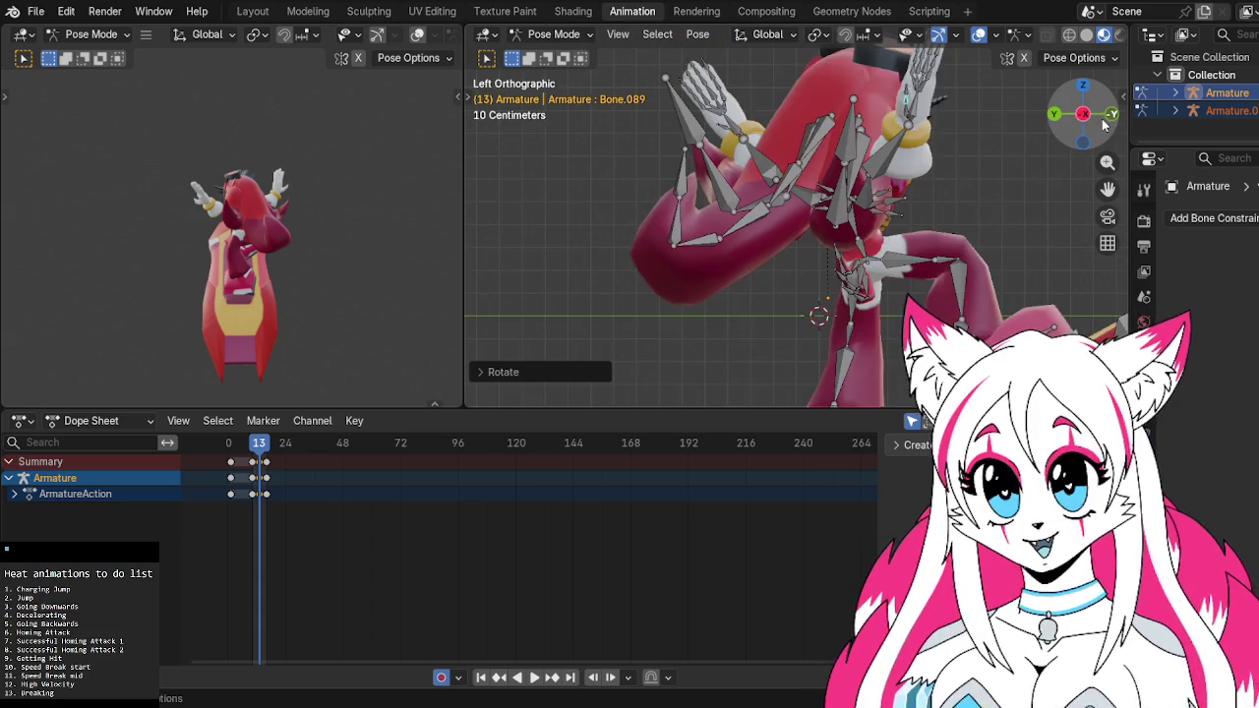
{"action": "left_click", "coordinate": [1054, 114]}
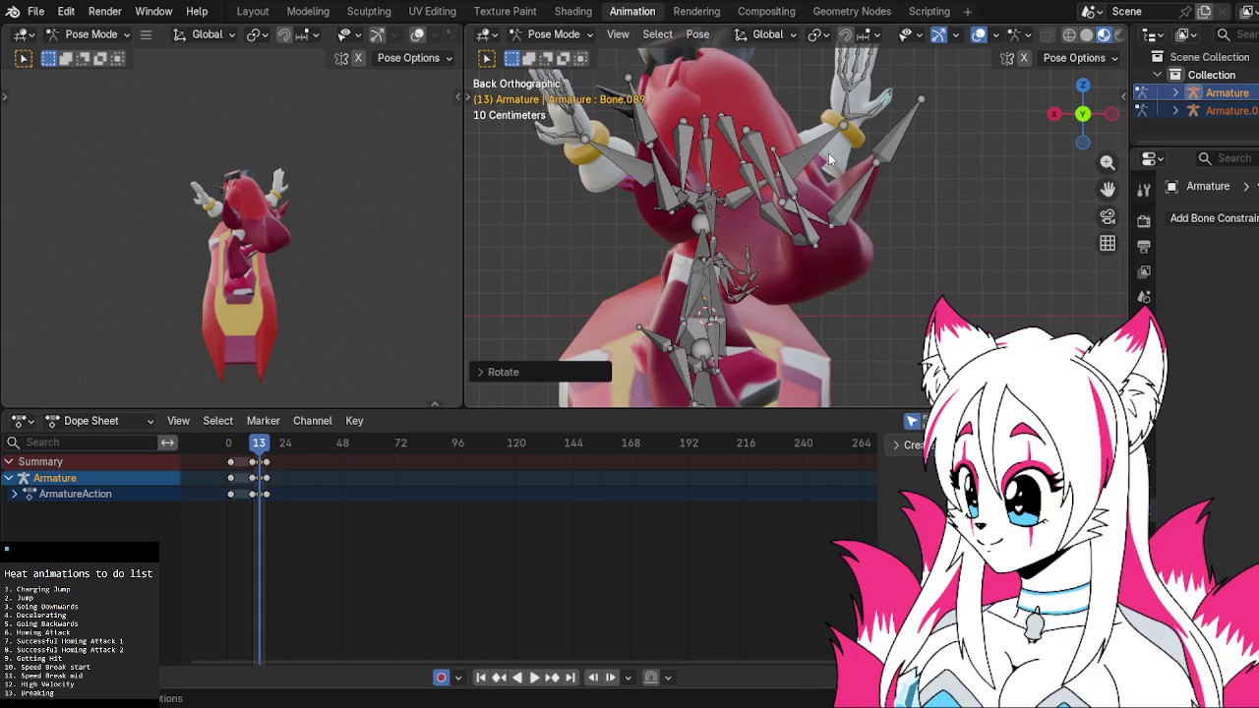
Rotate another pair of back bones to refine the pose seen from behind
{"action": "left_click", "coordinate": [736, 146]}
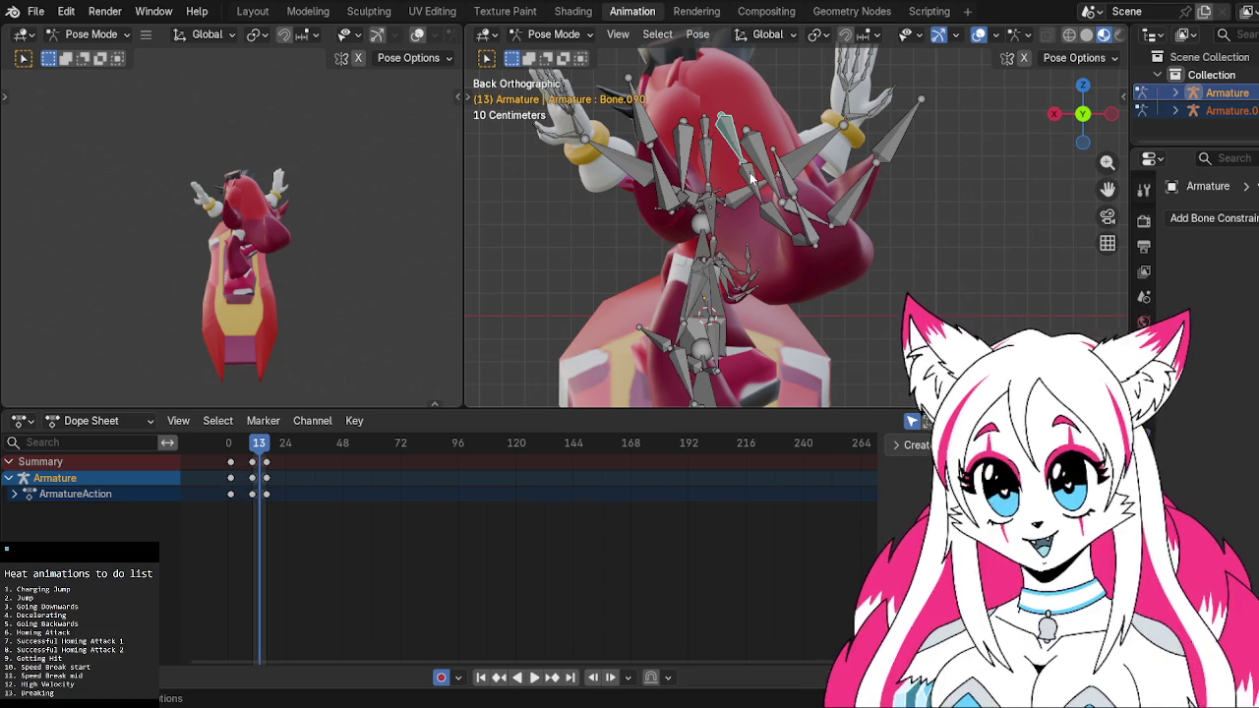
{"action": "key", "text": "g"}
{"action": "left_click", "coordinate": [724, 123]}
{"action": "key", "text": "r"}
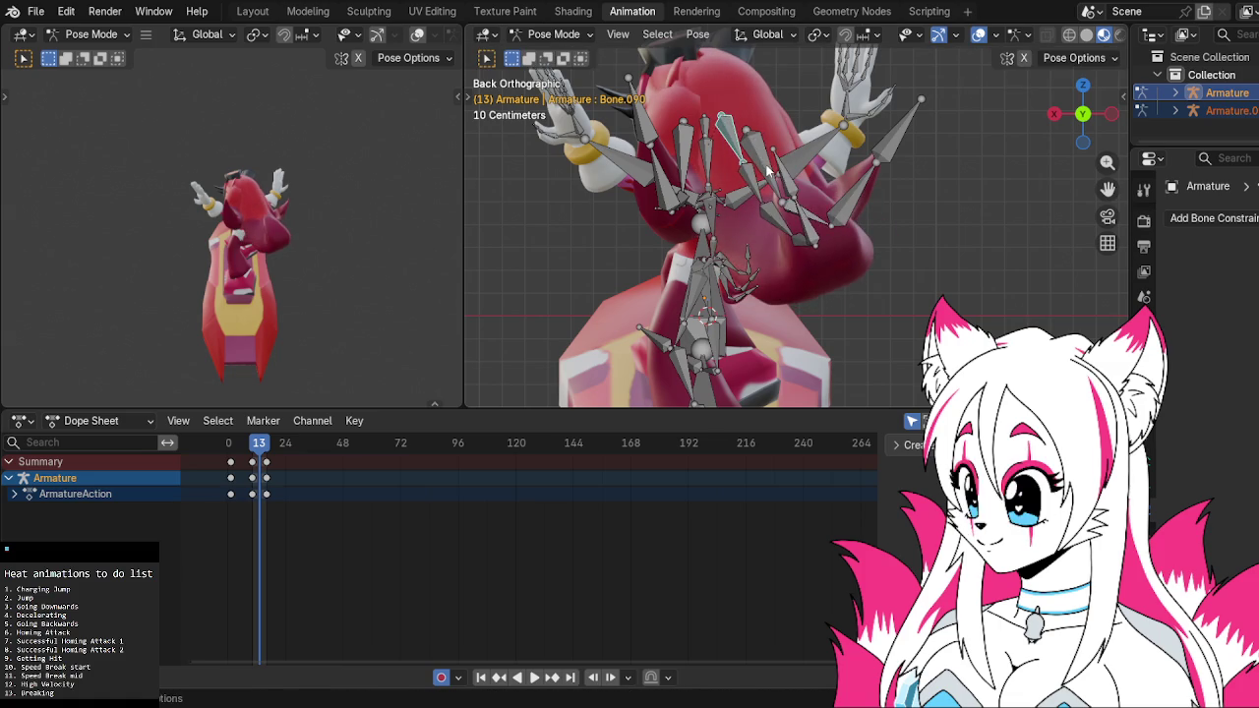
{"action": "left_click", "coordinate": [744, 134]}
{"action": "scroll", "coordinate": [737, 145], "scroll_direction": "down", "scroll_amount": 1}
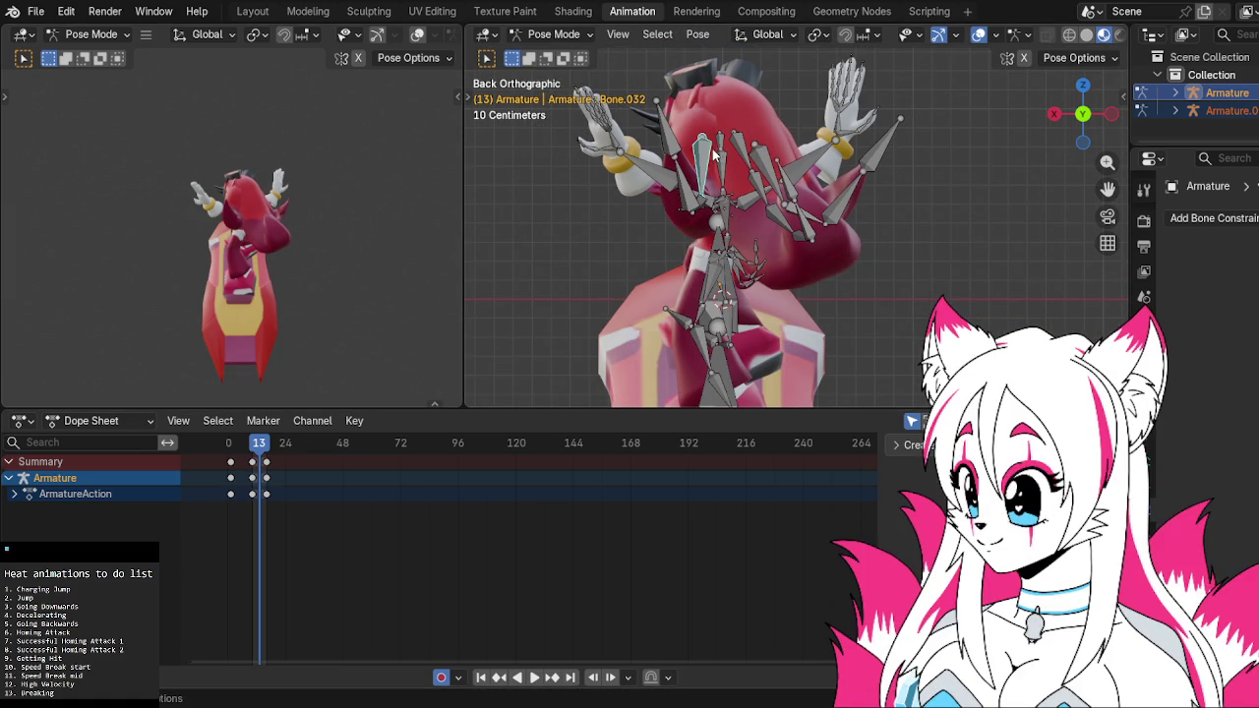
Preview the motion, return to frame 13, and rotate the arm bone twice to key it
{"action": "key", "text": "space"}
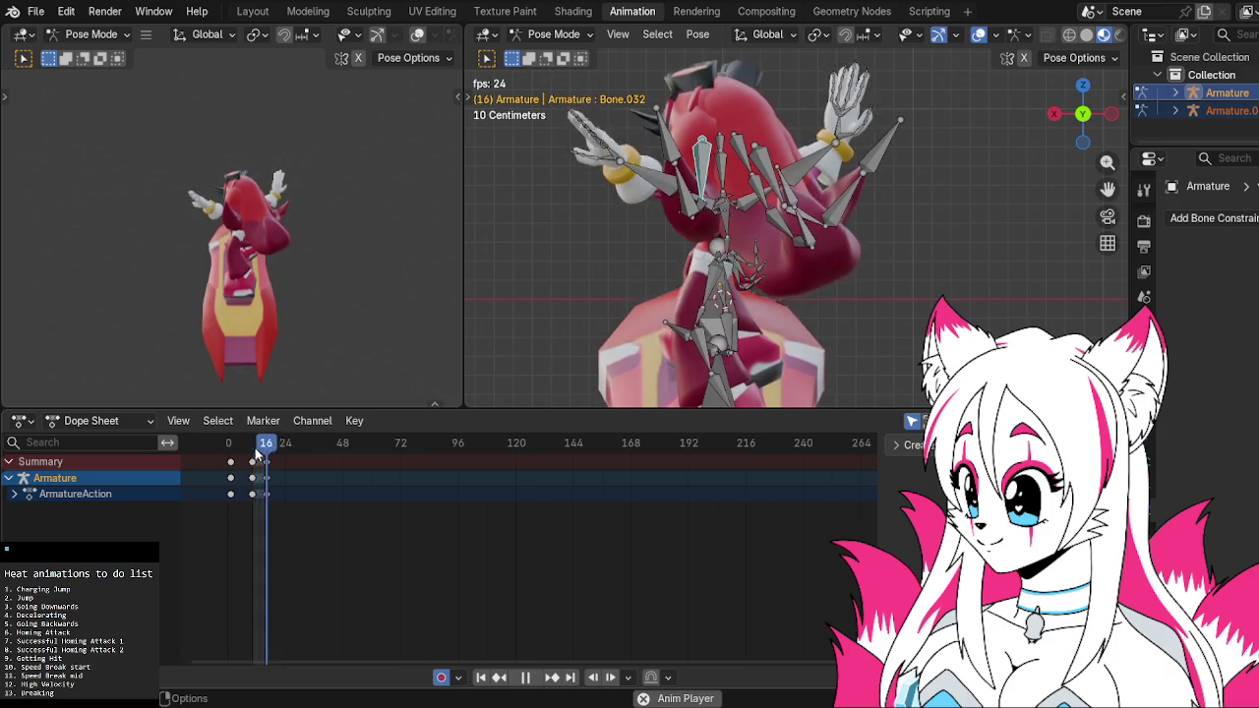
{"action": "left_click_drag", "start_coordinate": [254, 445], "coordinate": [263, 451]}
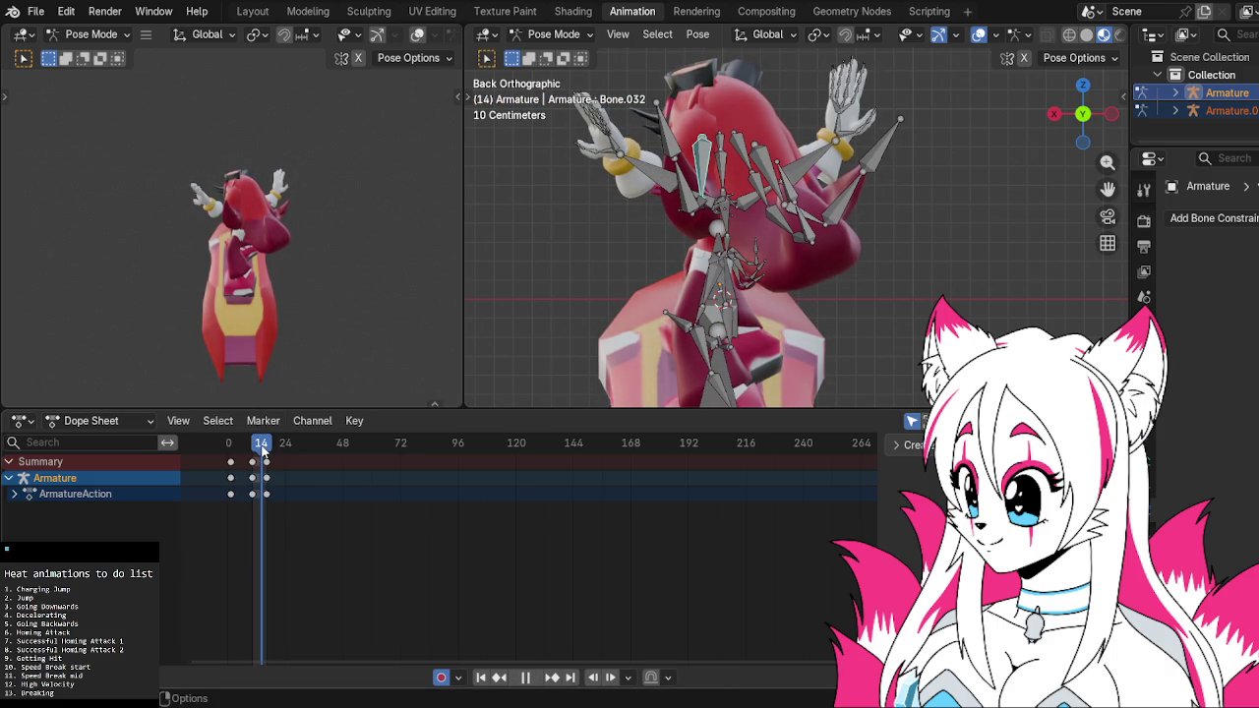
{"action": "left_click_drag", "start_coordinate": [263, 450], "coordinate": [259, 450]}
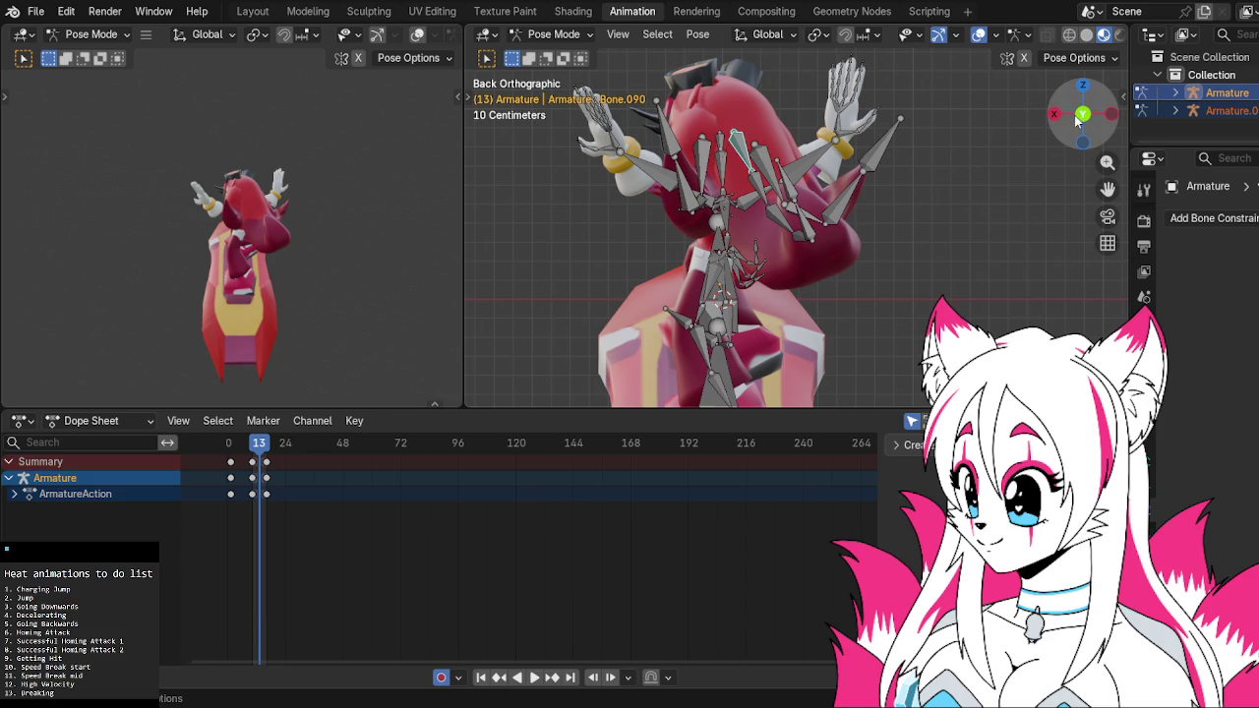
{"action": "key", "text": "r"}
{"action": "left_click", "coordinate": [795, 187]}
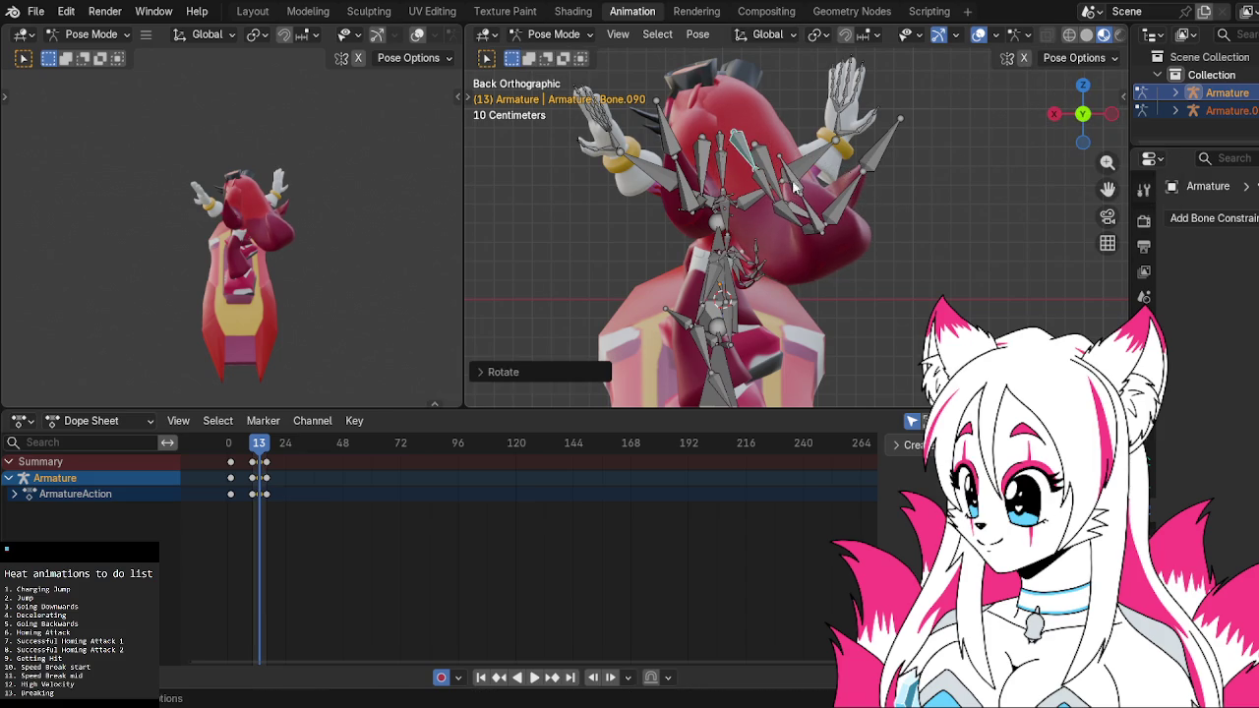
{"action": "key", "text": "r"}
{"action": "left_click", "coordinate": [787, 208]}
Rotate and key three back bones of the rider at frame 13
{"action": "left_click", "coordinate": [801, 198]}
{"action": "key", "text": "r"}
{"action": "left_click", "coordinate": [847, 196]}
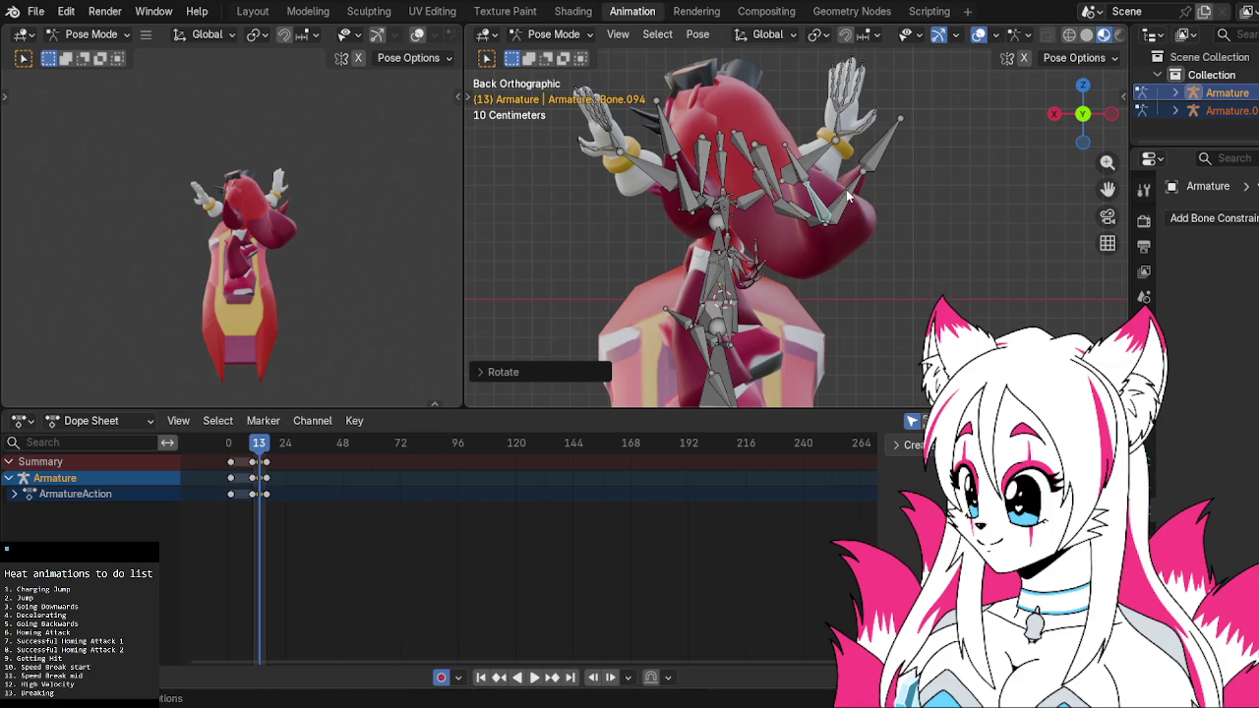
{"action": "left_click", "coordinate": [702, 157]}
{"action": "key", "text": "r"}
{"action": "left_click", "coordinate": [700, 154]}
{"action": "left_click", "coordinate": [687, 185]}
{"action": "key", "text": "r"}
{"action": "left_click", "coordinate": [684, 186]}
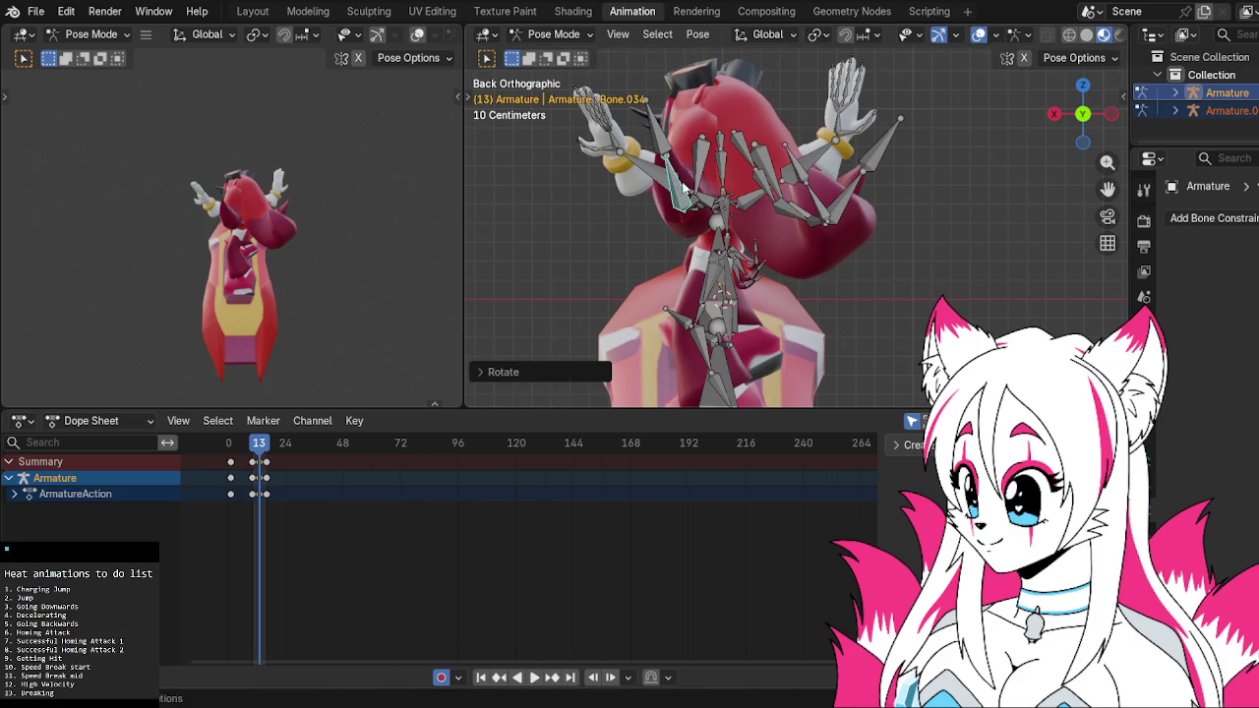
From the back view, rotate and key Bone.063 and a finger bone
{"action": "left_click", "coordinate": [802, 175]}
{"action": "key", "text": "r"}
{"action": "right_click", "coordinate": [806, 173]}
{"action": "middle_click_drag", "start_coordinate": [806, 169], "coordinate": [802, 177]}
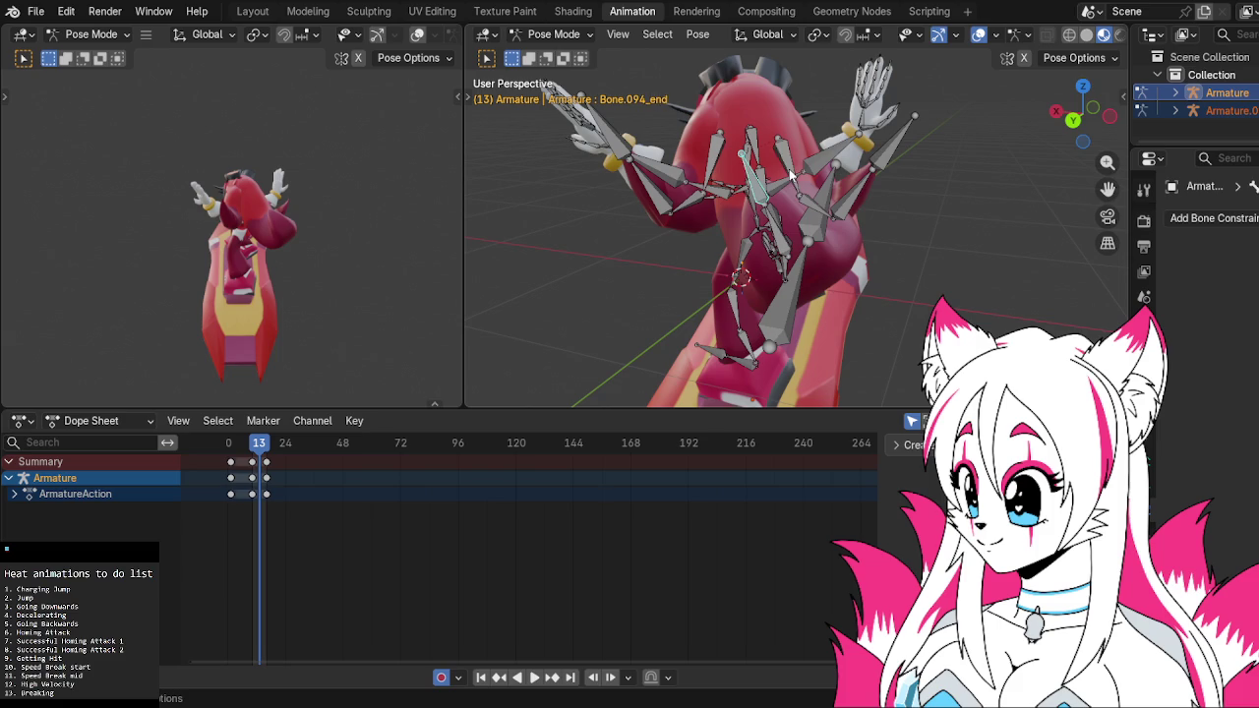
{"action": "key", "text": "ctrl+KP_1"}
{"action": "key", "text": "r"}
{"action": "left_click", "coordinate": [980, 106]}
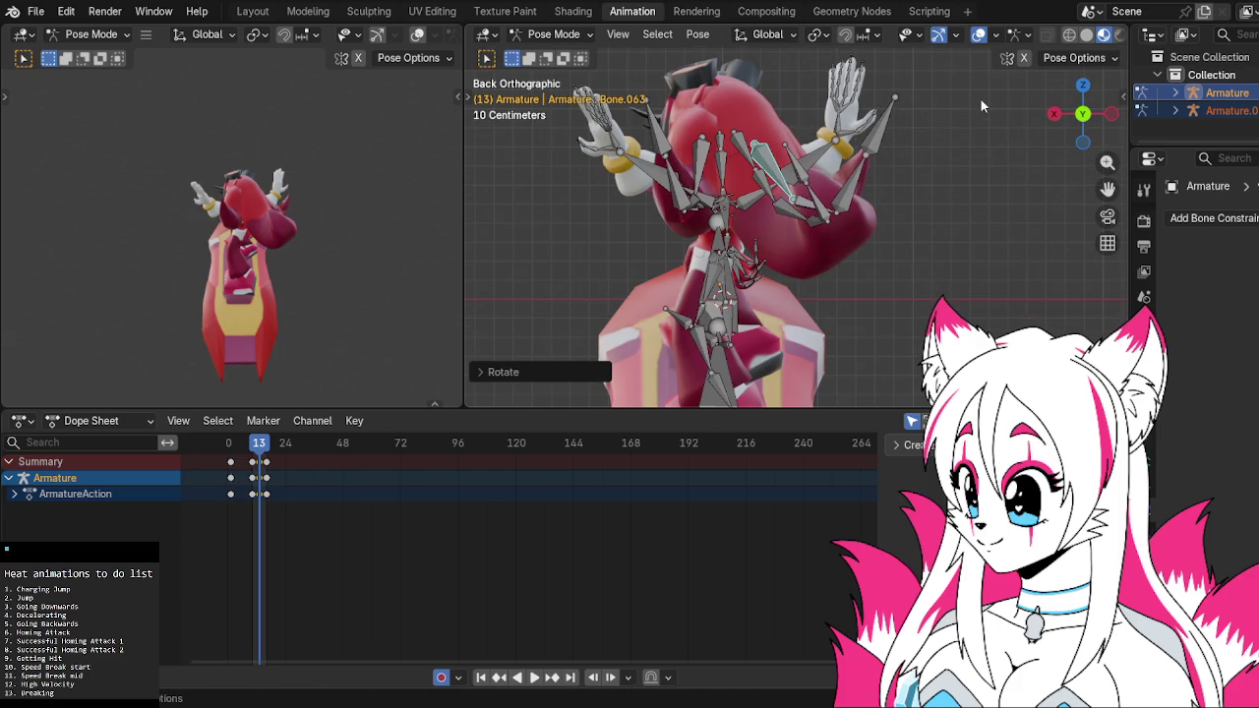
{"action": "left_click", "coordinate": [842, 201]}
{"action": "key", "text": "r"}
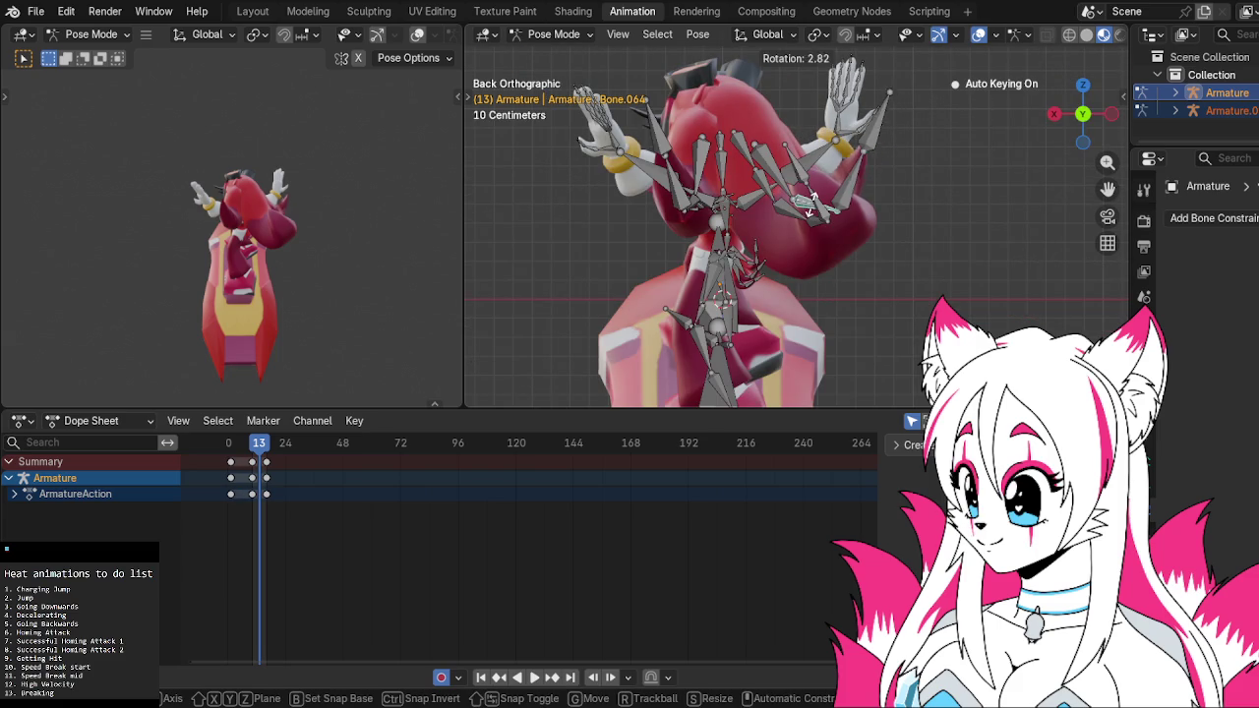
{"action": "right_click", "coordinate": [843, 199]}
{"action": "key", "text": "r"}
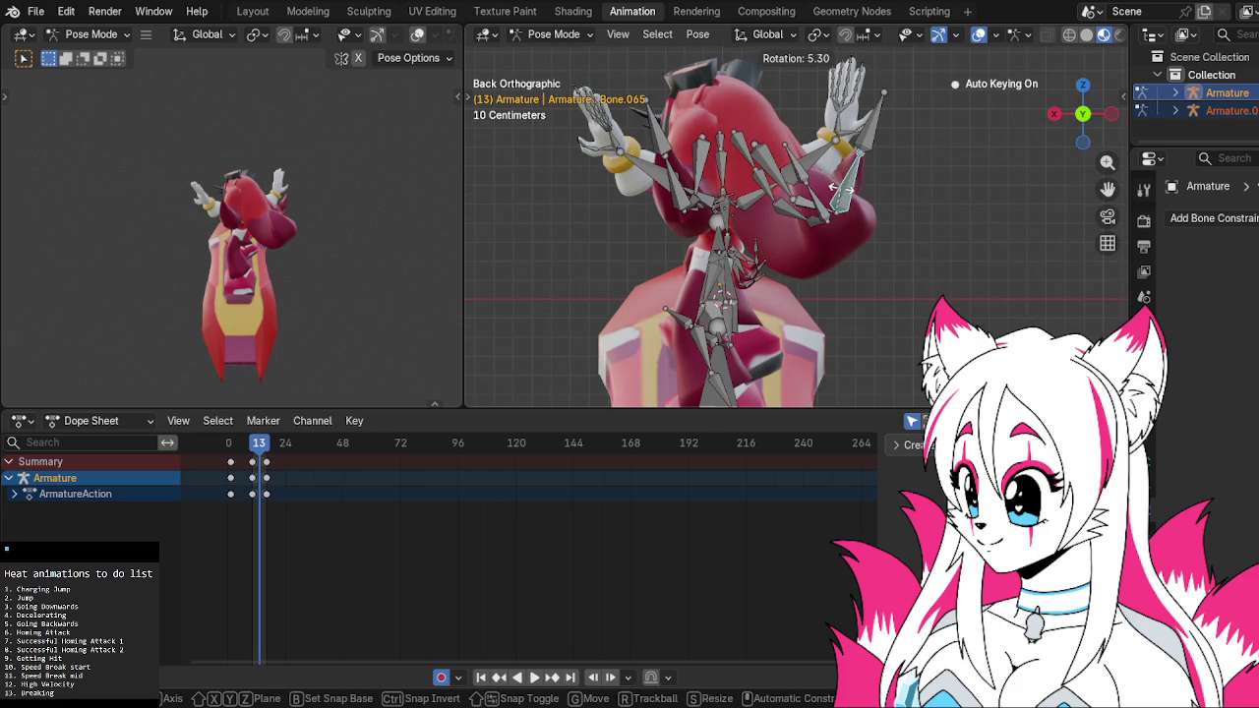
{"action": "left_click", "coordinate": [826, 199]}
Preview playback, then rotate another raised-hand bone around Z at frame 13
{"action": "key", "text": "space"}
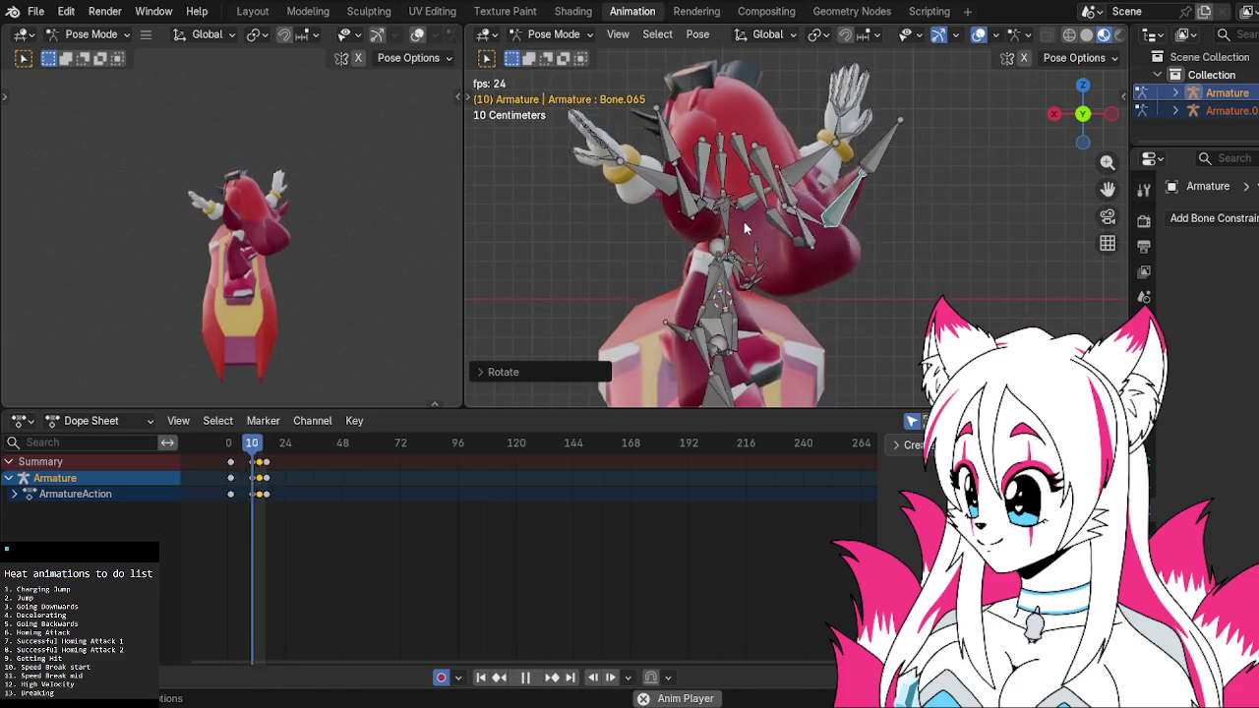
{"action": "key", "text": "space"}
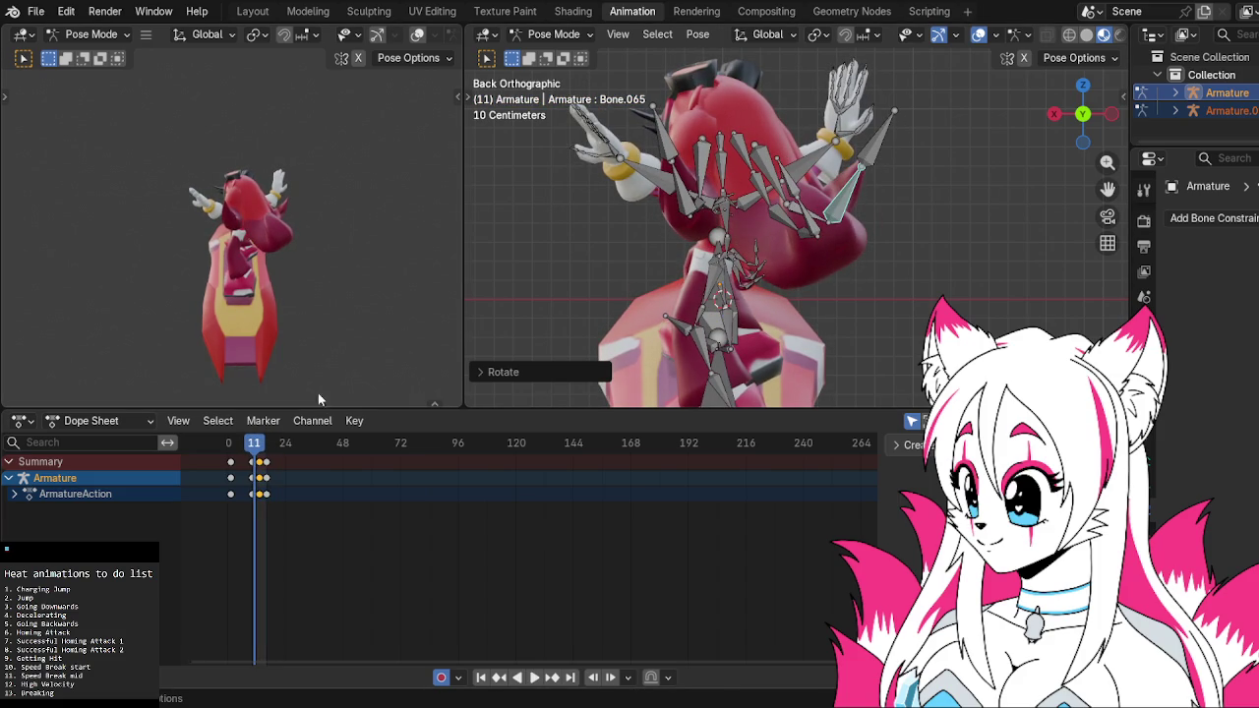
{"action": "left_click_drag", "start_coordinate": [251, 450], "coordinate": [258, 448]}
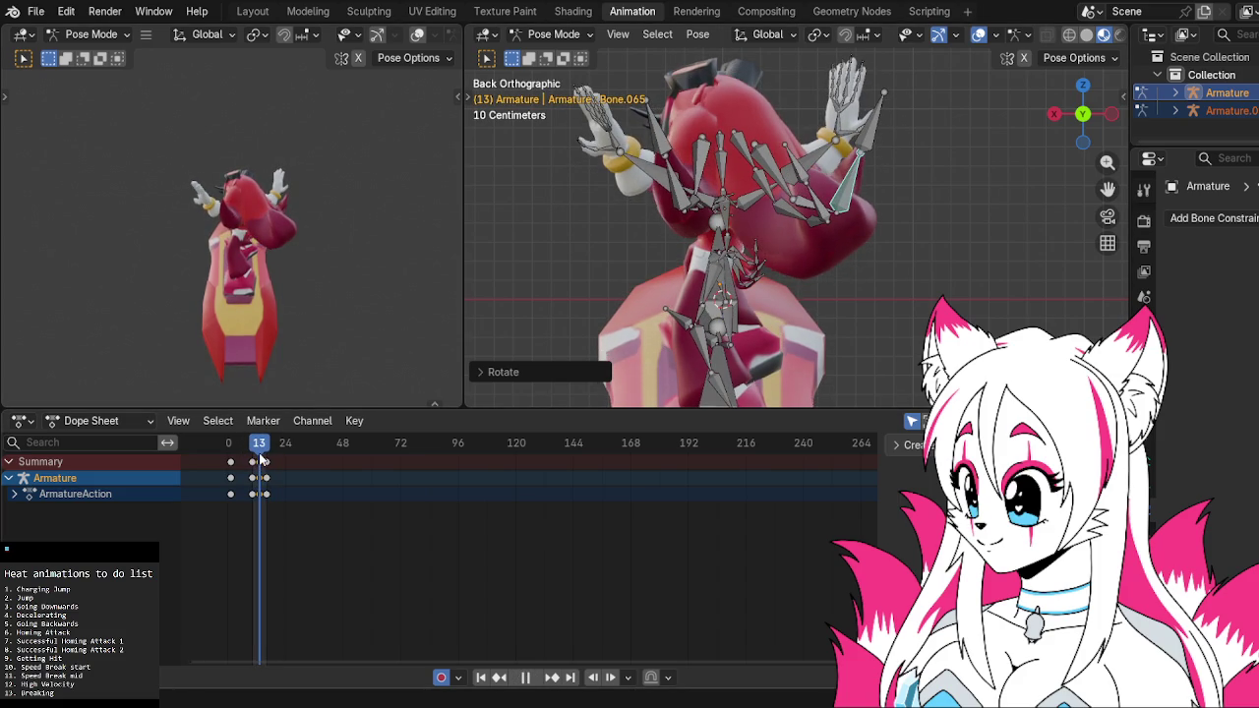
{"action": "left_click", "coordinate": [704, 165]}
{"action": "key", "text": "r"}
{"action": "key", "text": "z"}
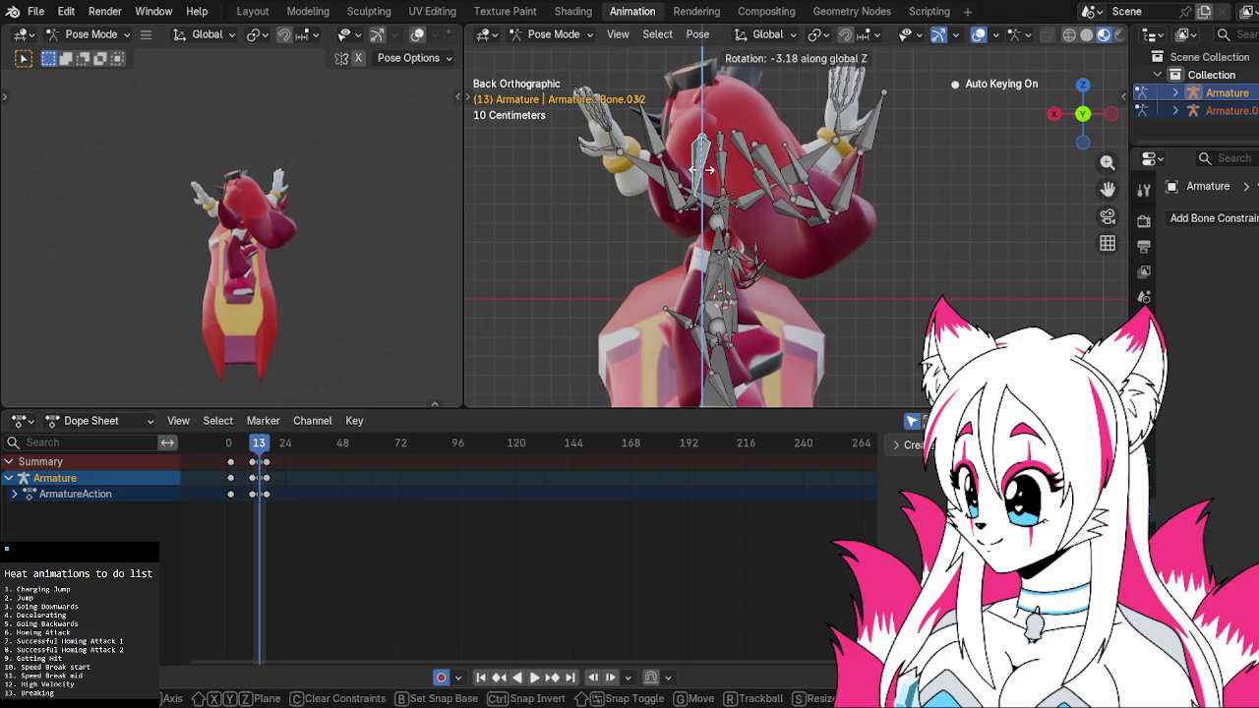
{"action": "left_click", "coordinate": [704, 175]}
Rotate a raised-hand finger bone around Z, play back, and return to frame 13
{"action": "left_click", "coordinate": [784, 158]}
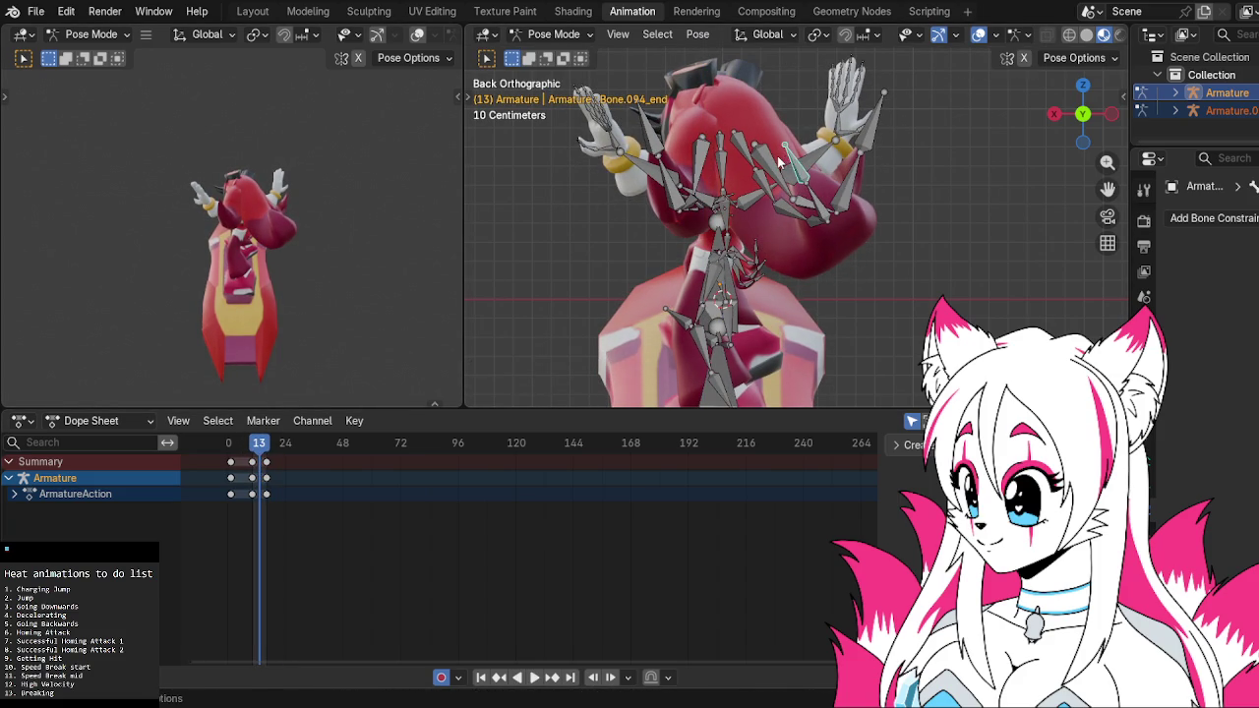
{"action": "left_click", "coordinate": [780, 155]}
{"action": "key", "text": "r"}
{"action": "key", "text": "z"}
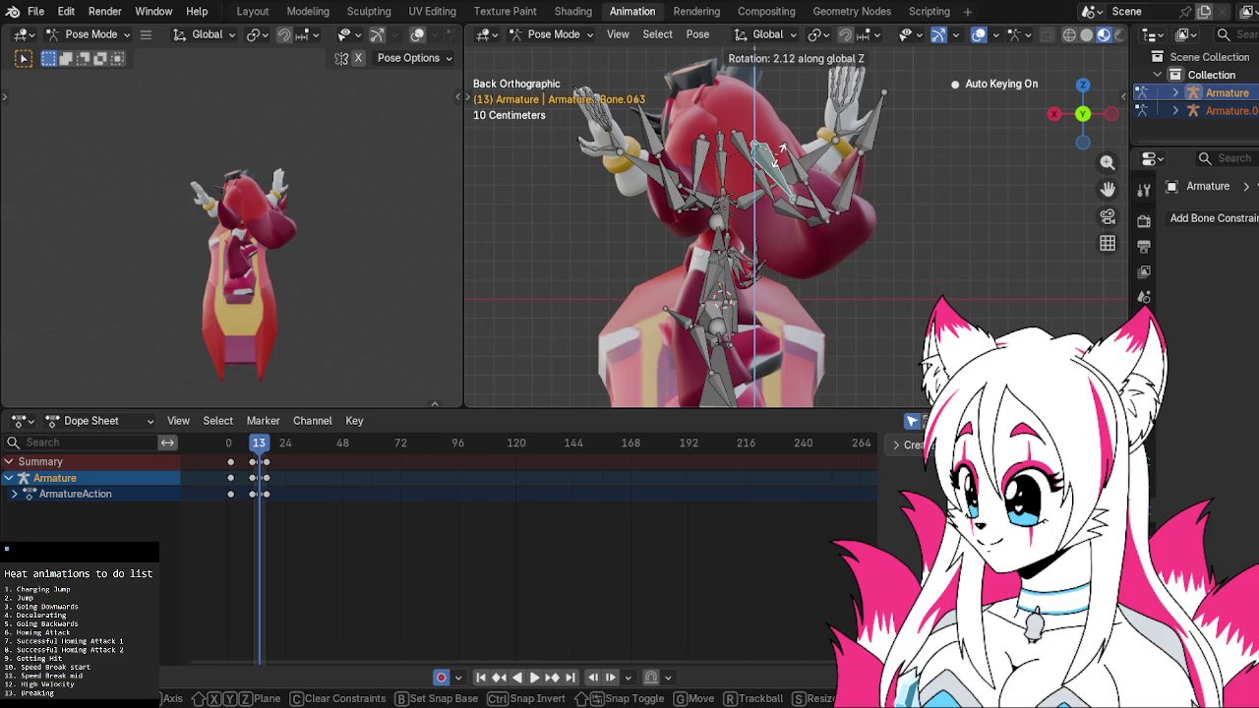
{"action": "left_click", "coordinate": [783, 149]}
{"action": "key", "text": "space"}
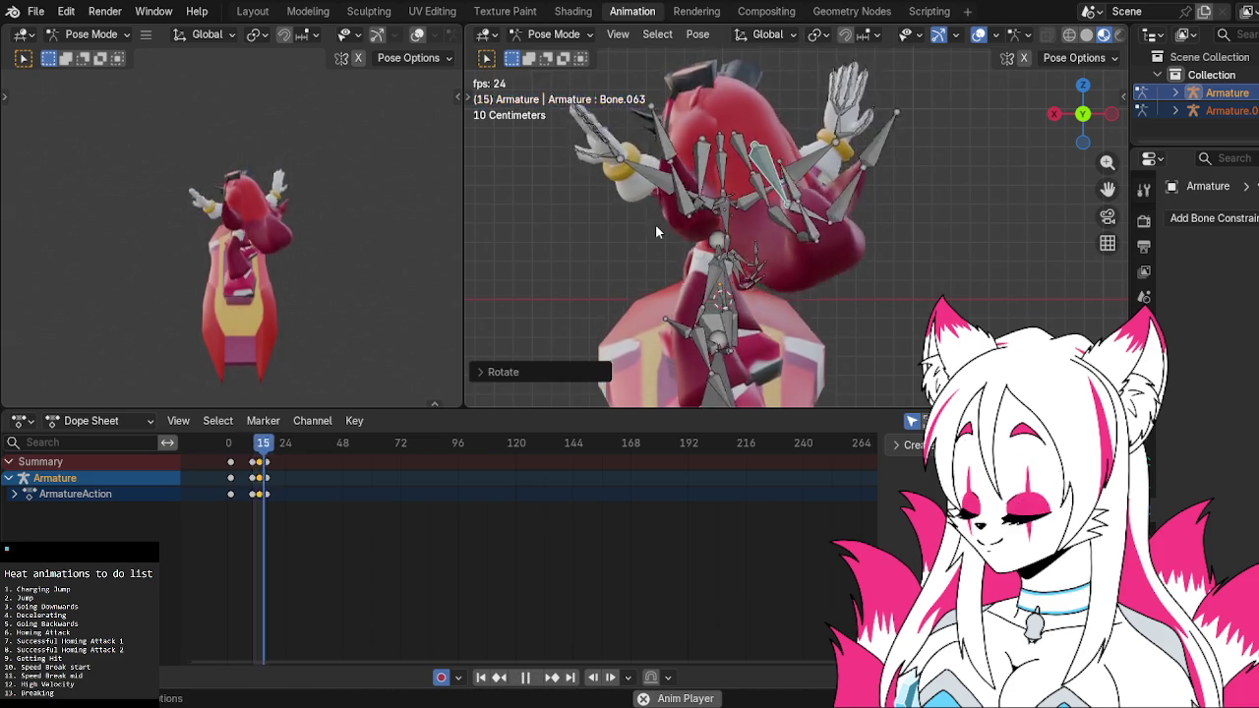
{"action": "key", "text": "space"}
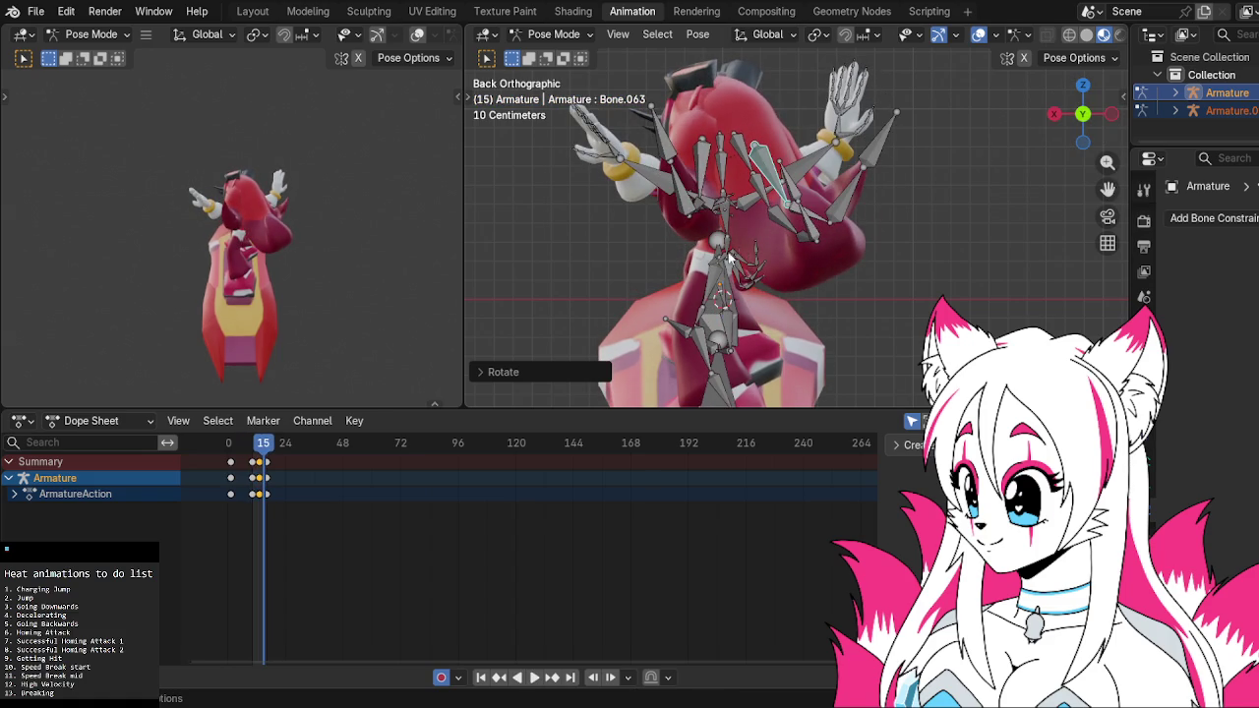
{"action": "key", "text": "Left"}
{"action": "key", "text": "Left"}
Rotate and key the lower hand bone at frame 13, checking it from behind
{"action": "left_click", "coordinate": [744, 258]}
{"action": "scroll", "coordinate": [744, 257], "scroll_direction": "up", "scroll_amount": 2}
{"action": "scroll", "coordinate": [752, 286], "scroll_direction": "up", "scroll_amount": 2}
{"action": "key", "text": "r"}
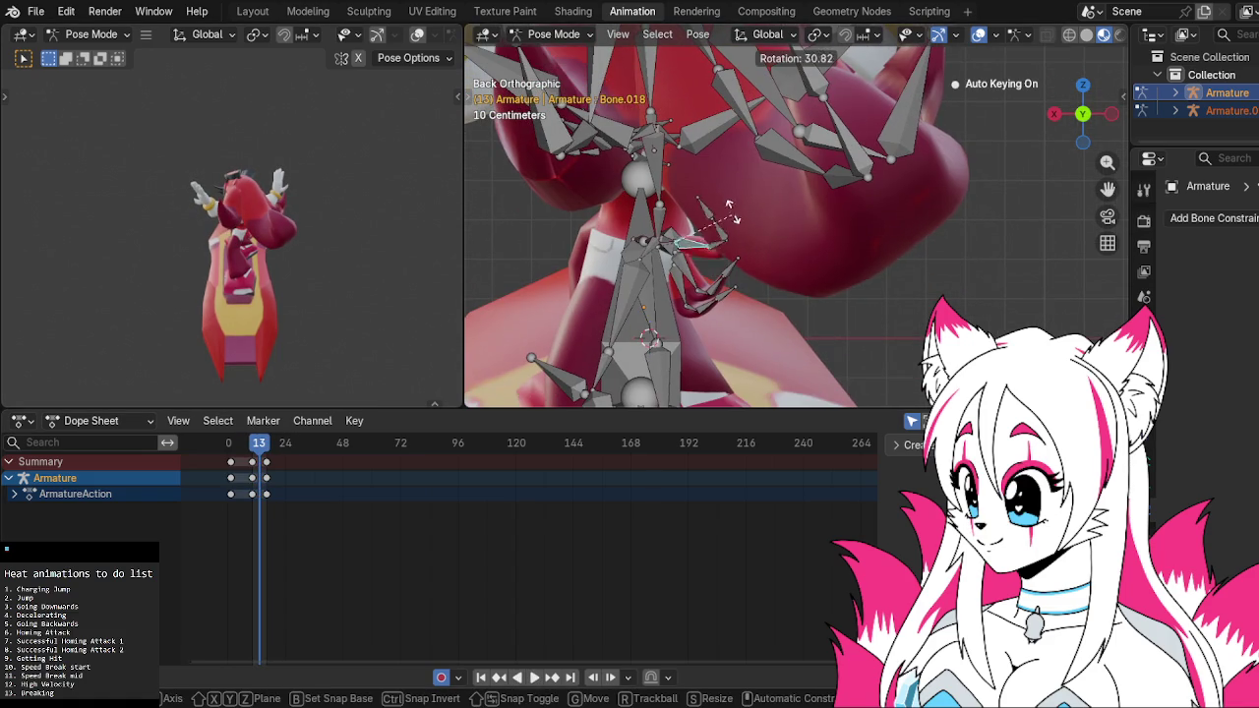
{"action": "left_click", "coordinate": [725, 206]}
{"action": "mouse_move", "coordinate": [724, 206]}
{"action": "middle_mouse_down"}
{"action": "mouse_move", "coordinate": [794, 216]}
{"action": "mouse_move", "coordinate": [798, 230]}
{"action": "mouse_move", "coordinate": [720, 114]}
{"action": "mouse_move", "coordinate": [728, 174]}
{"action": "mouse_move", "coordinate": [757, 147]}
{"action": "middle_mouse_up"}
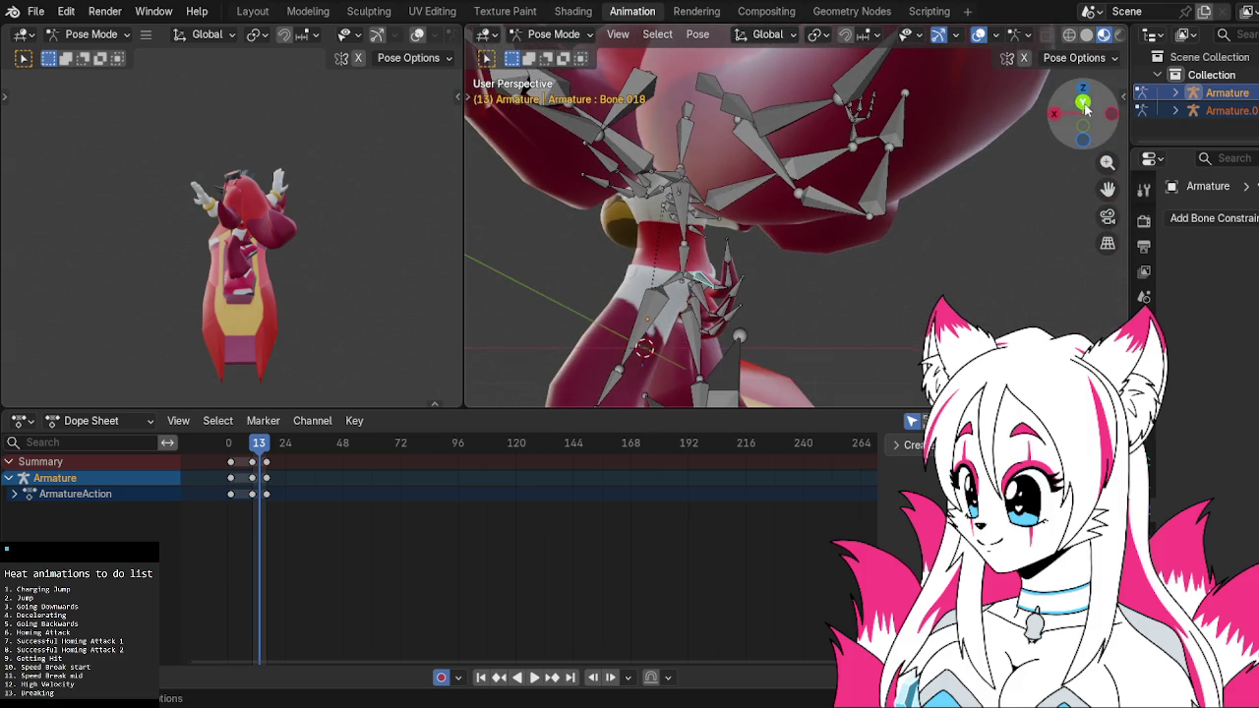
{"action": "left_click", "coordinate": [1083, 102]}
{"action": "key", "text": "r"}
{"action": "left_click", "coordinate": [772, 204]}
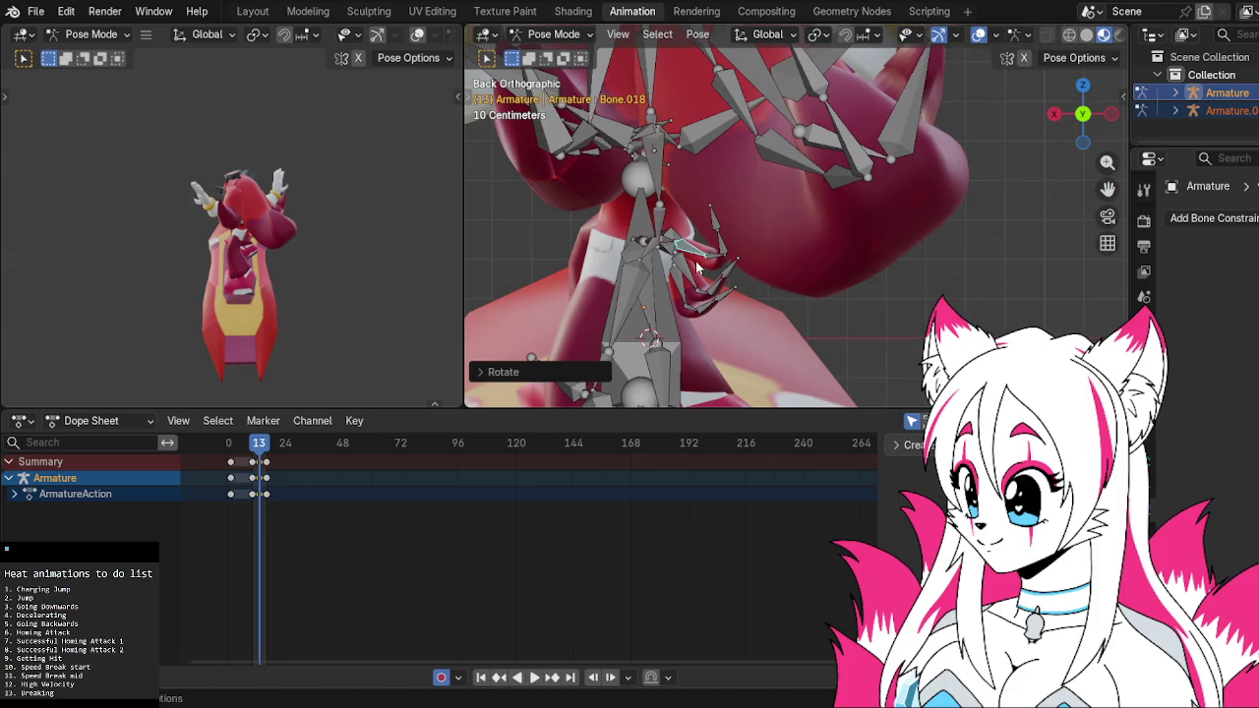
Rotate the lower hand's finger bones, then play the motion back in Right view
{"action": "key", "text": "r"}
{"action": "left_click", "coordinate": [695, 264]}
{"action": "key", "text": "r"}
{"action": "left_click", "coordinate": [682, 290]}
{"action": "key", "text": "space"}
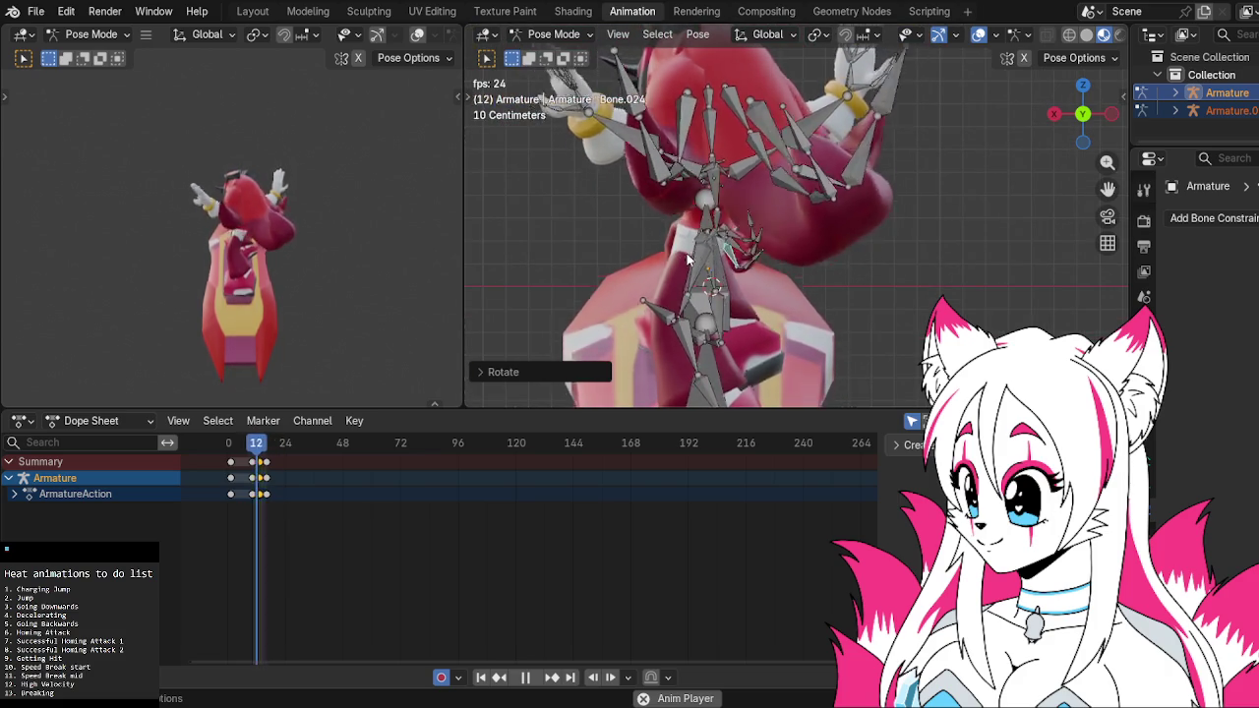
{"action": "middle_click_drag", "start_coordinate": [688, 258], "coordinate": [944, 248]}
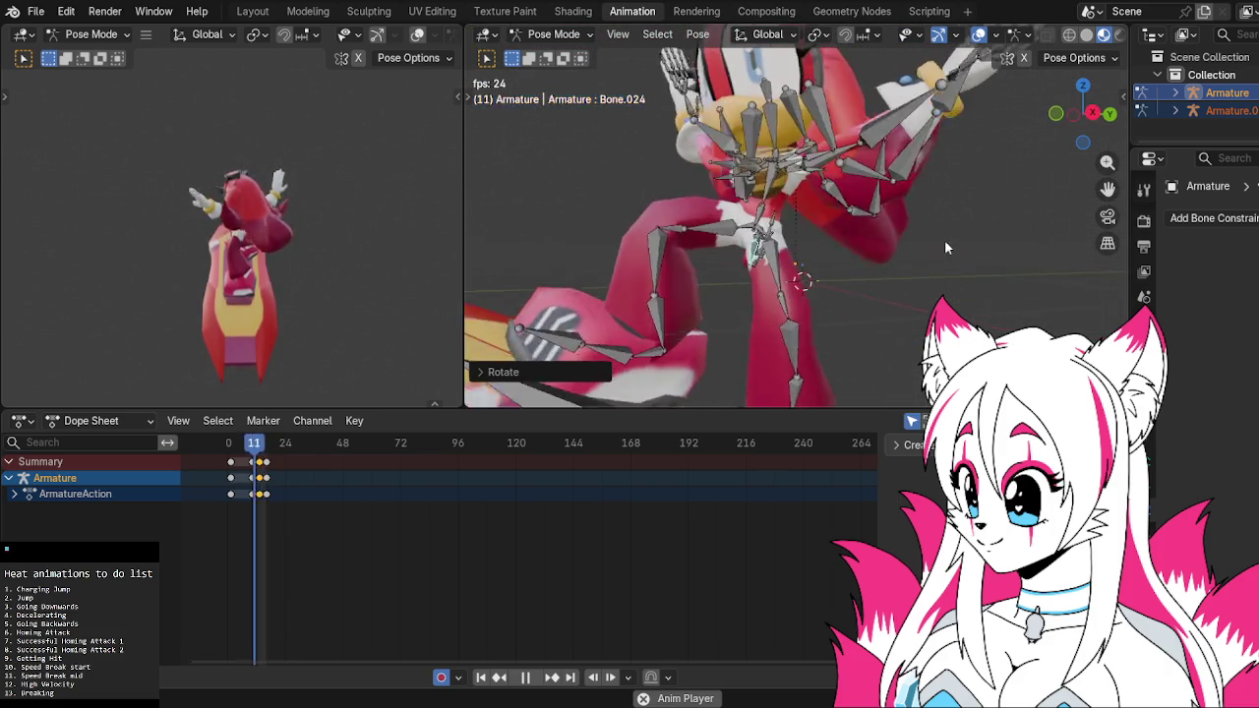
{"action": "left_click_drag", "start_coordinate": [1074, 118], "coordinate": [1088, 124]}
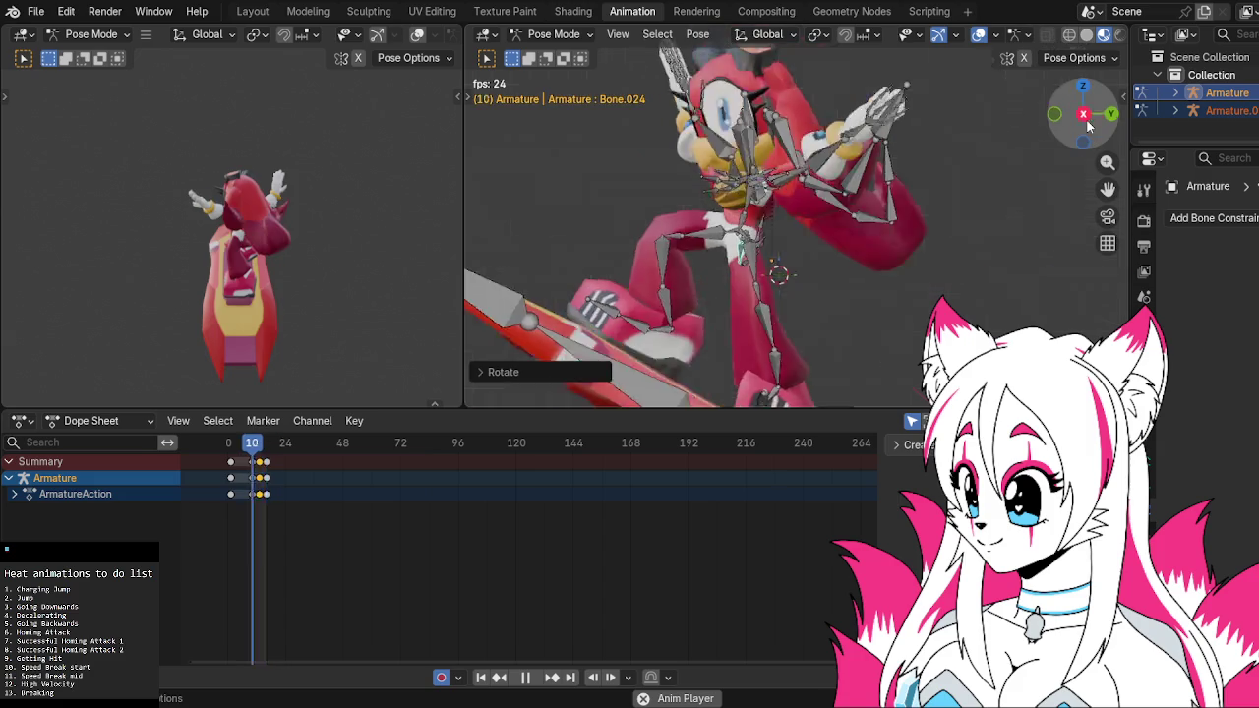
{"action": "left_click", "coordinate": [1088, 124]}
{"action": "scroll", "coordinate": [823, 165], "scroll_direction": "up", "scroll_amount": 4}
{"action": "key", "text": "space"}
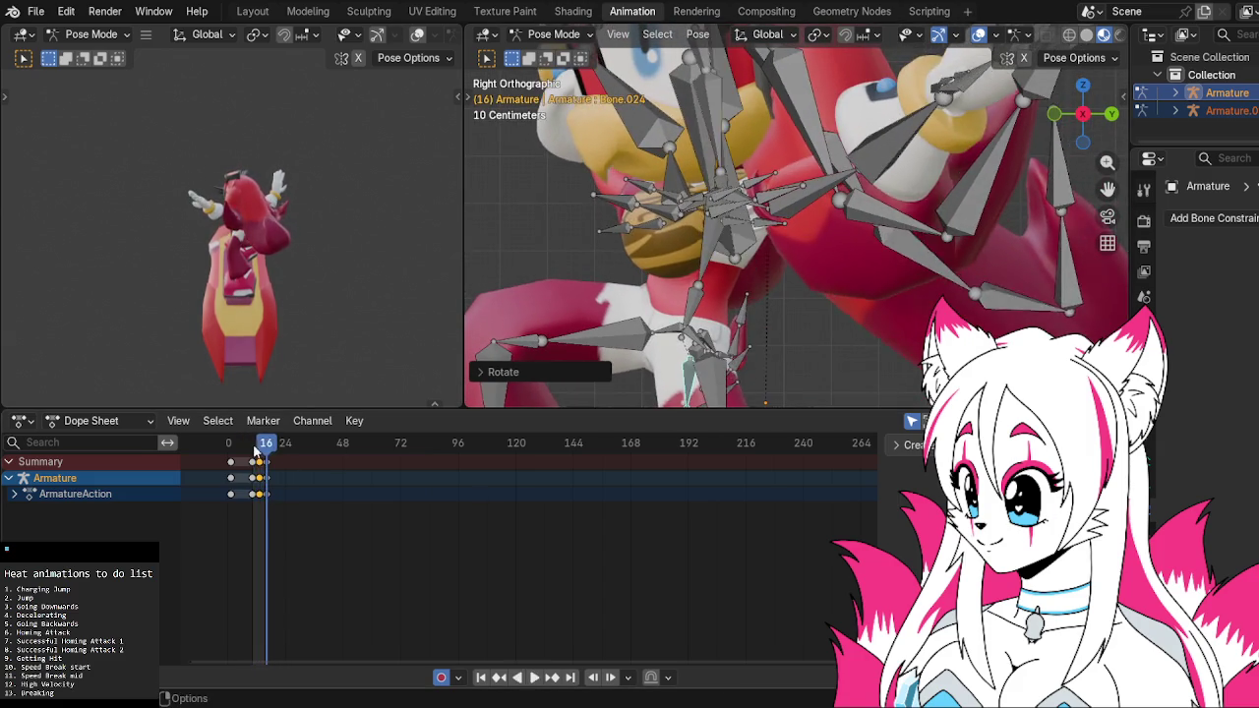
At frame 13, rotate and key the orb-gripping hand bone and a finger
{"action": "left_click", "coordinate": [255, 449]}
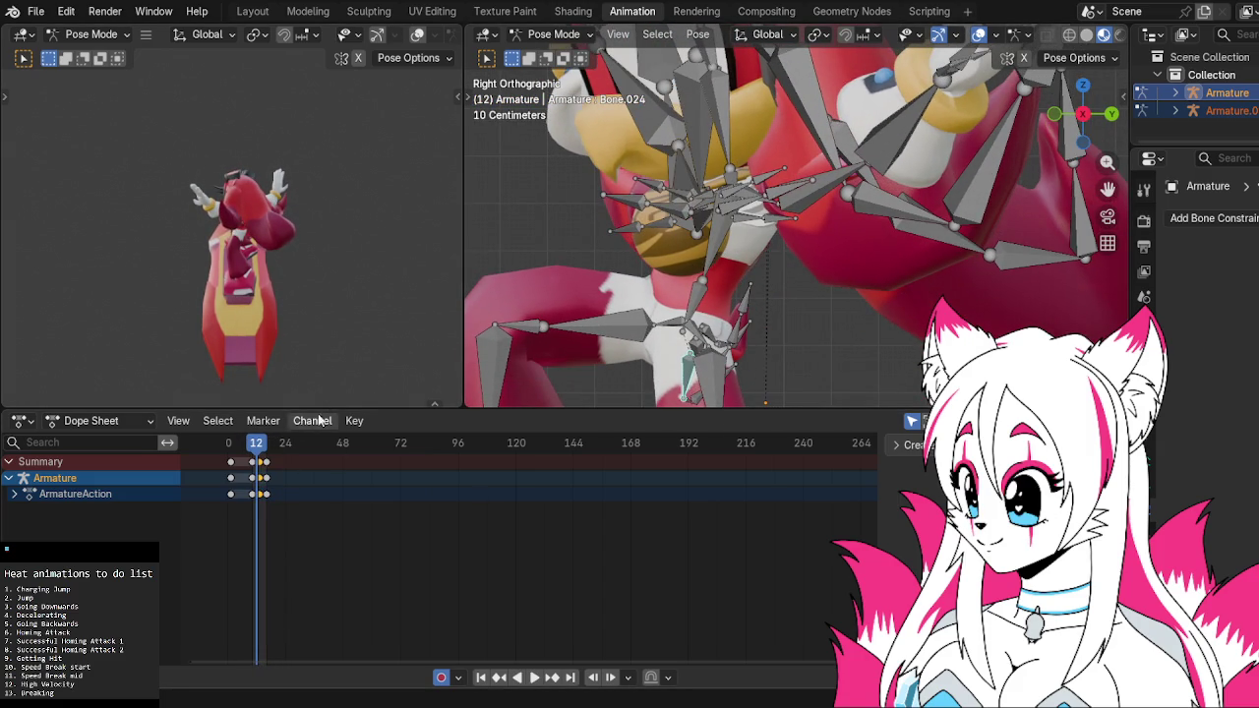
{"action": "key", "text": "space"}
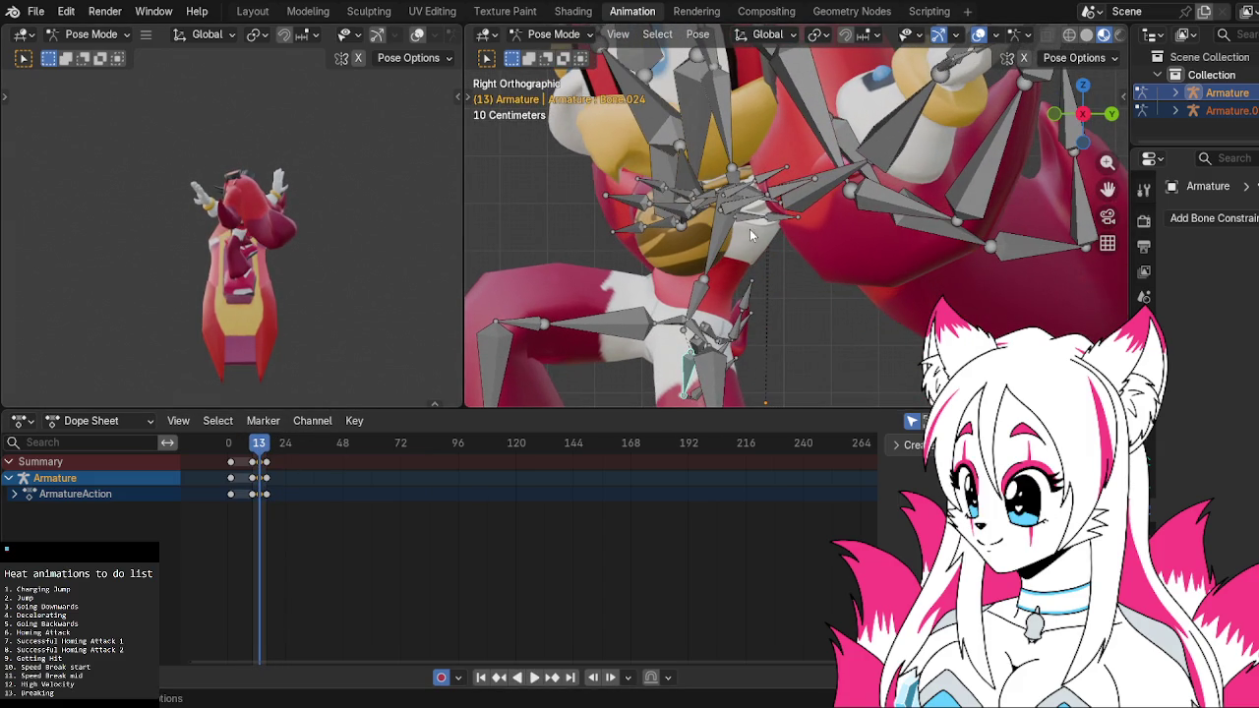
{"action": "left_click", "coordinate": [731, 198]}
{"action": "key", "text": "r"}
{"action": "left_click", "coordinate": [741, 200]}
{"action": "left_click", "coordinate": [745, 203]}
{"action": "key", "text": "r"}
{"action": "left_click", "coordinate": [744, 213]}
{"action": "key", "text": "r"}
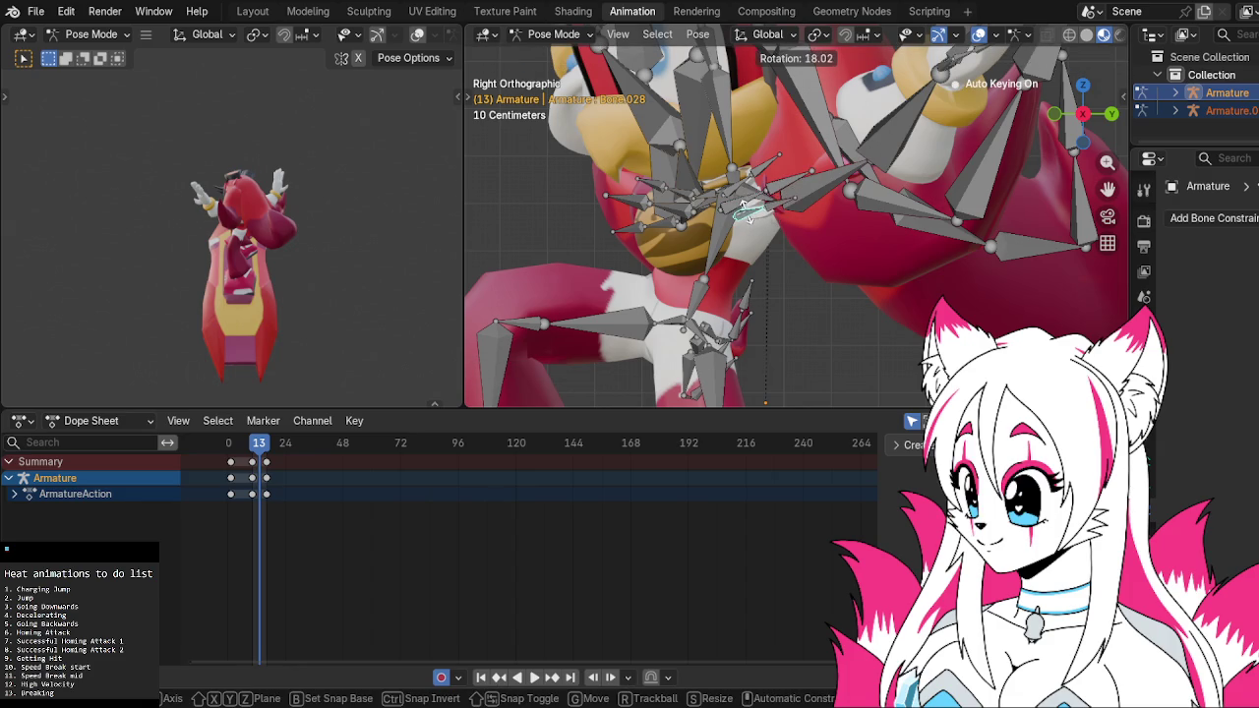
{"action": "left_click", "coordinate": [745, 209]}
Rotate and key two more finger bones wrapped around the chest orb
{"action": "left_click", "coordinate": [678, 201]}
{"action": "key", "text": "r"}
{"action": "left_click", "coordinate": [680, 196]}
{"action": "key", "text": "r"}
{"action": "left_click", "coordinate": [681, 192]}
{"action": "left_click", "coordinate": [677, 210]}
{"action": "key", "text": "r"}
{"action": "left_click", "coordinate": [680, 219]}
Rotate the forearm bone in Right view, preview playback, and return to frame 13
{"action": "left_click", "coordinate": [715, 210]}
{"action": "mouse_move", "coordinate": [715, 209]}
{"action": "middle_mouse_down"}
{"action": "mouse_move", "coordinate": [716, 256]}
{"action": "mouse_move", "coordinate": [700, 257]}
{"action": "middle_mouse_up"}
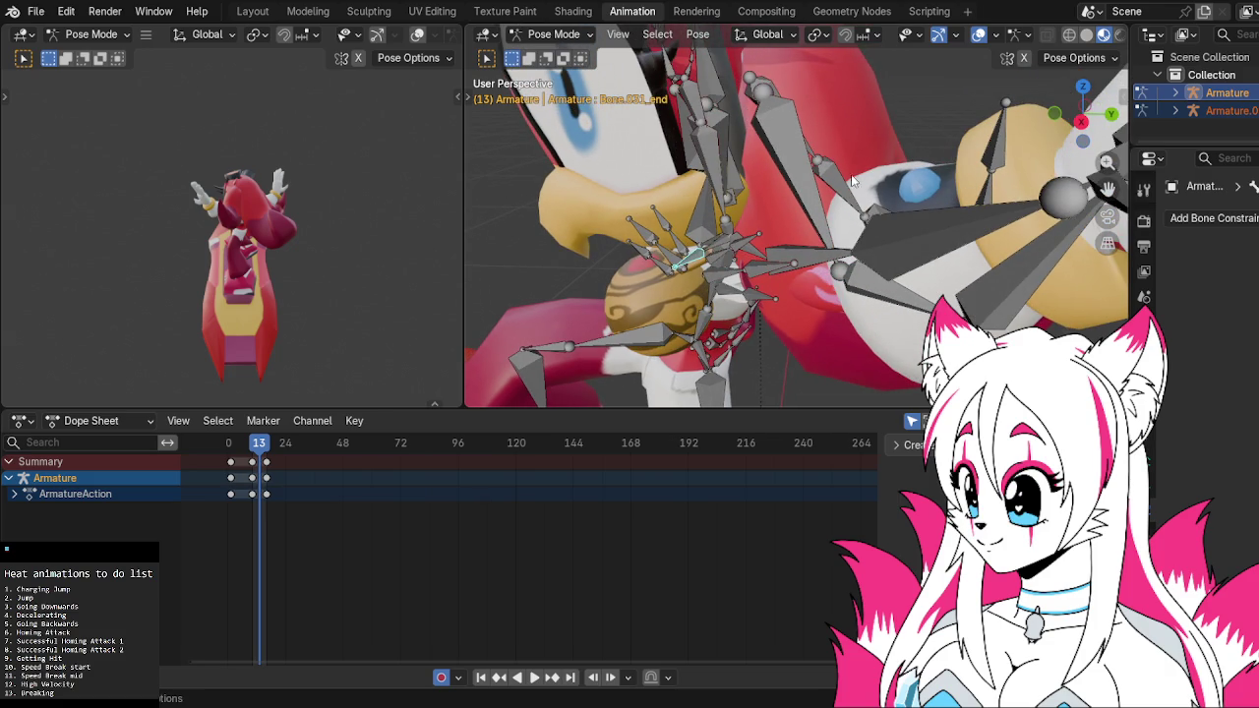
{"action": "left_click", "coordinate": [1079, 120]}
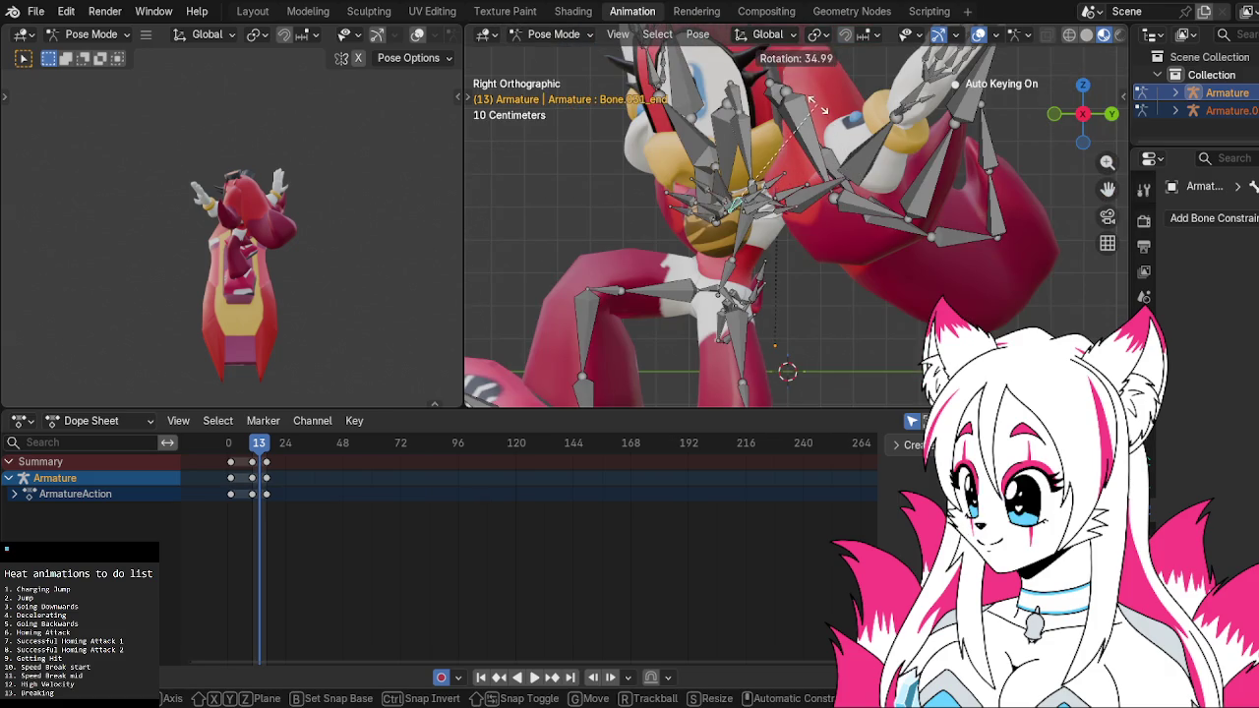
{"action": "middle_click_drag", "start_coordinate": [790, 150], "coordinate": [786, 191]}
{"action": "left_click", "coordinate": [728, 226]}
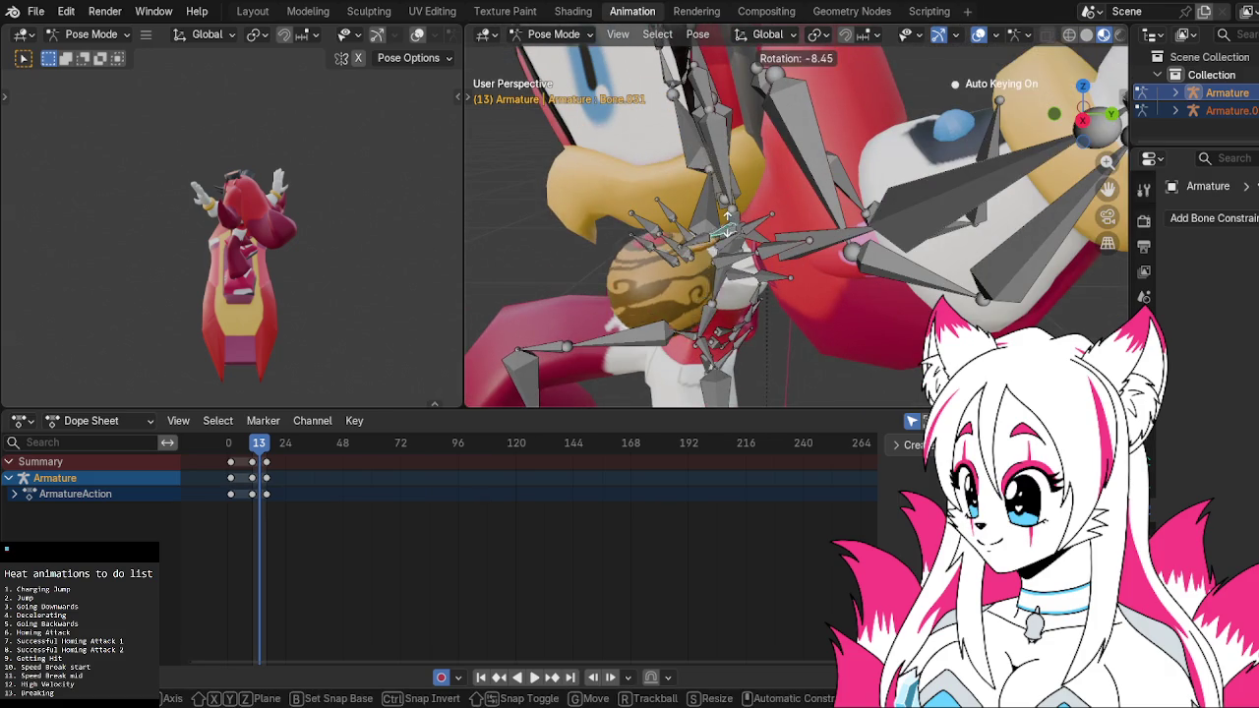
{"action": "left_click", "coordinate": [1076, 122]}
{"action": "key", "text": "r"}
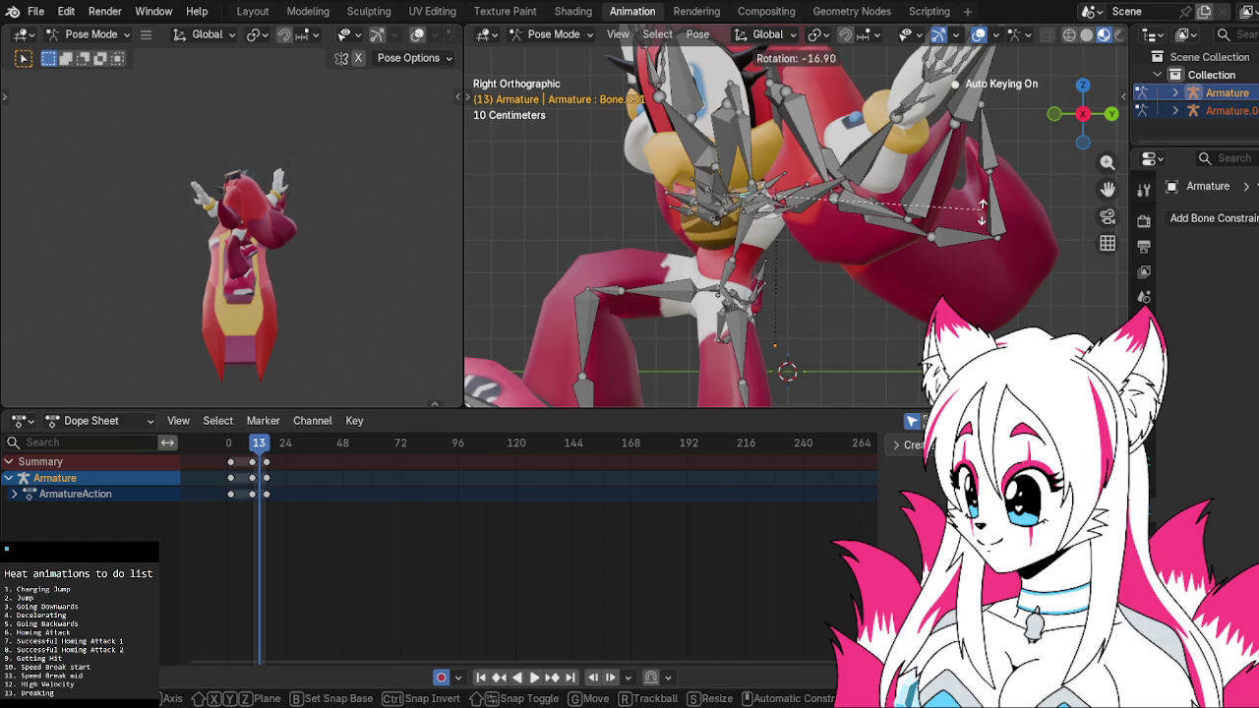
{"action": "left_click", "coordinate": [974, 248]}
{"action": "key", "text": "space"}
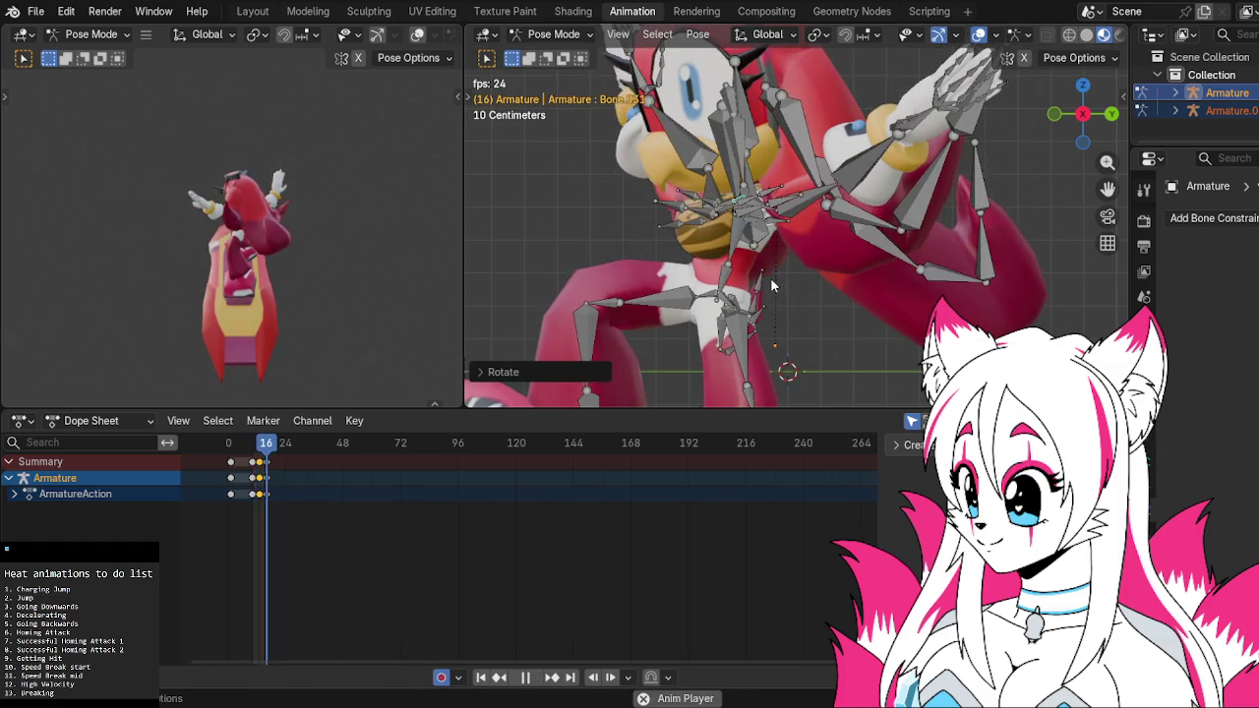
{"action": "key", "text": "space"}
{"action": "left_click_drag", "start_coordinate": [256, 447], "coordinate": [261, 448]}
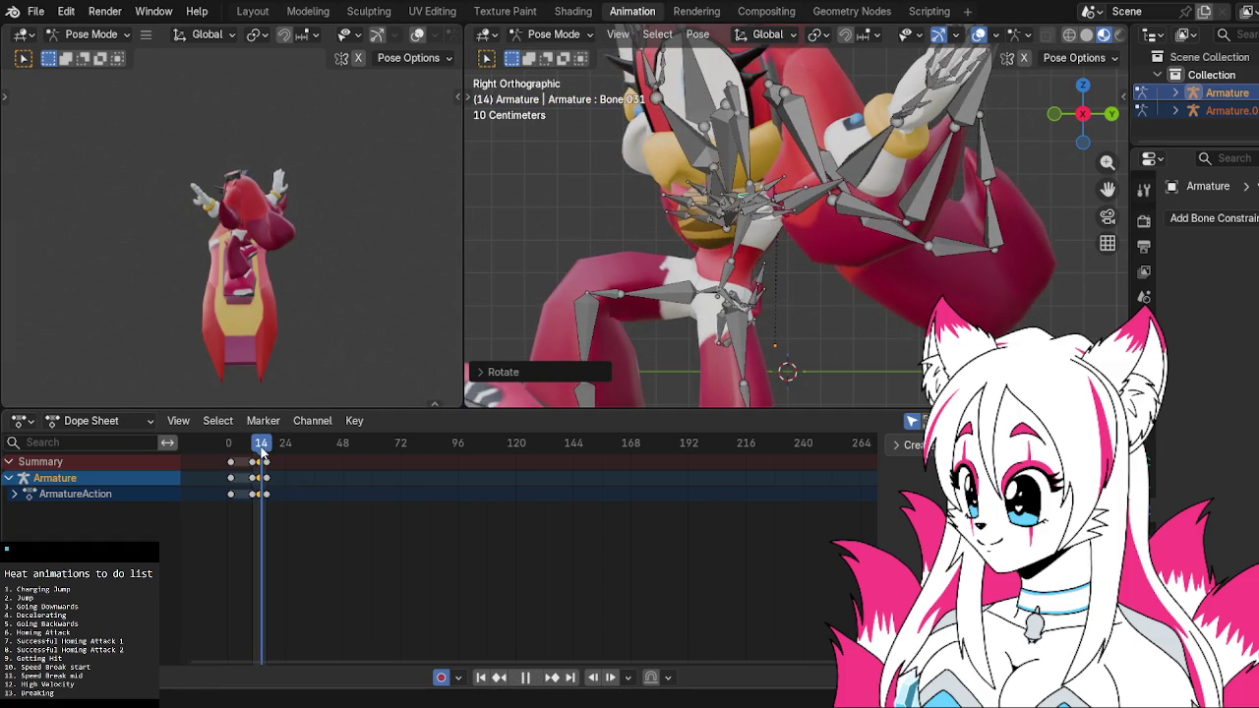
{"action": "mouse_move", "coordinate": [557, 297]}
{"action": "middle_mouse_down", "text": "shift"}
{"action": "mouse_move", "coordinate": [629, 178]}
{"action": "mouse_move", "coordinate": [777, 81]}
{"action": "middle_mouse_up", "text": "shift"}
Rotate and key the upper leg bones of both legs at frame 13
{"action": "key", "text": "r"}
{"action": "left_click", "coordinate": [865, 118]}
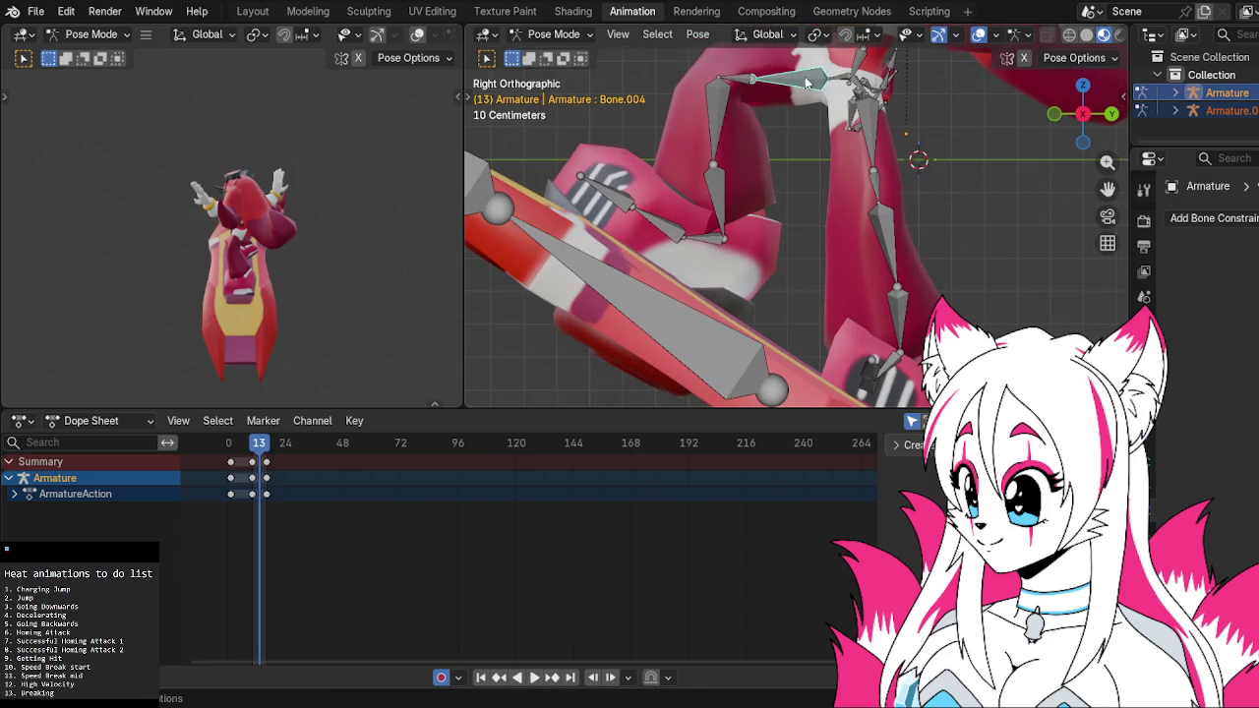
{"action": "key", "text": "r"}
{"action": "left_click", "coordinate": [916, 153]}
{"action": "left_click", "coordinate": [878, 126]}
{"action": "key", "text": "r"}
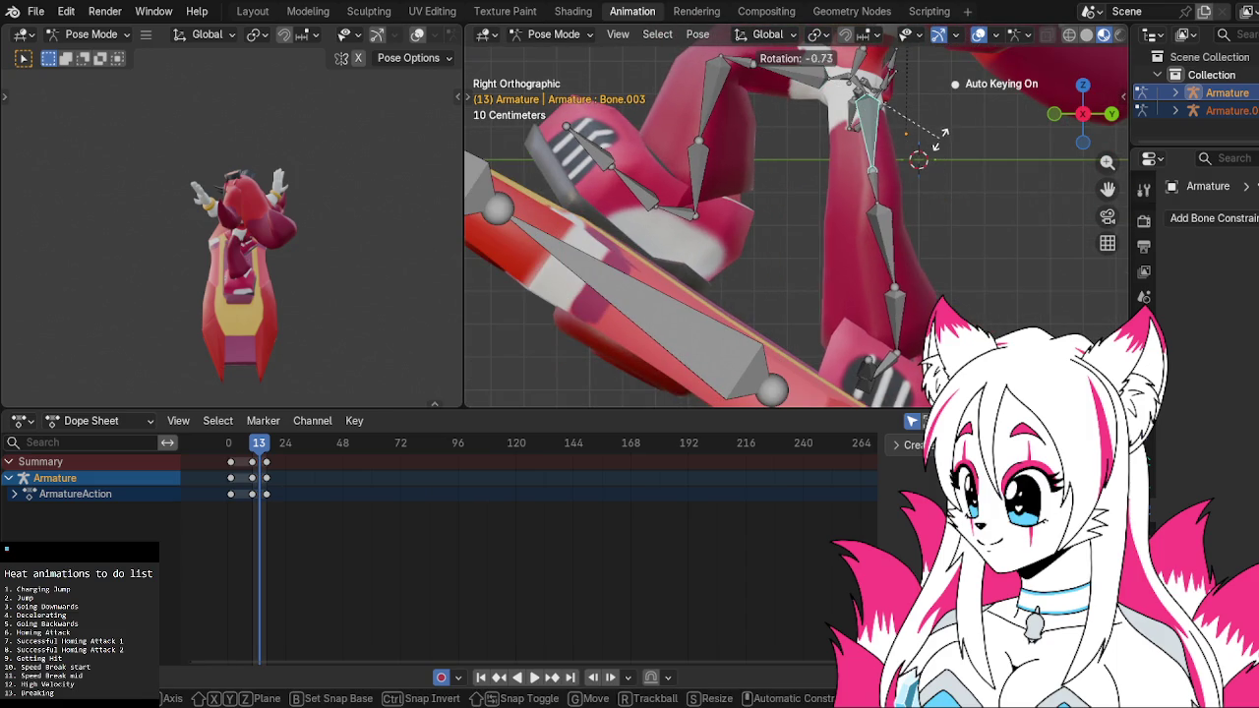
{"action": "left_click", "coordinate": [942, 139]}
{"action": "left_click", "coordinate": [716, 94]}
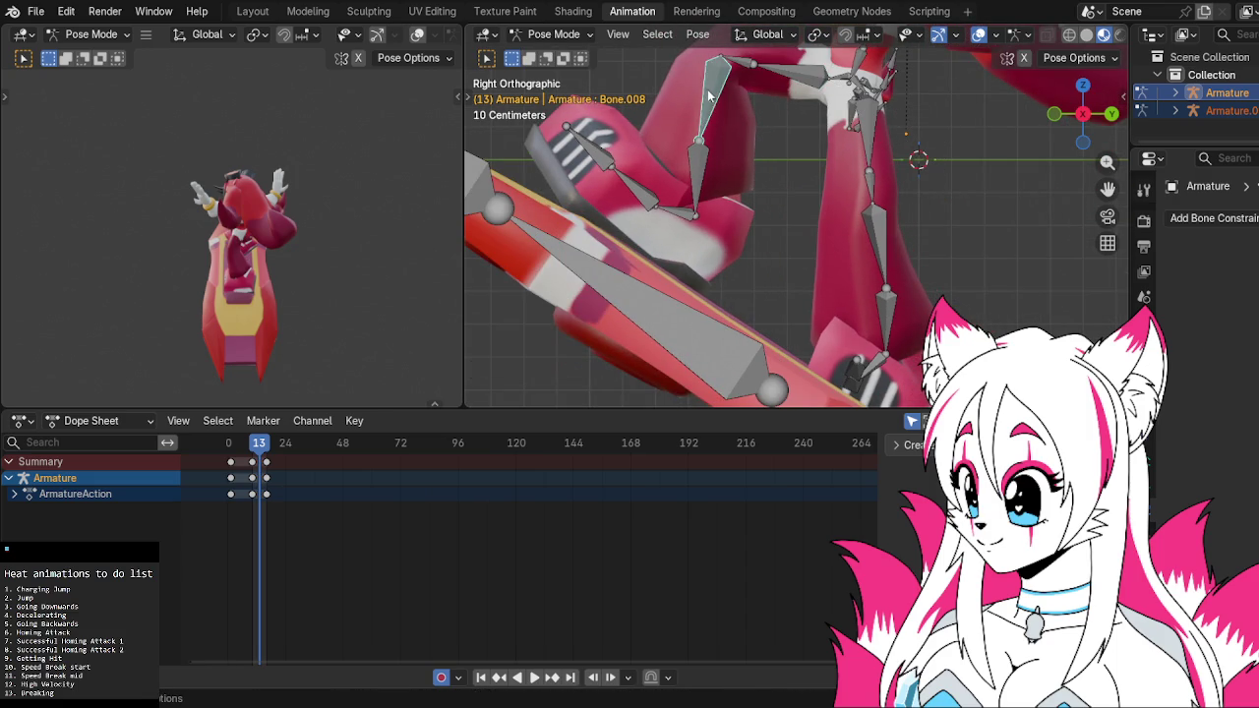
{"action": "key", "text": "r"}
{"action": "left_click", "coordinate": [733, 121]}
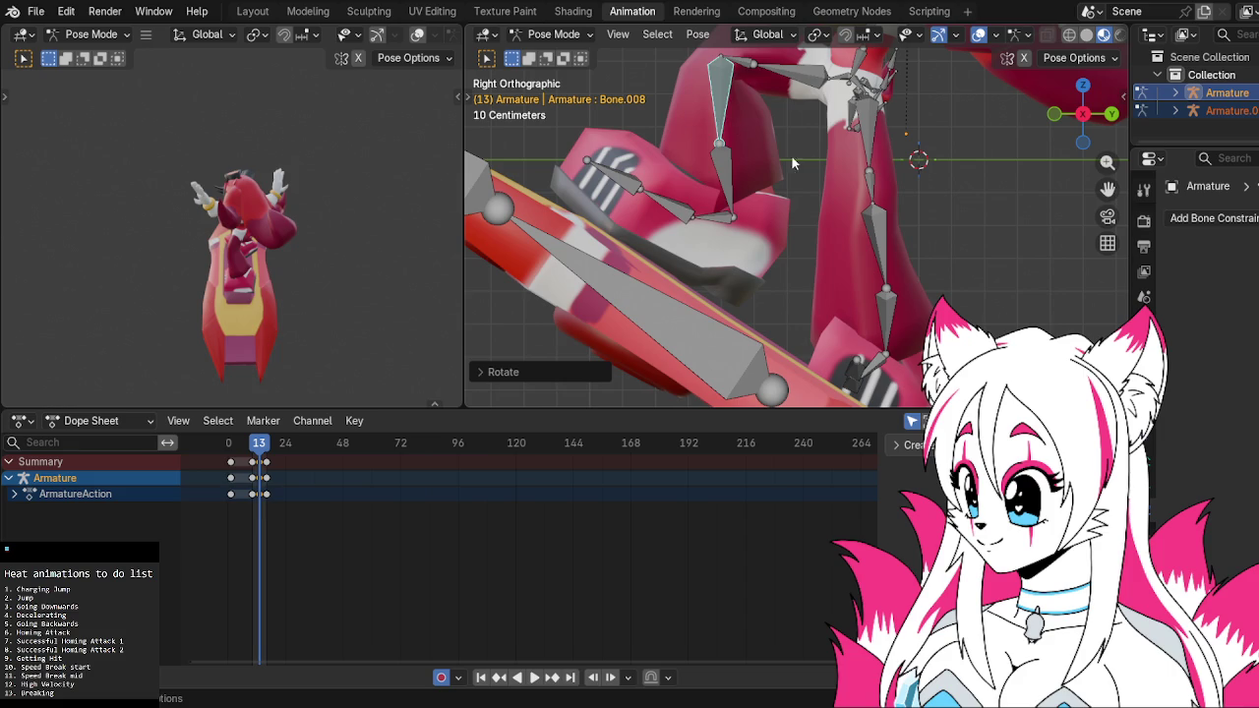
From the back view, rotate and key Bone.013 and Bone.007
{"action": "left_click", "coordinate": [885, 224]}
{"action": "left_click", "coordinate": [1111, 113]}
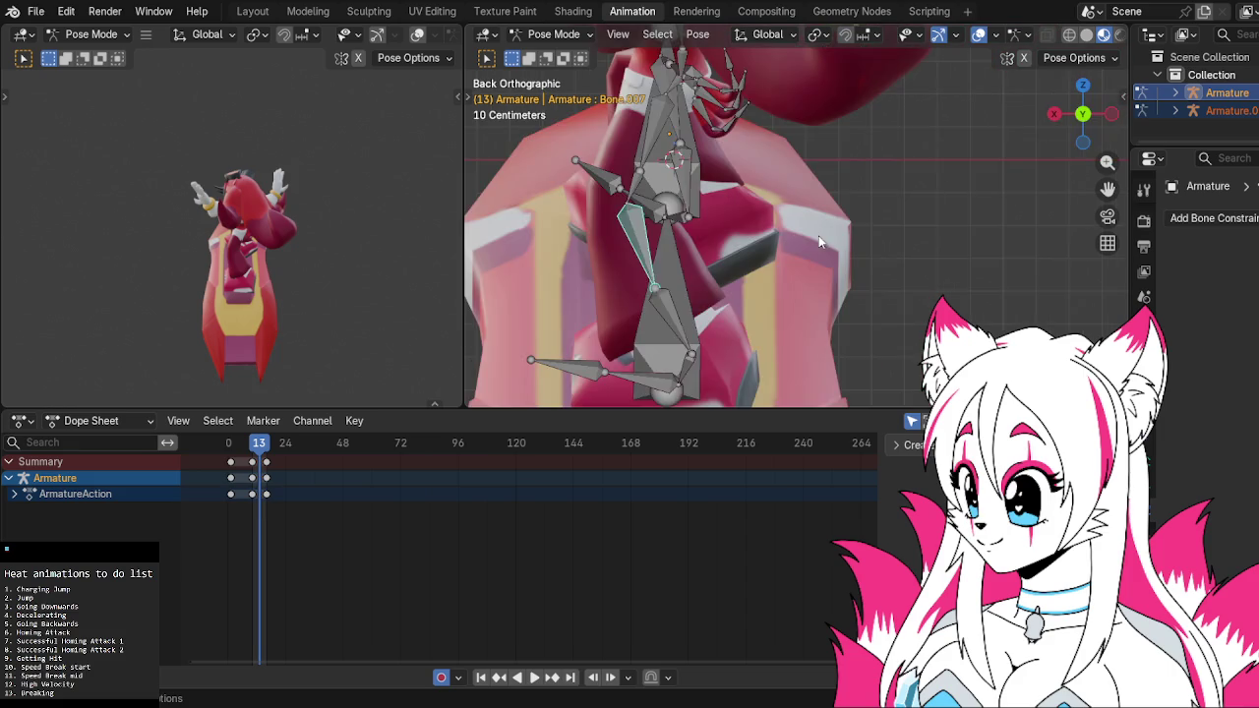
{"action": "key", "text": "r"}
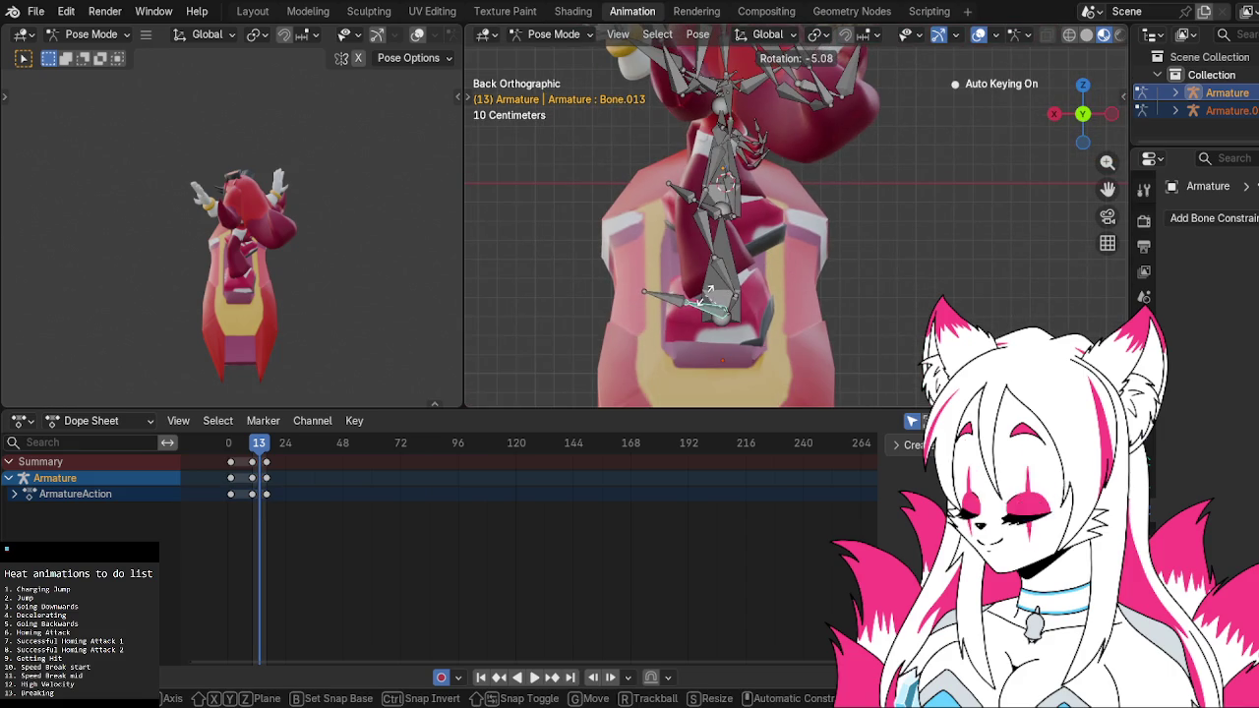
{"action": "left_click", "coordinate": [708, 288]}
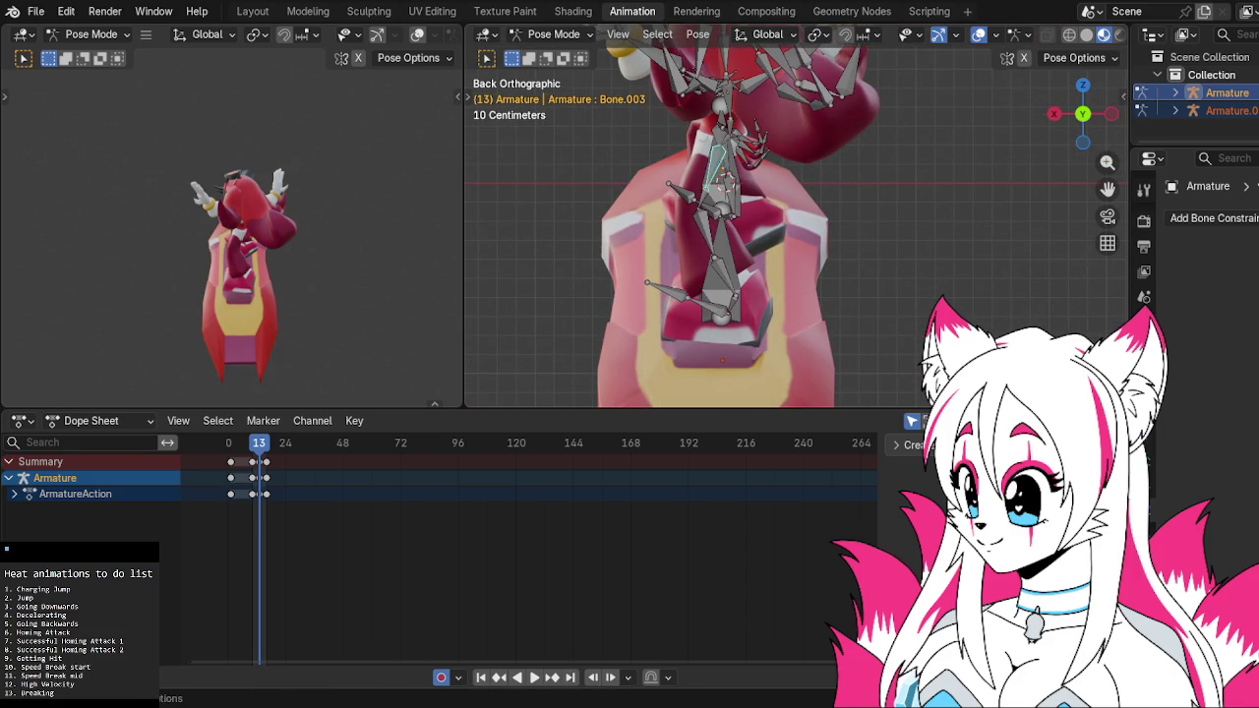
{"action": "left_click", "coordinate": [700, 231]}
{"action": "key", "text": "r"}
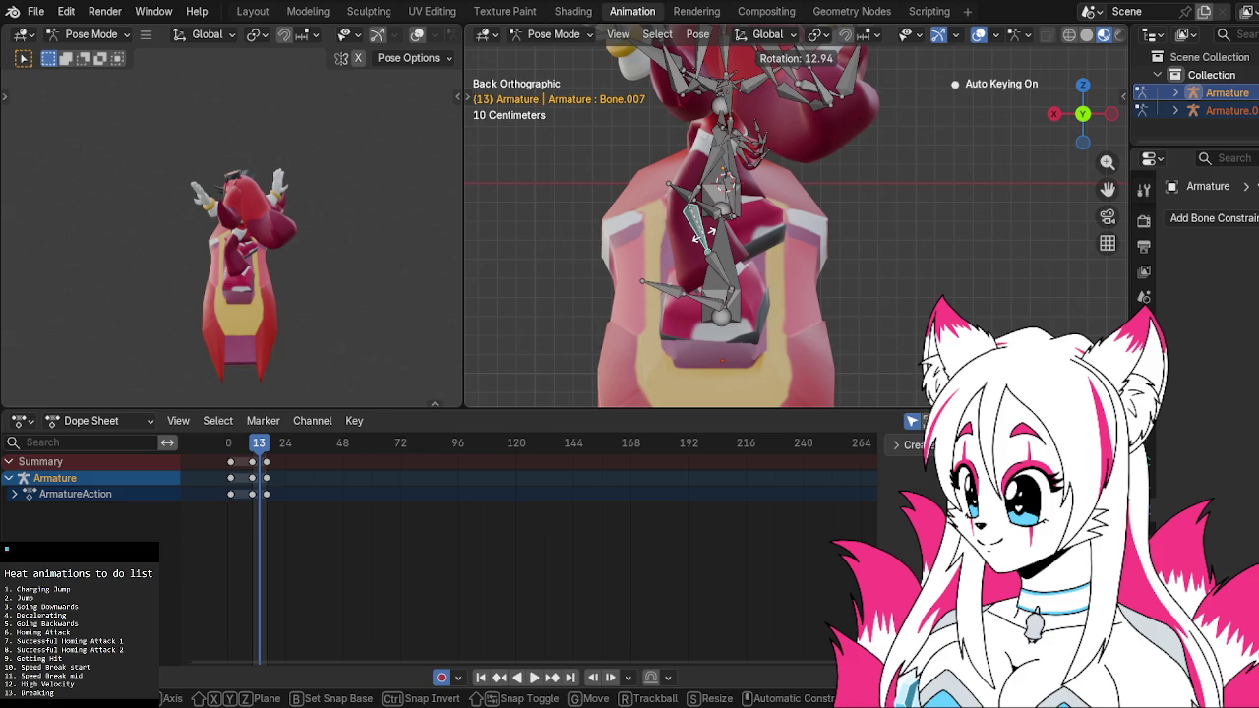
{"action": "left_click", "coordinate": [704, 236]}
Play the pose back in Right orthographic view and return to frame 13
{"action": "mouse_move", "coordinate": [798, 252]}
{"action": "middle_mouse_down"}
{"action": "mouse_move", "coordinate": [1015, 277]}
{"action": "mouse_move", "coordinate": [905, 230]}
{"action": "middle_mouse_up"}
{"action": "key", "text": "space"}
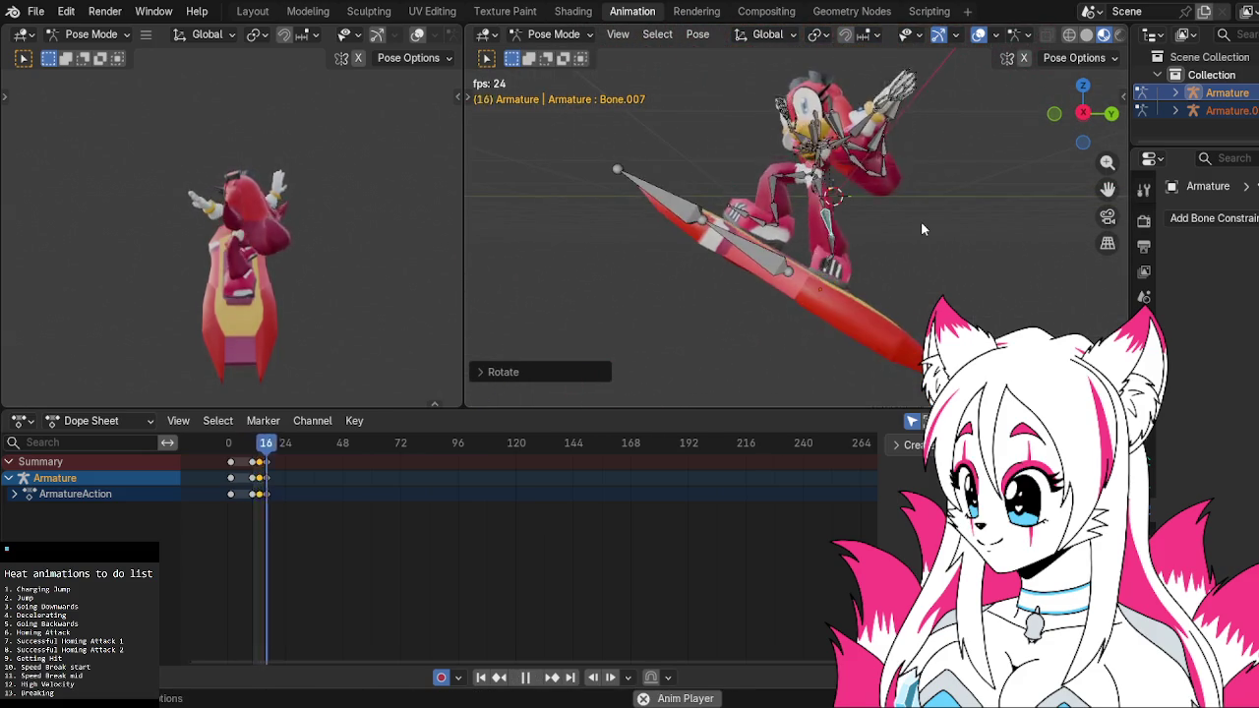
{"action": "middle_click_drag", "start_coordinate": [920, 222], "coordinate": [1088, 118]}
{"action": "left_click", "coordinate": [1099, 113]}
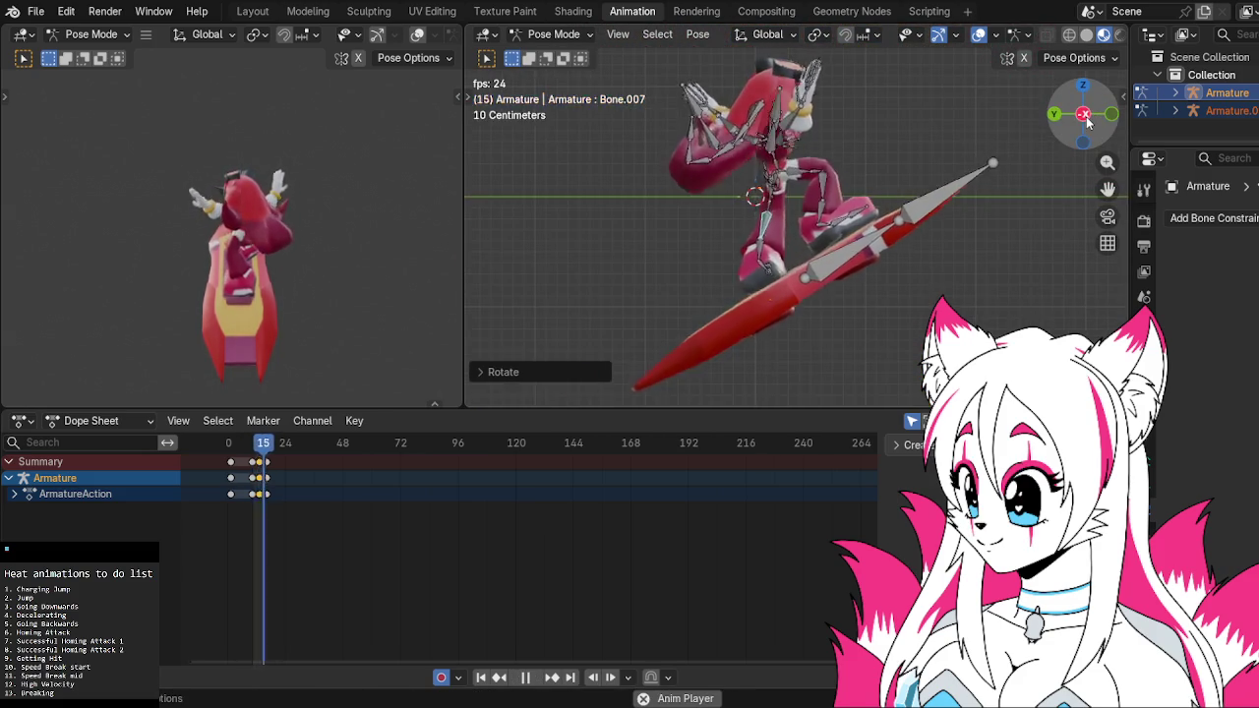
{"action": "key", "text": "space"}
{"action": "key", "text": "shift+ctrl+space"}
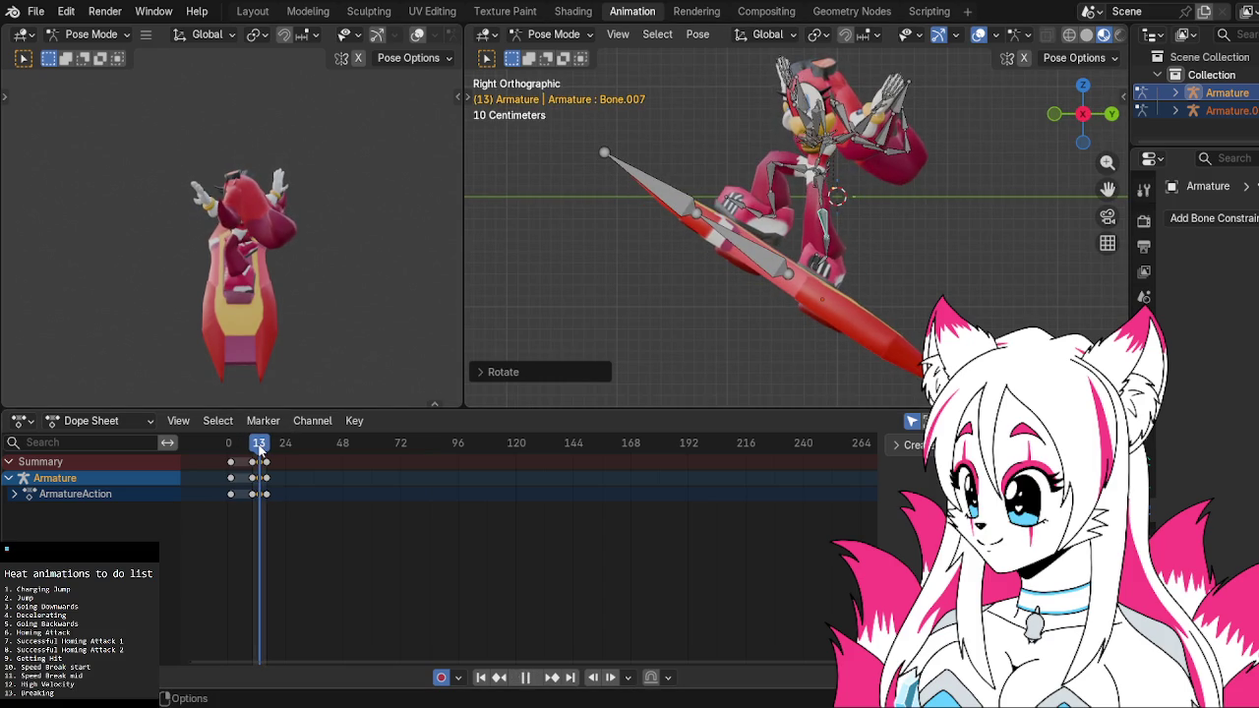
Nudge the hoverboard root bone slightly at frame 13 and preview it against frame 15
{"action": "left_click", "coordinate": [745, 261]}
{"action": "key", "text": "r"}
{"action": "left_click", "coordinate": [797, 236]}
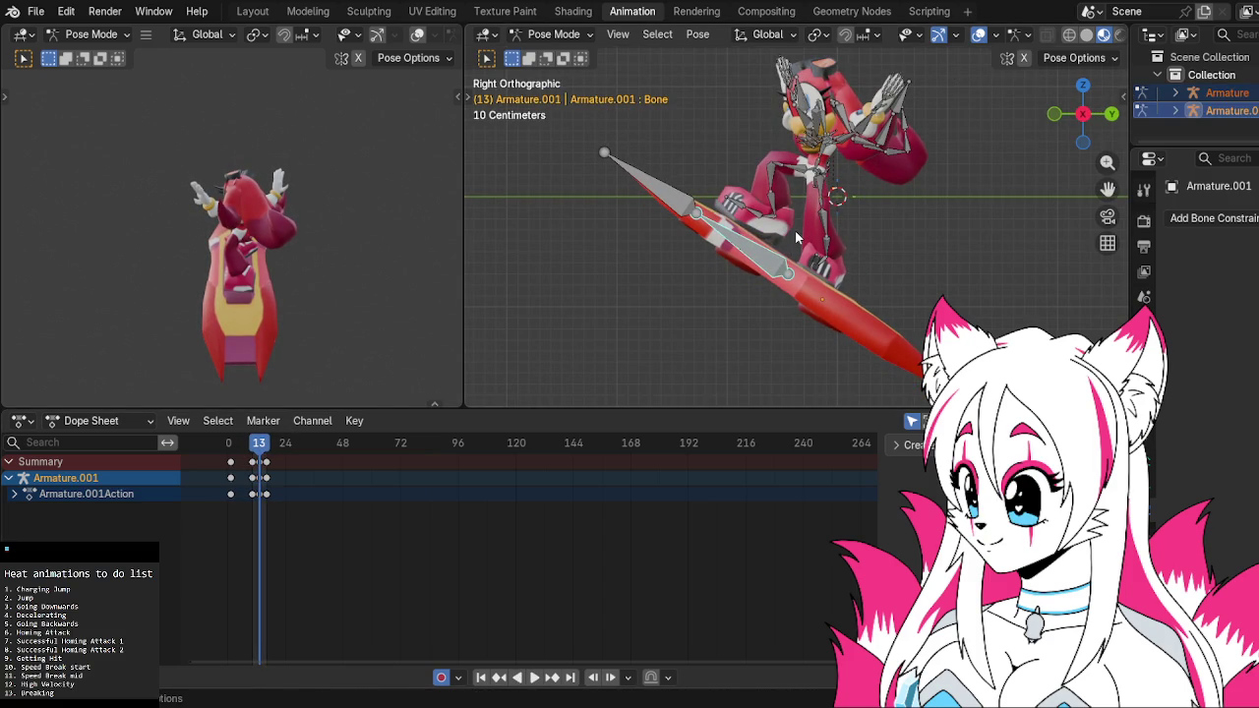
{"action": "key", "text": "g"}
{"action": "left_click", "coordinate": [796, 233]}
{"action": "key", "text": "Right"}
{"action": "key", "text": "Right"}
{"action": "key", "text": "Left"}
{"action": "key", "text": "Left"}
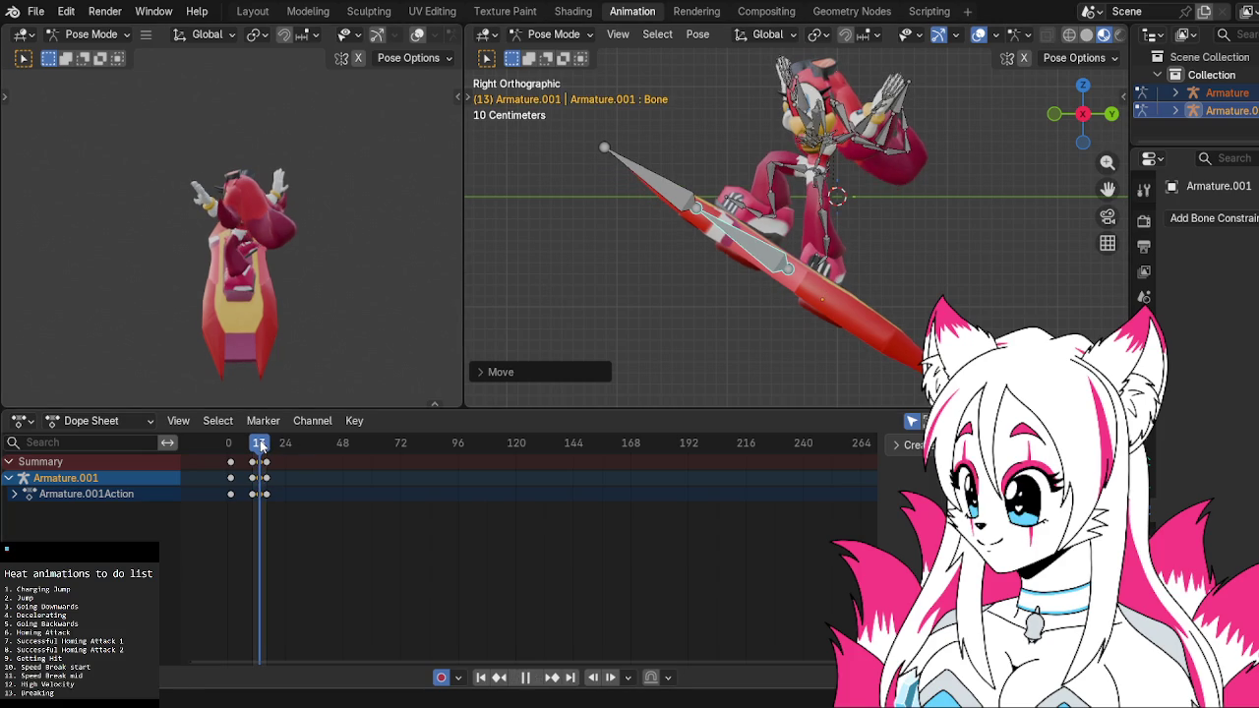
{"action": "key", "text": "space"}
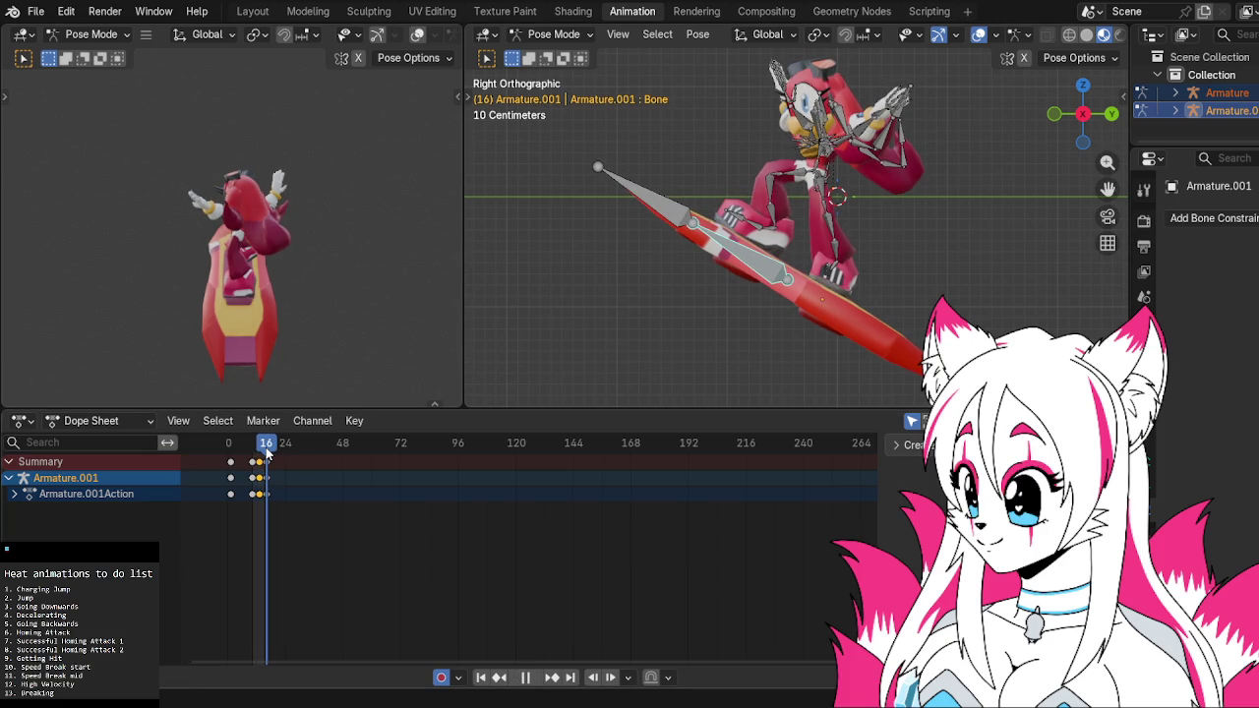
{"action": "left_click_drag", "start_coordinate": [266, 450], "coordinate": [260, 450]}
{"action": "key", "text": "space"}
Rotate, move and re-rotate the board bone to re-tilt it, then play back
{"action": "key", "text": "r"}
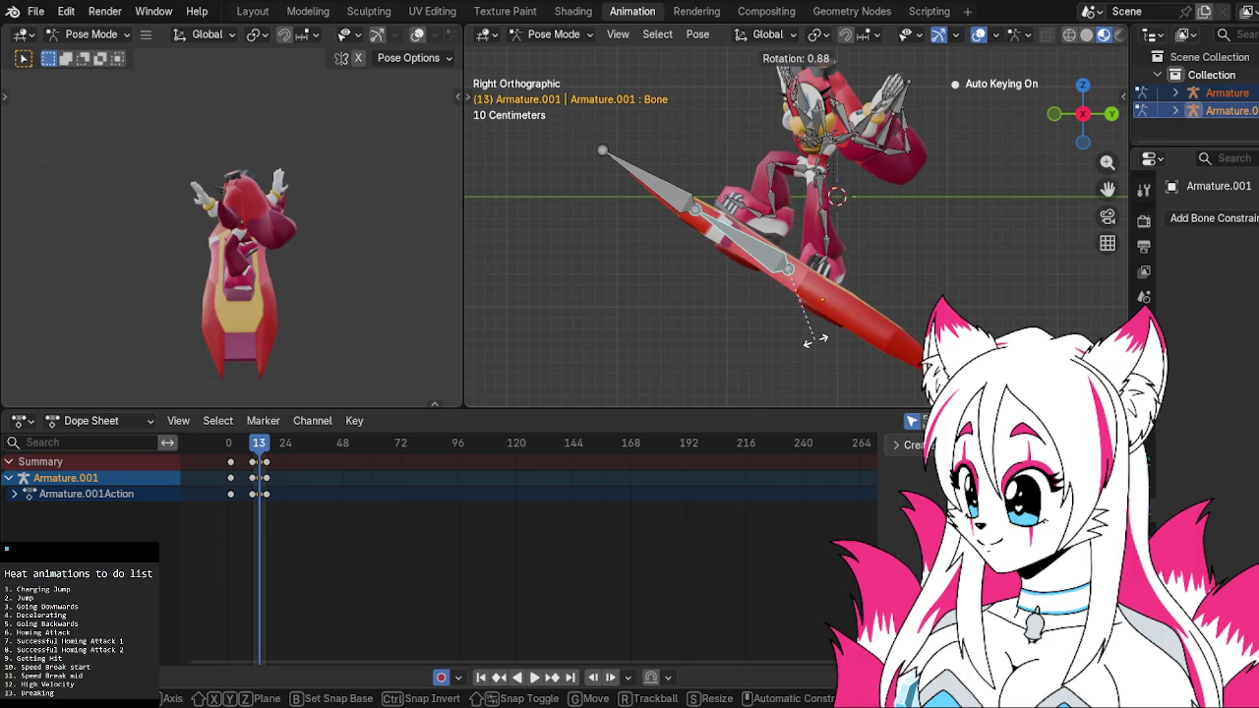
{"action": "left_click", "coordinate": [814, 339]}
{"action": "key", "text": "g"}
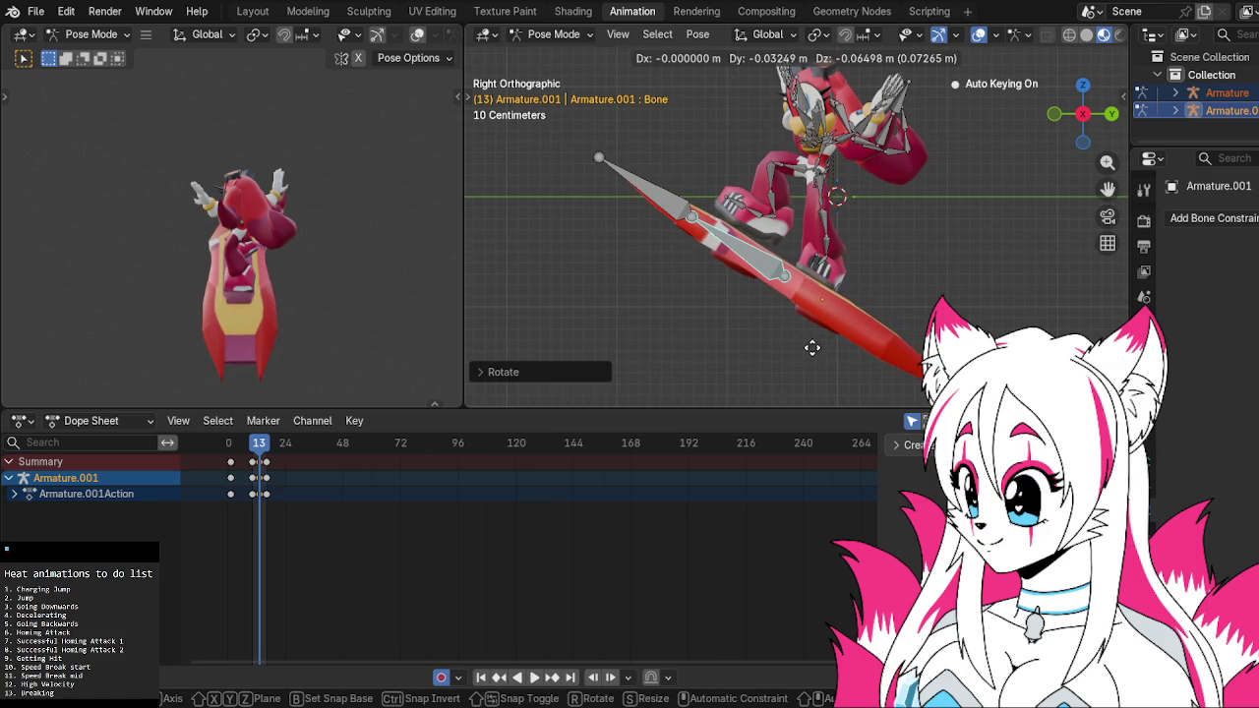
{"action": "left_click", "coordinate": [811, 346]}
{"action": "key", "text": "r"}
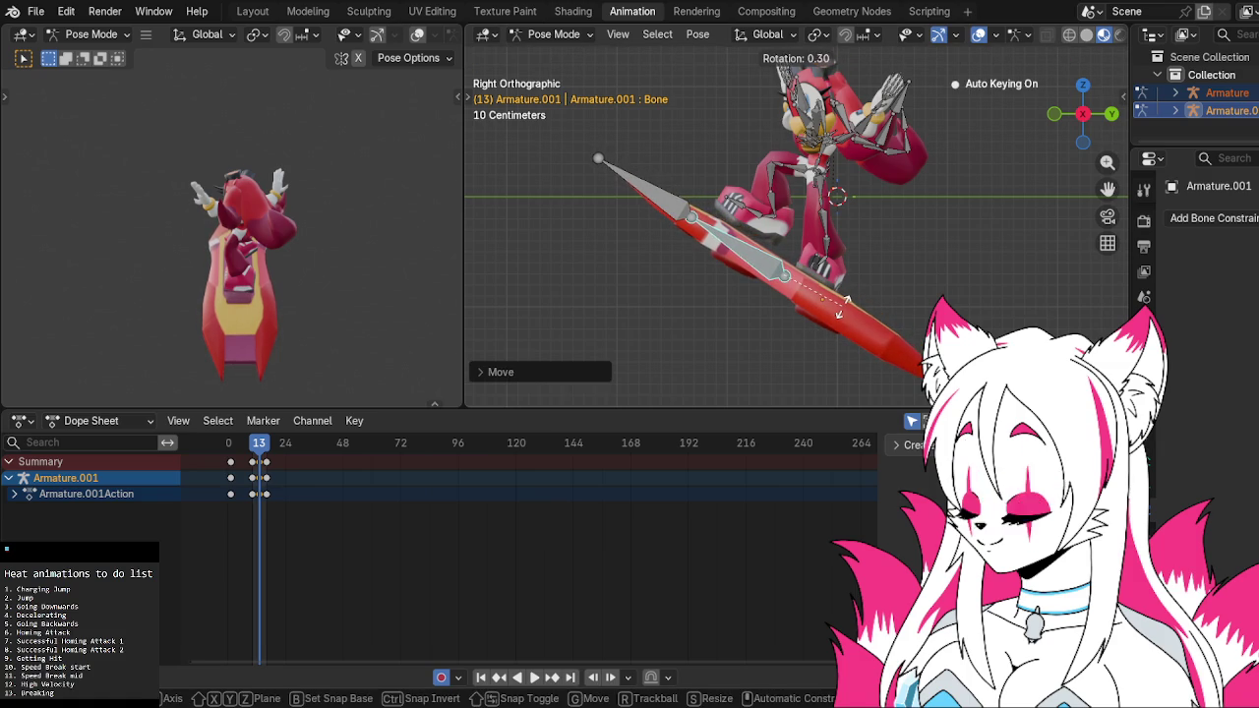
{"action": "left_click", "coordinate": [841, 311]}
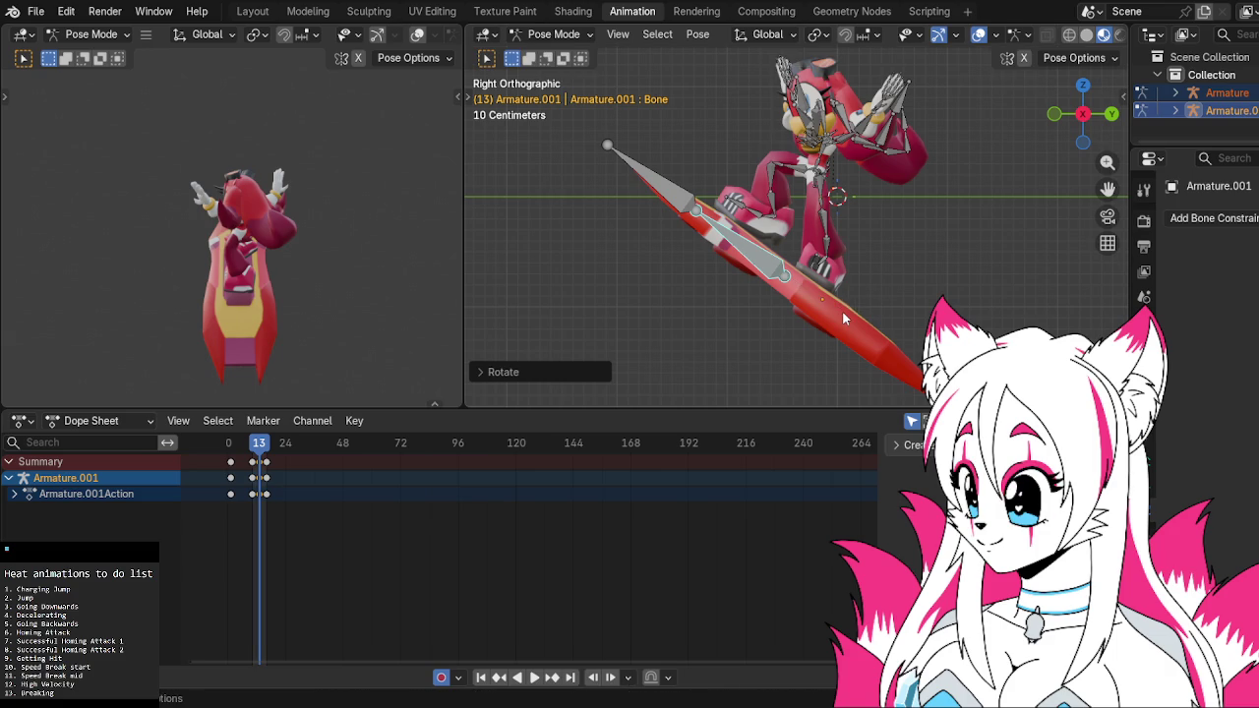
{"action": "key", "text": "space"}
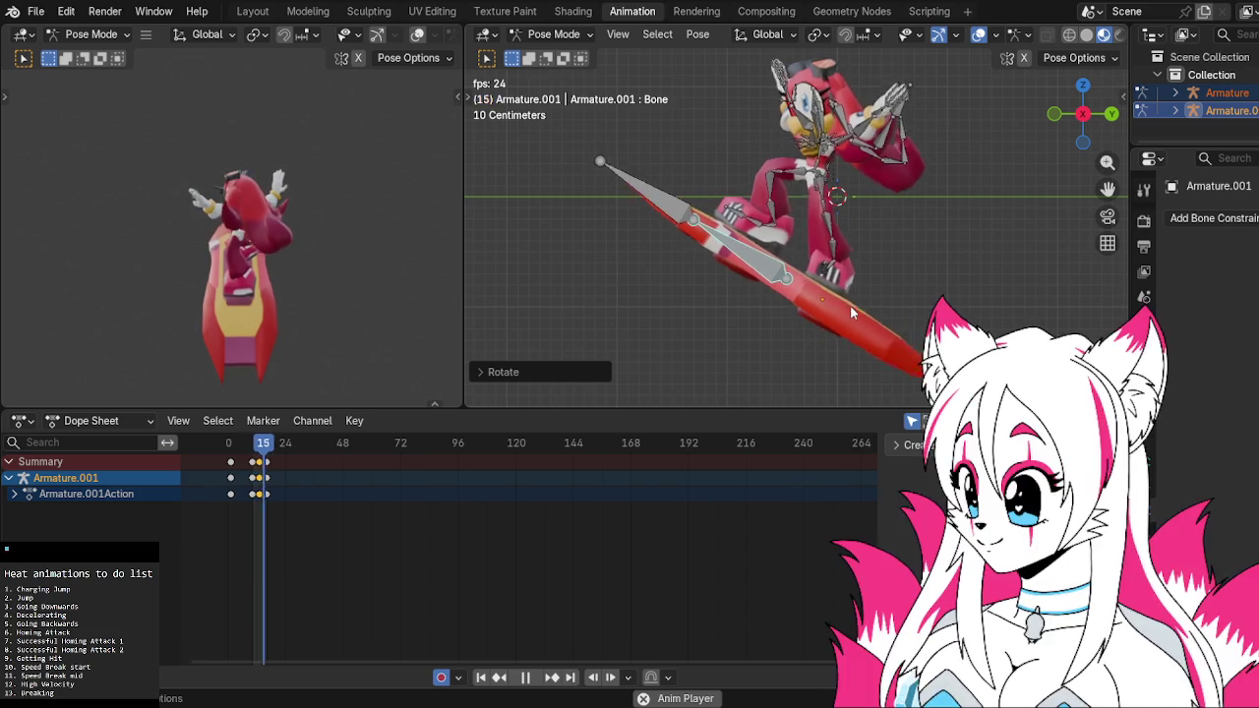
Zoom in and replay the jump to inspect the frame-13 pose close up
{"action": "key", "text": "space"}
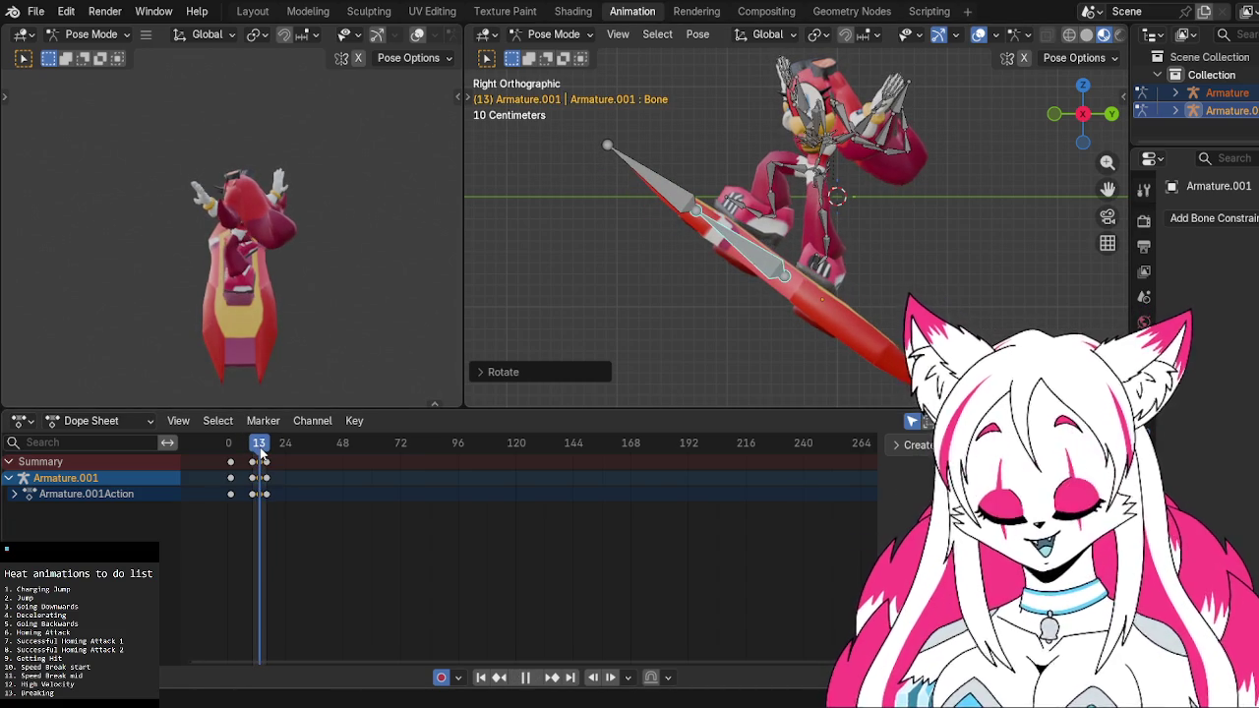
{"action": "key", "text": "space"}
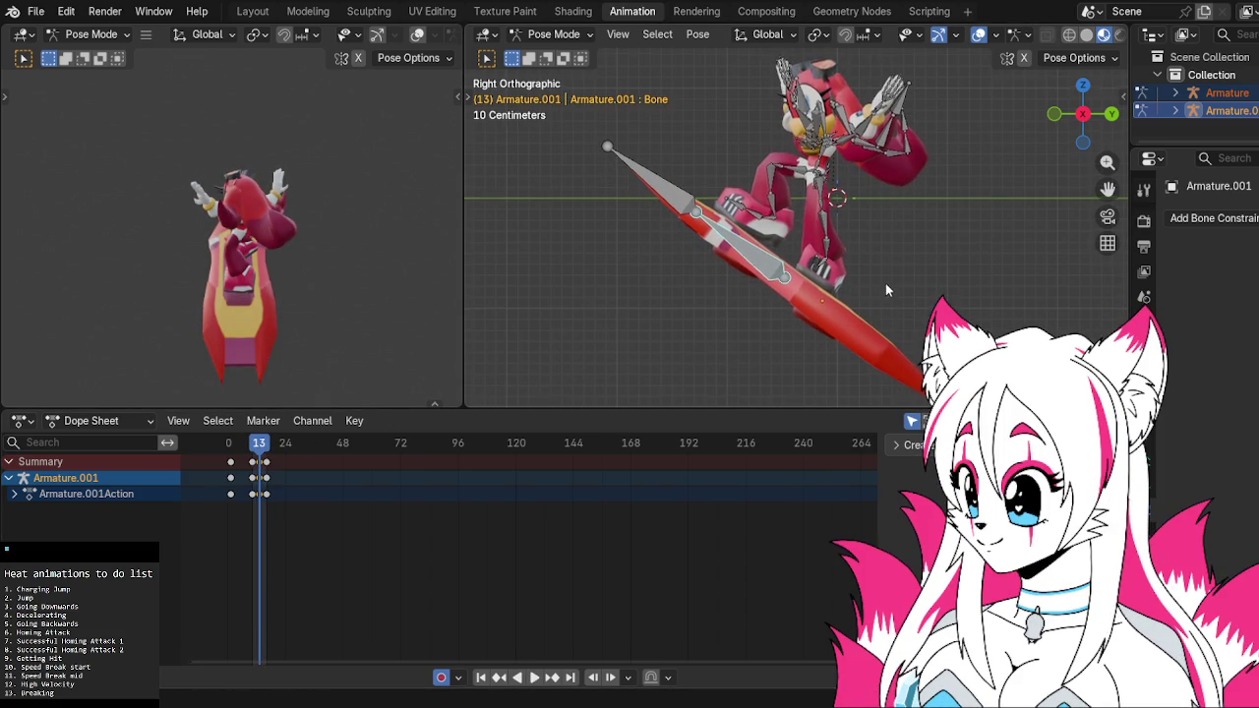
{"action": "scroll", "coordinate": [885, 283], "scroll_direction": "up", "scroll_amount": 2}
{"action": "scroll", "coordinate": [851, 324], "scroll_direction": "up", "scroll_amount": 2}
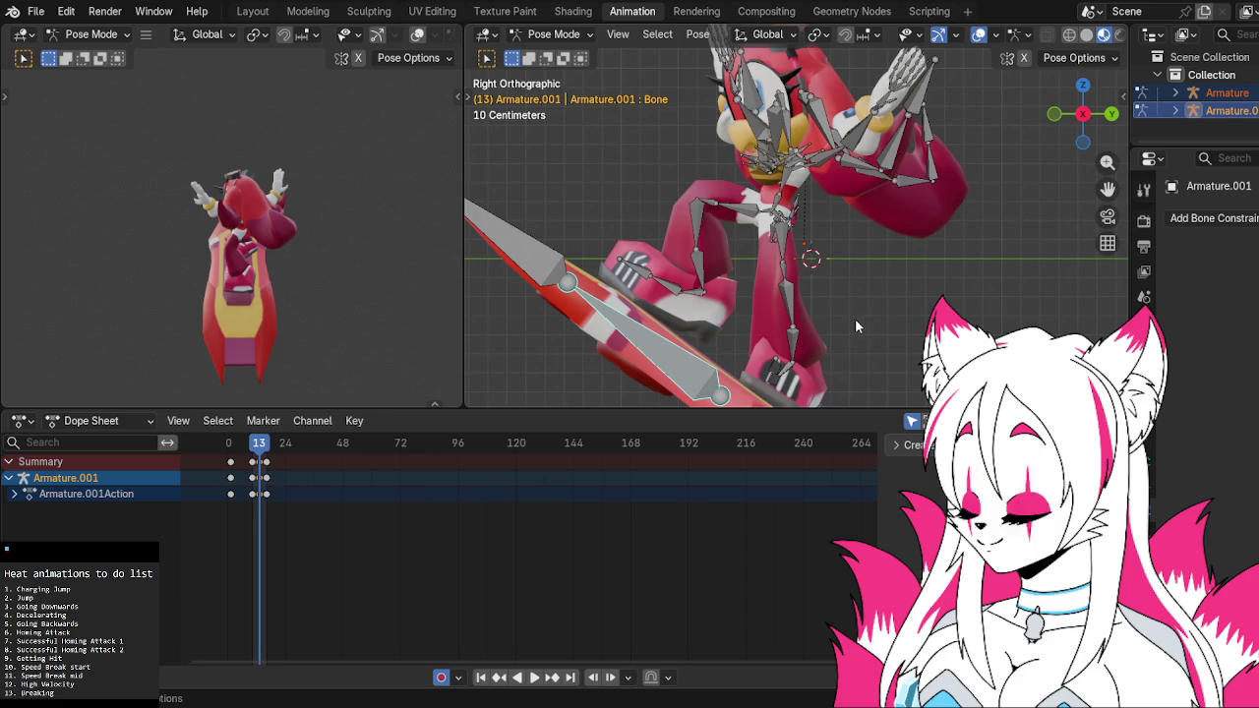
{"action": "key", "text": "space"}
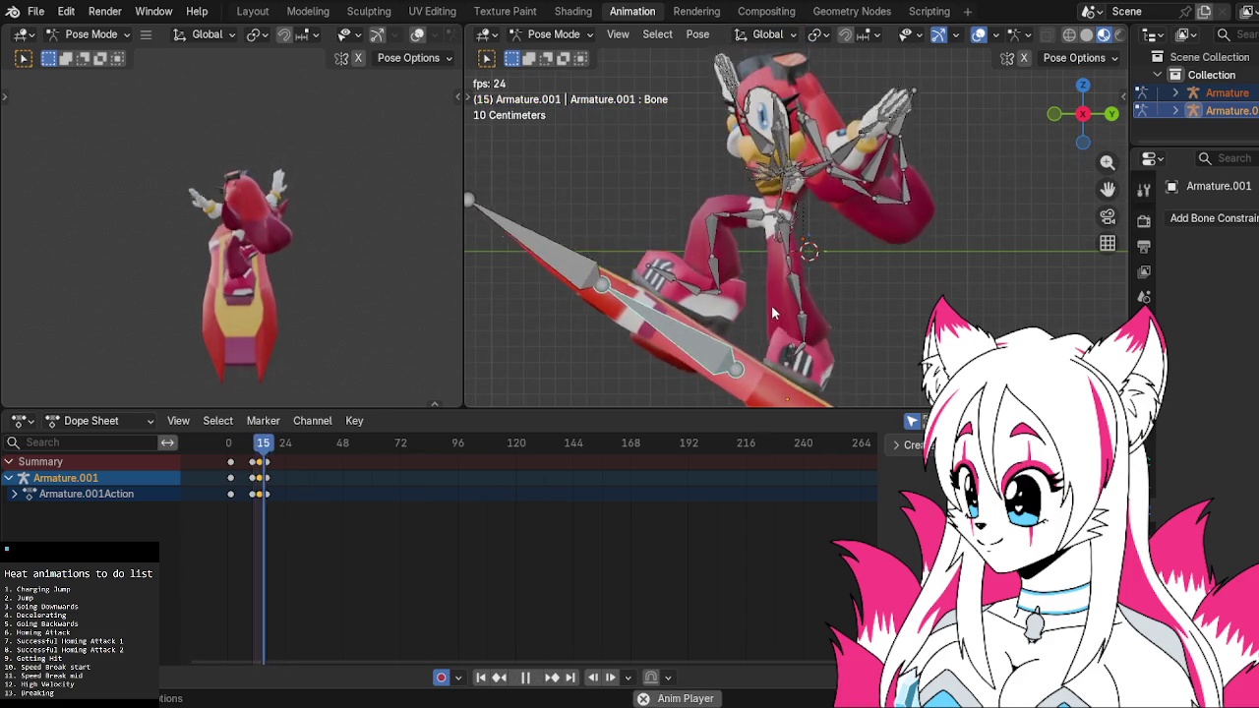
{"action": "key", "text": "space"}
{"action": "key", "text": "space"}
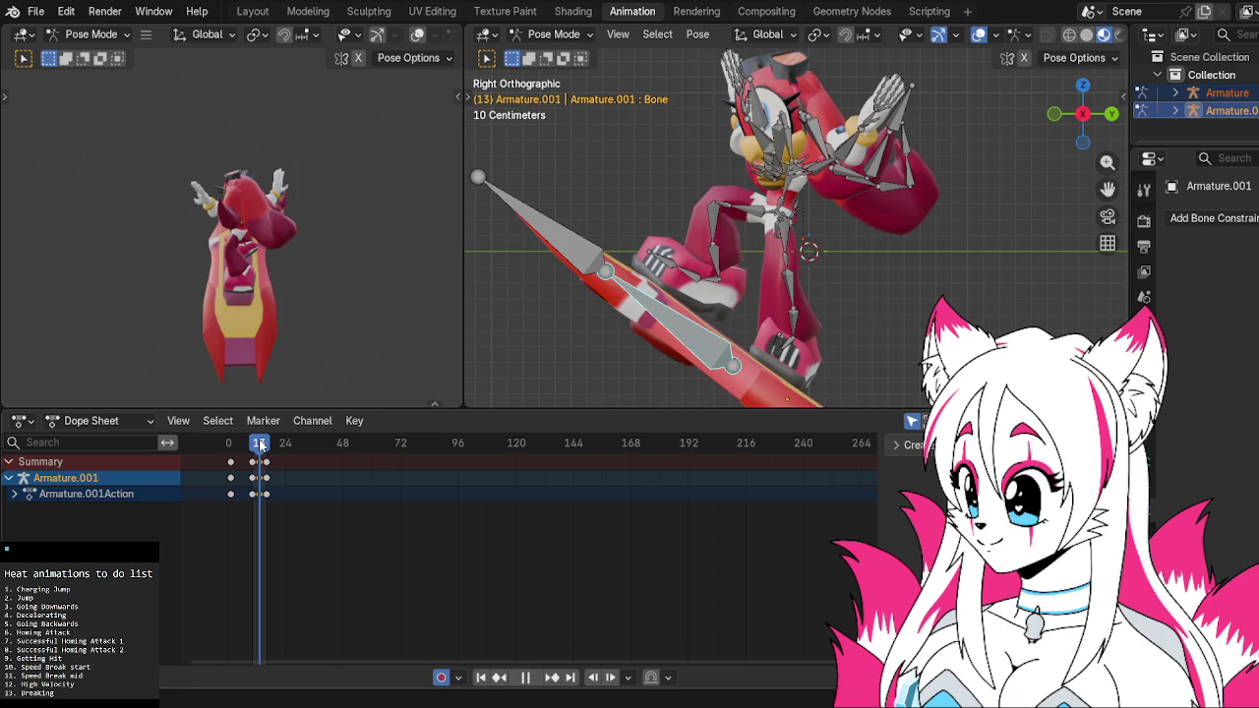
{"action": "scroll", "coordinate": [554, 331], "scroll_direction": "down", "scroll_amount": 2}
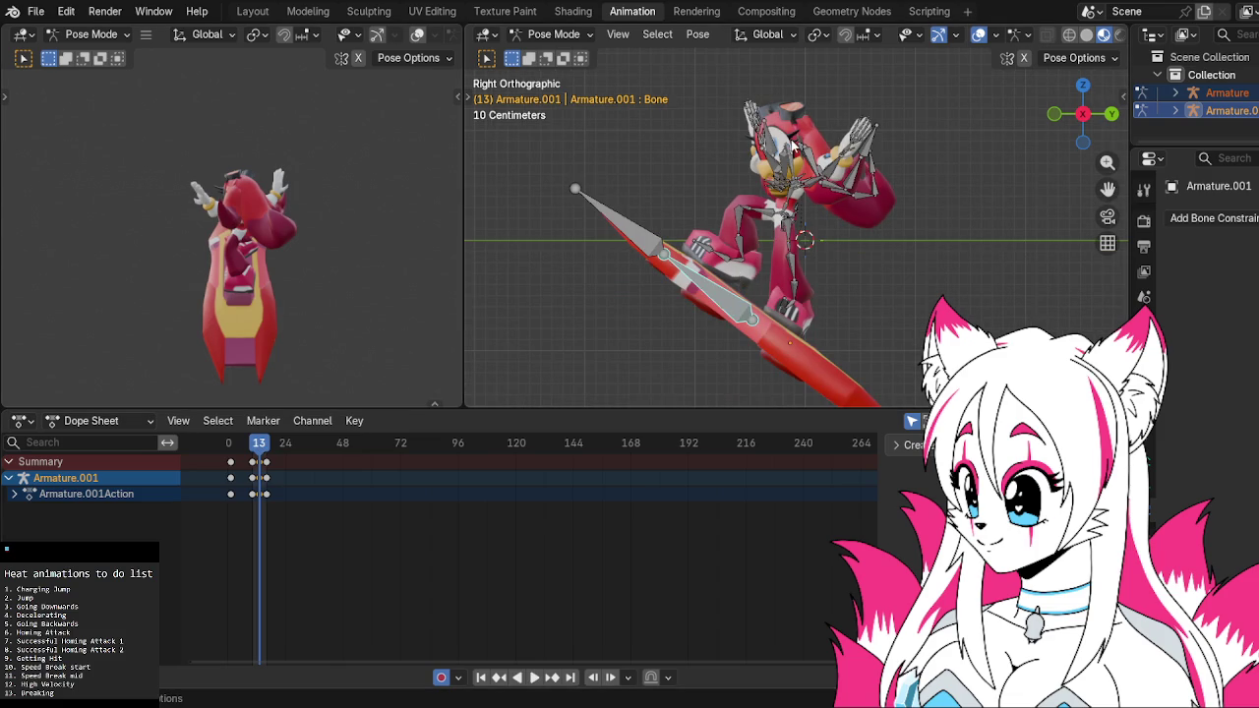
Select the hoverboard's bone and start moving it
{"action": "left_click", "coordinate": [763, 185]}
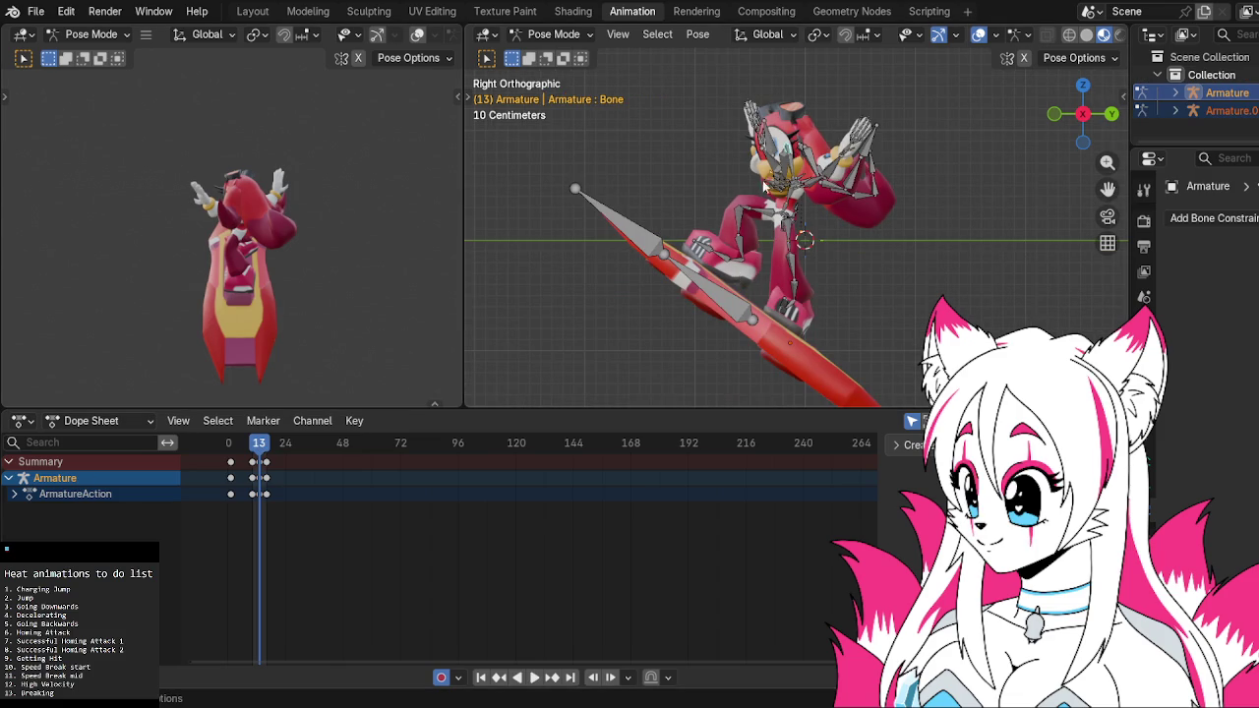
{"action": "key", "text": "g"}
{"action": "left_click", "coordinate": [732, 297]}
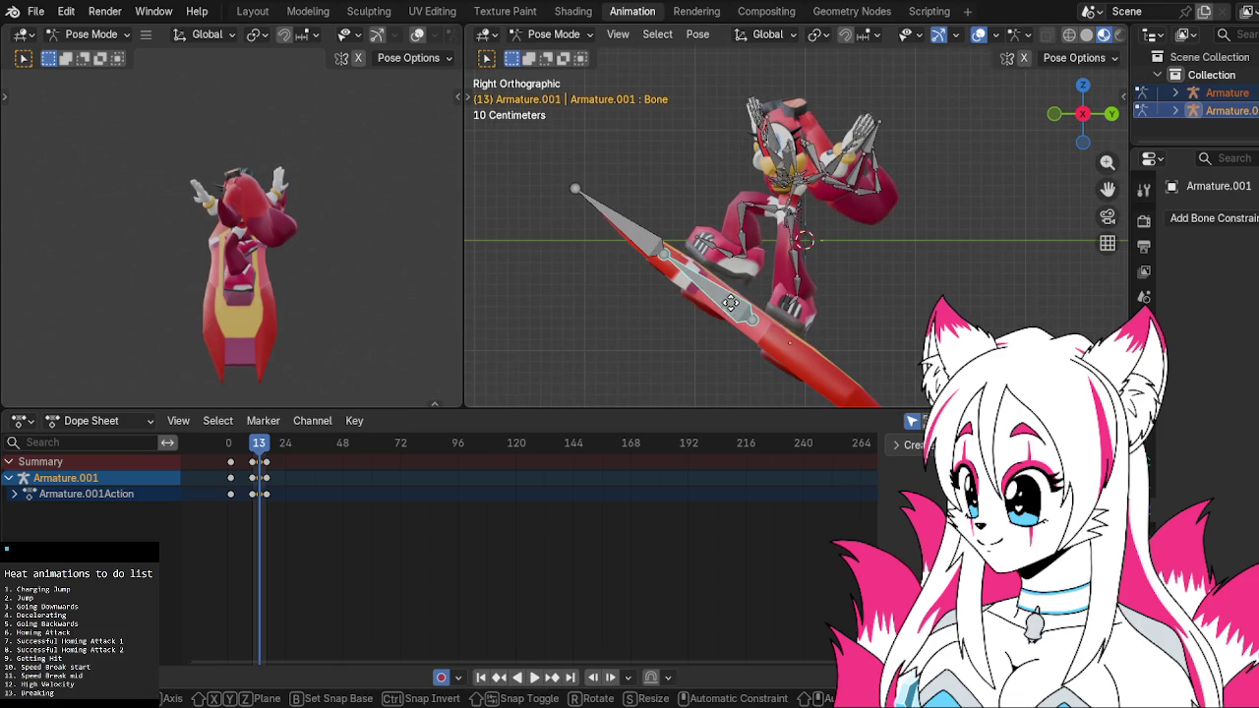
Move the hoverboard bone to a new frame-13 position and play the jump
{"action": "key", "text": "g"}
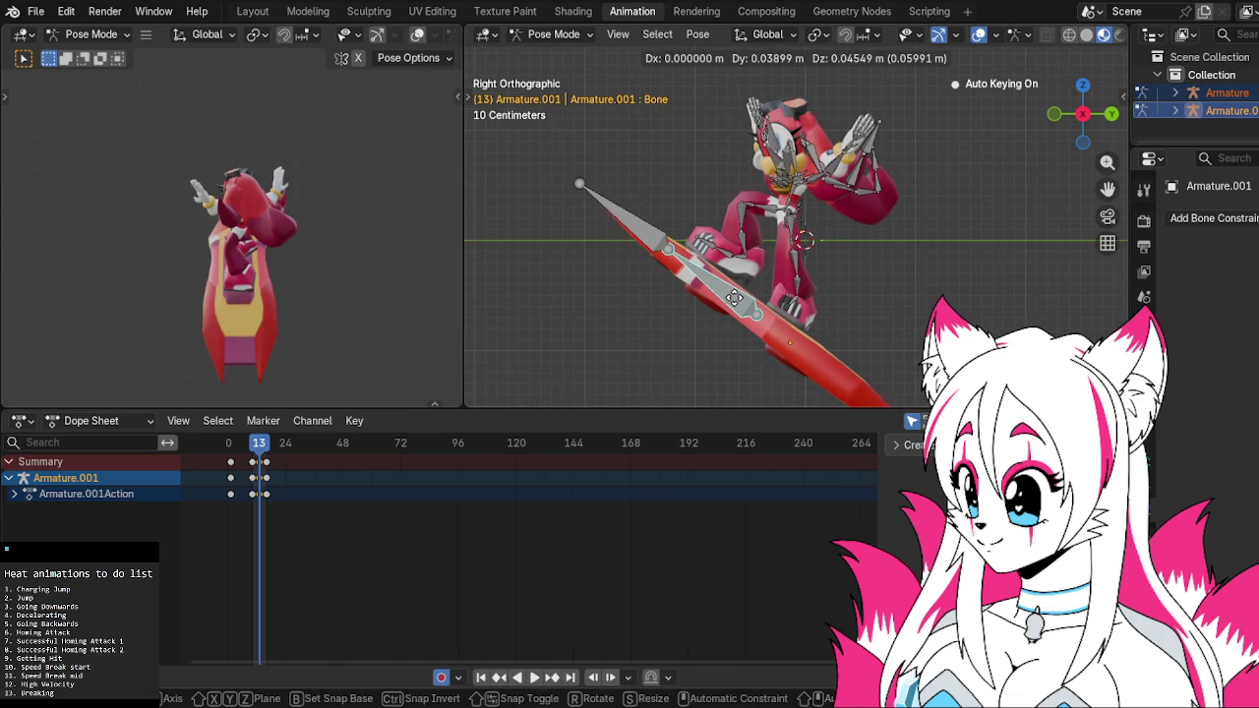
{"action": "left_click", "coordinate": [733, 298]}
{"action": "key", "text": "space"}
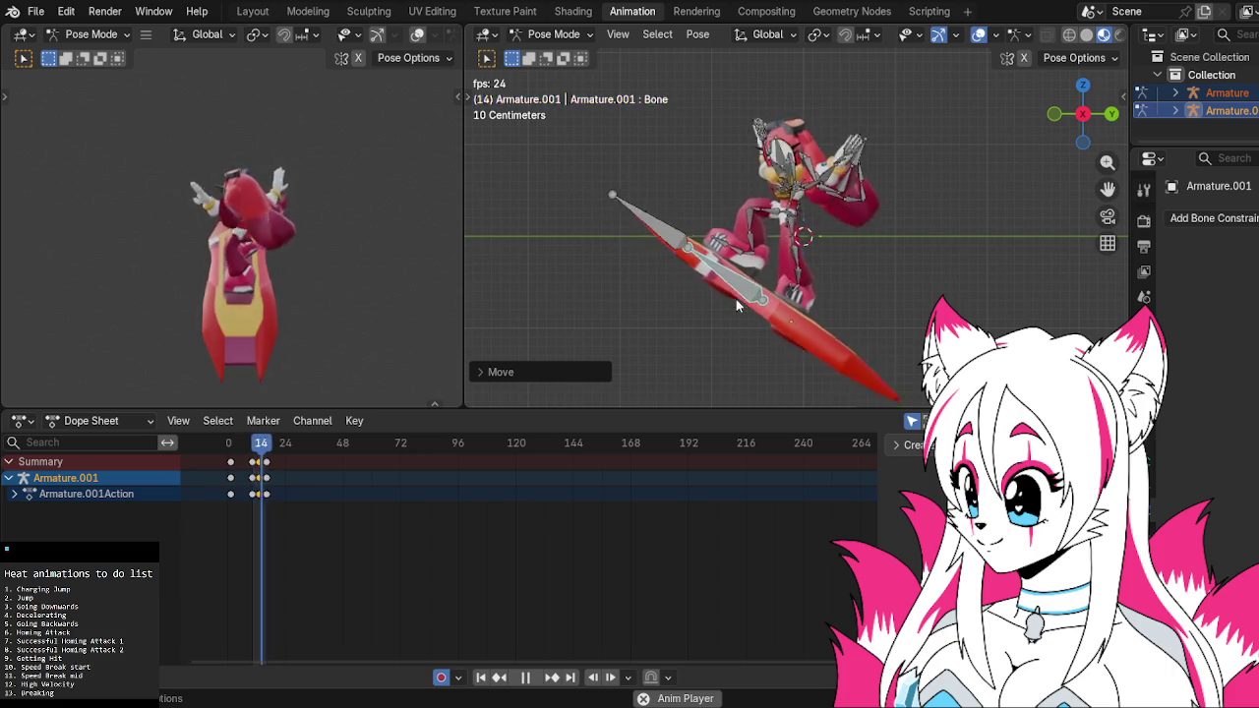
Review the looping jump from perspective angles and the right orthographic view
{"action": "mouse_move", "coordinate": [736, 299]}
{"action": "middle_mouse_down"}
{"action": "mouse_move", "coordinate": [700, 309]}
{"action": "mouse_move", "coordinate": [594, 265]}
{"action": "mouse_move", "coordinate": [492, 298]}
{"action": "mouse_move", "coordinate": [550, 310]}
{"action": "middle_mouse_up"}
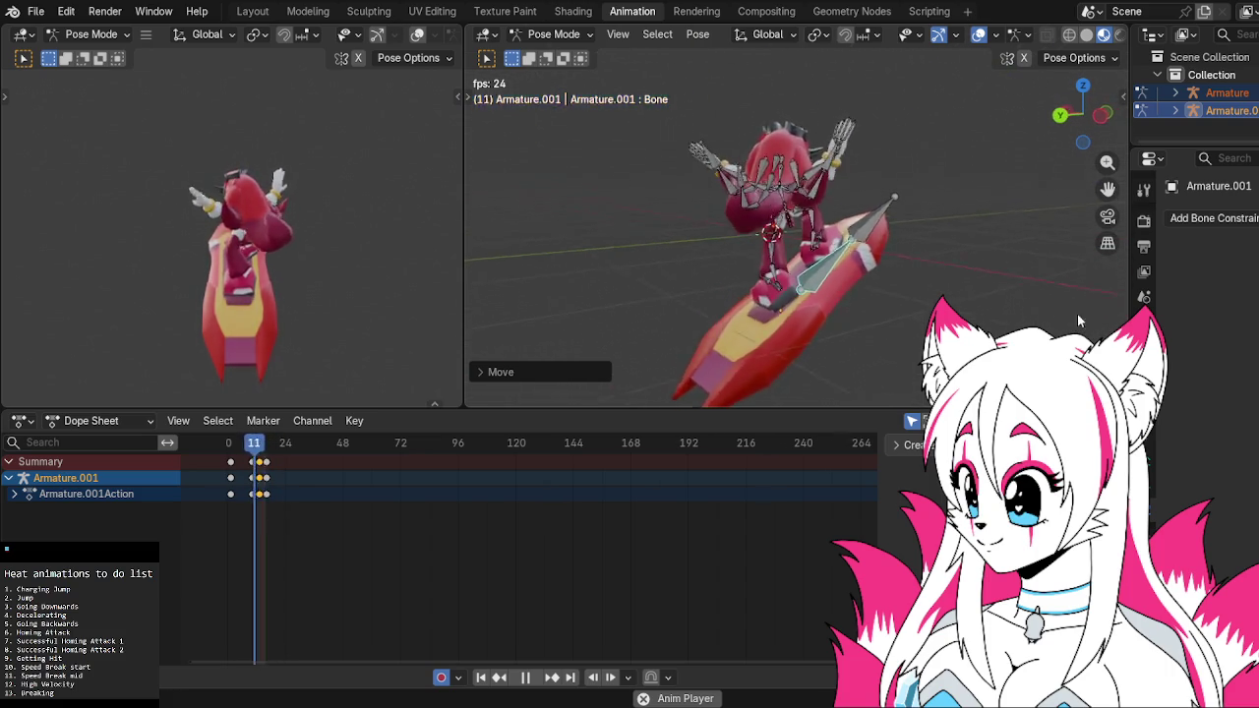
{"action": "mouse_move", "coordinate": [965, 288]}
{"action": "middle_mouse_down"}
{"action": "mouse_move", "coordinate": [540, 260]}
{"action": "mouse_move", "coordinate": [583, 265]}
{"action": "mouse_move", "coordinate": [927, 184]}
{"action": "middle_mouse_up"}
{"action": "left_click", "coordinate": [1082, 110]}
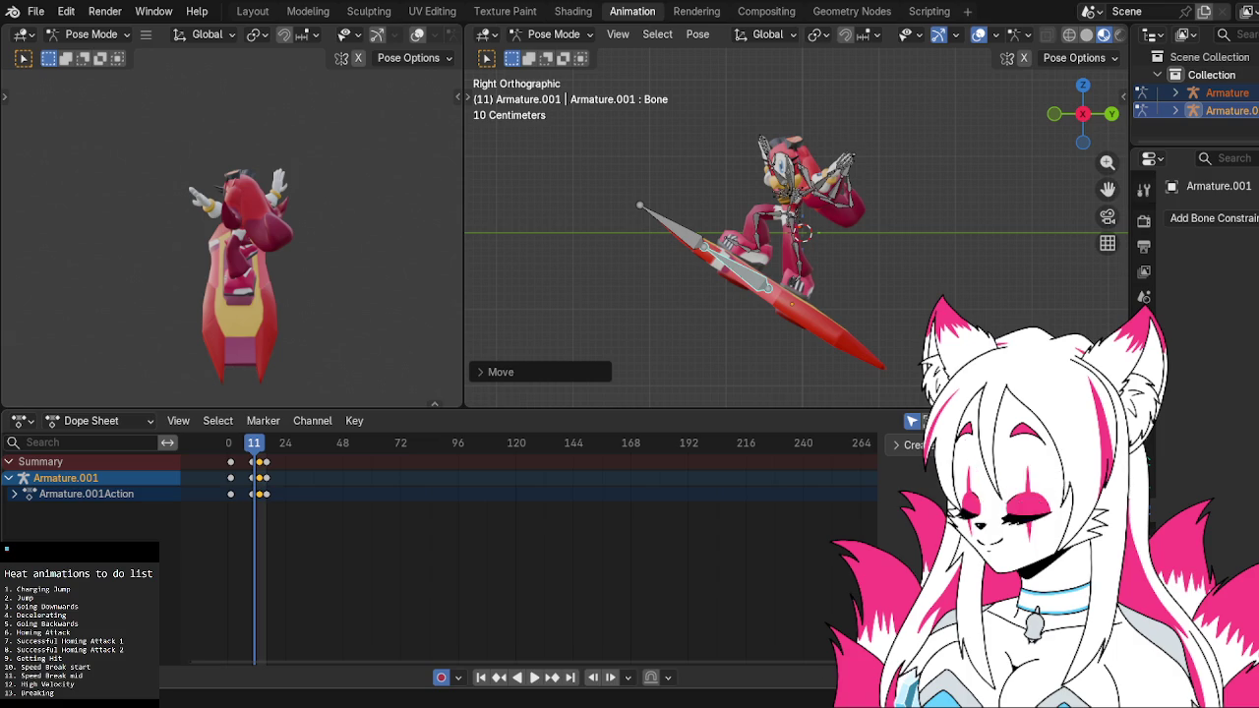
{"action": "key", "text": "space"}
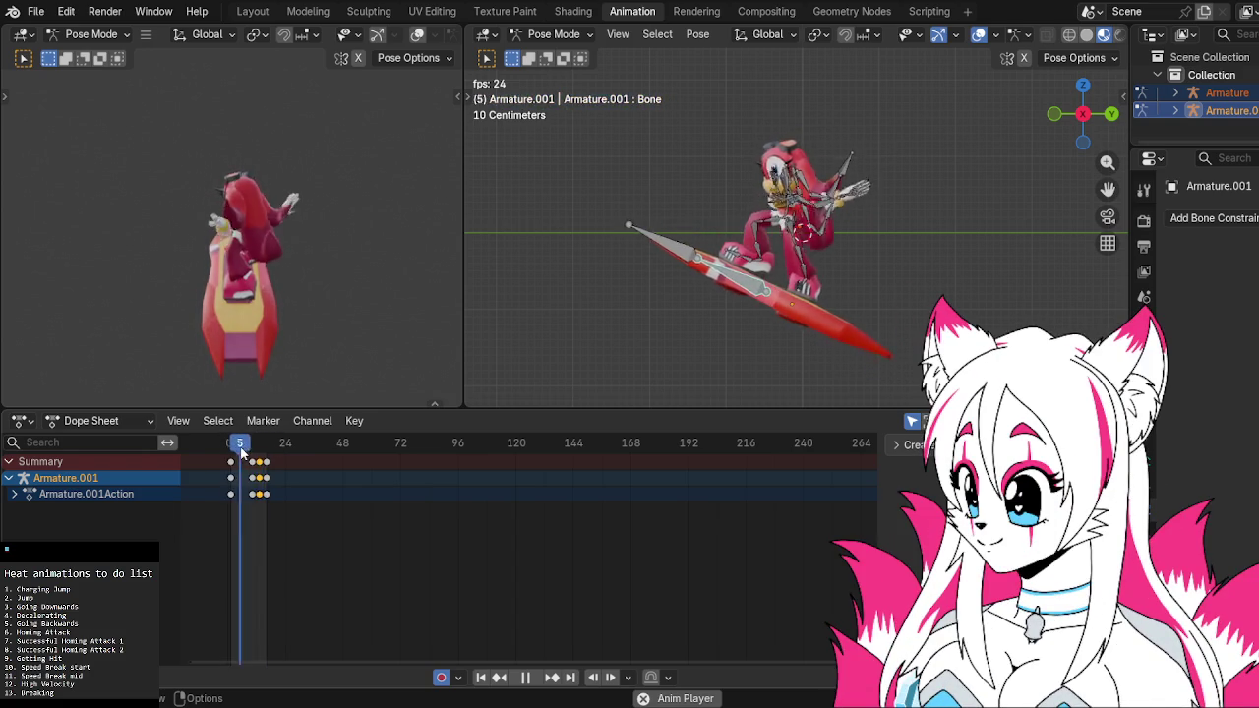
{"action": "key", "text": "space"}
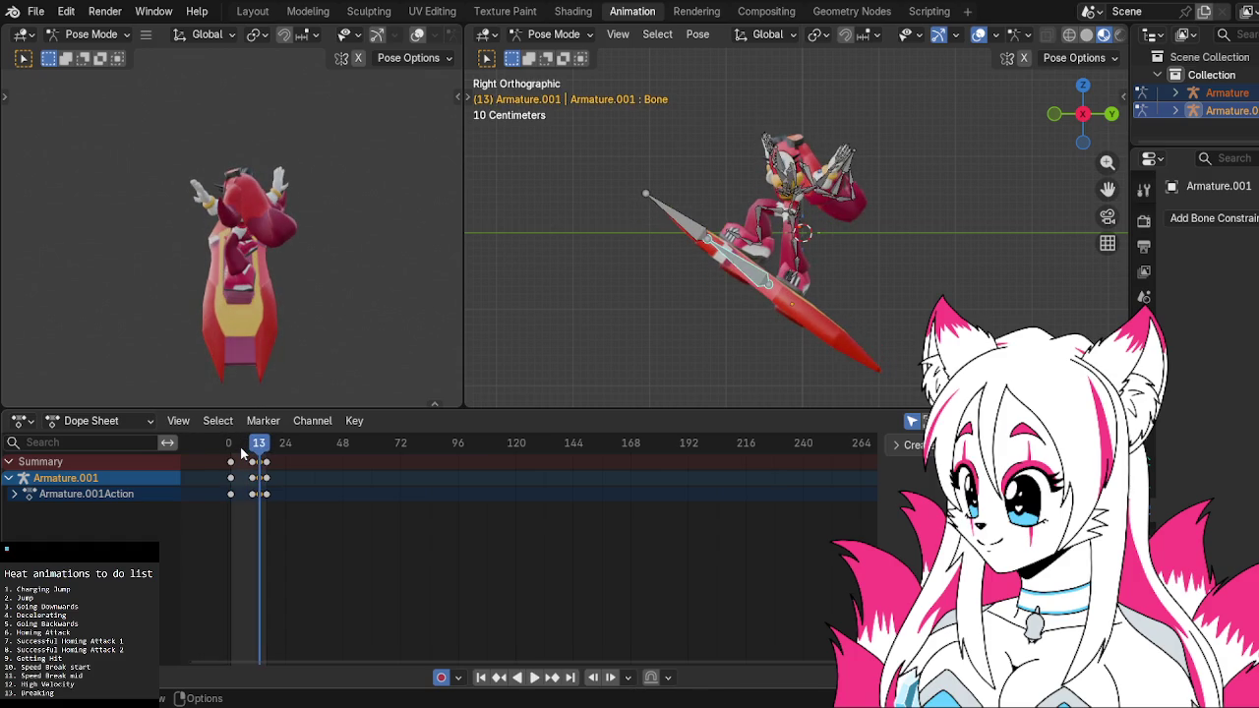
{"action": "key", "text": "space"}
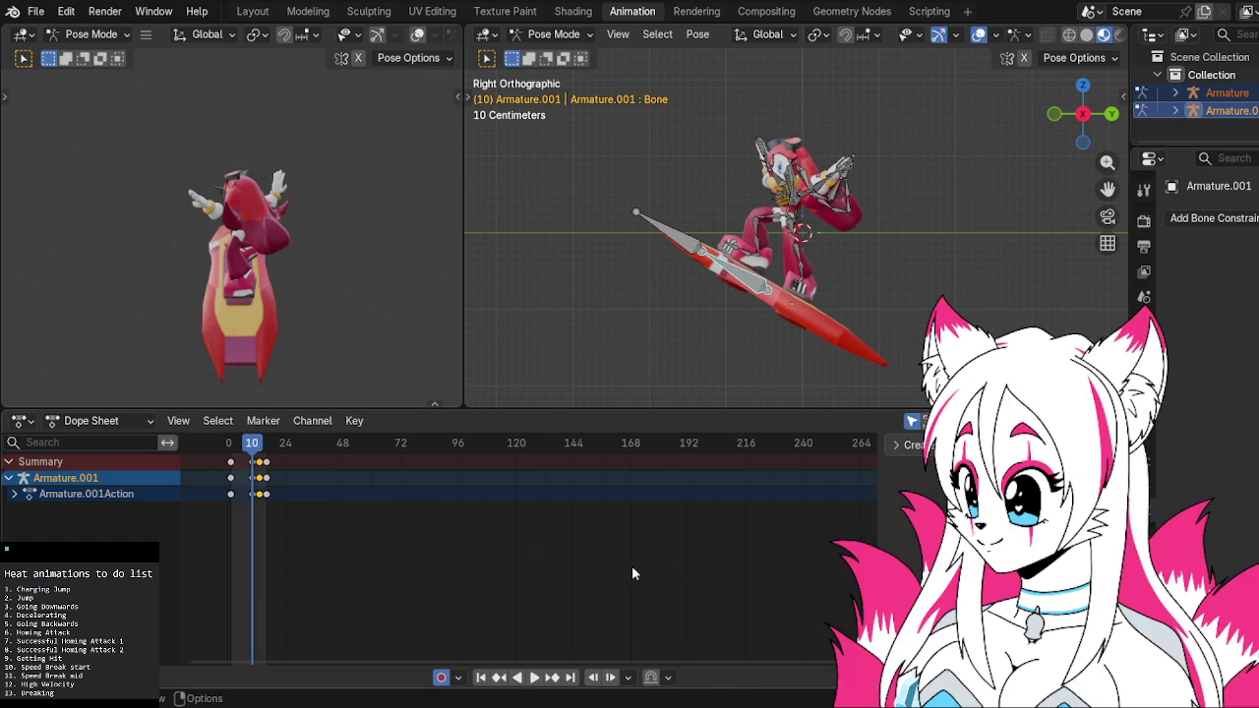
{"action": "key", "text": "space"}
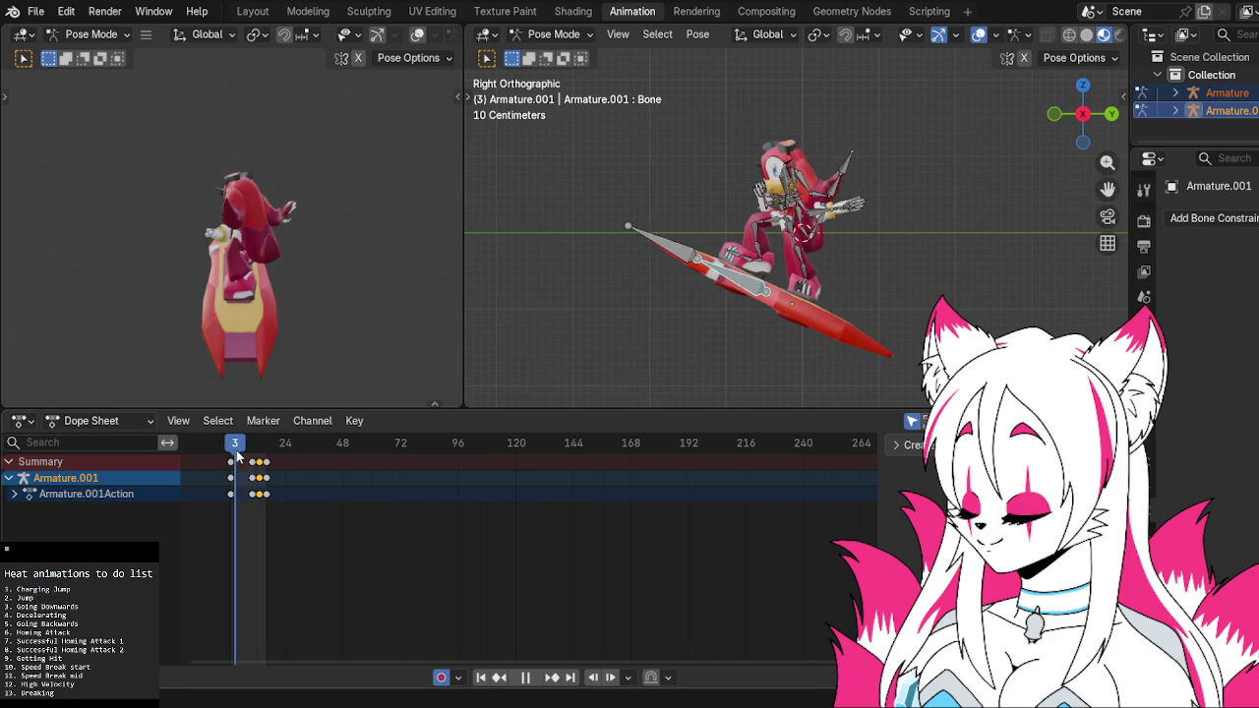
Rotate and reposition the hoverboard bone so the board tilts earlier in the jump
{"action": "key", "text": "r"}
{"action": "left_click", "coordinate": [726, 303]}
{"action": "key", "text": "g"}
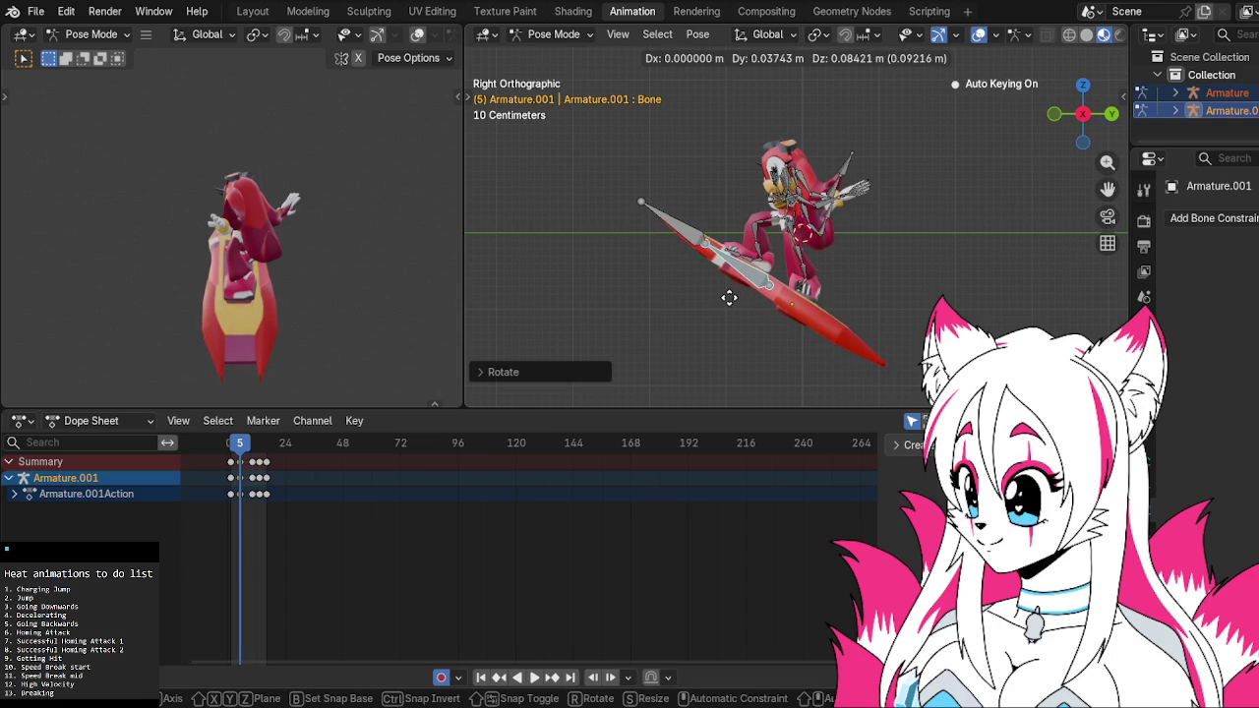
{"action": "left_click", "coordinate": [729, 298]}
Replay the jump, step through keyframes, return to frame 2 and select all bones
{"action": "key", "text": "space"}
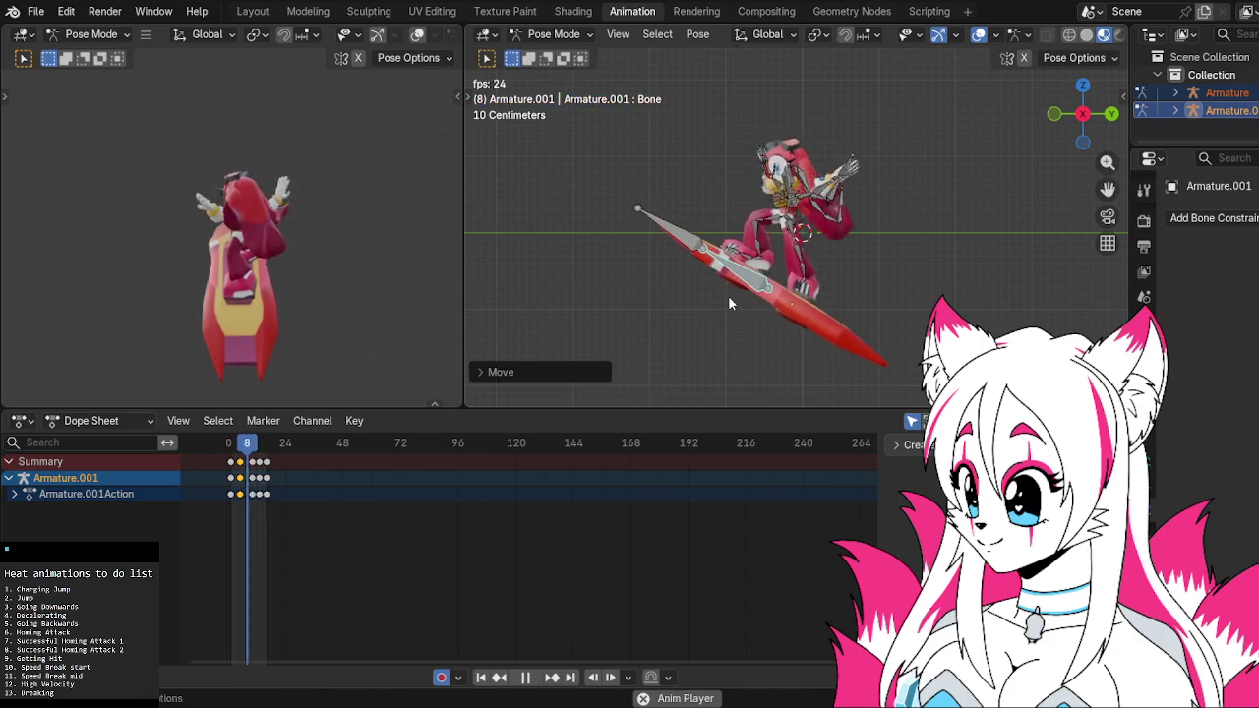
{"action": "key", "text": "Escape"}
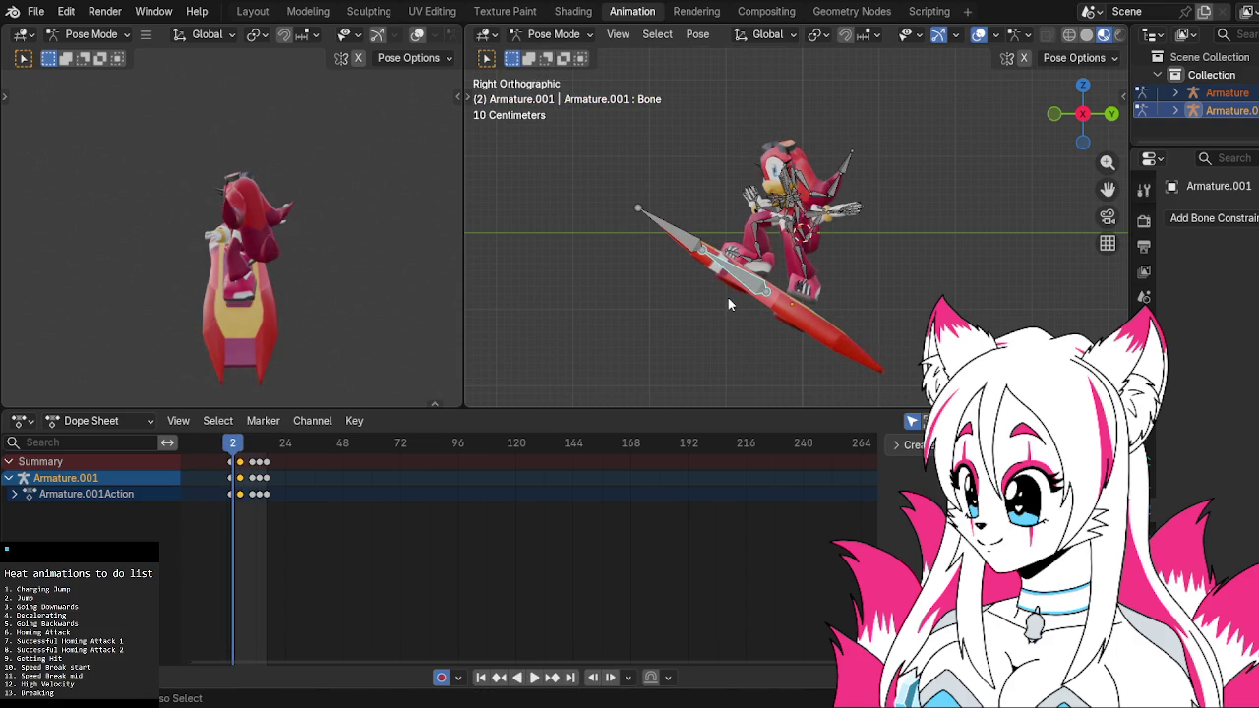
{"action": "key", "text": "Up"}
{"action": "key", "text": "space"}
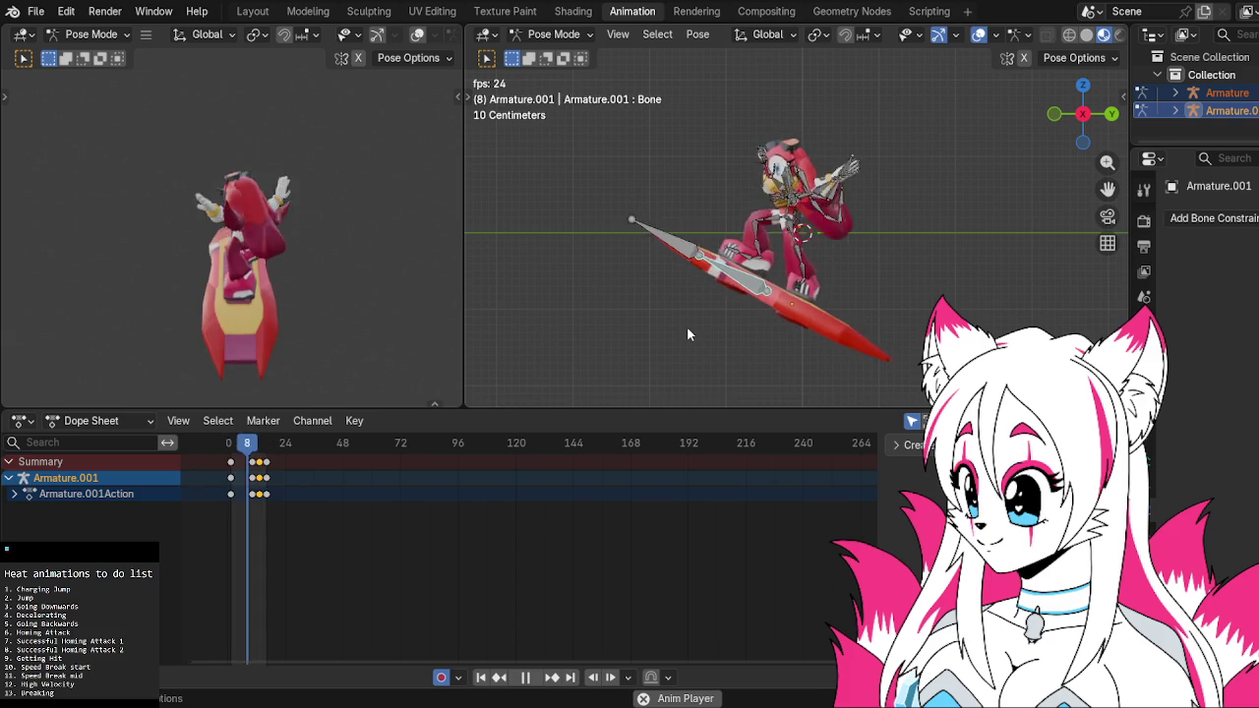
{"action": "key", "text": "space"}
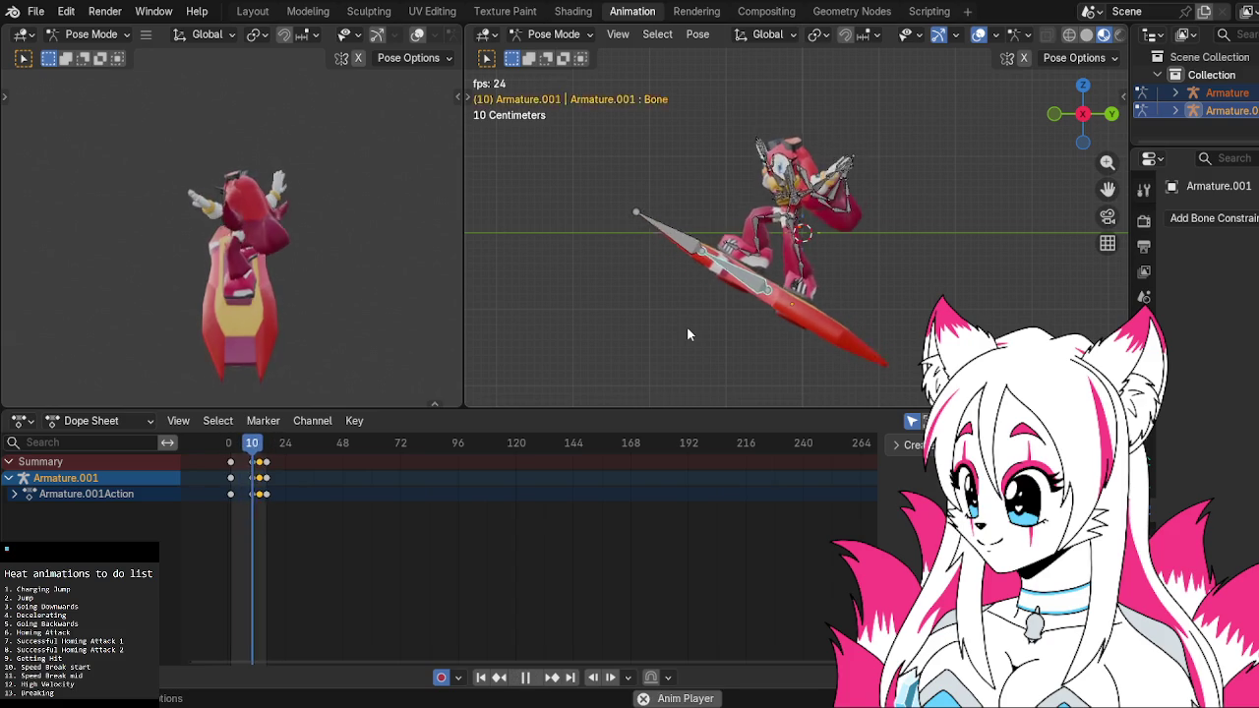
{"action": "key", "text": "space"}
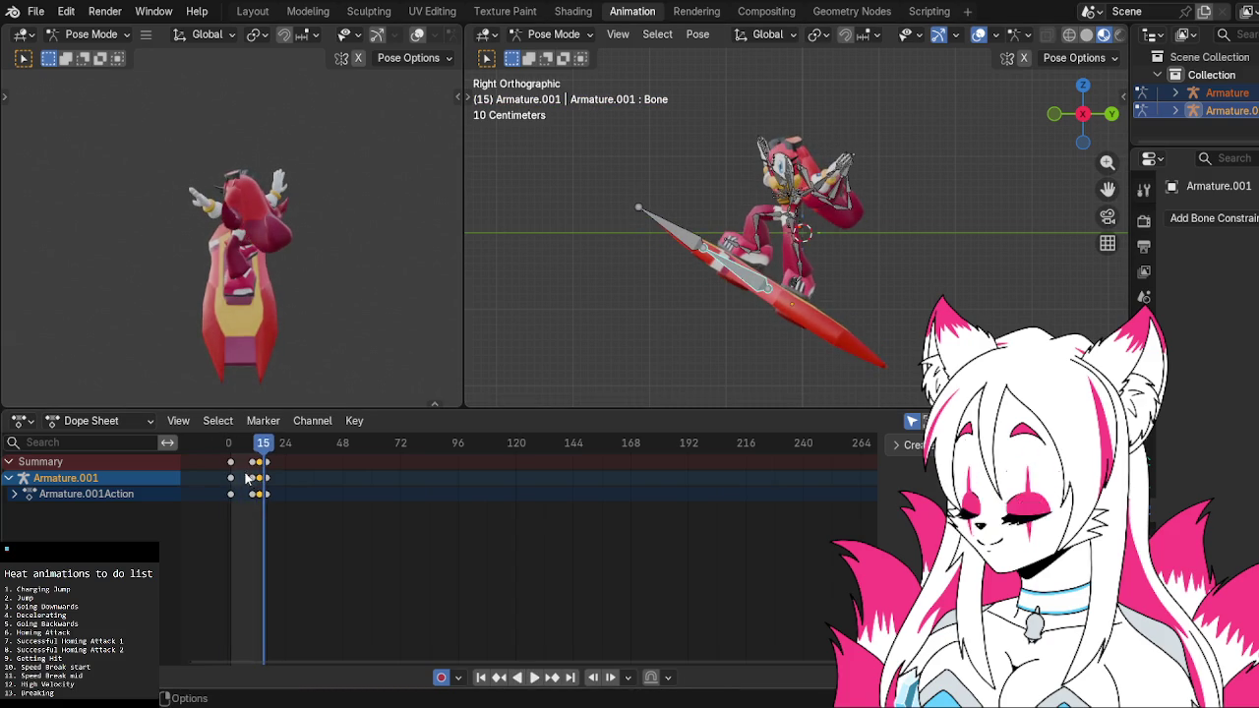
{"action": "left_click", "coordinate": [233, 454]}
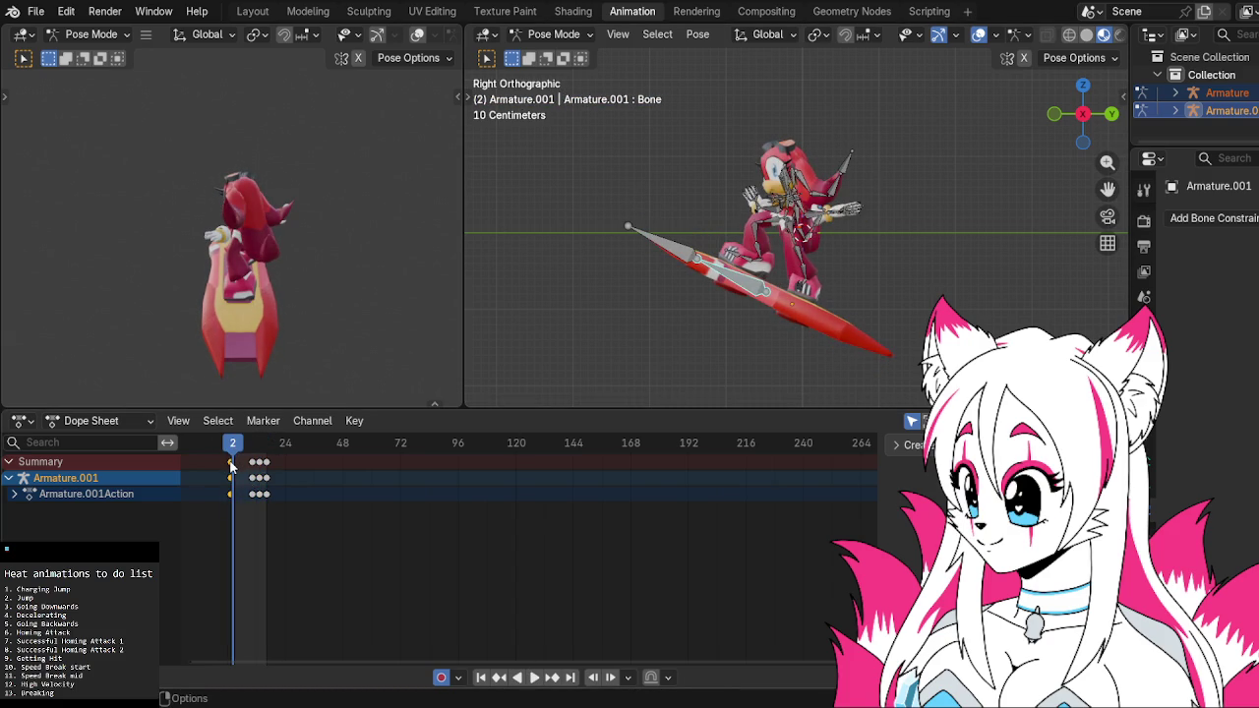
{"action": "key", "text": "a"}
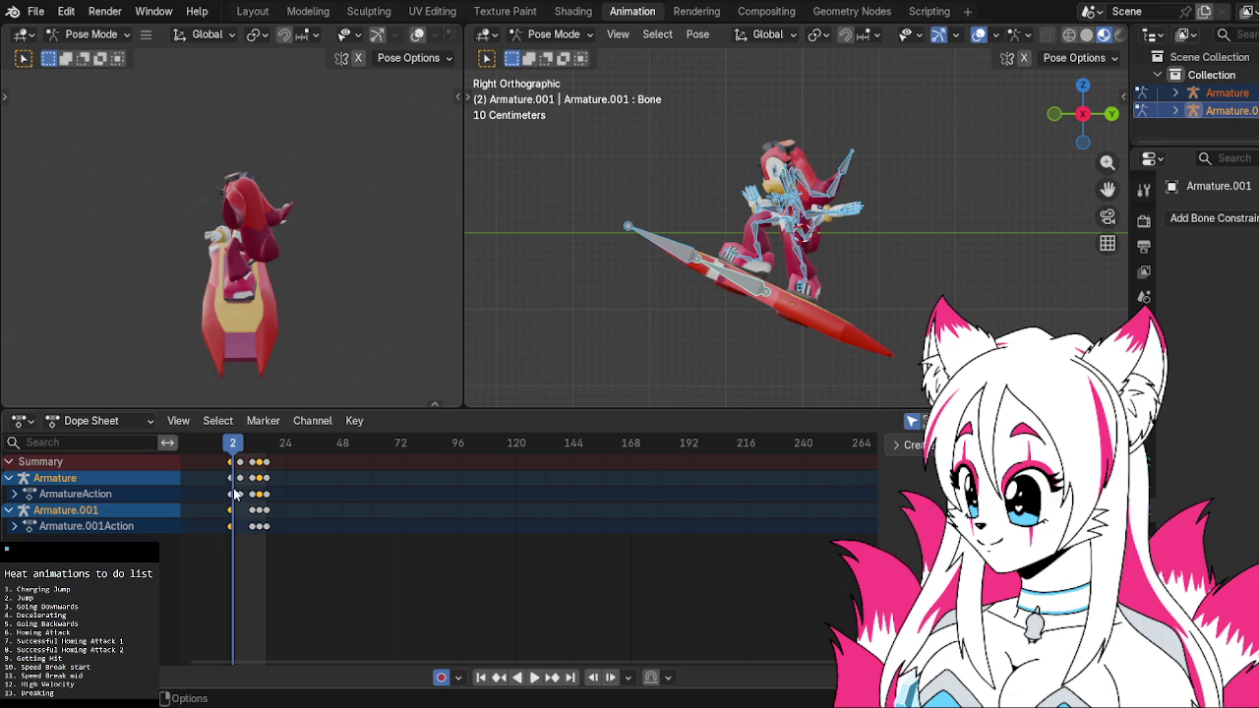
Slide the opening keyframe column two frames later in the Dope Sheet
{"action": "key", "text": "g"}
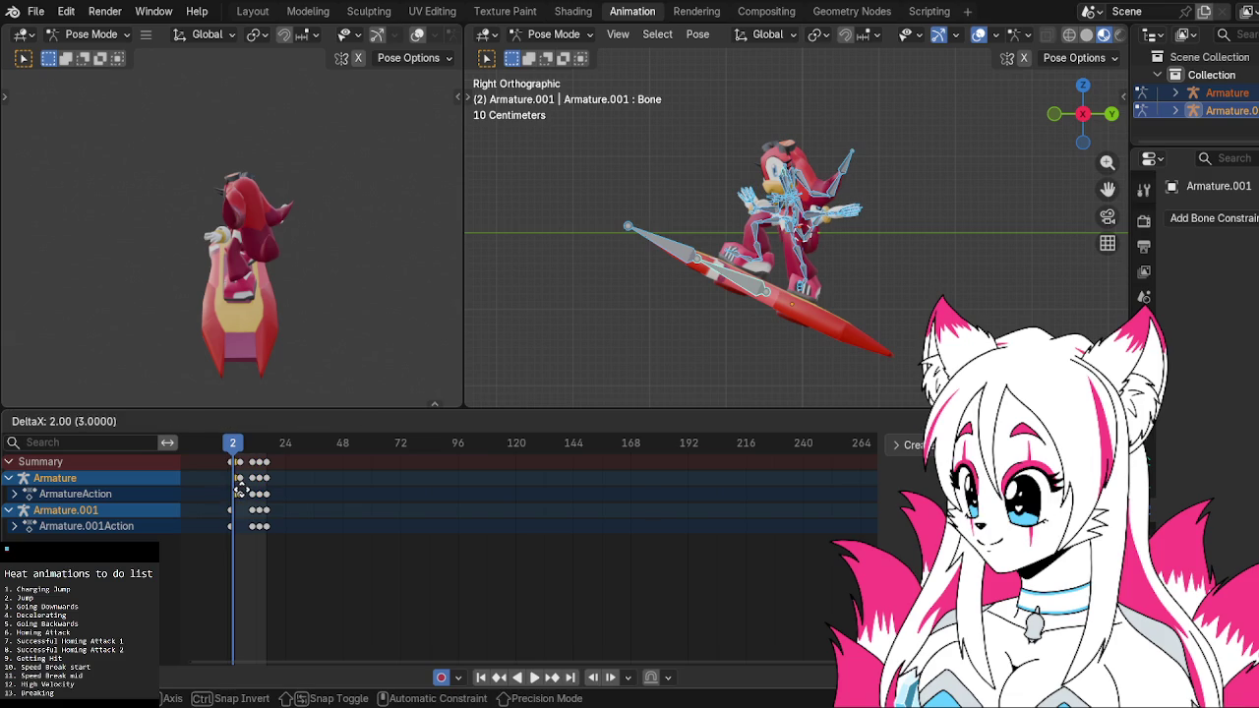
{"action": "left_click", "coordinate": [240, 488]}
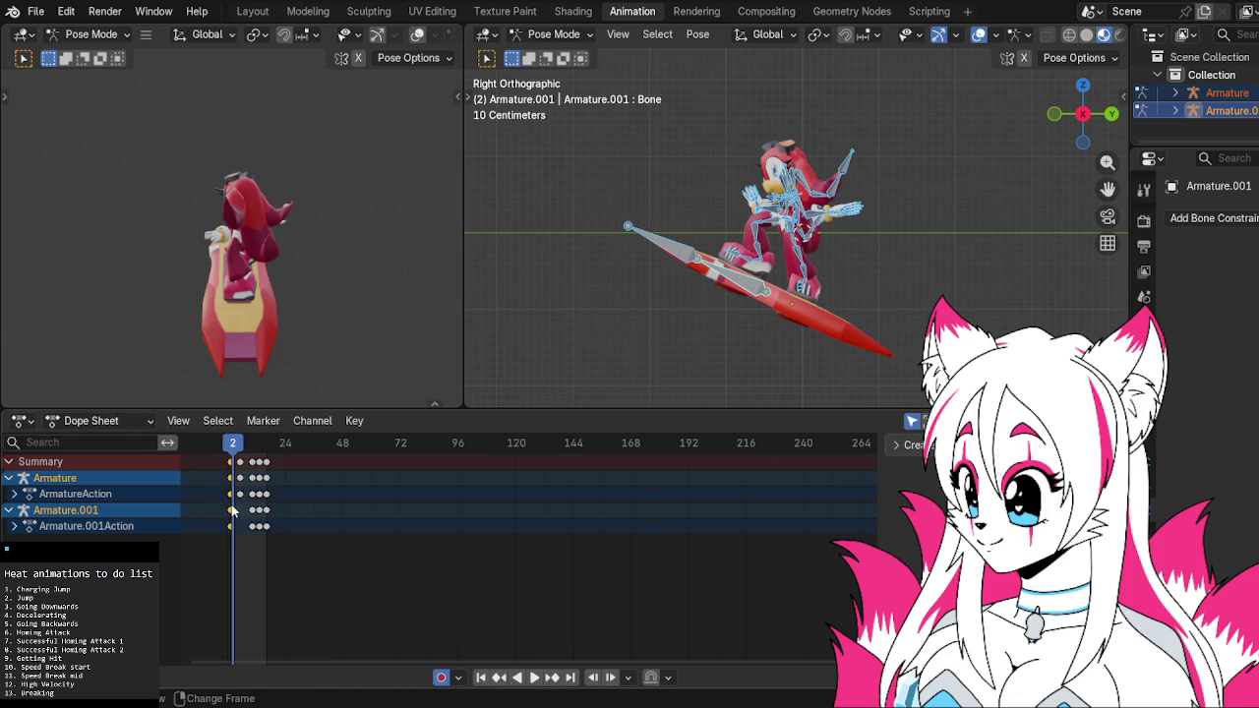
{"action": "key", "text": "g"}
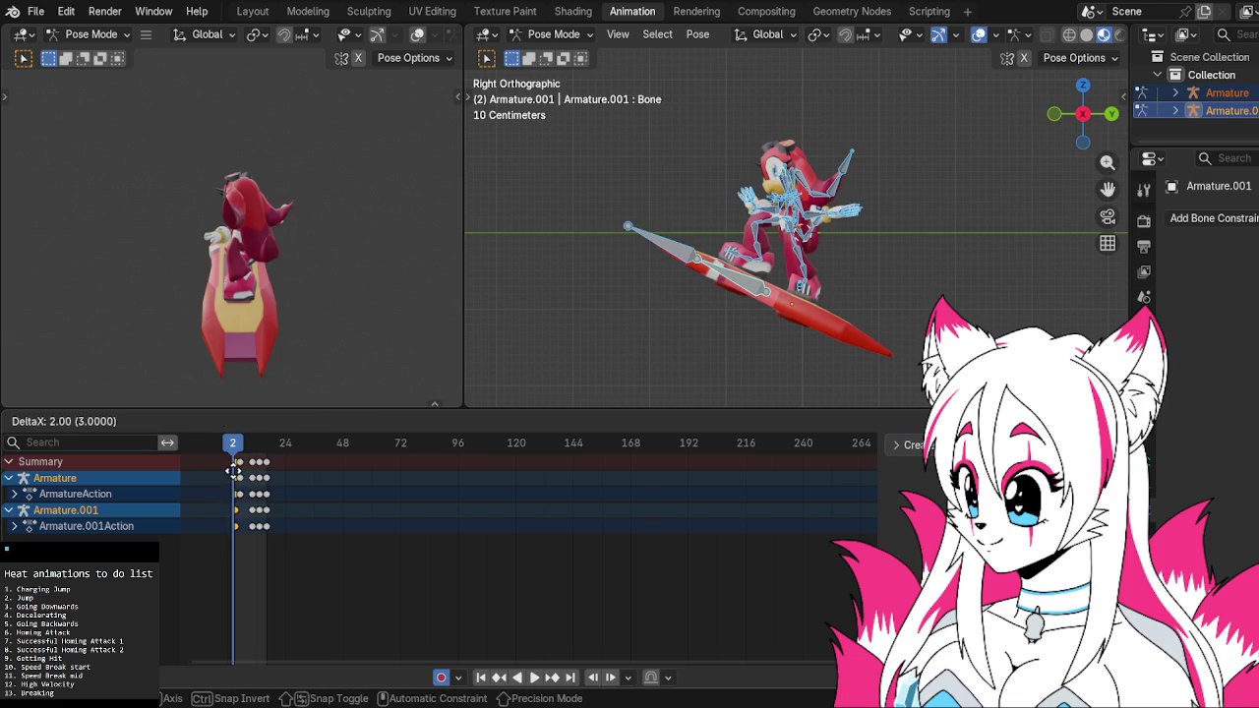
{"action": "left_click", "coordinate": [237, 470]}
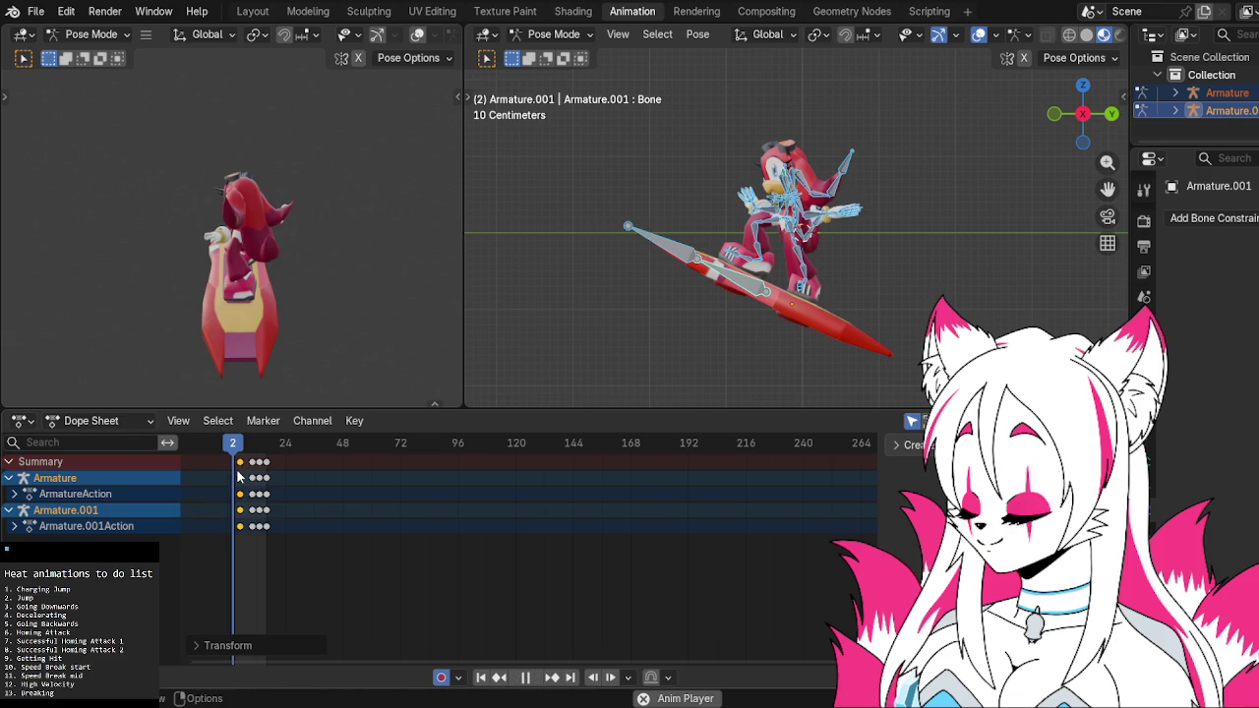
Play and scrub through frames 5, 7 and 12 to check the new timing
{"action": "key", "text": "space"}
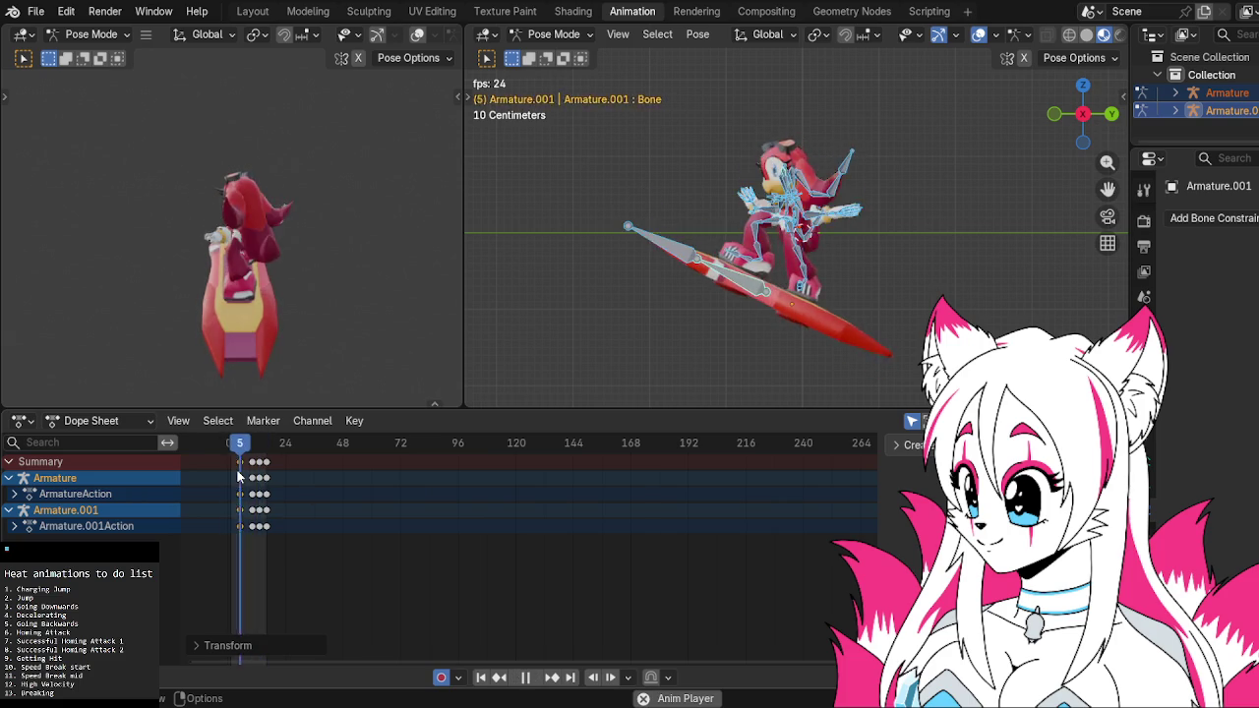
{"action": "key", "text": "Escape"}
{"action": "left_click_drag", "start_coordinate": [251, 445], "coordinate": [239, 444]}
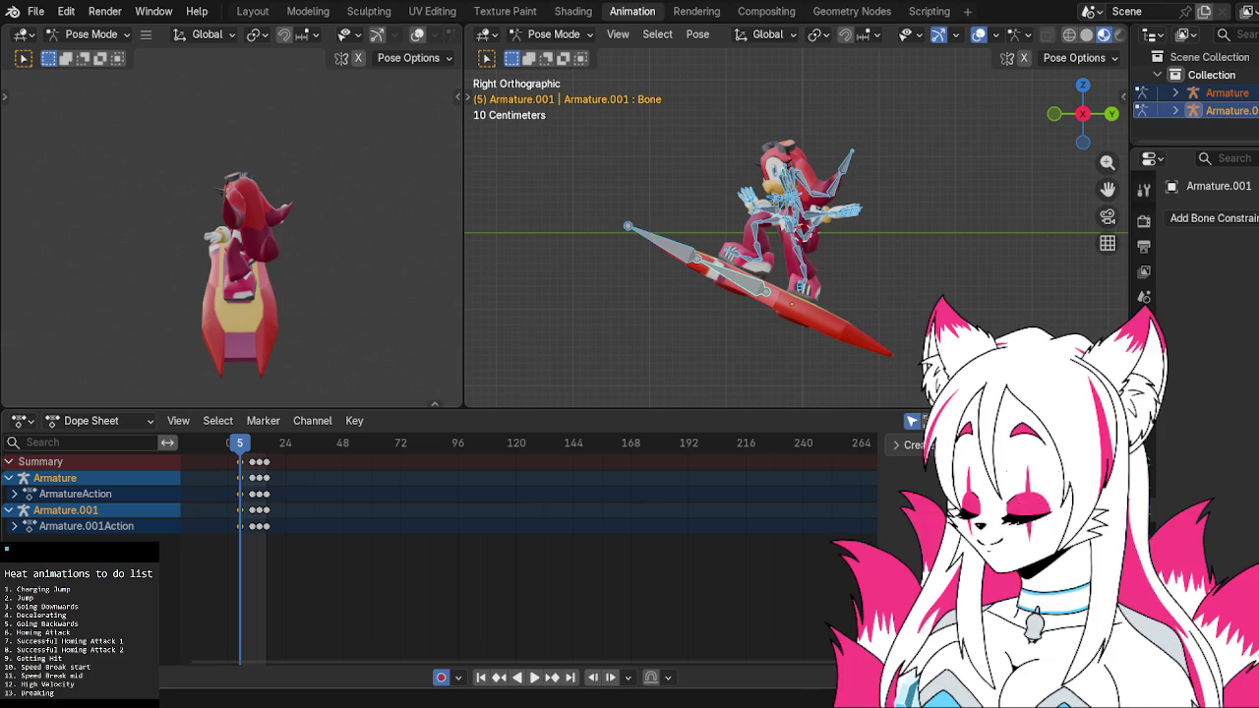
{"action": "key", "text": "space"}
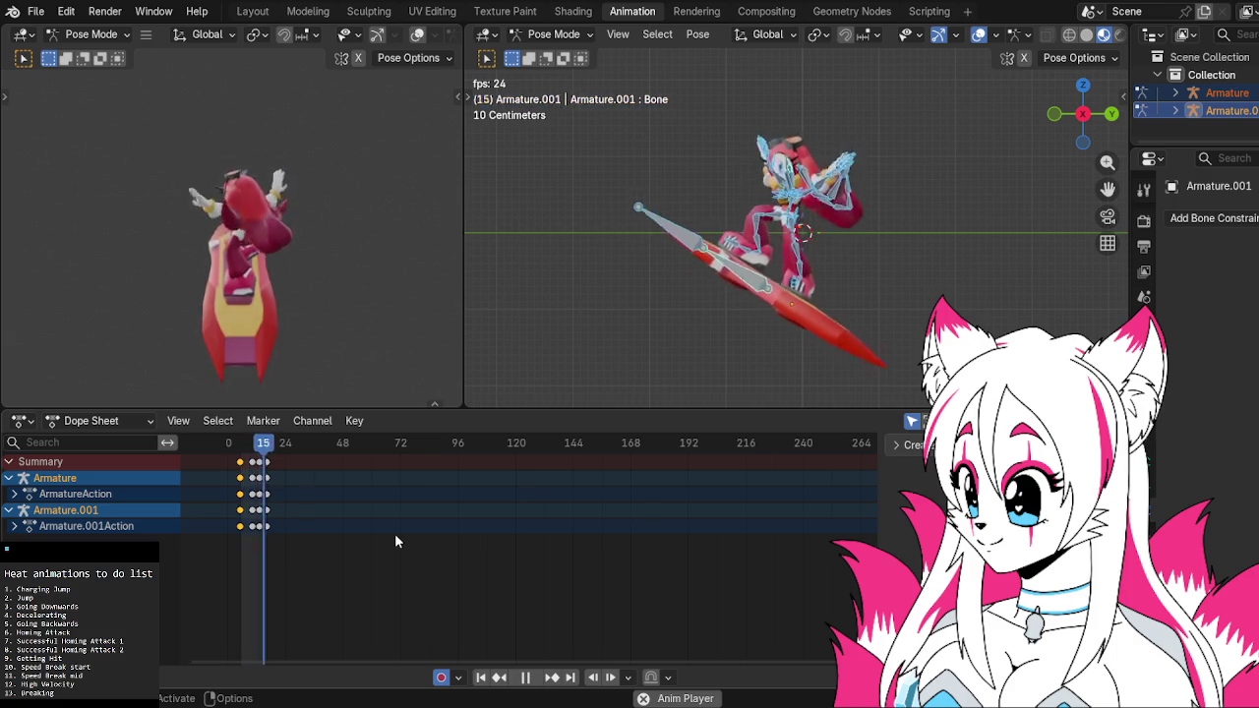
{"action": "key", "text": "space"}
{"action": "key", "text": "space"}
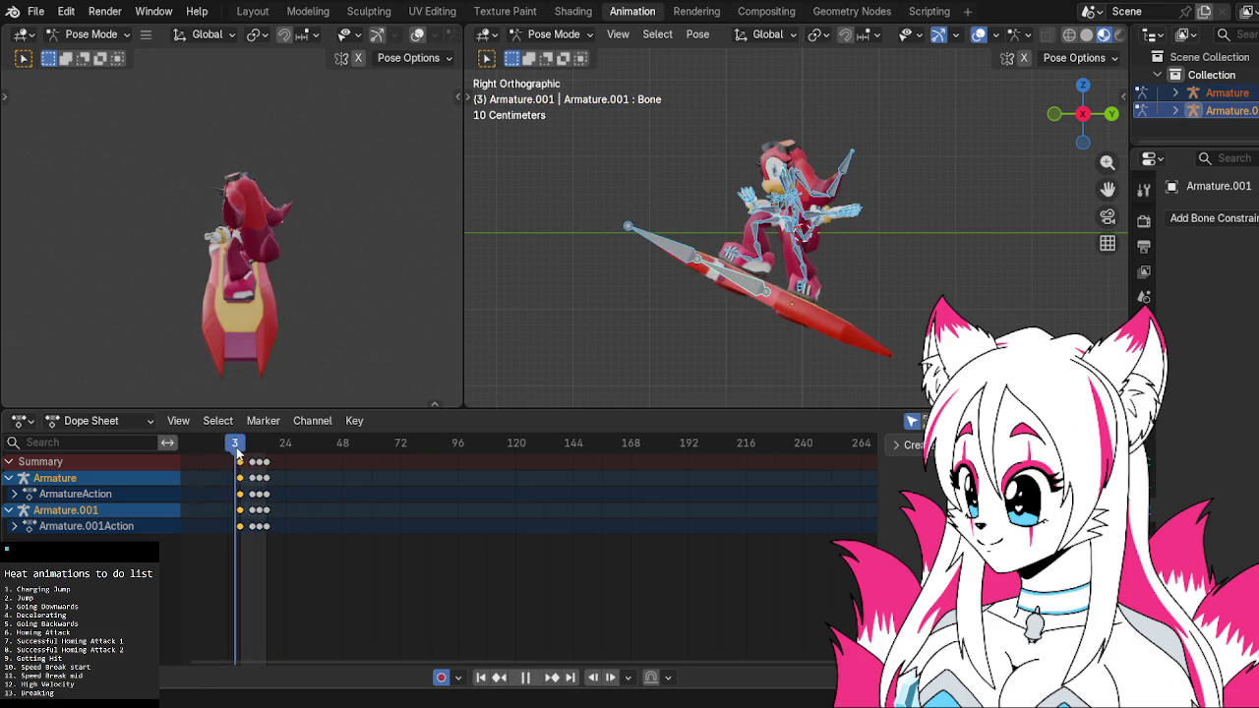
{"action": "left_click_drag", "start_coordinate": [241, 451], "coordinate": [247, 452]}
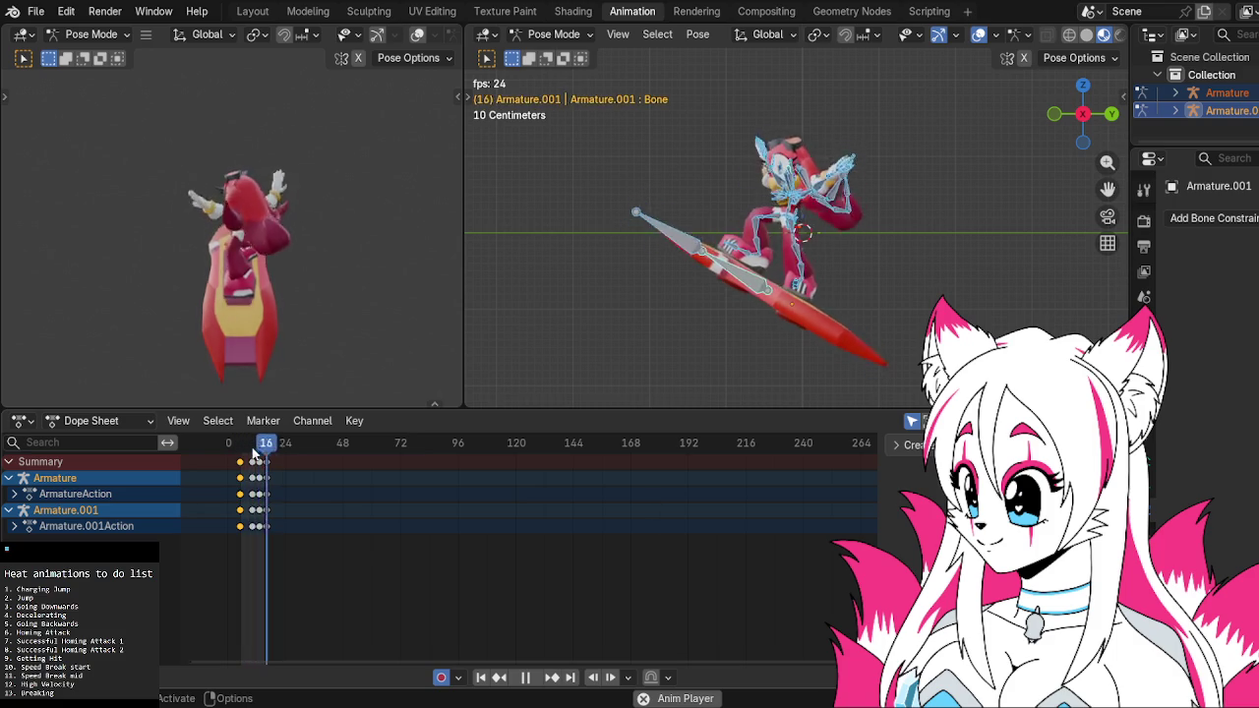
{"action": "left_click_drag", "start_coordinate": [254, 453], "coordinate": [268, 460]}
{"action": "key", "text": "space"}
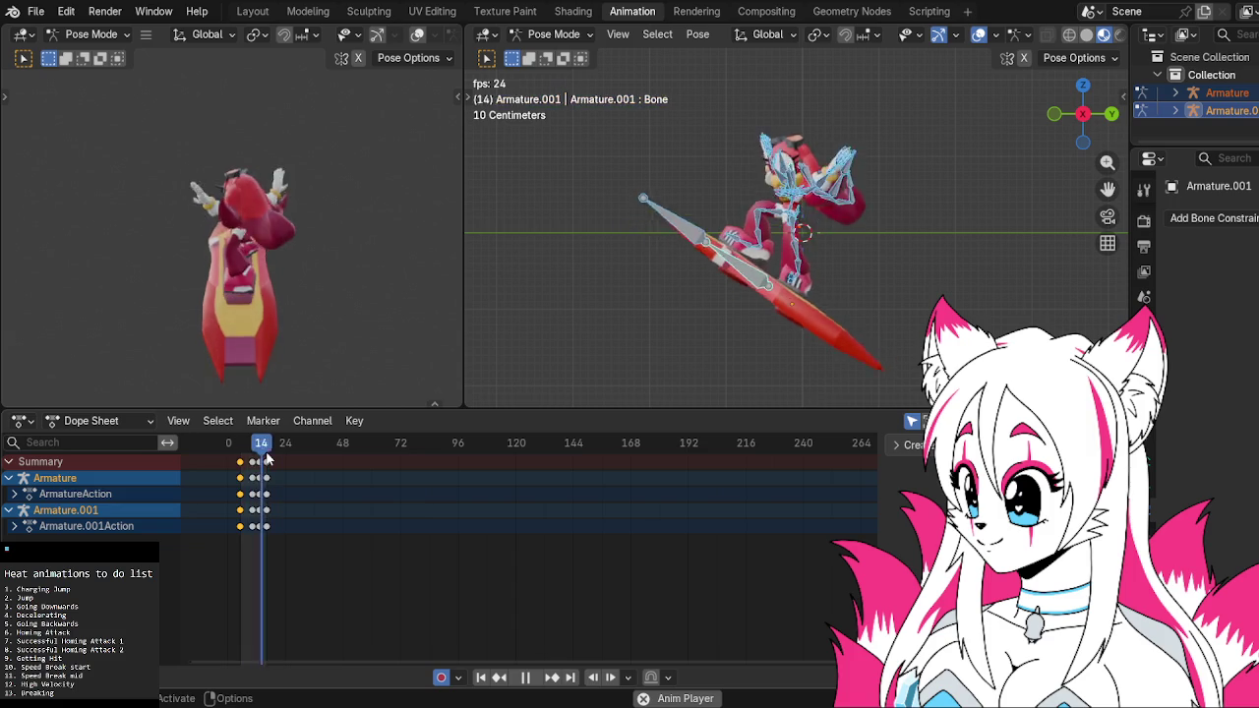
{"action": "key", "text": "space"}
{"action": "key", "text": "space"}
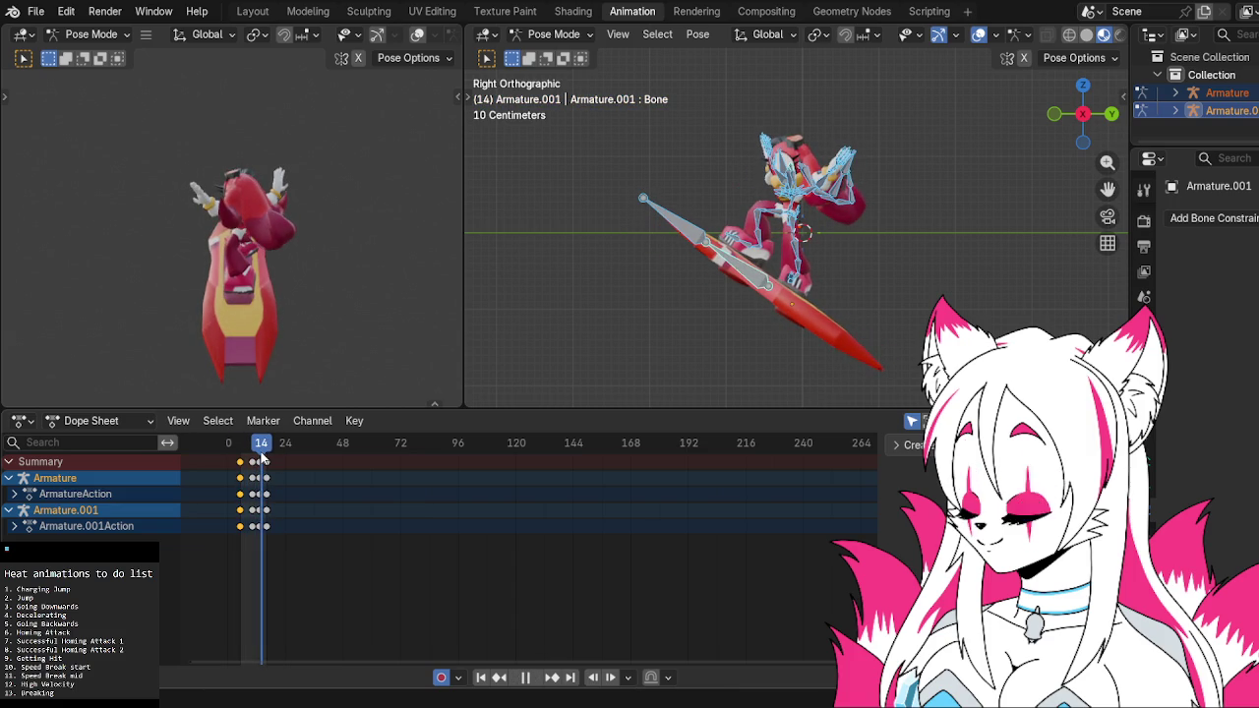
Orbit around the character and make its armature the active object
{"action": "scroll", "coordinate": [678, 309], "scroll_direction": "up", "scroll_amount": 4}
{"action": "mouse_move", "coordinate": [875, 243]}
{"action": "middle_mouse_down"}
{"action": "mouse_move", "coordinate": [877, 256]}
{"action": "mouse_move", "coordinate": [794, 315]}
{"action": "mouse_move", "coordinate": [998, 145]}
{"action": "mouse_move", "coordinate": [865, 167]}
{"action": "middle_mouse_up"}
{"action": "scroll", "coordinate": [866, 174], "scroll_direction": "down", "scroll_amount": 2}
{"action": "left_click", "coordinate": [630, 142]}
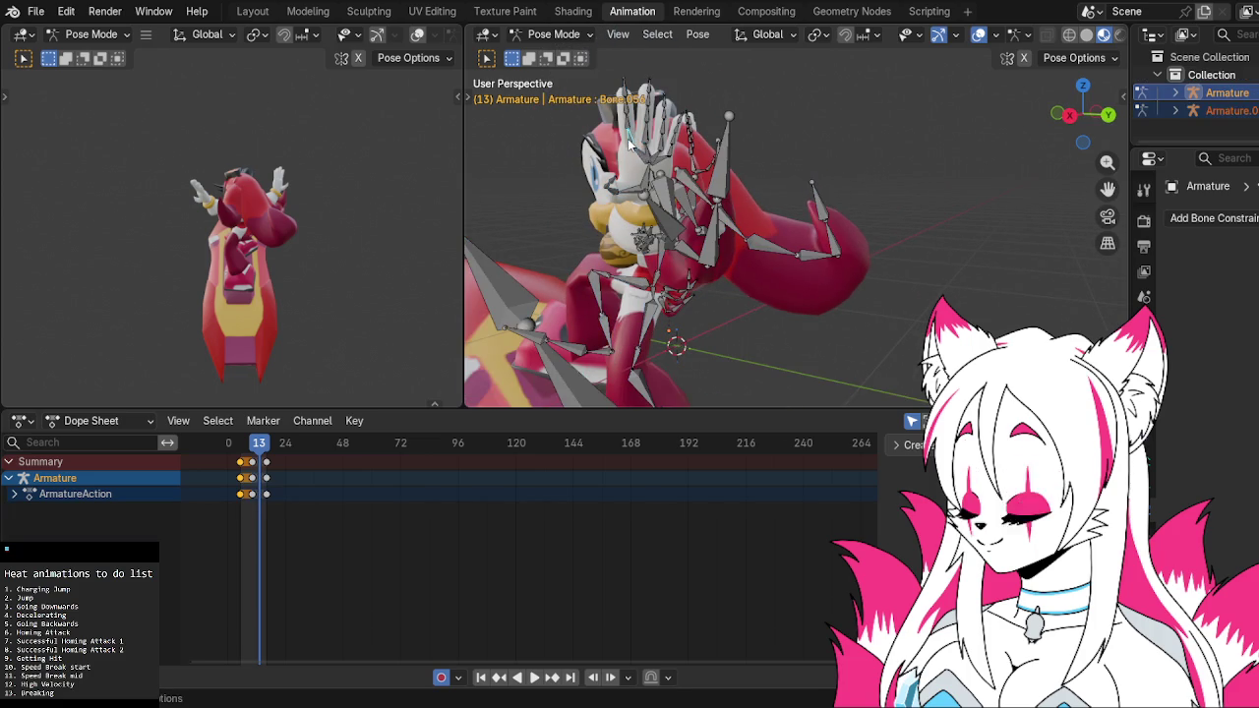
Switch to the back view and rotate one of the character's bones
{"action": "left_click", "coordinate": [1105, 115]}
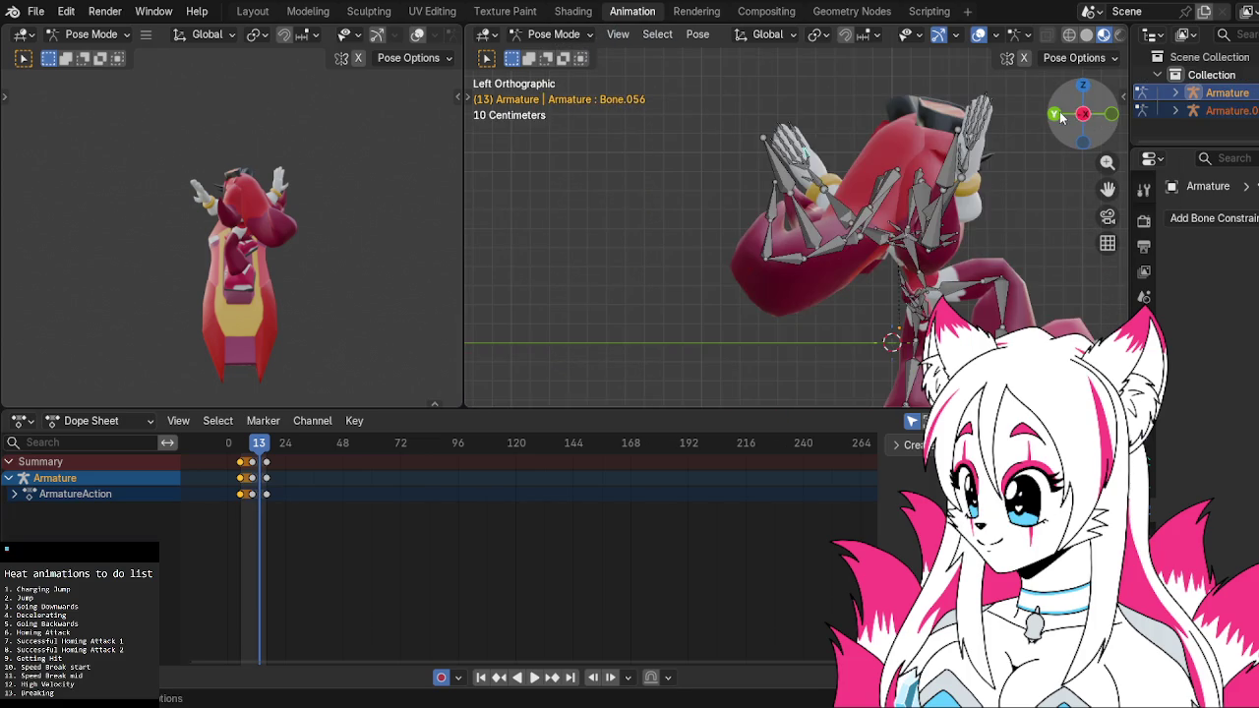
{"action": "key", "text": "r"}
{"action": "left_click", "coordinate": [772, 143]}
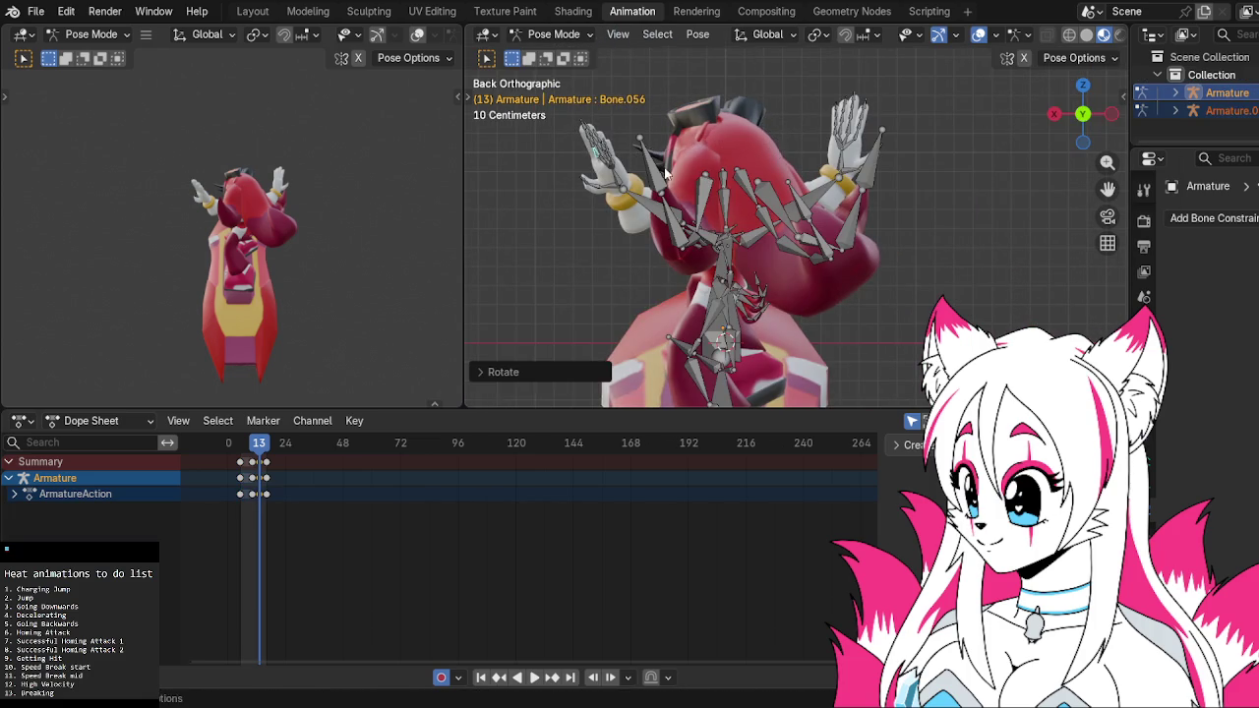
{"action": "scroll", "coordinate": [704, 108], "scroll_direction": "up", "scroll_amount": 3}
Rotate the hand bone and two of its finger bones
{"action": "left_click", "coordinate": [538, 172]}
{"action": "key", "text": "r"}
{"action": "left_click", "coordinate": [548, 174]}
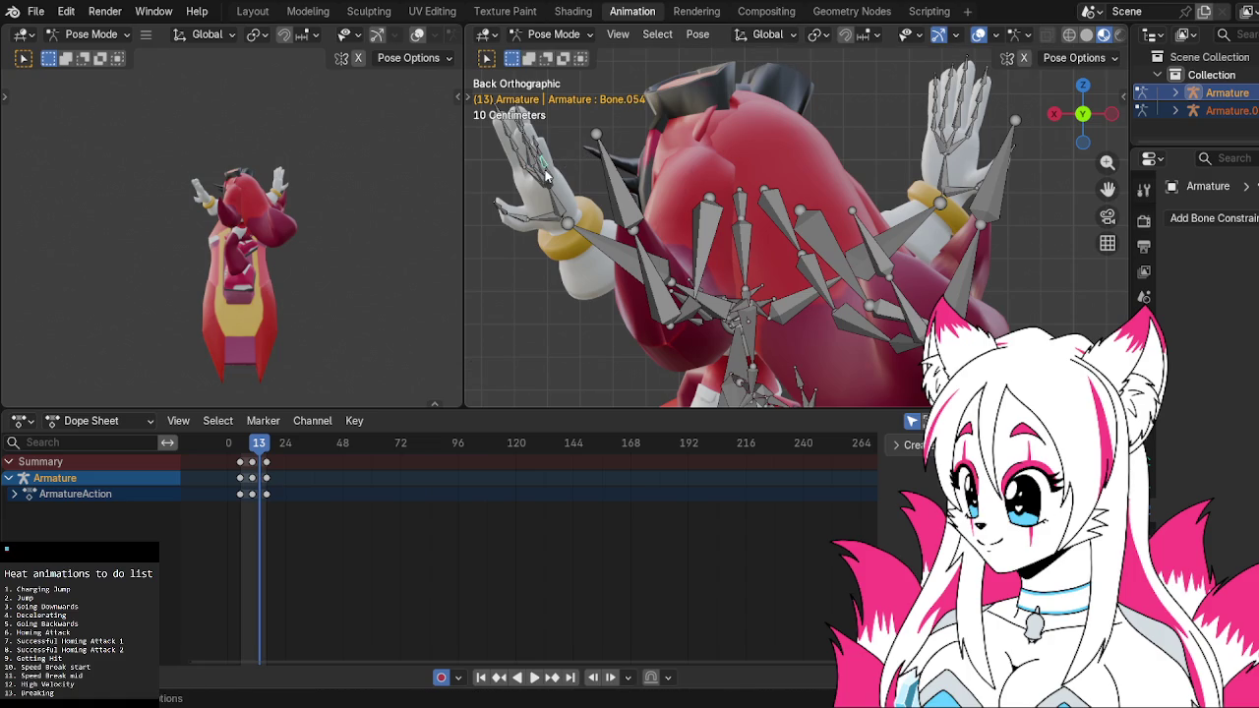
{"action": "key", "text": "r"}
{"action": "left_click", "coordinate": [551, 182]}
{"action": "key", "text": "r"}
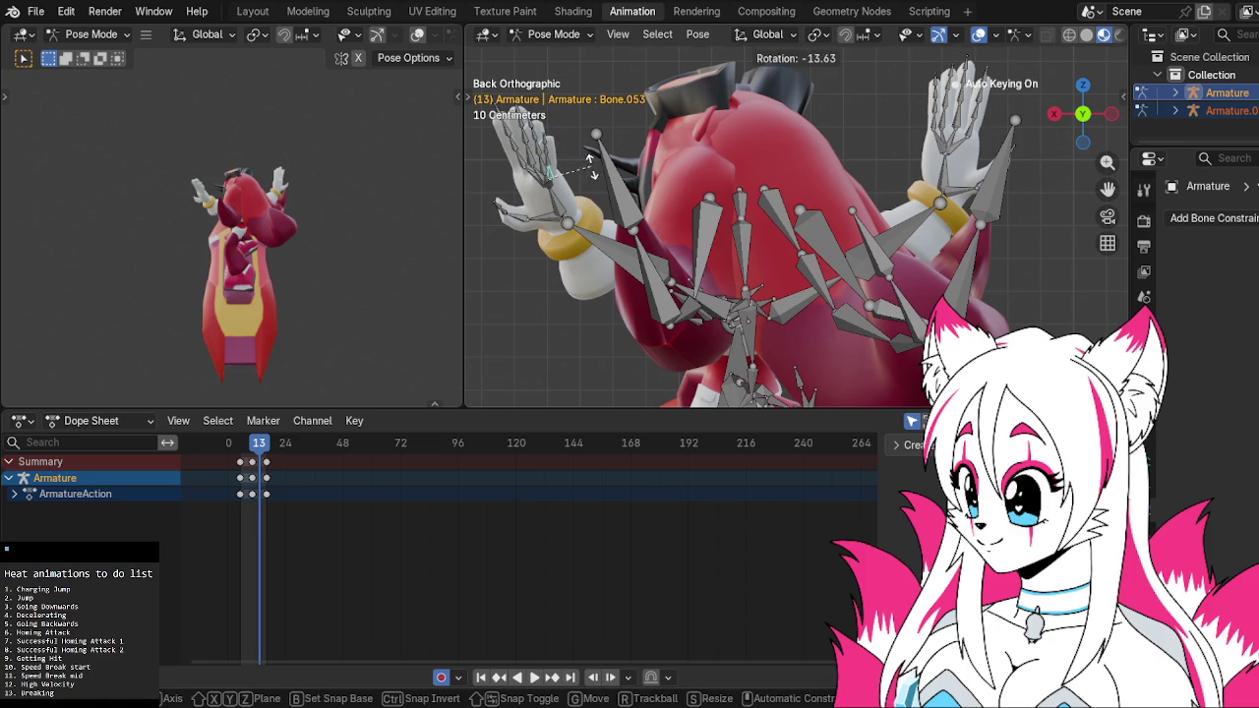
{"action": "left_click", "coordinate": [583, 169]}
Curl four more finger bones one after another
{"action": "left_click", "coordinate": [970, 140]}
{"action": "key", "text": "r"}
{"action": "left_click", "coordinate": [976, 118]}
{"action": "left_click", "coordinate": [954, 115]}
{"action": "key", "text": "r"}
{"action": "left_click", "coordinate": [952, 114]}
{"action": "left_click", "coordinate": [939, 112]}
{"action": "key", "text": "r"}
{"action": "left_click", "coordinate": [937, 112]}
{"action": "left_click", "coordinate": [925, 117]}
{"action": "key", "text": "r"}
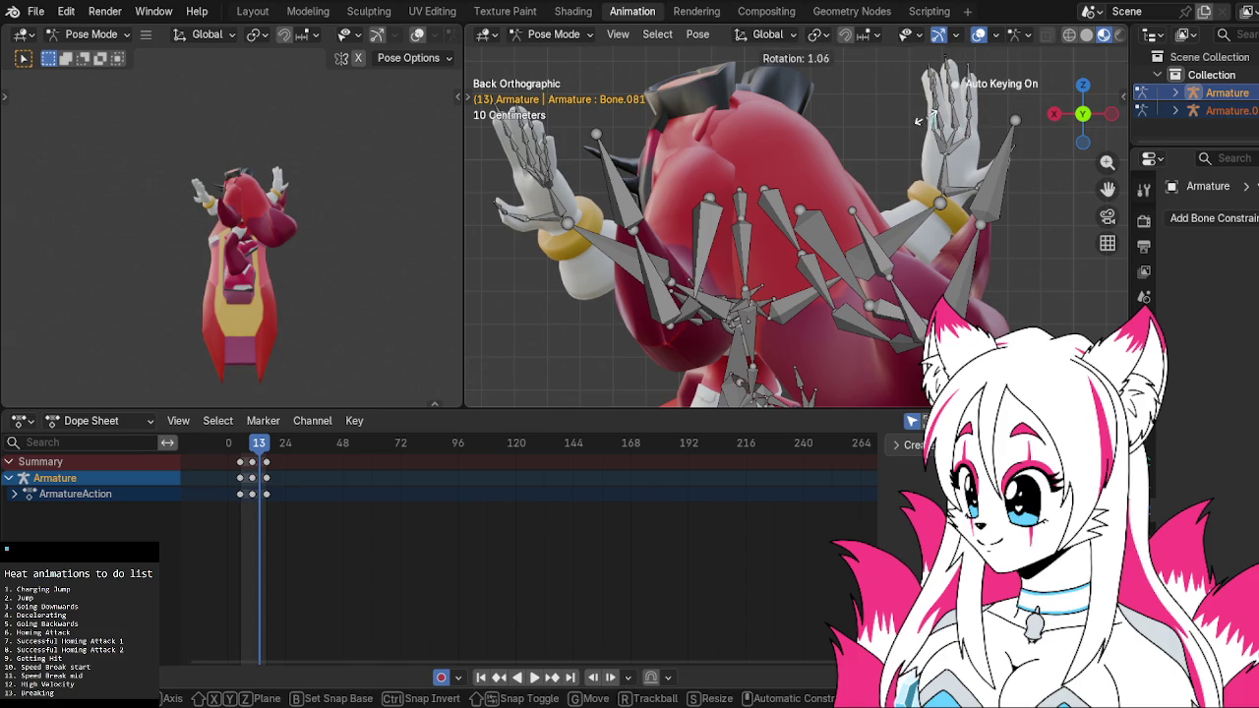
{"action": "left_click", "coordinate": [915, 121]}
Review the hand pose in playback, scrub to frame 20 and show armature data properties
{"action": "key", "text": "space"}
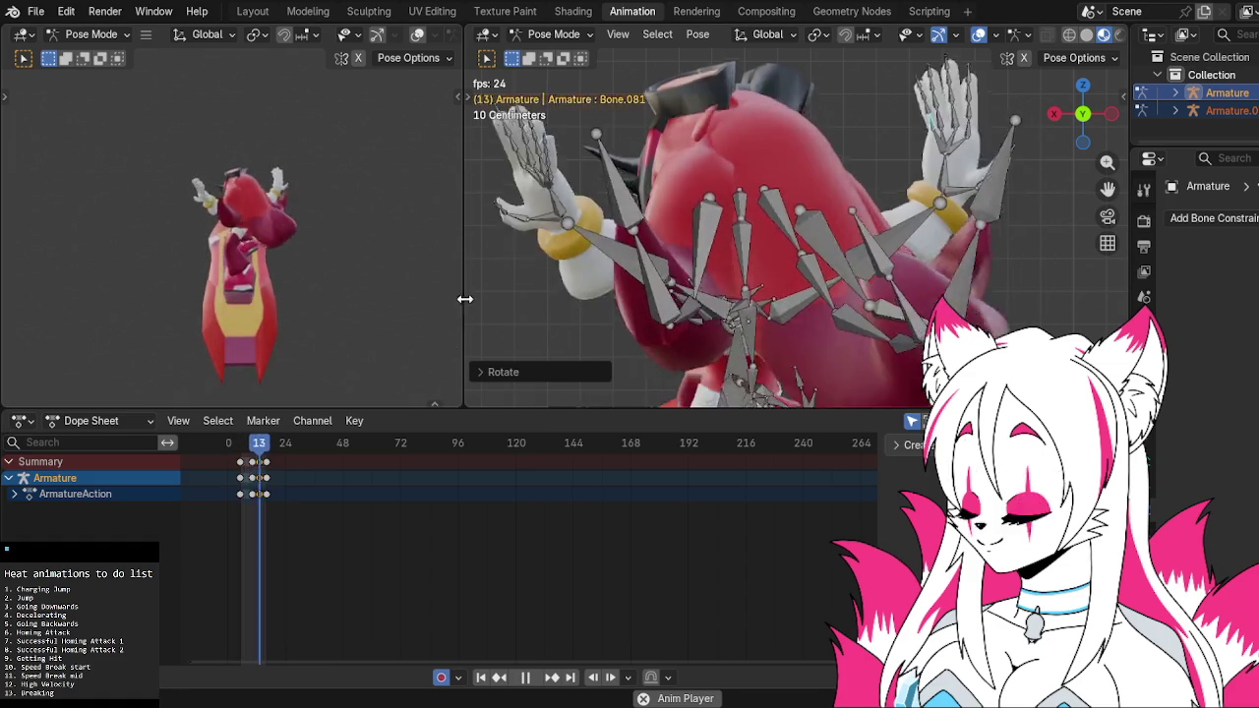
{"action": "key", "text": "Escape"}
{"action": "scroll", "coordinate": [423, 337], "scroll_direction": "down", "scroll_amount": 1}
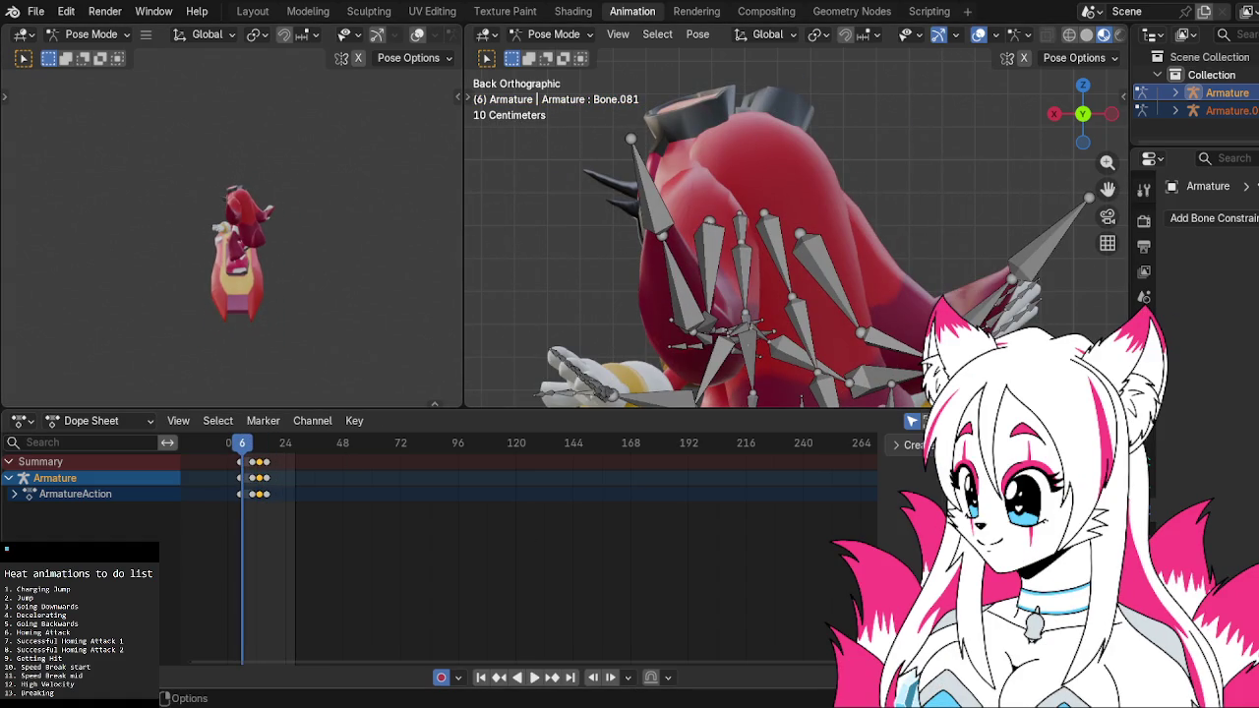
{"action": "key", "text": "space"}
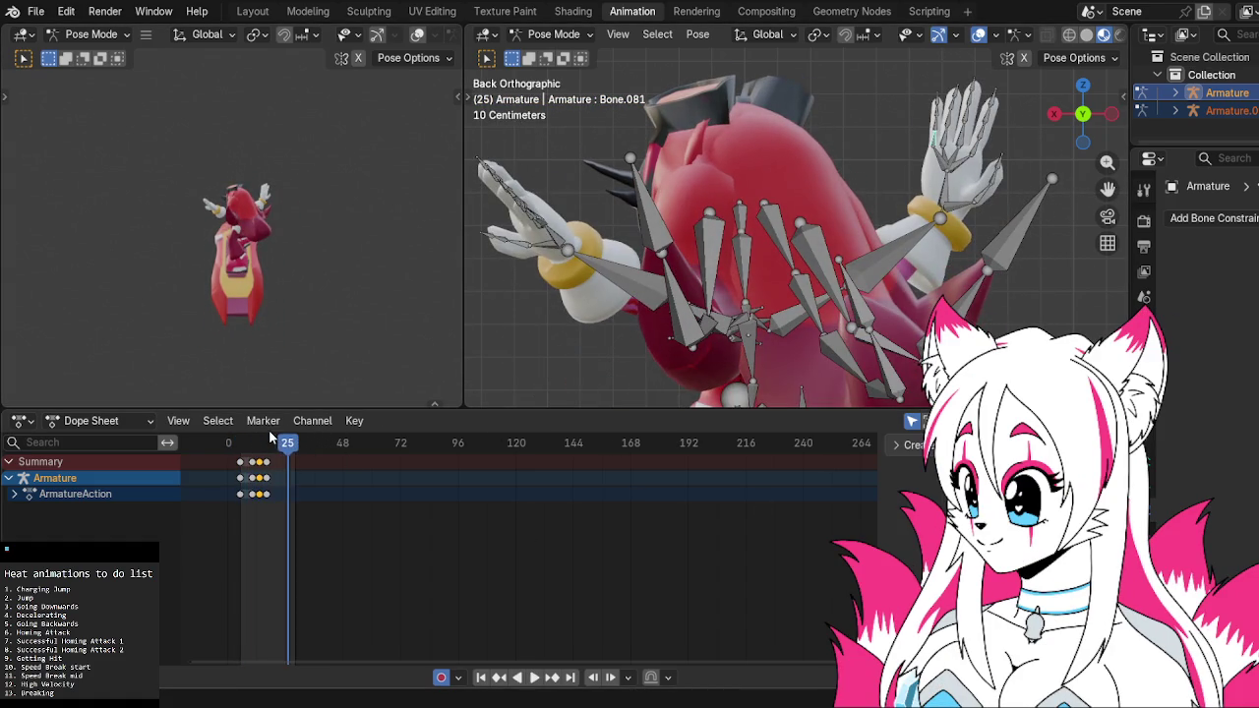
{"action": "key", "text": "space"}
{"action": "mouse_move", "coordinate": [485, 328]}
{"action": "middle_mouse_down"}
{"action": "mouse_move", "coordinate": [760, 328]}
{"action": "mouse_move", "coordinate": [830, 311]}
{"action": "middle_mouse_up"}
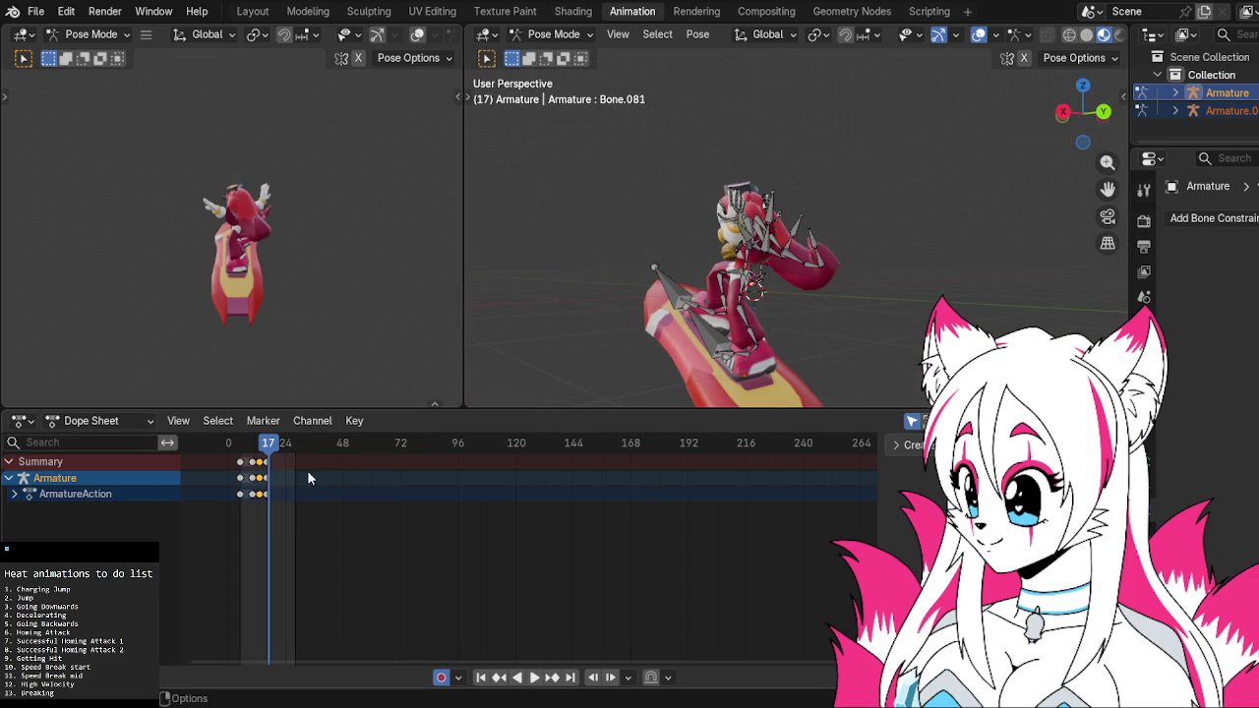
{"action": "left_click_drag", "start_coordinate": [274, 450], "coordinate": [241, 458]}
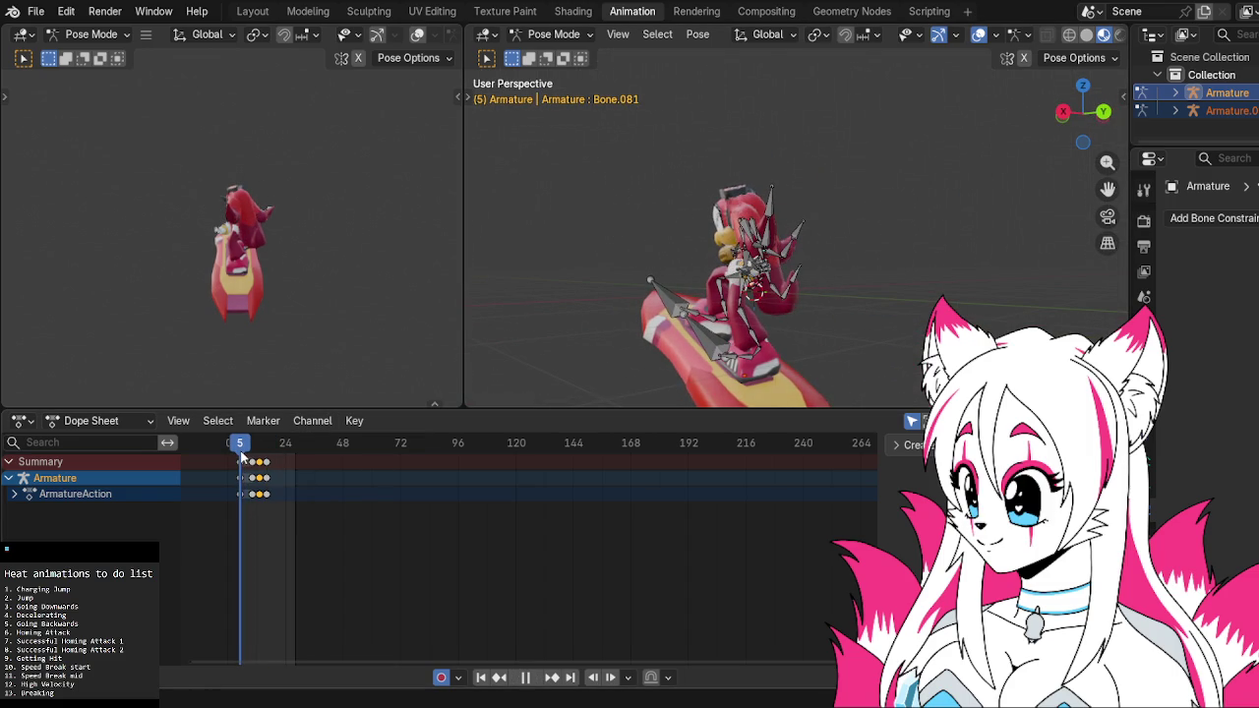
{"action": "left_click_drag", "start_coordinate": [244, 458], "coordinate": [276, 466]}
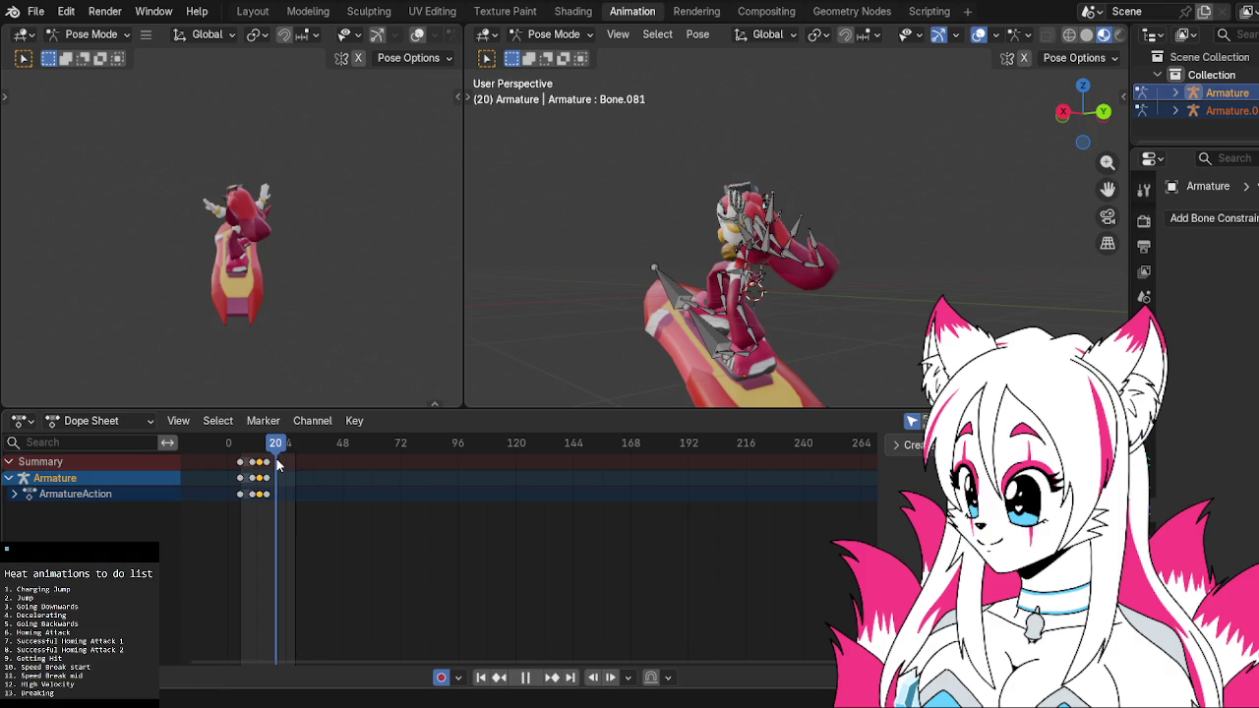
{"action": "left_click", "coordinate": [1142, 460]}
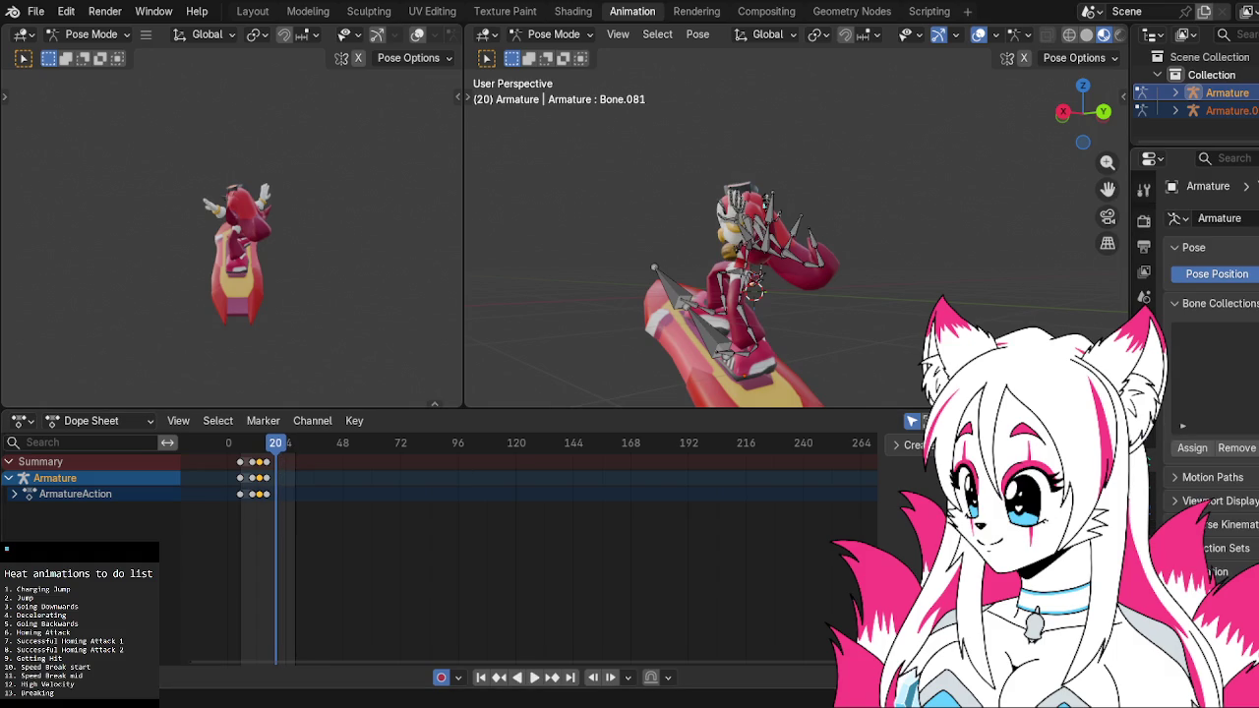
Toggle Rest and Pose Position, then preview the charging animation by scrubbing, orbiting and playing
{"action": "left_click", "coordinate": [1256, 273]}
{"action": "left_click", "coordinate": [1201, 278]}
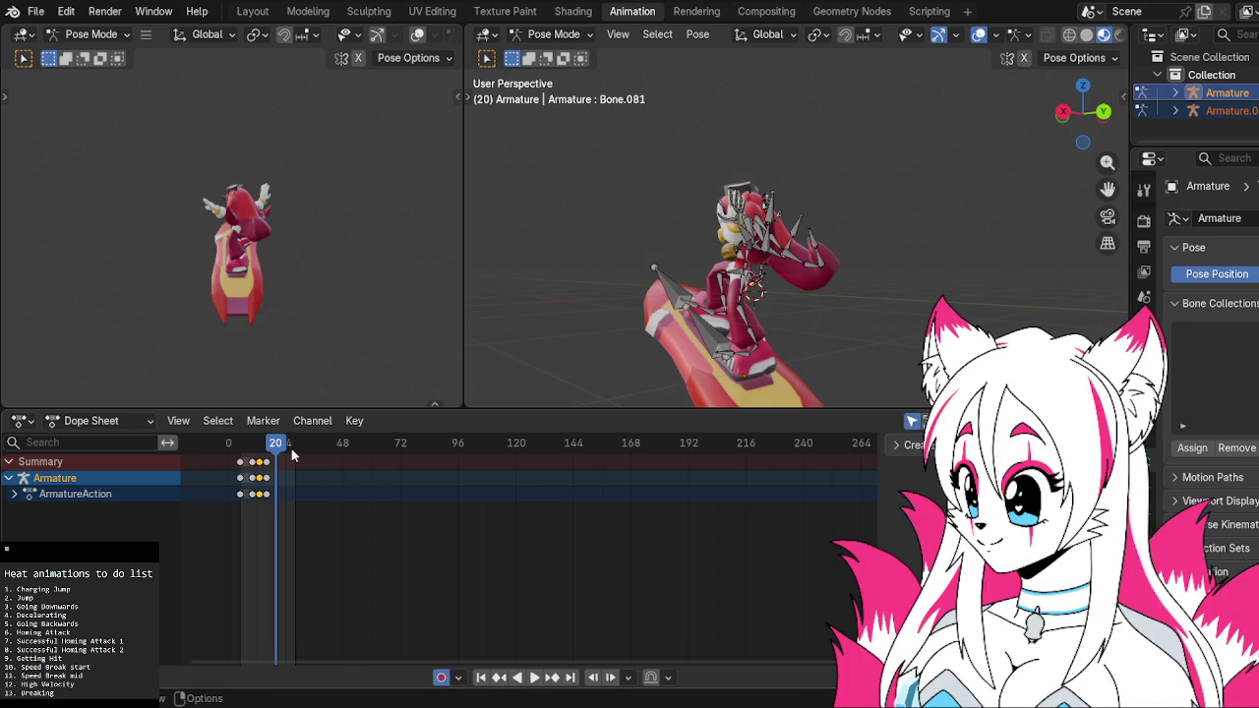
{"action": "key", "text": "ctrl+shift+space"}
{"action": "left_click_drag", "start_coordinate": [273, 449], "coordinate": [275, 447]}
{"action": "mouse_move", "coordinate": [678, 324]}
{"action": "middle_mouse_down"}
{"action": "mouse_move", "coordinate": [797, 309]}
{"action": "mouse_move", "coordinate": [779, 316]}
{"action": "middle_mouse_up"}
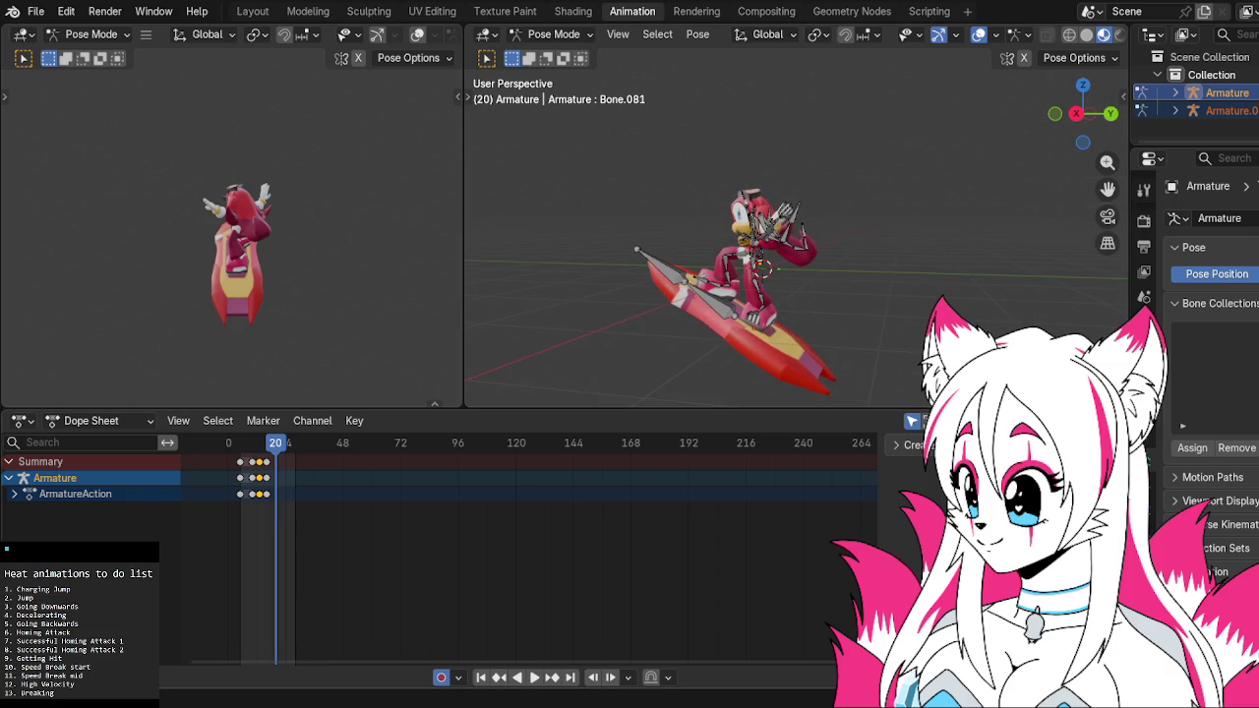
{"action": "left_click_drag", "start_coordinate": [275, 443], "coordinate": [282, 442]}
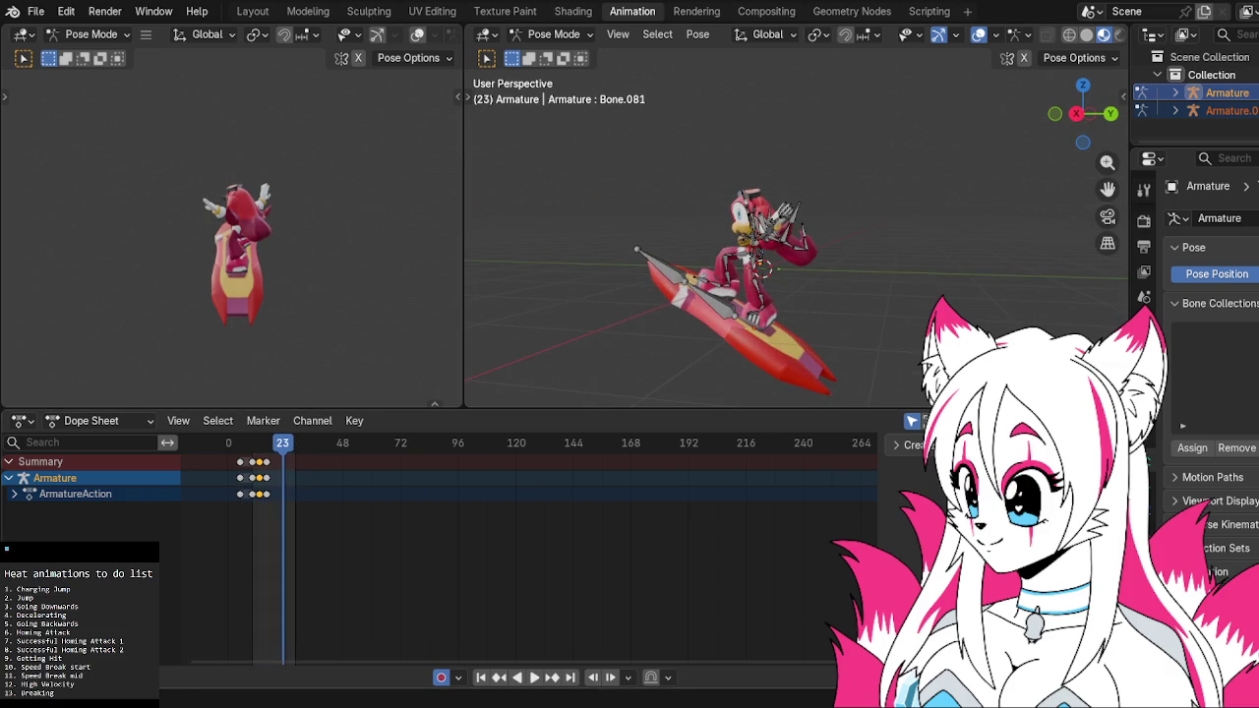
{"action": "key", "text": "space"}
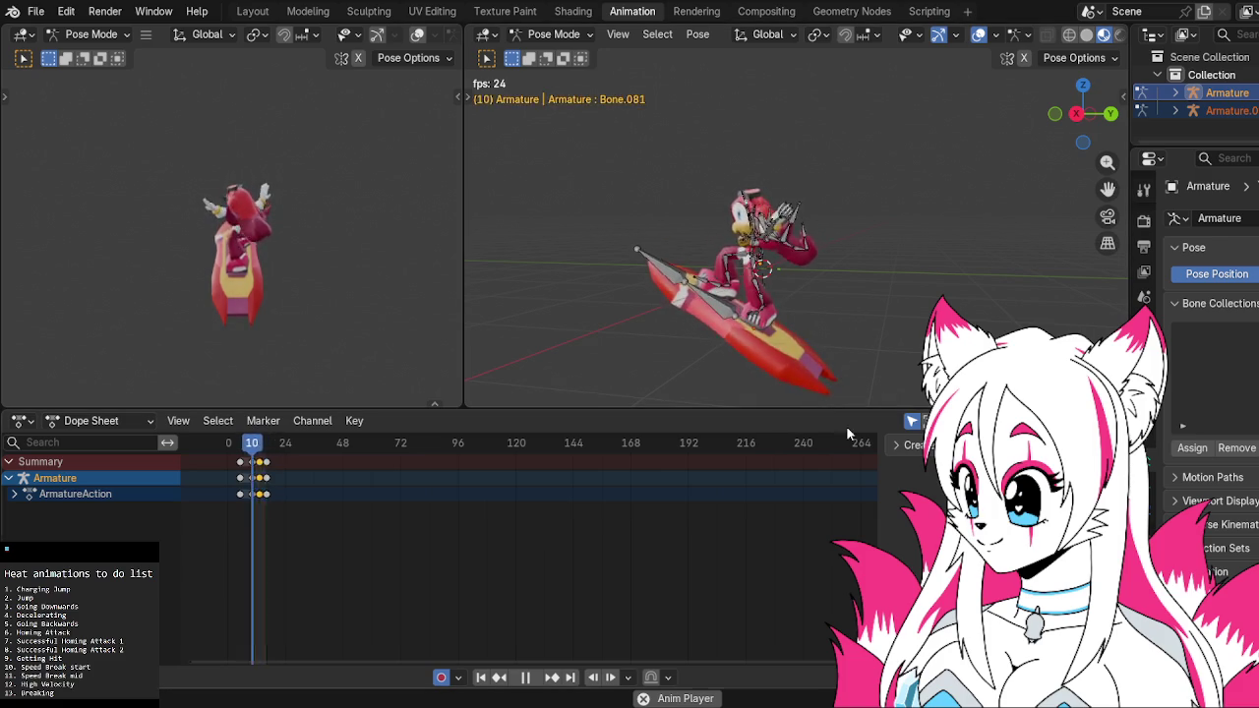
Orbit and zoom around the character to watch the charging animation
{"action": "middle_click_drag", "start_coordinate": [843, 318], "coordinate": [891, 280]}
{"action": "scroll", "coordinate": [878, 274], "scroll_direction": "up", "scroll_amount": 3}
{"action": "scroll", "coordinate": [418, 296], "scroll_direction": "up", "scroll_amount": 3}
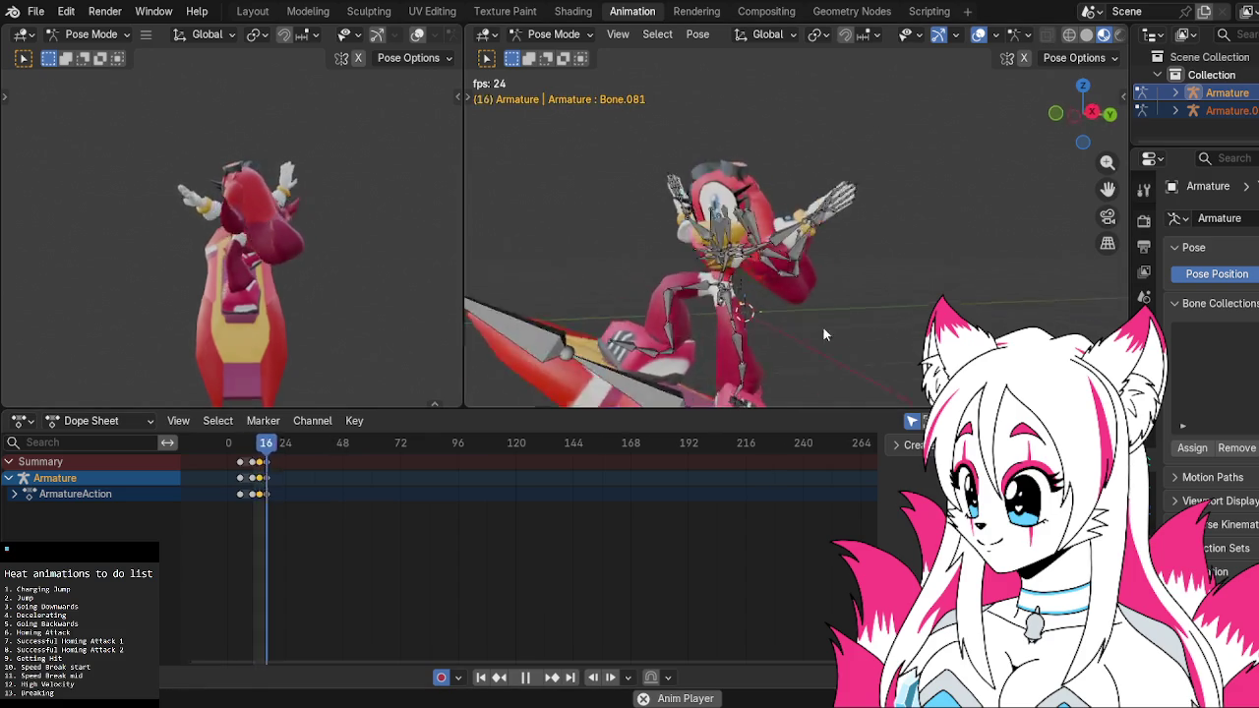
{"action": "middle_click_drag", "start_coordinate": [768, 319], "coordinate": [876, 307]}
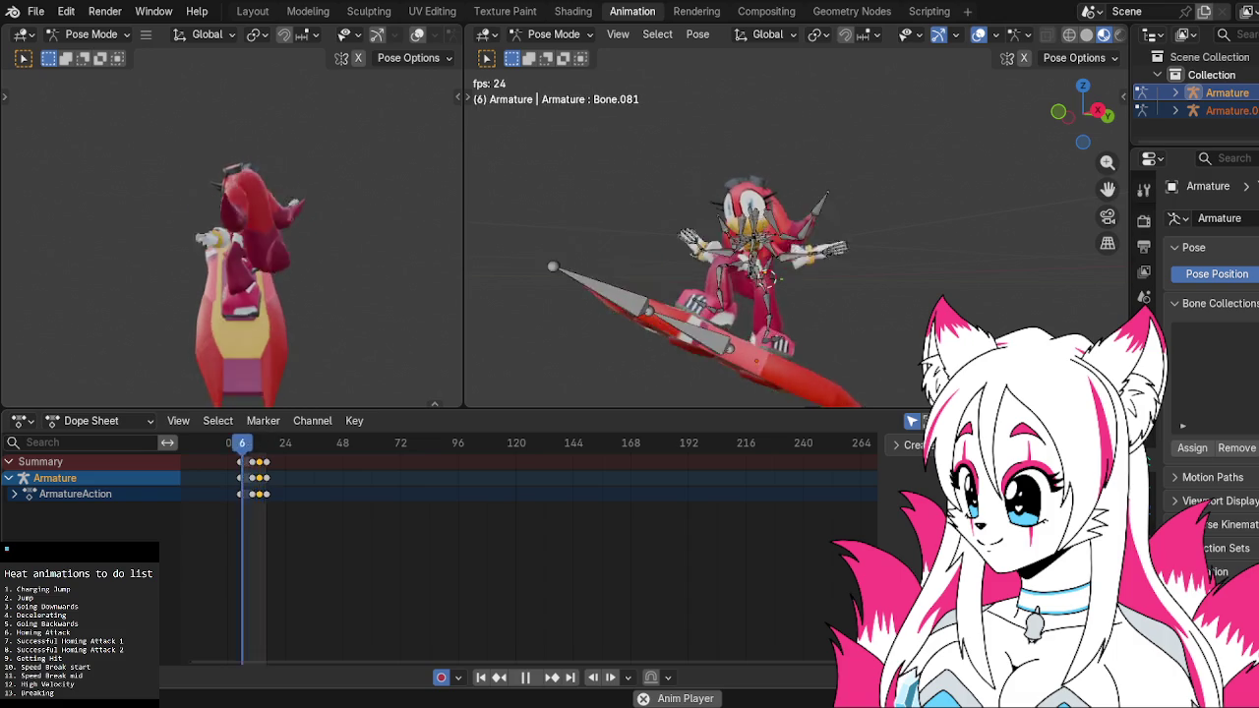
{"action": "mouse_move", "coordinate": [777, 339]}
{"action": "middle_mouse_down"}
{"action": "mouse_move", "coordinate": [817, 340]}
{"action": "mouse_move", "coordinate": [644, 346]}
{"action": "middle_mouse_up"}
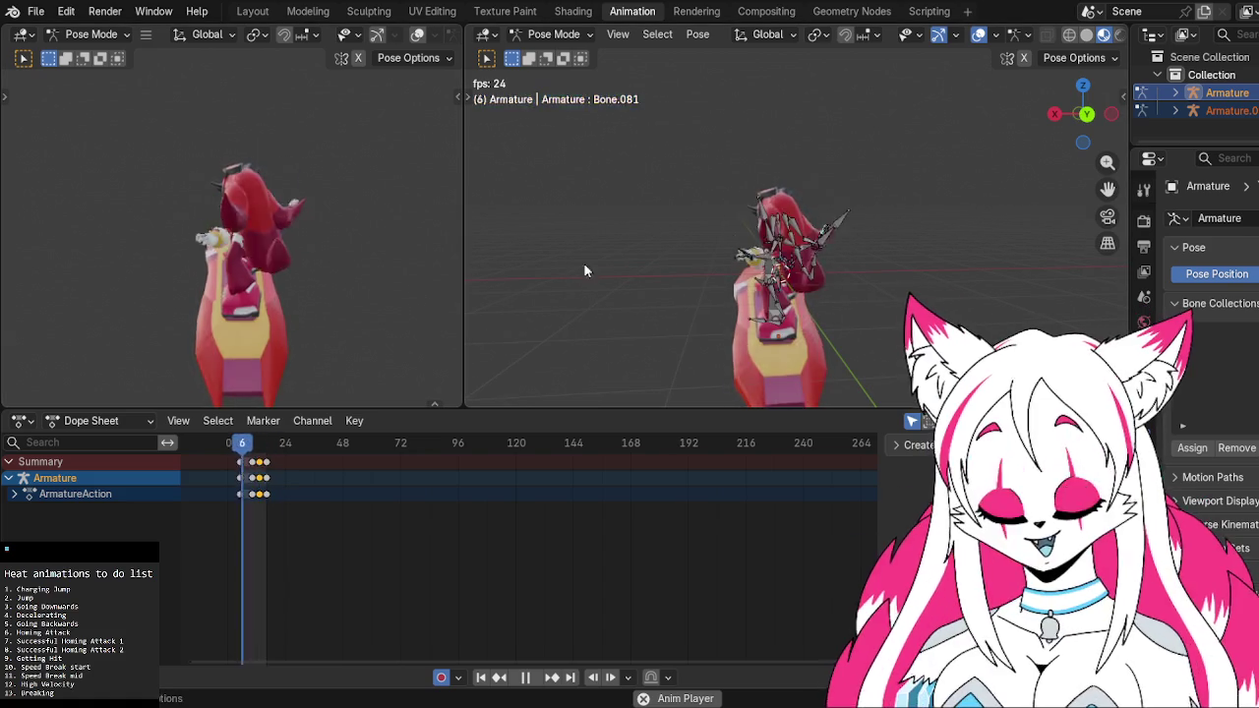
Save heat charging.blend, resume playback and select 'Decelerating' in the to-do list
{"action": "key", "text": "ctrl+s"}
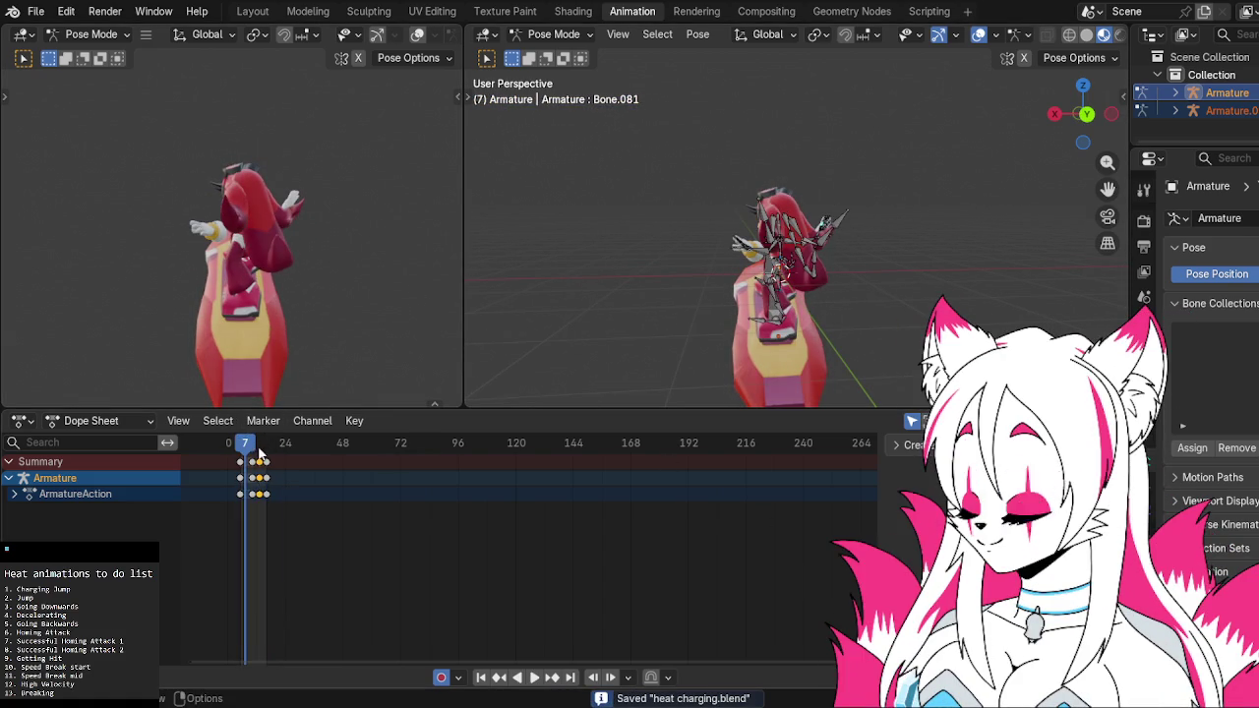
{"action": "key", "text": "space"}
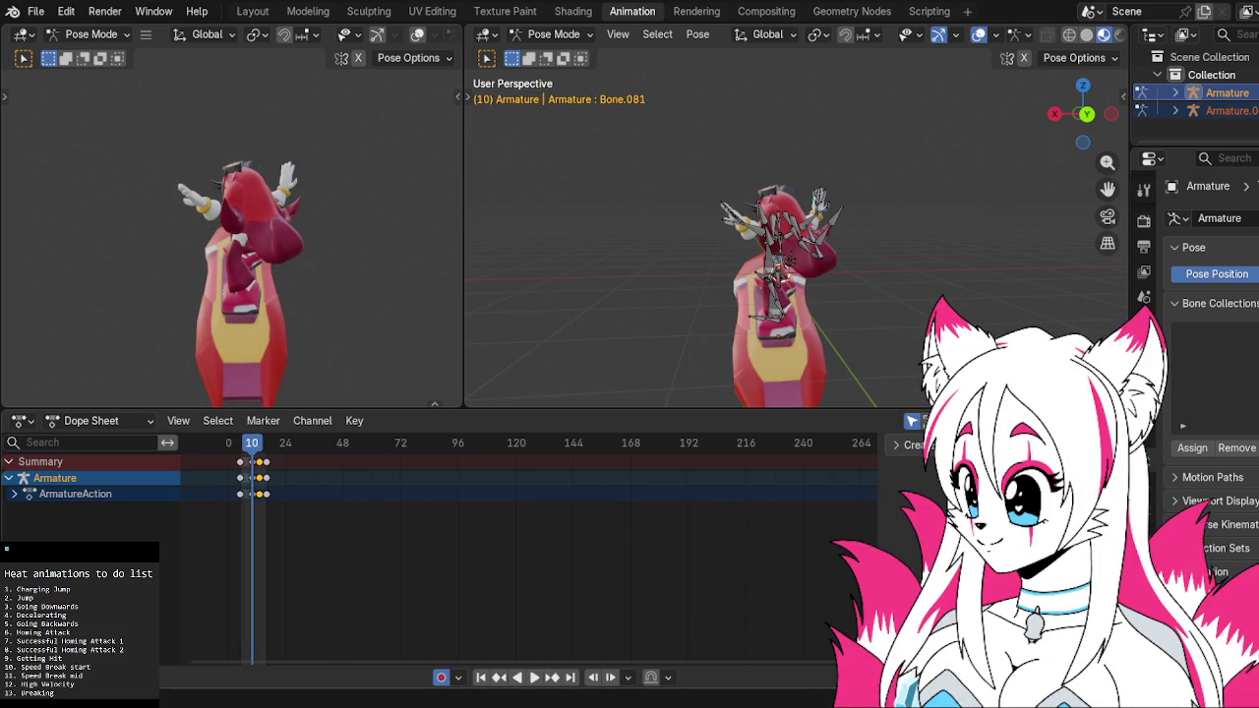
{"action": "key", "text": "shift+End"}
Drag-select 'Decelerating' in the to-do overlay to strike it through
{"action": "left_click_drag", "start_coordinate": [17, 596], "coordinate": [79, 606]}
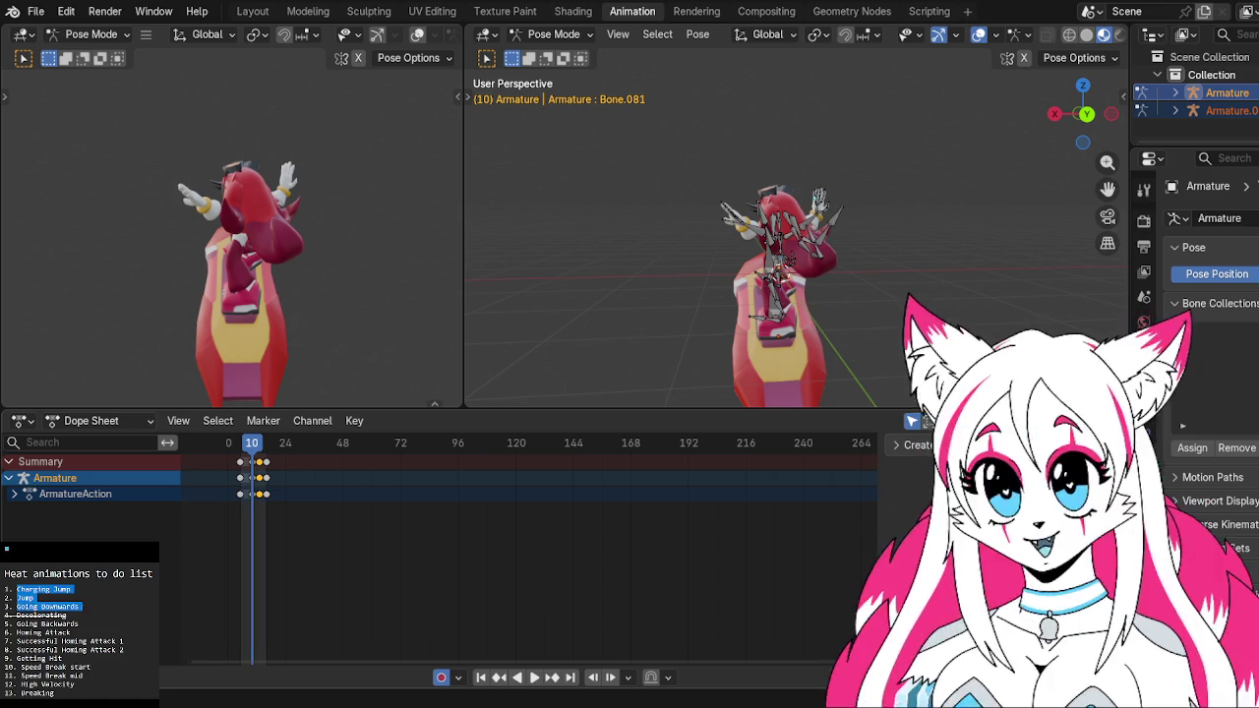
Highlight the Charging Jump, Jump and Going Downwards entries in the to-do list
{"action": "scroll", "coordinate": [59, 629], "scroll_direction": "down", "scroll_amount": 1}
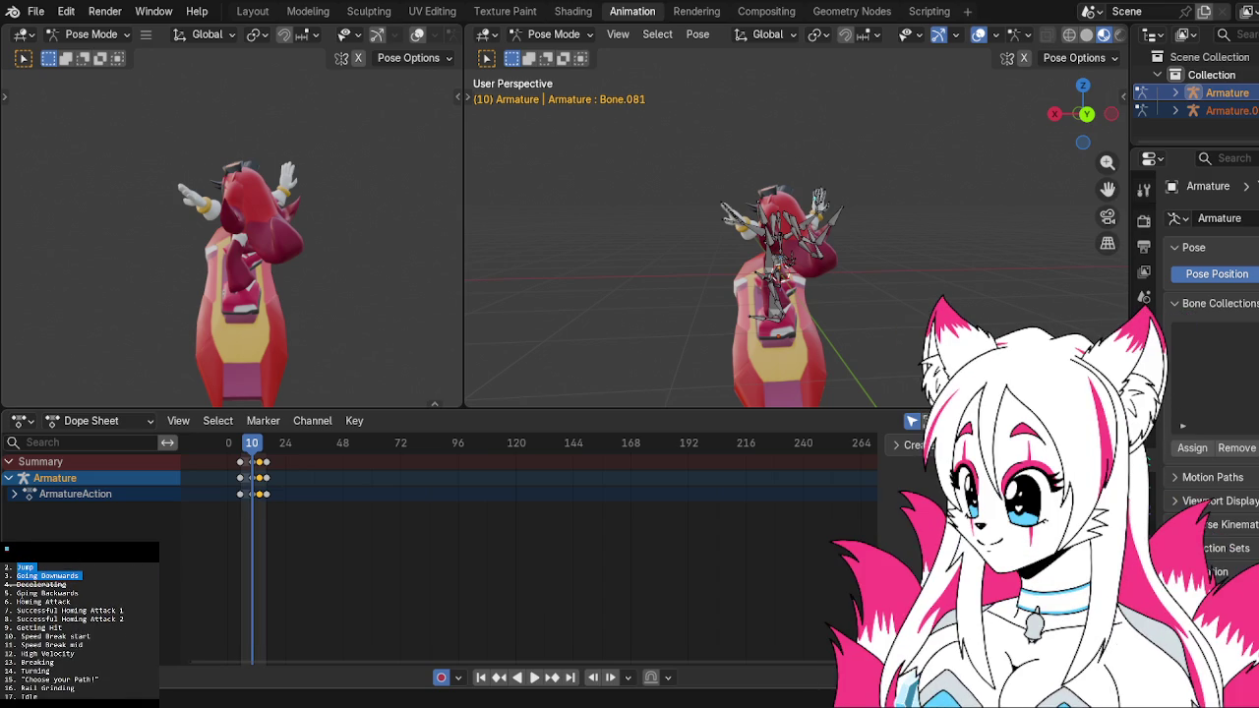
{"action": "left_click", "coordinate": [50, 575]}
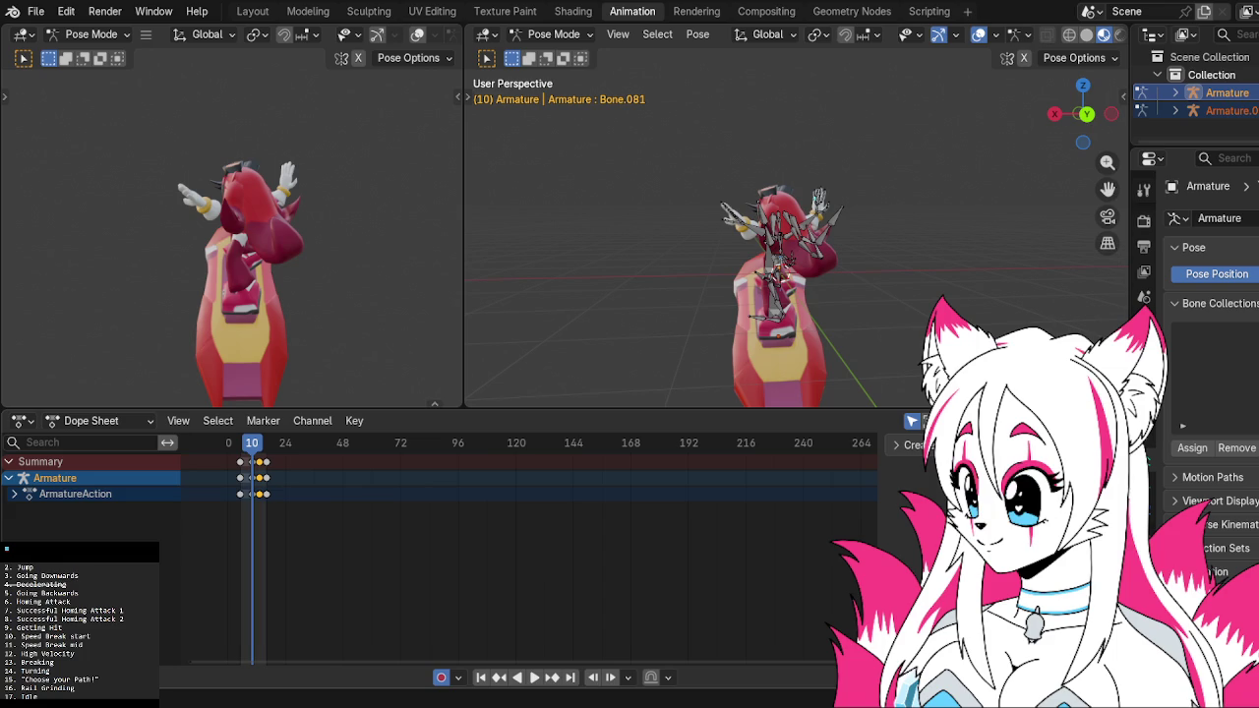
{"action": "scroll", "coordinate": [69, 630], "scroll_direction": "down", "scroll_amount": 2}
{"action": "scroll", "coordinate": [69, 629], "scroll_direction": "down", "scroll_amount": 1}
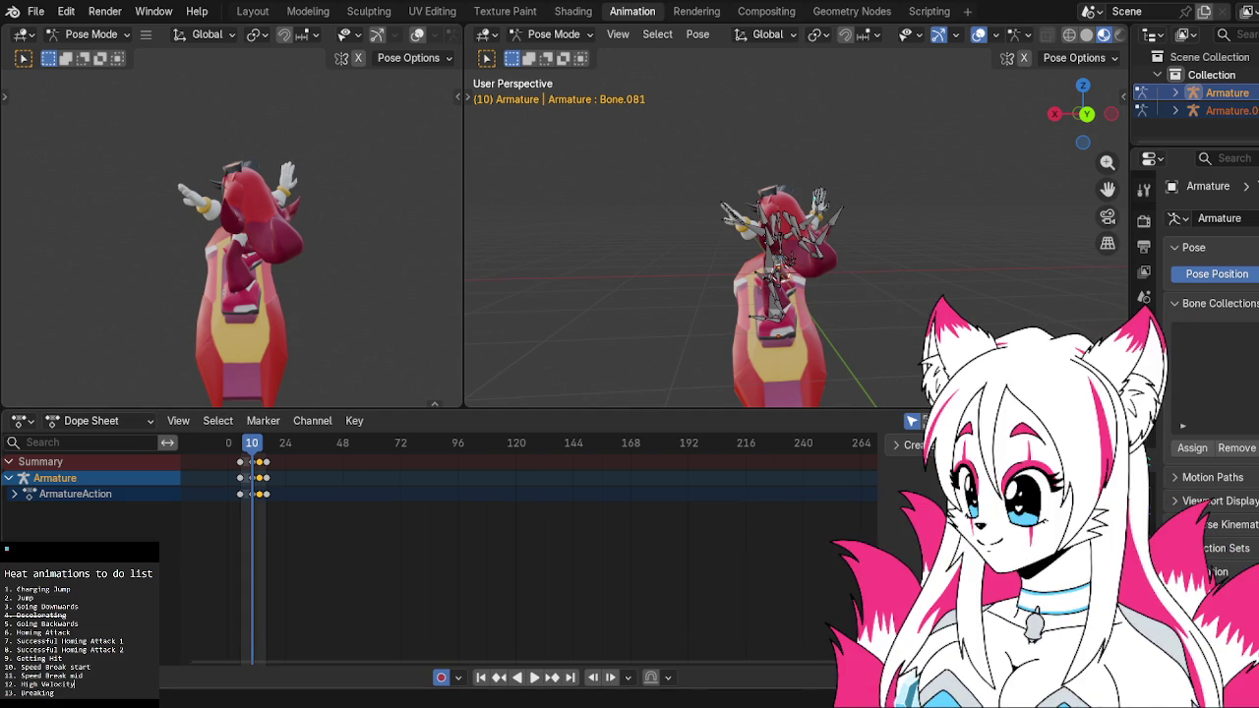
{"action": "left_click_drag", "start_coordinate": [17, 589], "coordinate": [70, 589]}
{"action": "mouse_move", "coordinate": [17, 597]}
{"action": "left_mouse_down"}
{"action": "mouse_move", "coordinate": [70, 589]}
{"action": "mouse_move", "coordinate": [33, 597]}
{"action": "mouse_move", "coordinate": [80, 606]}
{"action": "left_mouse_up"}
{"action": "key", "text": "shift+Up"}
{"action": "key", "text": "shift+Up"}
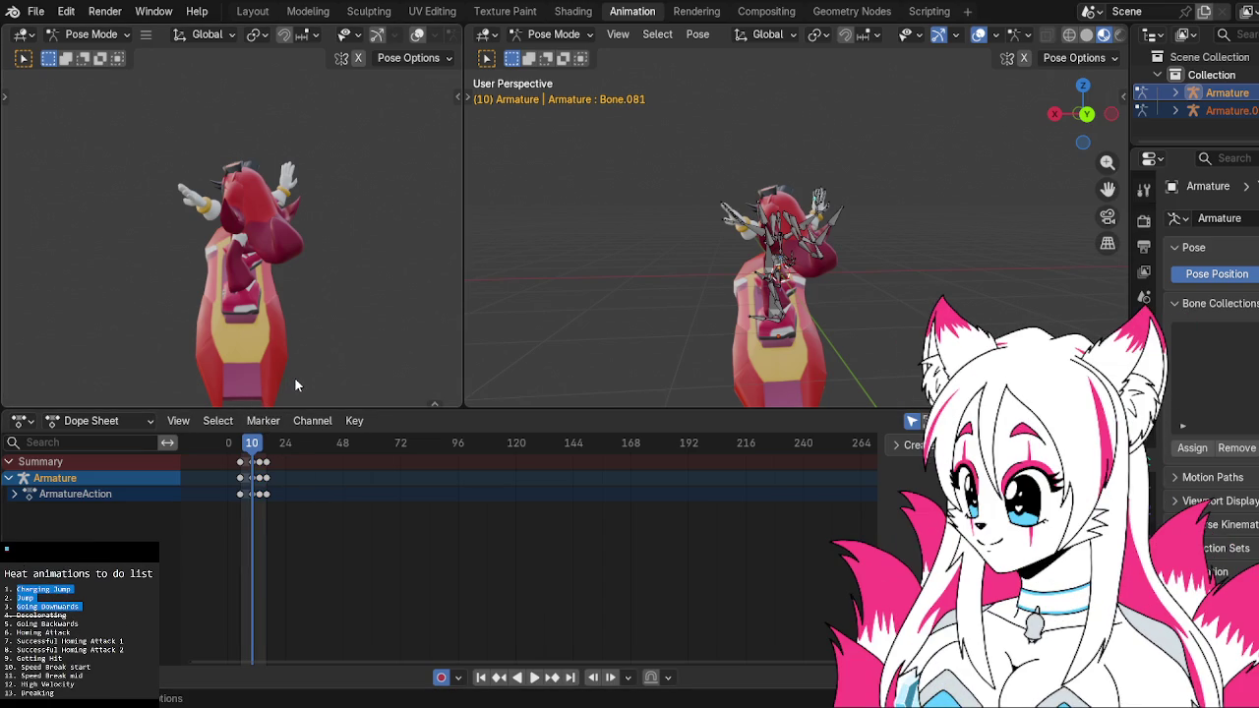
Save heat charging.blend and open another project from Open Recent
{"action": "left_click", "coordinate": [35, 11]}
{"action": "key", "text": "ctrl+s"}
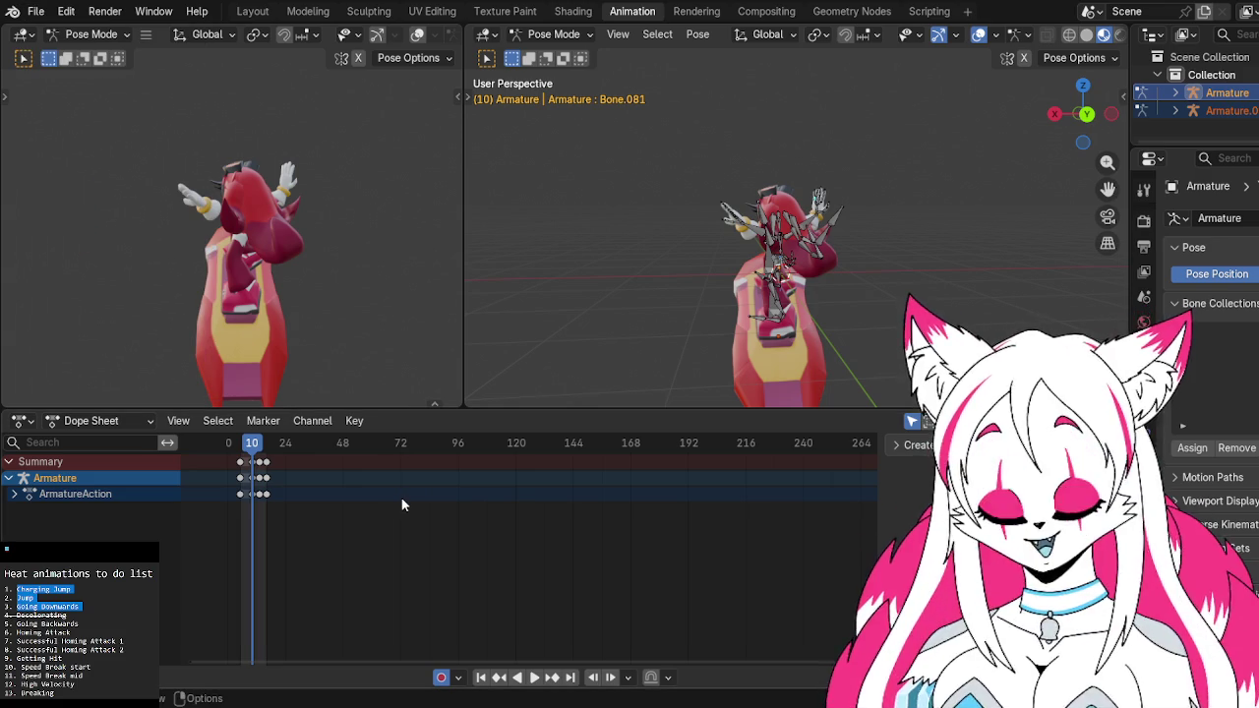
{"action": "left_click", "coordinate": [36, 11]}
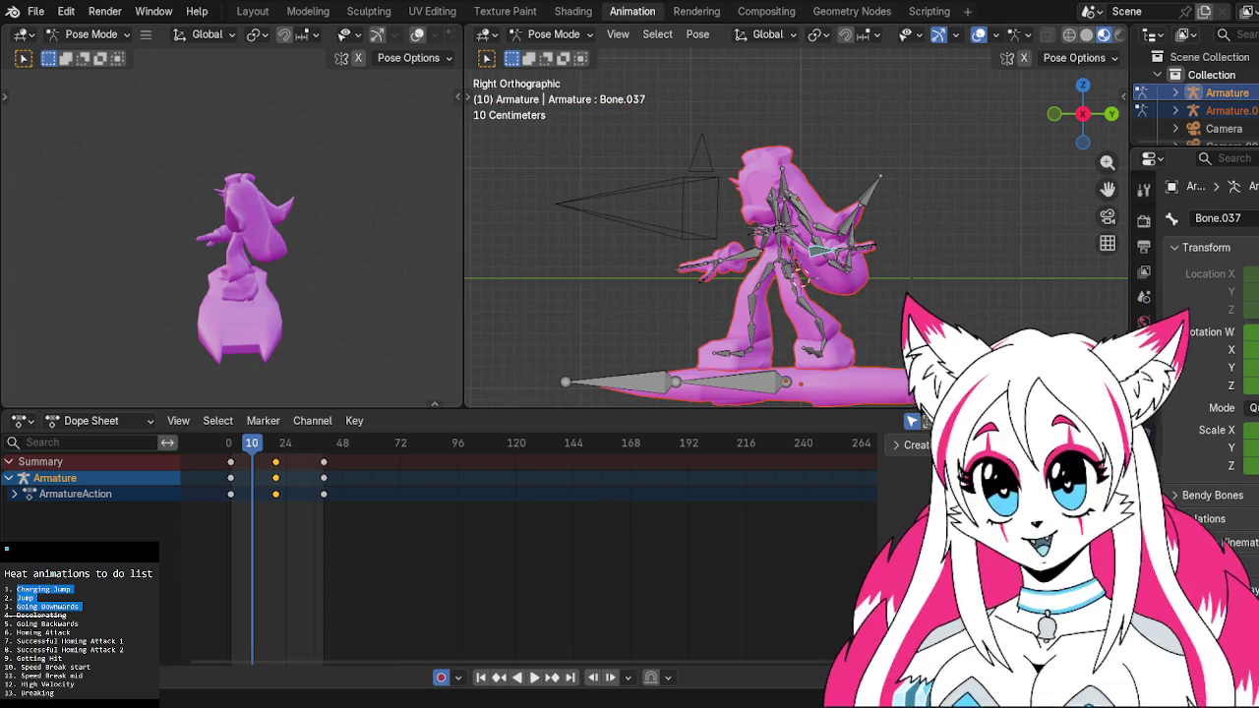
Make the body mesh active and show its material nodes in the Shading workspace
{"action": "left_click", "coordinate": [587, 12]}
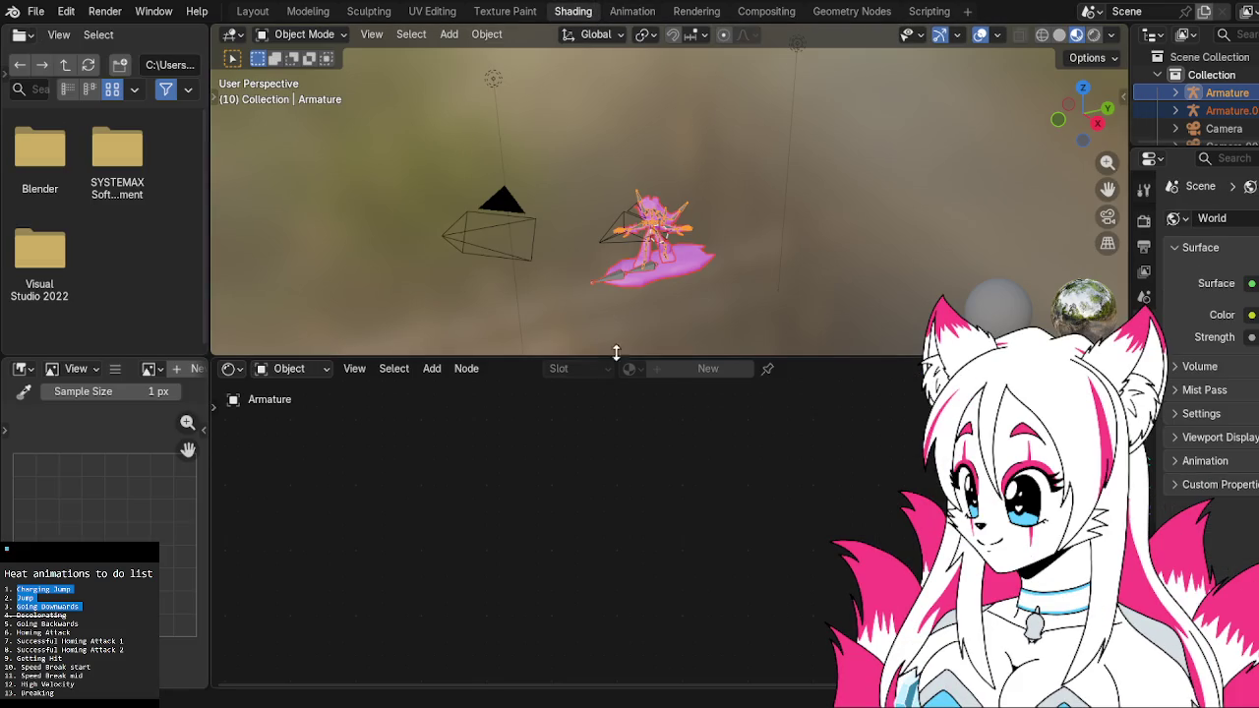
{"action": "left_click", "coordinate": [663, 211]}
{"action": "left_click", "coordinate": [307, 12]}
{"action": "left_click", "coordinate": [258, 11]}
{"action": "left_click", "coordinate": [570, 423]}
{"action": "left_click", "coordinate": [572, 11]}
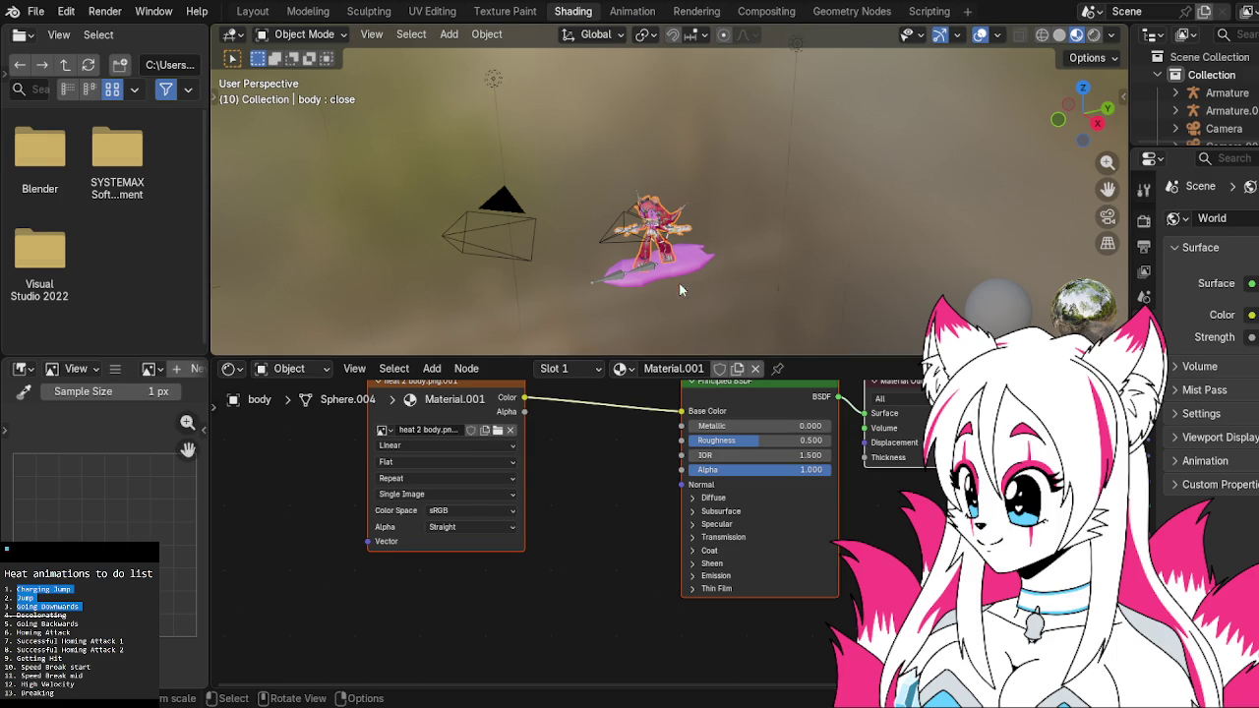
Select the body mesh and bring up Material.002's eye image texture node
{"action": "scroll", "coordinate": [634, 254], "scroll_direction": "up", "scroll_amount": 4}
{"action": "left_click", "coordinate": [630, 246]}
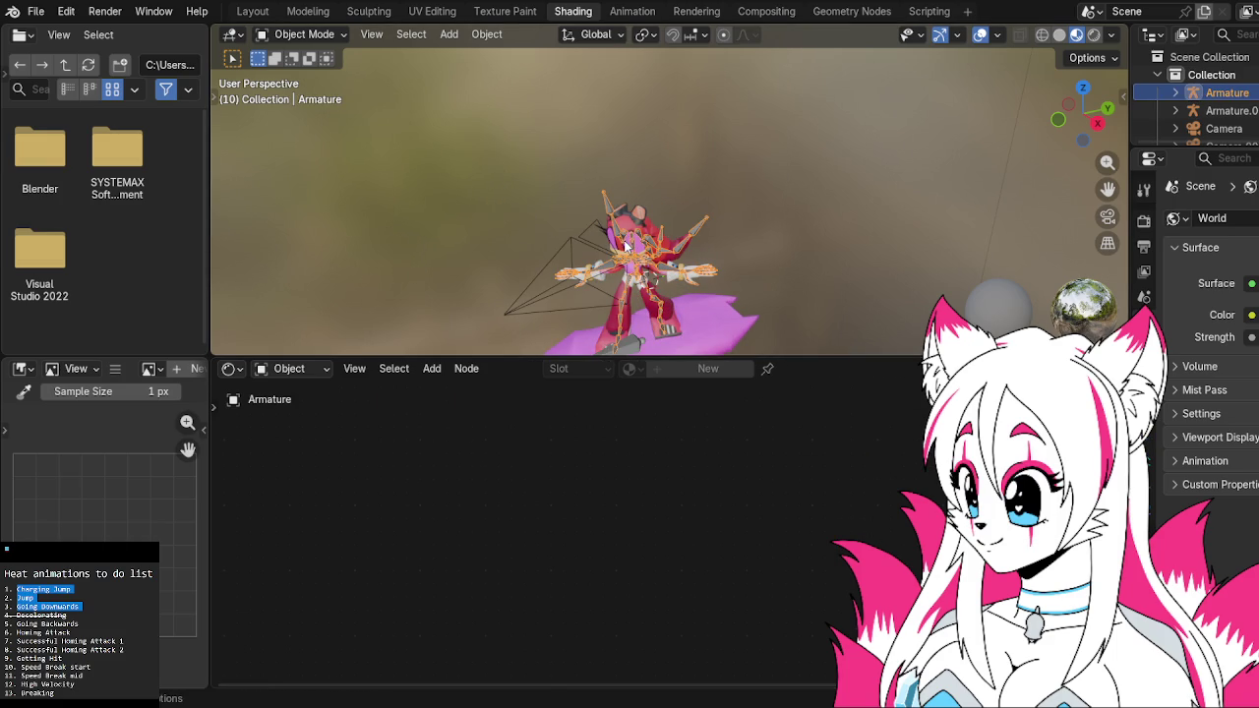
{"action": "left_click", "coordinate": [626, 245]}
{"action": "scroll", "coordinate": [629, 236], "scroll_direction": "up", "scroll_amount": 5}
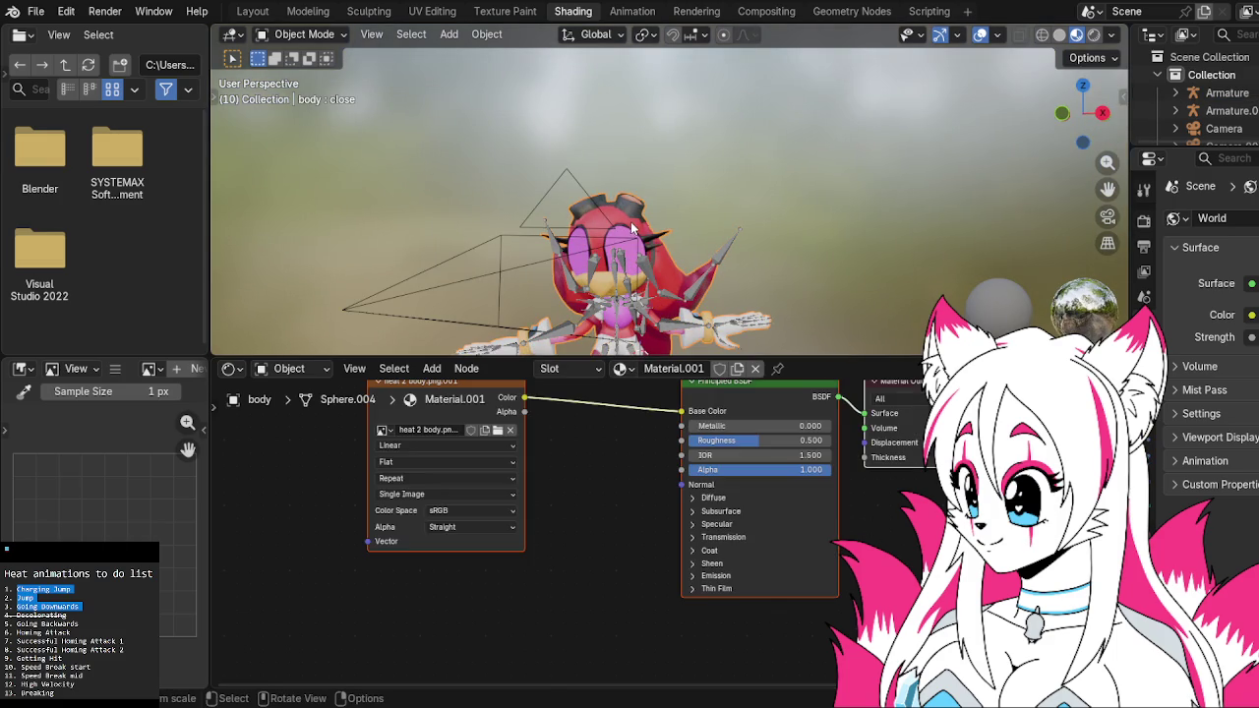
{"action": "left_click", "coordinate": [1144, 492]}
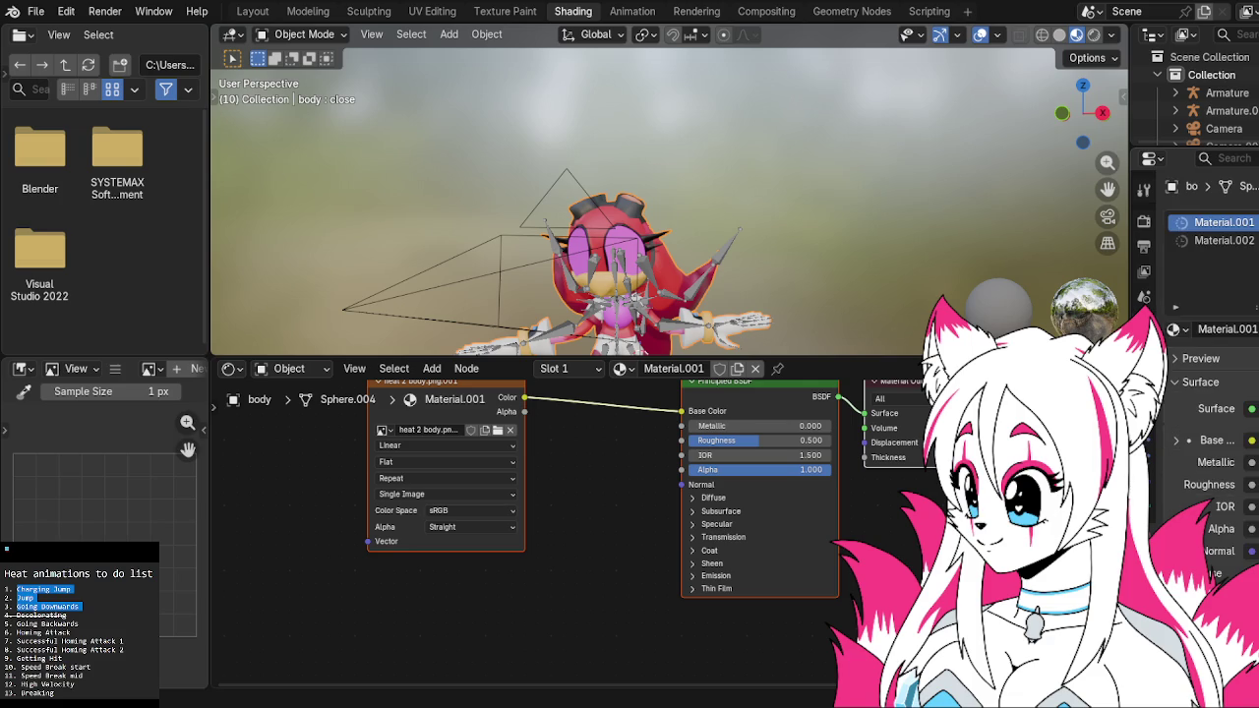
{"action": "left_click", "coordinate": [1224, 239]}
{"action": "middle_click_drag", "start_coordinate": [657, 462], "coordinate": [714, 558]}
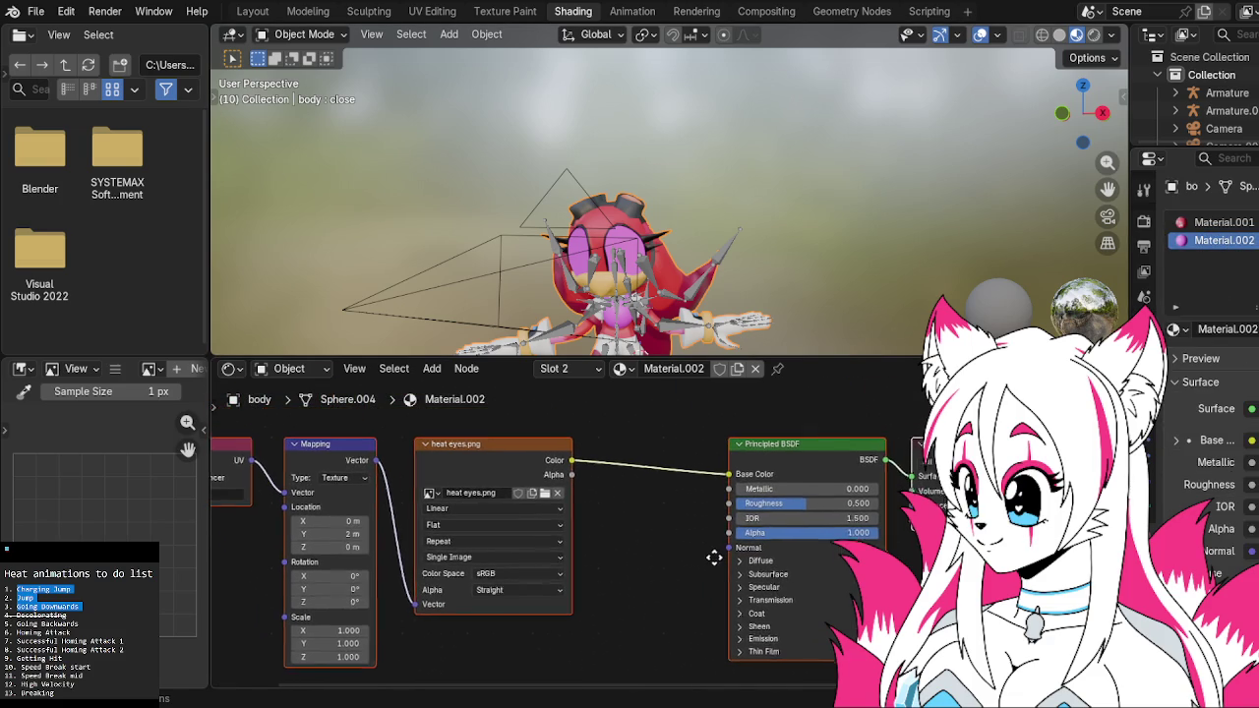
{"action": "left_click", "coordinate": [546, 496]}
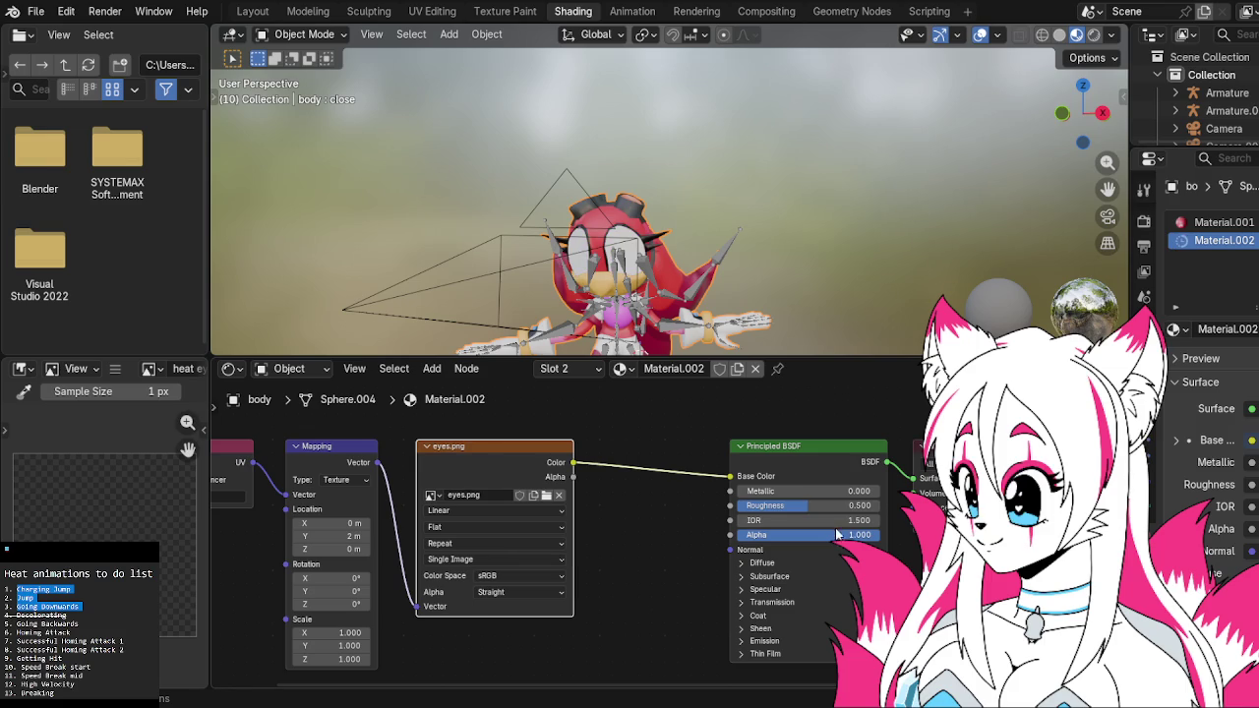
Relink heat eyes.png to the eye texture node and return to the Layout workspace
{"action": "key", "text": "ctrl+z"}
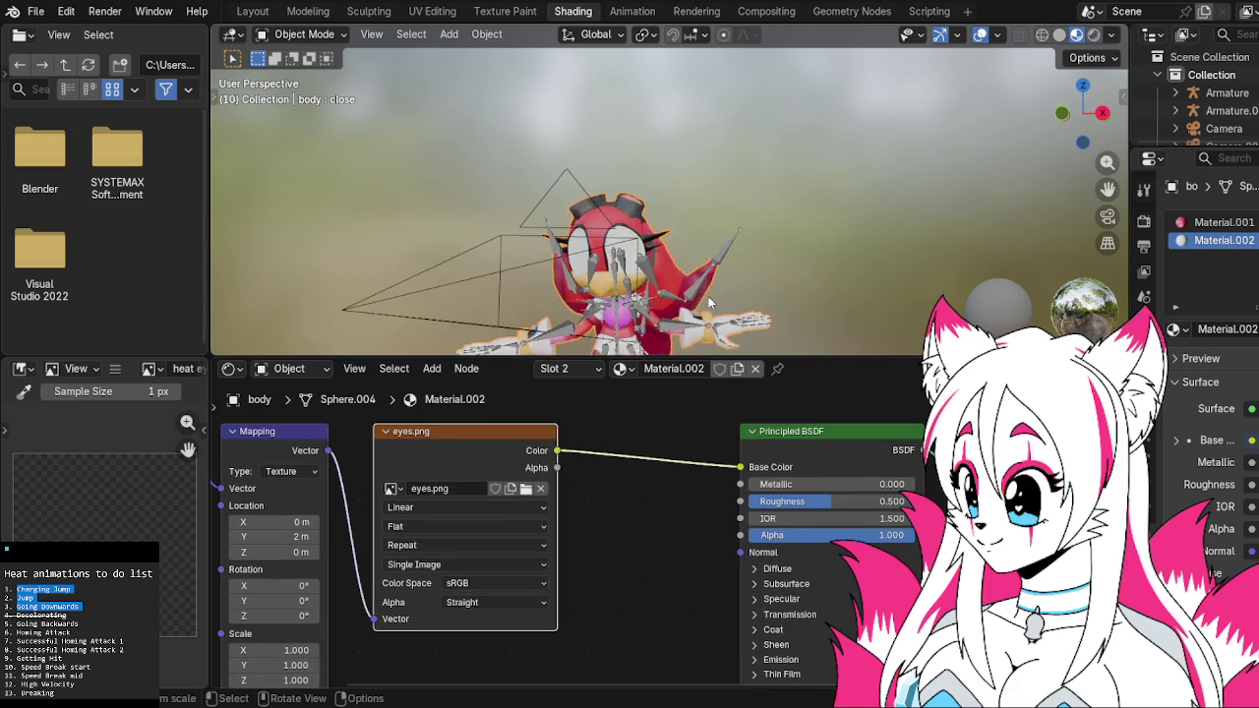
{"action": "scroll", "coordinate": [721, 290], "scroll_direction": "up", "scroll_amount": 2}
{"action": "middle_click_drag", "start_coordinate": [721, 290], "coordinate": [774, 263]}
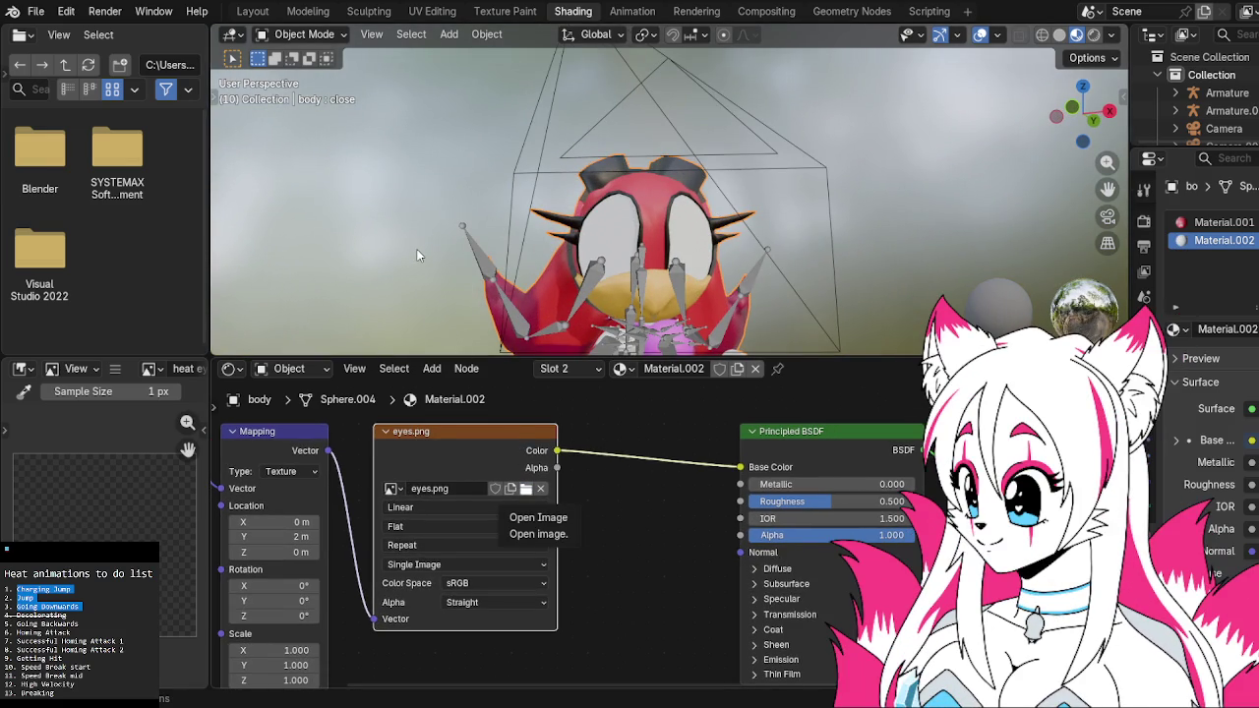
{"action": "key", "text": "ctrl+shift+z"}
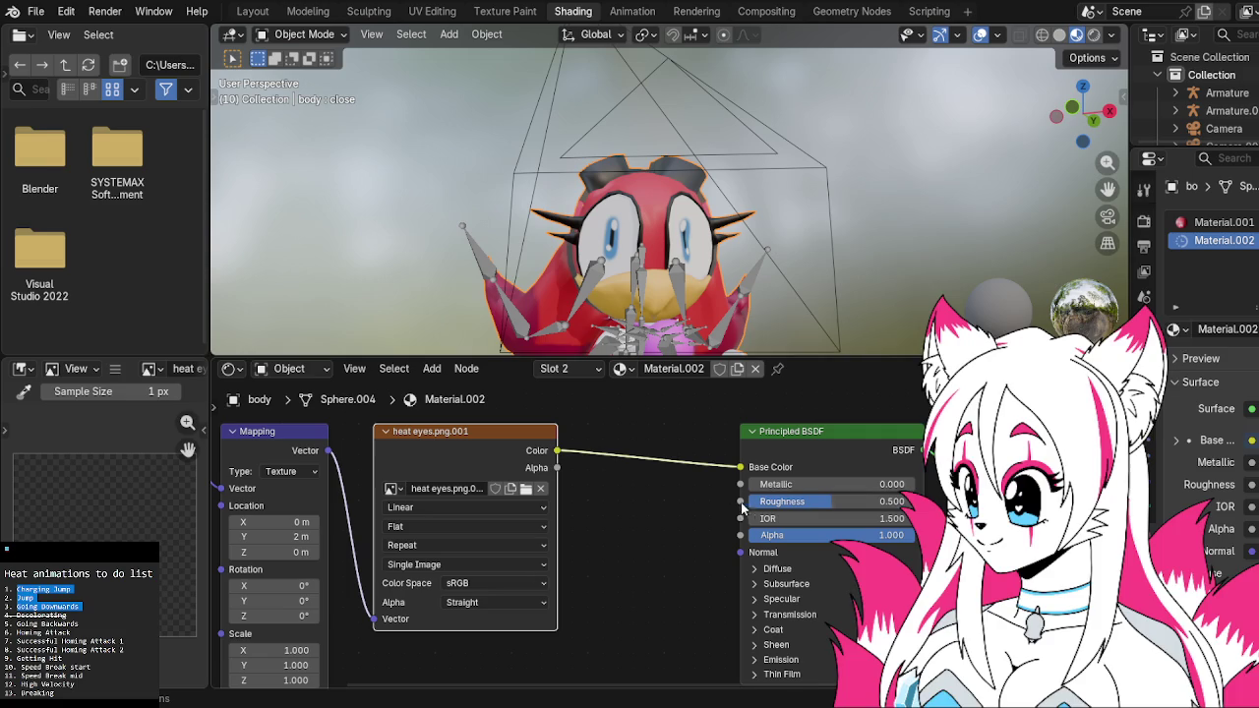
{"action": "scroll", "coordinate": [676, 273], "scroll_direction": "down", "scroll_amount": 4}
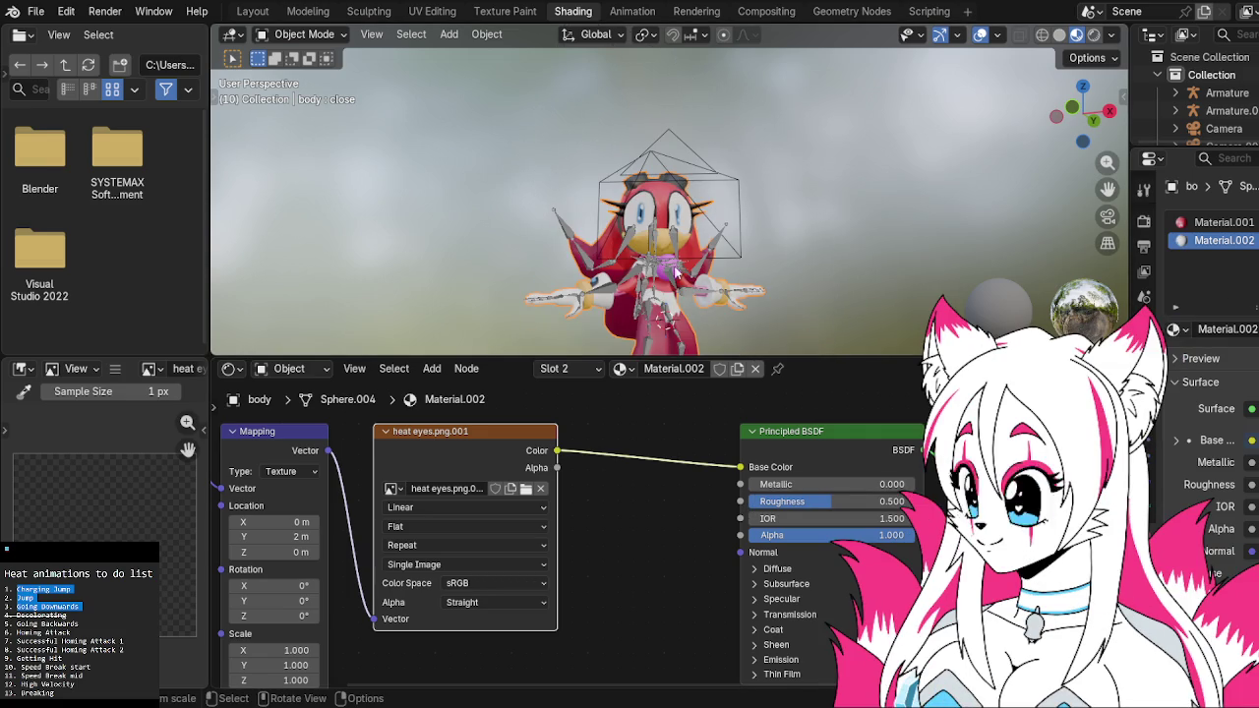
{"action": "left_click", "coordinate": [252, 11]}
{"action": "scroll", "coordinate": [611, 258], "scroll_direction": "up", "scroll_amount": 3}
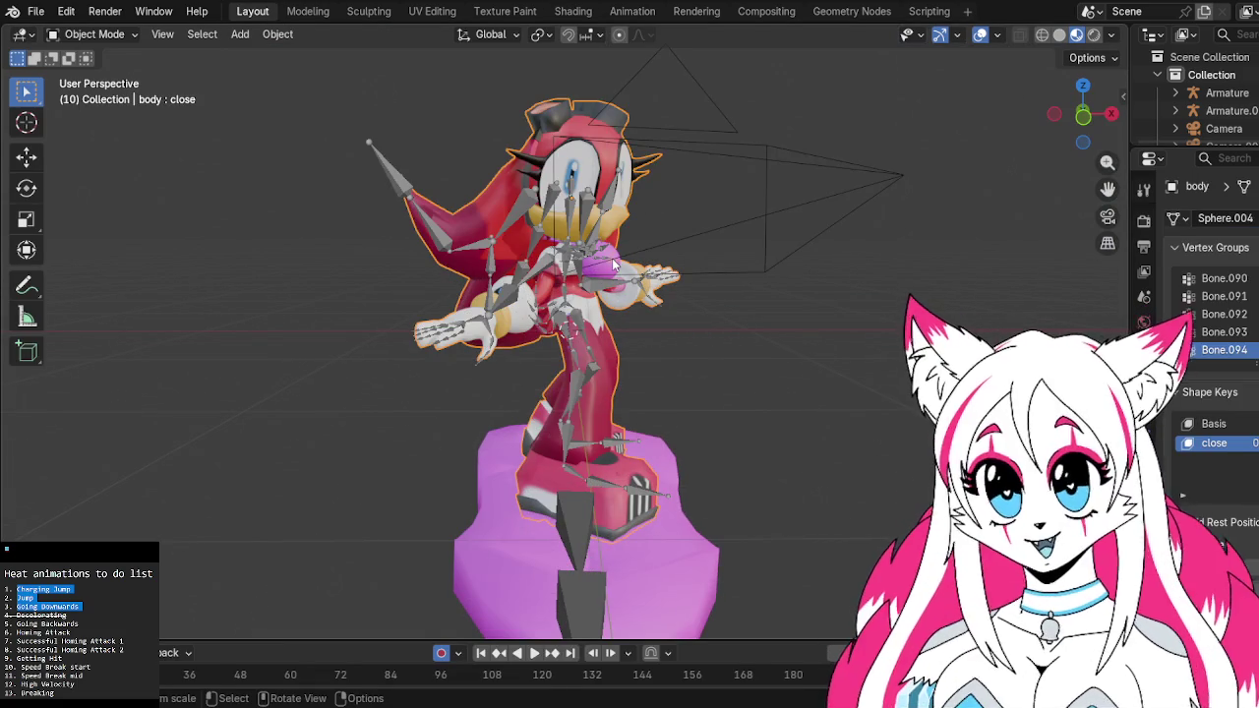
Delete the extra camera Camera.001 and both lights from the scene
{"action": "left_click", "coordinate": [612, 258]}
{"action": "left_click", "coordinate": [613, 262]}
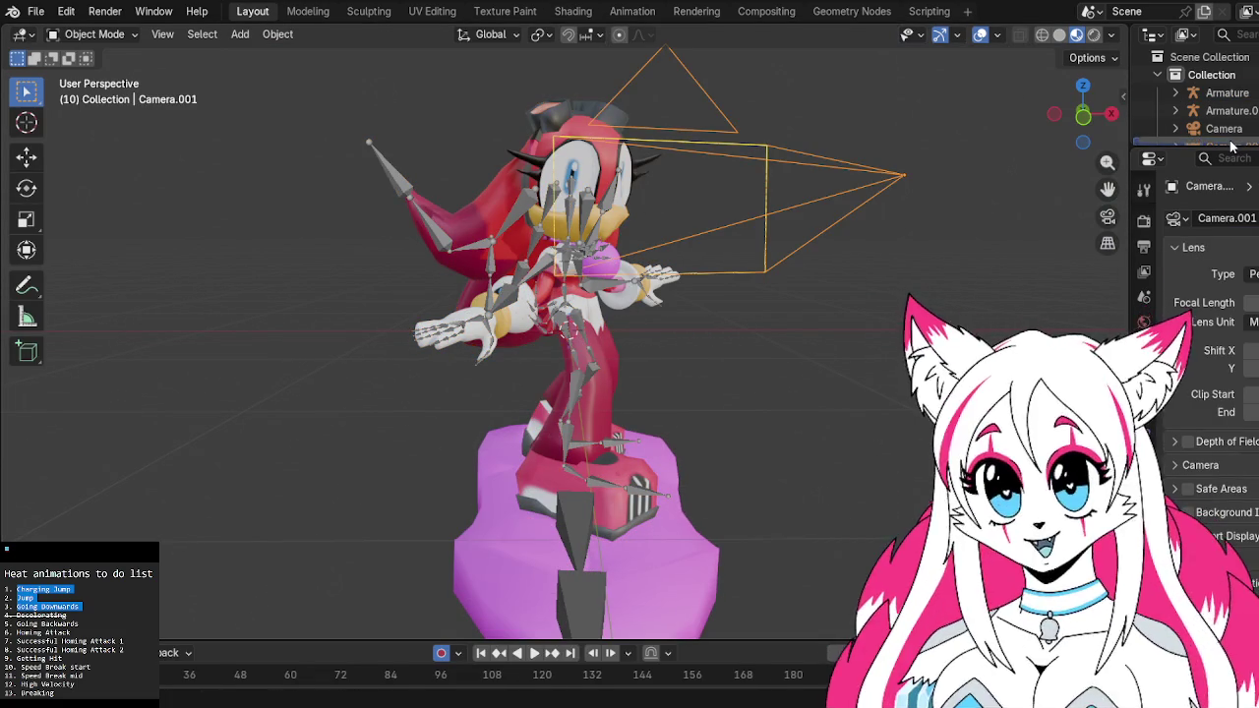
{"action": "key", "text": "Delete"}
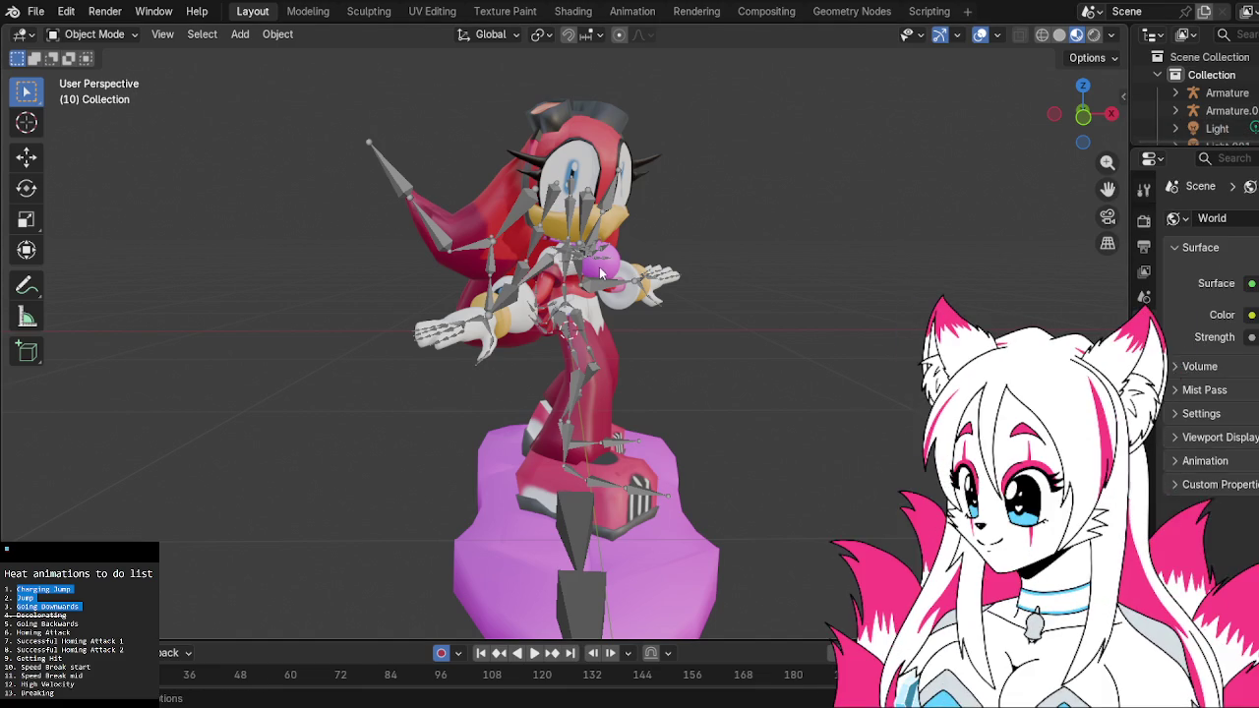
{"action": "left_click", "coordinate": [602, 271]}
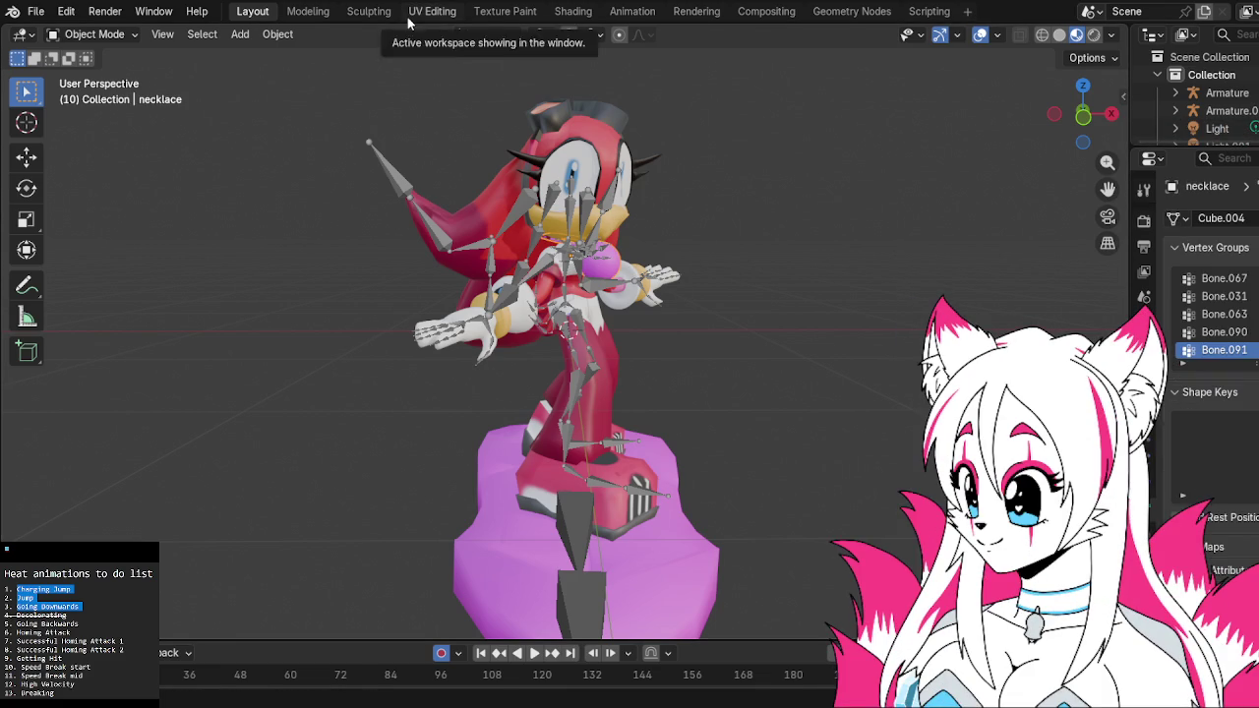
{"action": "scroll", "coordinate": [1219, 108], "scroll_direction": "down", "scroll_amount": 1}
{"action": "left_click", "coordinate": [1219, 109]}
{"action": "key", "text": "Delete"}
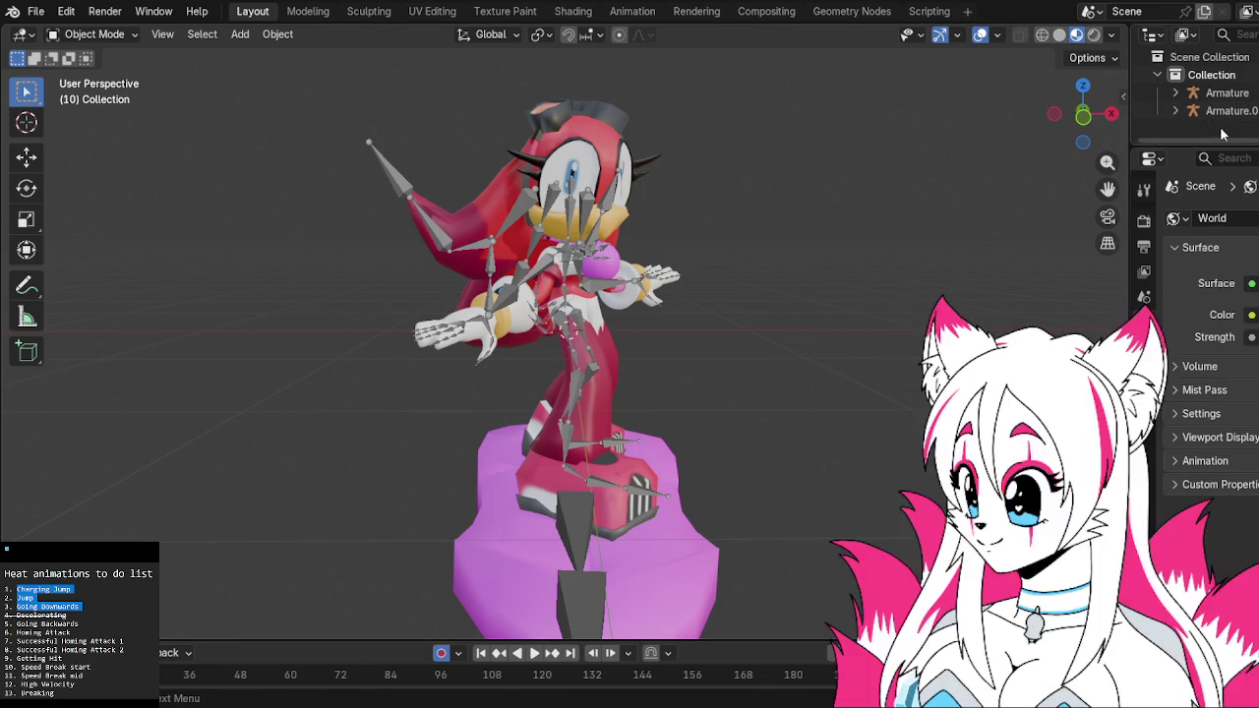
Check the hoverboard's typeH.png texture in Shading, return to Layout, and save heat speed.blend
{"action": "left_click", "coordinate": [611, 257]}
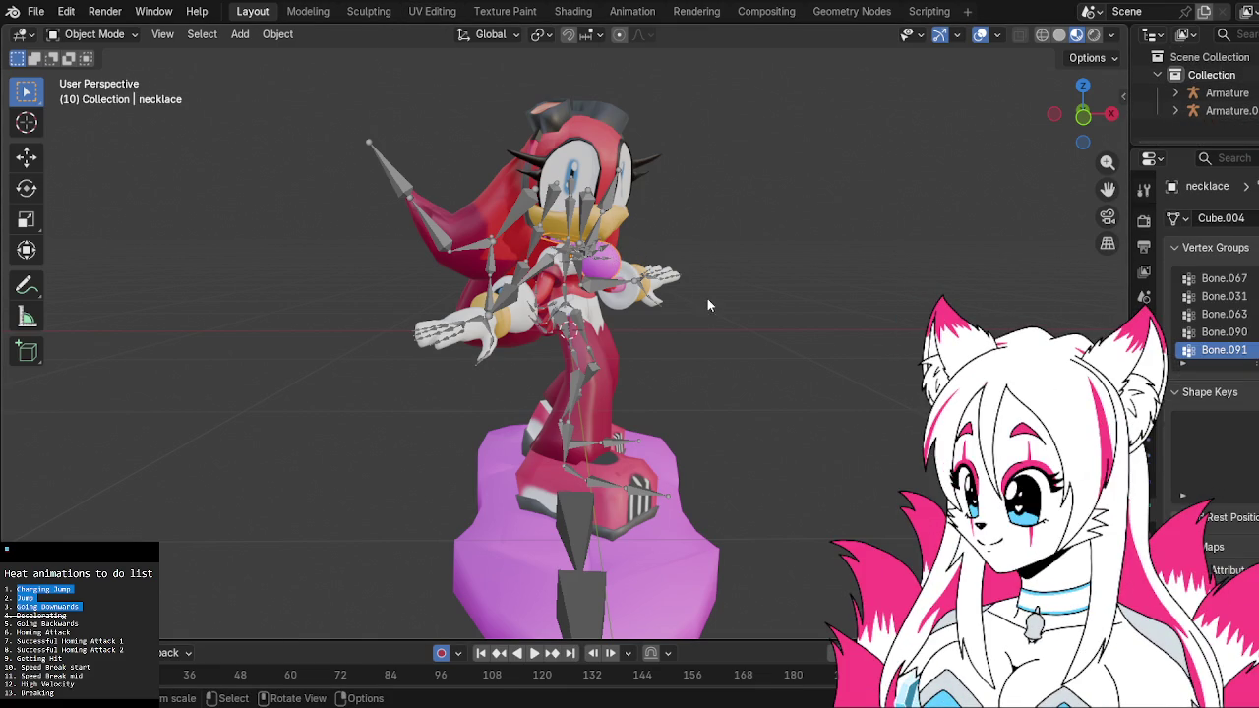
{"action": "left_click", "coordinate": [578, 11]}
{"action": "middle_click_drag", "start_coordinate": [609, 412], "coordinate": [622, 498]}
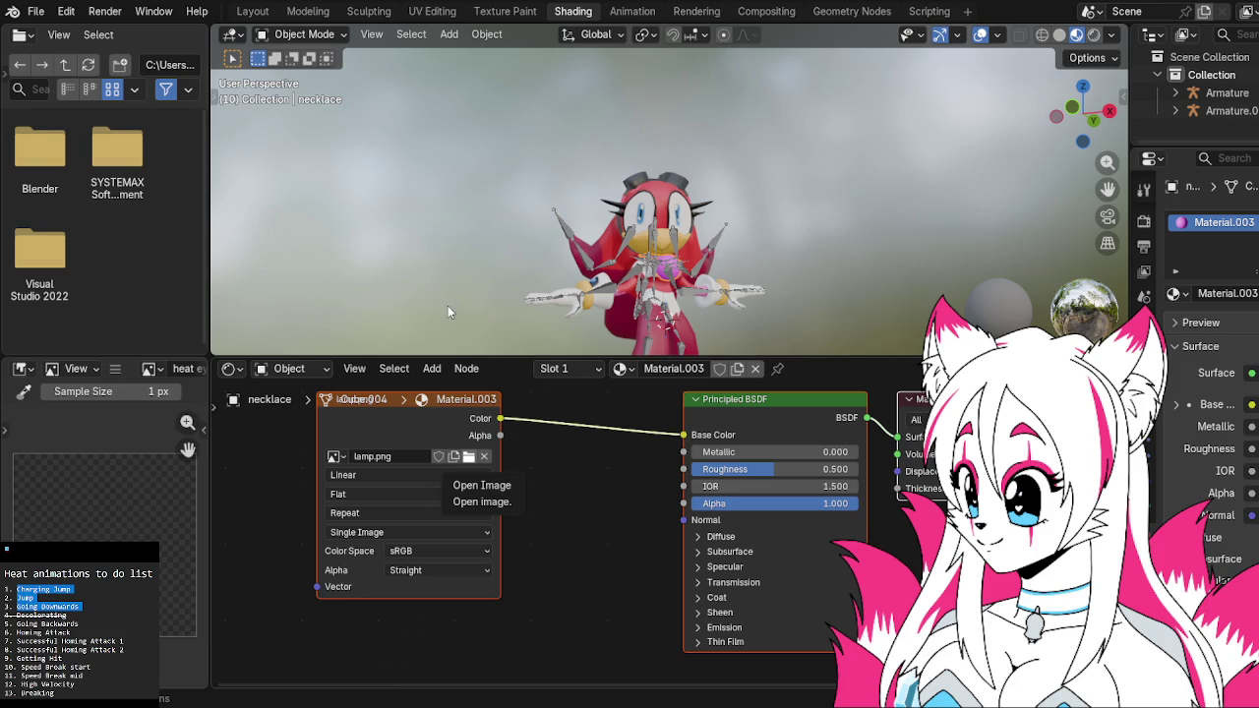
{"action": "scroll", "coordinate": [731, 297], "scroll_direction": "down", "scroll_amount": 5}
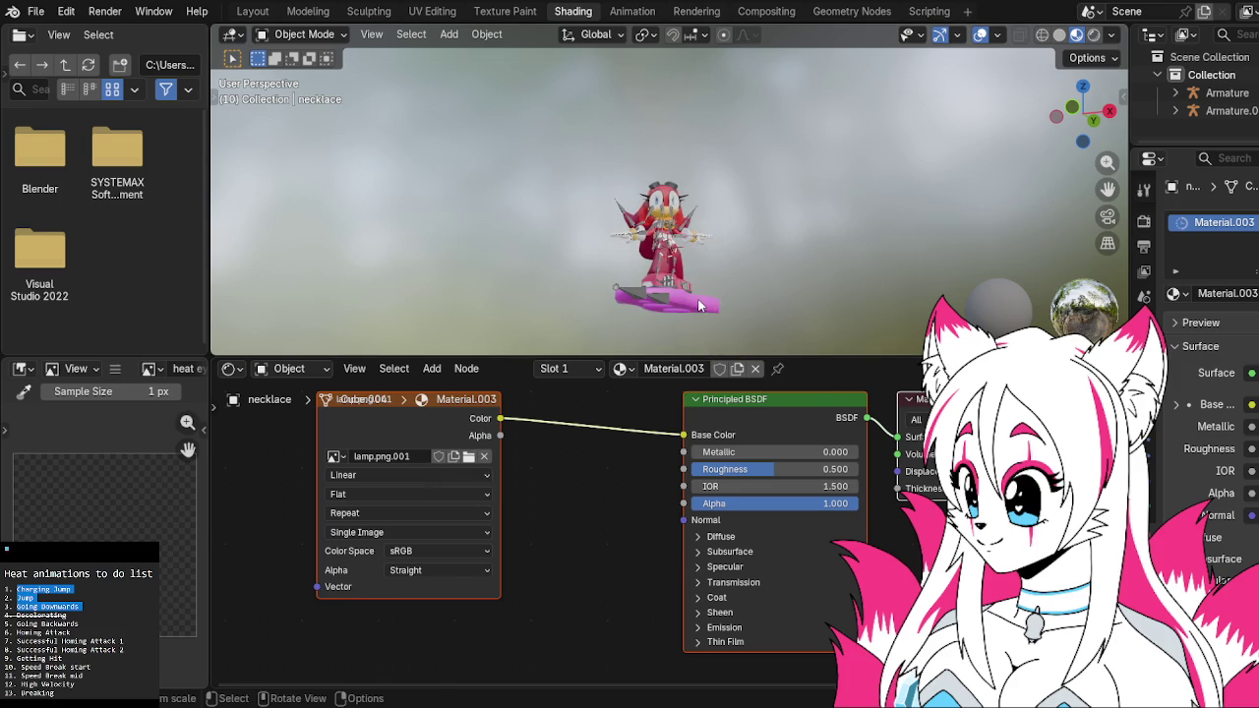
{"action": "left_click", "coordinate": [699, 306]}
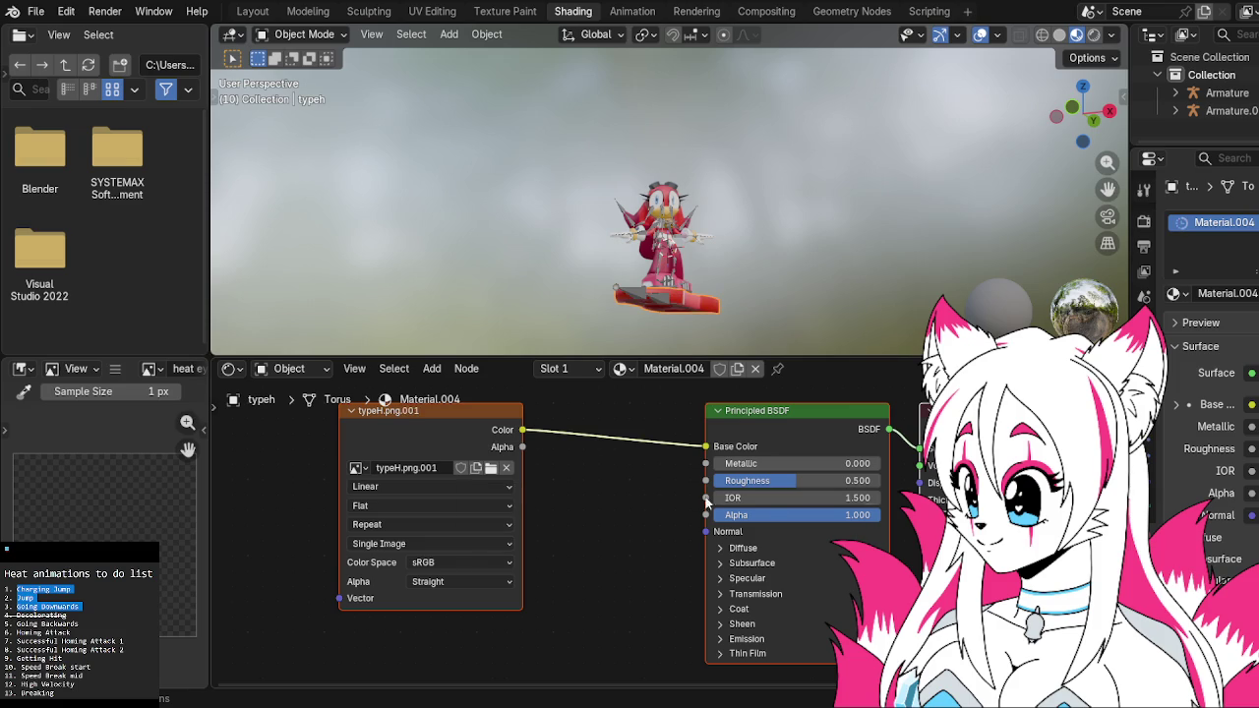
{"action": "left_click", "coordinate": [279, 13]}
{"action": "mouse_move", "coordinate": [780, 340]}
{"action": "middle_mouse_down"}
{"action": "mouse_move", "coordinate": [416, 357]}
{"action": "mouse_move", "coordinate": [390, 328]}
{"action": "mouse_move", "coordinate": [656, 358]}
{"action": "mouse_move", "coordinate": [714, 405]}
{"action": "mouse_move", "coordinate": [749, 401]}
{"action": "mouse_move", "coordinate": [793, 332]}
{"action": "mouse_move", "coordinate": [764, 314]}
{"action": "mouse_move", "coordinate": [705, 311]}
{"action": "middle_mouse_up"}
{"action": "key", "text": "ctrl+s"}
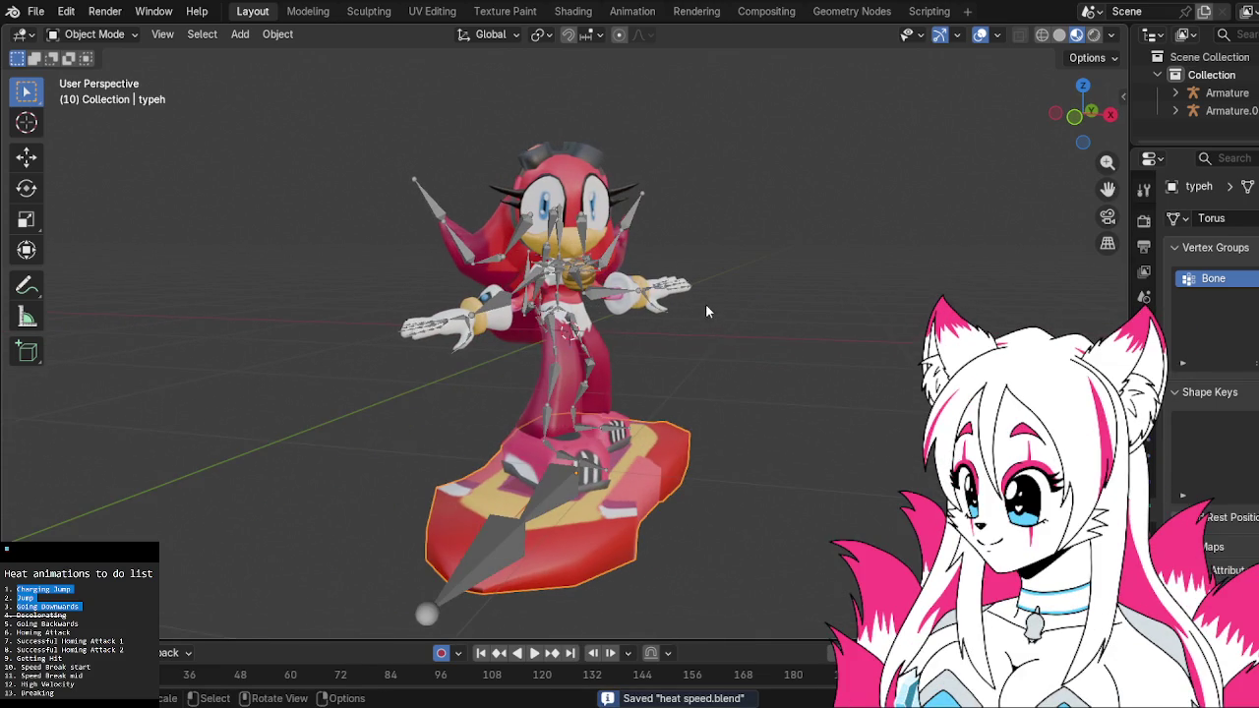
Save a copy named heat jump.blend from the File menu, then show the Animation workspace
{"action": "left_click", "coordinate": [35, 11]}
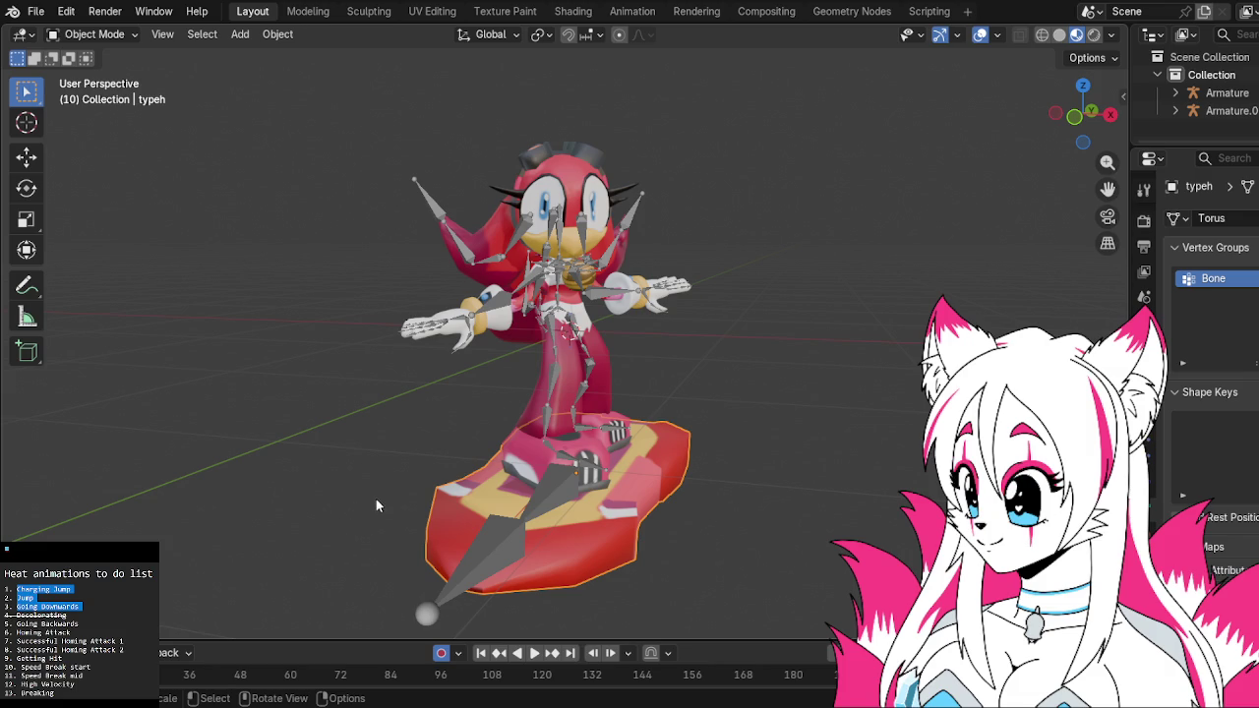
{"action": "key", "text": "ctrl+s"}
{"action": "left_click", "coordinate": [578, 12]}
{"action": "left_click", "coordinate": [631, 10]}
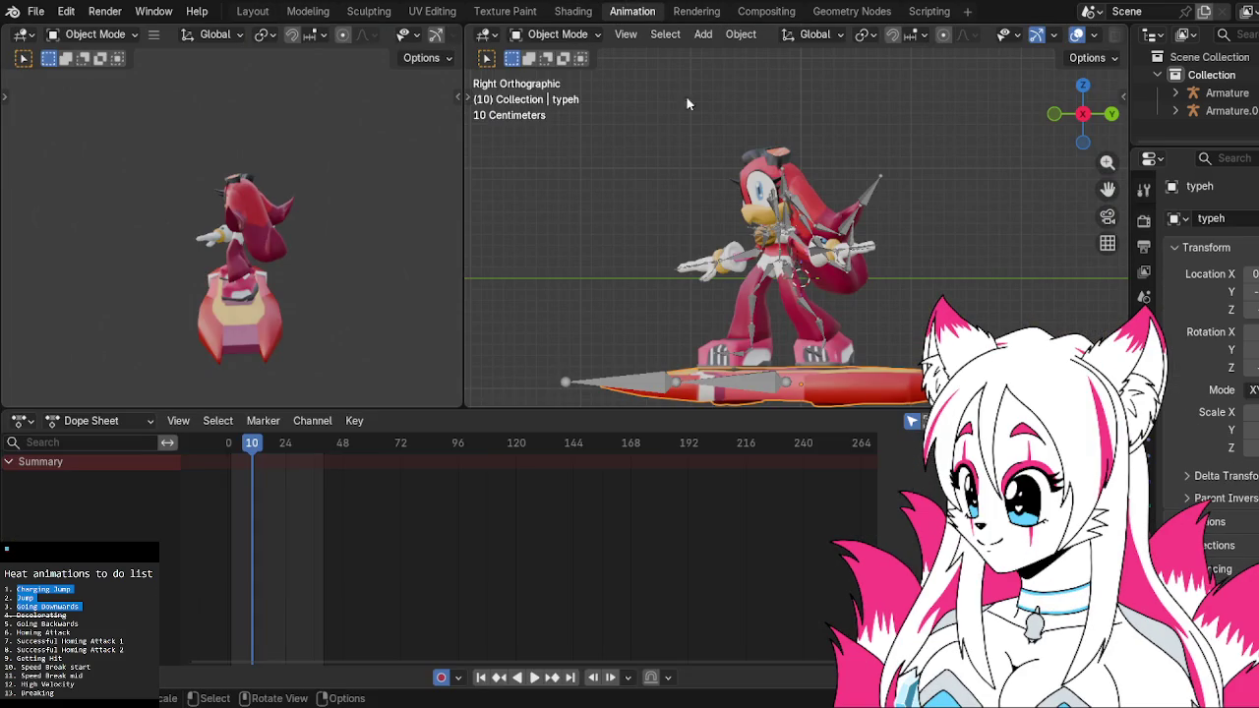
Select the character armature, preview playback, and delete the keyframe column near frame 40
{"action": "left_click", "coordinate": [874, 262]}
{"action": "left_click", "coordinate": [233, 444]}
{"action": "key", "text": "space"}
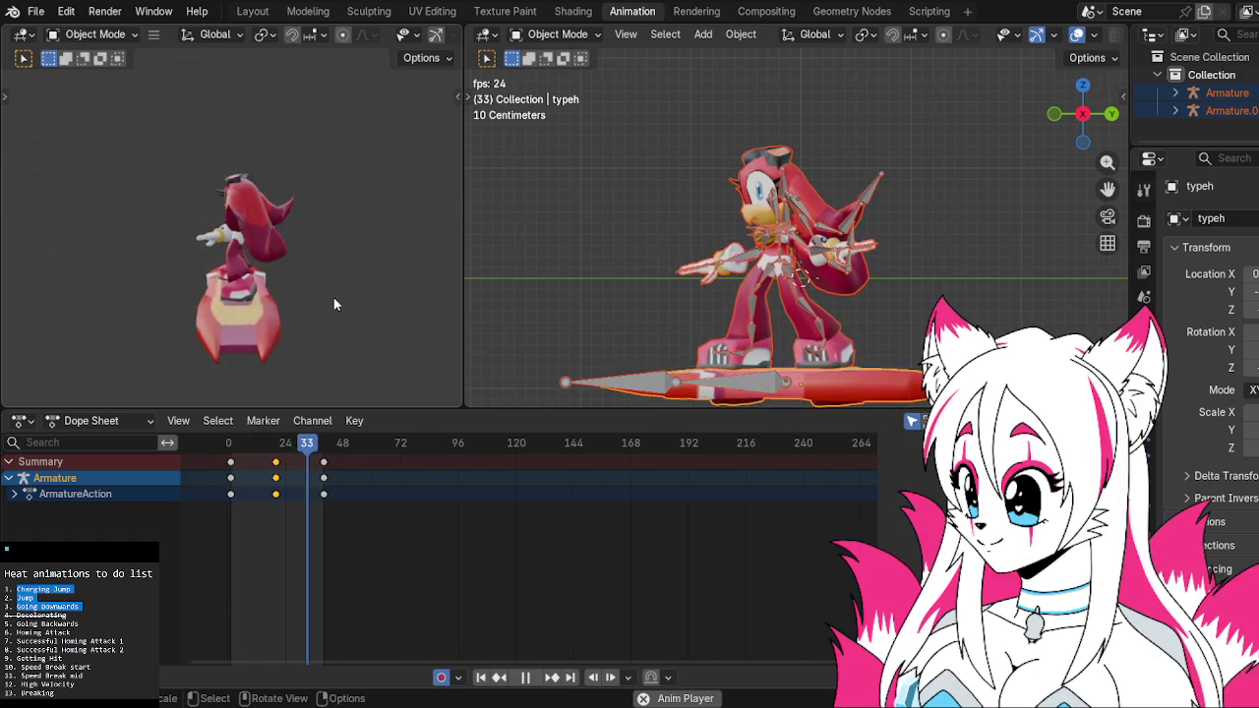
{"action": "key", "text": "space"}
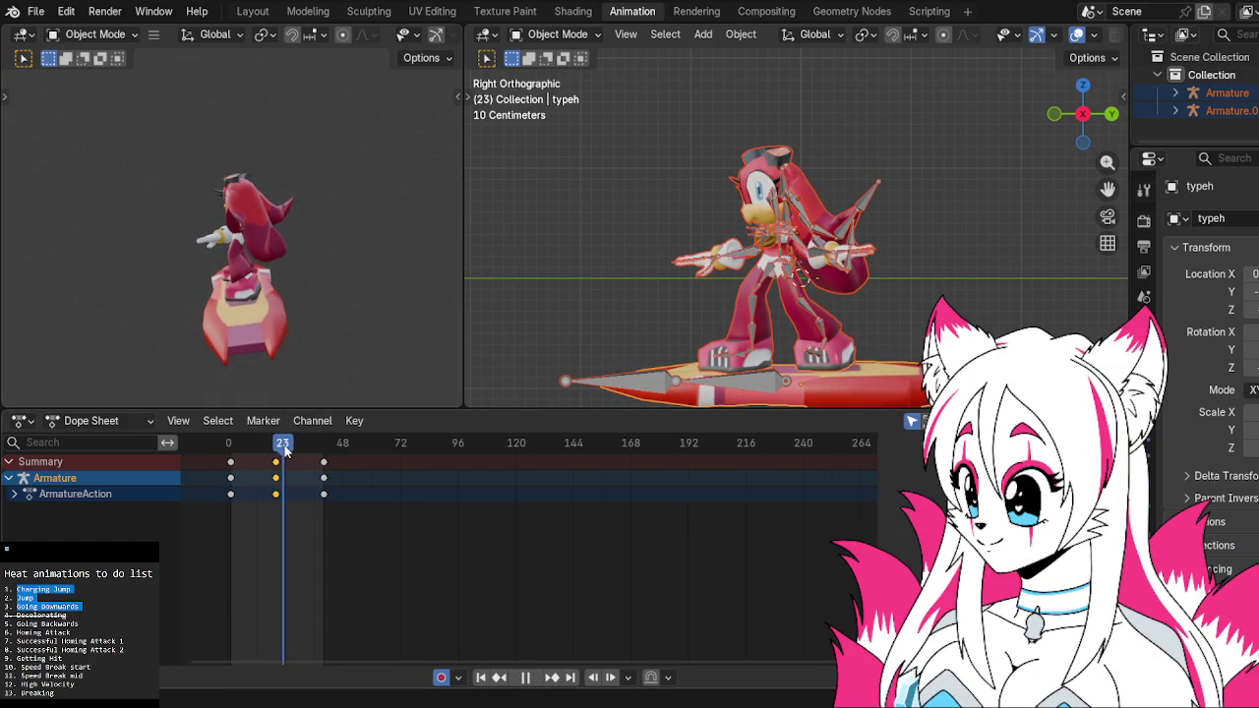
{"action": "left_click", "coordinate": [275, 477]}
{"action": "key", "text": "space"}
{"action": "key", "text": "space"}
{"action": "key", "text": "x"}
{"action": "left_click", "coordinate": [313, 471]}
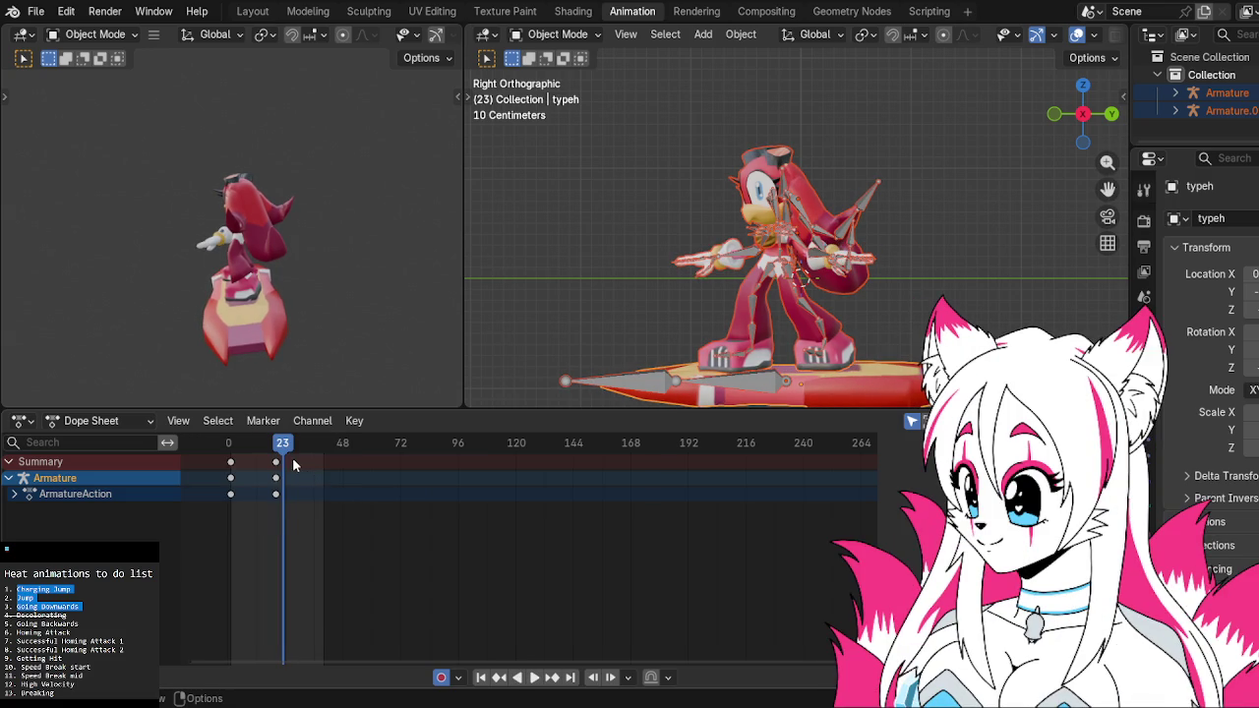
Delete the character's frame-23 keyframes and scrub the playhead back toward the start
{"action": "key", "text": "x"}
{"action": "left_click", "coordinate": [281, 466]}
{"action": "key", "text": "space"}
{"action": "left_click_drag", "start_coordinate": [283, 443], "coordinate": [234, 457]}
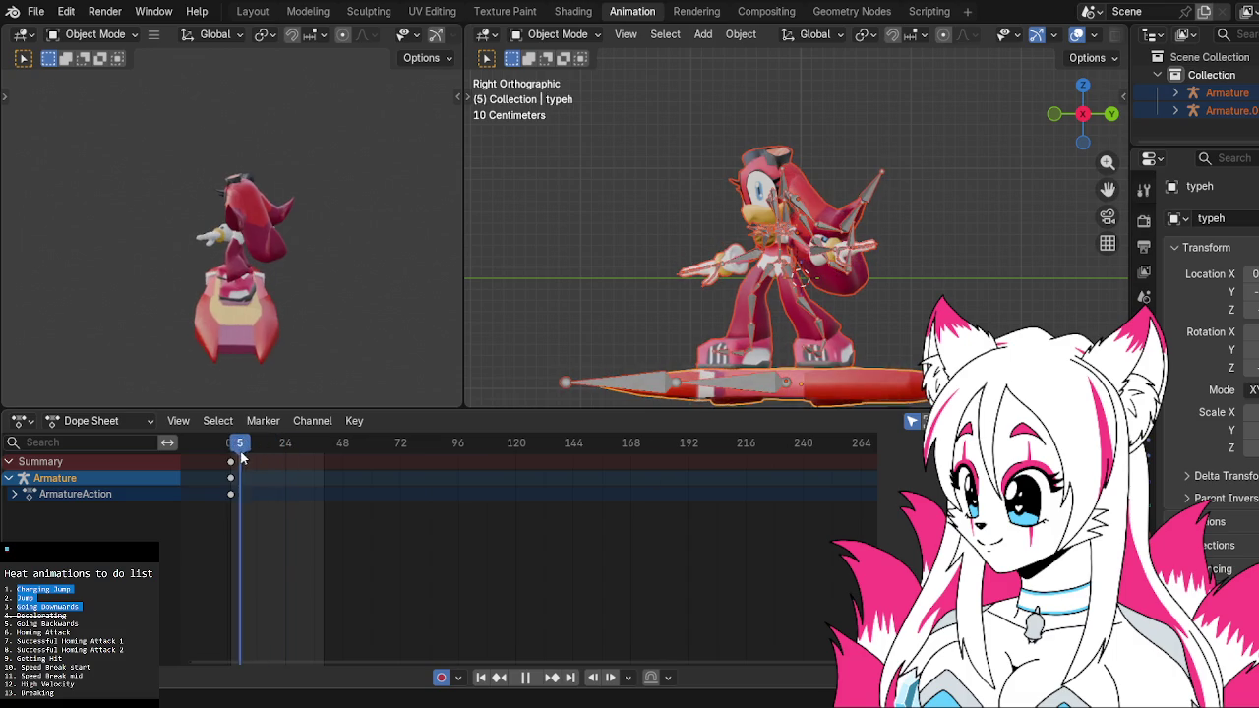
In Pose Mode, select all character armature bones, delete their keyframes, then return to Object Mode
{"action": "left_click", "coordinate": [759, 288]}
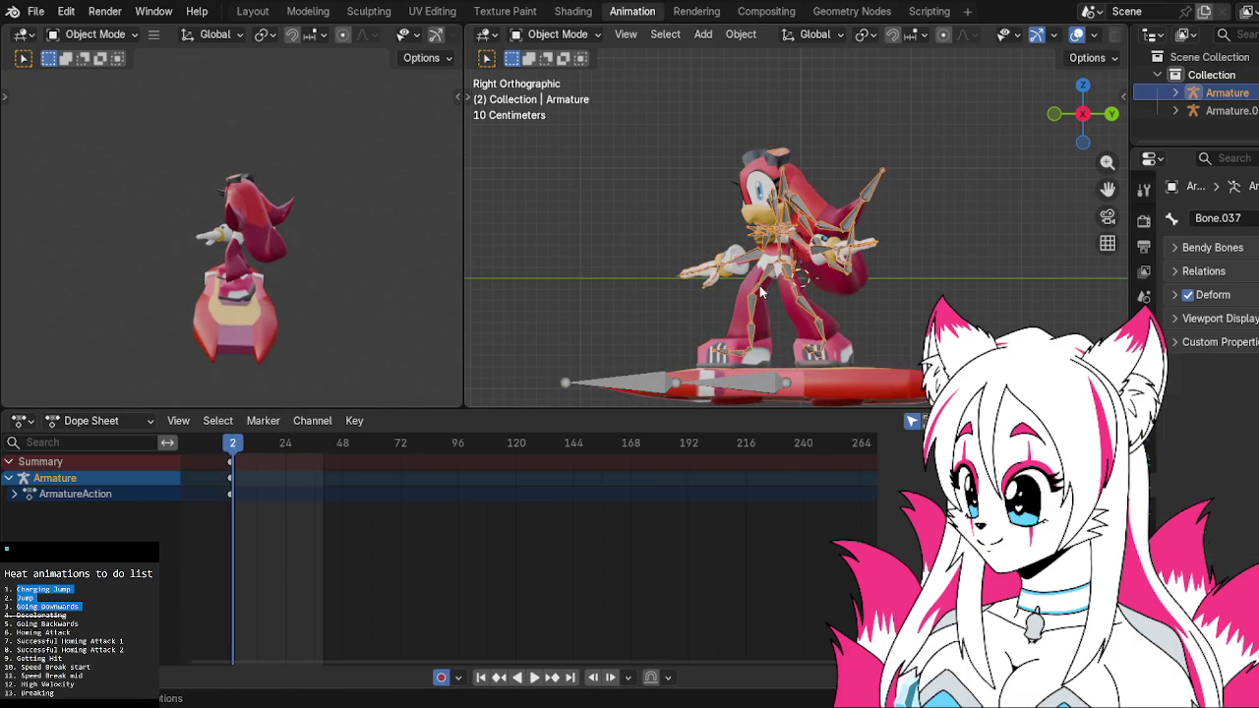
{"action": "left_click", "coordinate": [584, 36]}
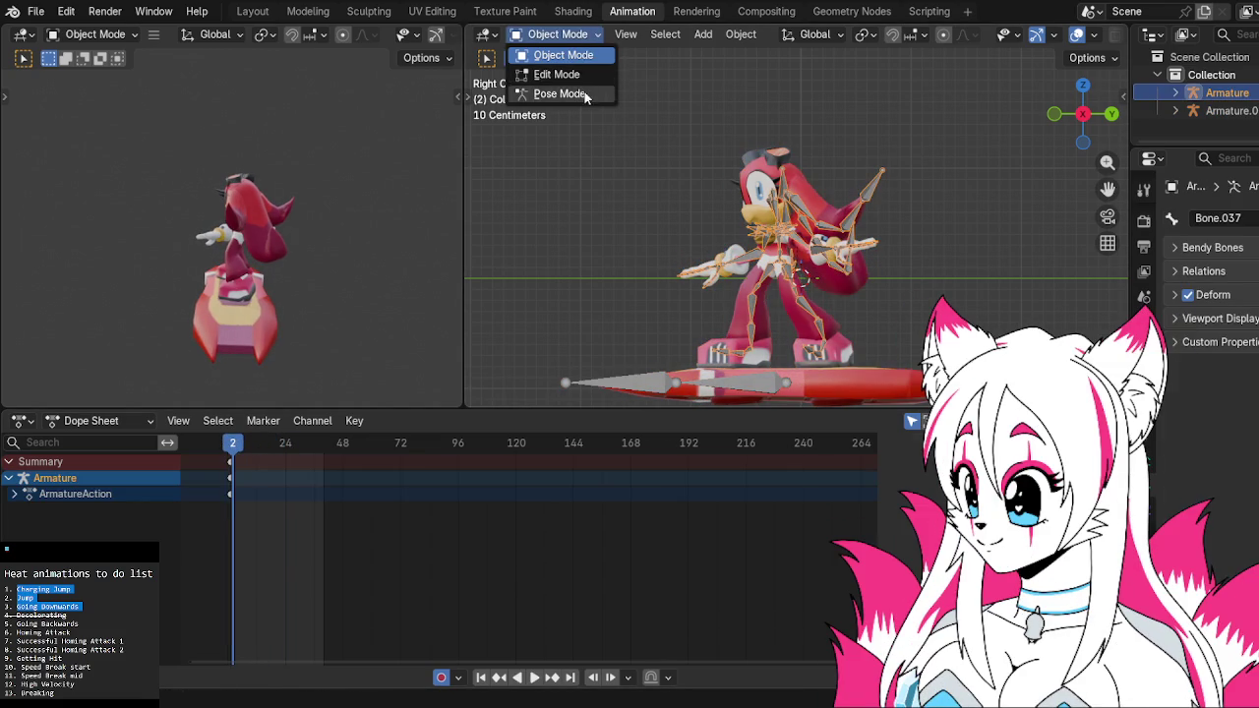
{"action": "left_click", "coordinate": [587, 95]}
{"action": "key", "text": "a"}
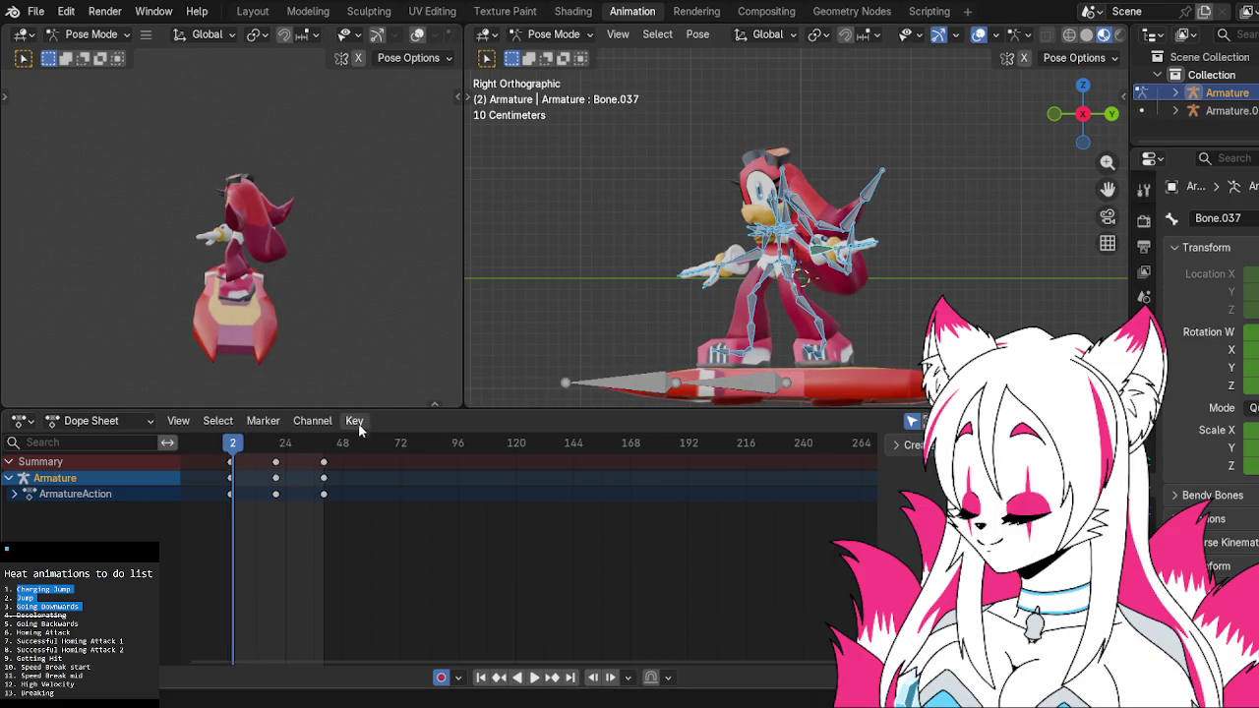
{"action": "key", "text": "x"}
{"action": "left_click", "coordinate": [273, 476]}
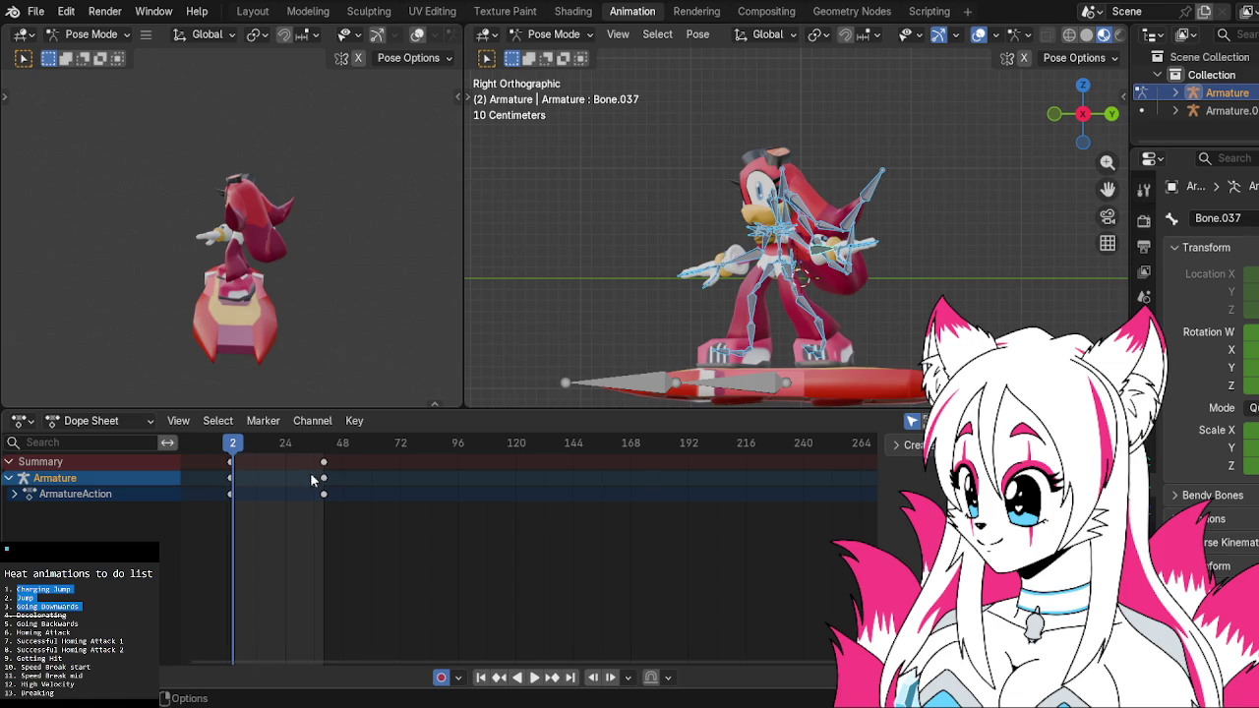
{"action": "key", "text": "x"}
{"action": "left_click", "coordinate": [329, 476]}
{"action": "left_click", "coordinate": [708, 377]}
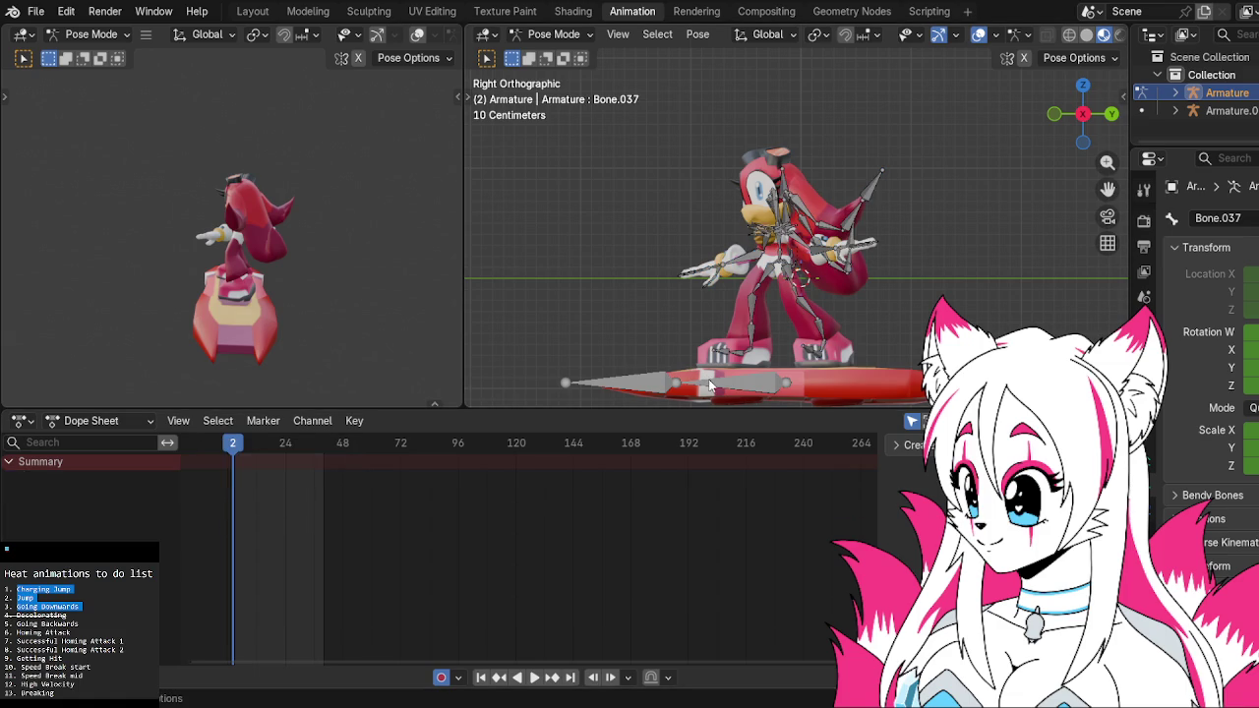
{"action": "left_click", "coordinate": [584, 35]}
{"action": "left_click", "coordinate": [580, 58]}
Put Armature.001 in Pose Mode and delete the board bone's later keyframes, keeping frame 0
{"action": "left_click", "coordinate": [722, 379]}
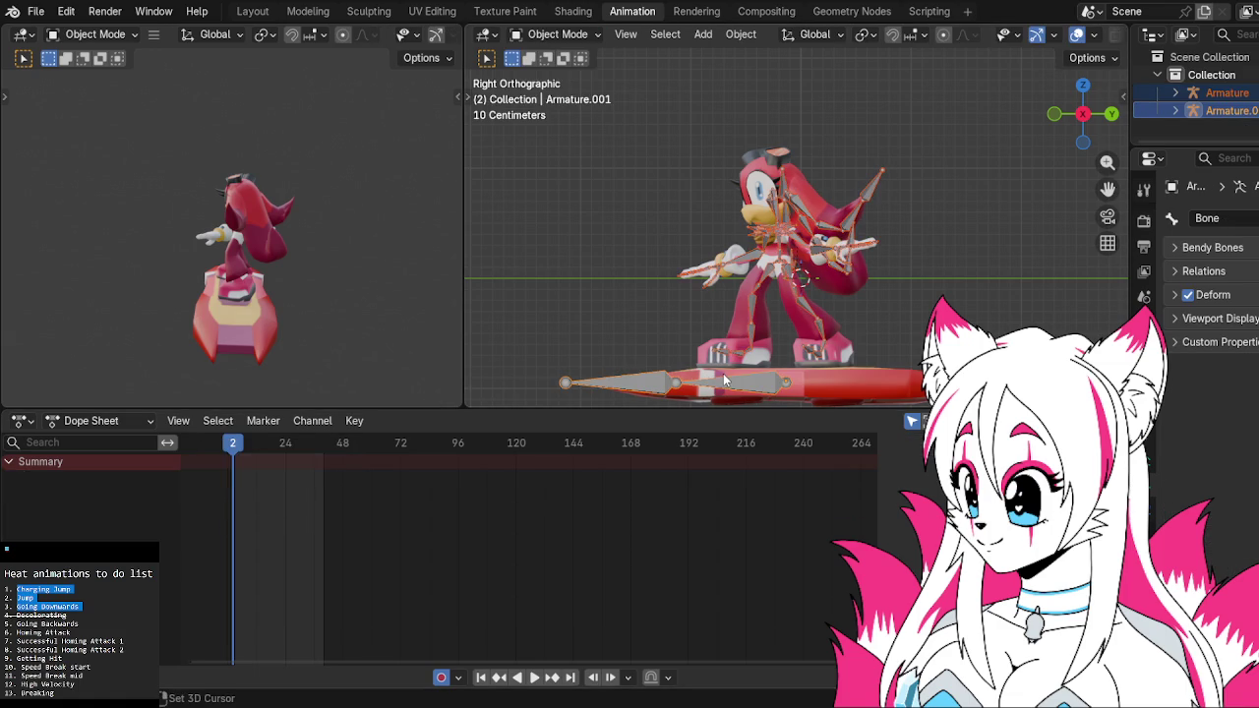
{"action": "left_click", "coordinate": [556, 35]}
{"action": "left_click", "coordinate": [565, 92]}
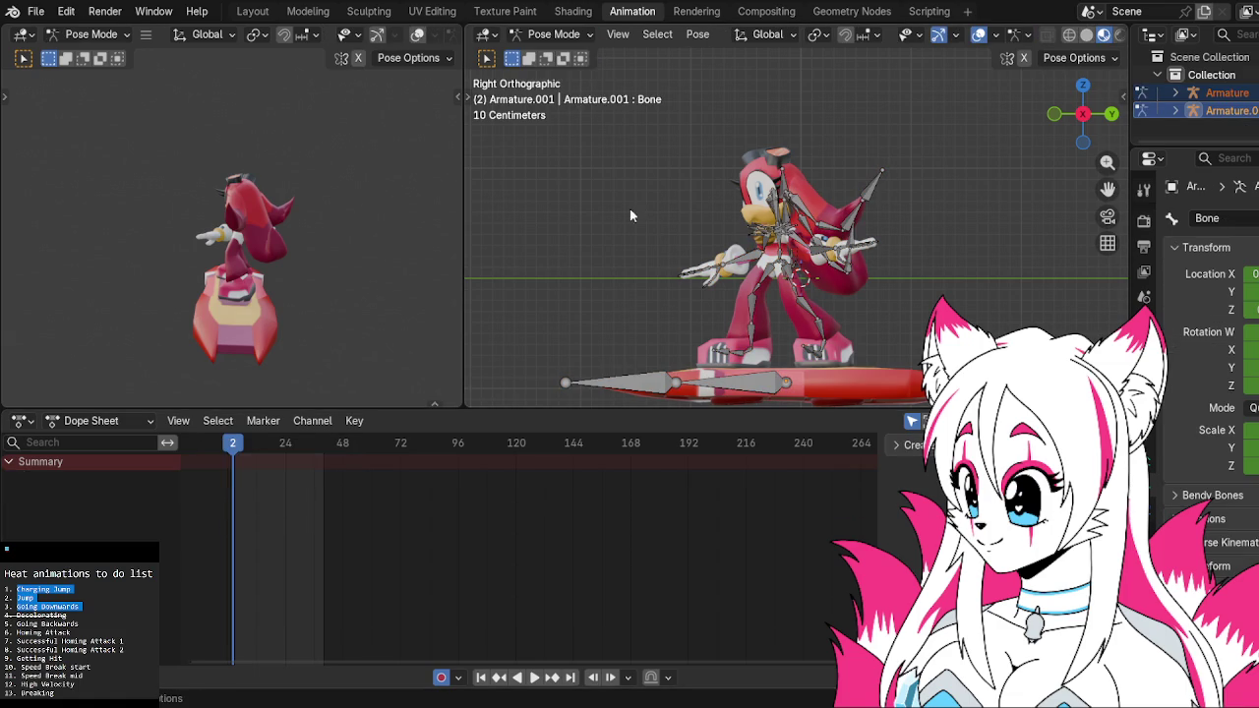
{"action": "left_click", "coordinate": [737, 386]}
{"action": "key", "text": "x"}
{"action": "left_click", "coordinate": [322, 474]}
{"action": "key", "text": "space"}
{"action": "key", "text": "space"}
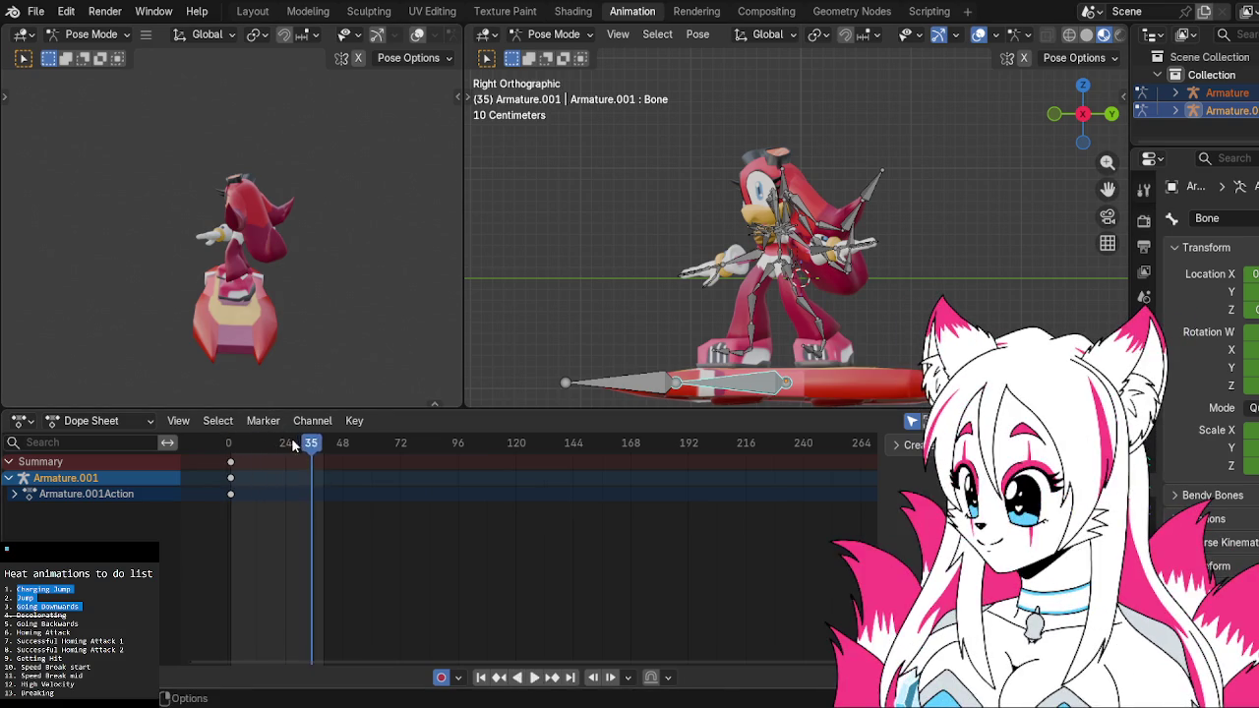
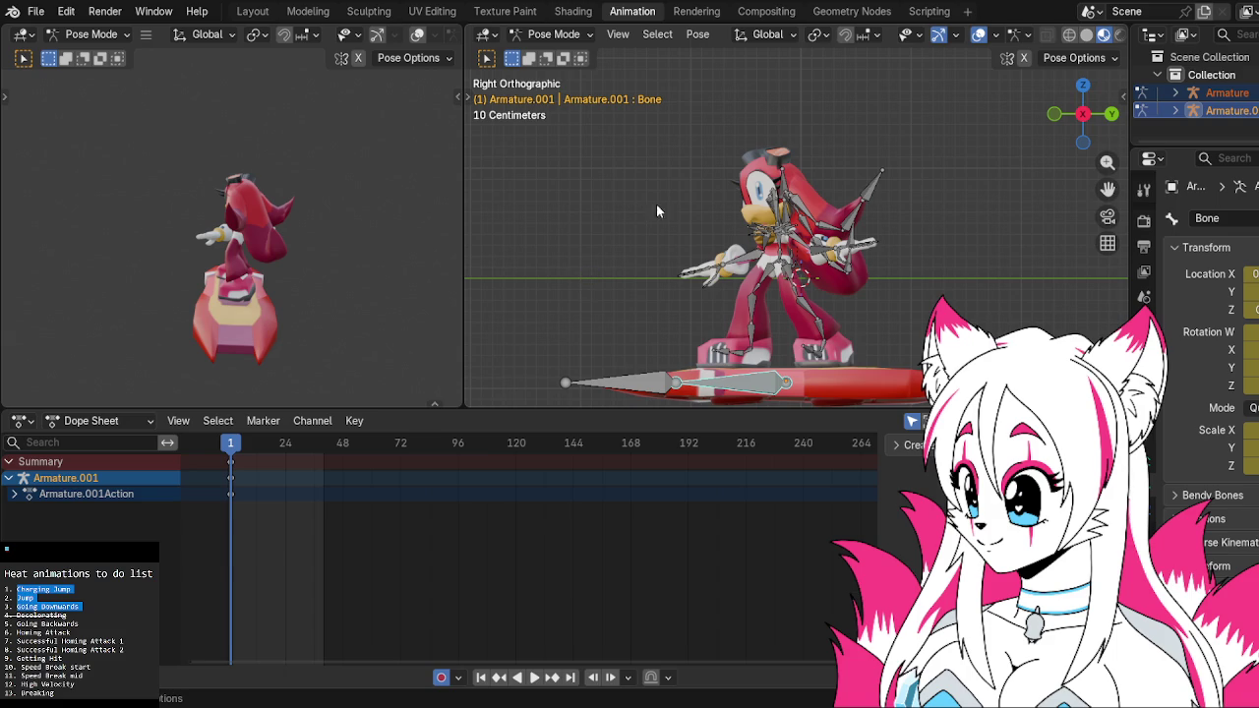
Rotate torso bone Bone.030 slightly around the vertical Z axis at frame 1
{"action": "left_click", "coordinate": [778, 242]}
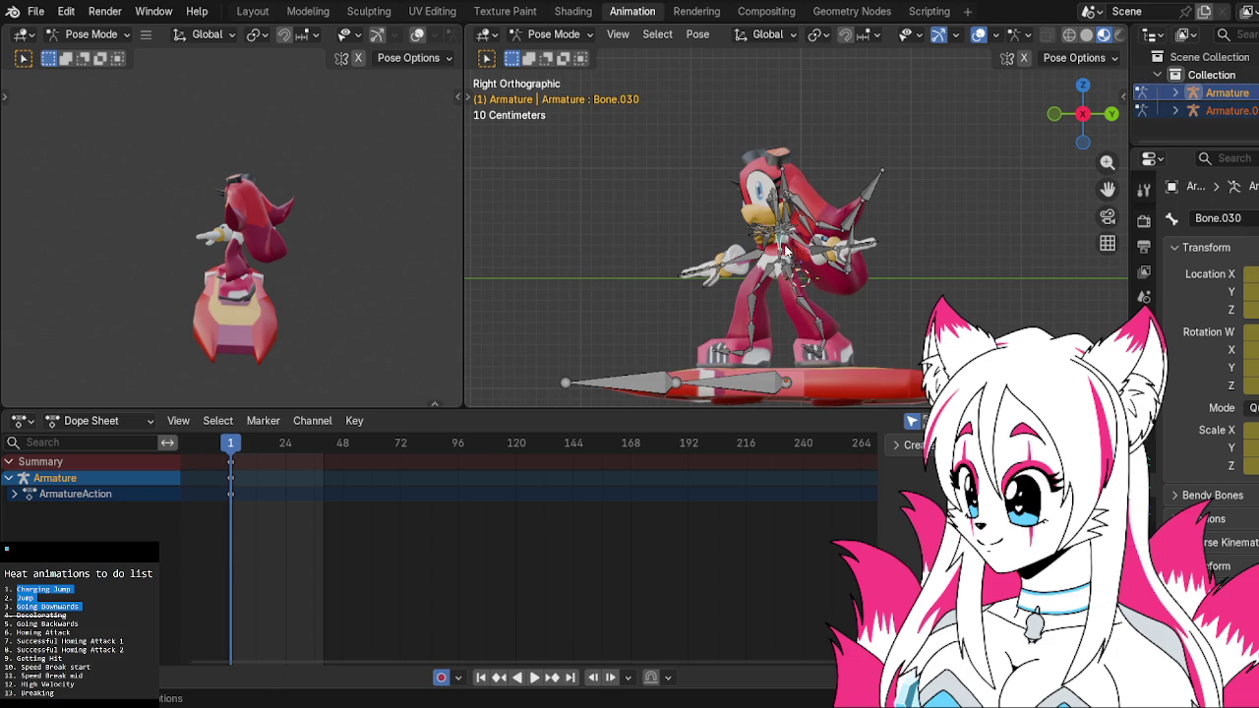
{"action": "key", "text": "r"}
{"action": "key", "text": "z"}
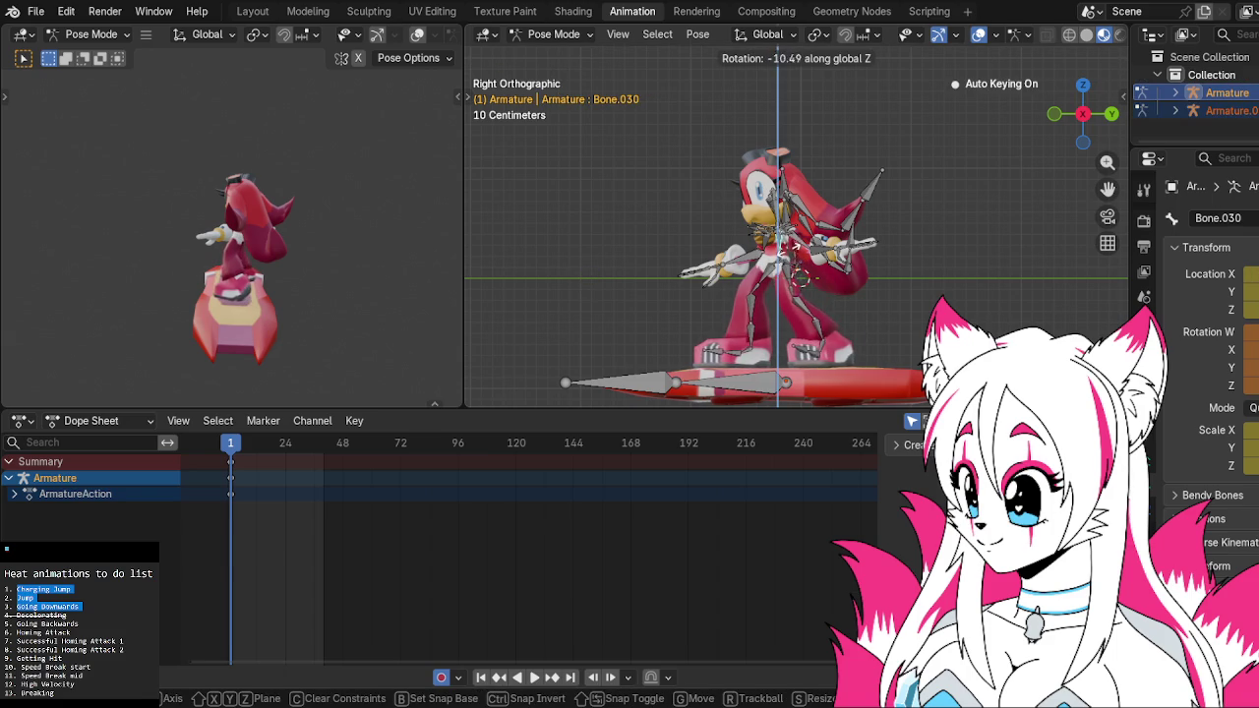
{"action": "left_click", "coordinate": [794, 258]}
{"action": "key", "text": "r"}
{"action": "left_click", "coordinate": [792, 216]}
Select the root bone and start turning it about global Z
{"action": "left_click", "coordinate": [781, 196]}
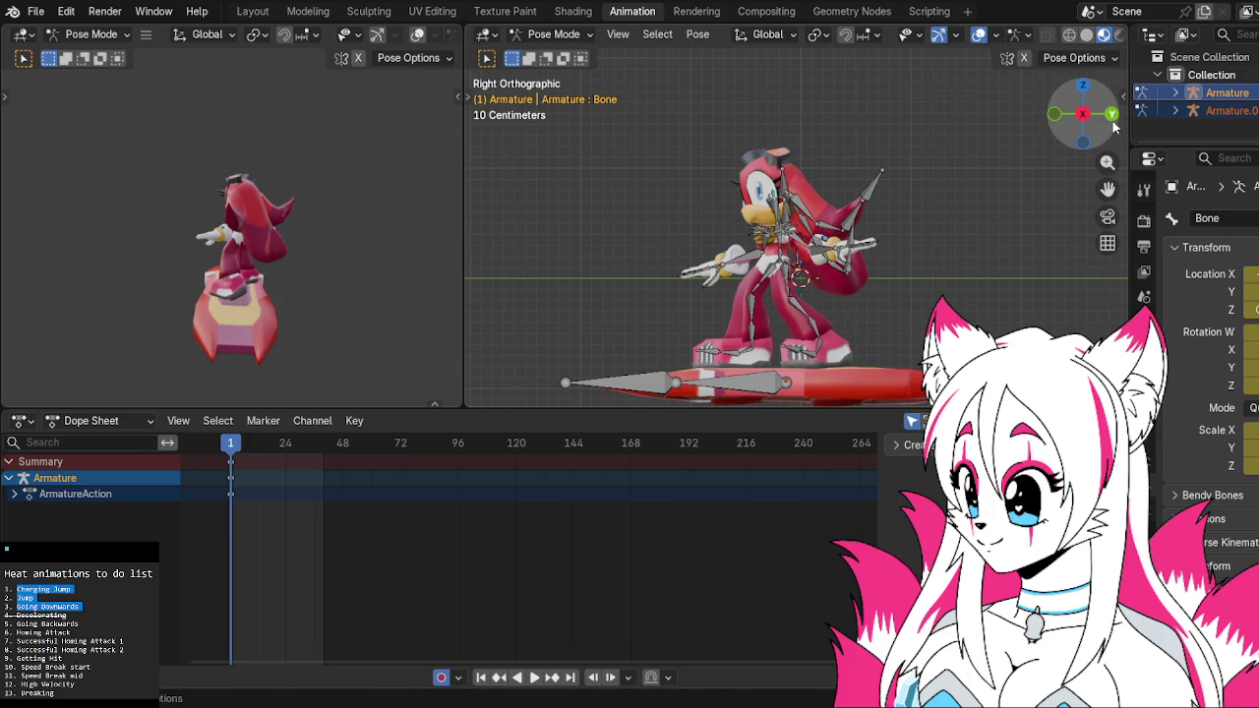
{"action": "left_click_drag", "start_coordinate": [1081, 113], "coordinate": [958, 203]}
{"action": "key", "text": "r"}
{"action": "key", "text": "z"}
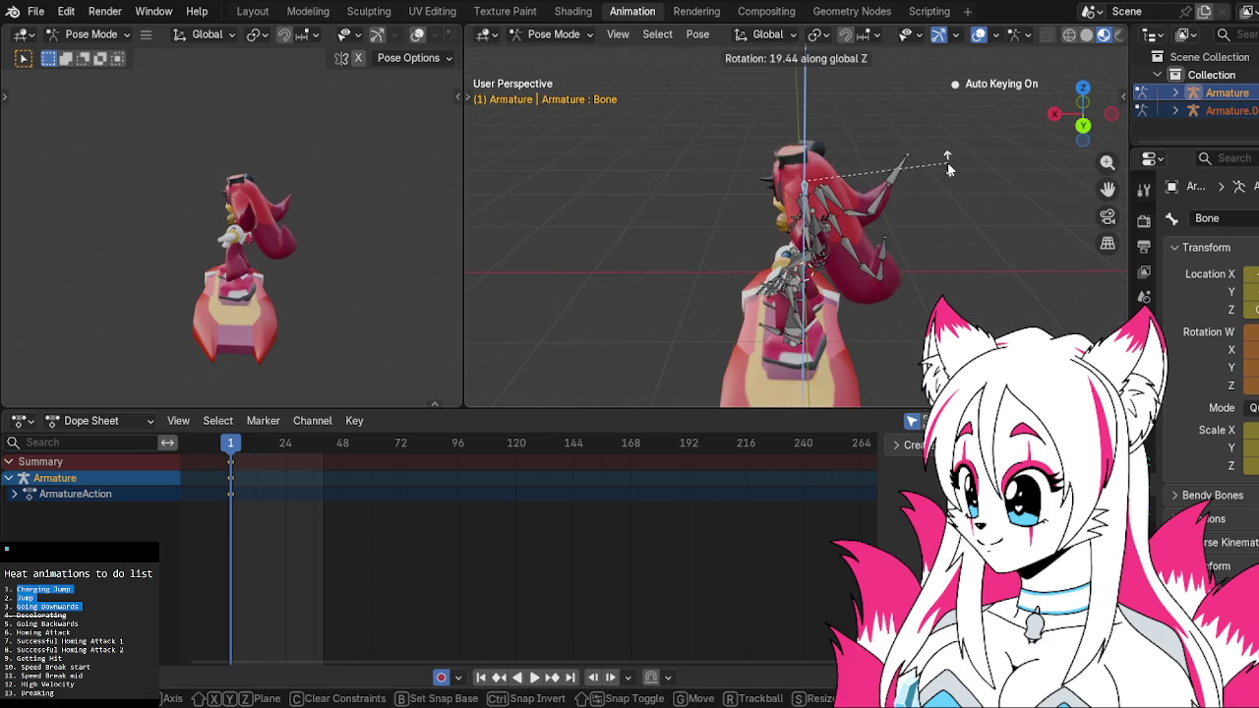
Apply the root bone's vertical-axis turn and check it from the right side and in perspective
{"action": "left_click", "coordinate": [947, 157]}
{"action": "middle_click_drag", "start_coordinate": [909, 163], "coordinate": [1084, 146]}
{"action": "key", "text": "KP_3"}
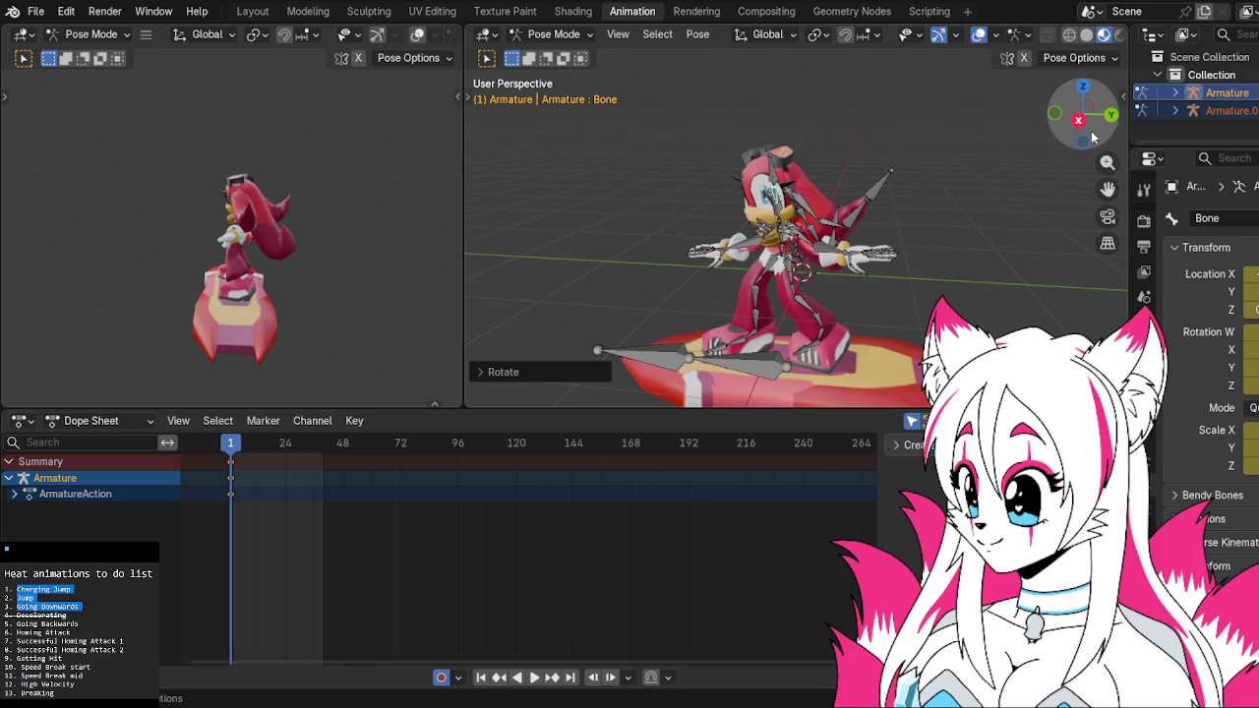
{"action": "key", "text": "KP_5"}
{"action": "mouse_move", "coordinate": [858, 186]}
{"action": "middle_mouse_down"}
{"action": "mouse_move", "coordinate": [888, 189]}
{"action": "mouse_move", "coordinate": [857, 111]}
{"action": "middle_mouse_up"}
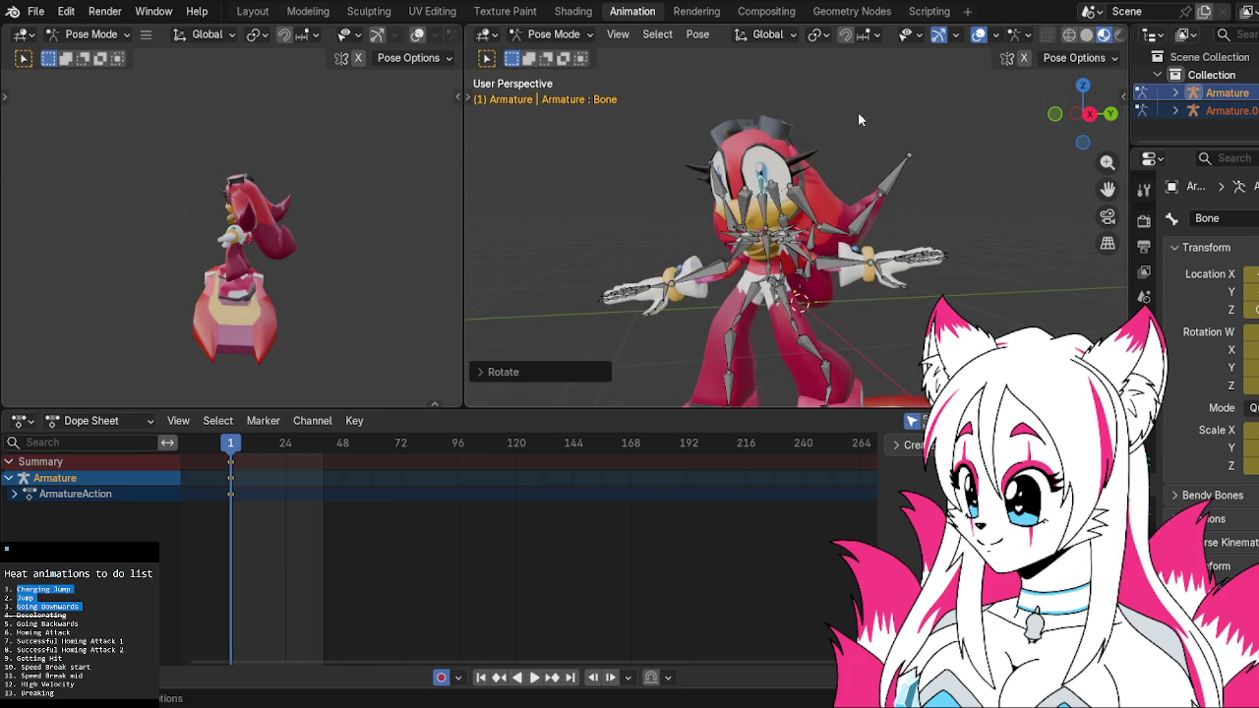
{"action": "scroll", "coordinate": [874, 172], "scroll_direction": "up", "scroll_amount": 1}
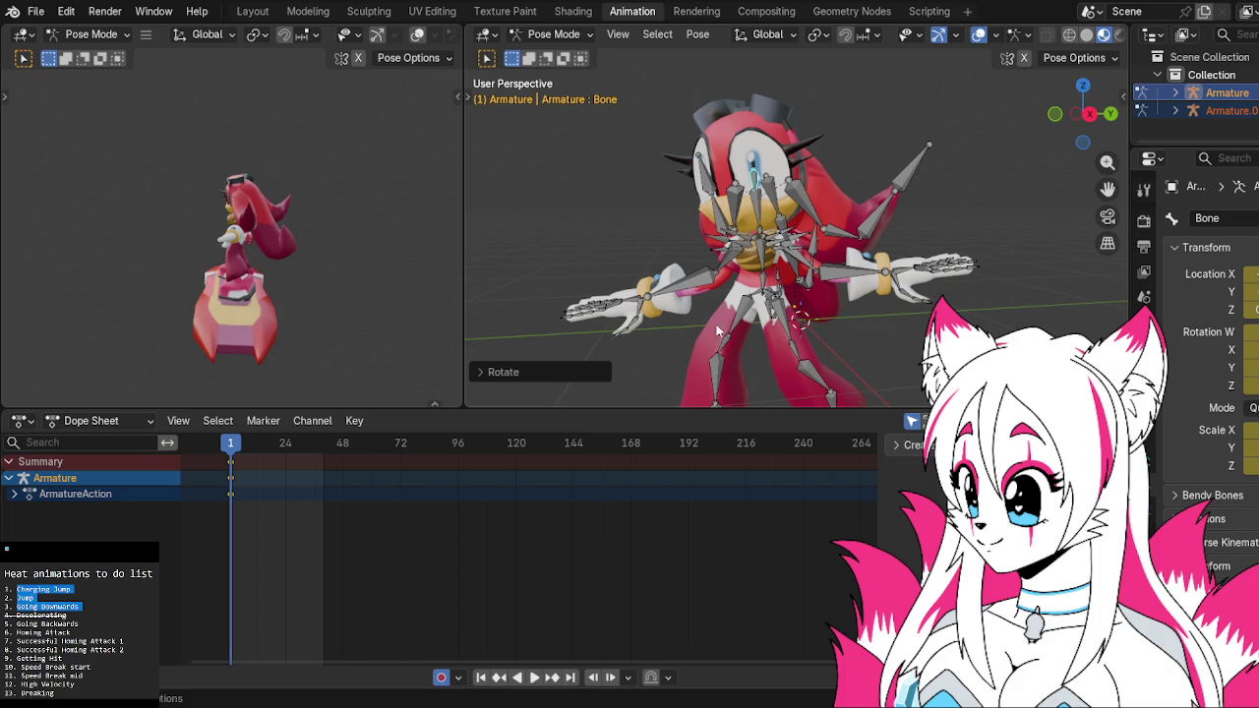
Orbit around the pose, cancel trial rotations, and return to Right Orthographic view
{"action": "middle_click_drag", "start_coordinate": [867, 237], "coordinate": [781, 245]}
{"action": "scroll", "coordinate": [794, 248], "scroll_direction": "down", "scroll_amount": 2}
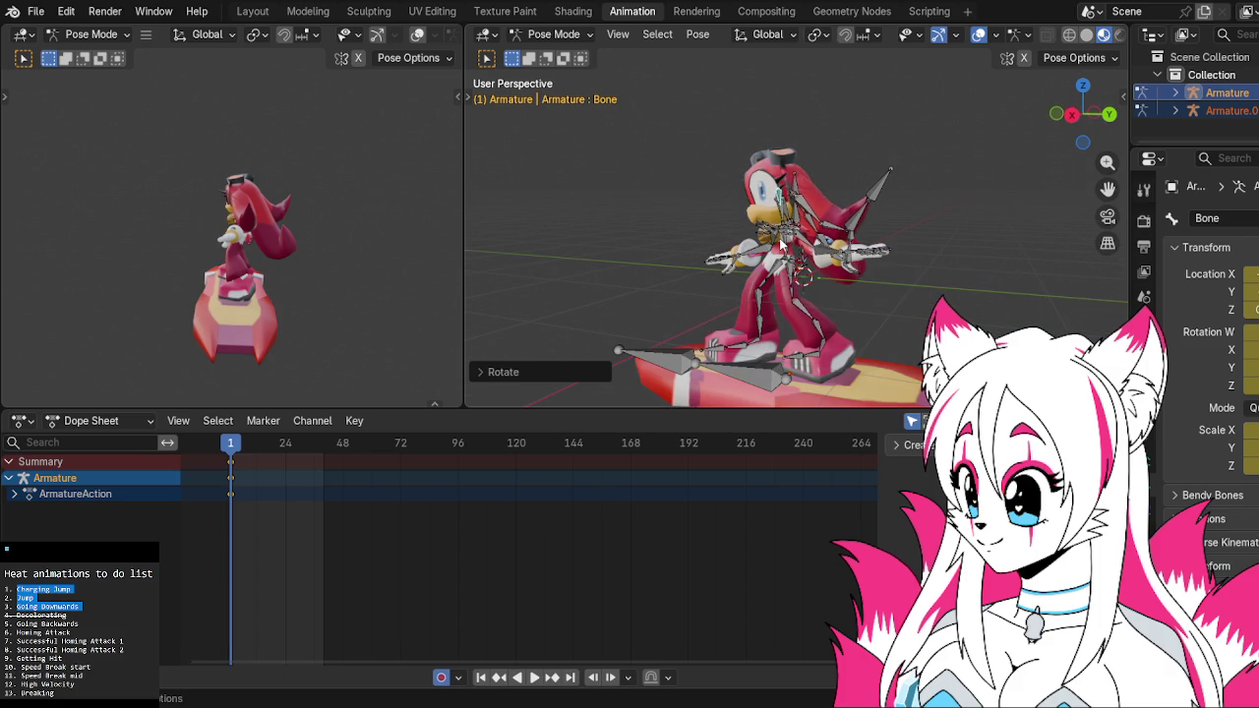
{"action": "key", "text": "r"}
{"action": "key", "text": "Escape"}
{"action": "left_click", "coordinate": [1070, 116]}
{"action": "key", "text": "r"}
{"action": "key", "text": "Escape"}
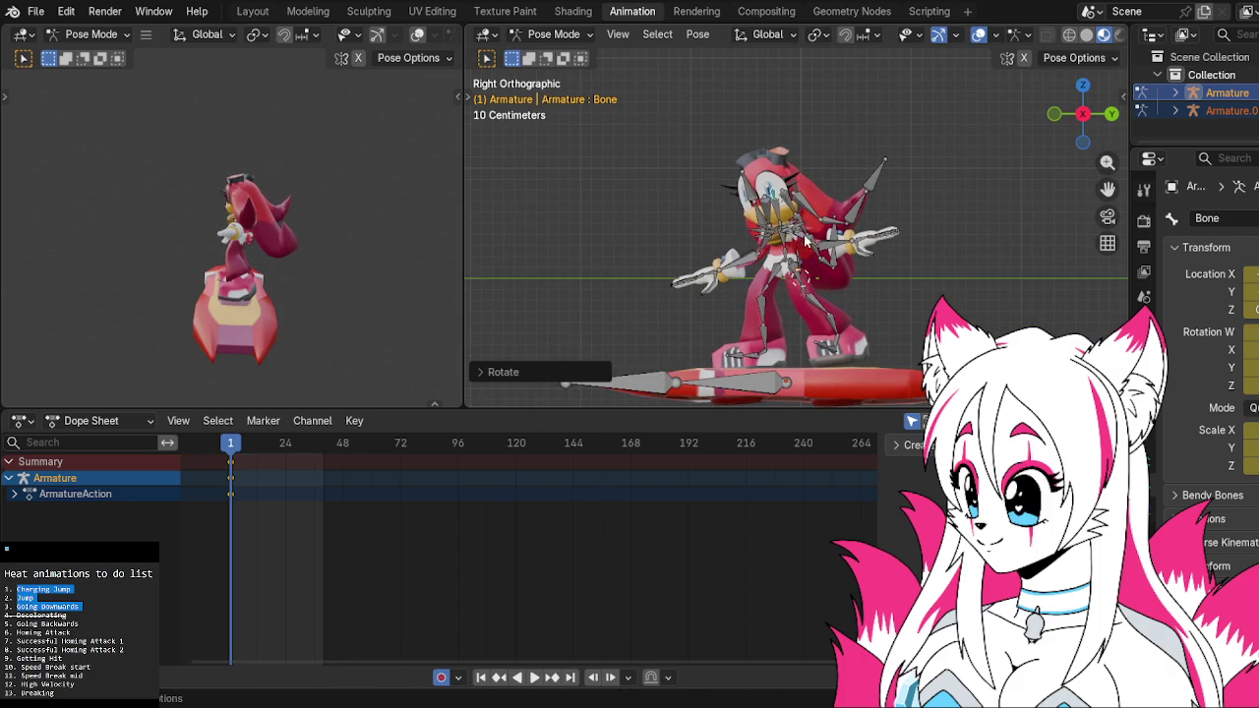
Tilt chest bone Bone.029 to start leaning the torso
{"action": "left_click", "coordinate": [782, 230]}
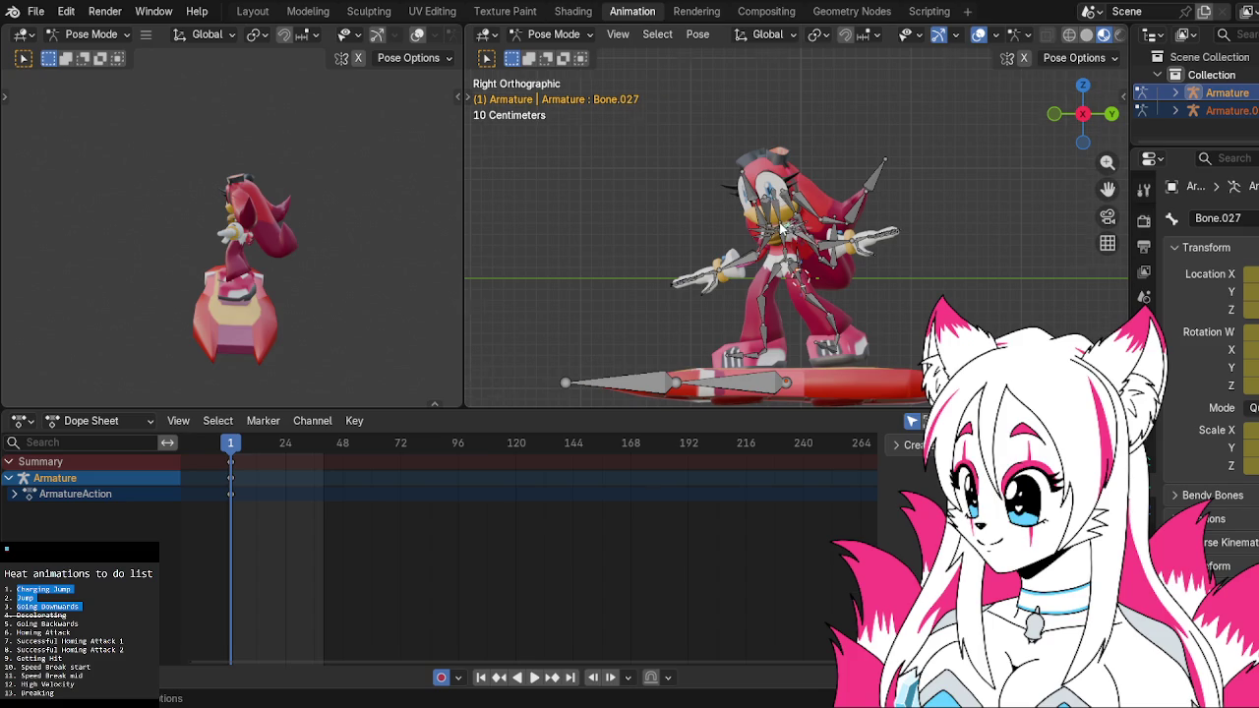
{"action": "scroll", "coordinate": [780, 228], "scroll_direction": "up", "scroll_amount": 3}
{"action": "left_click", "coordinate": [770, 233]}
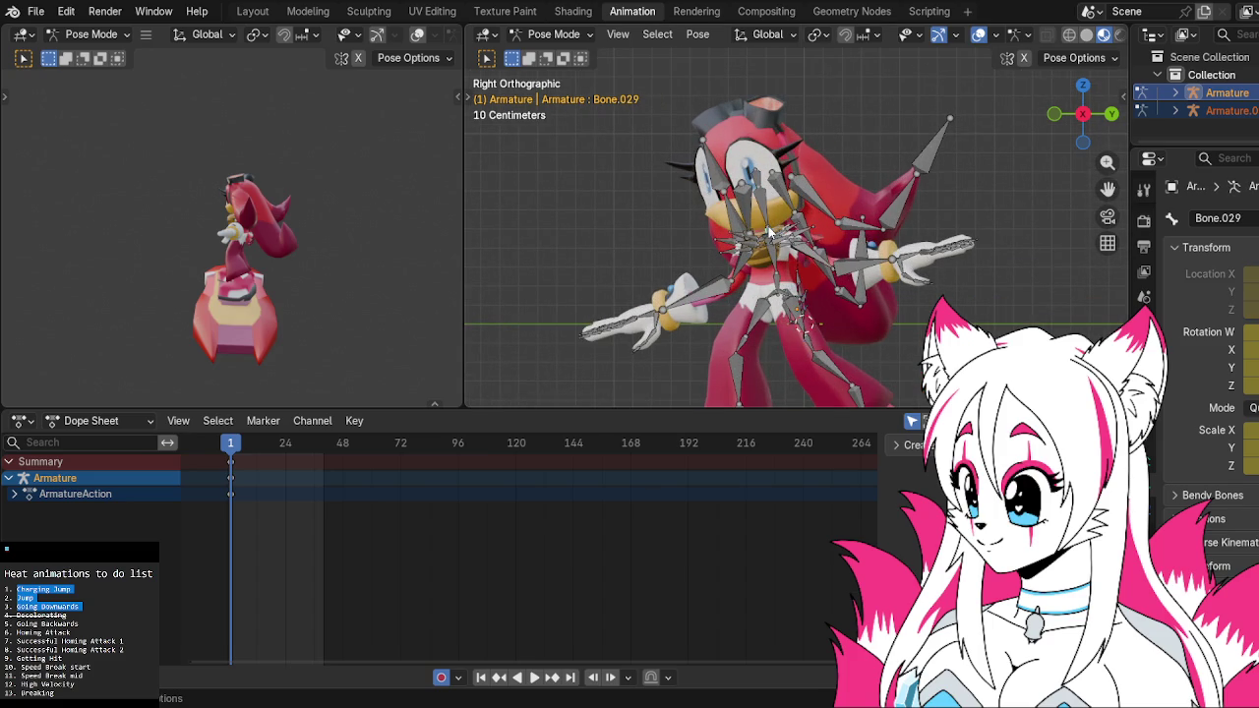
{"action": "left_click", "coordinate": [770, 233]}
{"action": "key", "text": "r"}
{"action": "right_click", "coordinate": [865, 177]}
{"action": "middle_click_drag", "start_coordinate": [890, 258], "coordinate": [890, 103], "text": "shift"}
{"action": "key", "text": "r"}
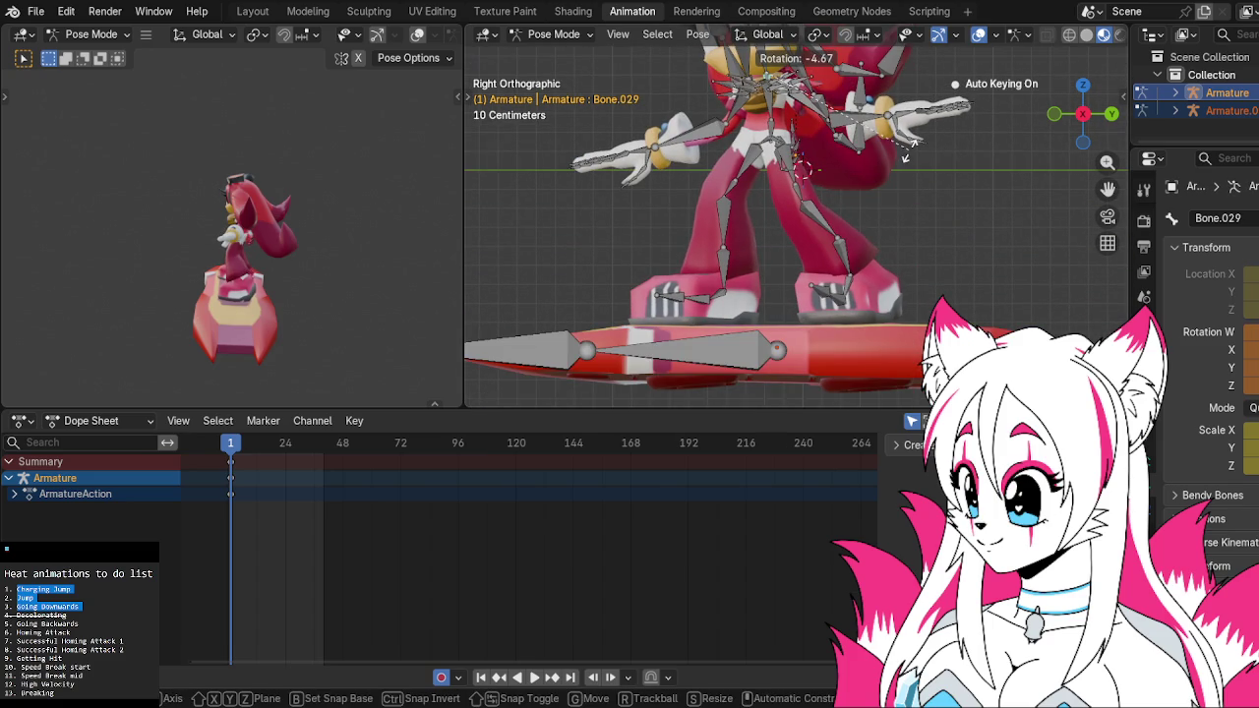
{"action": "left_click", "coordinate": [905, 149]}
{"action": "mouse_move", "coordinate": [906, 150]}
{"action": "middle_mouse_down"}
{"action": "mouse_move", "coordinate": [909, 224]}
{"action": "mouse_move", "coordinate": [907, 193]}
{"action": "middle_mouse_up"}
{"action": "scroll", "coordinate": [902, 205], "scroll_direction": "down", "scroll_amount": 3}
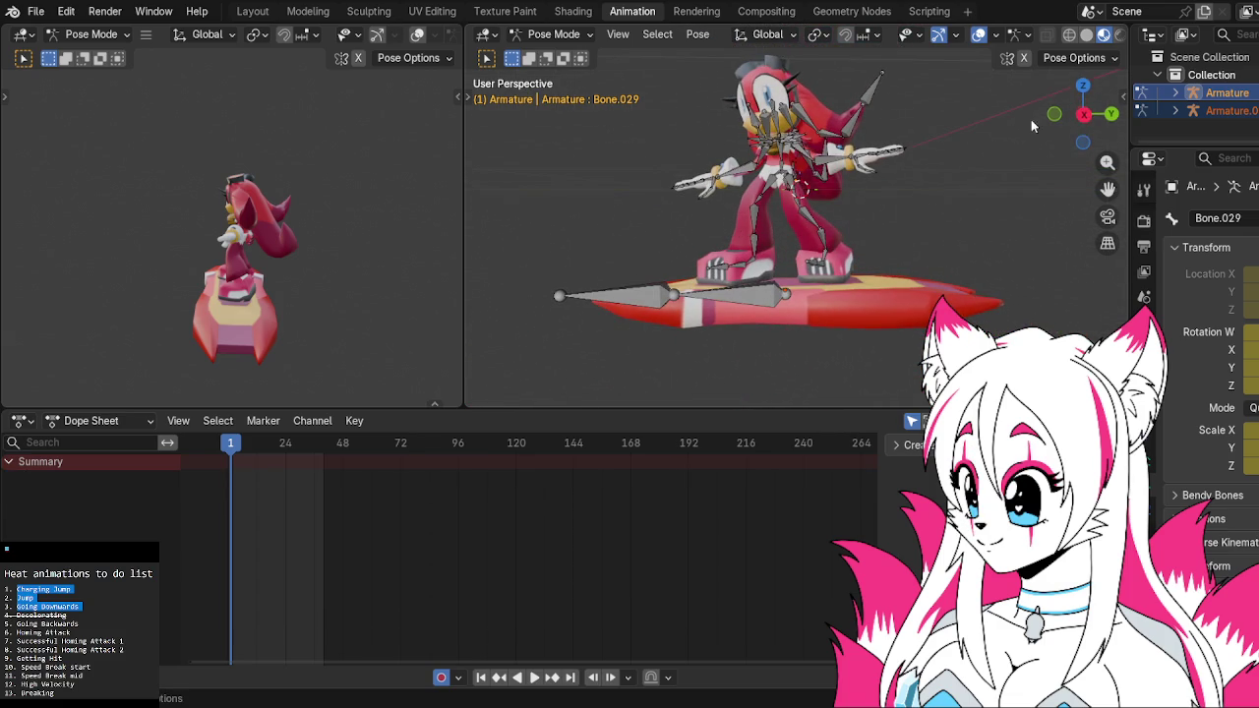
In the right side view, tilt upper-body bone Bone.030 further forward
{"action": "left_click", "coordinate": [1081, 115]}
{"action": "left_click", "coordinate": [1081, 114]}
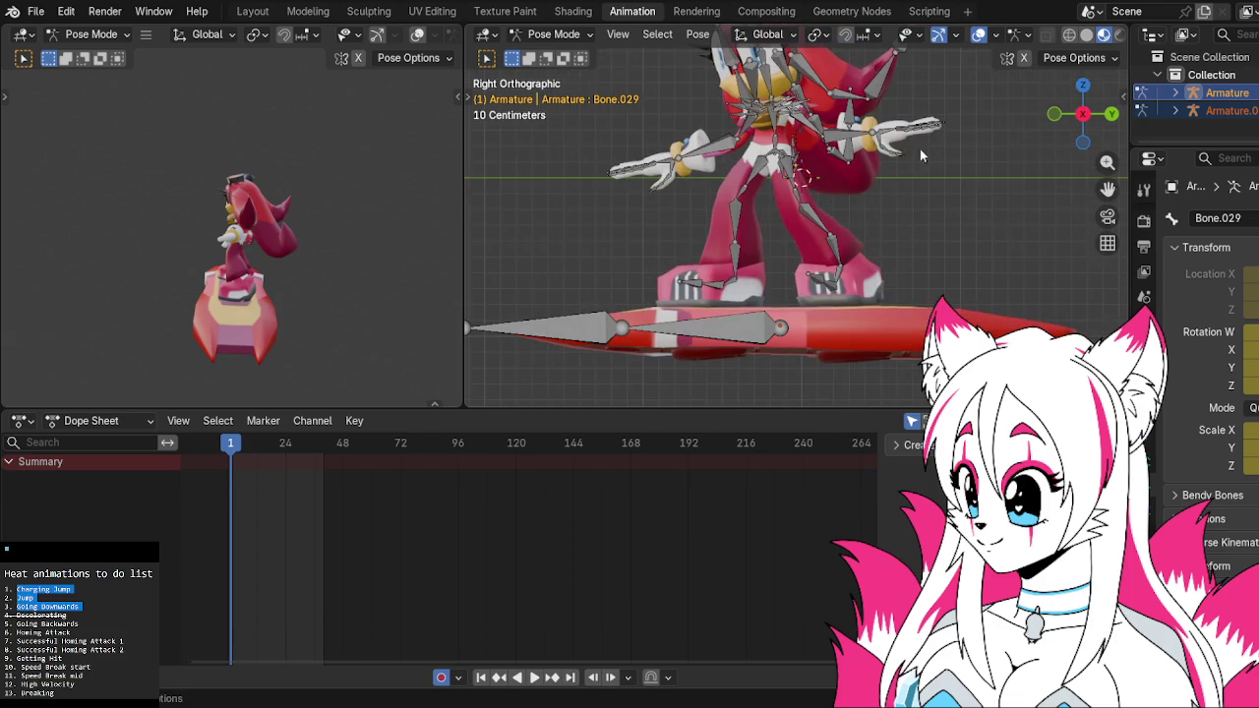
{"action": "scroll", "coordinate": [897, 158], "scroll_direction": "up", "scroll_amount": 2}
{"action": "scroll", "coordinate": [896, 201], "scroll_direction": "up", "scroll_amount": 1}
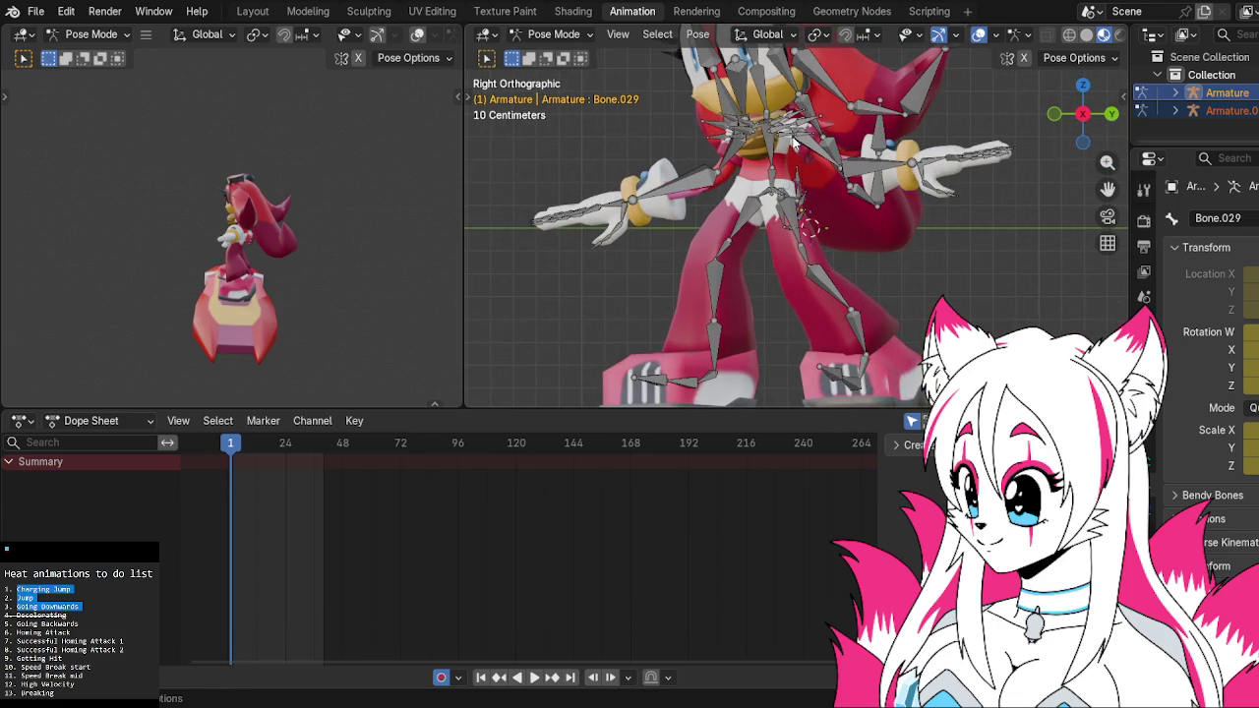
{"action": "left_click", "coordinate": [772, 122]}
{"action": "left_click", "coordinate": [772, 120]}
{"action": "key", "text": "r"}
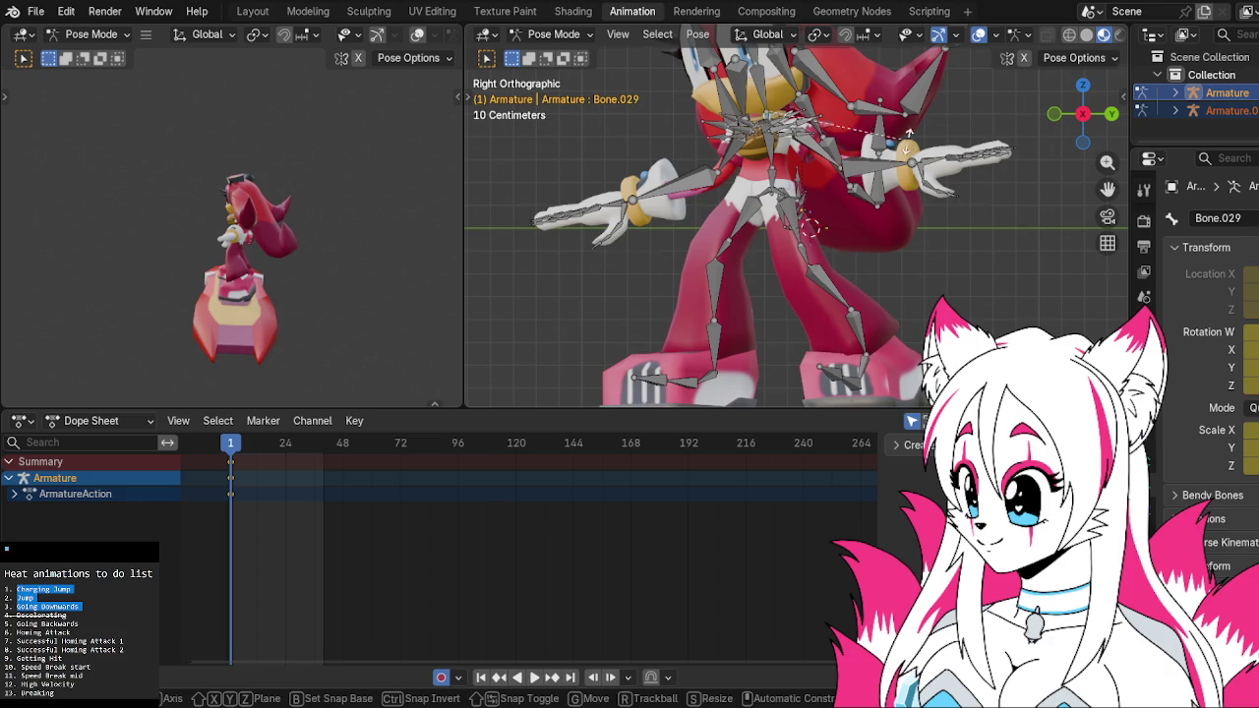
{"action": "left_click", "coordinate": [786, 157]}
{"action": "key", "text": "ctrl+z"}
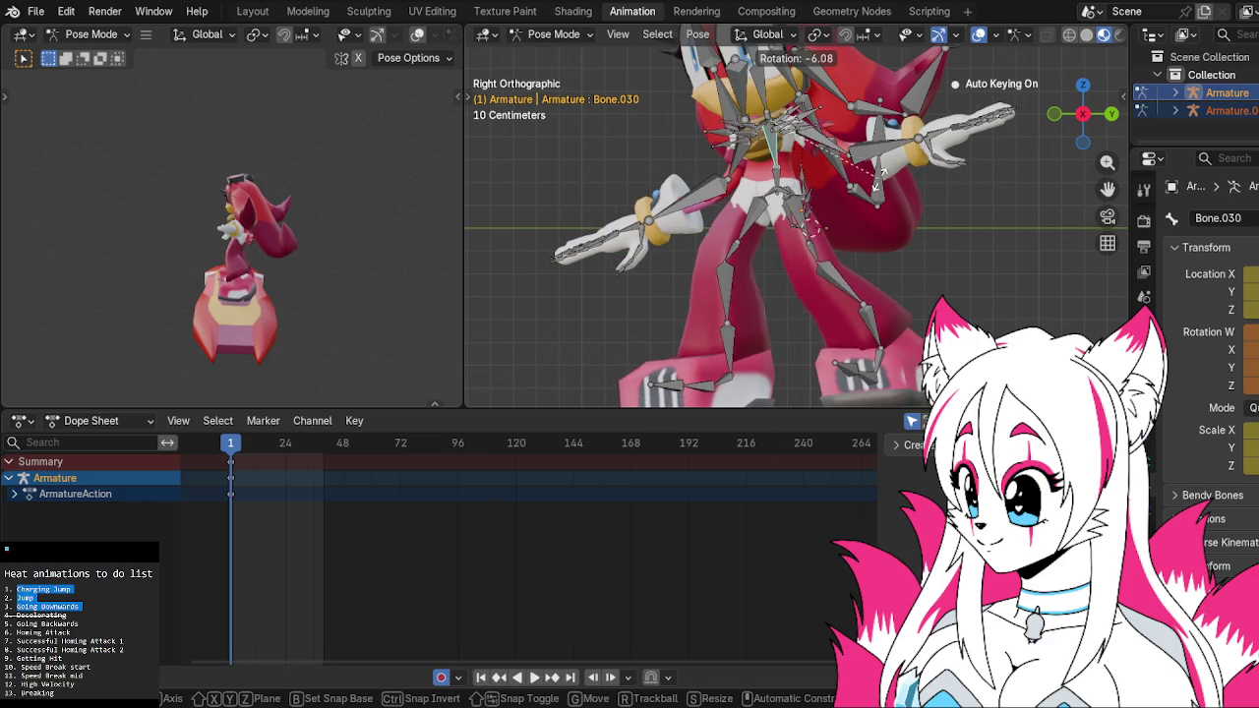
Tilt hip bone Bone.017 and begin rotating the root bone again
{"action": "left_click", "coordinate": [774, 169]}
{"action": "key", "text": "r"}
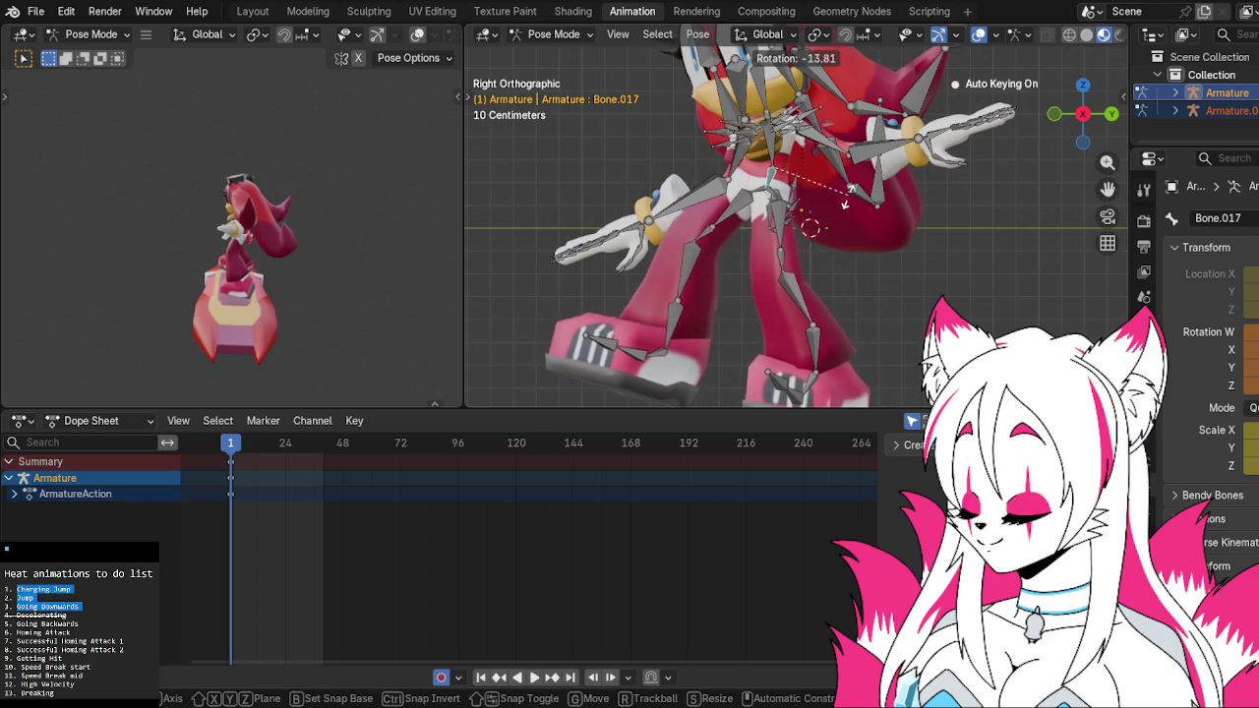
{"action": "left_click", "coordinate": [789, 140]}
{"action": "left_click", "coordinate": [784, 144]}
{"action": "key", "text": "alt+r"}
{"action": "key", "text": "r"}
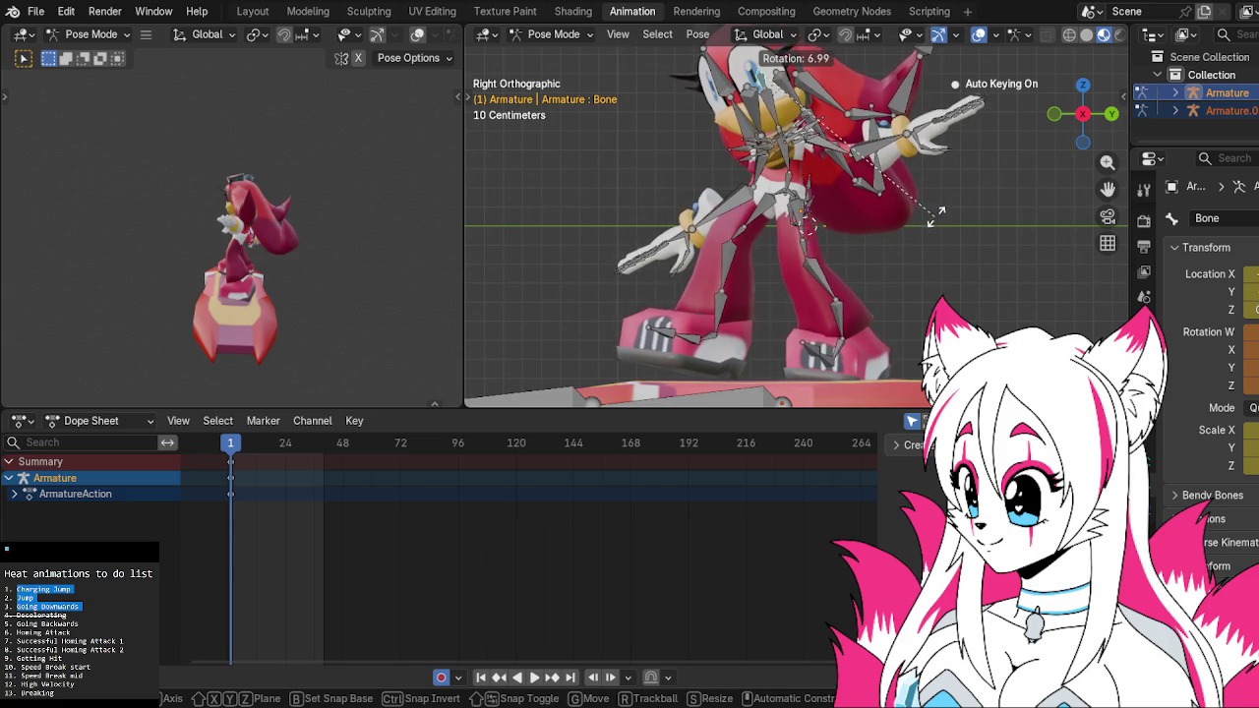
Finish the root bone's rotation and move it slightly downward
{"action": "left_click", "coordinate": [948, 206]}
{"action": "key", "text": "r"}
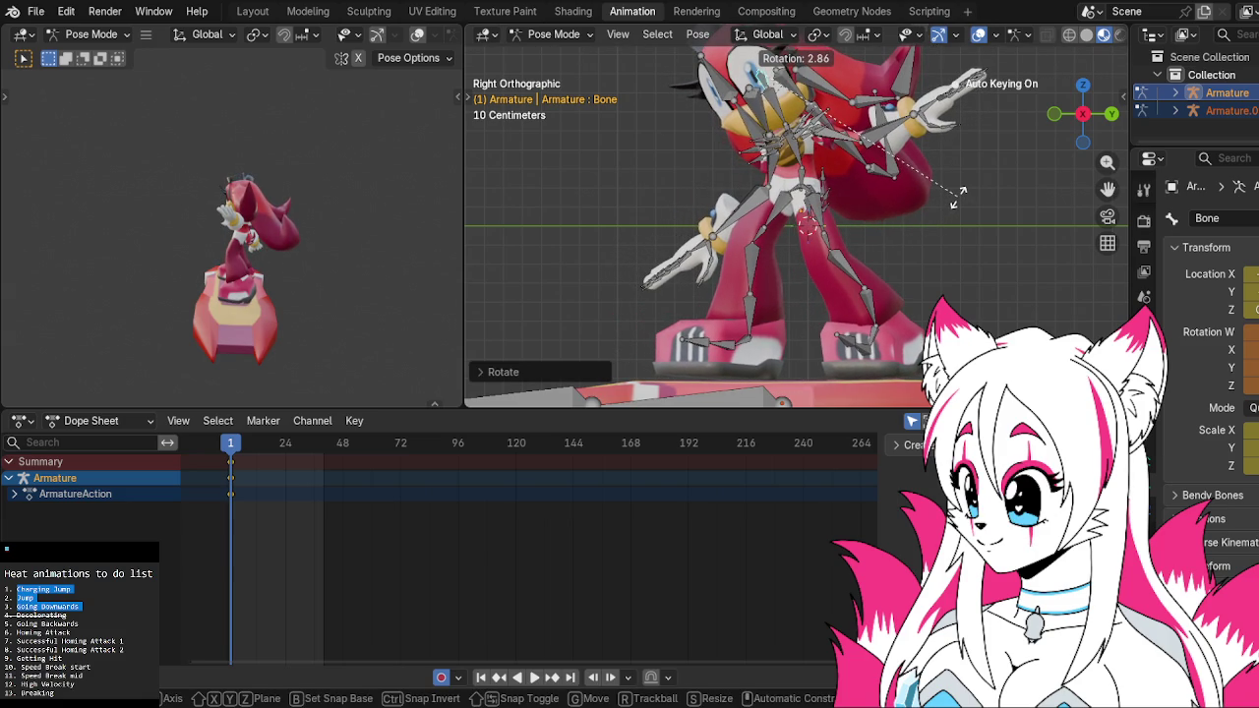
{"action": "left_click", "coordinate": [957, 195]}
{"action": "key", "text": "g"}
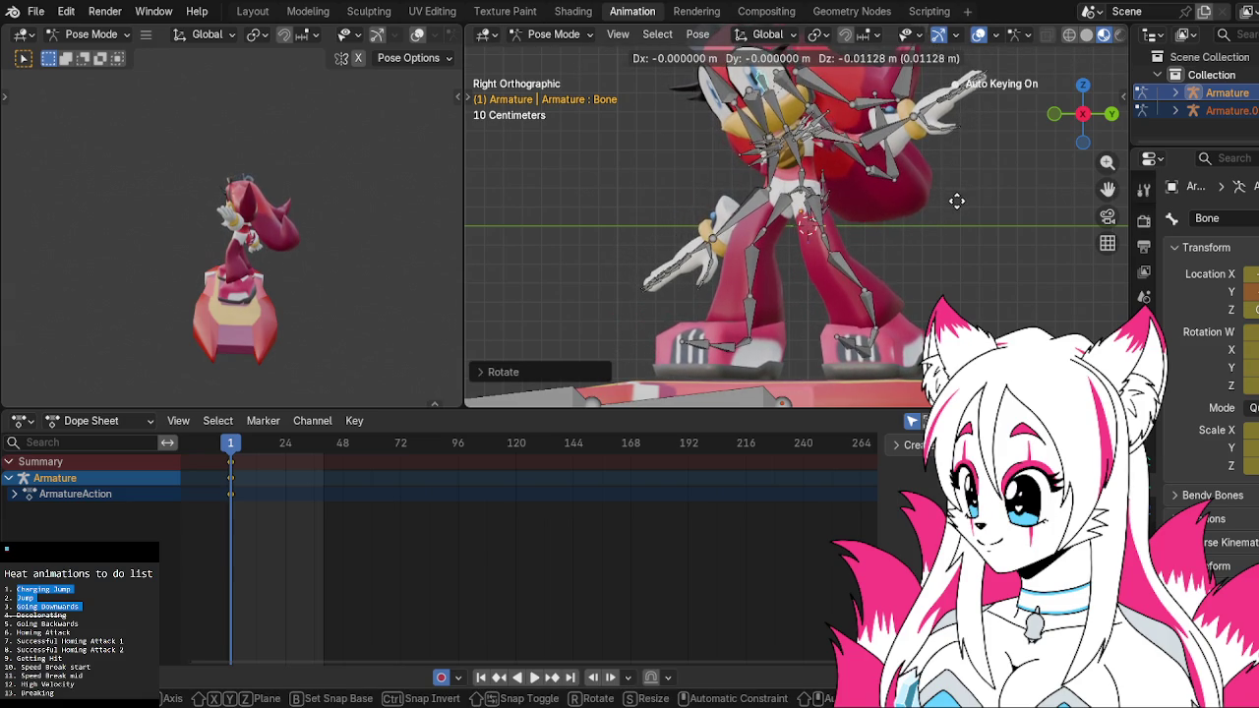
{"action": "left_click", "coordinate": [958, 212]}
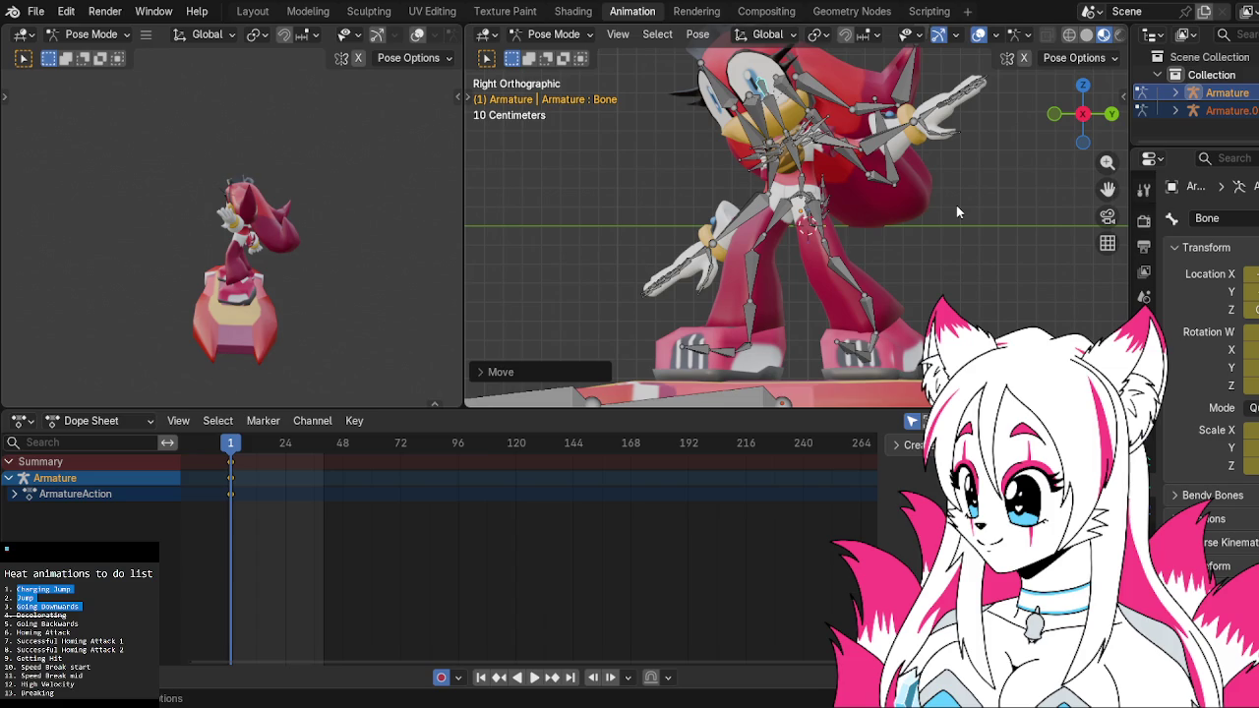
Bend leg bones Bone.008, Bone.003 and Bone.007
{"action": "left_click", "coordinate": [784, 222]}
{"action": "left_click", "coordinate": [736, 246]}
{"action": "key", "text": "r"}
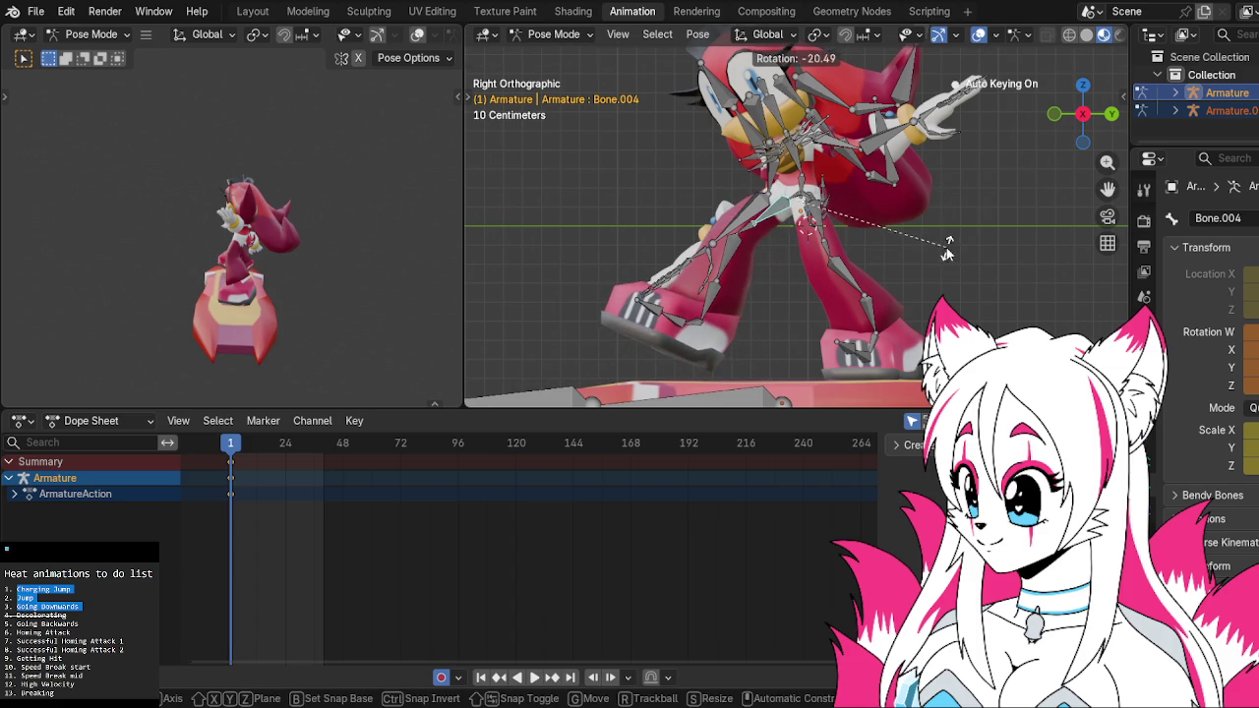
{"action": "left_click", "coordinate": [749, 251]}
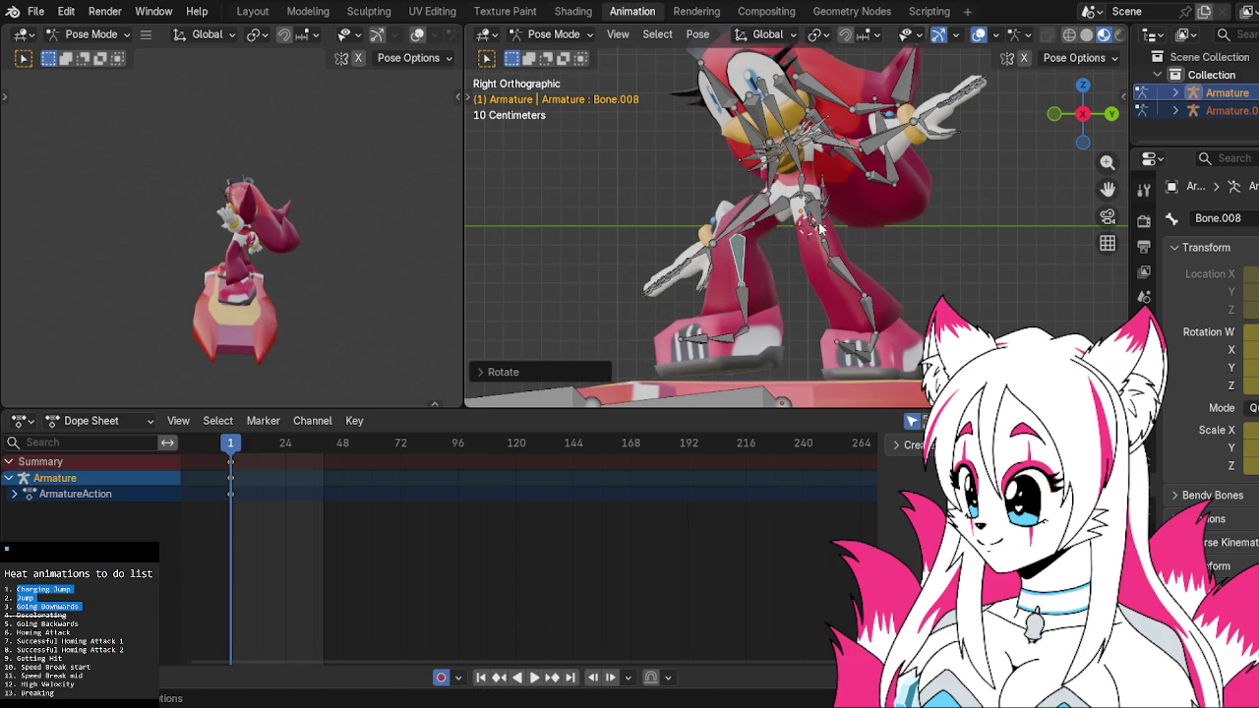
{"action": "left_click", "coordinate": [809, 210]}
{"action": "key", "text": "r"}
{"action": "left_click", "coordinate": [812, 254]}
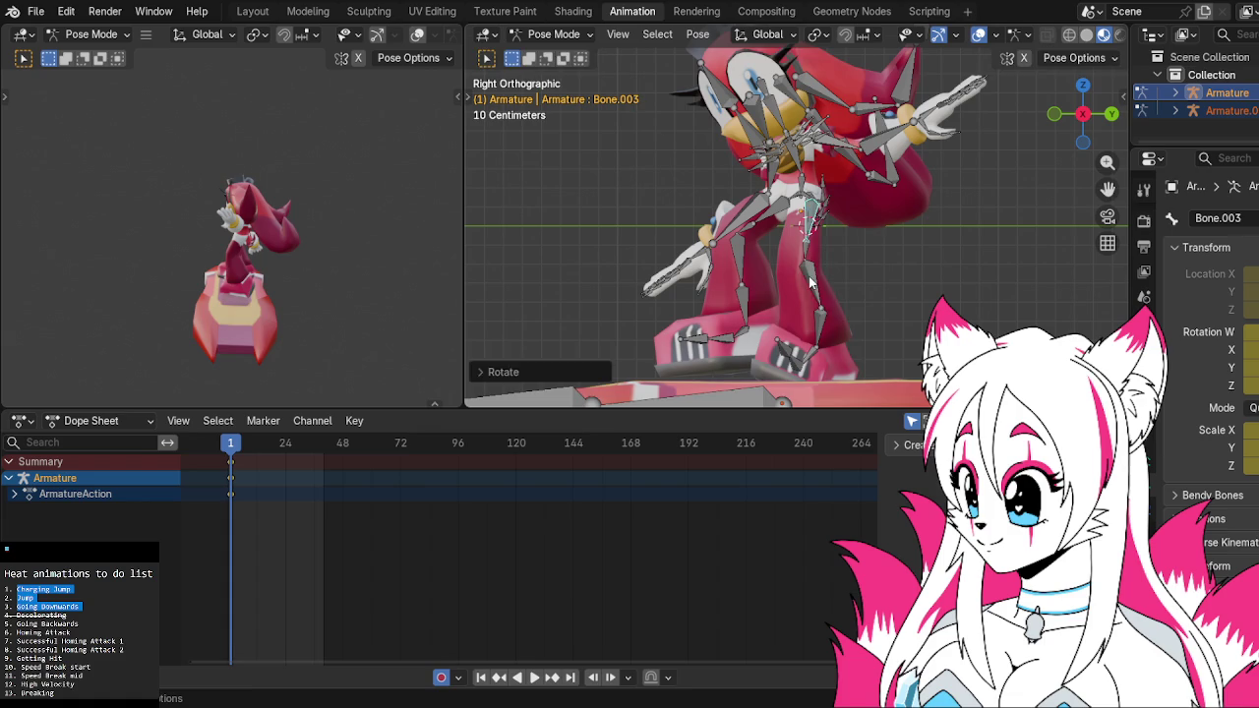
{"action": "left_click", "coordinate": [815, 276]}
{"action": "key", "text": "r"}
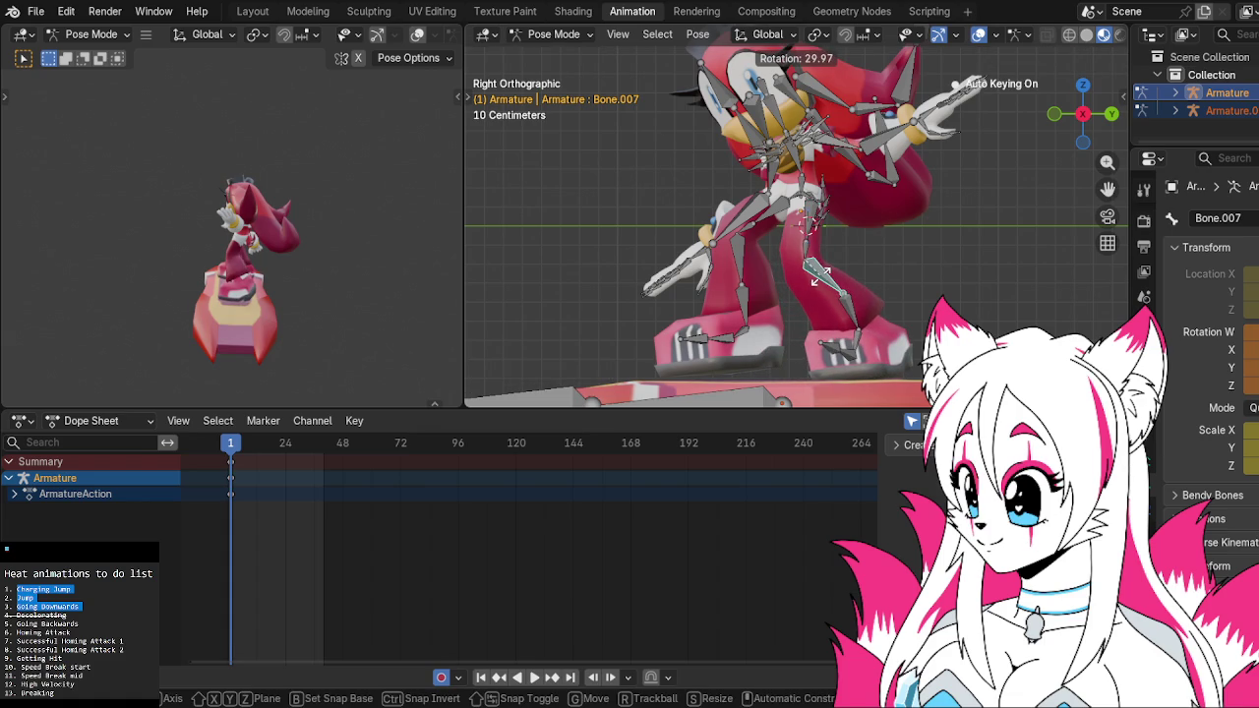
{"action": "left_click", "coordinate": [751, 261]}
Rotate foot bone Bone.012 and toe bone Bone.014 (-13.38°) onto the hoverboard
{"action": "left_click", "coordinate": [747, 269]}
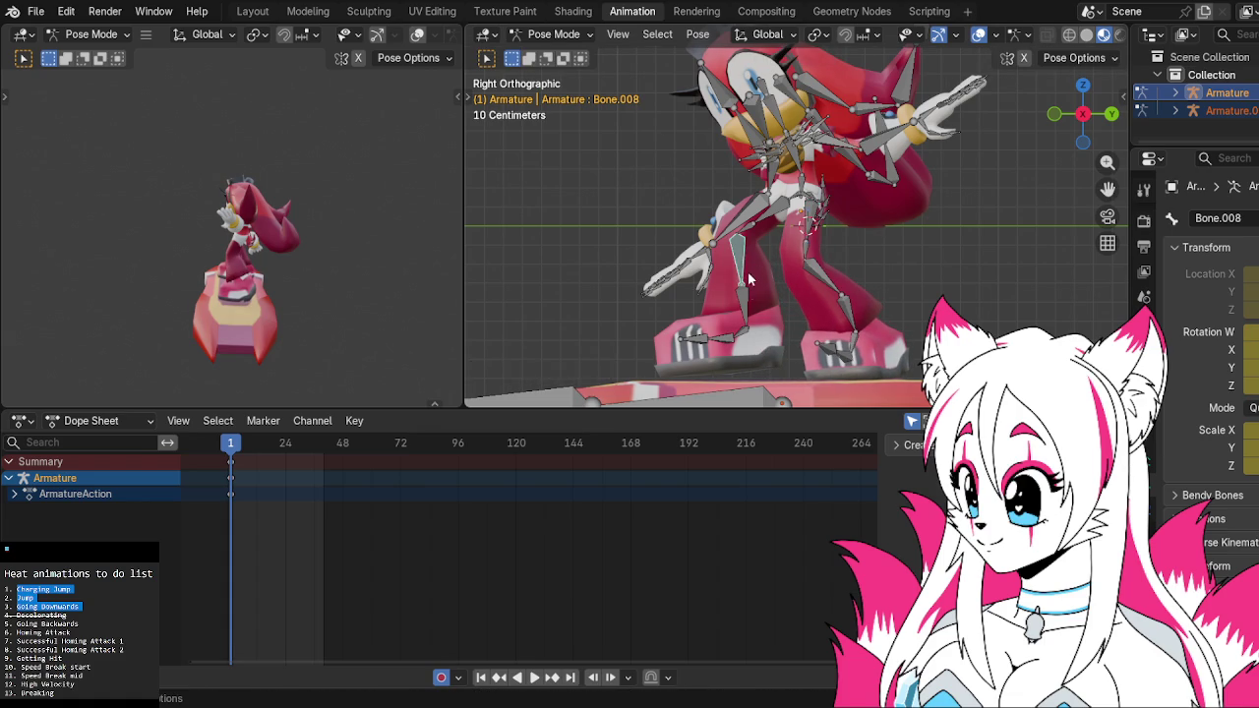
{"action": "left_click", "coordinate": [732, 340]}
{"action": "key", "text": "r"}
{"action": "right_click", "coordinate": [737, 342]}
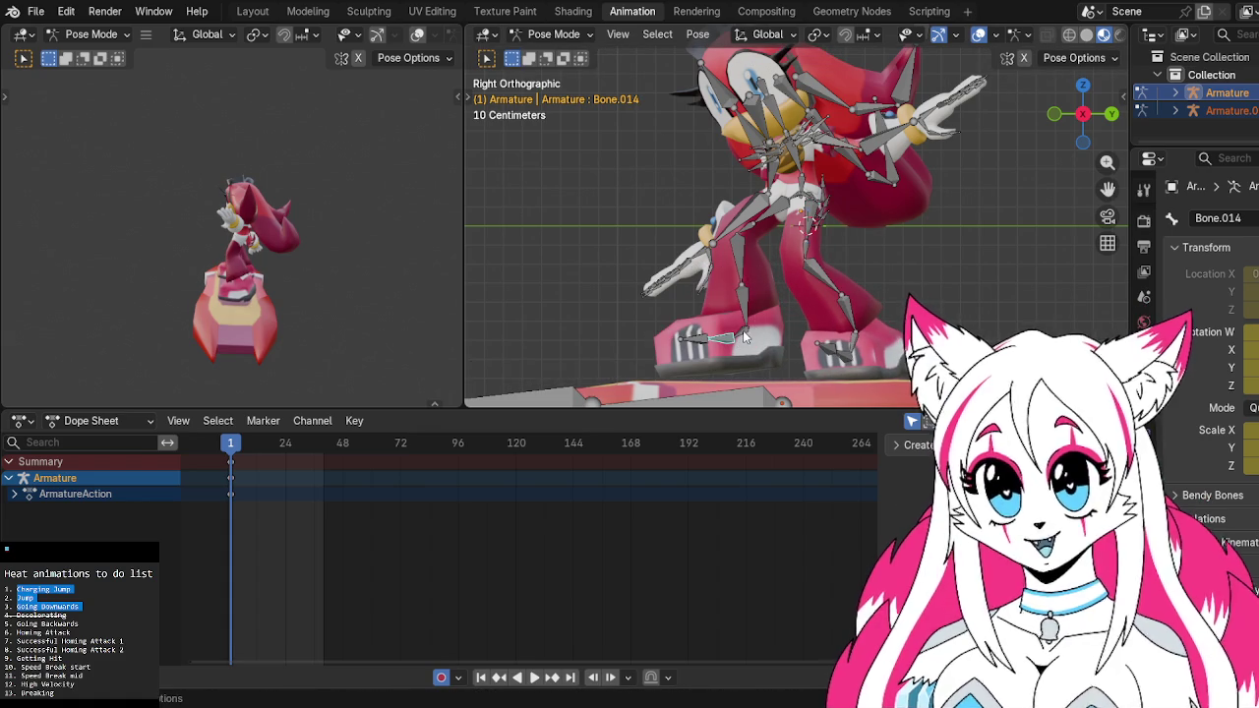
{"action": "left_click", "coordinate": [743, 330]}
{"action": "key", "text": "r"}
{"action": "left_click", "coordinate": [777, 340]}
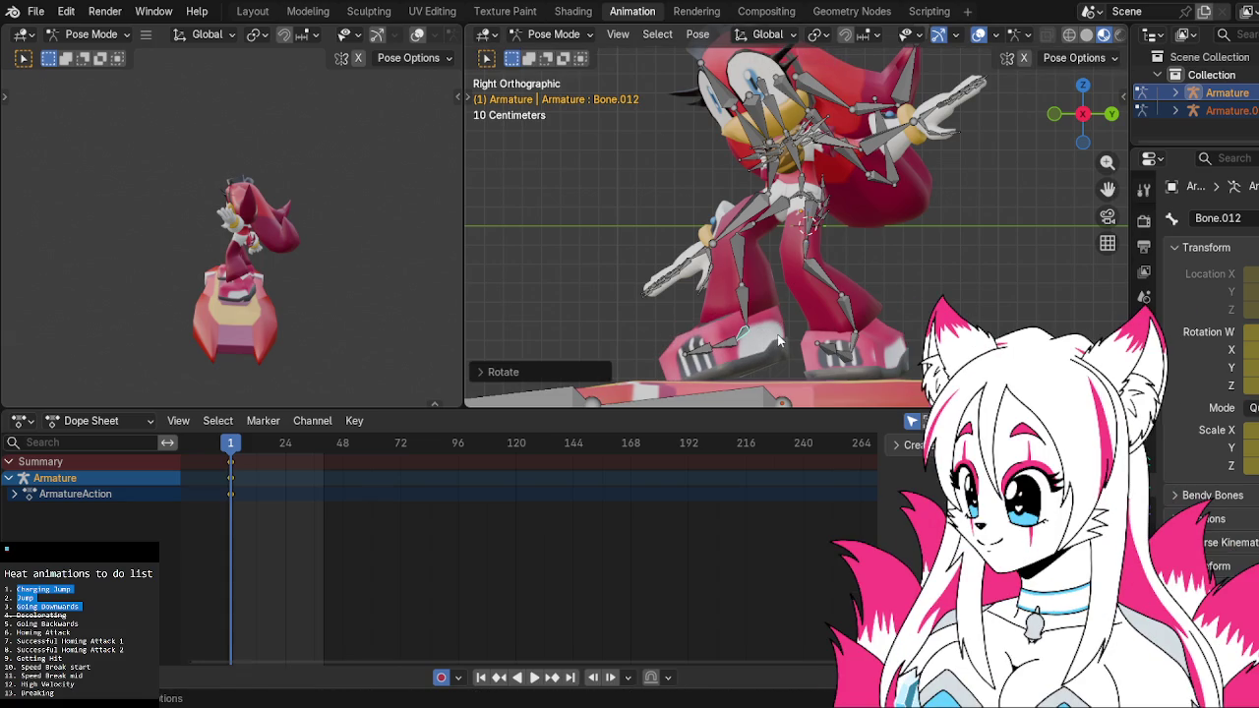
{"action": "left_click", "coordinate": [727, 343]}
{"action": "key", "text": "r"}
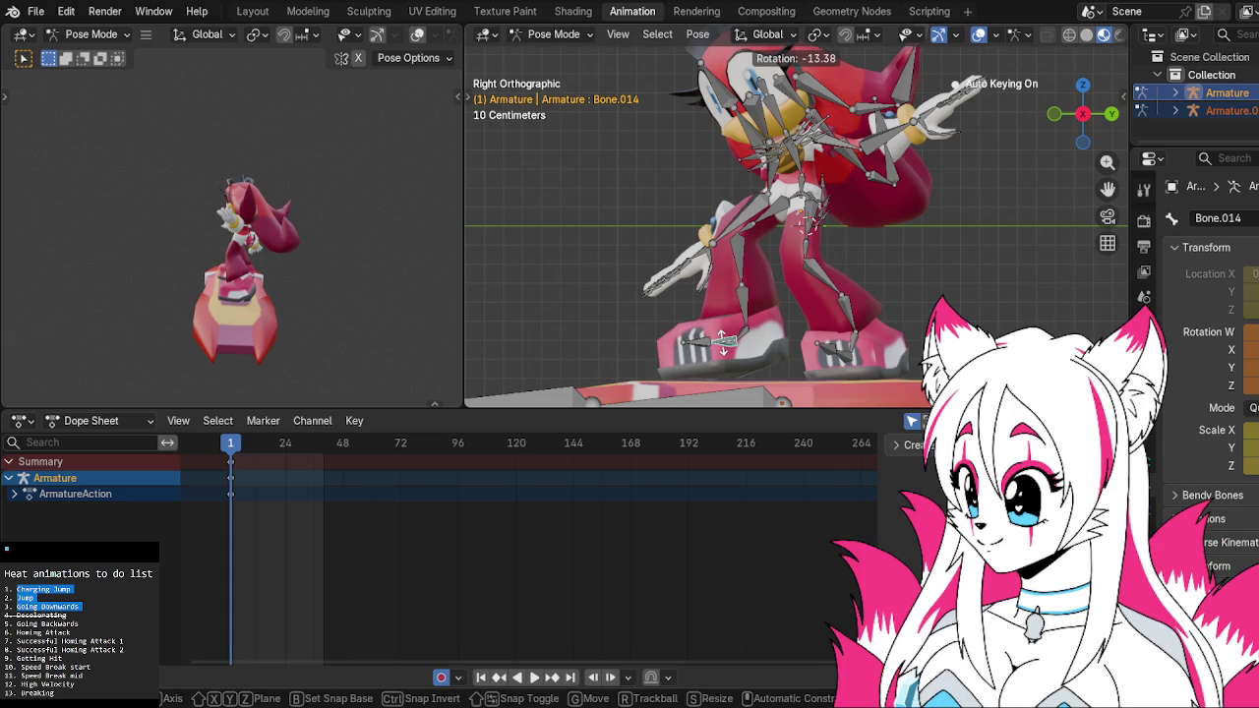
{"action": "left_click", "coordinate": [720, 344]}
Rotate leg bone Bone.004 into place
{"action": "mouse_move", "coordinate": [898, 261]}
{"action": "middle_mouse_down"}
{"action": "mouse_move", "coordinate": [887, 274]}
{"action": "mouse_move", "coordinate": [783, 279]}
{"action": "mouse_move", "coordinate": [847, 265]}
{"action": "mouse_move", "coordinate": [775, 211]}
{"action": "middle_mouse_up"}
{"action": "left_click", "coordinate": [775, 211]}
{"action": "key", "text": "r"}
{"action": "left_click", "coordinate": [899, 214]}
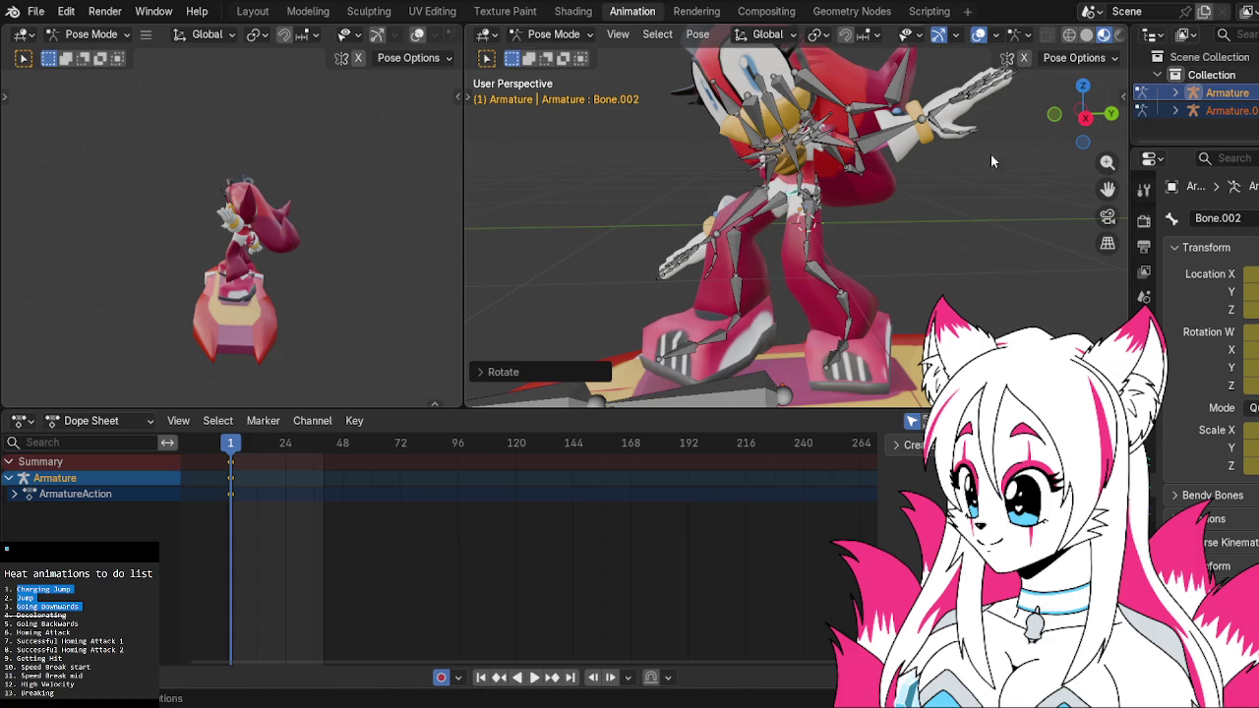
In Right Orthographic view, rotate thigh bone Bone.004
{"action": "left_click", "coordinate": [1083, 116]}
{"action": "key", "text": "r"}
{"action": "left_click", "coordinate": [792, 206]}
{"action": "left_click", "coordinate": [777, 204]}
{"action": "key", "text": "r"}
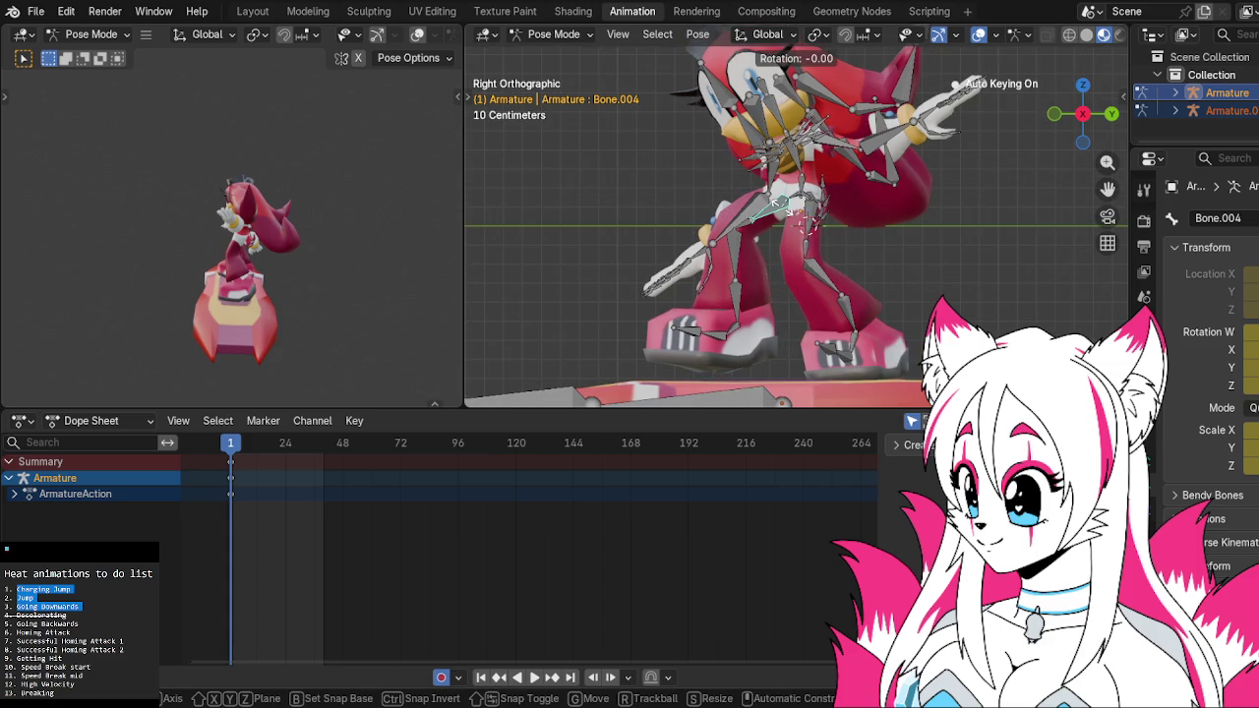
{"action": "left_click", "coordinate": [856, 249]}
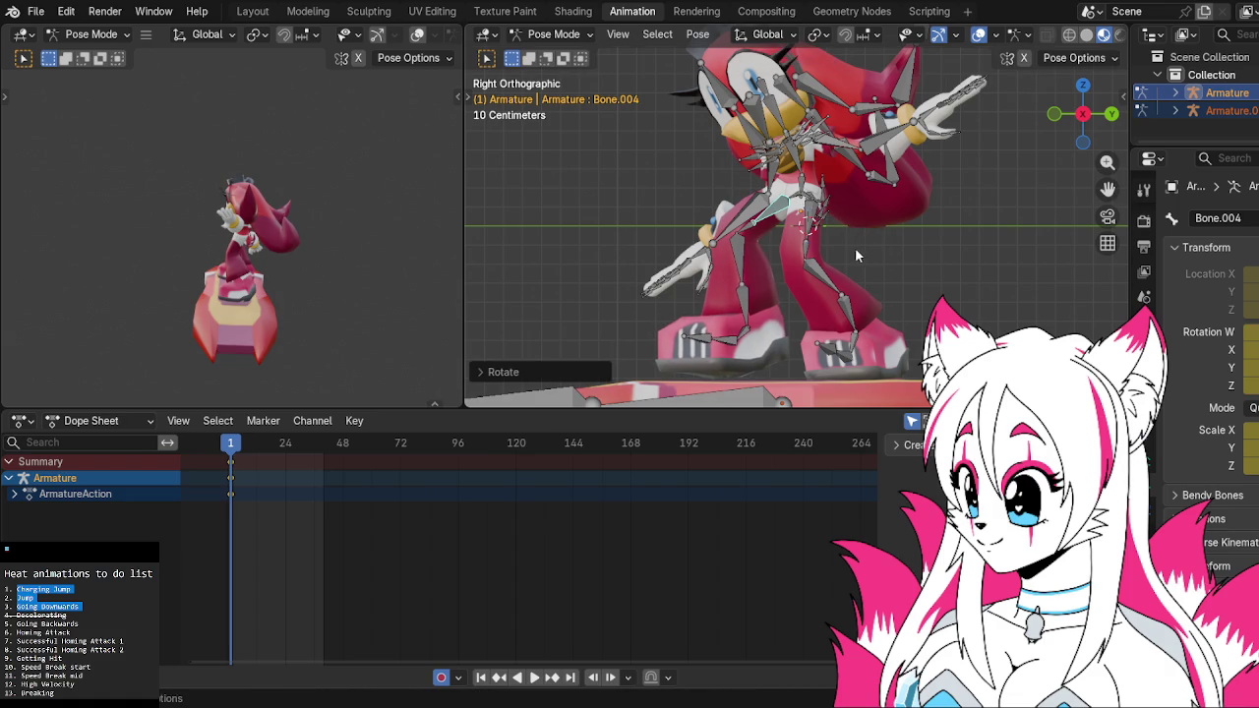
Turn Bone.003 about global Z, then adjust Bone.007 and Bone.004
{"action": "left_click", "coordinate": [811, 249]}
{"action": "key", "text": "r"}
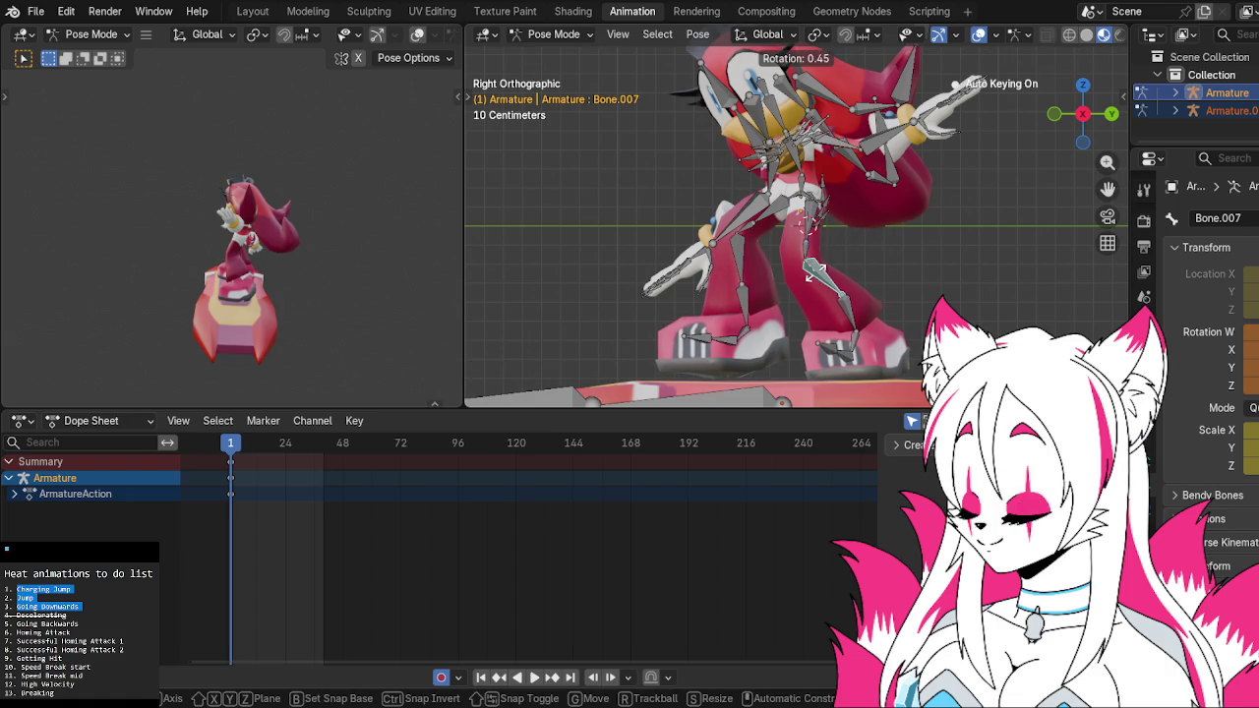
{"action": "key", "text": "z"}
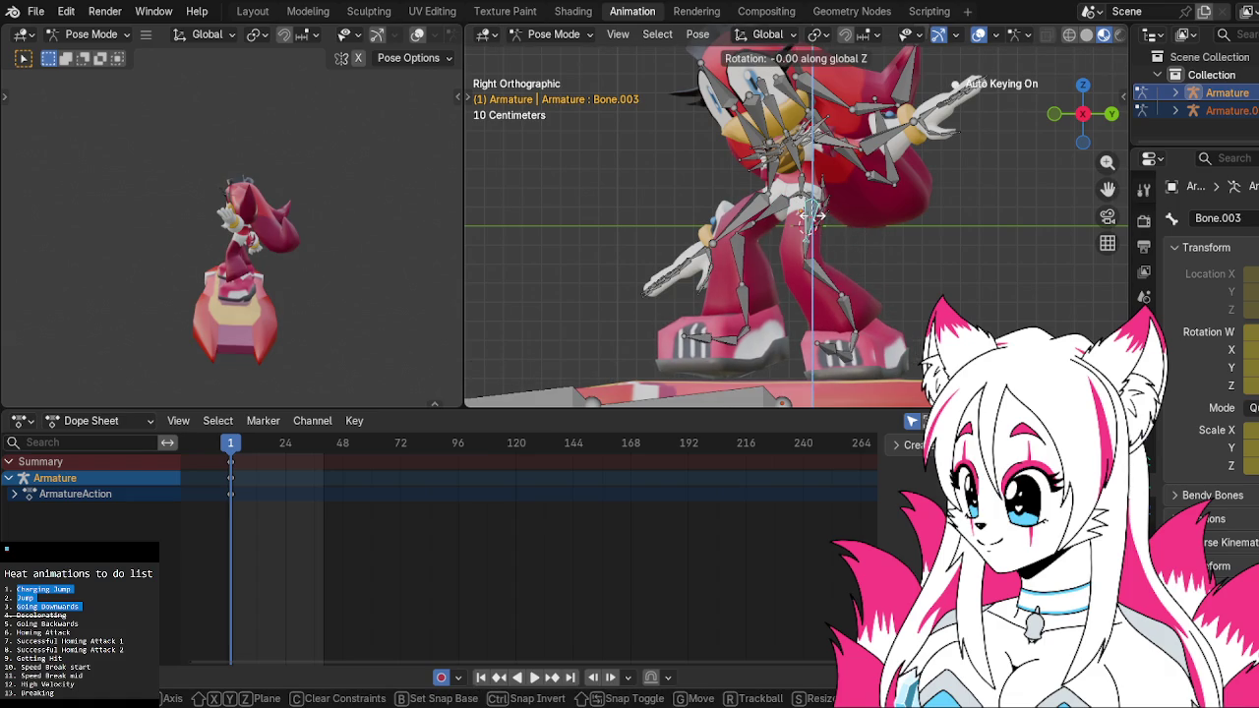
{"action": "left_click", "coordinate": [817, 213]}
{"action": "left_click", "coordinate": [829, 270]}
{"action": "key", "text": "r"}
{"action": "left_click", "coordinate": [831, 270]}
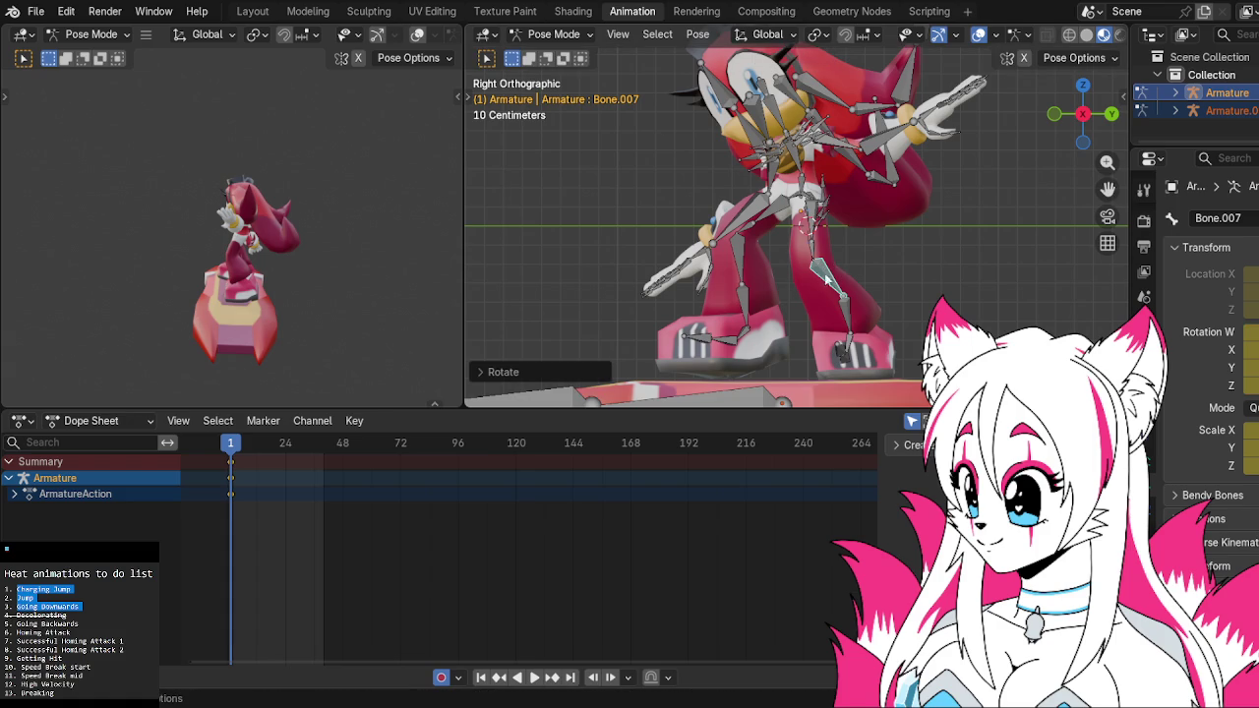
{"action": "left_click", "coordinate": [759, 227]}
{"action": "key", "text": "r"}
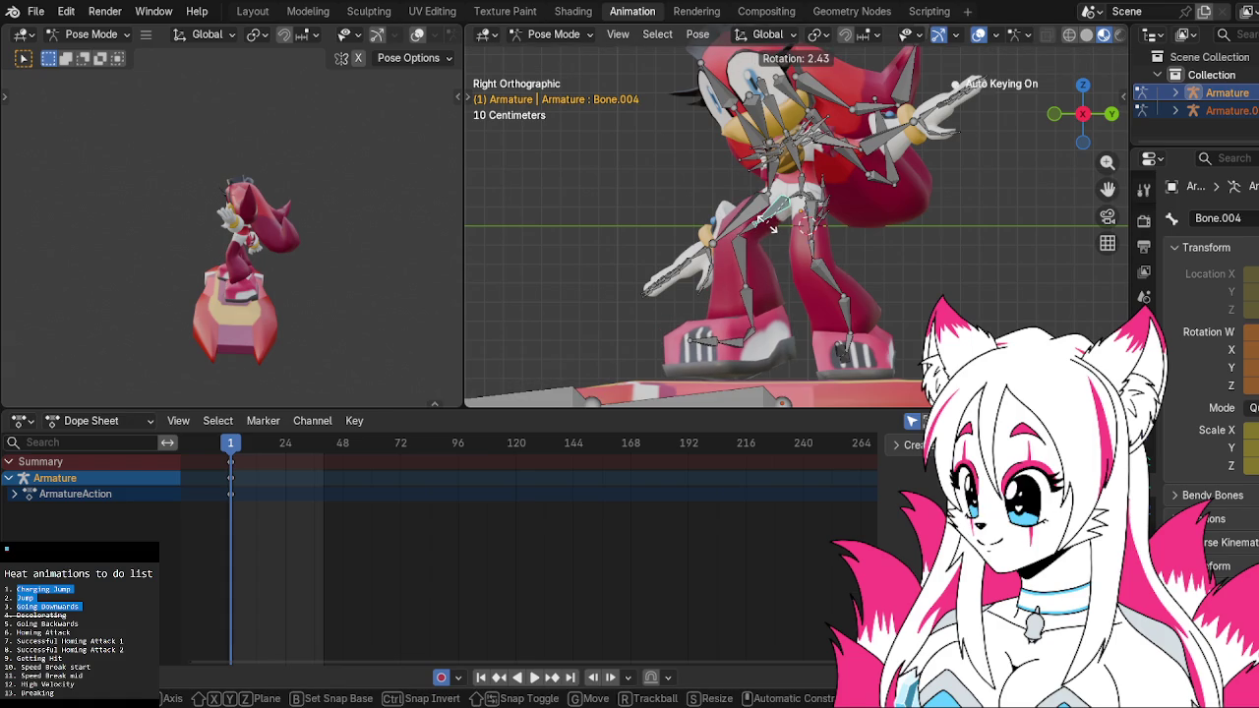
{"action": "left_click", "coordinate": [791, 225]}
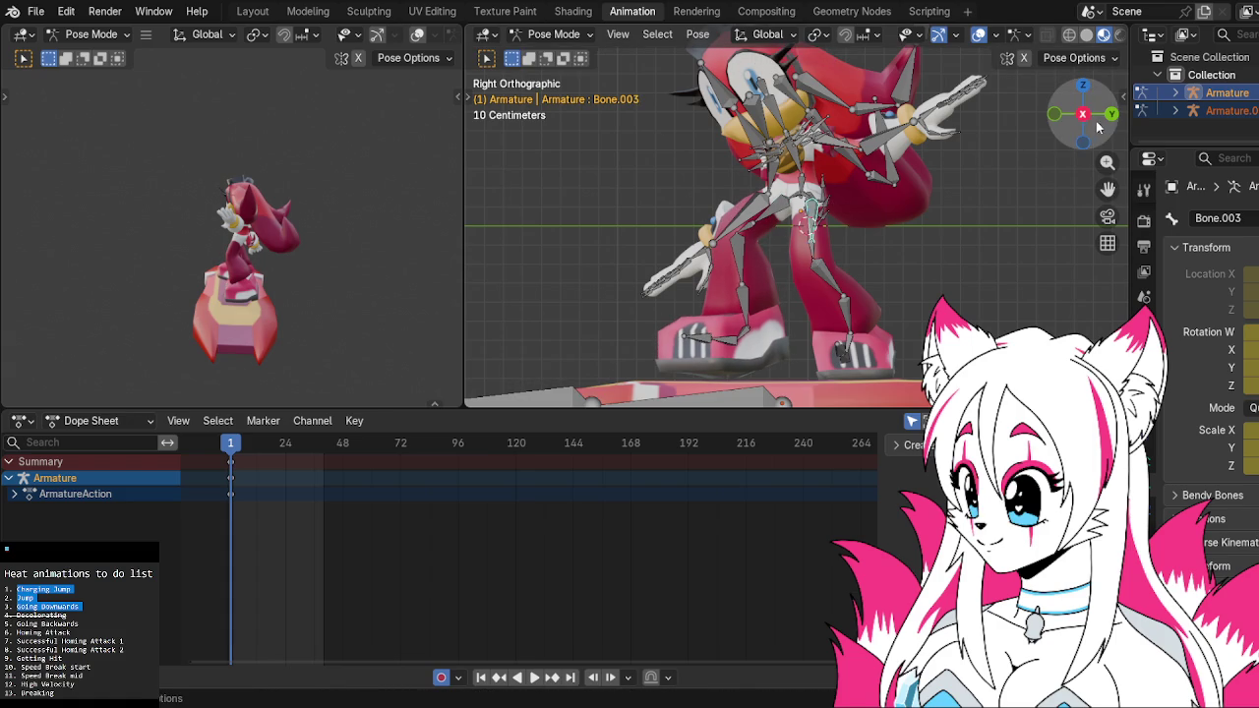
From the back view, rotate a leg bone, the lower leg, and foot bone Bone.010 by 10.29°
{"action": "left_click", "coordinate": [1109, 115]}
{"action": "key", "text": "r"}
{"action": "left_click", "coordinate": [795, 263]}
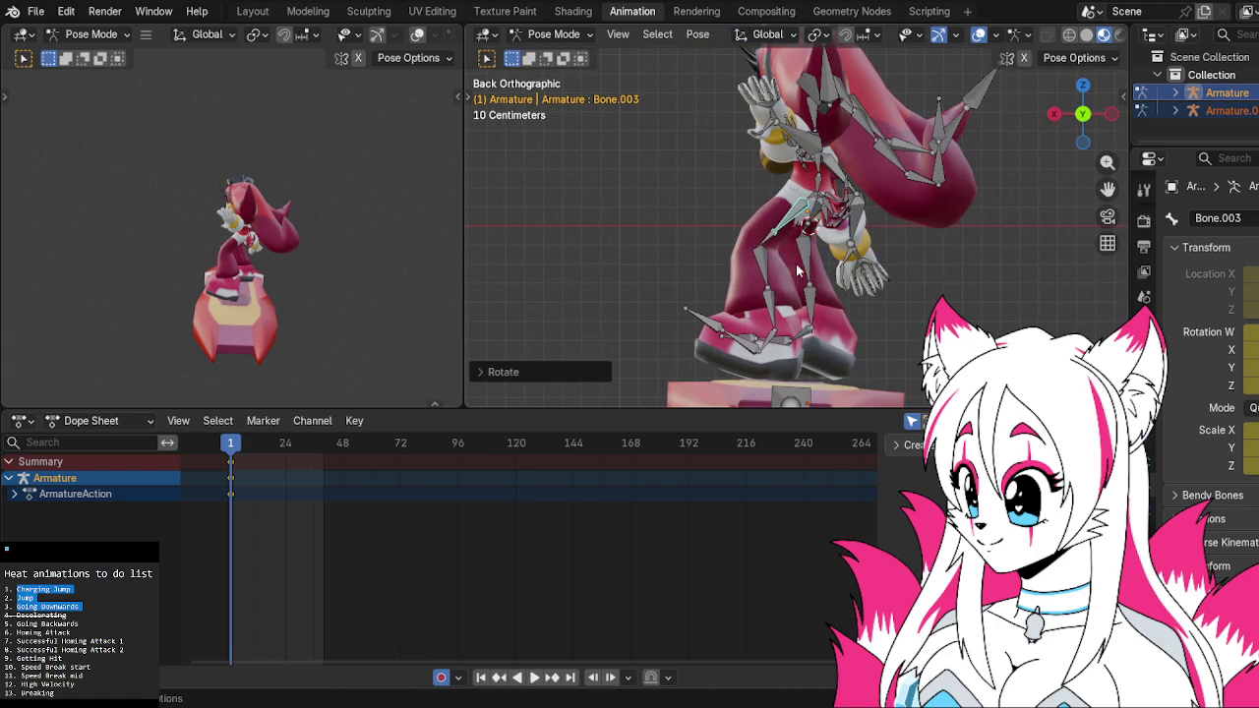
{"action": "left_click", "coordinate": [768, 268]}
{"action": "key", "text": "r"}
{"action": "left_click", "coordinate": [768, 261]}
{"action": "left_click", "coordinate": [815, 309]}
{"action": "key", "text": "r"}
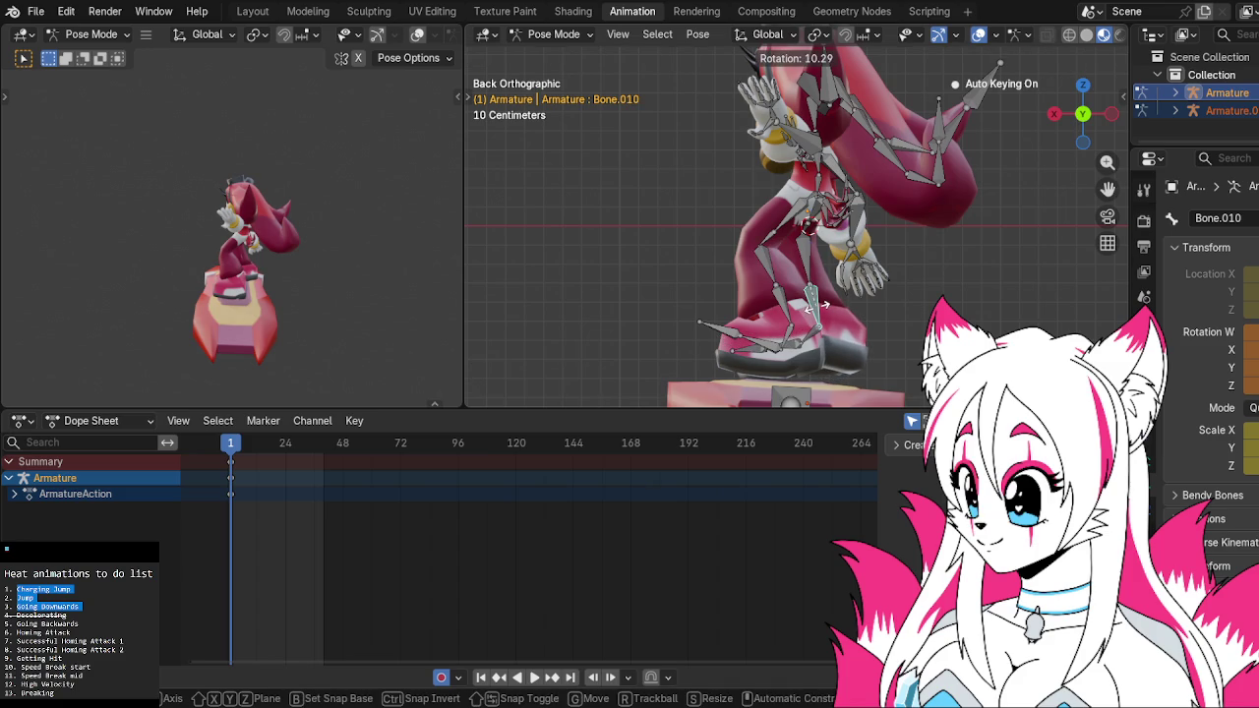
{"action": "left_click", "coordinate": [815, 306]}
{"action": "mouse_move", "coordinate": [986, 181]}
{"action": "middle_mouse_down"}
{"action": "mouse_move", "coordinate": [950, 244]}
{"action": "mouse_move", "coordinate": [780, 242]}
{"action": "mouse_move", "coordinate": [836, 286]}
{"action": "mouse_move", "coordinate": [863, 343]}
{"action": "mouse_move", "coordinate": [915, 324]}
{"action": "middle_mouse_up"}
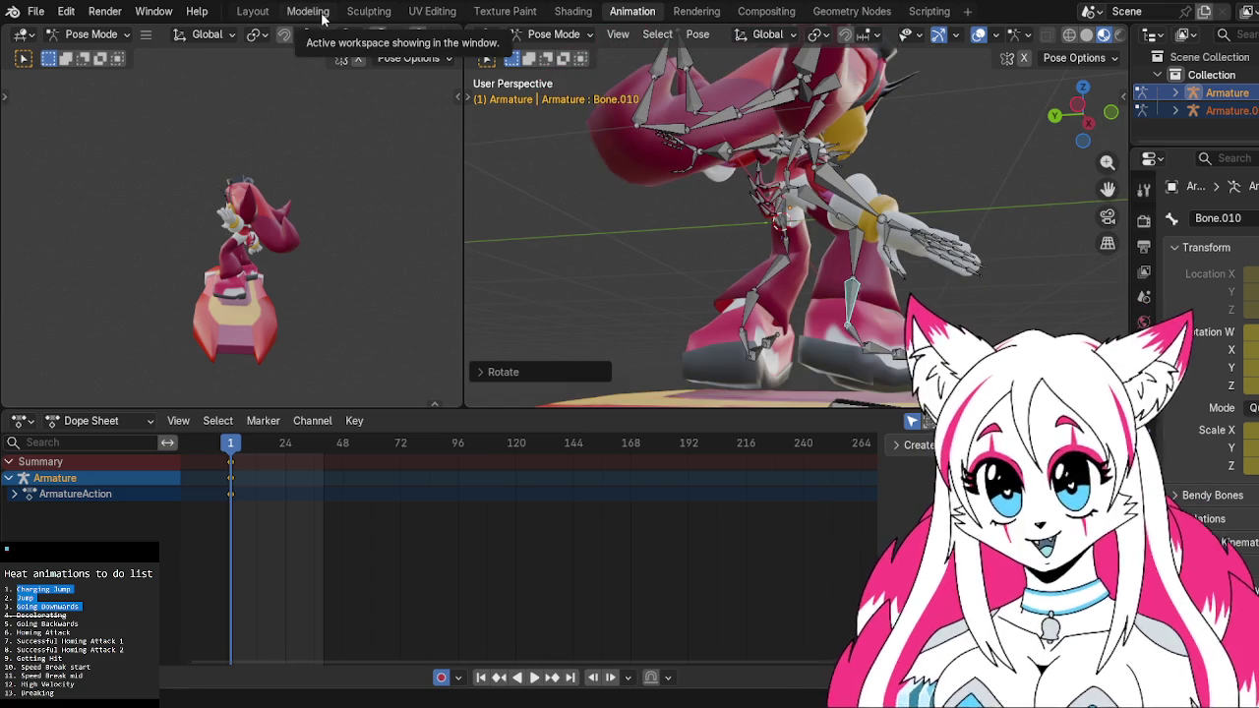
Select the character's body mesh in Layout, then put it in Edit Mode in the Modeling workspace
{"action": "left_click", "coordinate": [252, 11]}
{"action": "mouse_move", "coordinate": [354, 98]}
{"action": "middle_mouse_down"}
{"action": "mouse_move", "coordinate": [703, 222]}
{"action": "mouse_move", "coordinate": [619, 259]}
{"action": "middle_mouse_up"}
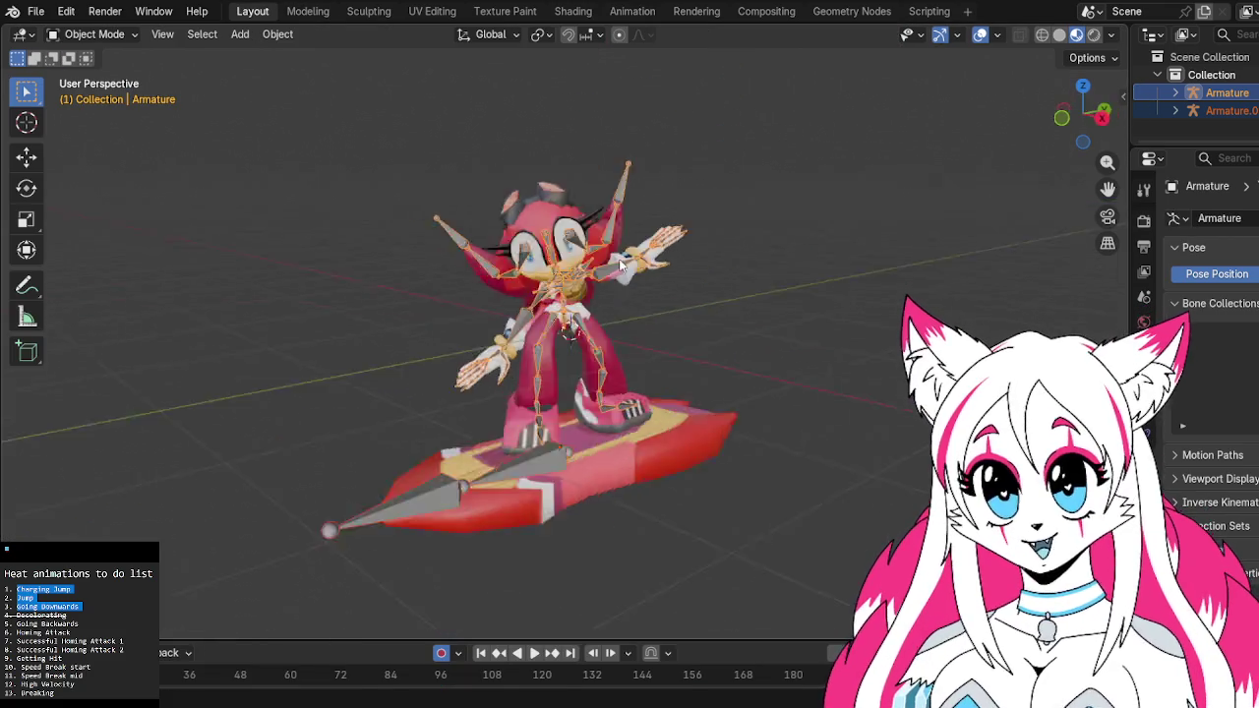
{"action": "scroll", "coordinate": [294, 199], "scroll_direction": "up", "scroll_amount": 5}
{"action": "mouse_move", "coordinate": [294, 200]}
{"action": "middle_mouse_down"}
{"action": "mouse_move", "coordinate": [502, 371]}
{"action": "mouse_move", "coordinate": [464, 373]}
{"action": "middle_mouse_up"}
{"action": "left_click", "coordinate": [464, 372]}
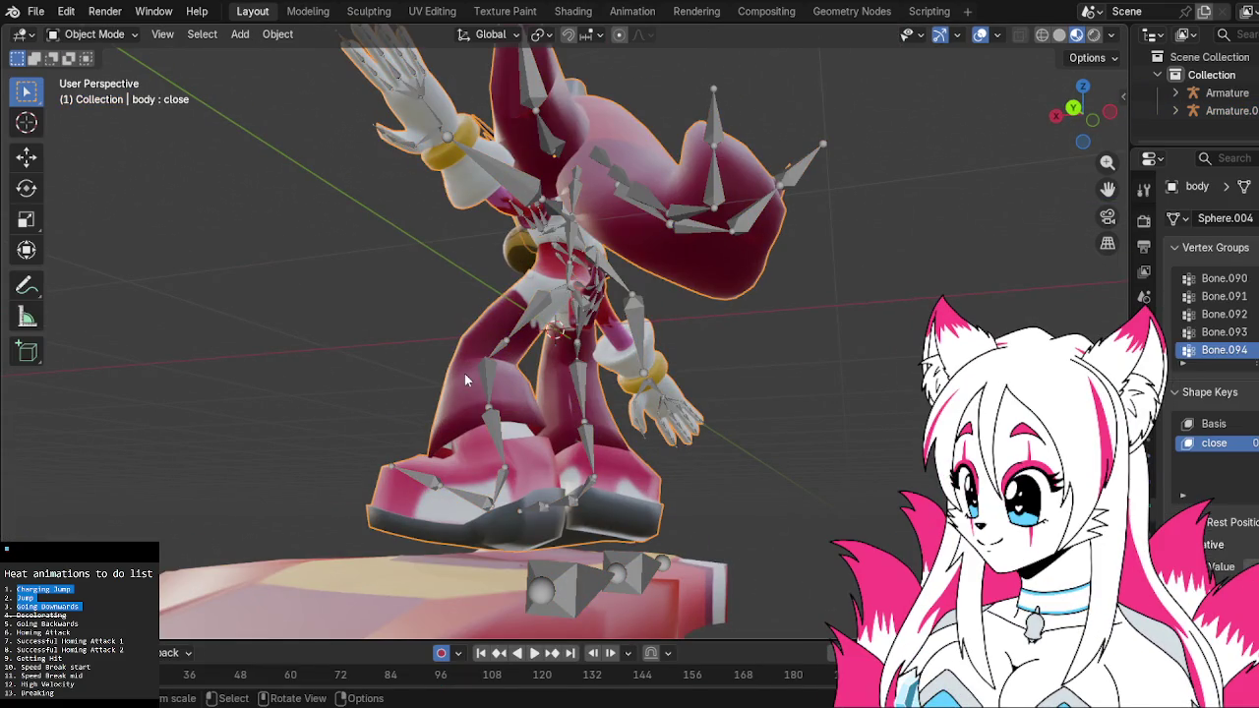
{"action": "middle_click_drag", "start_coordinate": [562, 375], "coordinate": [470, 388]}
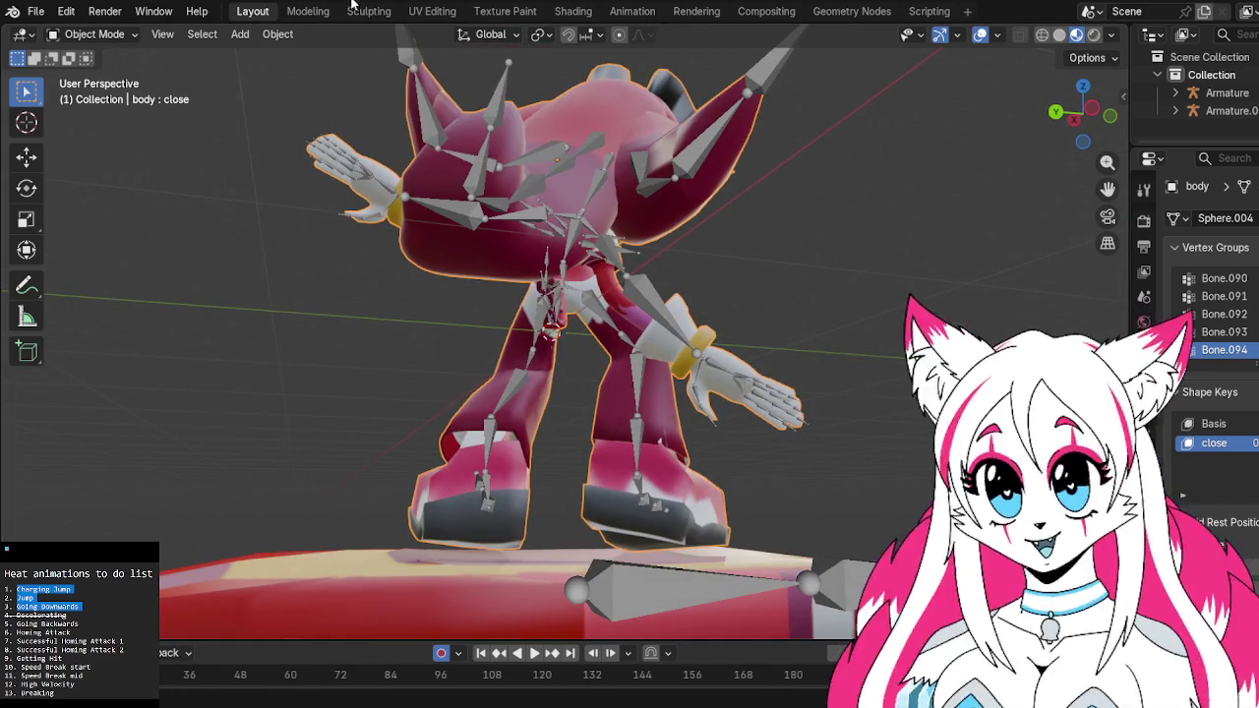
{"action": "left_click", "coordinate": [308, 11]}
{"action": "middle_click_drag", "start_coordinate": [624, 338], "coordinate": [466, 326]}
{"action": "scroll", "coordinate": [466, 326], "scroll_direction": "up", "scroll_amount": 3}
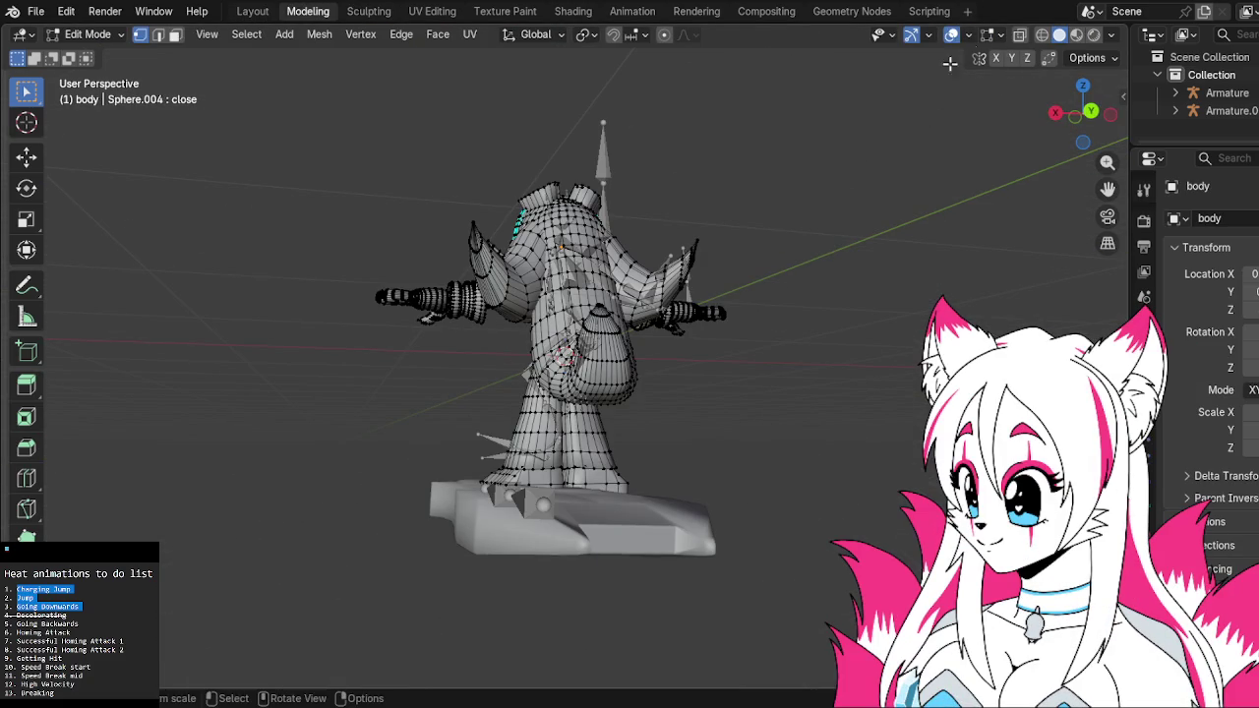
Turn on Material Preview shading and switch to face select mode
{"action": "left_click", "coordinate": [1076, 34]}
{"action": "scroll", "coordinate": [652, 463], "scroll_direction": "up", "scroll_amount": 4}
{"action": "scroll", "coordinate": [744, 188], "scroll_direction": "up", "scroll_amount": 4}
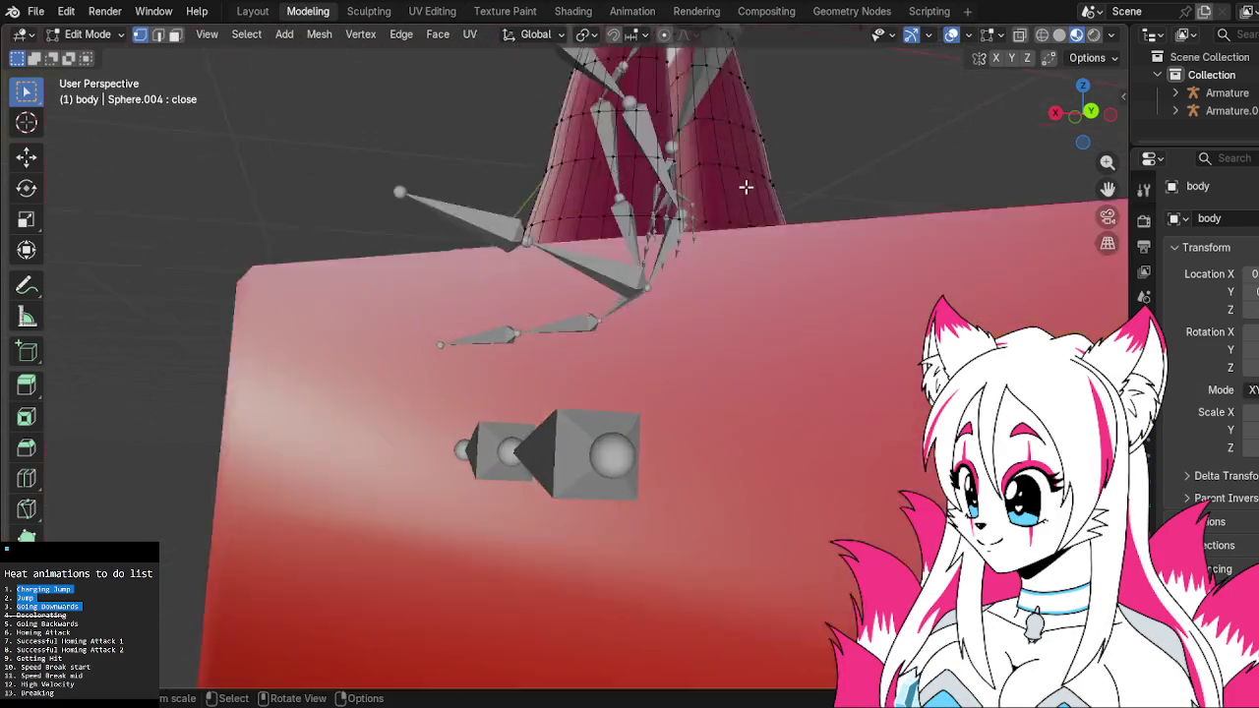
{"action": "scroll", "coordinate": [744, 193], "scroll_direction": "up", "scroll_amount": 3}
{"action": "mouse_move", "coordinate": [745, 194]}
{"action": "middle_mouse_down"}
{"action": "mouse_move", "coordinate": [685, 340]}
{"action": "mouse_move", "coordinate": [659, 301]}
{"action": "mouse_move", "coordinate": [667, 364]}
{"action": "mouse_move", "coordinate": [681, 363]}
{"action": "mouse_move", "coordinate": [681, 341]}
{"action": "middle_mouse_up"}
{"action": "scroll", "coordinate": [640, 409], "scroll_direction": "up", "scroll_amount": 3}
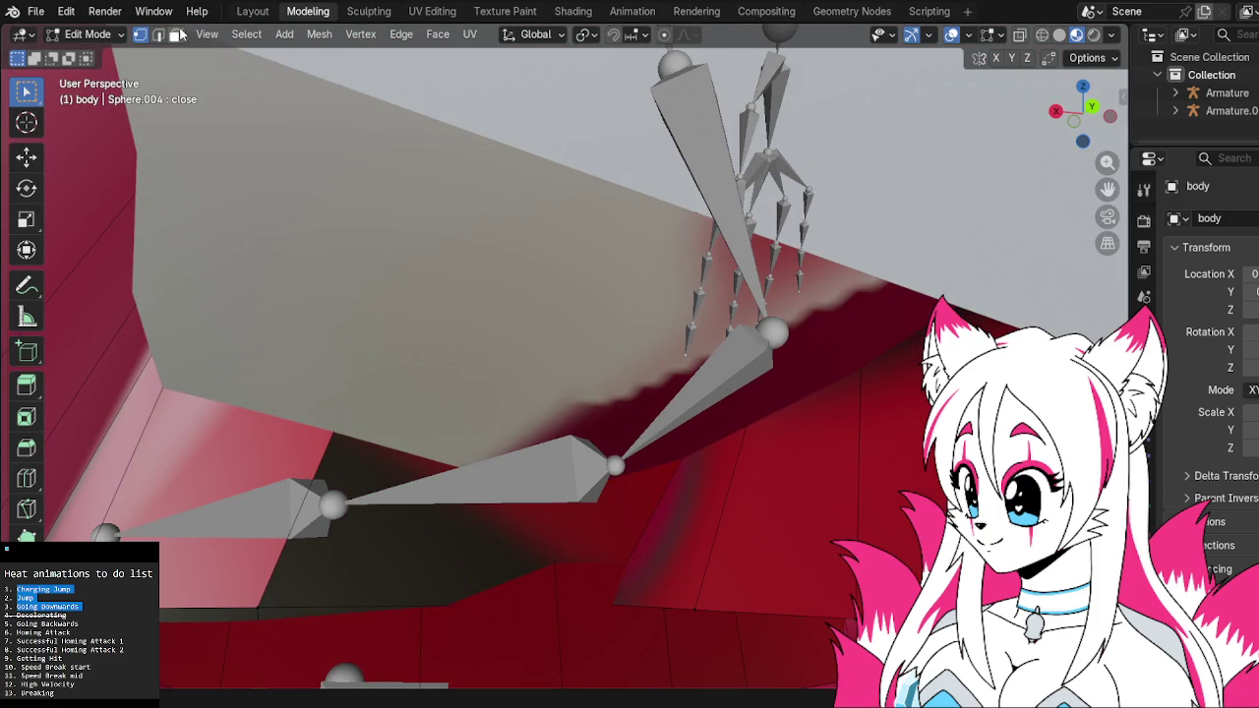
{"action": "left_click", "coordinate": [177, 34]}
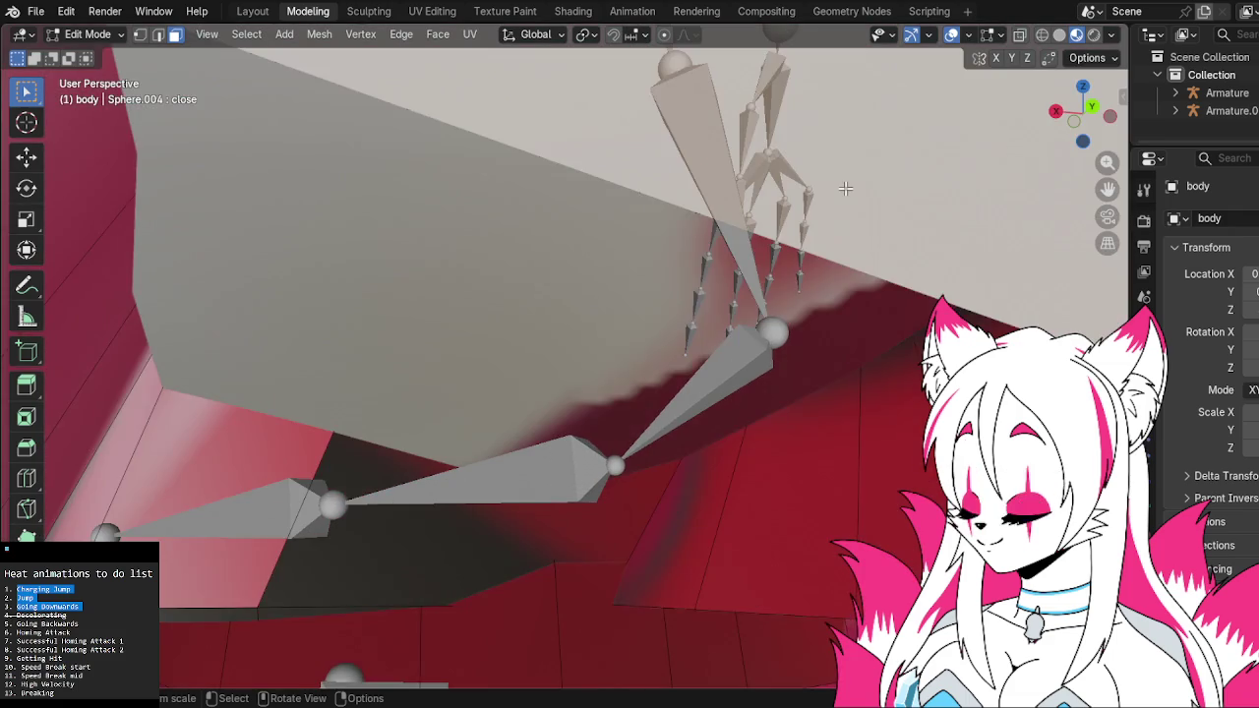
Turn X-ray off and select two neighbouring floor faces
{"action": "mouse_move", "coordinate": [844, 188]}
{"action": "middle_mouse_down"}
{"action": "mouse_move", "coordinate": [684, 148]}
{"action": "mouse_move", "coordinate": [734, 231]}
{"action": "mouse_move", "coordinate": [734, 211]}
{"action": "mouse_move", "coordinate": [796, 254]}
{"action": "mouse_move", "coordinate": [888, 267]}
{"action": "mouse_move", "coordinate": [1008, 252]}
{"action": "mouse_move", "coordinate": [944, 250]}
{"action": "mouse_move", "coordinate": [742, 304]}
{"action": "mouse_move", "coordinate": [792, 304]}
{"action": "mouse_move", "coordinate": [783, 272]}
{"action": "mouse_move", "coordinate": [800, 225]}
{"action": "mouse_move", "coordinate": [787, 305]}
{"action": "mouse_move", "coordinate": [837, 338]}
{"action": "mouse_move", "coordinate": [810, 348]}
{"action": "mouse_move", "coordinate": [752, 430]}
{"action": "mouse_move", "coordinate": [652, 441]}
{"action": "mouse_move", "coordinate": [576, 525]}
{"action": "mouse_move", "coordinate": [741, 413]}
{"action": "mouse_move", "coordinate": [647, 409]}
{"action": "middle_mouse_up"}
{"action": "key", "text": "alt+z"}
{"action": "key", "text": "alt+z"}
{"action": "middle_click_drag", "start_coordinate": [800, 436], "coordinate": [556, 368]}
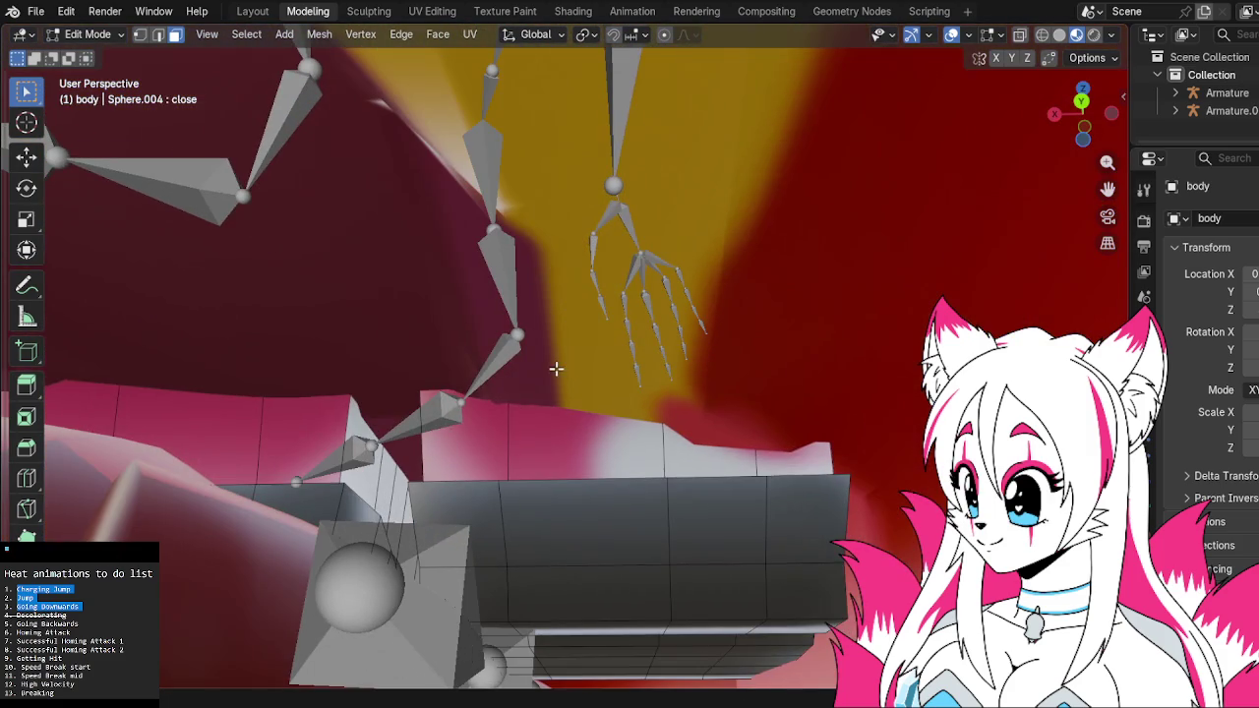
{"action": "left_click", "coordinate": [698, 393], "text": "shift"}
{"action": "left_click", "coordinate": [735, 466], "text": "shift"}
Select the large grey face and its neighbours, then view them in the UV Editing workspace
{"action": "mouse_move", "coordinate": [799, 460]}
{"action": "middle_mouse_down"}
{"action": "mouse_move", "coordinate": [795, 368]}
{"action": "mouse_move", "coordinate": [812, 544]}
{"action": "mouse_move", "coordinate": [666, 441]}
{"action": "mouse_move", "coordinate": [710, 459]}
{"action": "mouse_move", "coordinate": [711, 494]}
{"action": "mouse_move", "coordinate": [655, 420]}
{"action": "middle_mouse_up"}
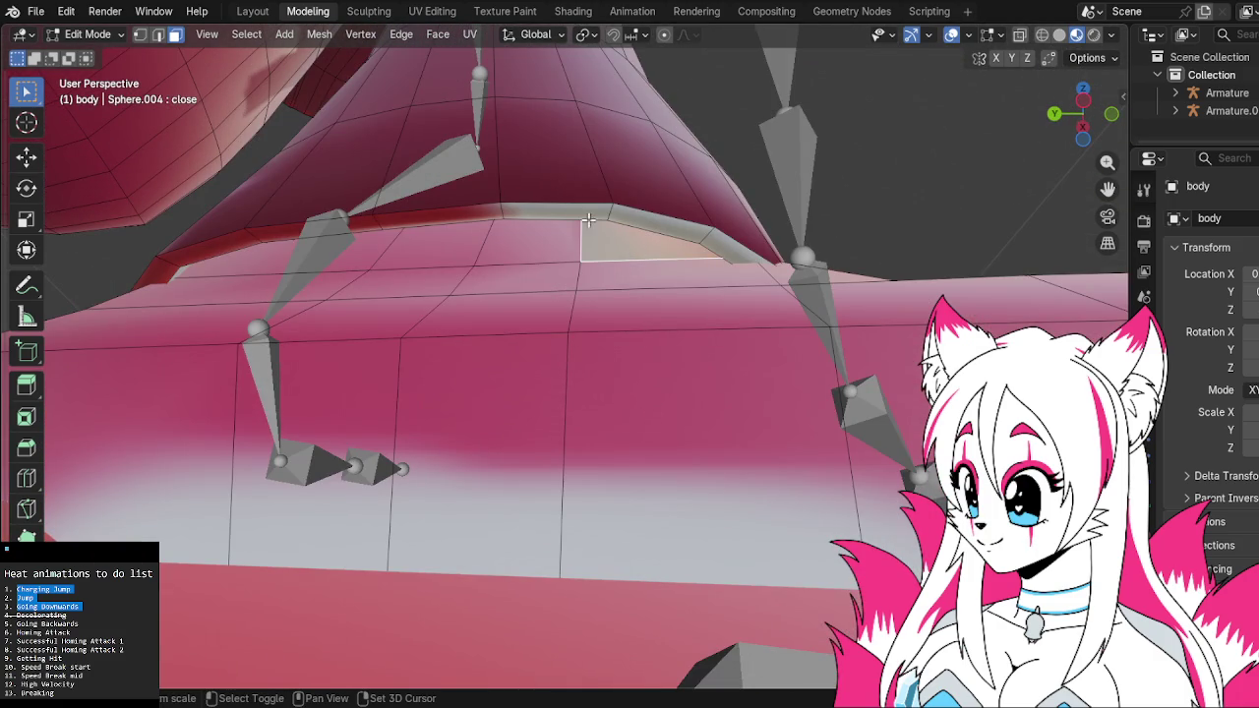
{"action": "mouse_move", "coordinate": [607, 232]}
{"action": "middle_mouse_down"}
{"action": "mouse_move", "coordinate": [674, 259]}
{"action": "mouse_move", "coordinate": [652, 269]}
{"action": "mouse_move", "coordinate": [599, 252]}
{"action": "mouse_move", "coordinate": [553, 216]}
{"action": "middle_mouse_up"}
{"action": "scroll", "coordinate": [649, 273], "scroll_direction": "up", "scroll_amount": 3}
{"action": "middle_click_drag", "start_coordinate": [537, 304], "coordinate": [496, 337]}
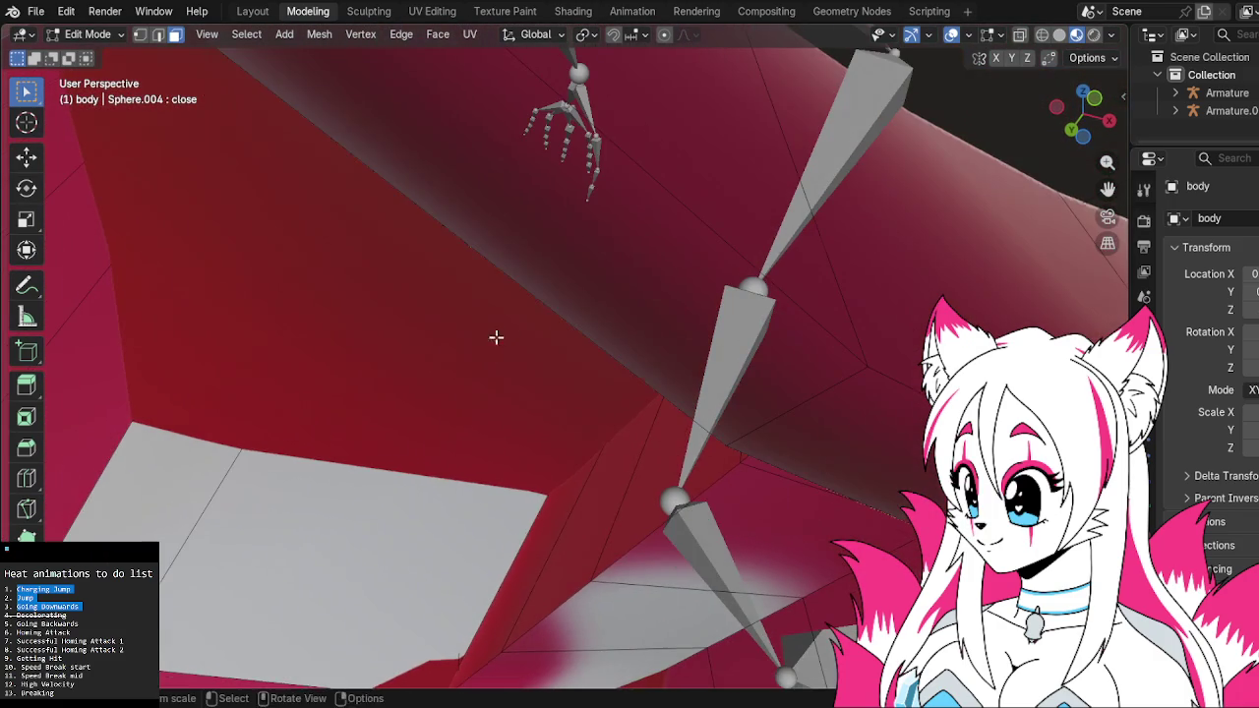
{"action": "left_click", "coordinate": [393, 526]}
{"action": "left_click", "coordinate": [207, 502], "text": "shift"}
{"action": "left_click", "coordinate": [199, 497], "text": "shift"}
{"action": "left_click", "coordinate": [249, 507], "text": "shift"}
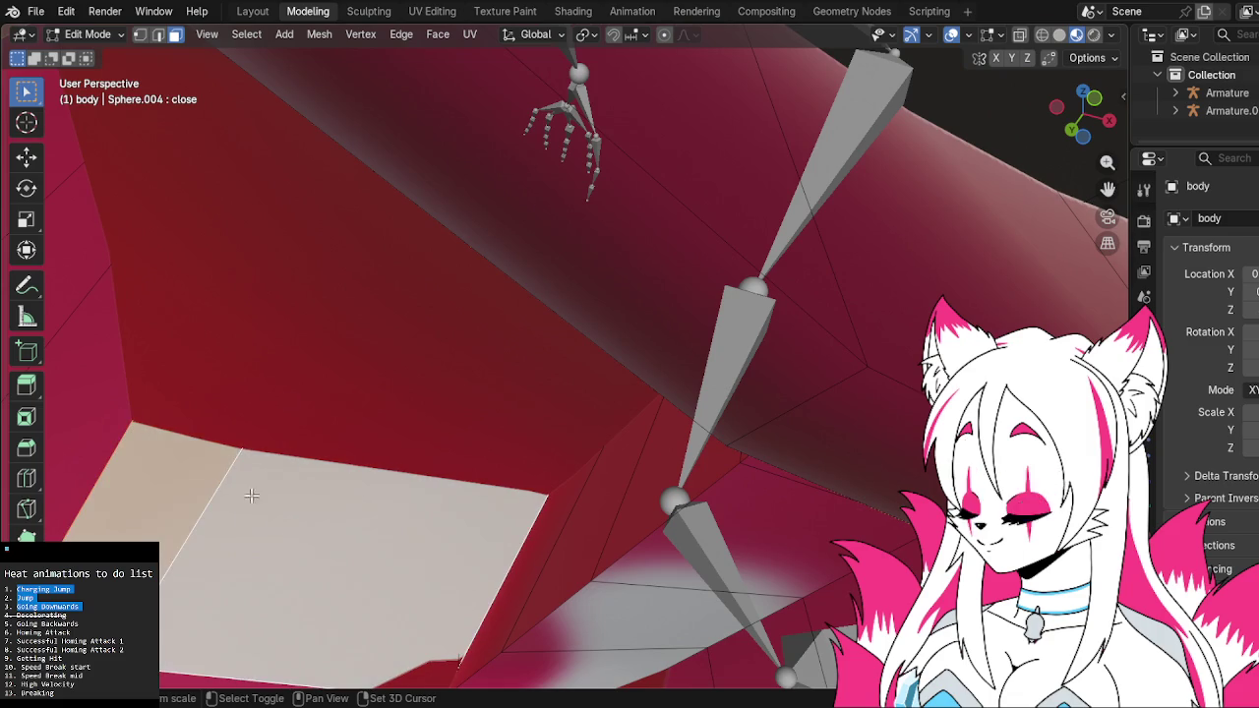
{"action": "left_click", "coordinate": [369, 11]}
{"action": "left_click", "coordinate": [432, 11]}
{"action": "scroll", "coordinate": [407, 279], "scroll_direction": "down", "scroll_amount": 3}
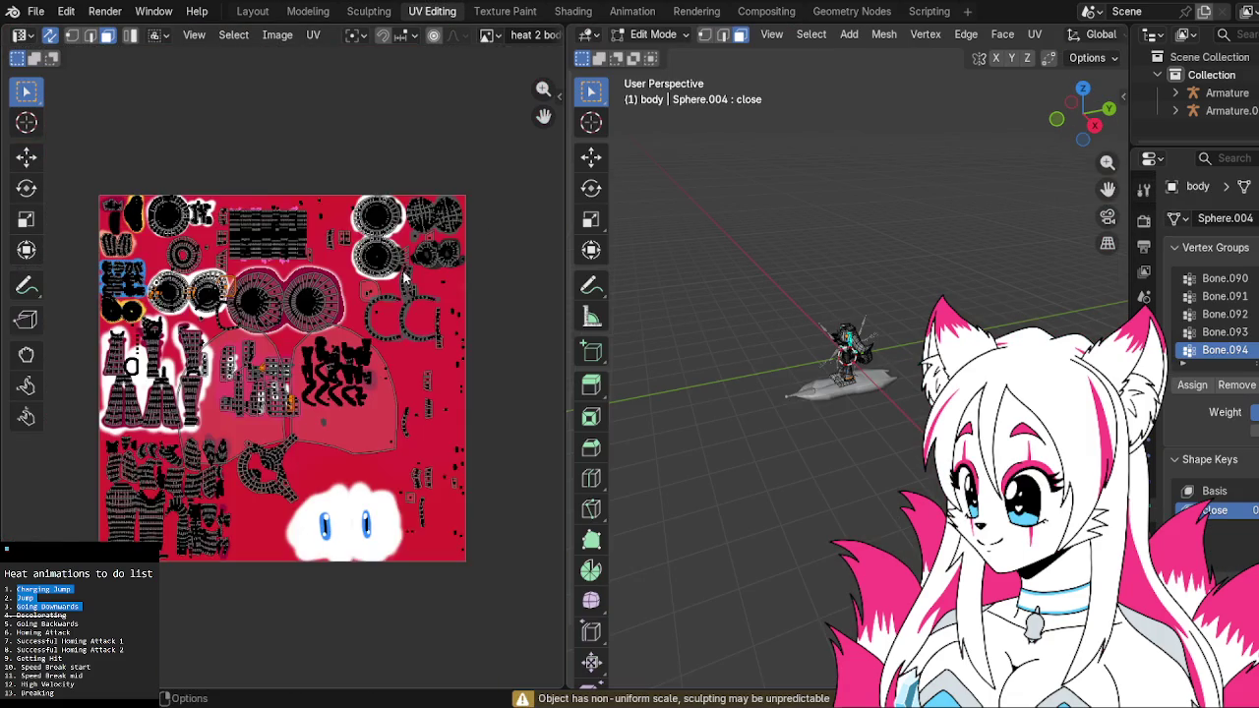
Move the selected UV islands to a new spot on the pink heat texture
{"action": "scroll", "coordinate": [388, 261], "scroll_direction": "up", "scroll_amount": 1}
{"action": "key", "text": "g"}
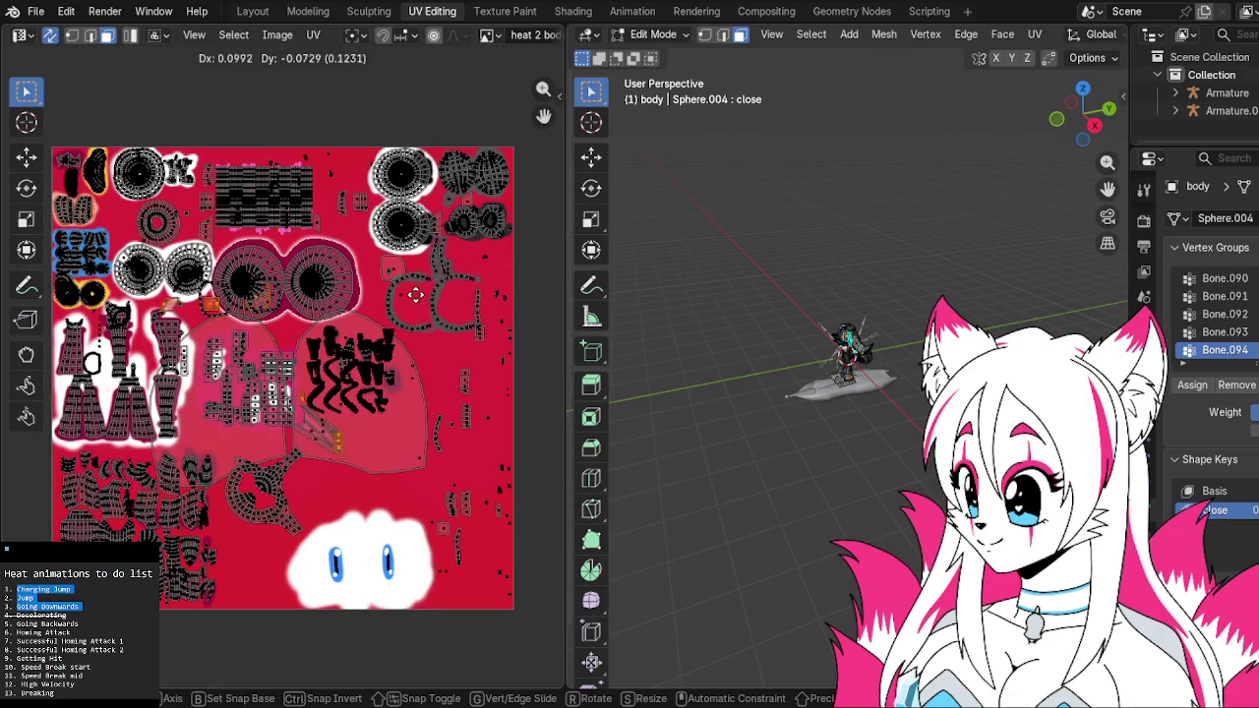
{"action": "left_click", "coordinate": [443, 330]}
{"action": "scroll", "coordinate": [437, 325], "scroll_direction": "up", "scroll_amount": 3}
{"action": "scroll", "coordinate": [418, 323], "scroll_direction": "up", "scroll_amount": 2}
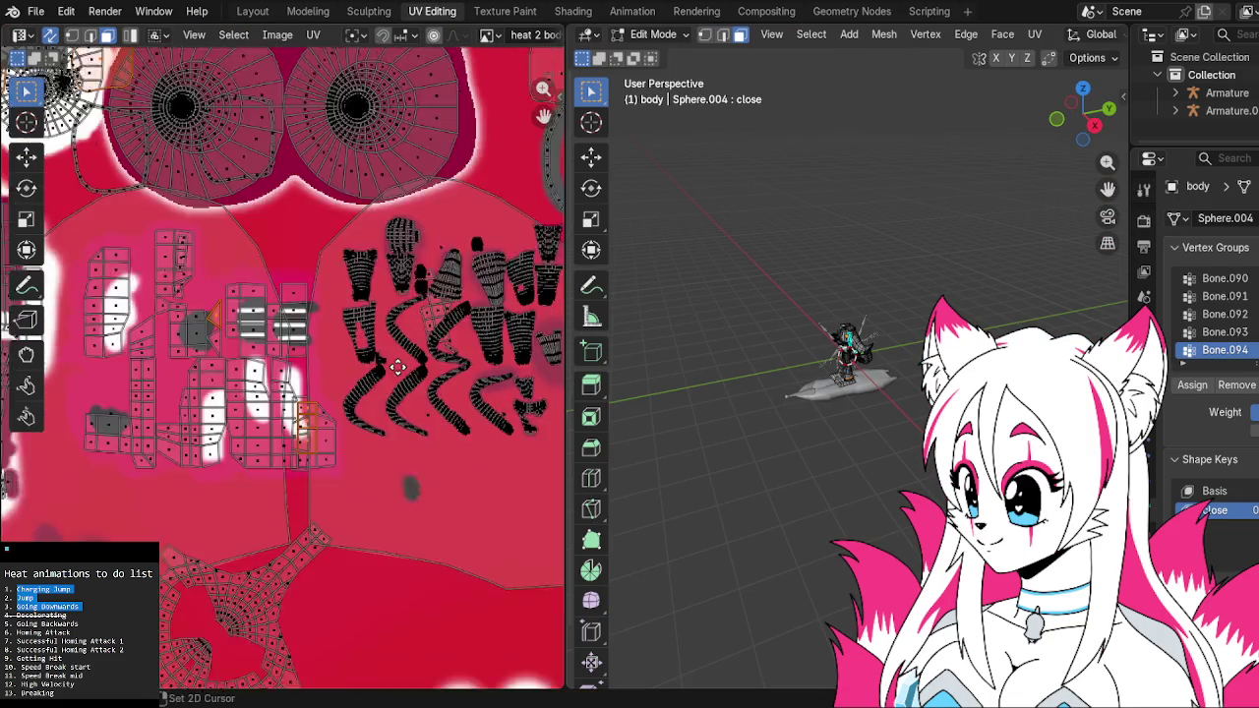
{"action": "scroll", "coordinate": [398, 322], "scroll_direction": "up", "scroll_amount": 3}
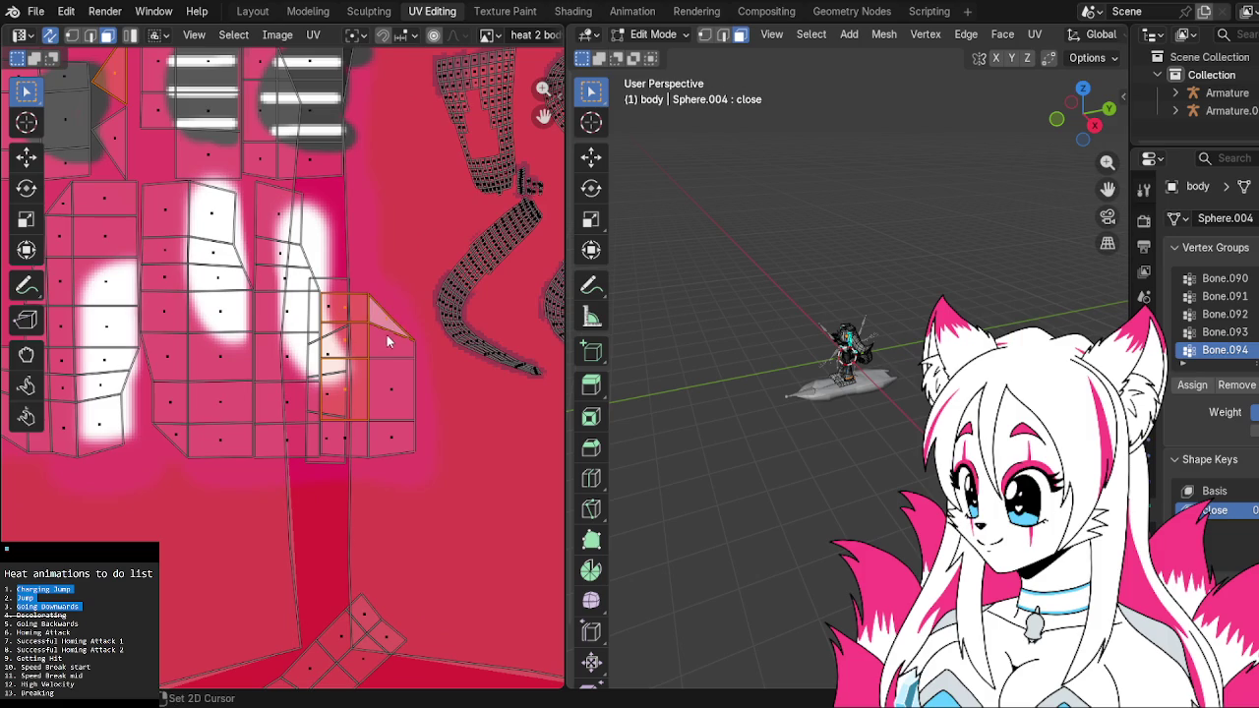
Select the square UV face below, move it to a new spot and scale it
{"action": "left_click", "coordinate": [389, 370]}
{"action": "scroll", "coordinate": [360, 430], "scroll_direction": "down", "scroll_amount": 3}
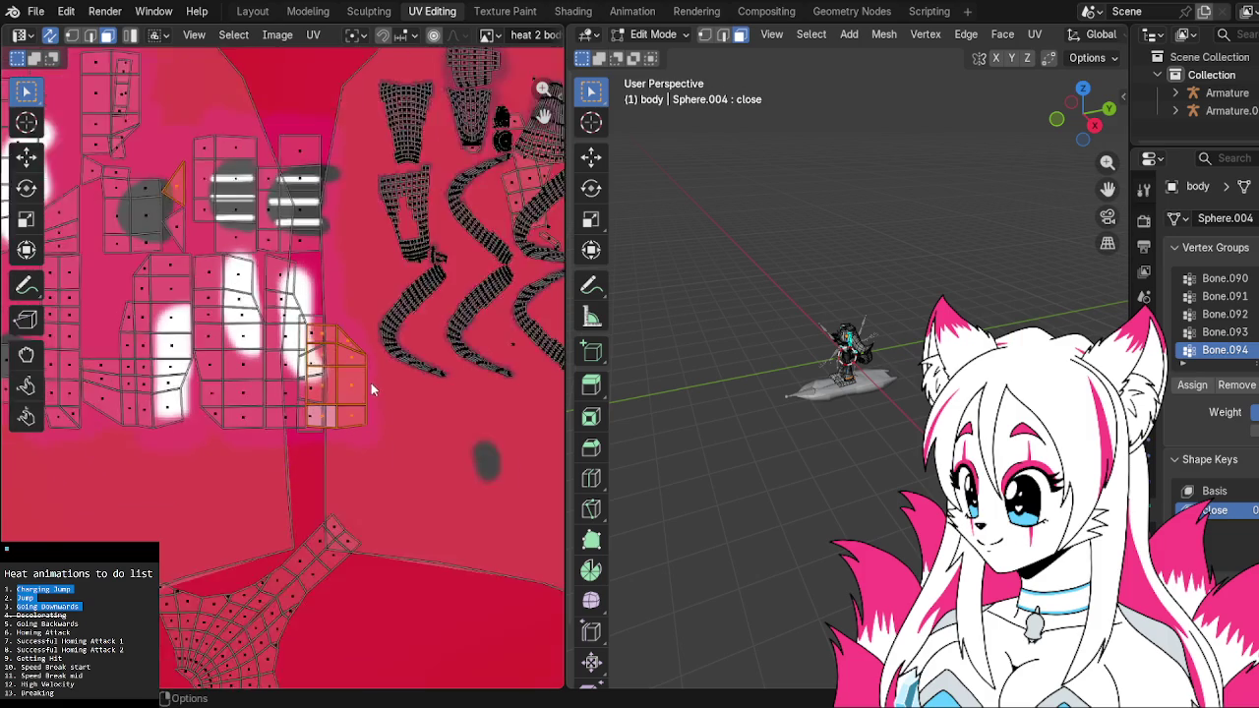
{"action": "scroll", "coordinate": [371, 383], "scroll_direction": "down", "scroll_amount": 2}
{"action": "scroll", "coordinate": [376, 370], "scroll_direction": "down", "scroll_amount": 2}
{"action": "key", "text": "g"}
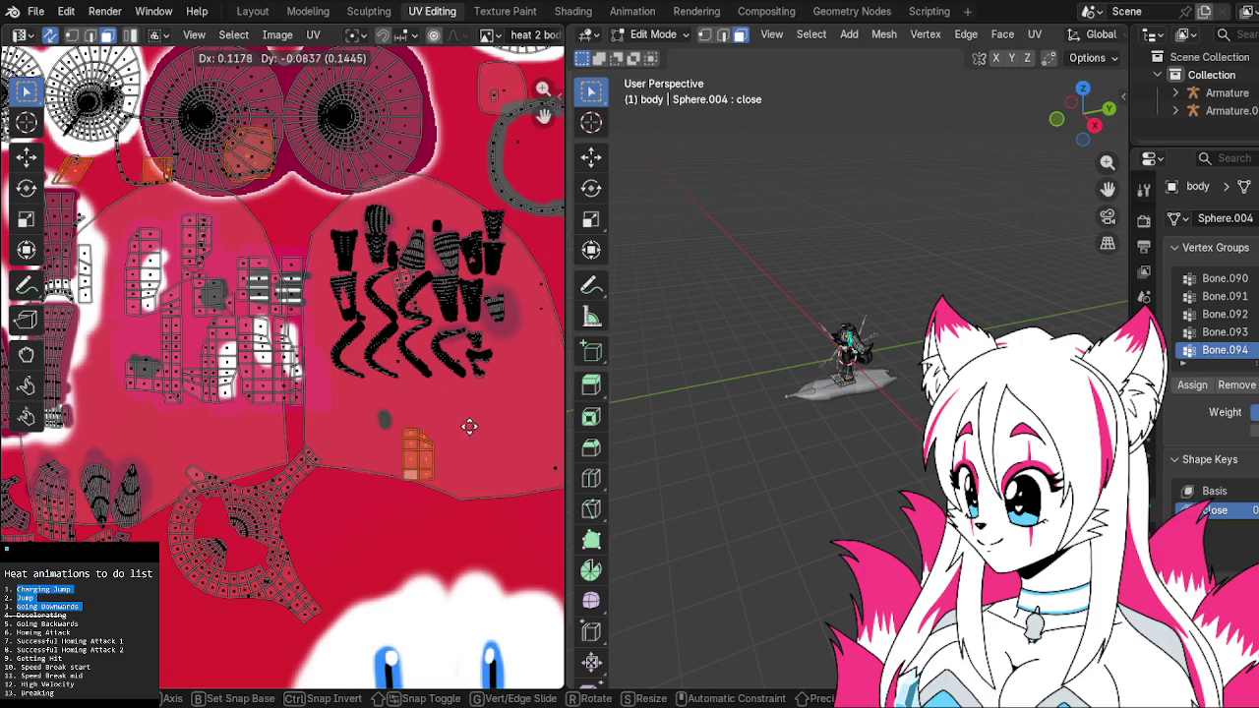
{"action": "left_click", "coordinate": [451, 446]}
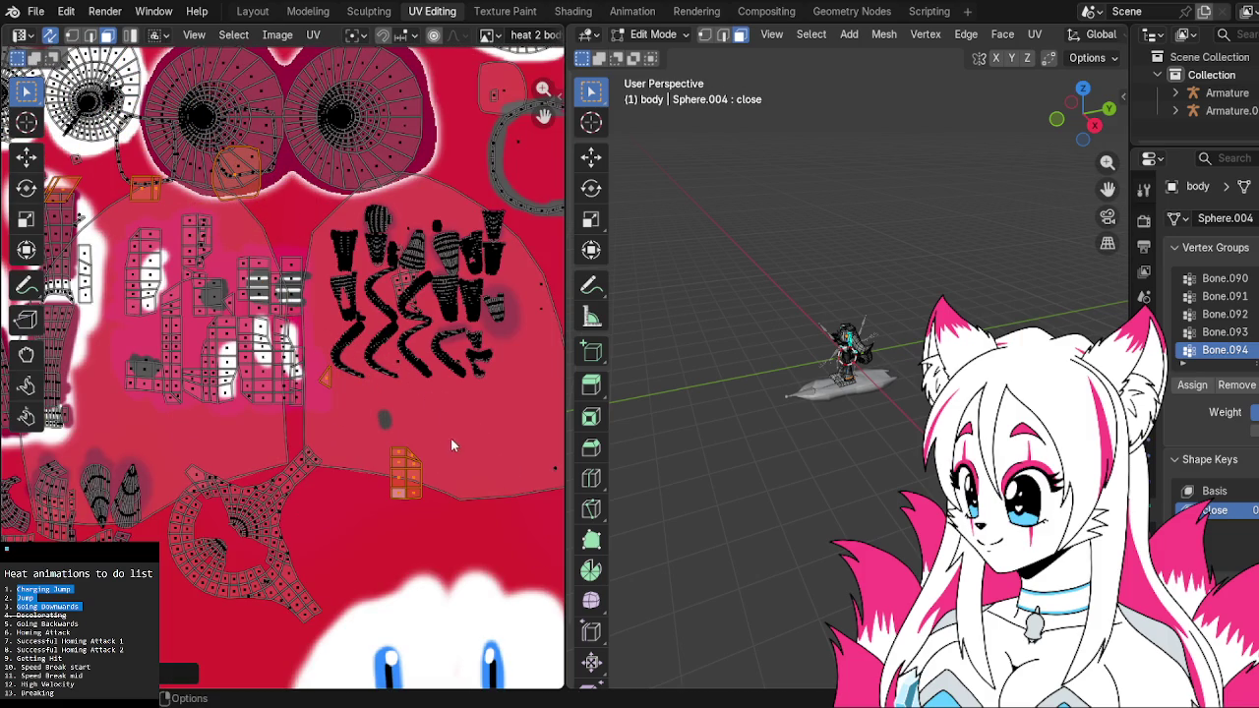
{"action": "scroll", "coordinate": [279, 233], "scroll_direction": "down", "scroll_amount": 1}
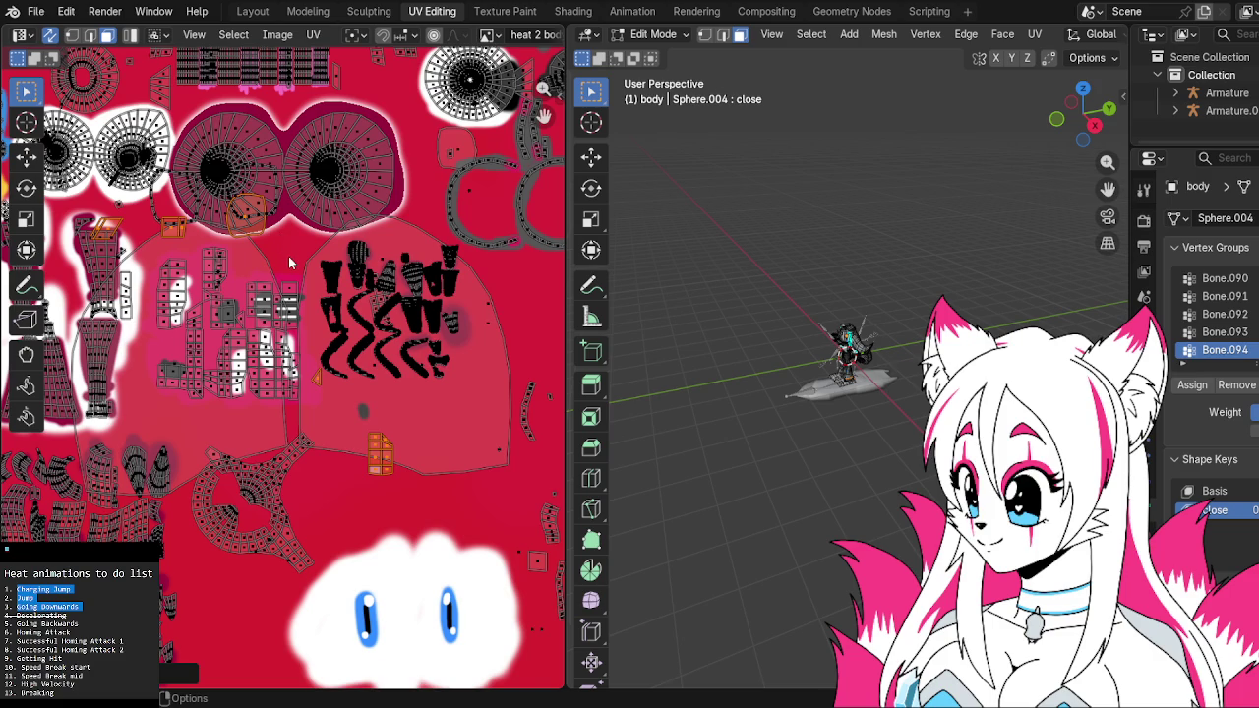
{"action": "key", "text": "s"}
{"action": "left_click", "coordinate": [287, 348]}
Bring the selected UV faces into view and shift them slightly to the right
{"action": "scroll", "coordinate": [287, 348], "scroll_direction": "up", "scroll_amount": 2}
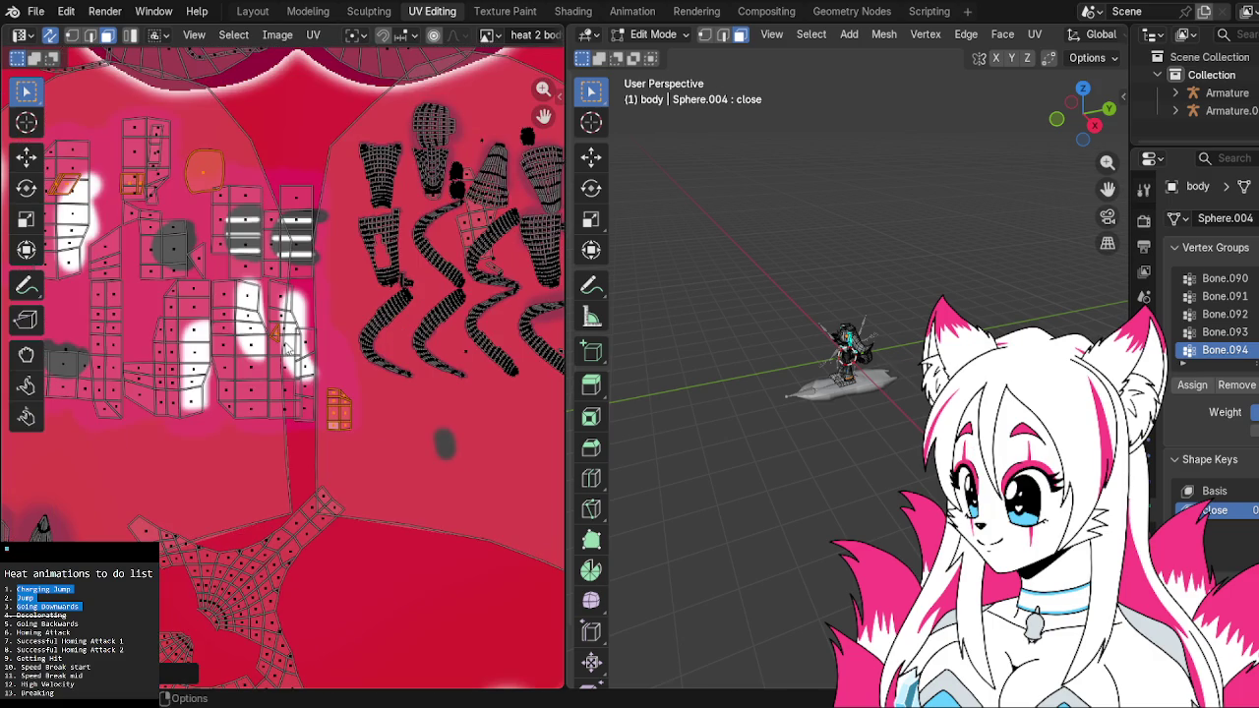
{"action": "scroll", "coordinate": [285, 331], "scroll_direction": "up", "scroll_amount": 1}
{"action": "scroll", "coordinate": [286, 332], "scroll_direction": "up", "scroll_amount": 1}
{"action": "scroll", "coordinate": [419, 264], "scroll_direction": "up", "scroll_amount": 1}
{"action": "scroll", "coordinate": [418, 263], "scroll_direction": "up", "scroll_amount": 1}
{"action": "middle_click_drag", "start_coordinate": [419, 263], "coordinate": [211, 262]}
{"action": "key", "text": "g"}
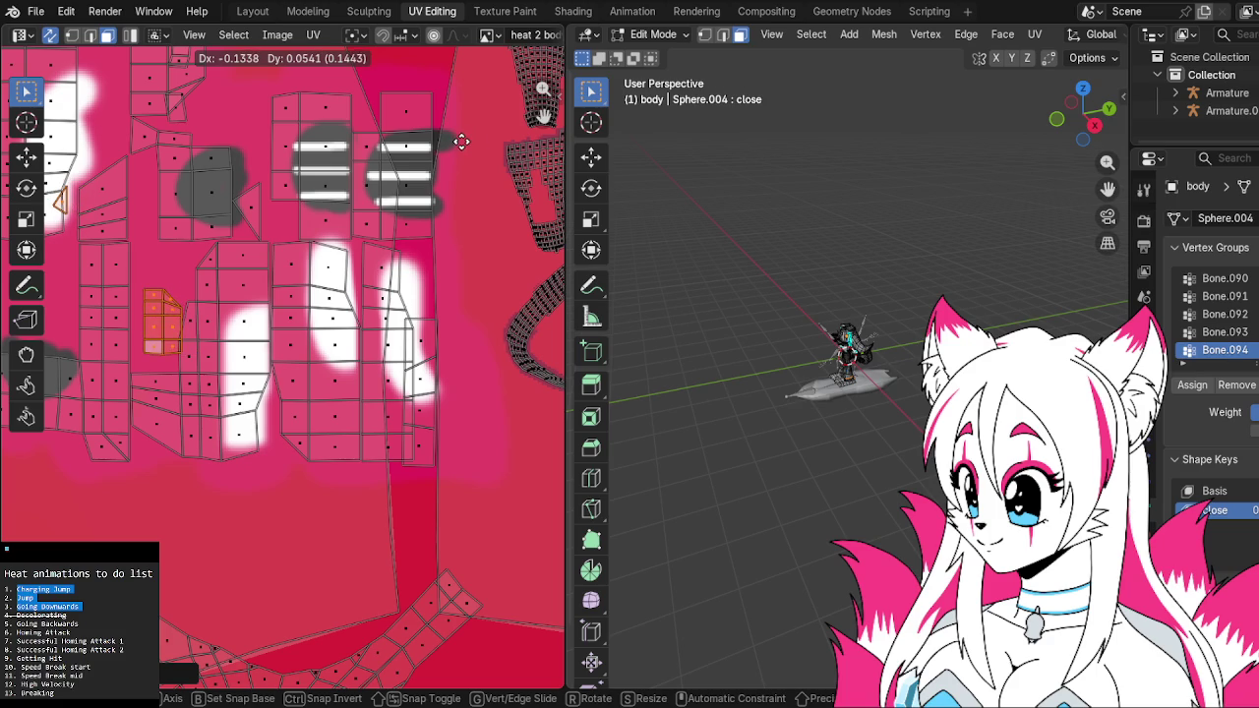
{"action": "key", "text": "Escape"}
{"action": "middle_click_drag", "start_coordinate": [362, 188], "coordinate": [440, 214]}
{"action": "key", "text": "g"}
{"action": "left_click", "coordinate": [445, 219]}
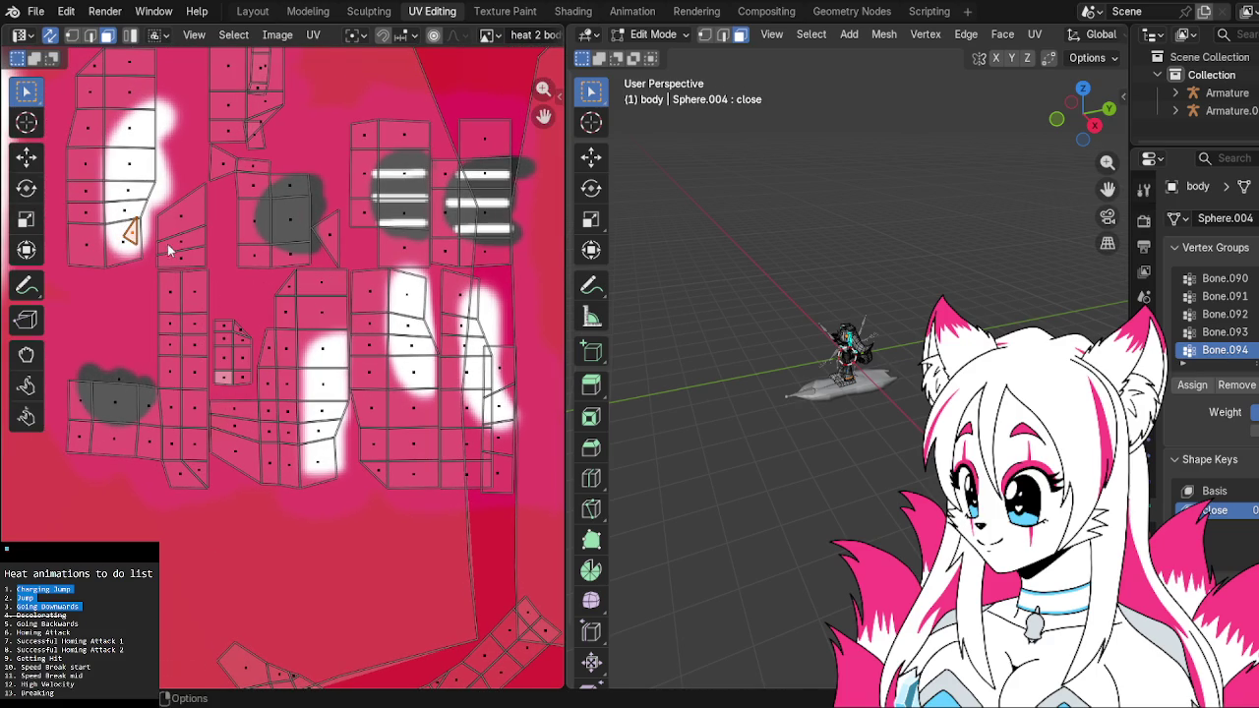
Reposition the UV pieces to the left, then move the islands lower
{"action": "key", "text": "g"}
{"action": "left_click", "coordinate": [263, 292]}
{"action": "middle_click_drag", "start_coordinate": [263, 292], "coordinate": [366, 449]}
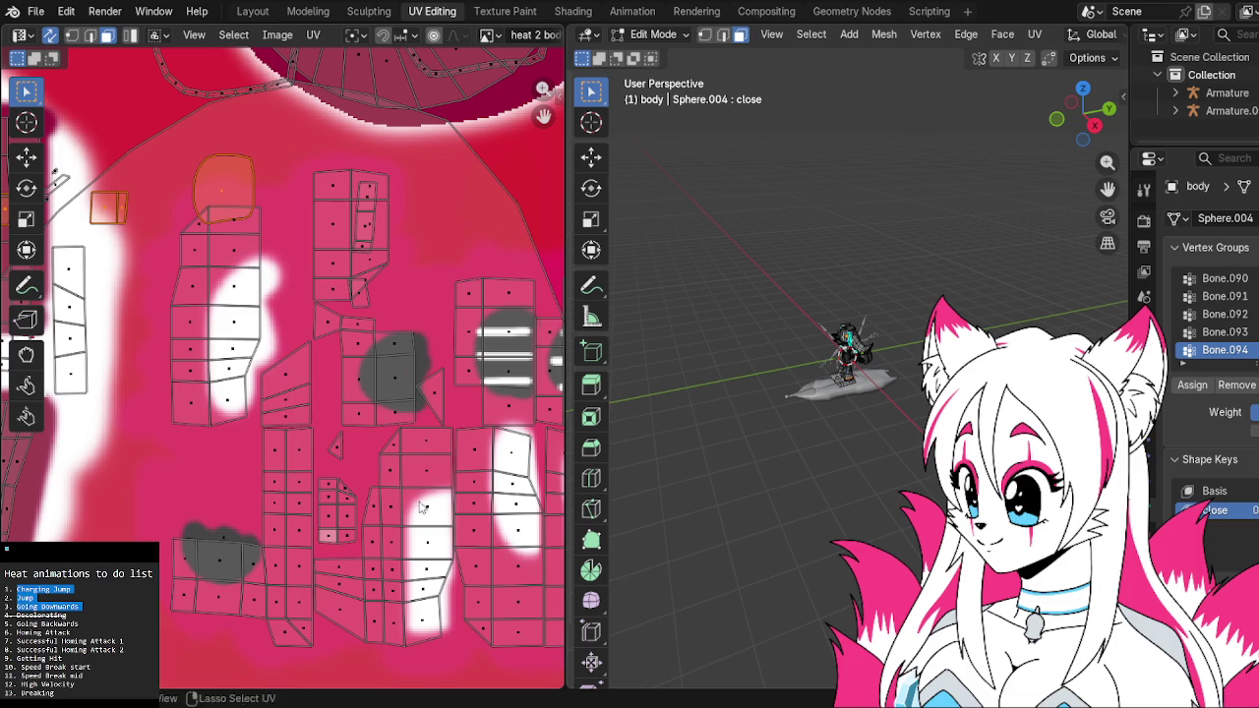
{"action": "key", "text": "g"}
{"action": "left_click", "coordinate": [204, 521]}
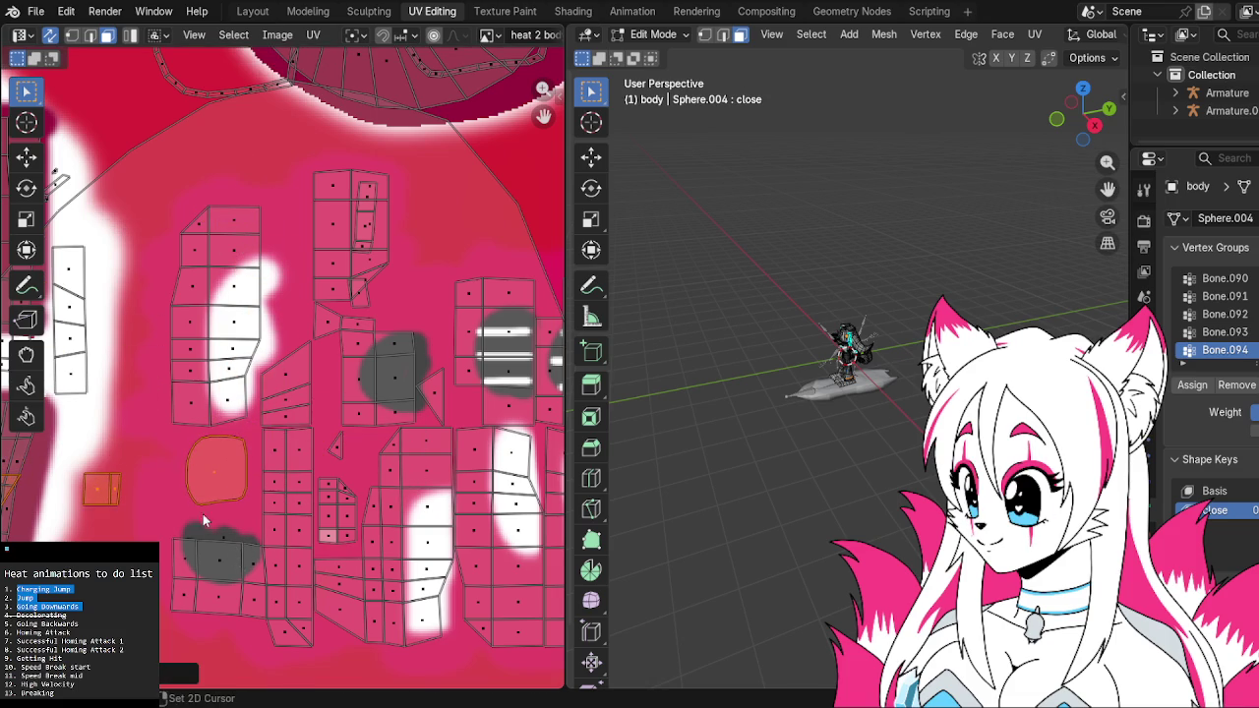
{"action": "middle_click_drag", "start_coordinate": [203, 521], "coordinate": [303, 472]}
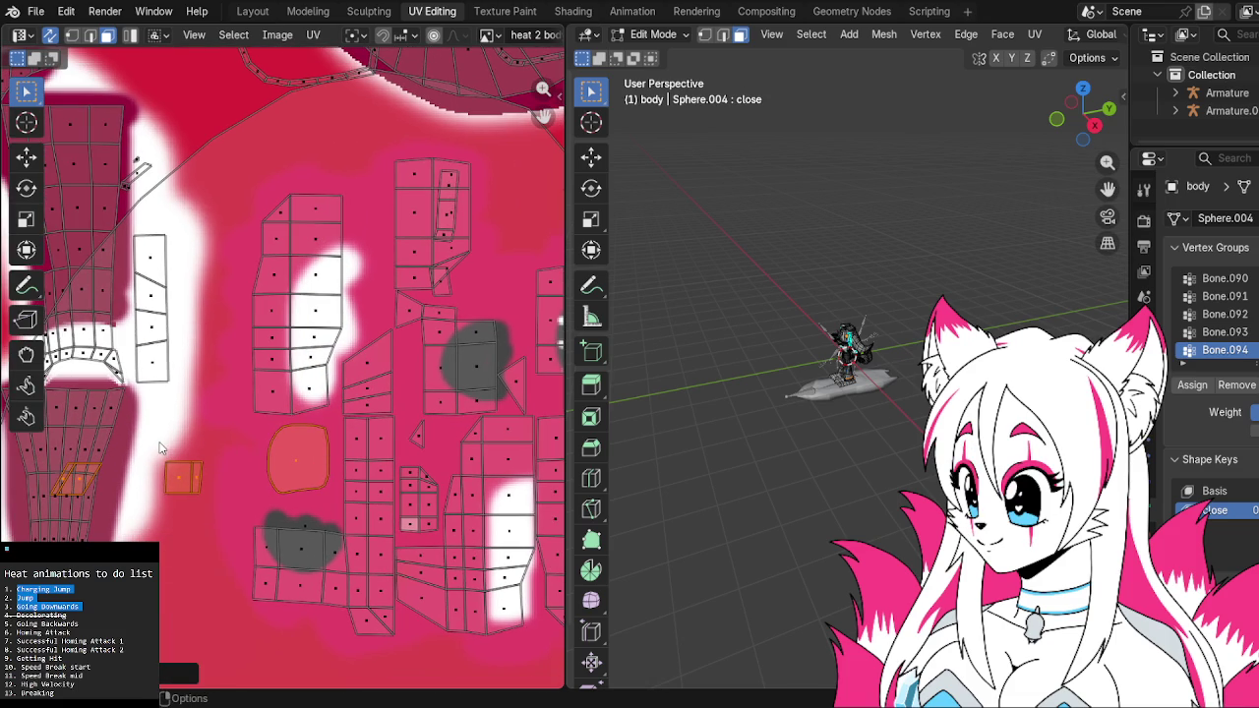
Deselect the oval island, place the two small islands up and right, then return to Modeling
{"action": "right_click_drag", "start_coordinate": [211, 394], "coordinate": [361, 510], "text": "ctrl+shift"}
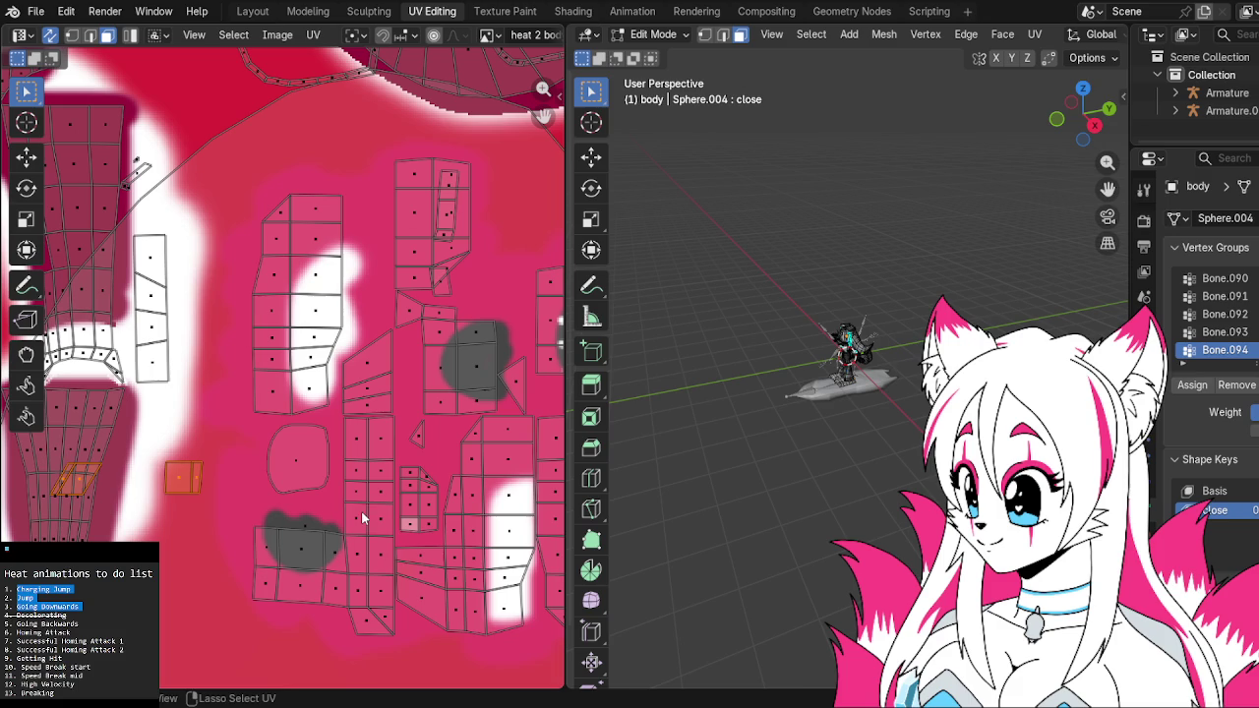
{"action": "key", "text": "g"}
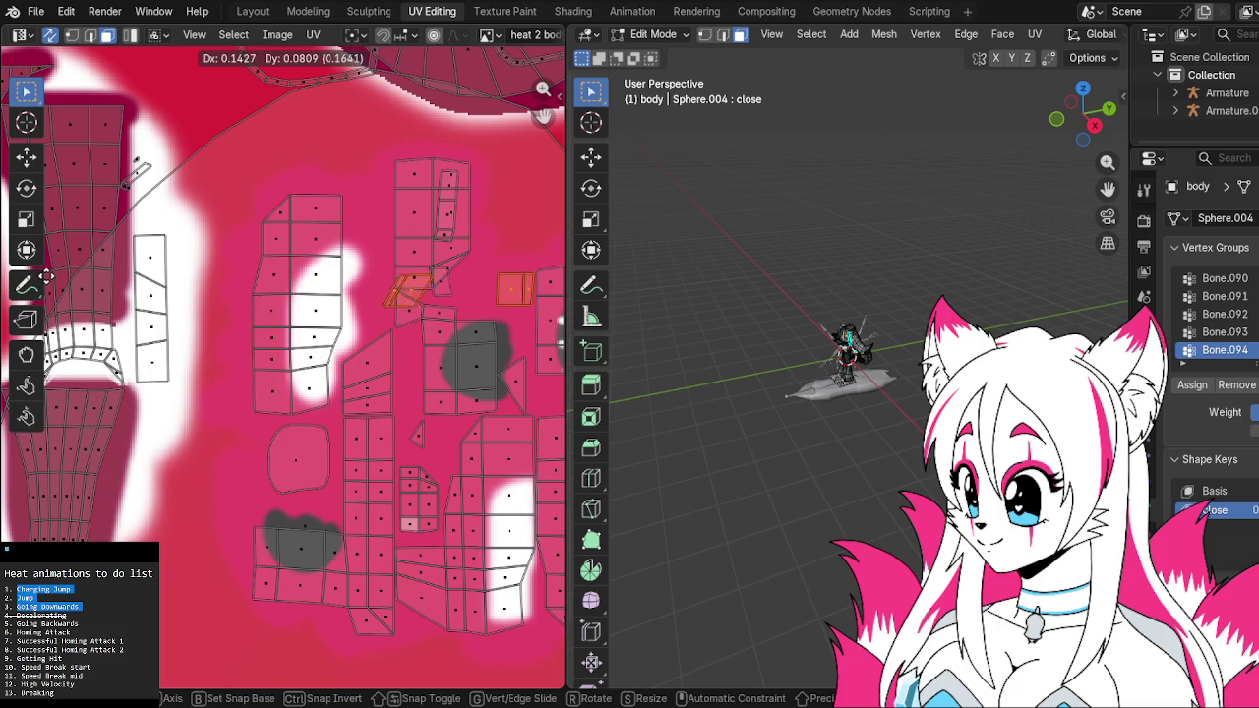
{"action": "left_click", "coordinate": [18, 280]}
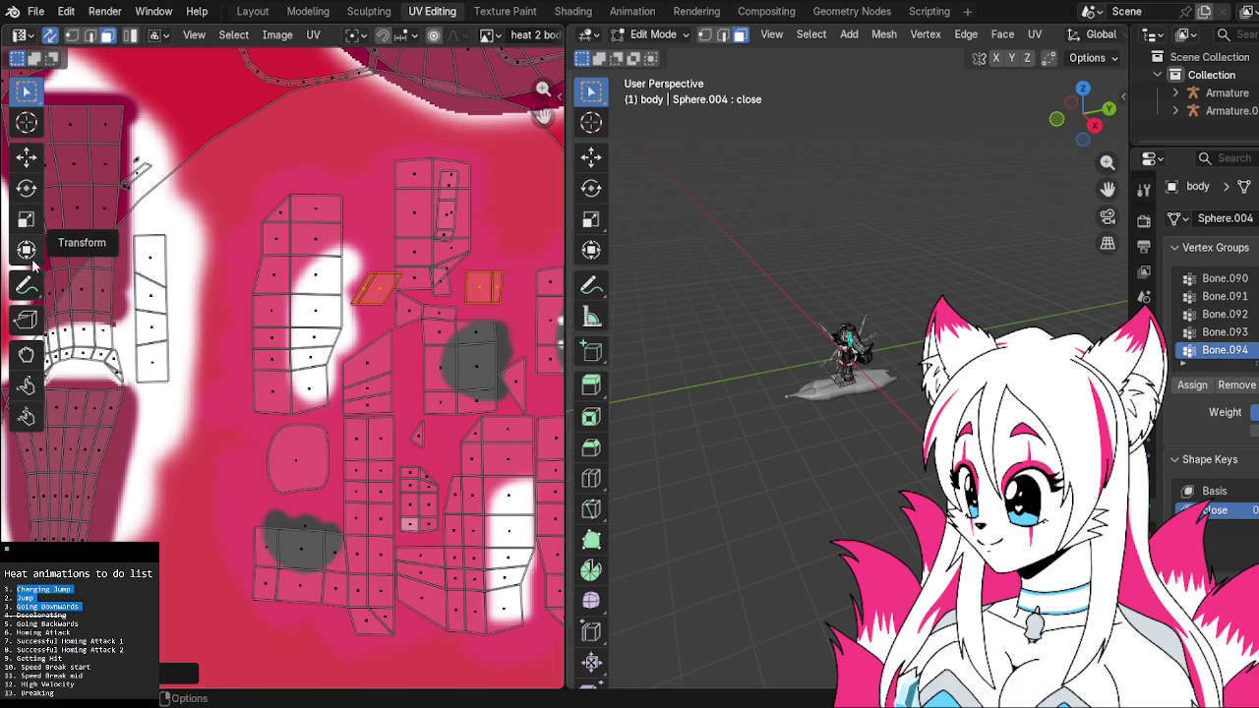
{"action": "key", "text": "g"}
{"action": "left_click", "coordinate": [98, 259]}
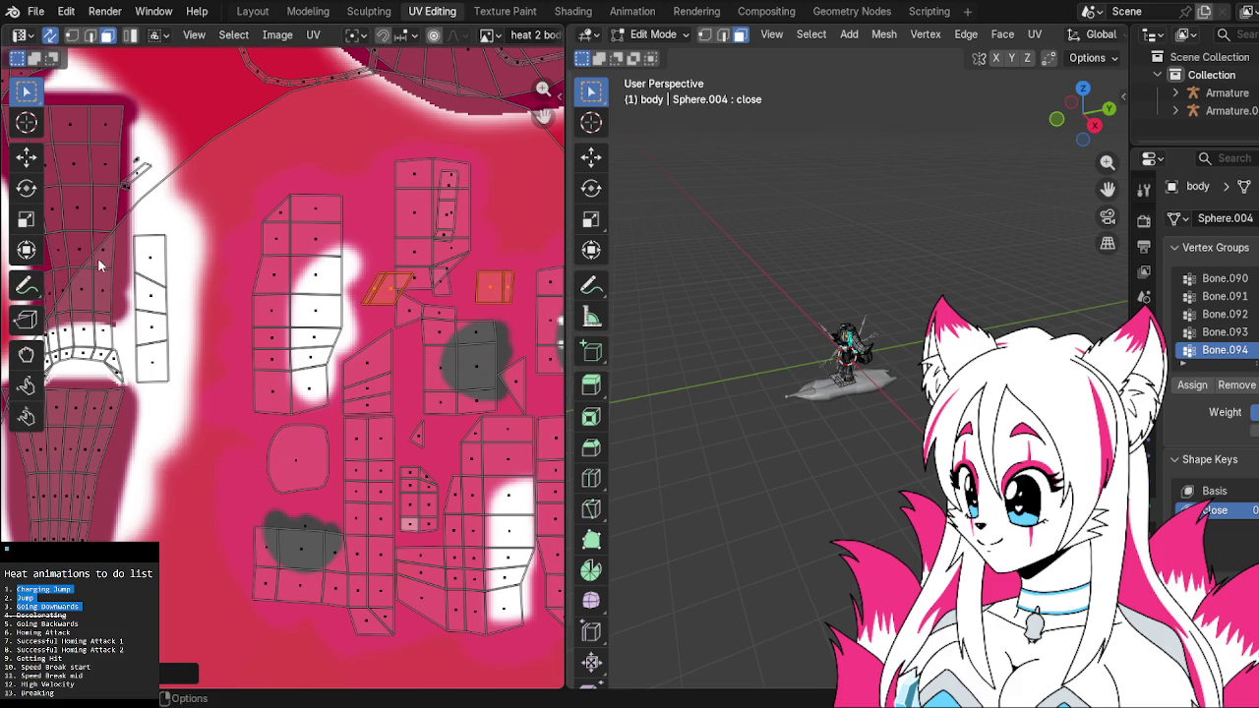
{"action": "left_click", "coordinate": [300, 12]}
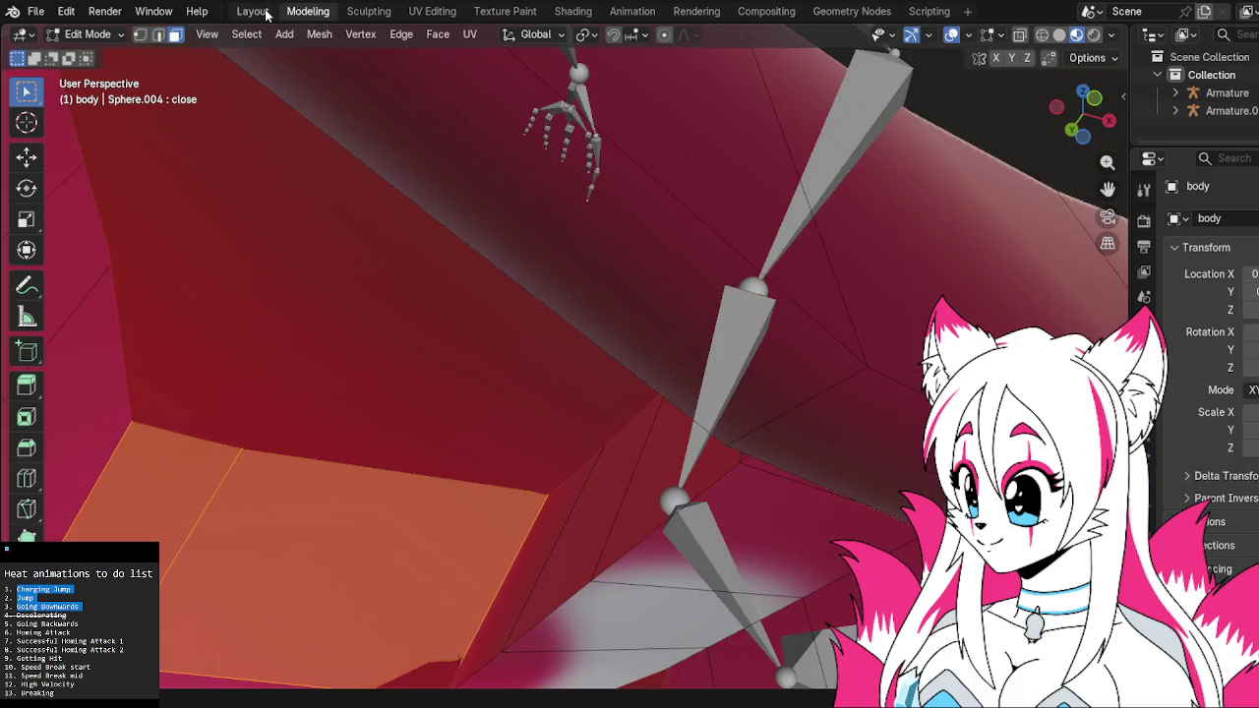
In Layout, orbit and zoom around the hoverboard character, then return to UV Editing via Sculpting
{"action": "left_click", "coordinate": [255, 11]}
{"action": "mouse_move", "coordinate": [751, 264]}
{"action": "middle_mouse_down"}
{"action": "mouse_move", "coordinate": [604, 302]}
{"action": "mouse_move", "coordinate": [655, 302]}
{"action": "mouse_move", "coordinate": [664, 283]}
{"action": "mouse_move", "coordinate": [787, 267]}
{"action": "mouse_move", "coordinate": [788, 281]}
{"action": "mouse_move", "coordinate": [597, 238]}
{"action": "mouse_move", "coordinate": [437, 305]}
{"action": "middle_mouse_up"}
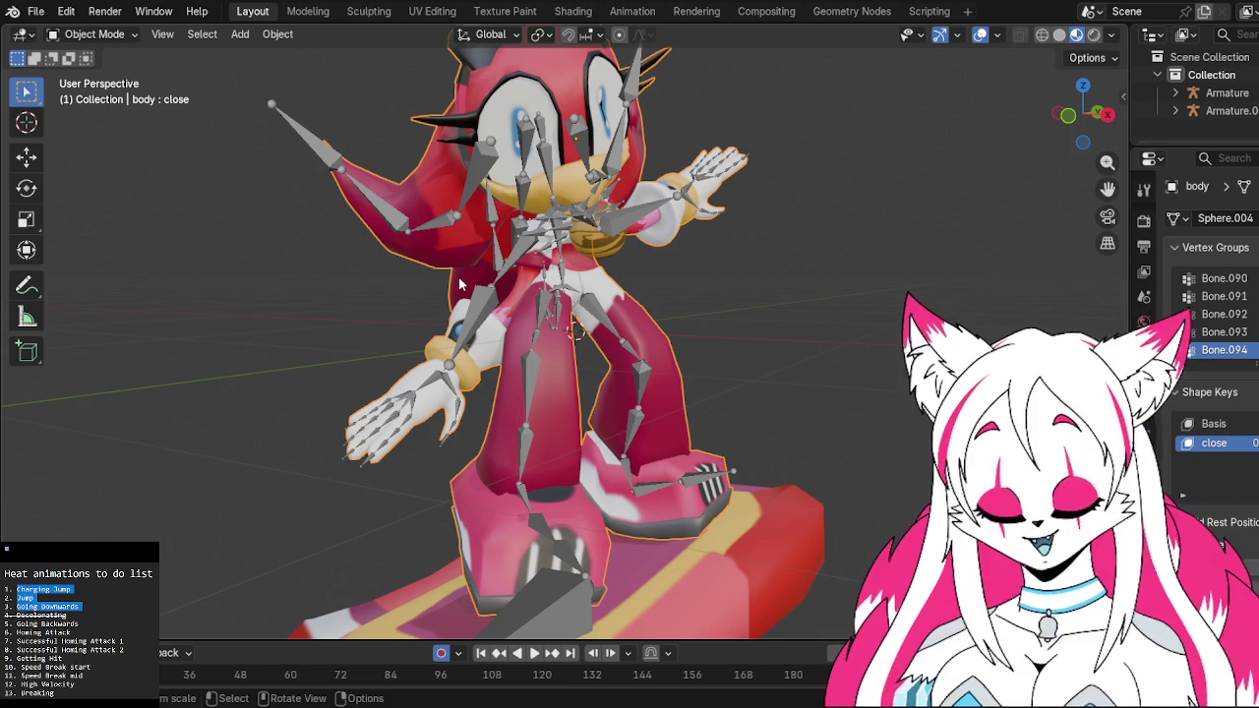
{"action": "mouse_move", "coordinate": [495, 378]}
{"action": "middle_mouse_down"}
{"action": "mouse_move", "coordinate": [746, 399]}
{"action": "mouse_move", "coordinate": [718, 391]}
{"action": "mouse_move", "coordinate": [707, 412]}
{"action": "mouse_move", "coordinate": [719, 469]}
{"action": "mouse_move", "coordinate": [593, 412]}
{"action": "mouse_move", "coordinate": [668, 400]}
{"action": "mouse_move", "coordinate": [534, 345]}
{"action": "mouse_move", "coordinate": [478, 304]}
{"action": "middle_mouse_up"}
{"action": "scroll", "coordinate": [718, 468], "scroll_direction": "up", "scroll_amount": 2}
{"action": "scroll", "coordinate": [592, 413], "scroll_direction": "up", "scroll_amount": 2}
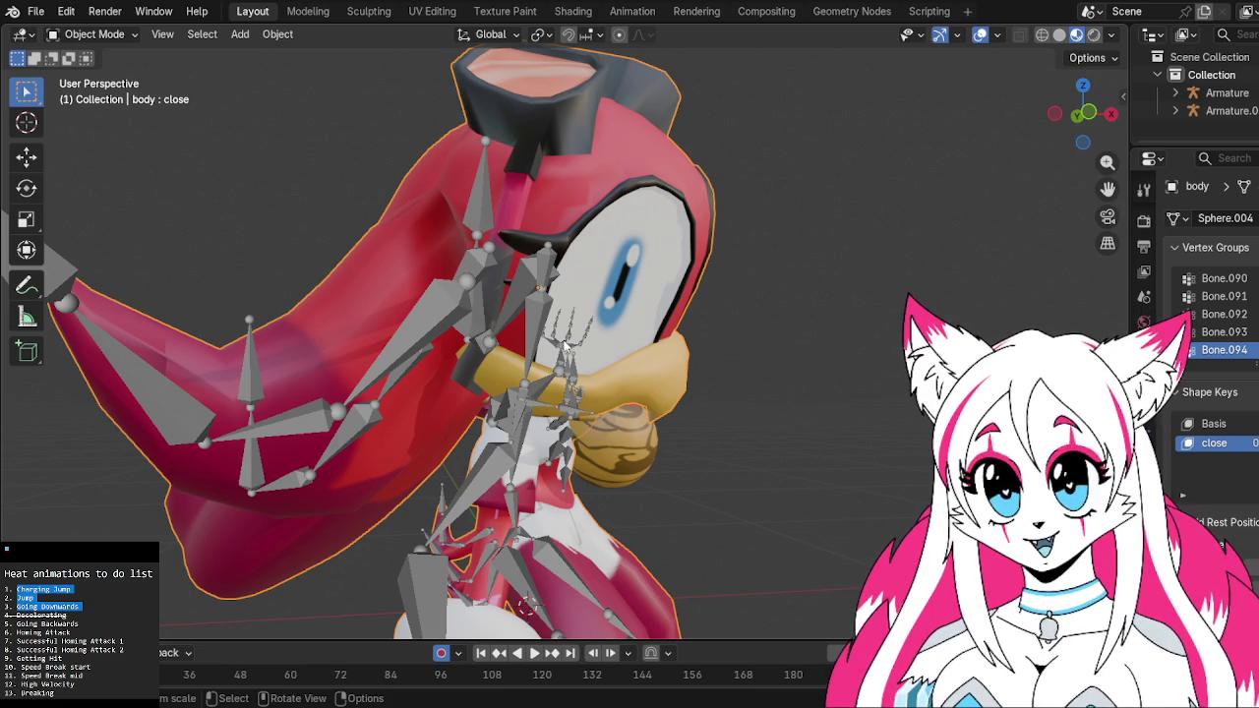
{"action": "mouse_move", "coordinate": [809, 284]}
{"action": "middle_mouse_down"}
{"action": "mouse_move", "coordinate": [684, 359]}
{"action": "mouse_move", "coordinate": [514, 311]}
{"action": "mouse_move", "coordinate": [770, 502]}
{"action": "mouse_move", "coordinate": [673, 460]}
{"action": "mouse_move", "coordinate": [642, 463]}
{"action": "mouse_move", "coordinate": [632, 498]}
{"action": "mouse_move", "coordinate": [492, 517]}
{"action": "mouse_move", "coordinate": [756, 519]}
{"action": "mouse_move", "coordinate": [818, 507]}
{"action": "mouse_move", "coordinate": [635, 497]}
{"action": "middle_mouse_up"}
{"action": "scroll", "coordinate": [510, 311], "scroll_direction": "down", "scroll_amount": 3}
{"action": "scroll", "coordinate": [819, 506], "scroll_direction": "up", "scroll_amount": 5}
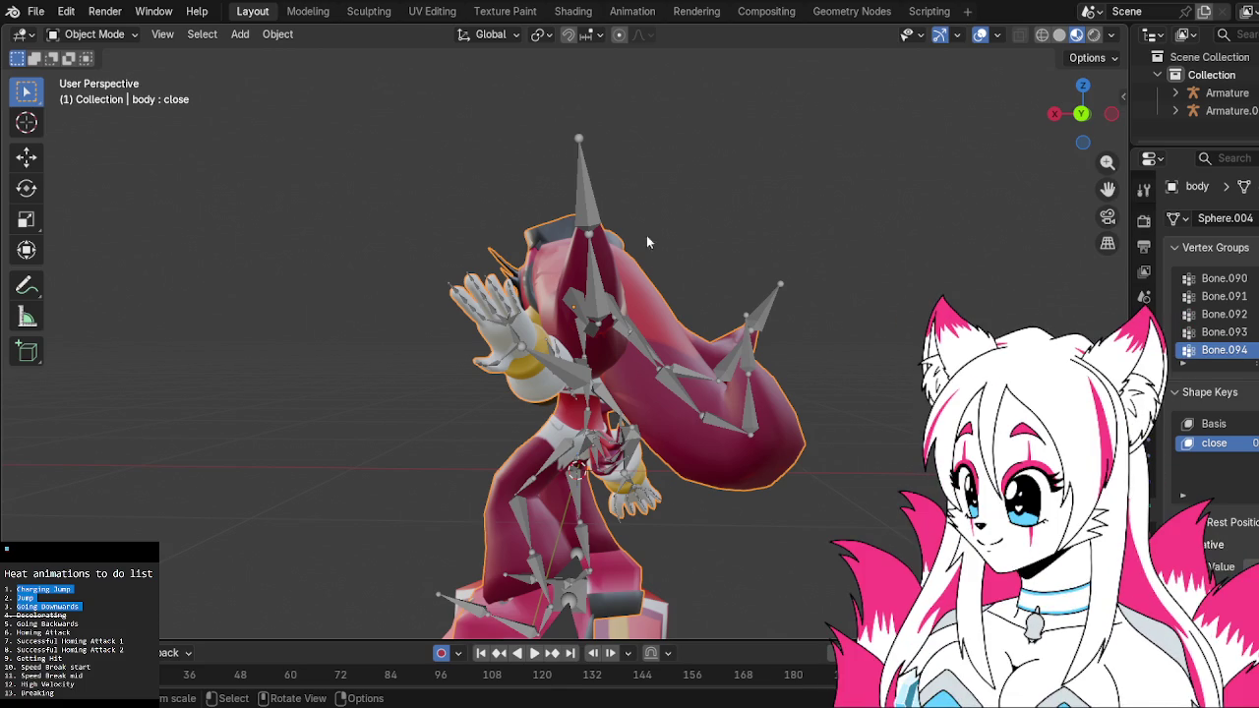
{"action": "left_click", "coordinate": [362, 18]}
{"action": "left_click", "coordinate": [433, 12]}
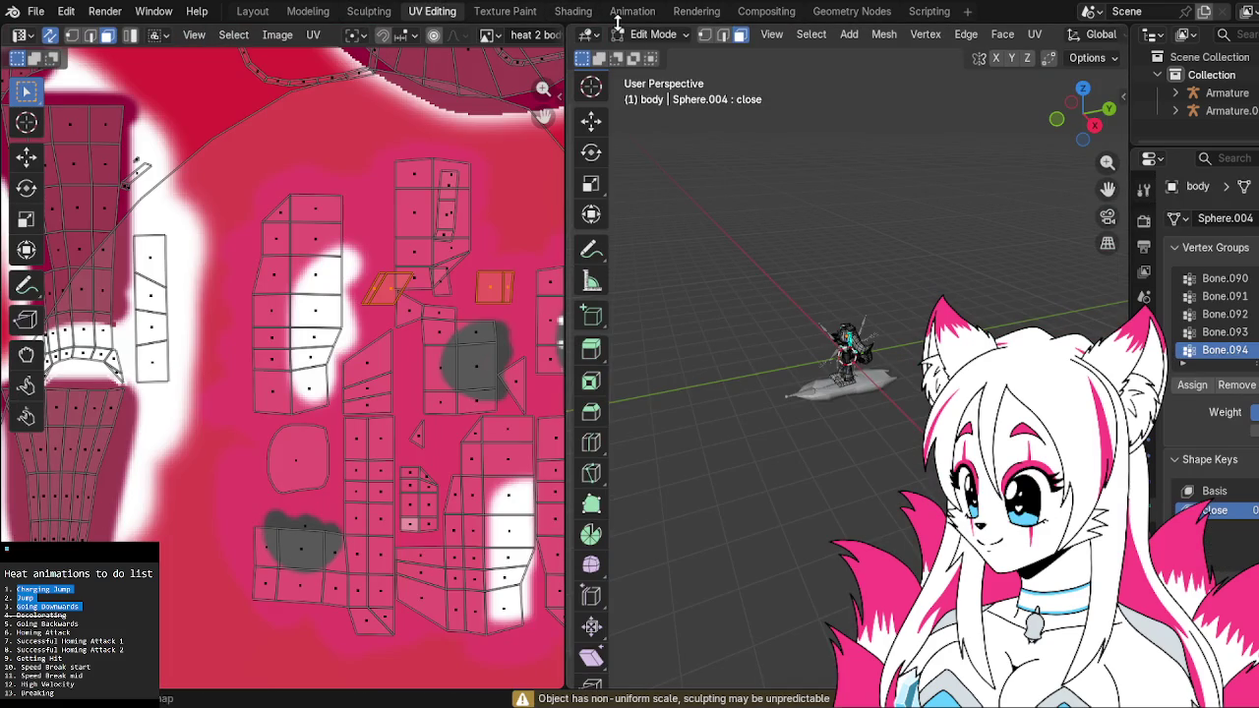
In the Animation workspace, select the character and board armatures and enter Pose Mode
{"action": "left_click", "coordinate": [632, 12]}
{"action": "left_click", "coordinate": [683, 12]}
{"action": "left_click", "coordinate": [633, 12]}
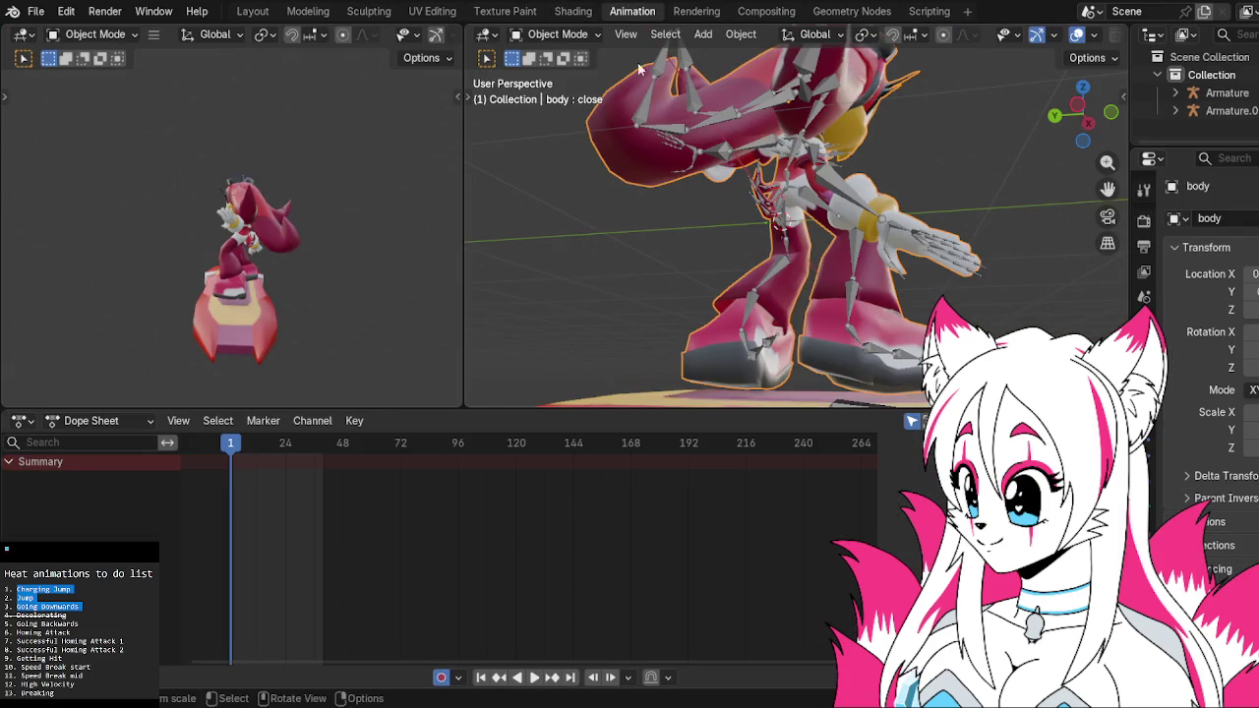
{"action": "scroll", "coordinate": [737, 209], "scroll_direction": "down", "scroll_amount": 3}
{"action": "left_click", "coordinate": [723, 170]}
{"action": "middle_click_drag", "start_coordinate": [722, 170], "coordinate": [841, 343]}
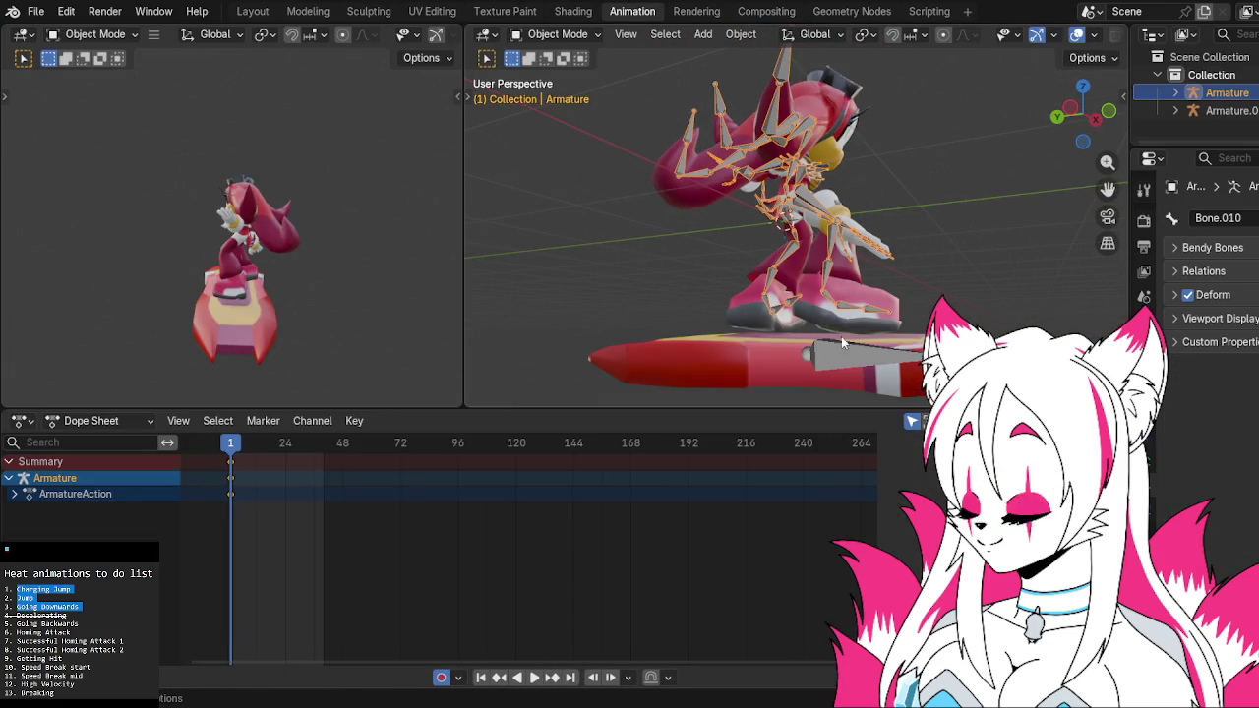
{"action": "left_click", "coordinate": [842, 348], "text": "shift"}
{"action": "left_click", "coordinate": [556, 34]}
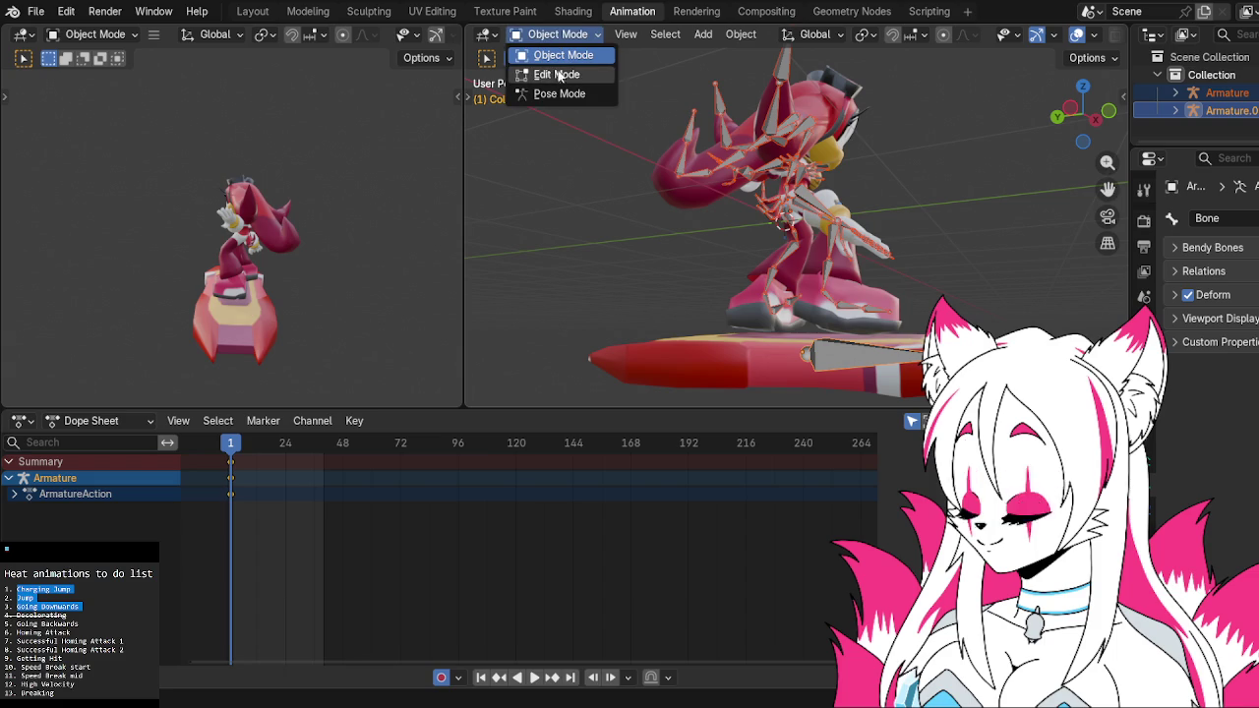
{"action": "left_click", "coordinate": [559, 93]}
From a side orthographic view, rotate the arm bone twice and tilt the hand bone slightly
{"action": "mouse_move", "coordinate": [878, 218]}
{"action": "middle_mouse_down"}
{"action": "mouse_move", "coordinate": [573, 239]}
{"action": "mouse_move", "coordinate": [1017, 238]}
{"action": "middle_mouse_up"}
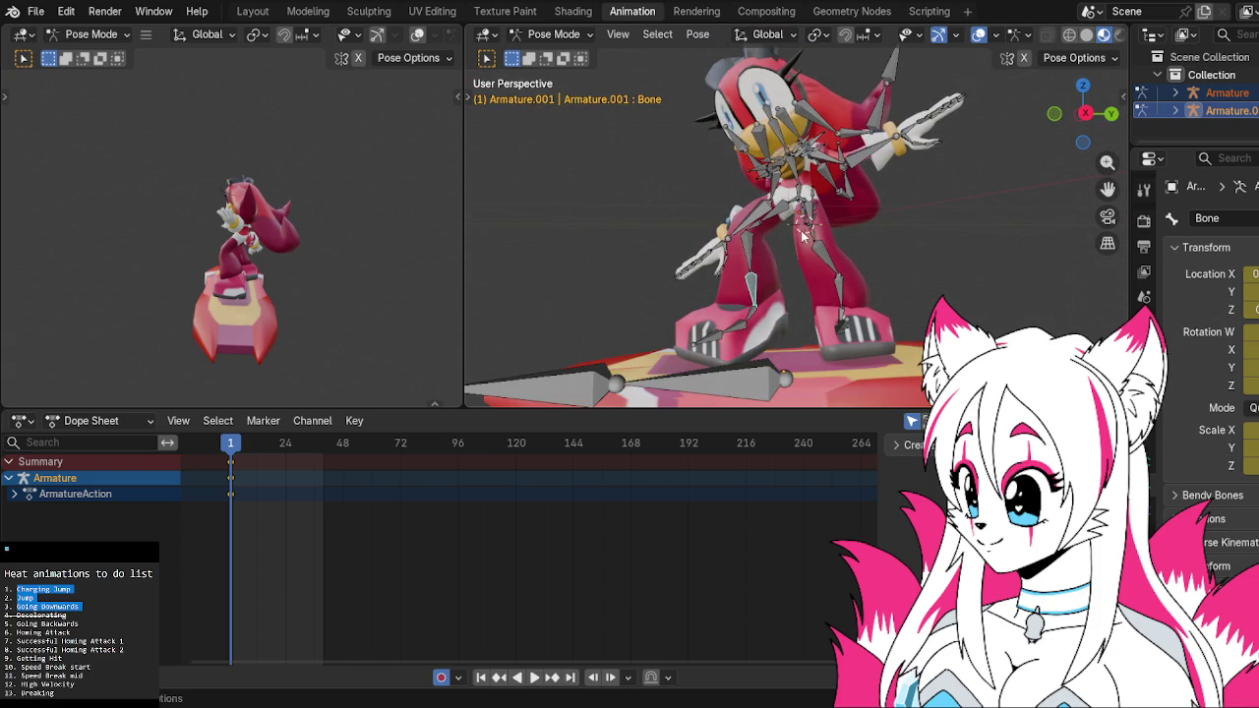
{"action": "left_click", "coordinate": [1084, 114]}
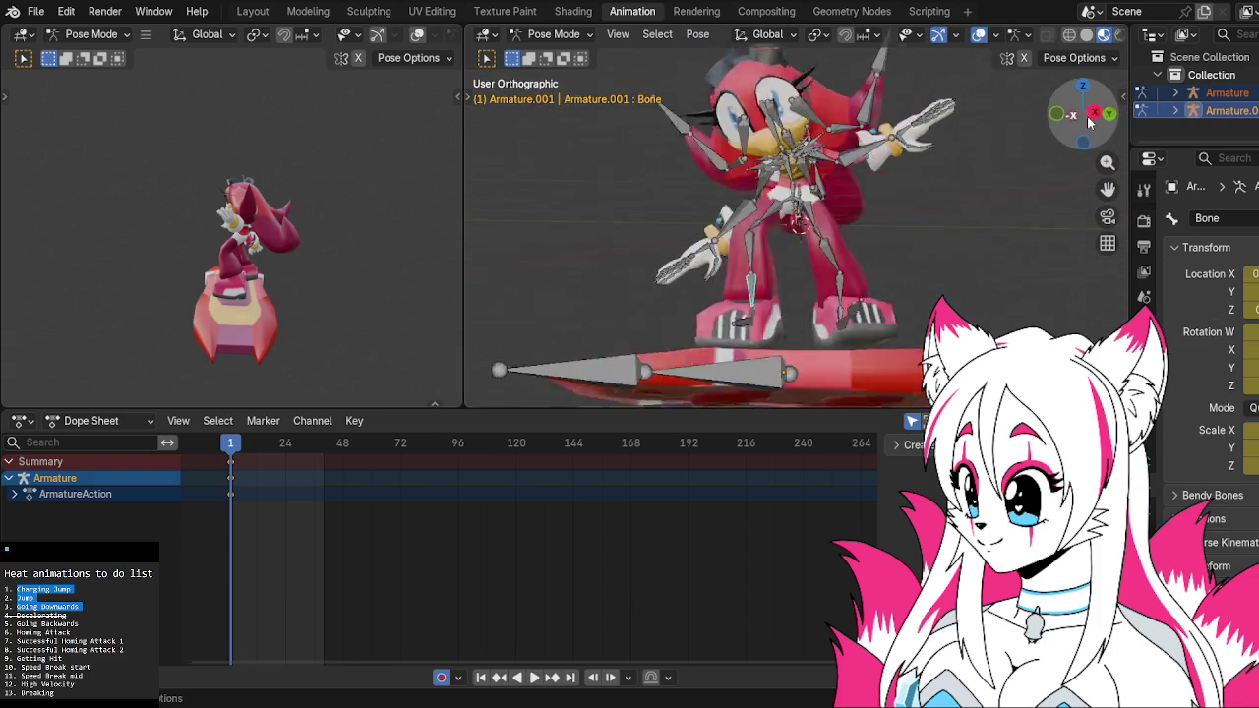
{"action": "left_click", "coordinate": [1081, 114]}
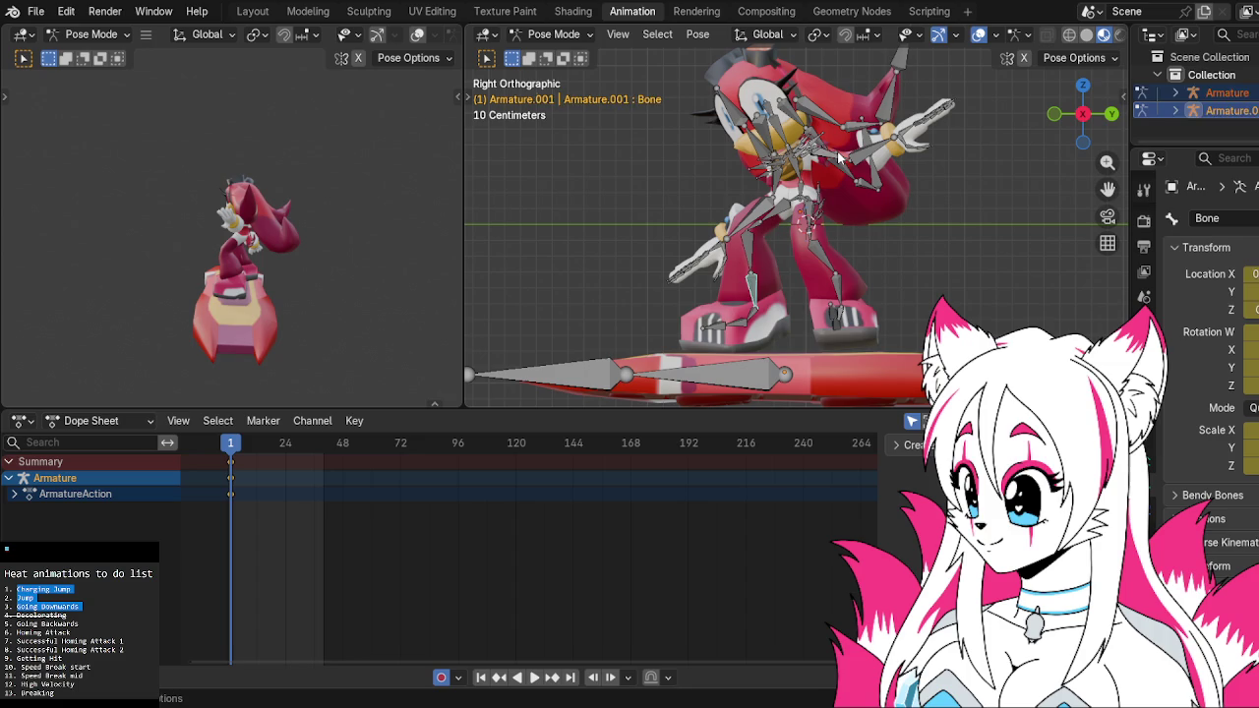
{"action": "key", "text": "r"}
{"action": "left_click", "coordinate": [840, 165]}
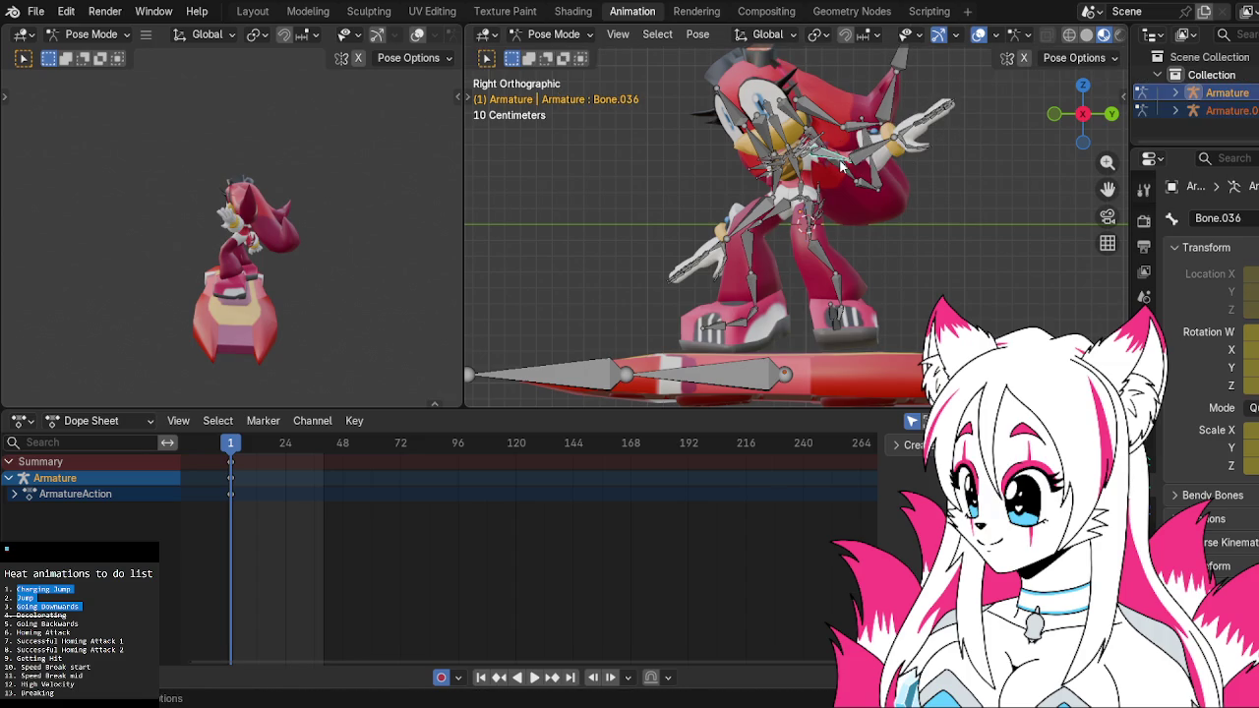
{"action": "key", "text": "r"}
{"action": "left_click", "coordinate": [843, 303]}
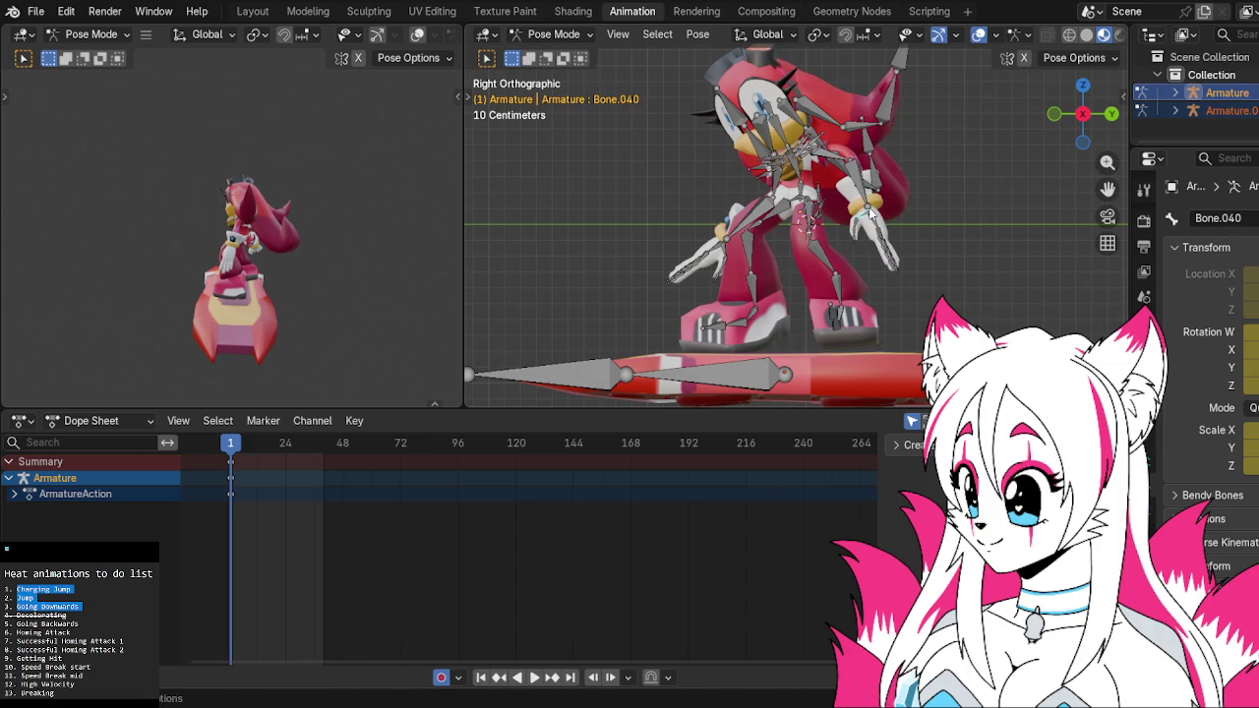
{"action": "key", "text": "r"}
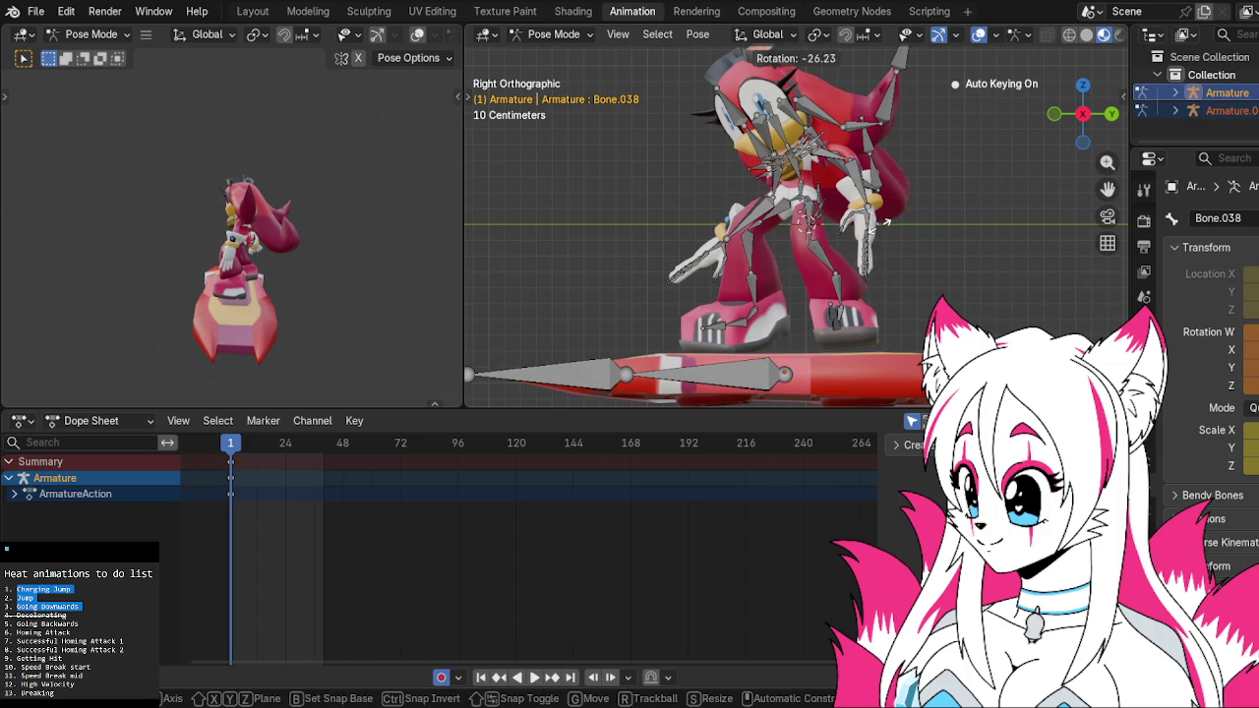
{"action": "left_click", "coordinate": [864, 223]}
Zoom in on the hand in right view and rotate the hand bone, once locked to global Z
{"action": "middle_click_drag", "start_coordinate": [861, 218], "coordinate": [889, 236]}
{"action": "scroll", "coordinate": [890, 236], "scroll_direction": "up", "scroll_amount": 3}
{"action": "scroll", "coordinate": [903, 241], "scroll_direction": "up", "scroll_amount": 2}
{"action": "scroll", "coordinate": [768, 232], "scroll_direction": "up", "scroll_amount": 2}
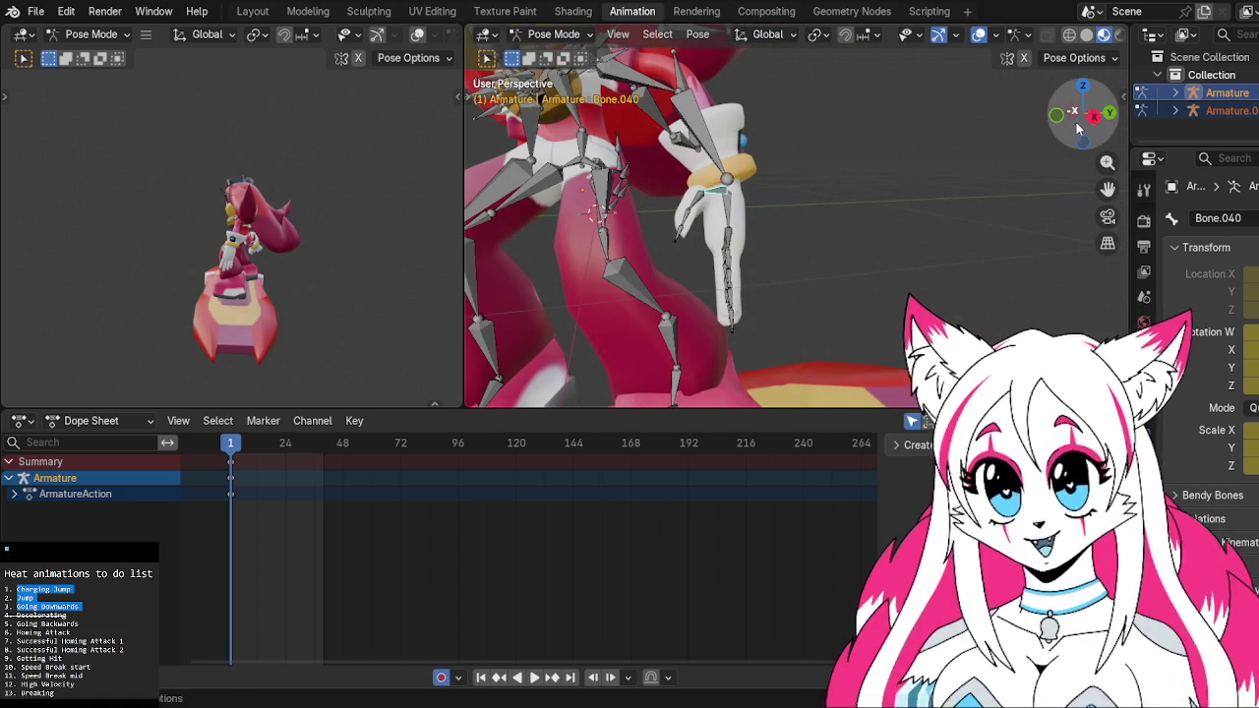
{"action": "left_click", "coordinate": [1092, 115]}
{"action": "key", "text": "r"}
{"action": "left_click", "coordinate": [805, 158]}
{"action": "key", "text": "r"}
{"action": "key", "text": "z"}
{"action": "left_click", "coordinate": [797, 197]}
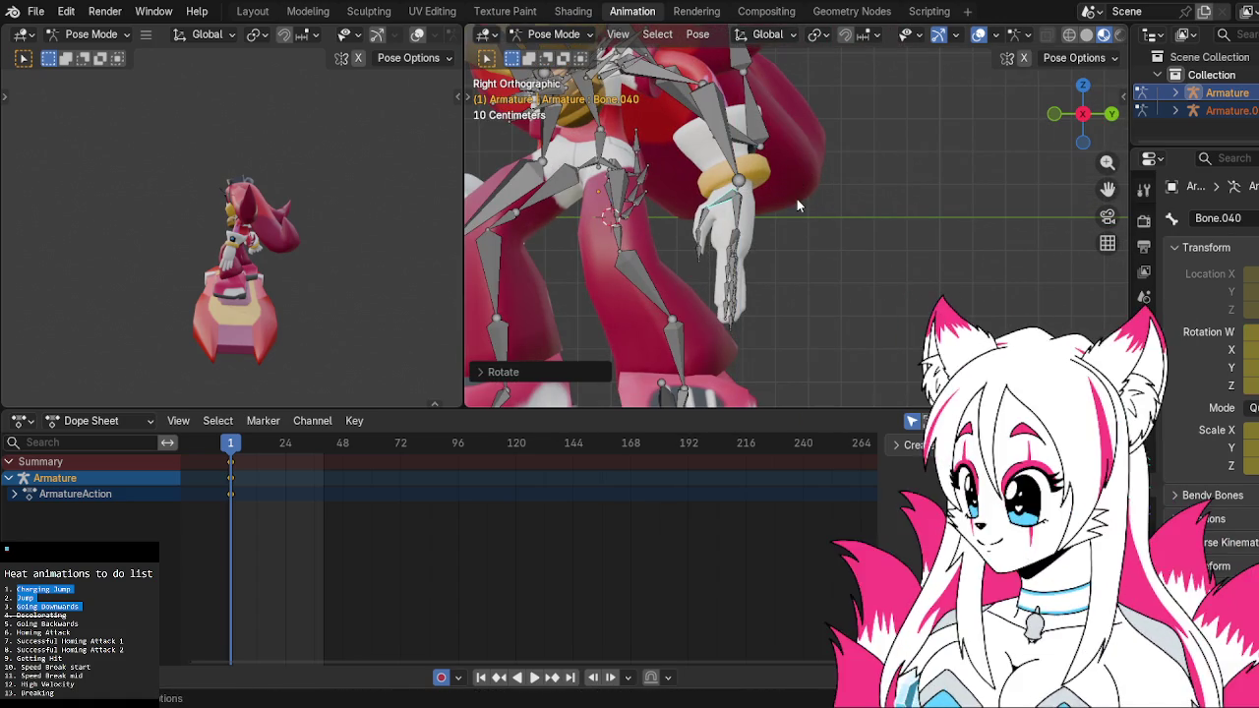
Rotate hand bone Bone.041, then select the nearby hand bones Bone.059 and Bone.040
{"action": "left_click", "coordinate": [691, 216]}
{"action": "key", "text": "r"}
{"action": "left_click", "coordinate": [698, 226]}
{"action": "left_click", "coordinate": [701, 234]}
{"action": "key", "text": "r"}
{"action": "left_click", "coordinate": [704, 241]}
{"action": "middle_click_drag", "start_coordinate": [757, 259], "coordinate": [723, 261]}
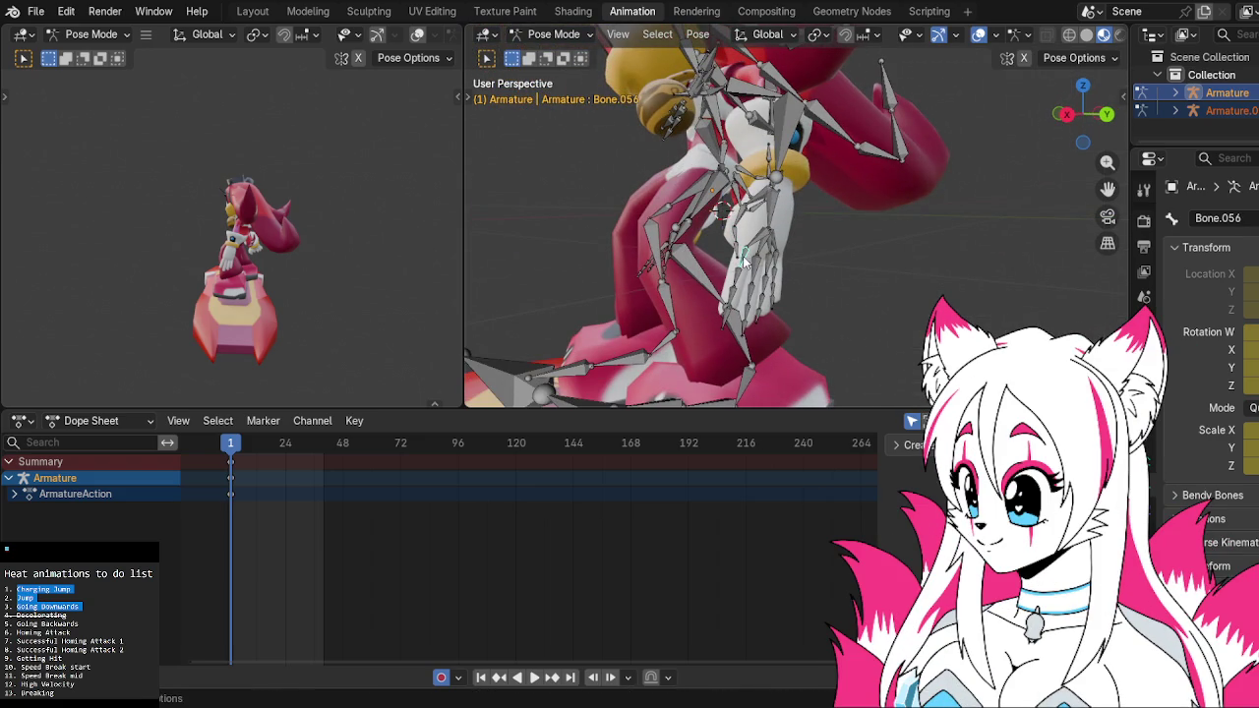
{"action": "left_click", "coordinate": [744, 261]}
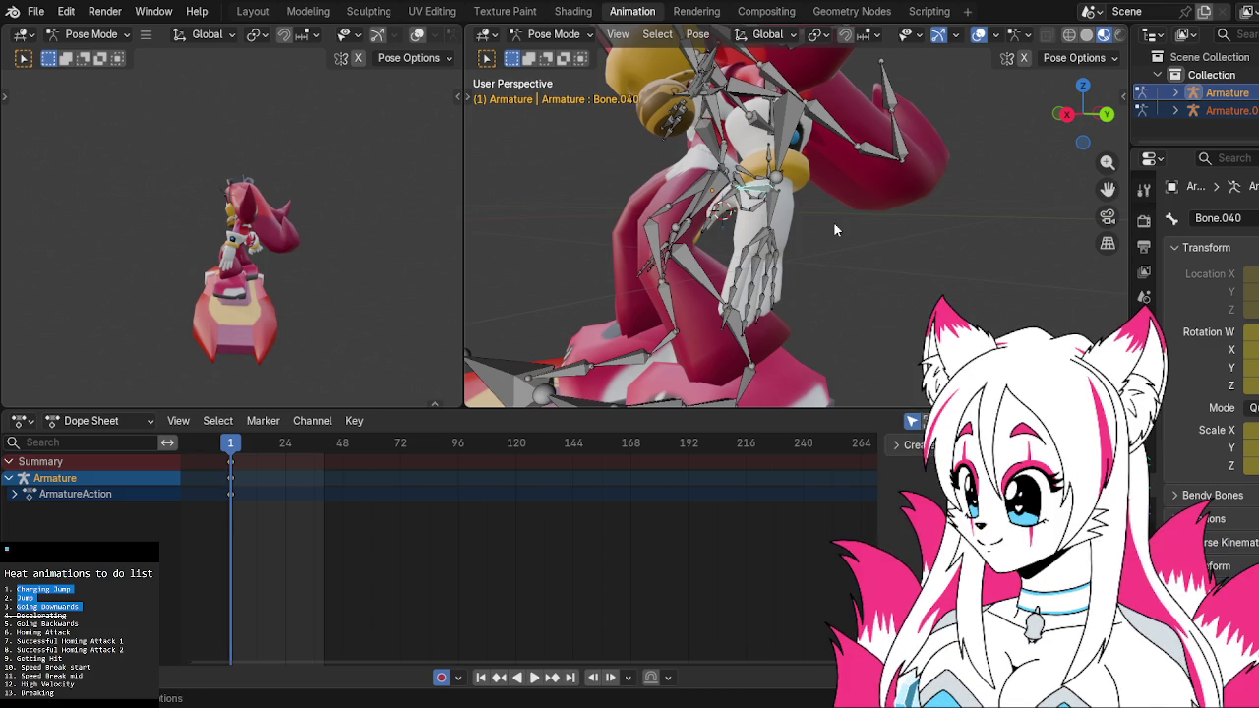
Select arm bone Bone.038, switch to front view, and start rotating Bone.068 upward
{"action": "middle_click_drag", "start_coordinate": [832, 221], "coordinate": [928, 249]}
{"action": "left_click", "coordinate": [747, 236]}
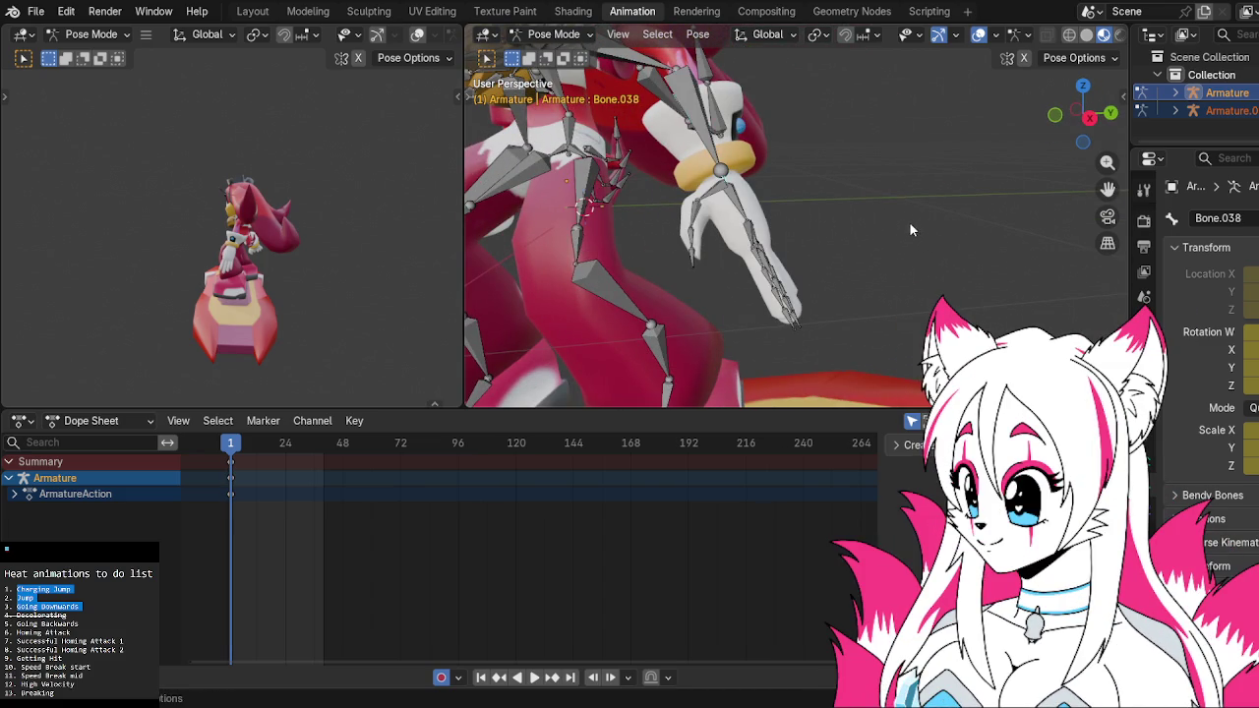
{"action": "scroll", "coordinate": [908, 224], "scroll_direction": "down", "scroll_amount": 2}
{"action": "scroll", "coordinate": [881, 226], "scroll_direction": "down", "scroll_amount": 2}
{"action": "middle_click_drag", "start_coordinate": [891, 225], "coordinate": [1020, 135]}
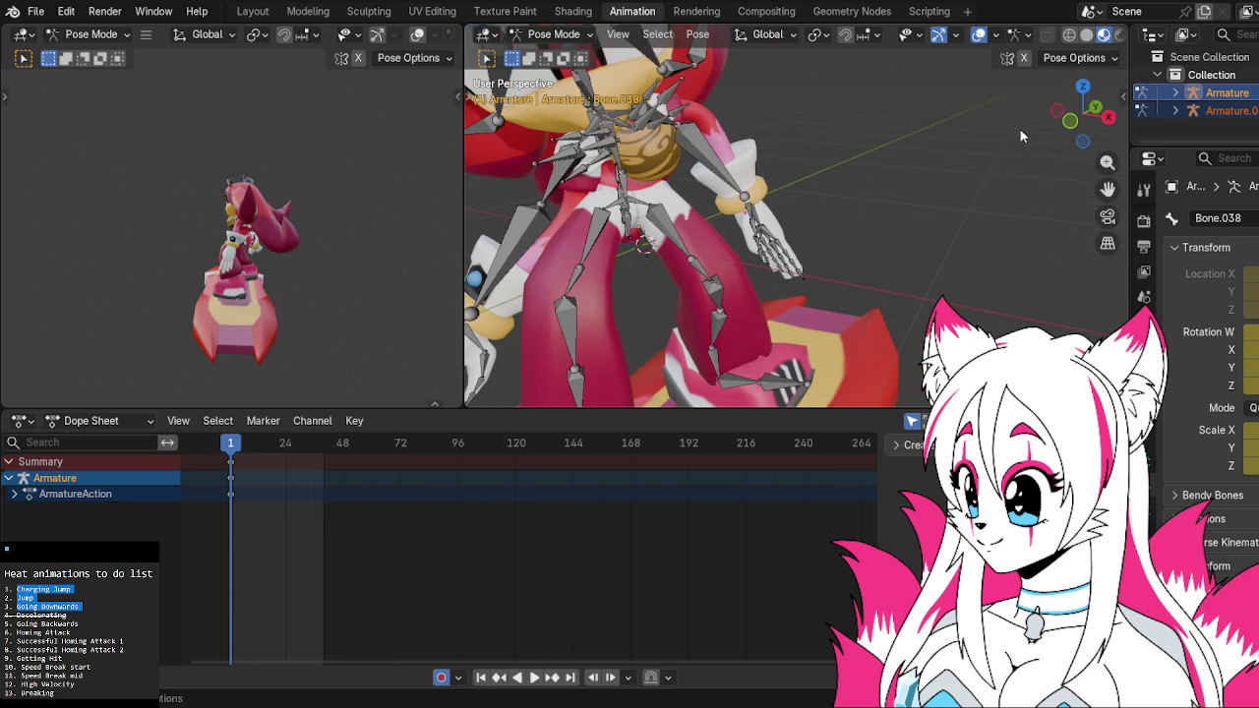
{"action": "left_click", "coordinate": [1070, 121]}
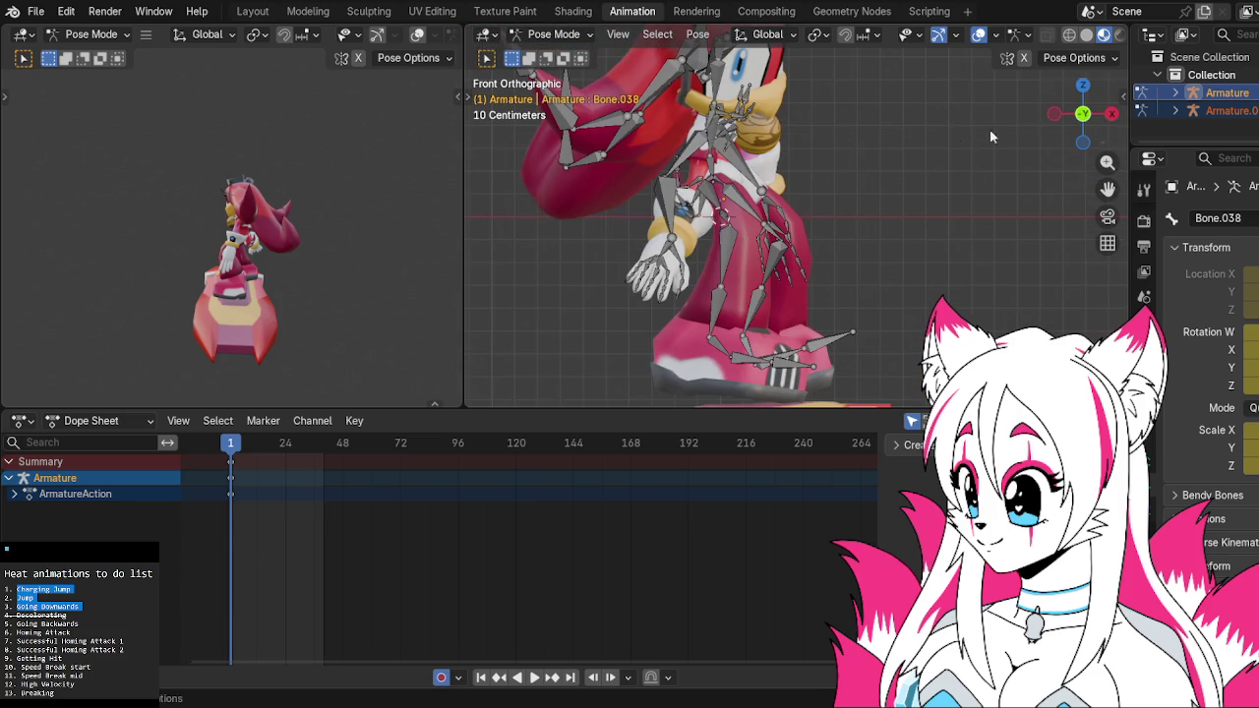
{"action": "left_click", "coordinate": [704, 152]}
{"action": "key", "text": "r"}
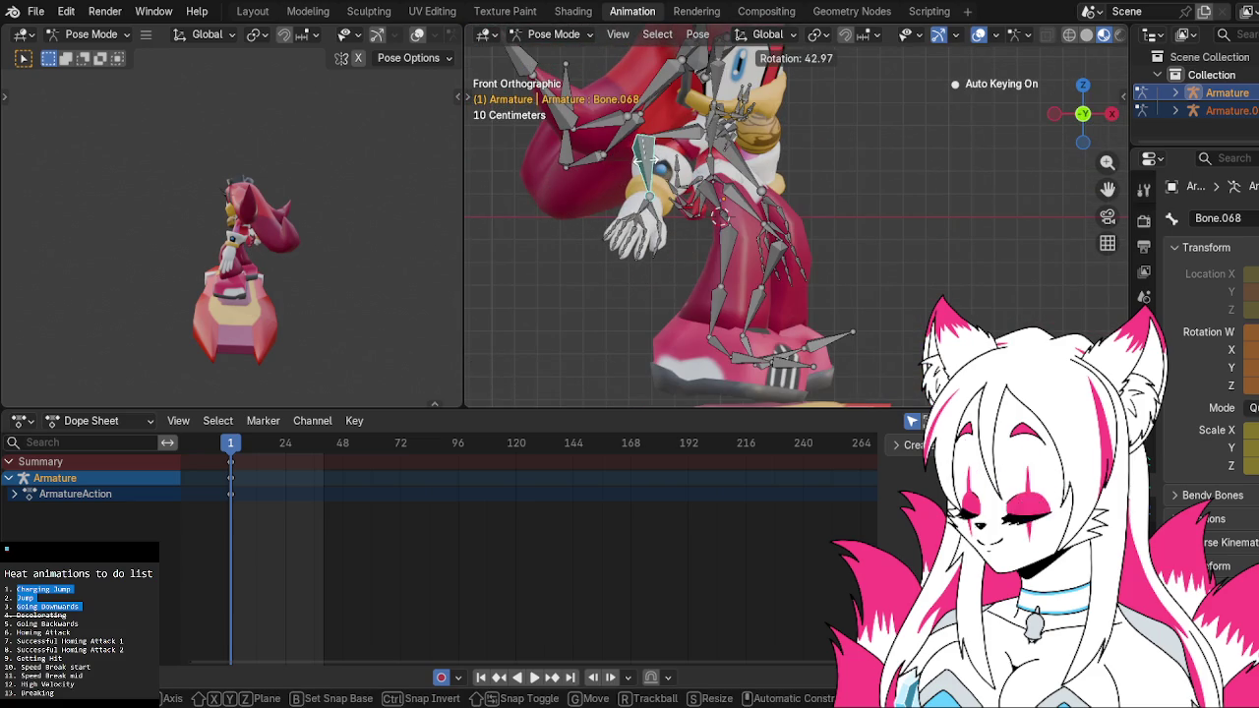
Confirm the Bone.068 rotation, then rotate the upper arm bone Bone.067
{"action": "left_click", "coordinate": [646, 159]}
{"action": "middle_click_drag", "start_coordinate": [651, 165], "coordinate": [826, 169]}
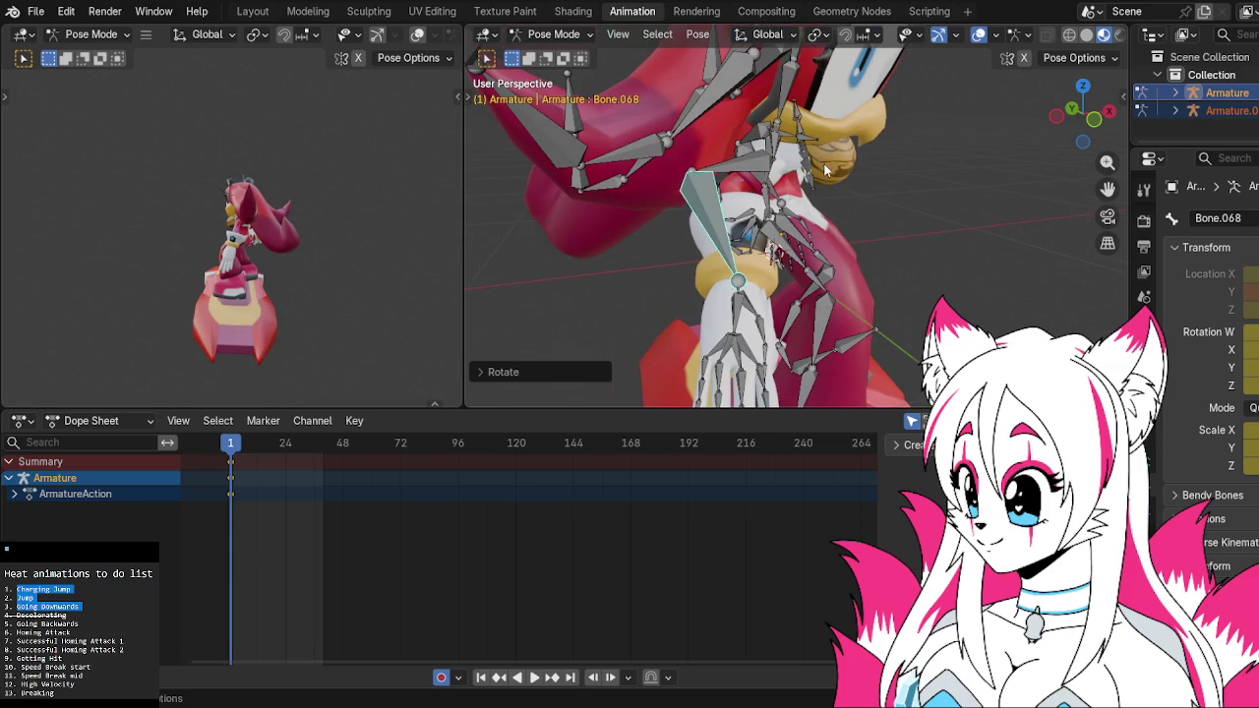
{"action": "left_click_drag", "start_coordinate": [1070, 122], "coordinate": [707, 144]}
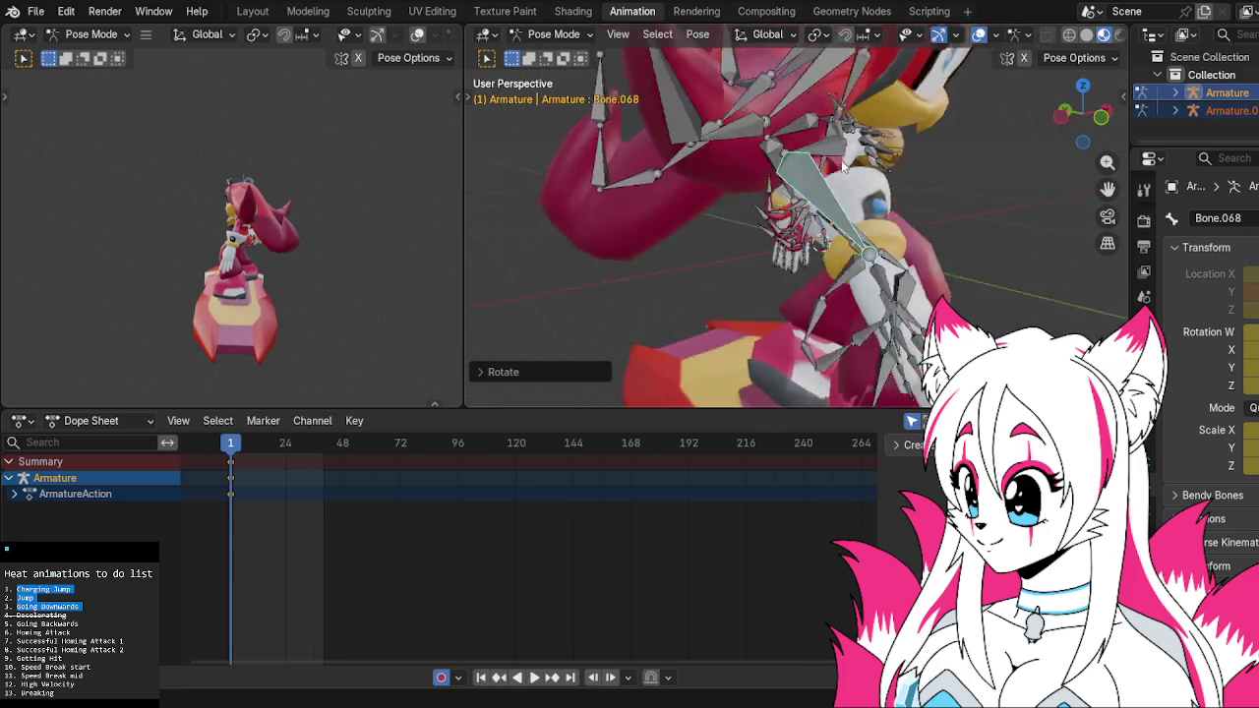
{"action": "left_click", "coordinate": [707, 144]}
{"action": "key", "text": "r"}
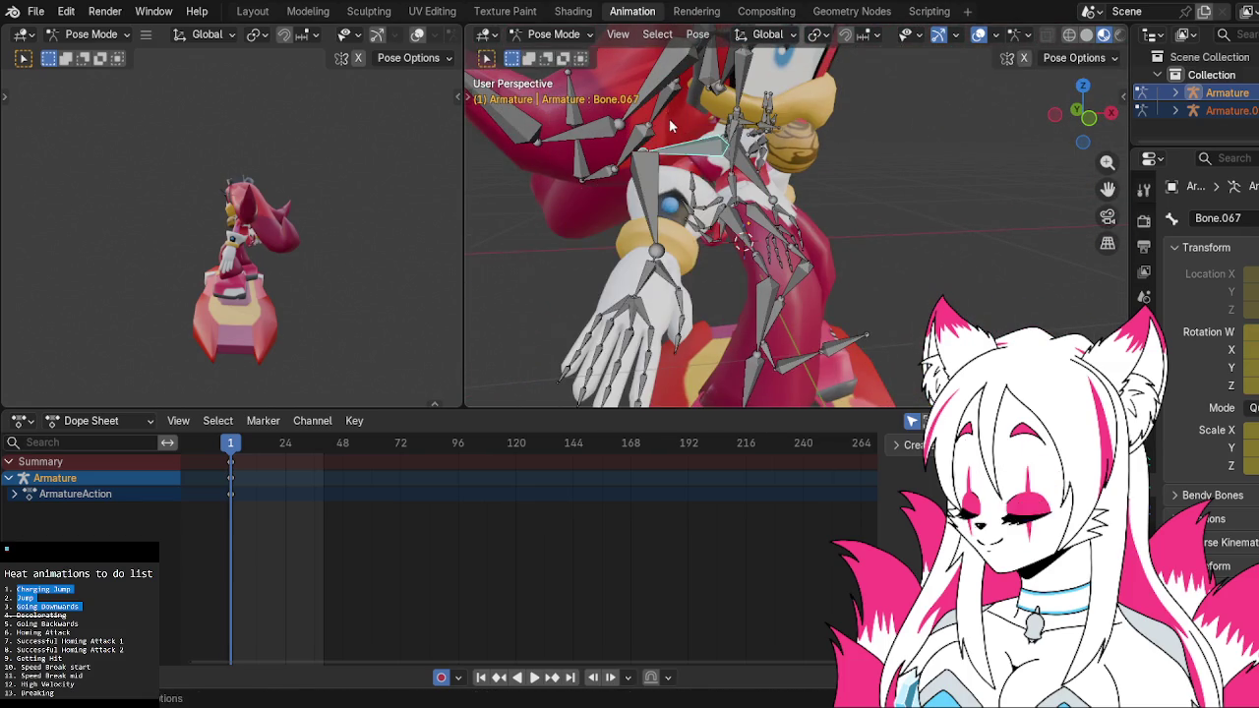
{"action": "left_click", "coordinate": [662, 102]}
Twist forearm bone Bone.068 around its local Y axis
{"action": "left_click", "coordinate": [640, 164]}
{"action": "key", "text": "r"}
{"action": "key", "text": "z"}
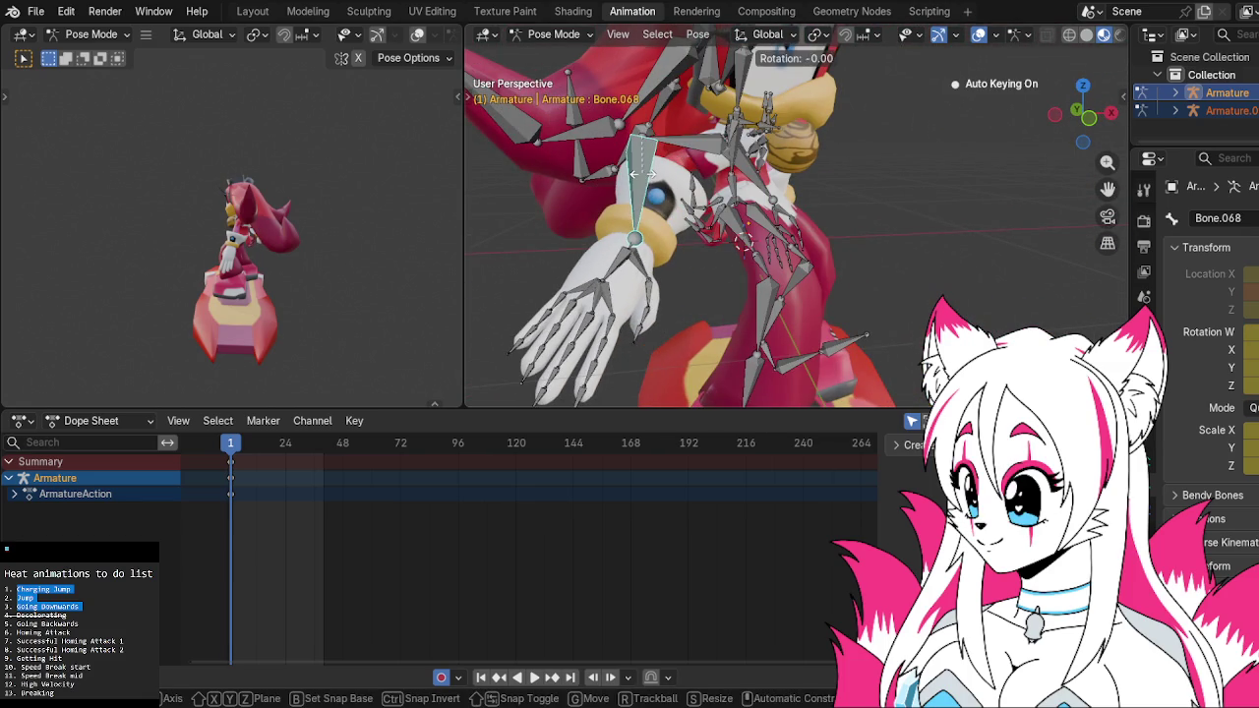
{"action": "key", "text": "z"}
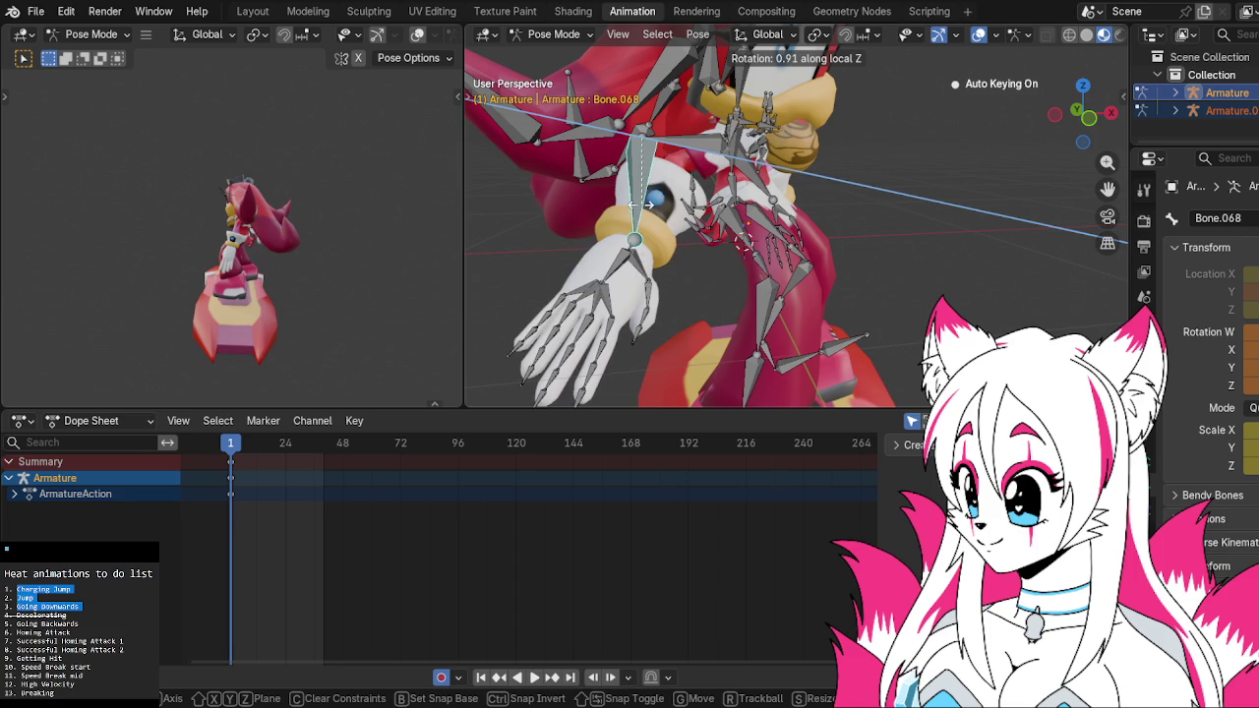
{"action": "key", "text": "y"}
{"action": "key", "text": "y"}
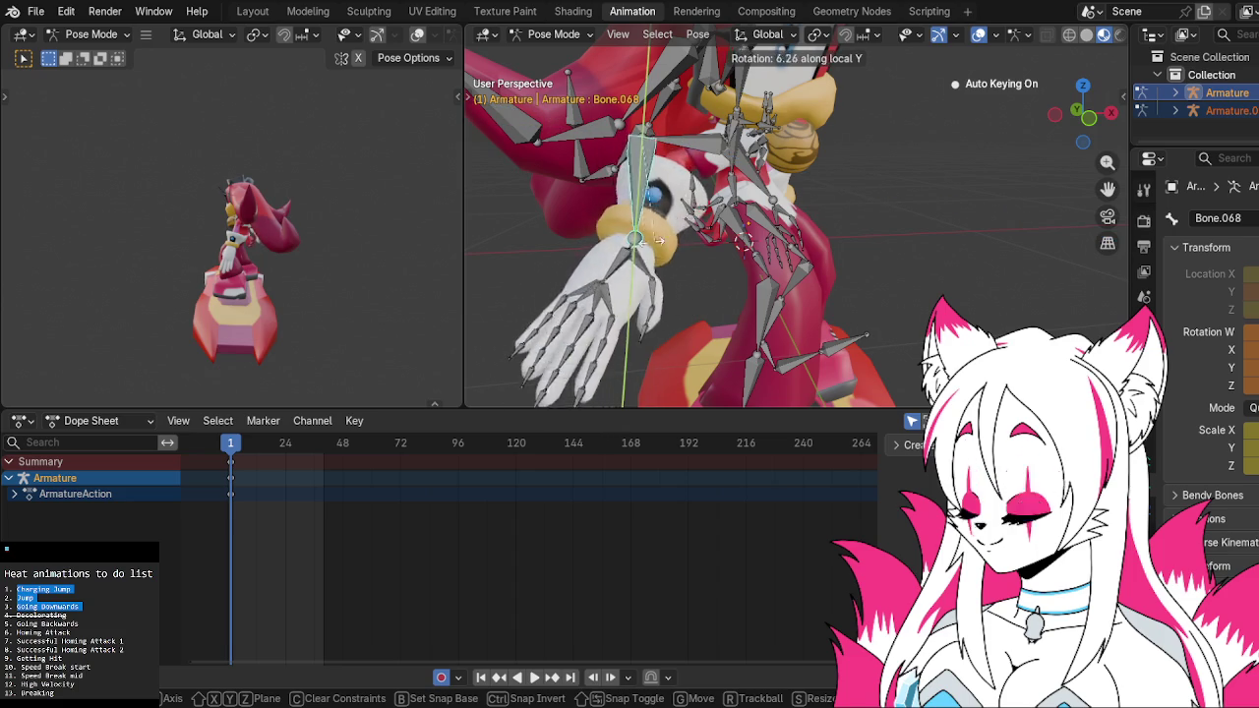
{"action": "left_click", "coordinate": [674, 153]}
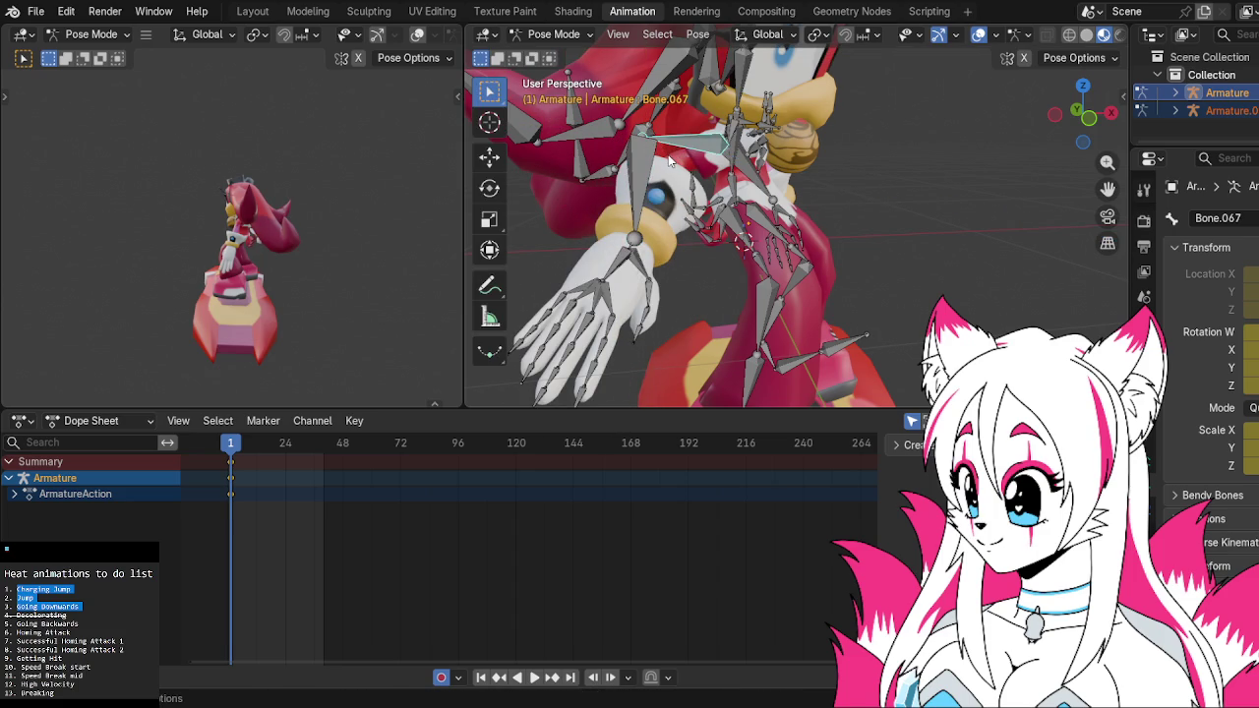
Rotate the arm again on the global Y and local Z axes, then freely rotate the forearm
{"action": "key", "text": "y"}
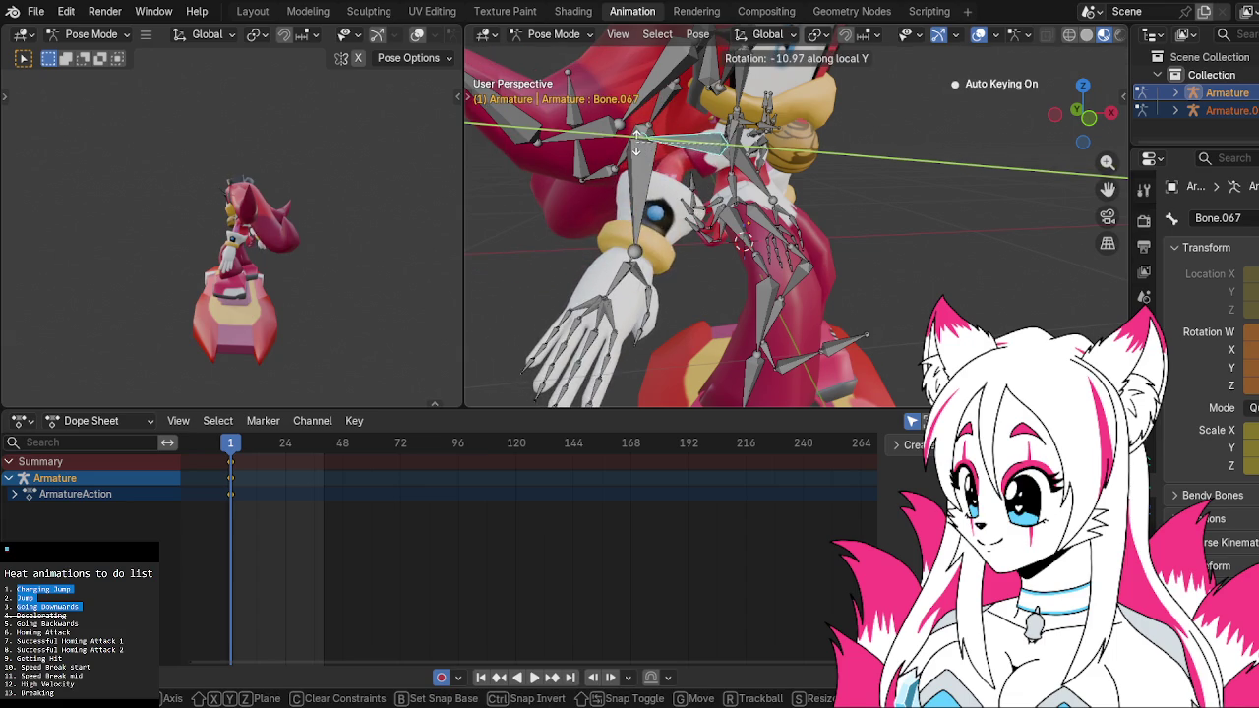
{"action": "key", "text": "z"}
{"action": "key", "text": "z"}
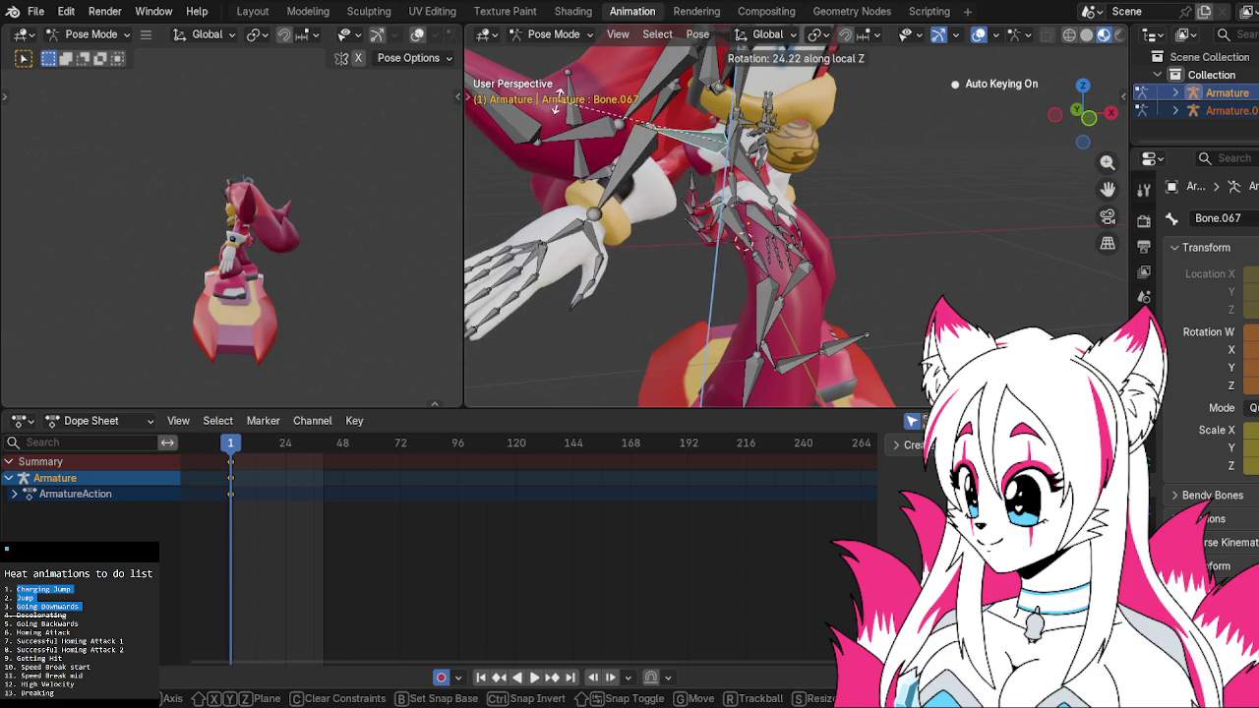
{"action": "left_click", "coordinate": [535, 61]}
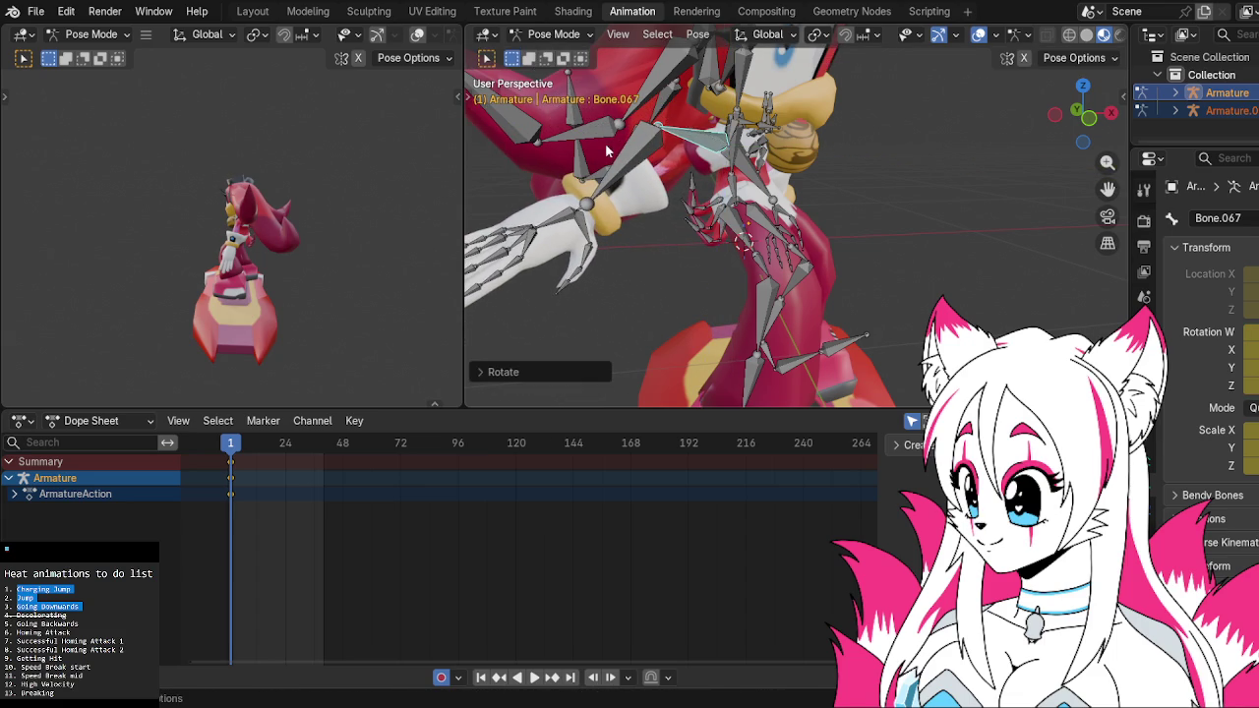
{"action": "key", "text": "r"}
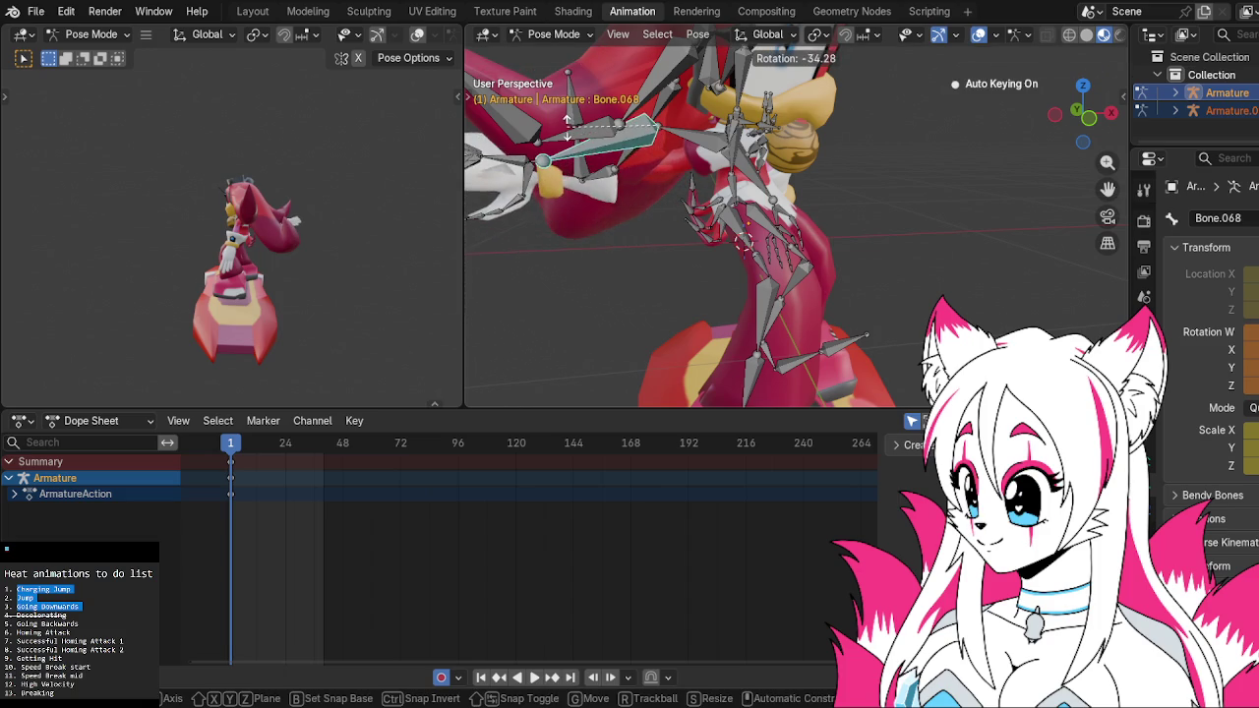
{"action": "left_click", "coordinate": [558, 111]}
Adjust the upper arm angle twice, cancel a forearm rotation, and view from the right side
{"action": "middle_click_drag", "start_coordinate": [630, 147], "coordinate": [689, 171]}
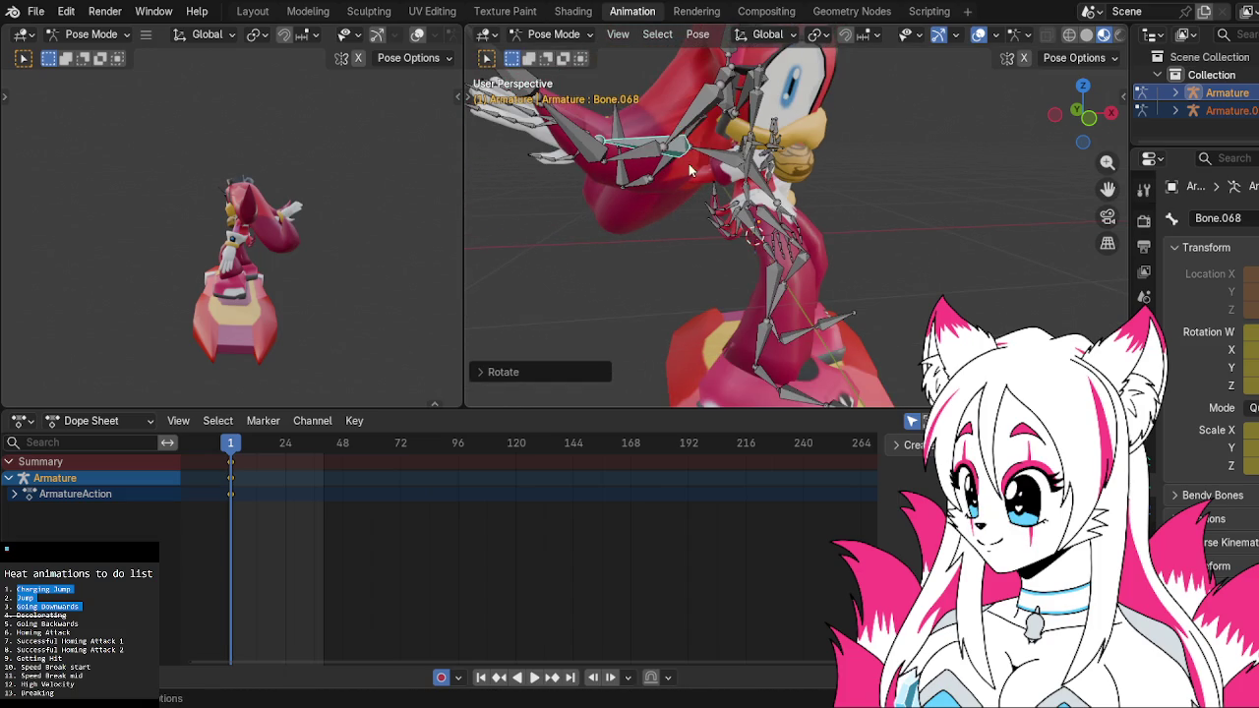
{"action": "key", "text": "r"}
{"action": "left_click", "coordinate": [724, 170]}
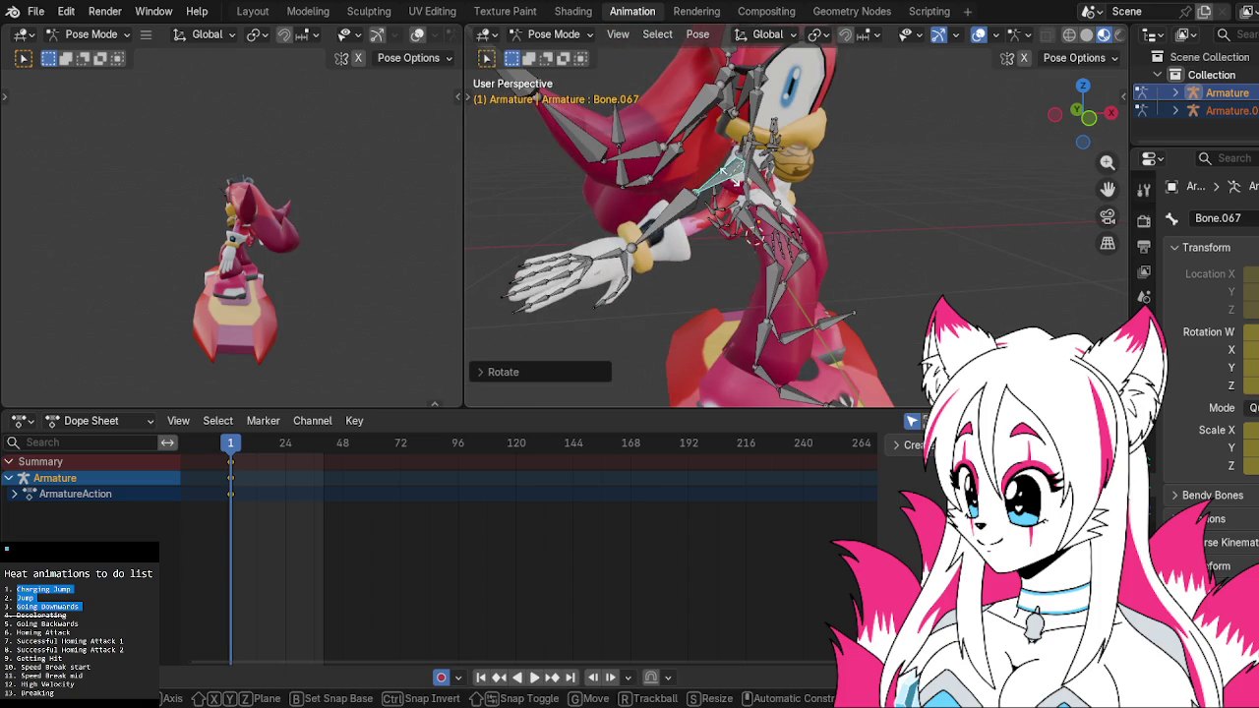
{"action": "key", "text": "r"}
{"action": "left_click", "coordinate": [718, 169]}
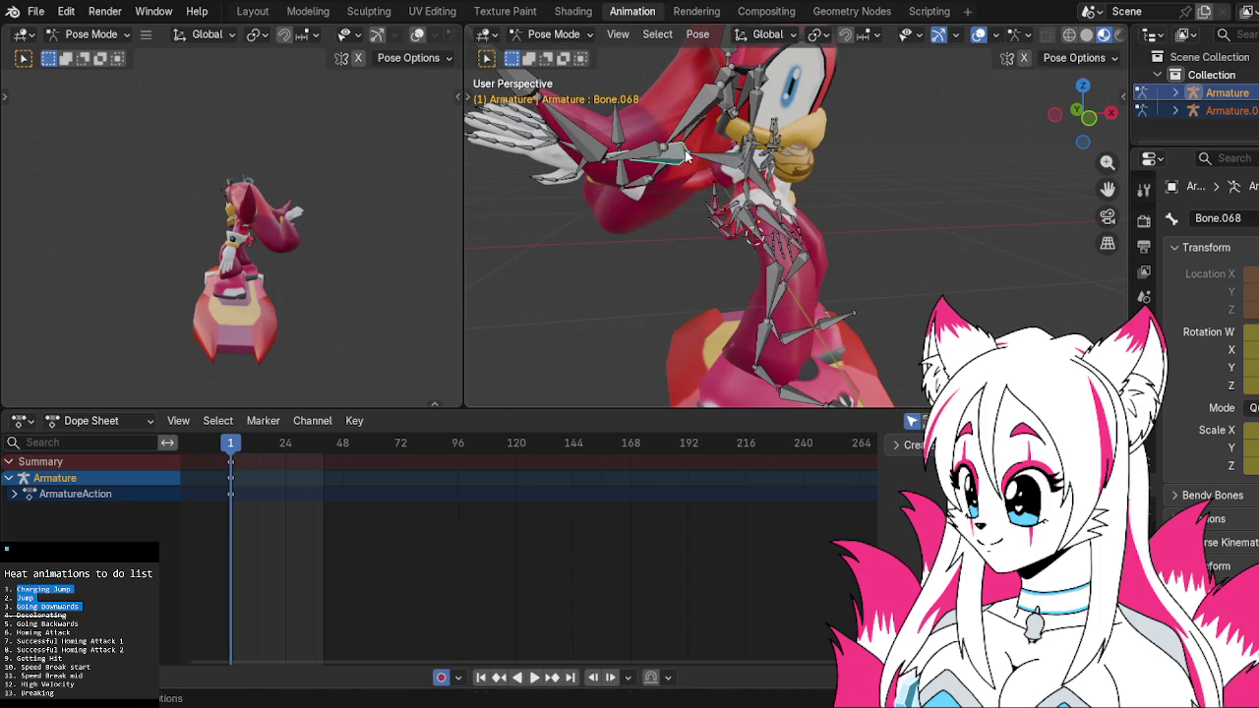
{"action": "key", "text": "r"}
{"action": "right_click", "coordinate": [686, 170]}
{"action": "left_click", "coordinate": [1112, 115]}
Try a forearm rotation, then undo it to revert the arm pose
{"action": "key", "text": "r"}
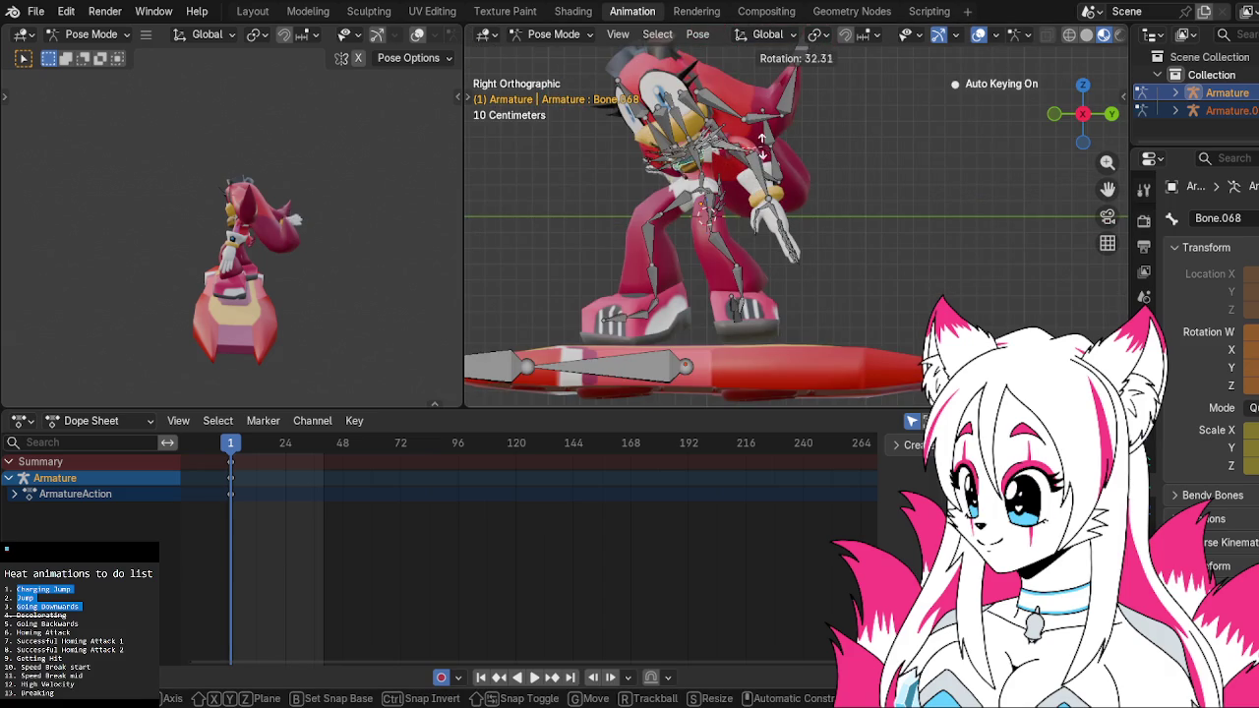
{"action": "left_click", "coordinate": [733, 101]}
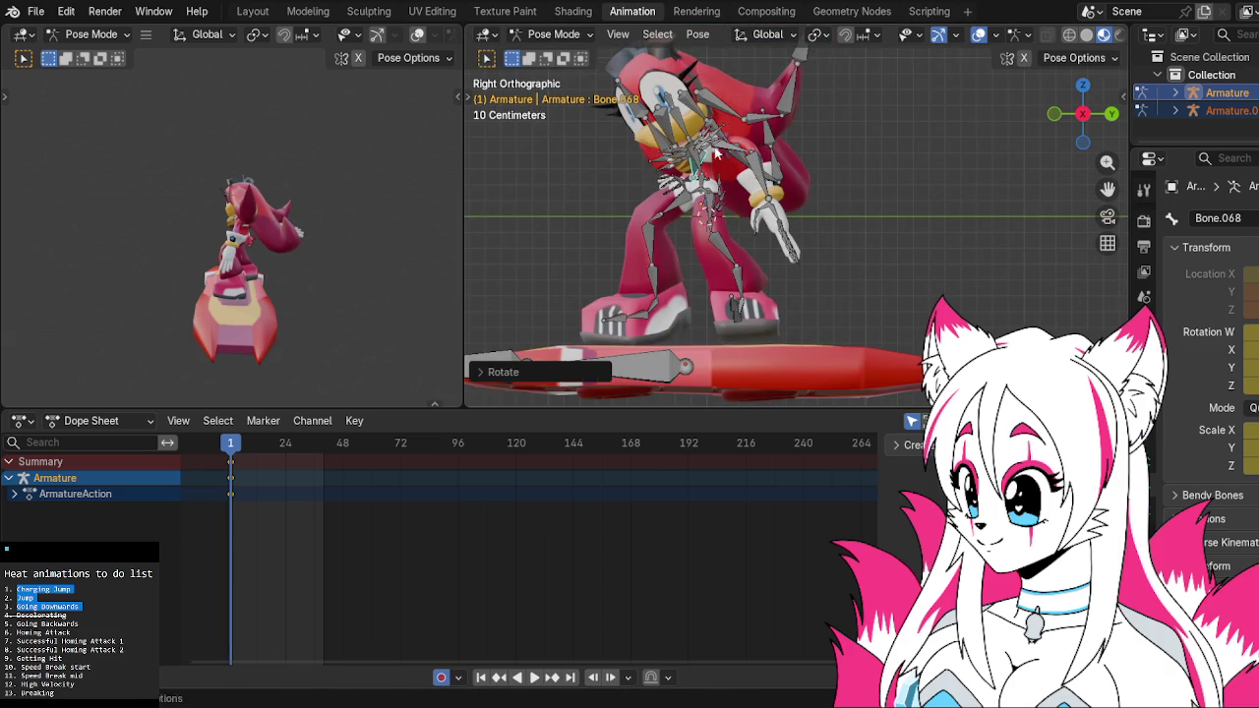
{"action": "middle_click_drag", "start_coordinate": [747, 128], "coordinate": [886, 168]}
{"action": "key", "text": "ctrl+z"}
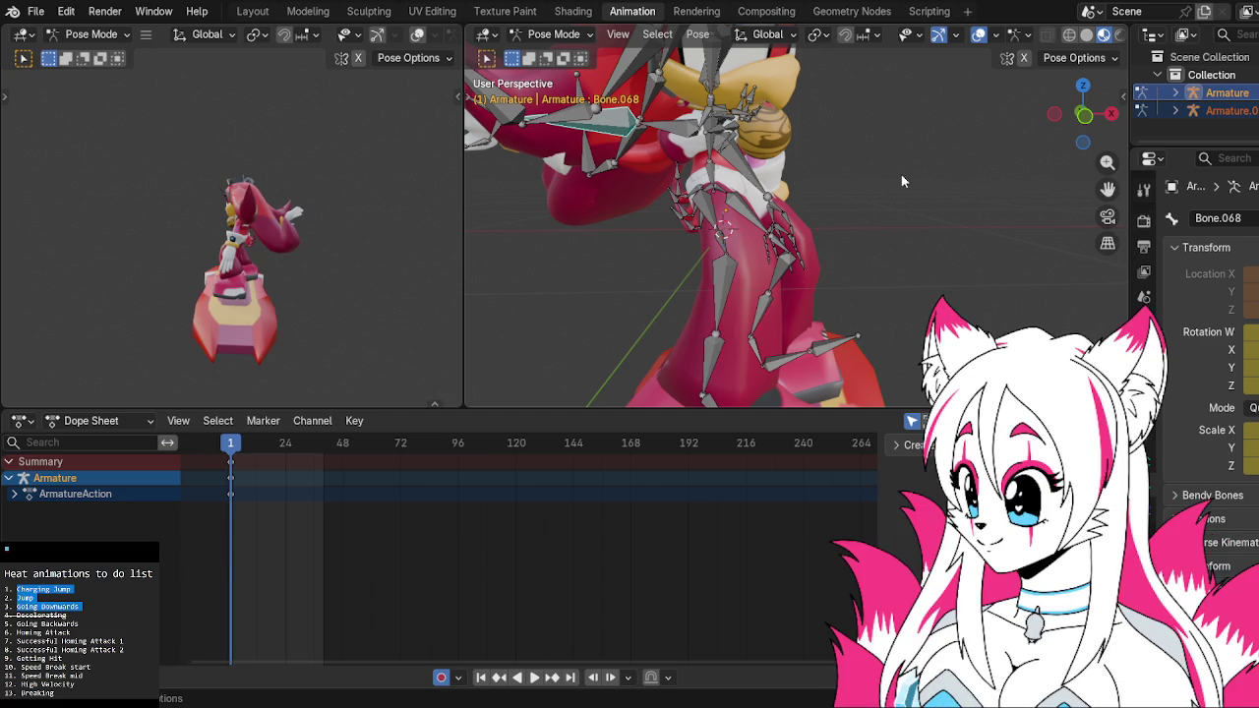
Swing upper arm Bone.067 down and let forearm Bone.068 hang beside the body
{"action": "left_click", "coordinate": [689, 131]}
{"action": "key", "text": "r"}
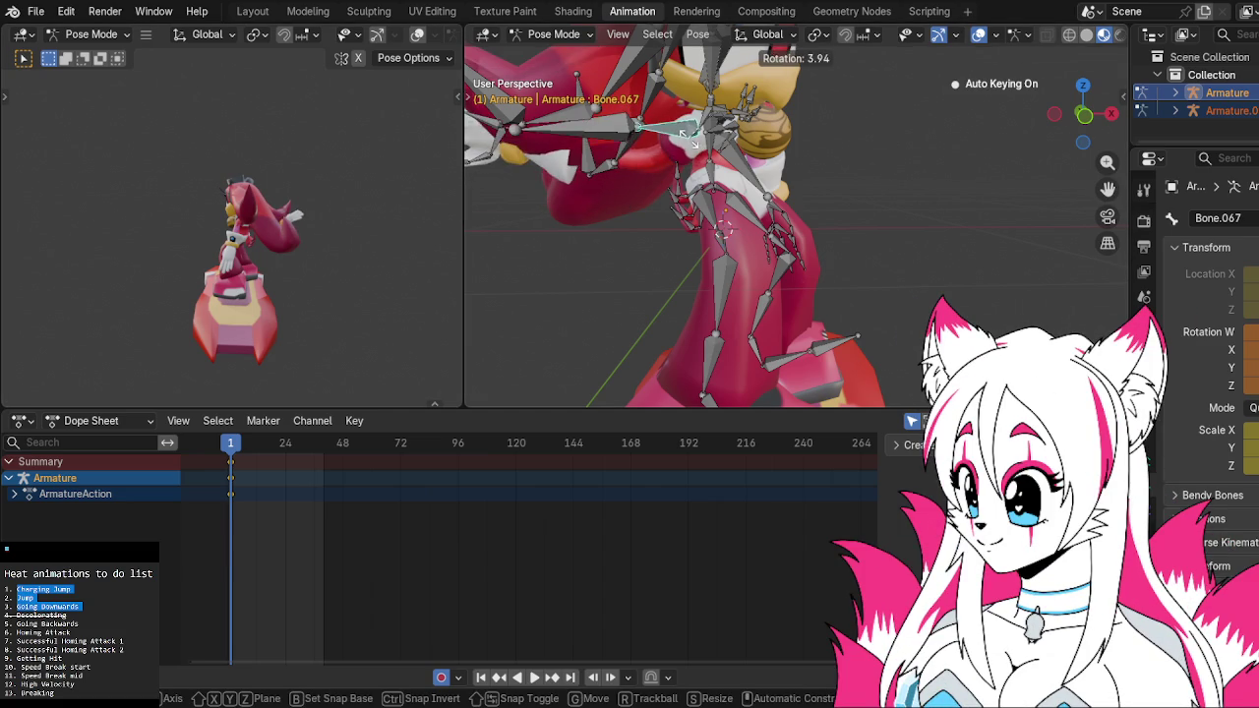
{"action": "left_click", "coordinate": [808, 139]}
{"action": "left_click", "coordinate": [605, 190]}
{"action": "key", "text": "r"}
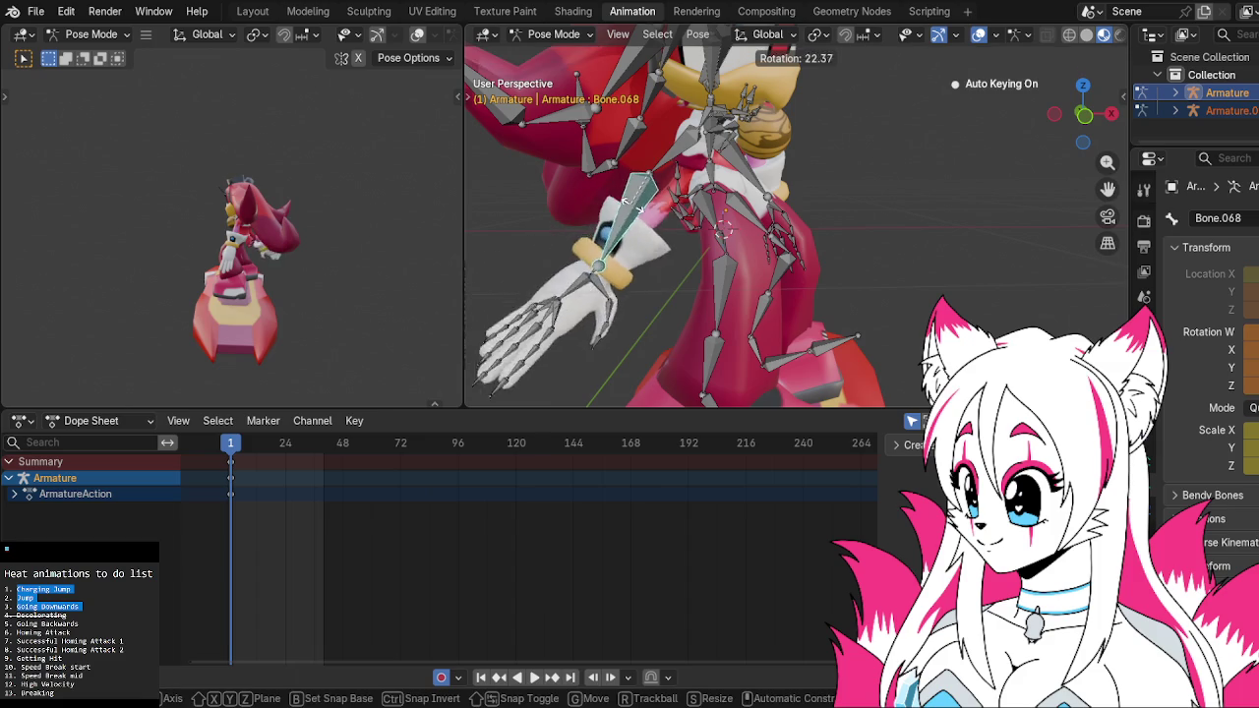
{"action": "left_click", "coordinate": [664, 162]}
Refine the upper arm Bone.067 angle with three successive rotations
{"action": "left_click", "coordinate": [678, 137]}
{"action": "key", "text": "r"}
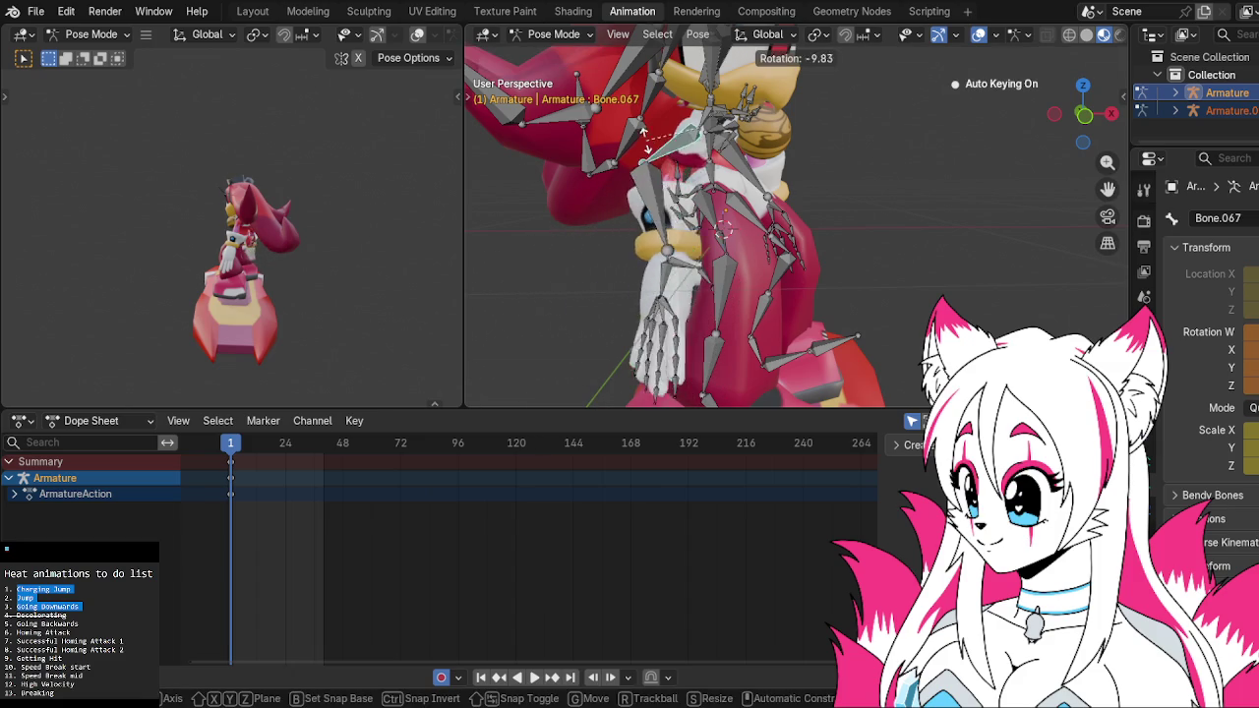
{"action": "left_click", "coordinate": [640, 168]}
{"action": "key", "text": "r"}
{"action": "left_click", "coordinate": [637, 175]}
{"action": "key", "text": "r"}
{"action": "left_click", "coordinate": [637, 175]}
Re-angle forearm Bone.068 with two further rotations
{"action": "left_click", "coordinate": [831, 201]}
{"action": "mouse_move", "coordinate": [637, 175]}
{"action": "middle_mouse_down"}
{"action": "mouse_move", "coordinate": [936, 228]}
{"action": "mouse_move", "coordinate": [742, 192]}
{"action": "middle_mouse_up"}
{"action": "key", "text": "r"}
{"action": "left_click", "coordinate": [825, 220]}
{"action": "key", "text": "r"}
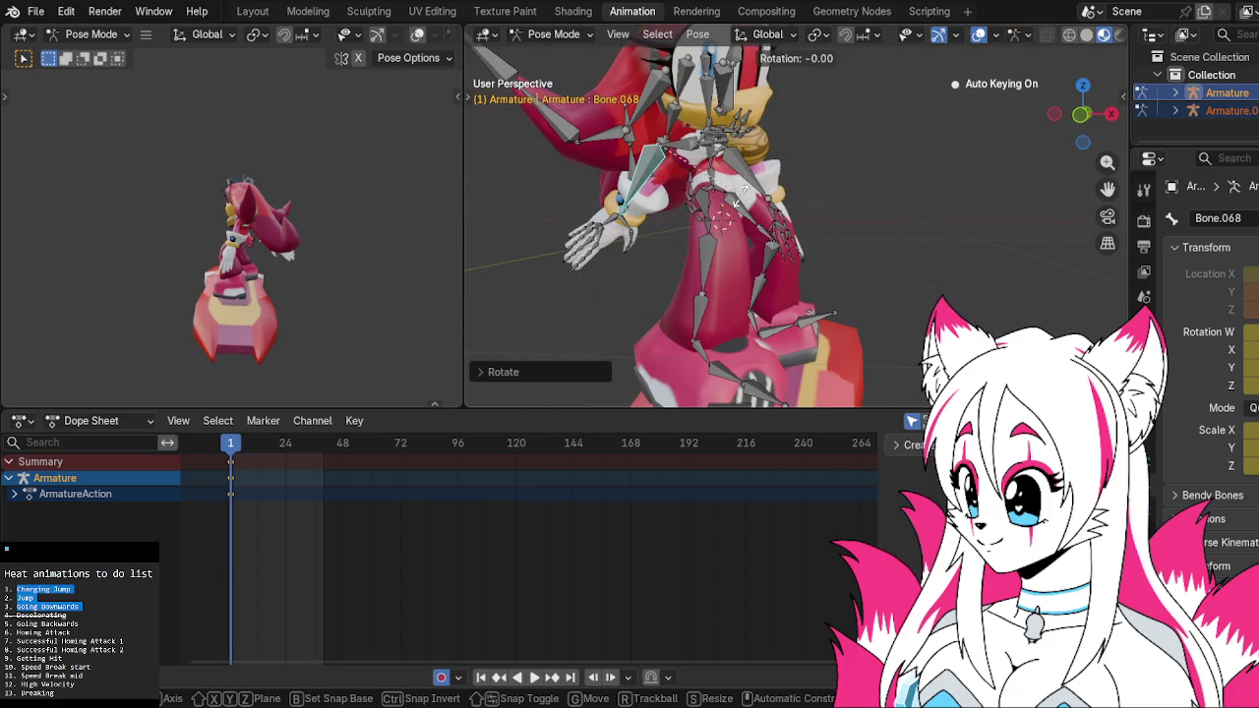
{"action": "left_click", "coordinate": [751, 145]}
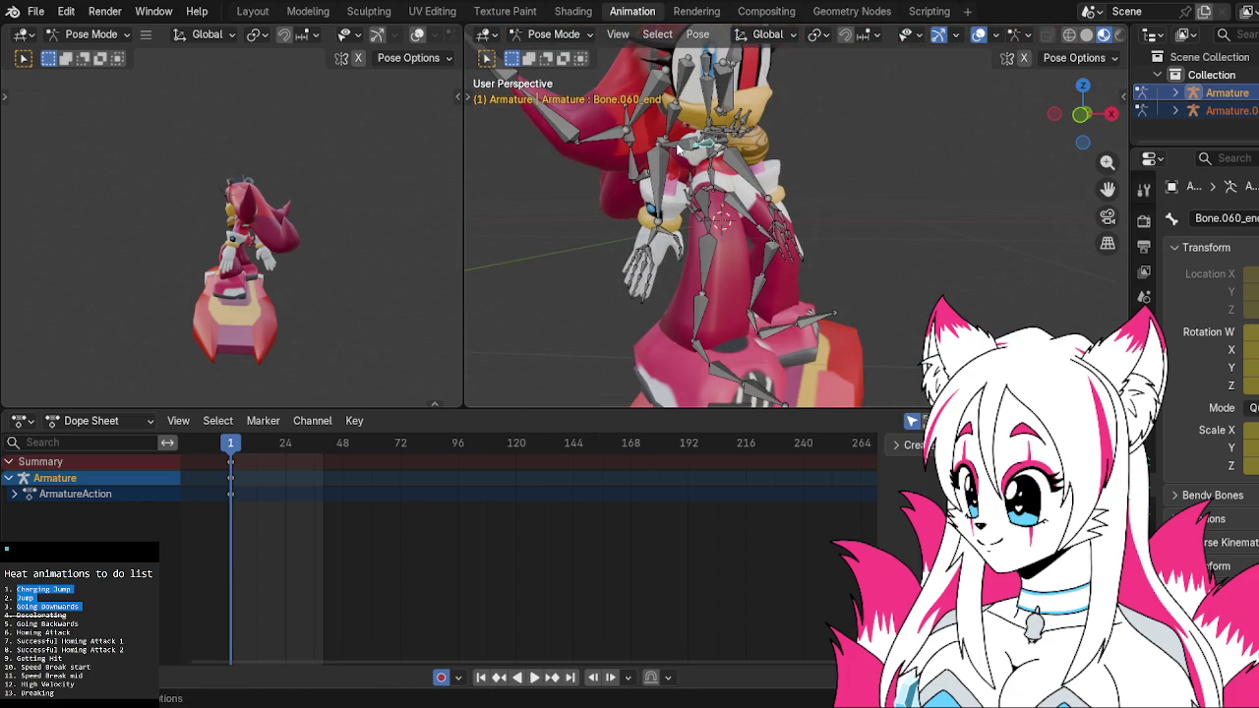
Turn upper arm Bone.067 about the global Z axis
{"action": "left_click", "coordinate": [679, 148]}
{"action": "key", "text": "r"}
{"action": "key", "text": "z"}
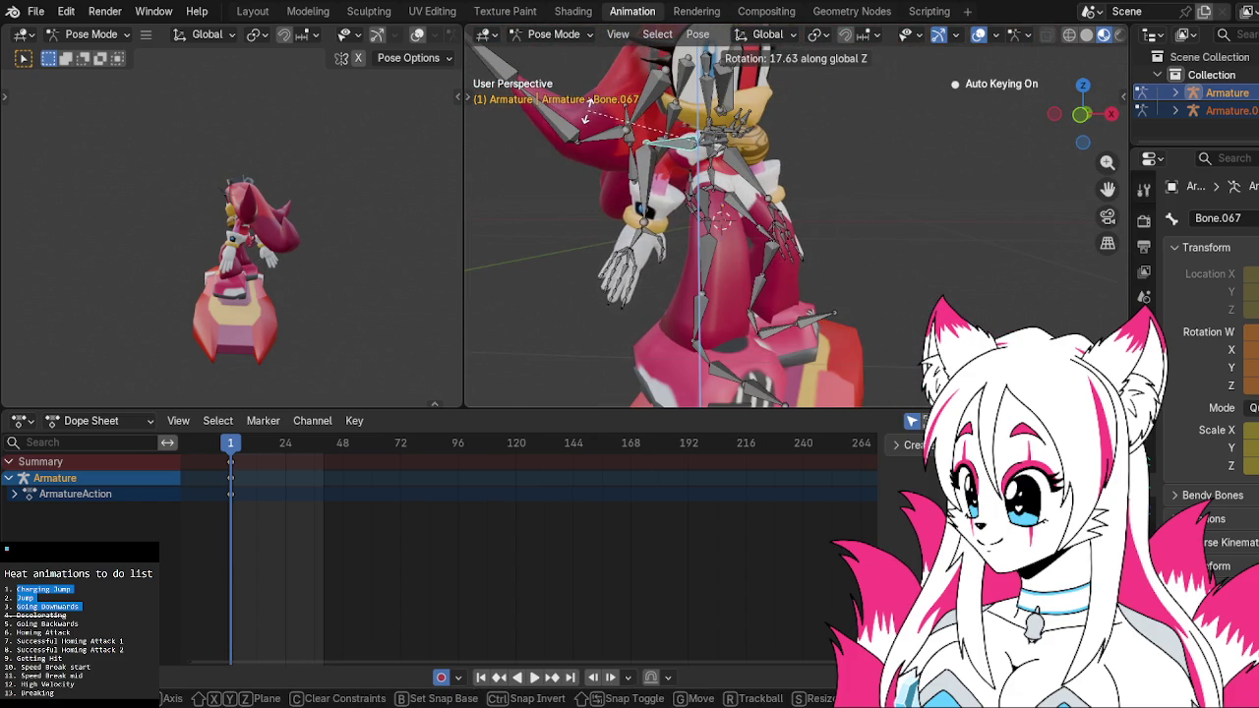
{"action": "left_click", "coordinate": [625, 76]}
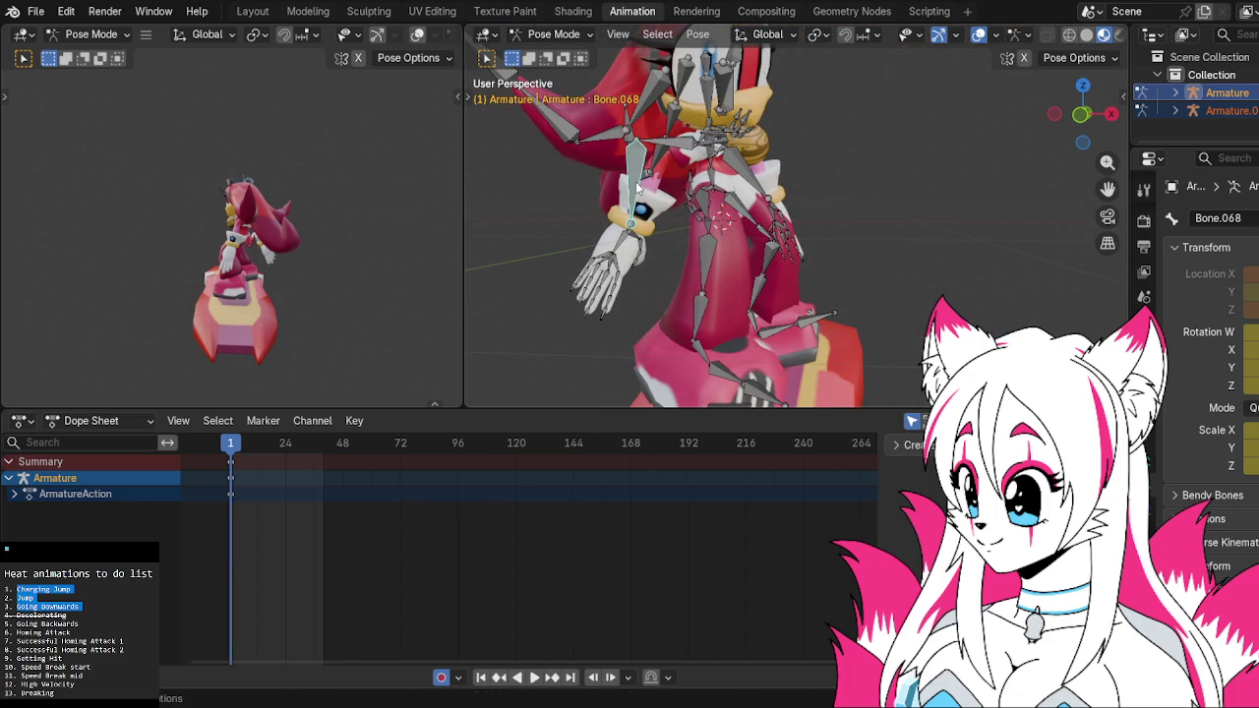
Twist the forearm about global Z, then adjust it with a free rotation
{"action": "key", "text": "r"}
{"action": "key", "text": "z"}
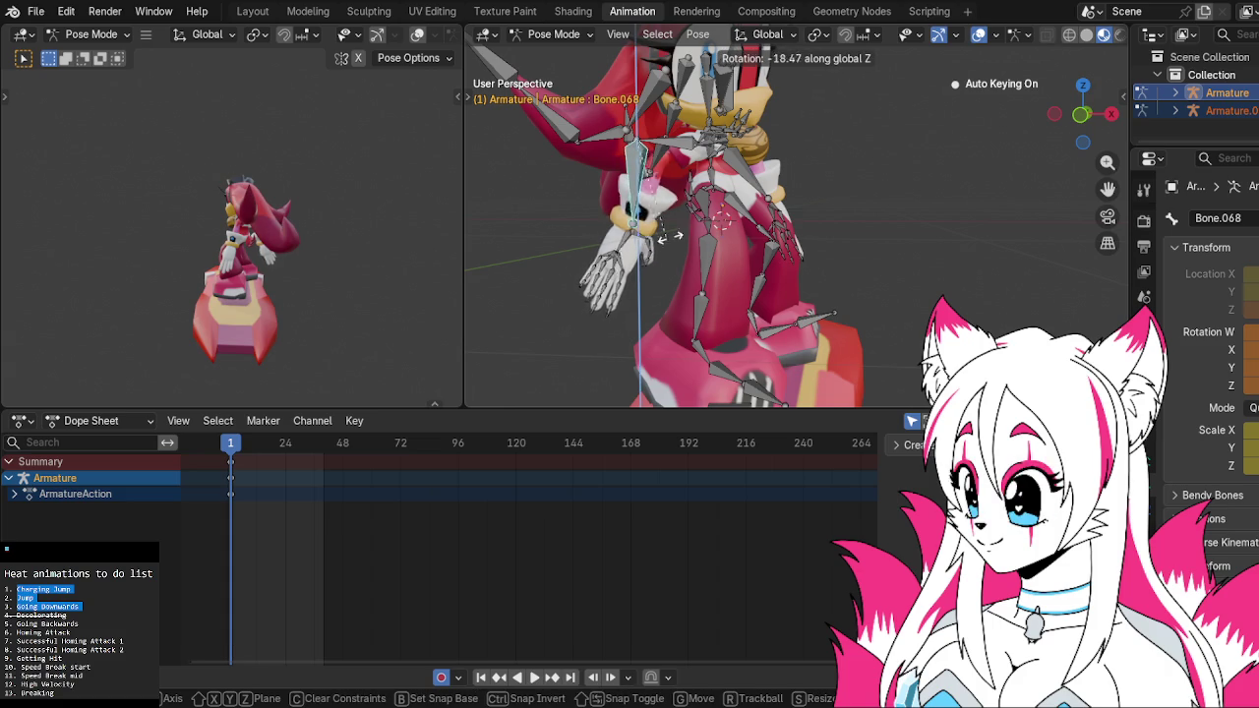
{"action": "left_click", "coordinate": [658, 121]}
{"action": "key", "text": "r"}
{"action": "left_click", "coordinate": [668, 167]}
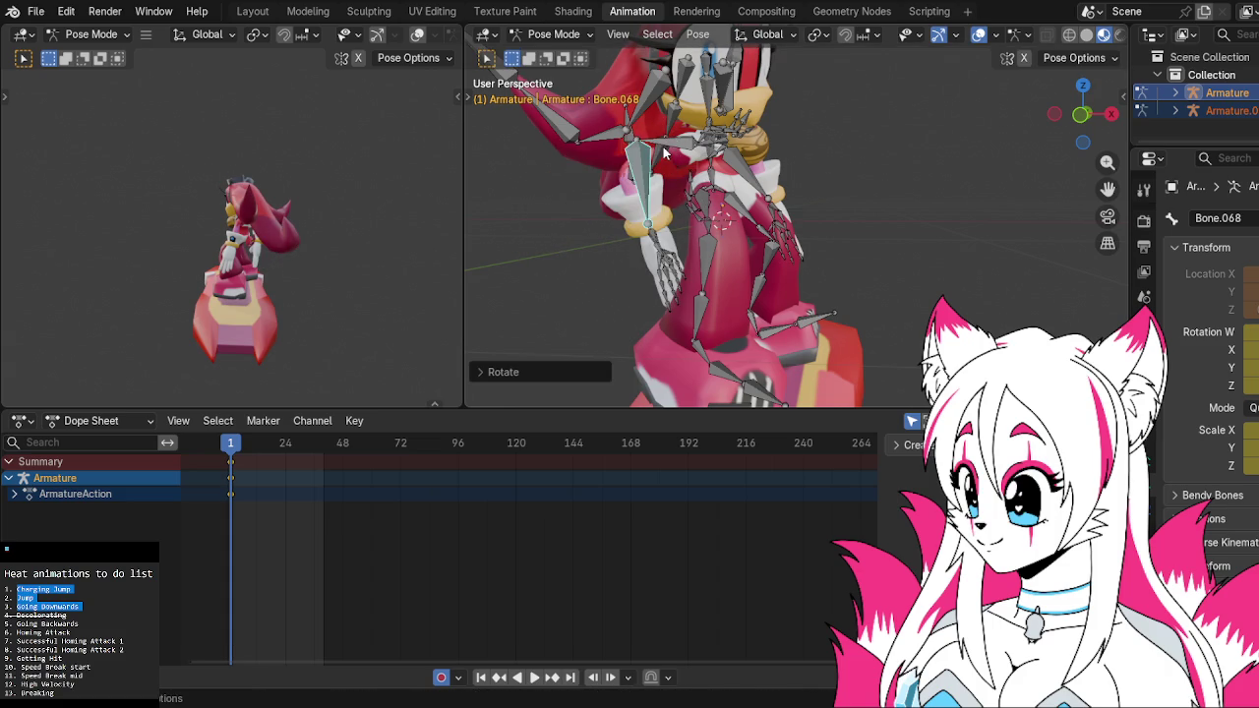
Turn upper arm Bone.067 again about the global Z axis
{"action": "left_click", "coordinate": [662, 143]}
{"action": "key", "text": "r"}
{"action": "key", "text": "z"}
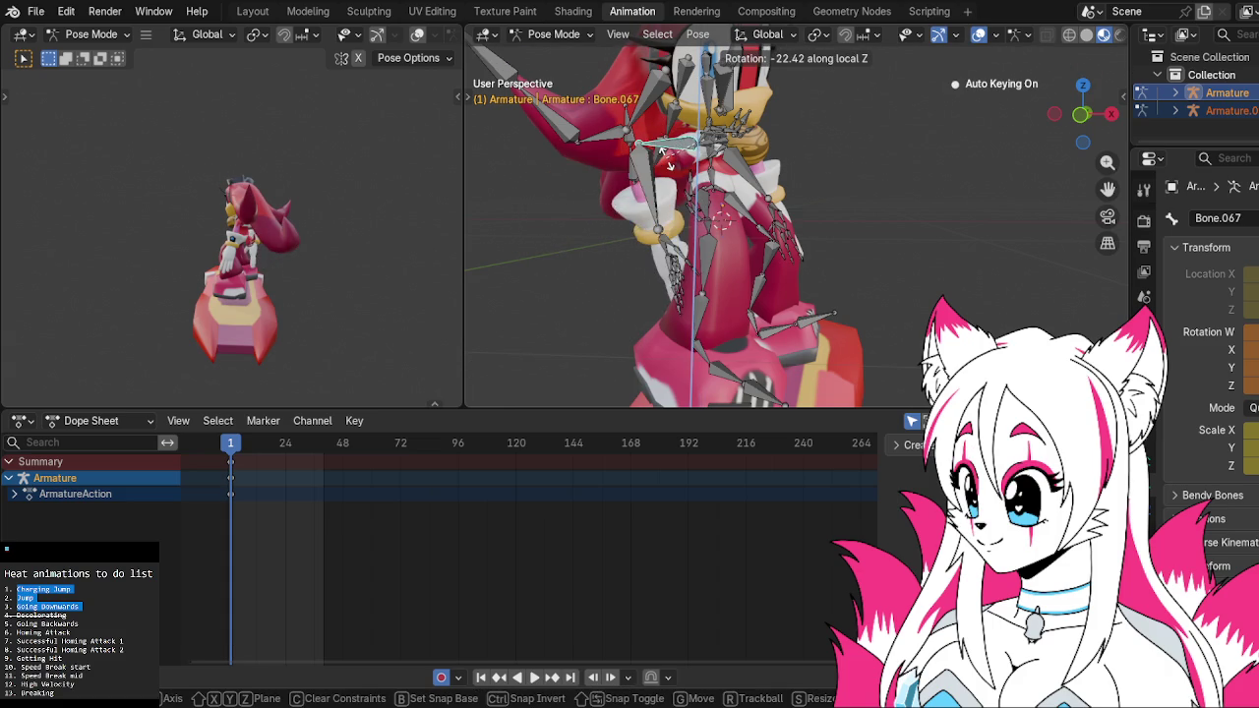
{"action": "left_click", "coordinate": [646, 175]}
Re-rotate forearm Bone.068, ending mid-rotation at 70.69° about global Z
{"action": "left_click", "coordinate": [629, 142]}
{"action": "key", "text": "r"}
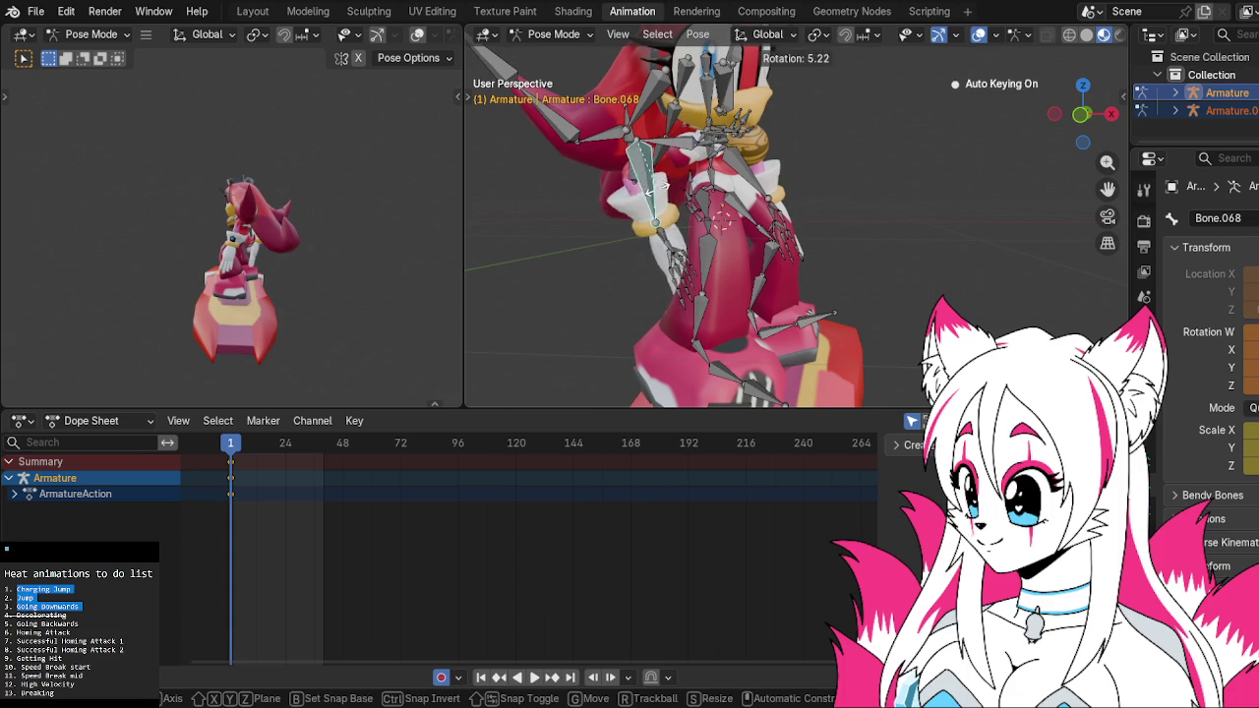
{"action": "right_click", "coordinate": [609, 152]}
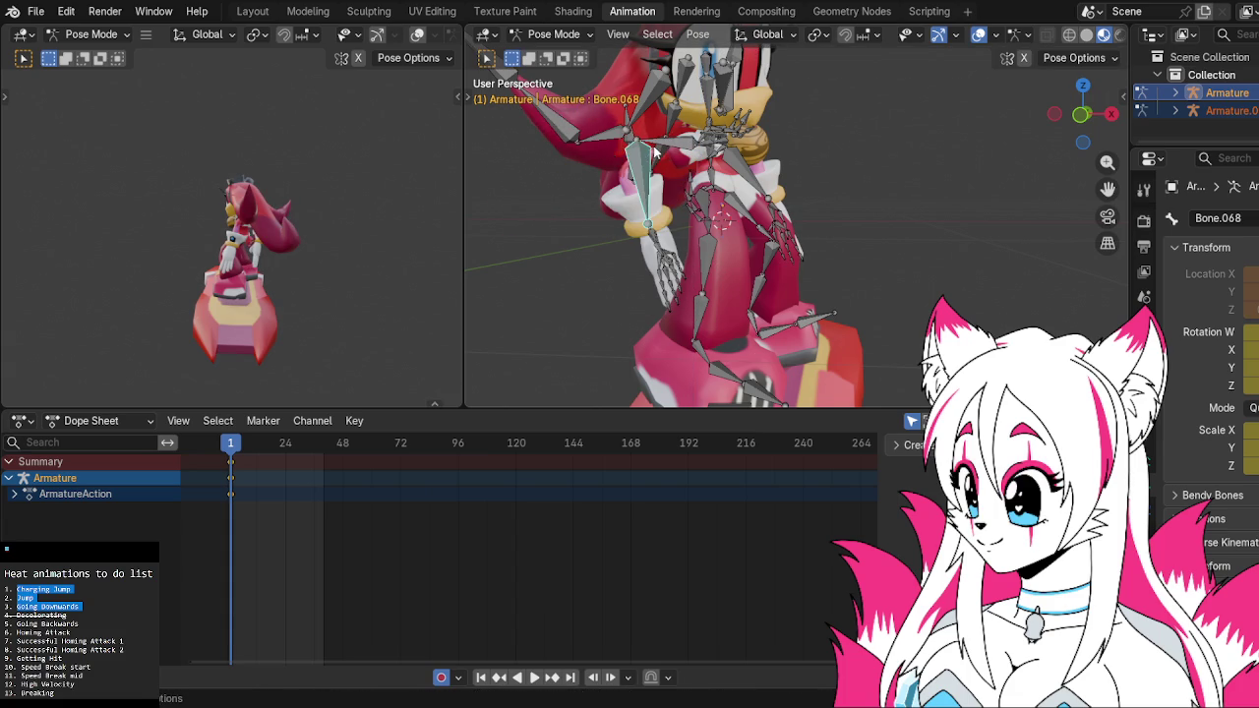
{"action": "key", "text": "r"}
{"action": "left_click", "coordinate": [647, 179]}
{"action": "key", "text": "r"}
{"action": "key", "text": "z"}
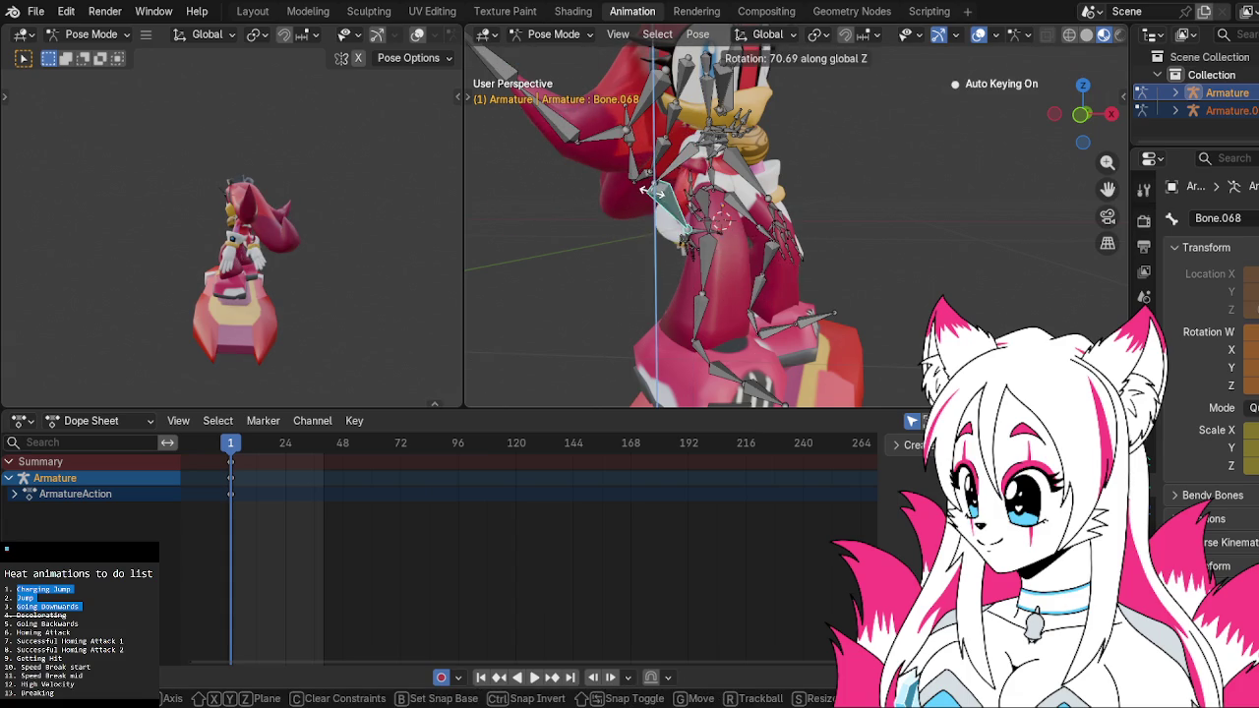